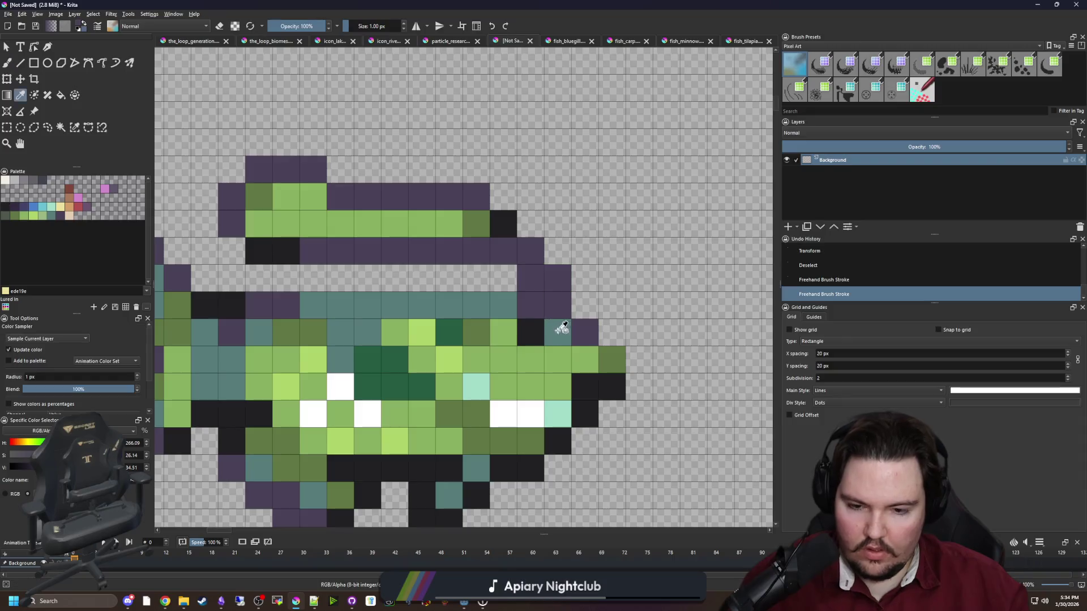
# Extend the teal band across the green fish's back, adding a black outline cell and purple ends.
pyautogui.moveTo(529, 305)
pyautogui.mouseDown()
pyautogui.moveTo(294, 279)
pyautogui.moveTo(258, 310)
pyautogui.mouseUp()
pyautogui.keyDown('ctrl'); pyautogui.click(286, 251); pyautogui.keyUp('ctrl')
pyautogui.hotkey('ctrl', 'z')
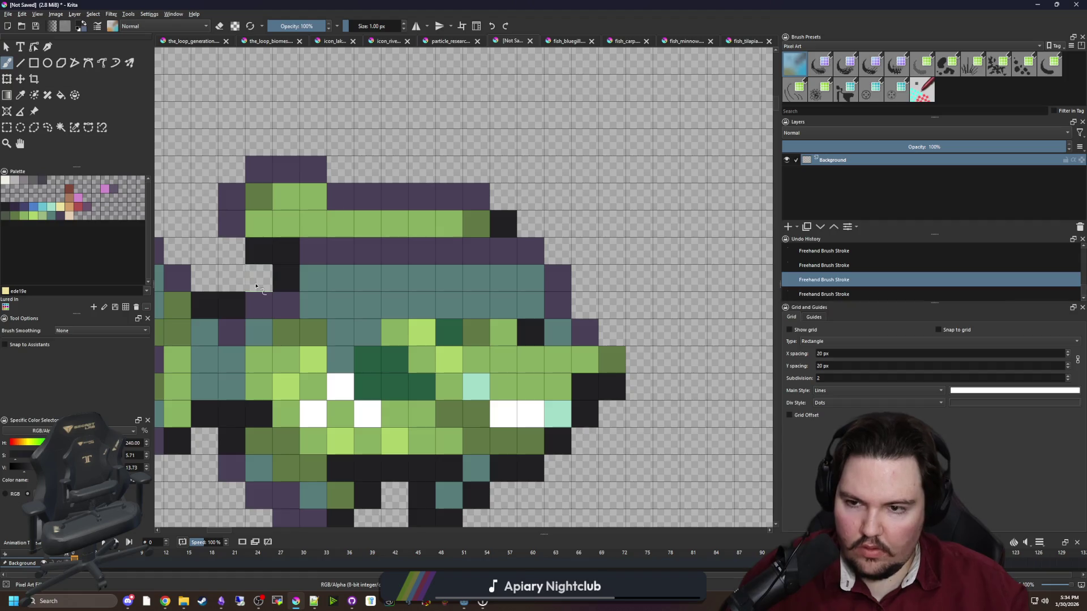
pyautogui.click(257, 280)
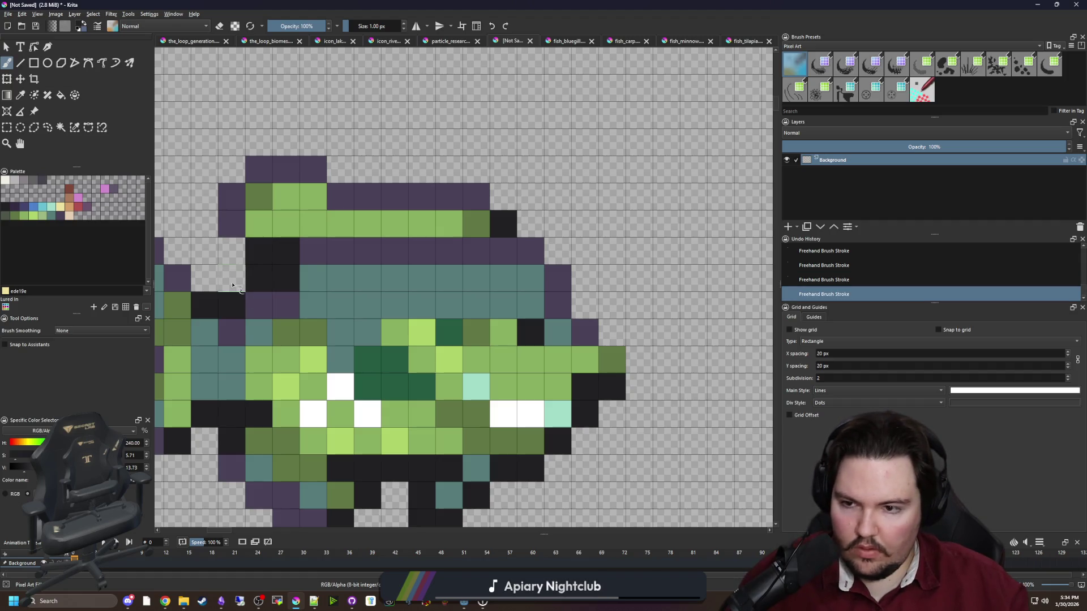
pyautogui.keyDown('ctrl'); pyautogui.click(294, 306); pyautogui.keyUp('ctrl')
pyautogui.moveTo(281, 276); pyautogui.dragTo(308, 279)
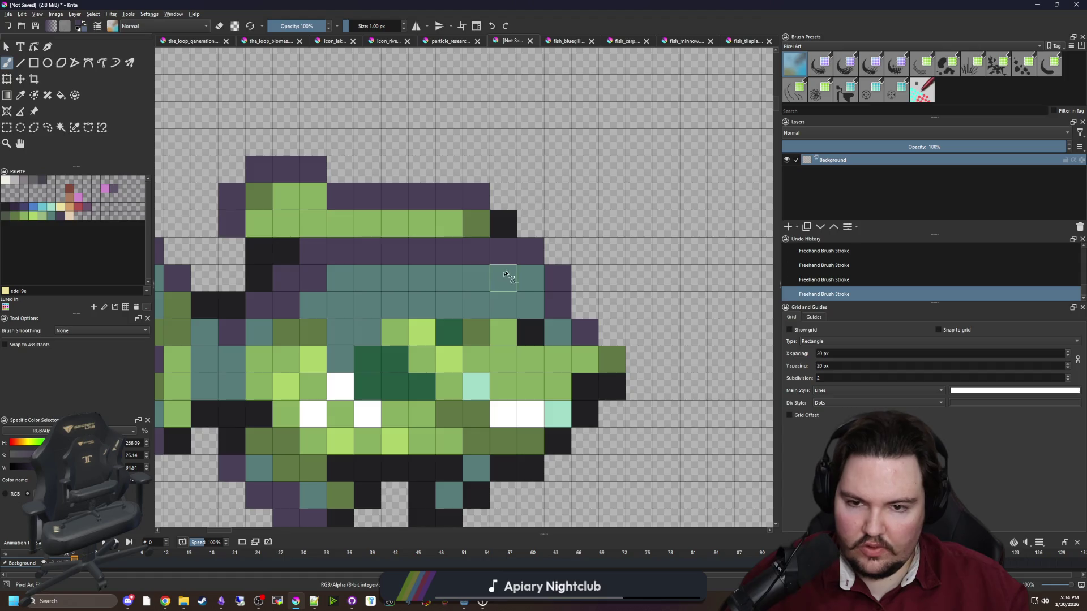
pyautogui.moveTo(529, 277); pyautogui.dragTo(511, 278)
# Sample light green and checker six light green cells across the fish's back.
pyautogui.keyDown('ctrl'); pyautogui.click(512, 361); pyautogui.keyUp('ctrl')
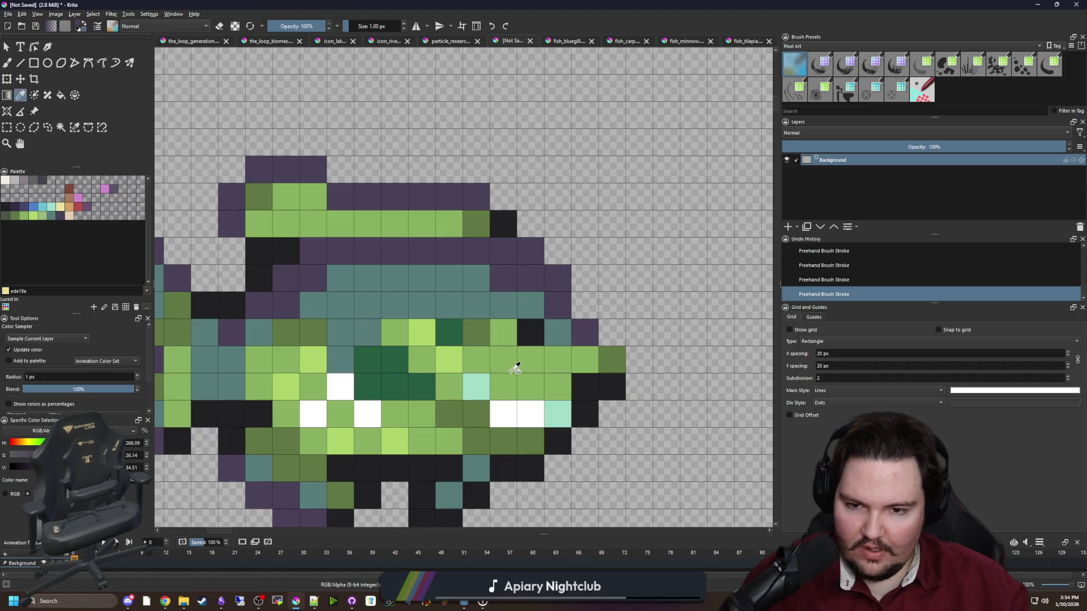
pyautogui.click(449, 304)
pyautogui.click(395, 304)
pyautogui.click(422, 277)
pyautogui.click(340, 304)
pyautogui.click(368, 331)
pyautogui.click(368, 278)
pyautogui.hotkey('ctrl', 'z')
pyautogui.hotkey('ctrl', 'z')
pyautogui.hotkey('ctrl', 'z')
pyautogui.hotkey('ctrl', 'shift', 'z')
pyautogui.hotkey('ctrl', 'shift', 'z')
pyautogui.hotkey('ctrl', 'shift', 'z')
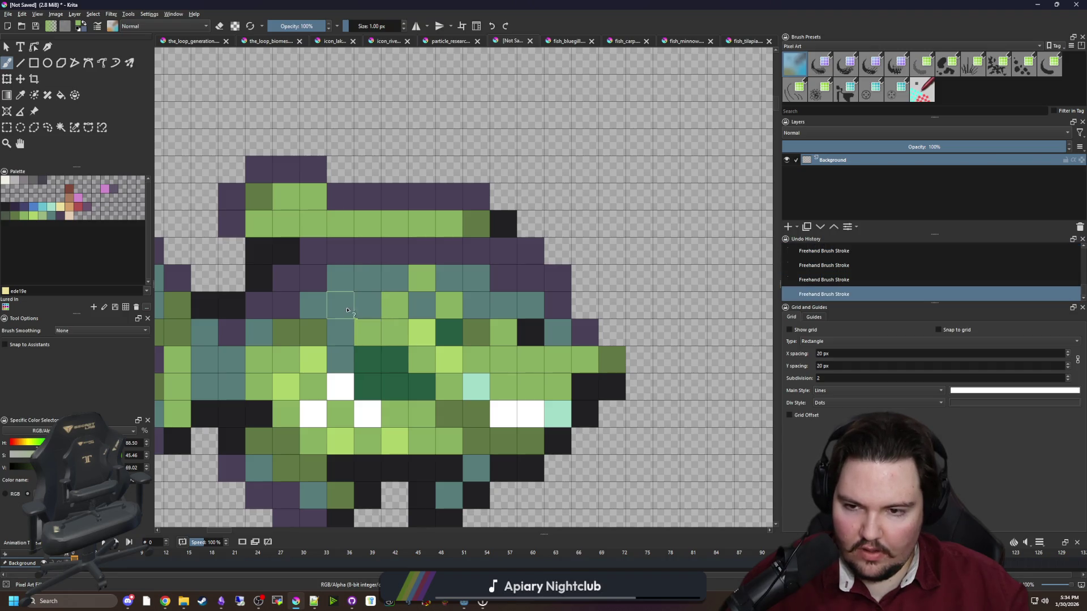
# Paint dark purple spots and dark green cells into the fish's body.
pyautogui.scroll(-4, 378, 322)
pyautogui.scroll(-3, 377, 322)
pyautogui.scroll(6, 379, 319)
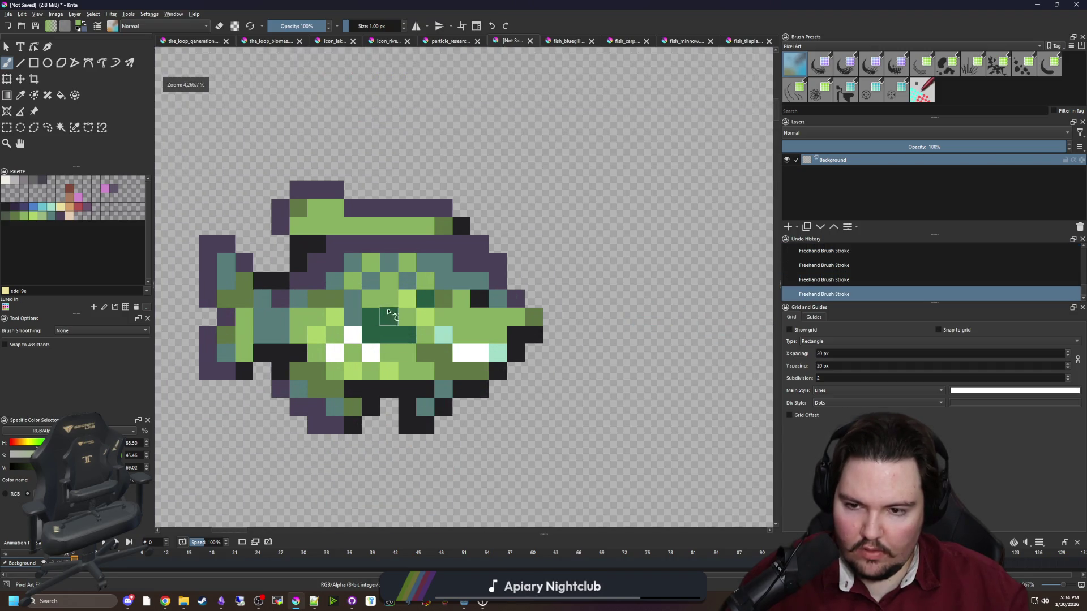
pyautogui.scroll(1, 396, 319)
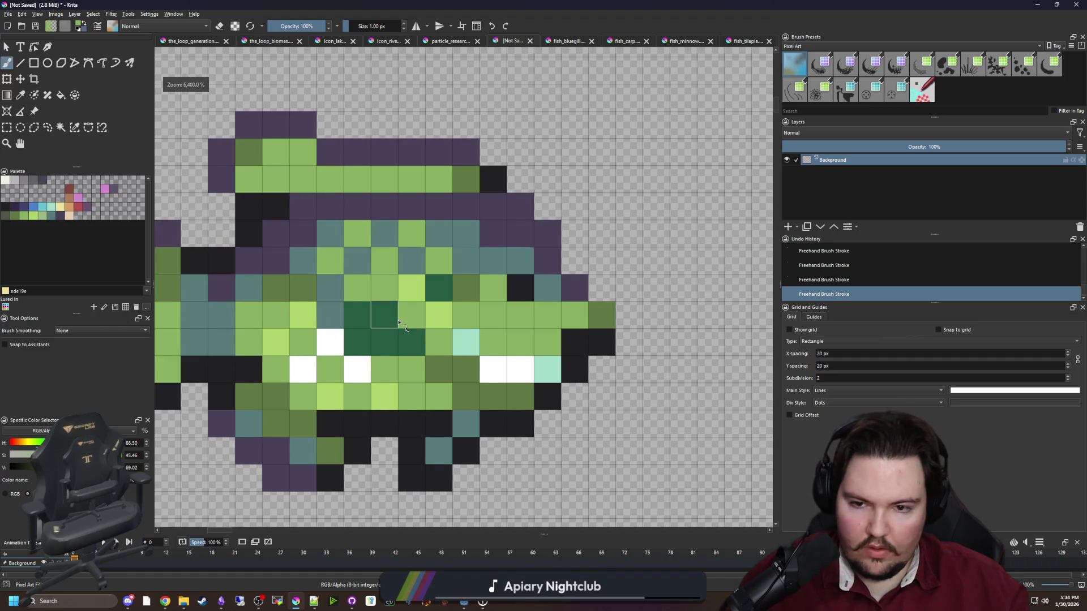
pyautogui.scroll(-1, 398, 322)
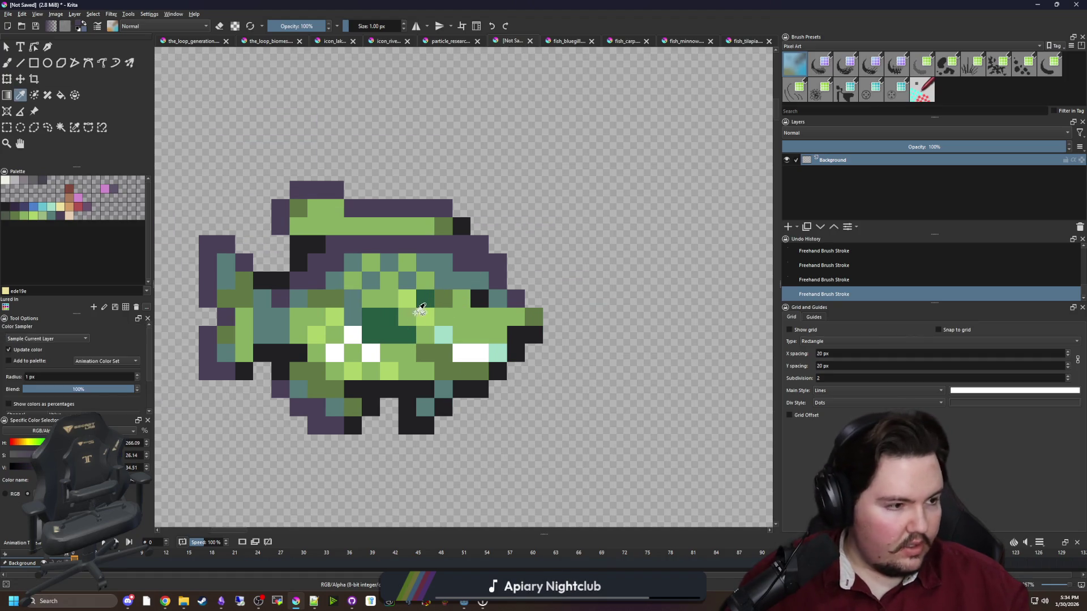
pyautogui.scroll(1, 412, 319)
pyautogui.press('b')
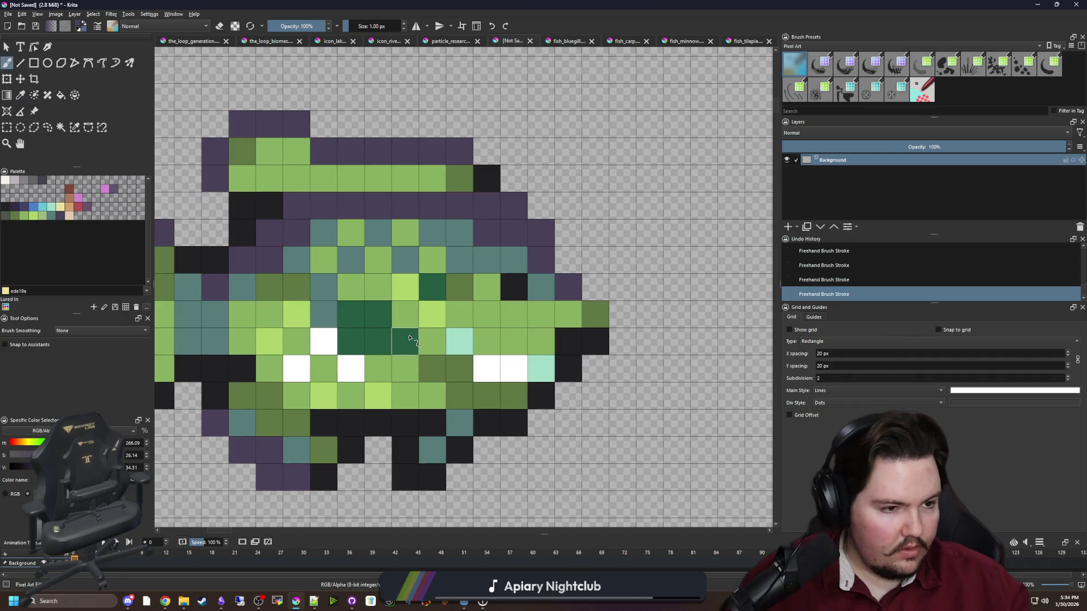
pyautogui.moveTo(436, 320)
pyautogui.mouseDown()
pyautogui.moveTo(432, 287)
pyautogui.moveTo(407, 263)
pyautogui.moveTo(455, 280)
pyautogui.moveTo(428, 330)
pyautogui.mouseUp()
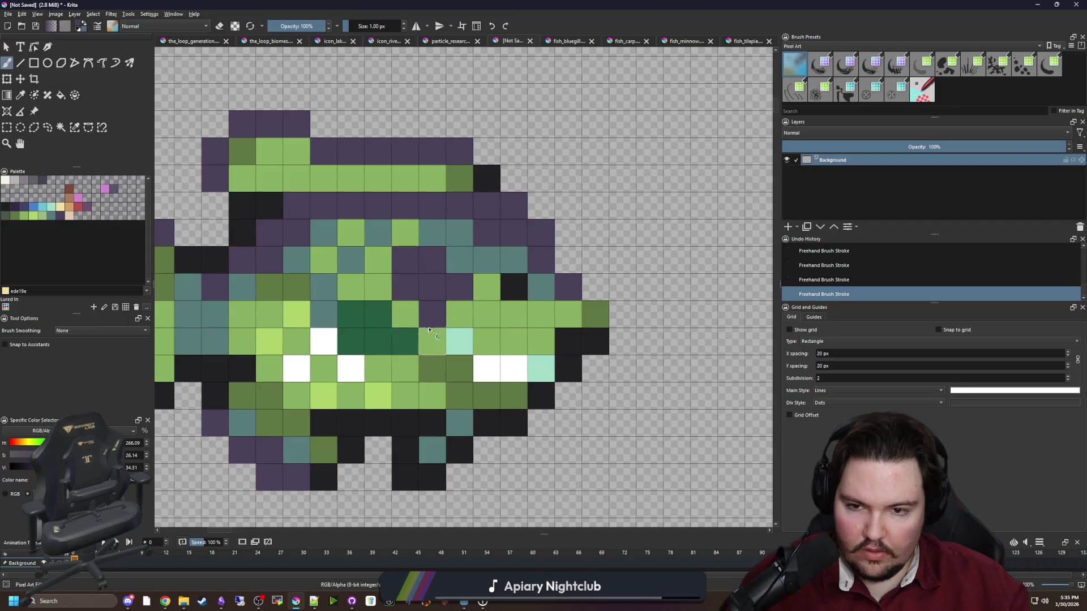
pyautogui.scroll(-2, 429, 330)
pyautogui.scroll(2, 416, 369)
pyautogui.press('b')
pyautogui.moveTo(356, 341); pyautogui.dragTo(356, 369)
# Add more dark green cells to the green fish's body.
pyautogui.moveTo(410, 396); pyautogui.dragTo(437, 397)
pyautogui.scroll(-3, 417, 393)
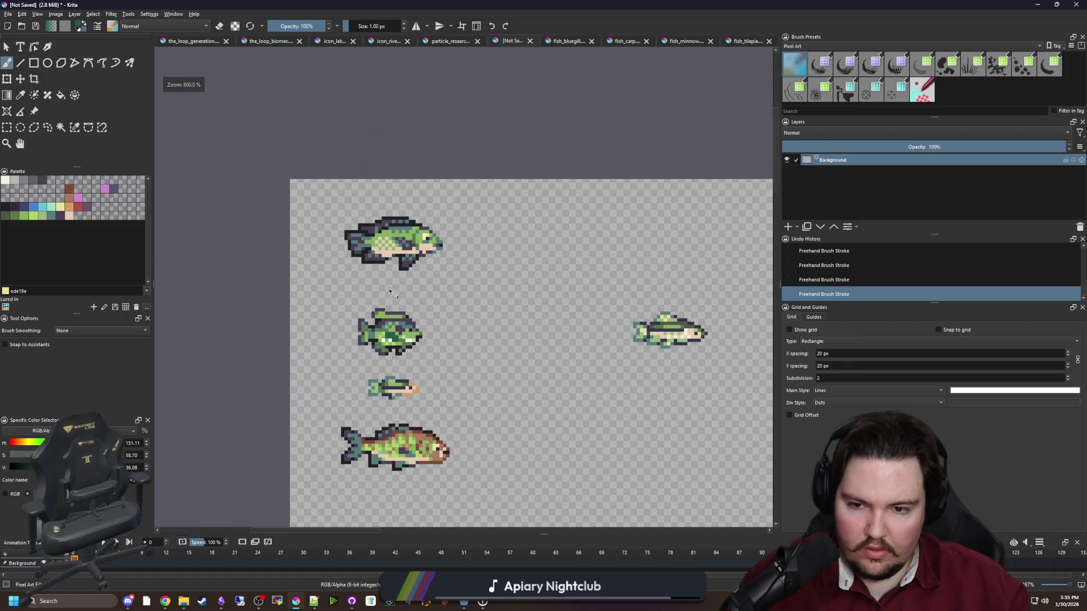
pyautogui.scroll(-1, 385, 289)
pyautogui.scroll(-1, 384, 287)
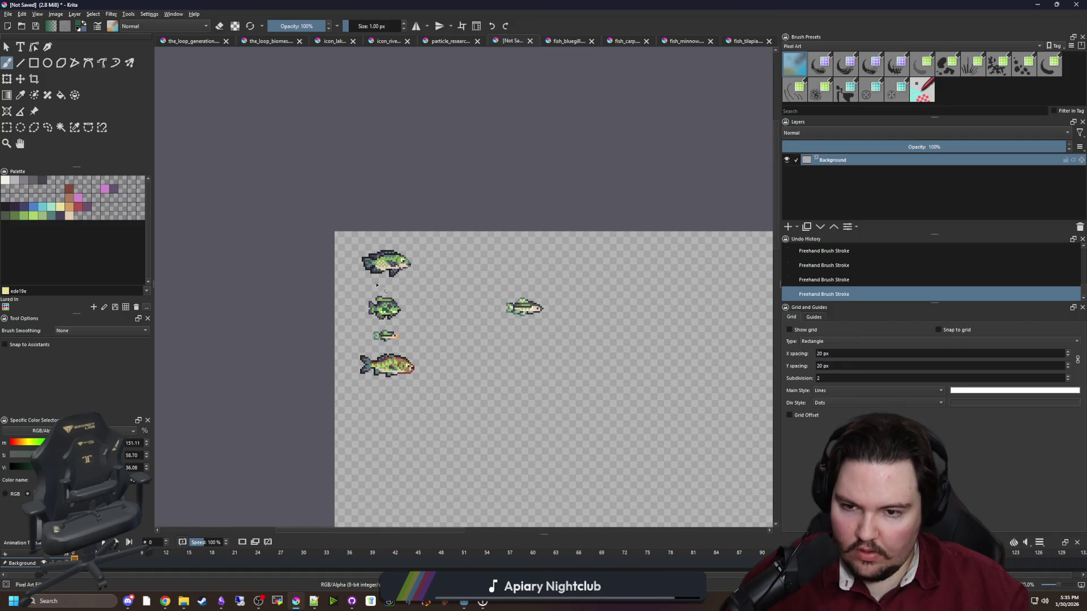
pyautogui.scroll(1, 478, 376)
pyautogui.scroll(1, 478, 377)
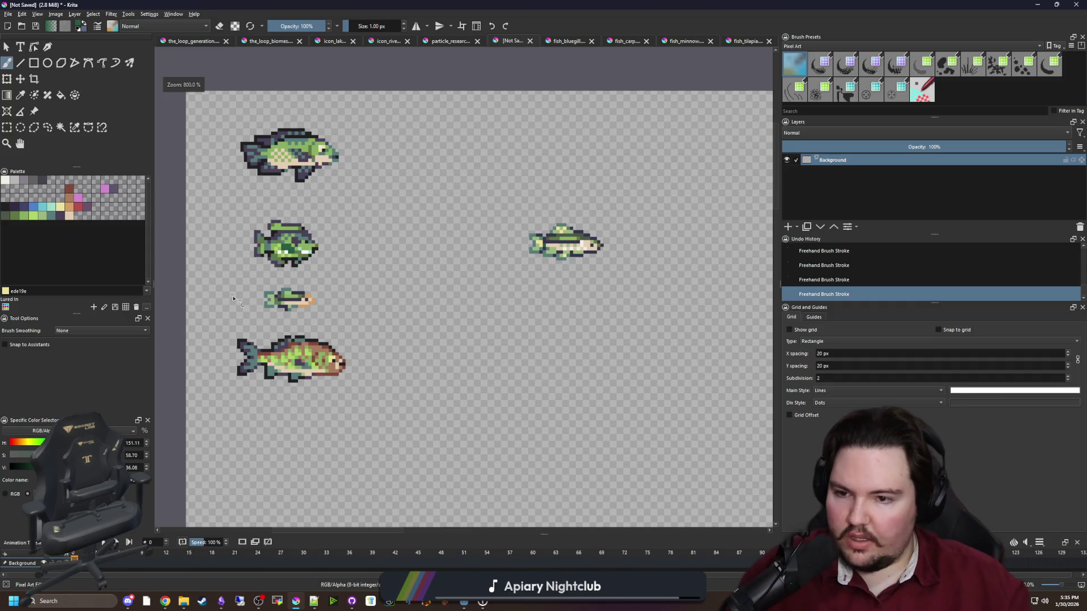
pyautogui.scroll(4, 326, 345)
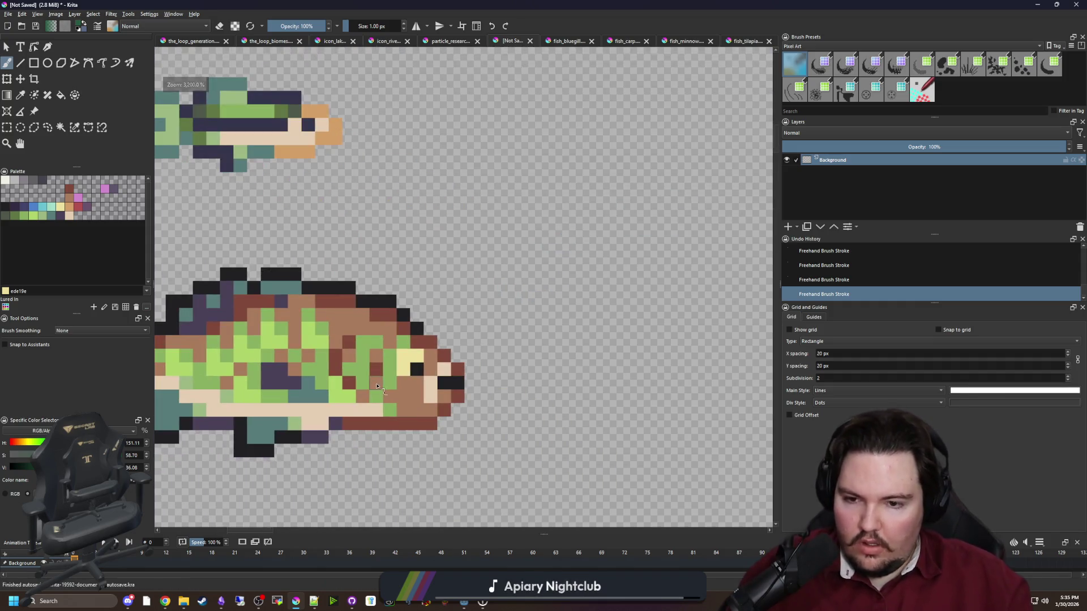
pyautogui.scroll(-3, 459, 332)
# Sample the dark purple colour from the green fish.
pyautogui.press('p')
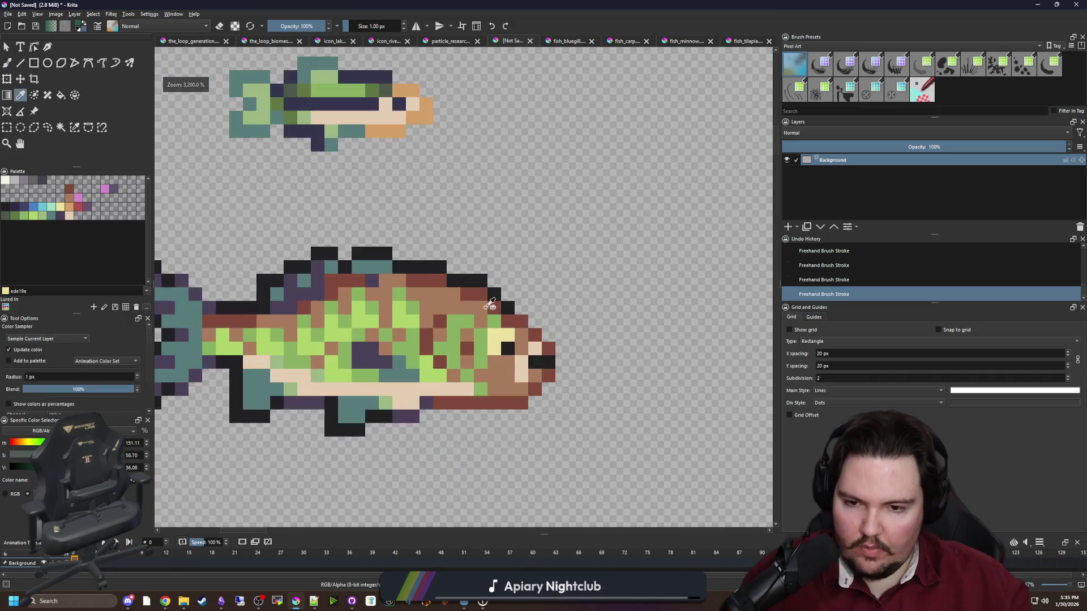
pyautogui.scroll(-2, 373, 345)
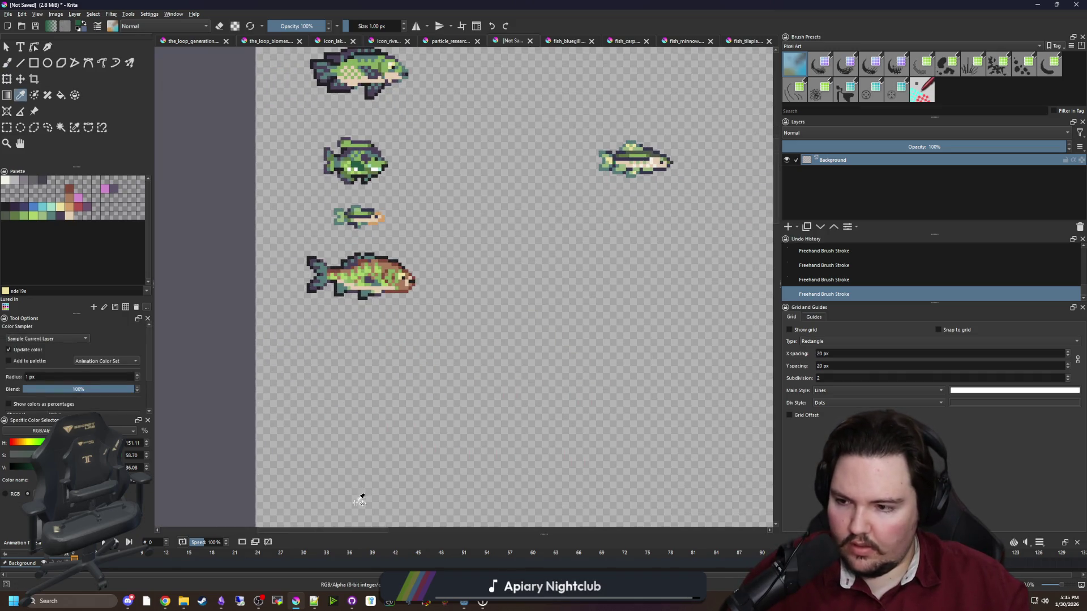
pyautogui.scroll(1, 350, 338)
pyautogui.hotkey('alt', 'Tab')
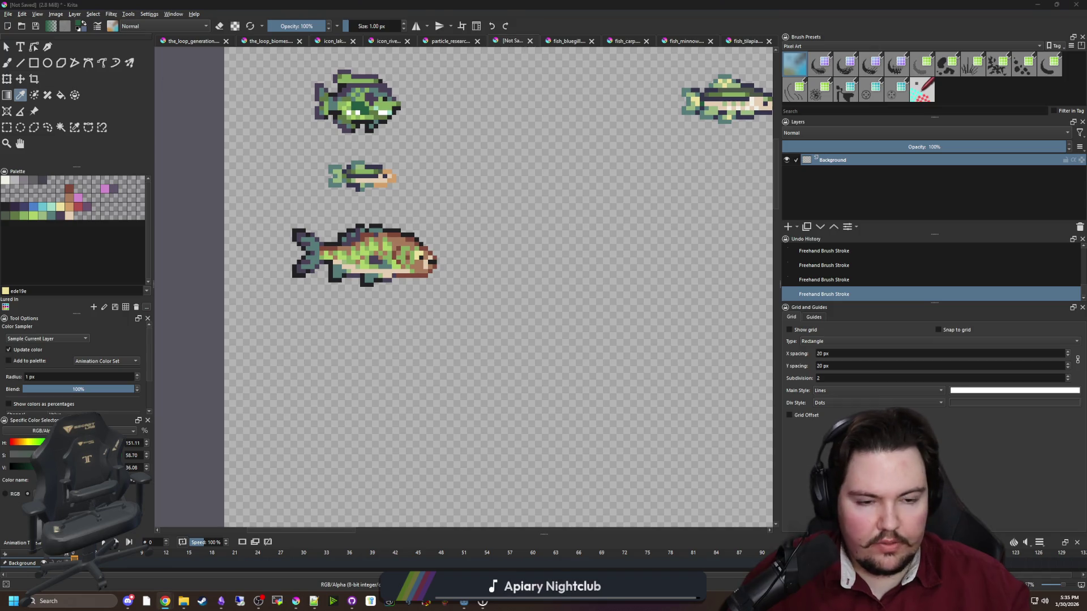
pyautogui.hotkey('alt', 'Tab')
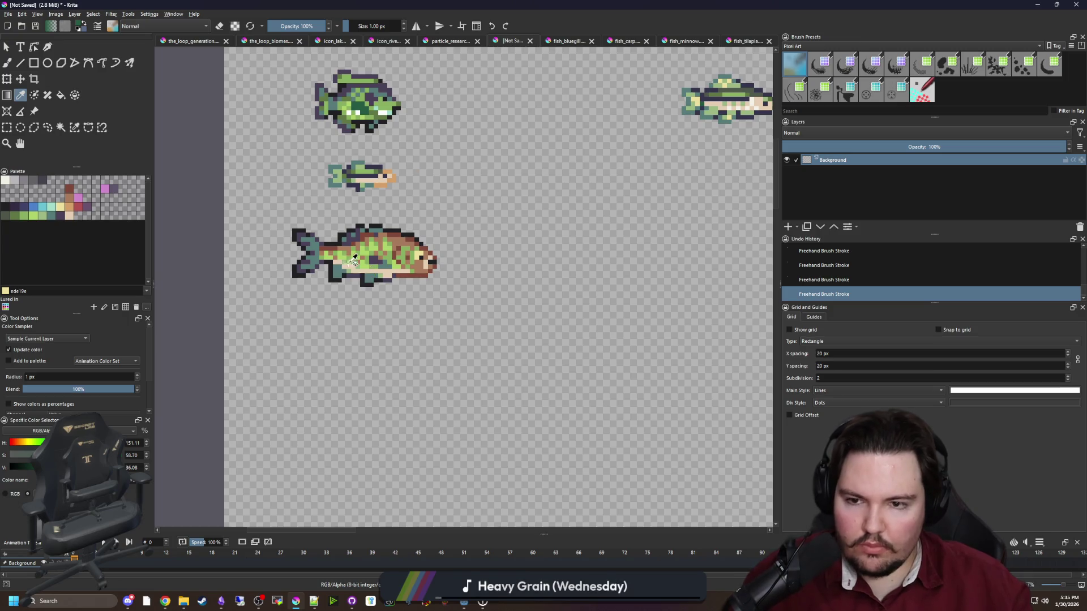
pyautogui.scroll(2, 355, 259)
pyautogui.click(420, 300)
pyautogui.scroll(-1, 444, 289)
pyautogui.press('b')
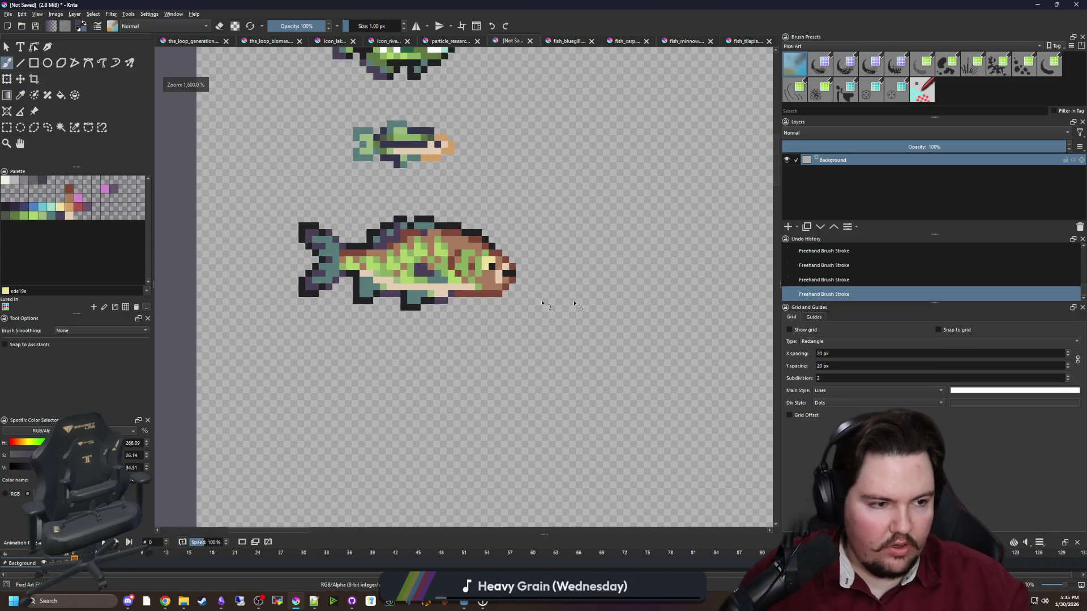
pyautogui.hotkey('alt', 'Tab')
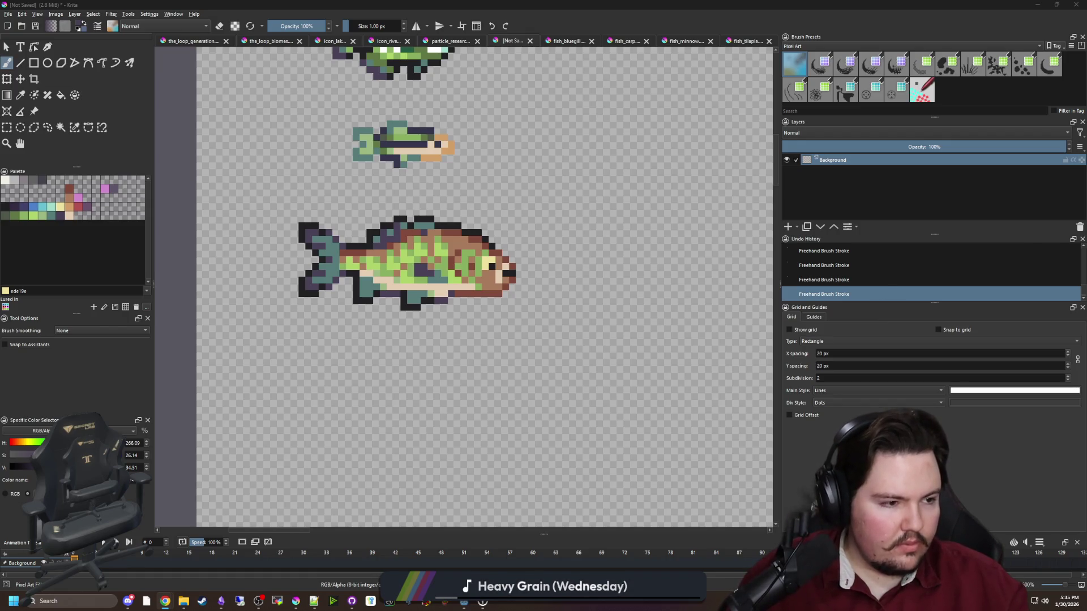
pyautogui.hotkey('alt', 'Tab')
# Choose tan from the palette and paint a small tan blob on empty canvas.
pyautogui.scroll(1, 439, 328)
pyautogui.press('p')
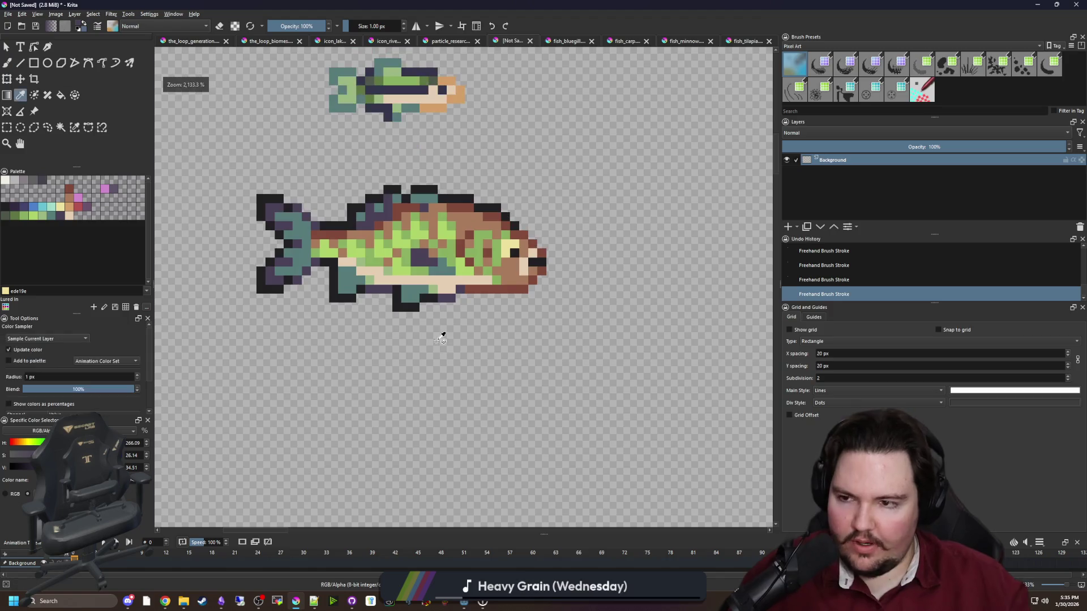
pyautogui.scroll(2, 439, 327)
pyautogui.click(69, 206)
pyautogui.press('f')
pyautogui.press('b')
pyautogui.moveTo(390, 395)
pyautogui.mouseDown()
pyautogui.moveTo(376, 410)
pyautogui.moveTo(394, 386)
pyautogui.mouseUp()
pyautogui.hotkey('ctrl', 'z')
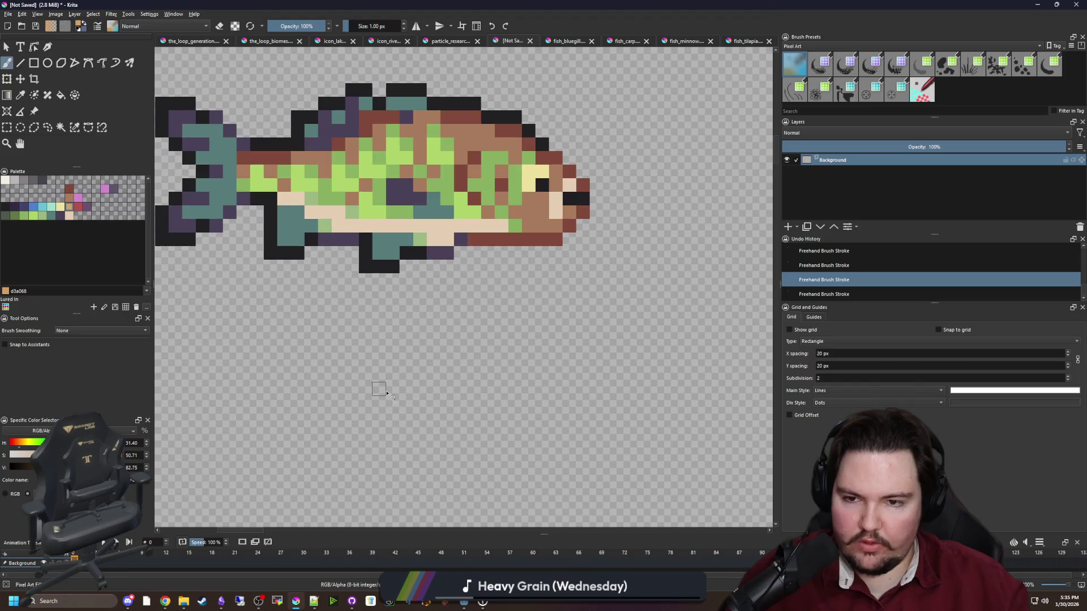
pyautogui.scroll(-4, 397, 416)
pyautogui.scroll(2, 399, 424)
pyautogui.scroll(-3, 398, 426)
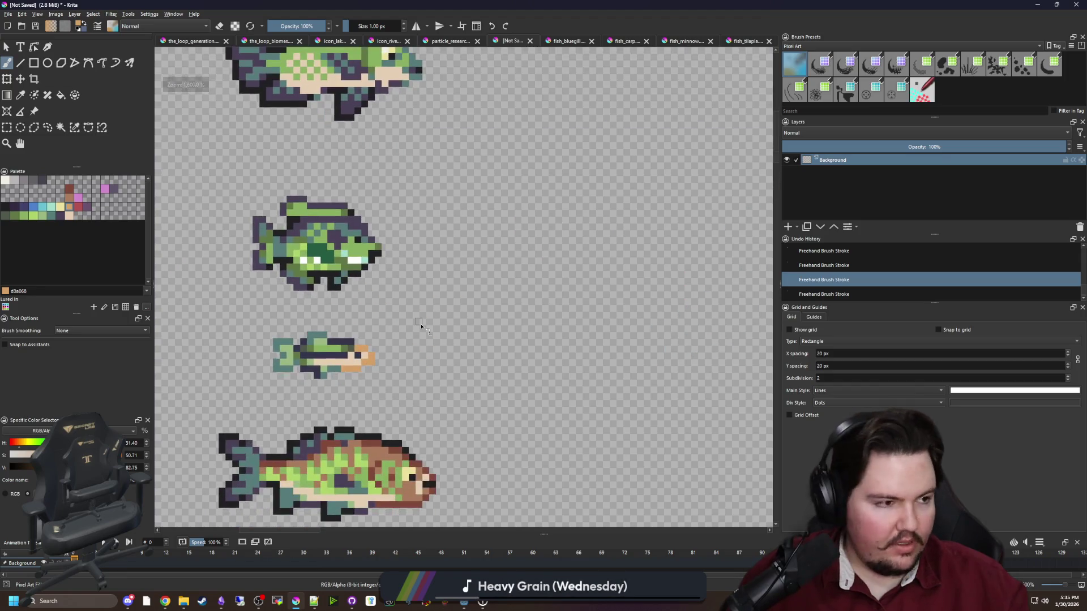
pyautogui.scroll(2, 437, 310)
pyautogui.moveTo(427, 315); pyautogui.dragTo(419, 322)
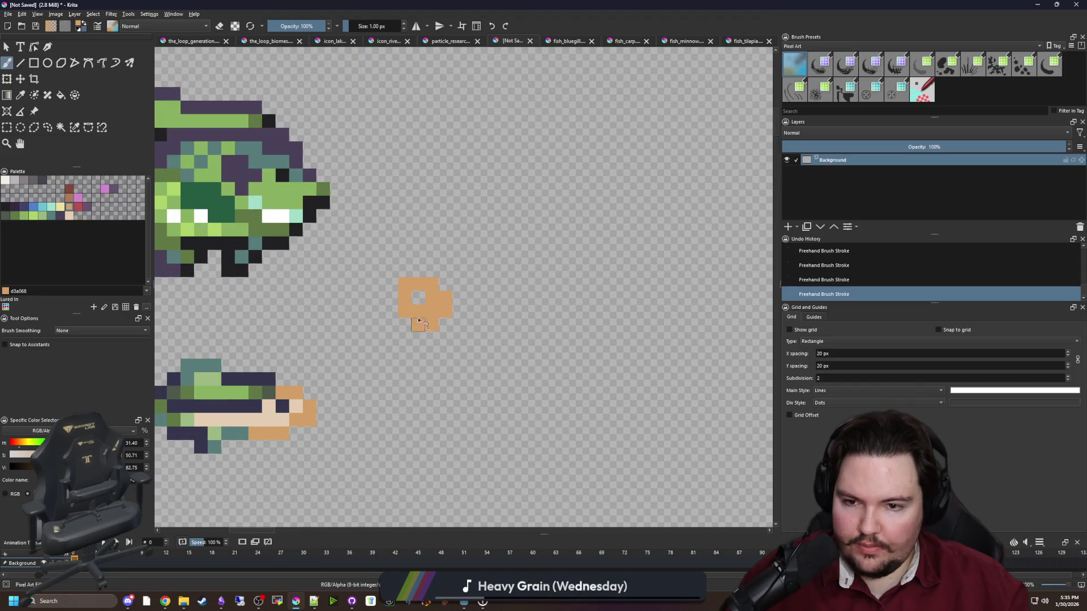
# Add a row of tan pixels above the blob and fill its hole.
pyautogui.scroll(1, 445, 314)
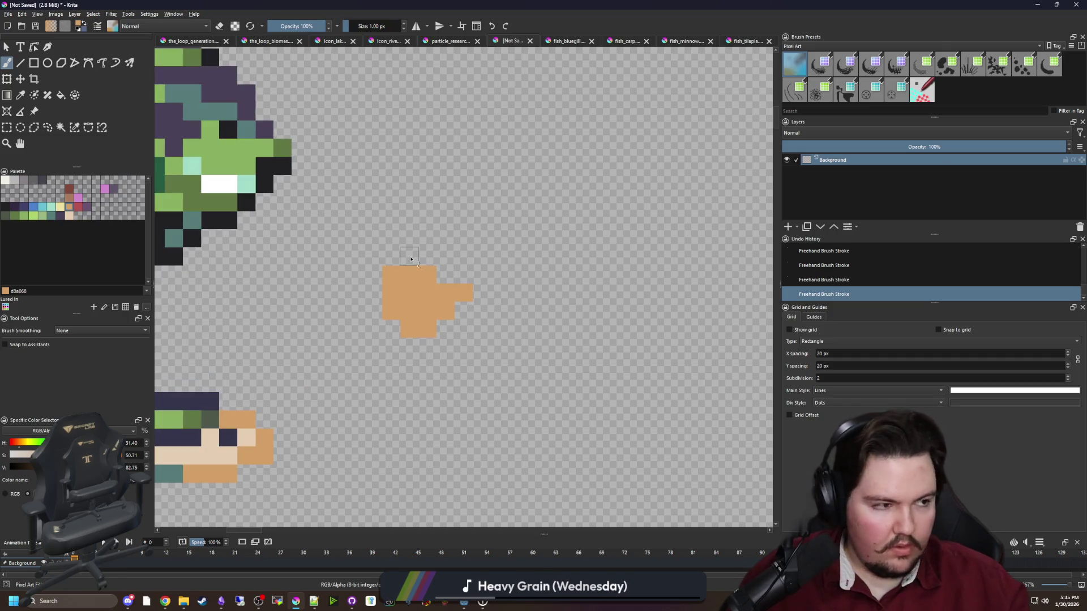
pyautogui.moveTo(409, 263); pyautogui.dragTo(374, 259)
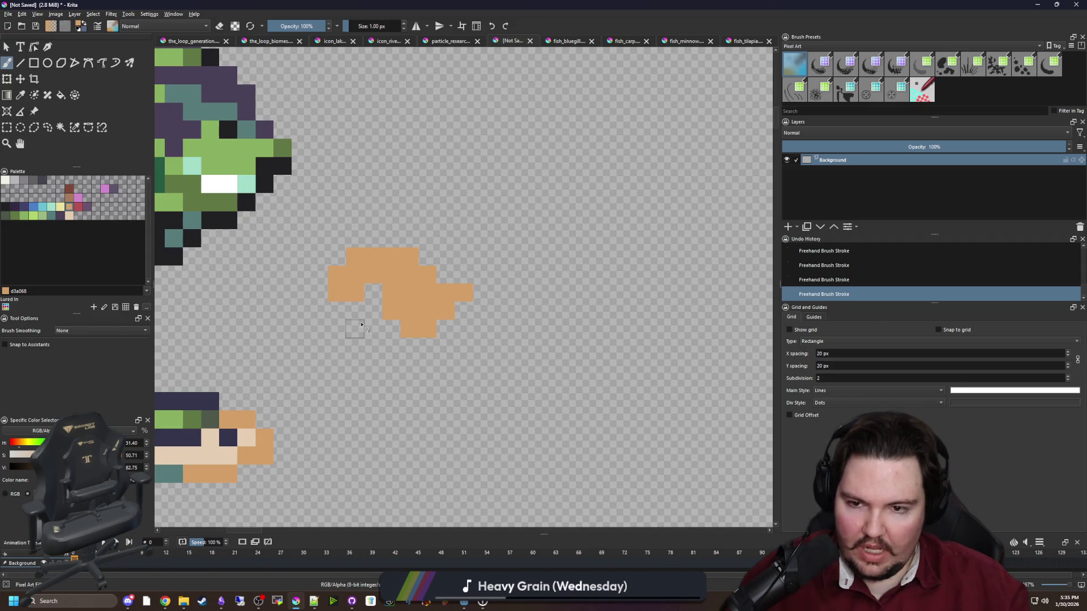
pyautogui.scroll(1, 379, 307)
pyautogui.moveTo(371, 287); pyautogui.dragTo(390, 338)
# Paint two darker brown spots into the tan body.
pyautogui.click(71, 199)
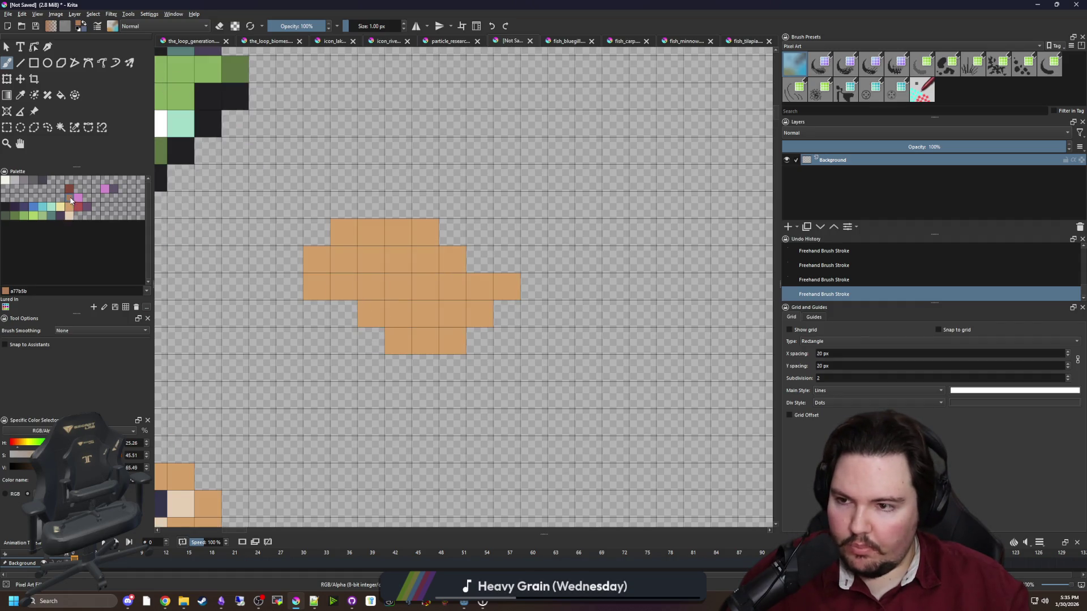
pyautogui.moveTo(350, 289)
pyautogui.mouseDown()
pyautogui.moveTo(372, 262)
pyautogui.moveTo(376, 288)
pyautogui.mouseUp()
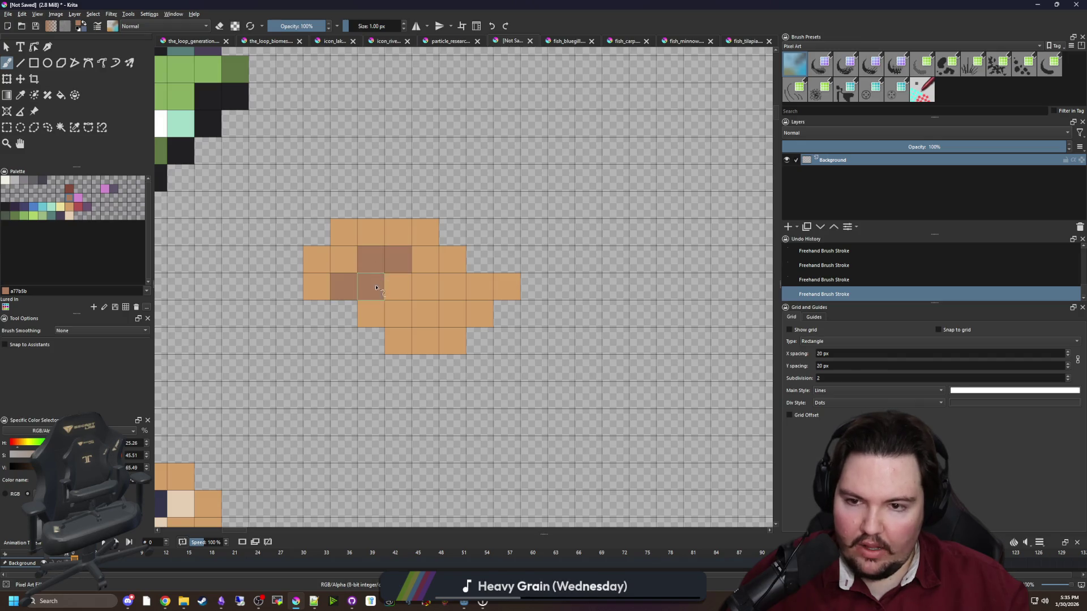
pyautogui.hotkey('ctrl', 'z')
pyautogui.hotkey('ctrl', 'z')
pyautogui.click(344, 287)
pyautogui.click(371, 260)
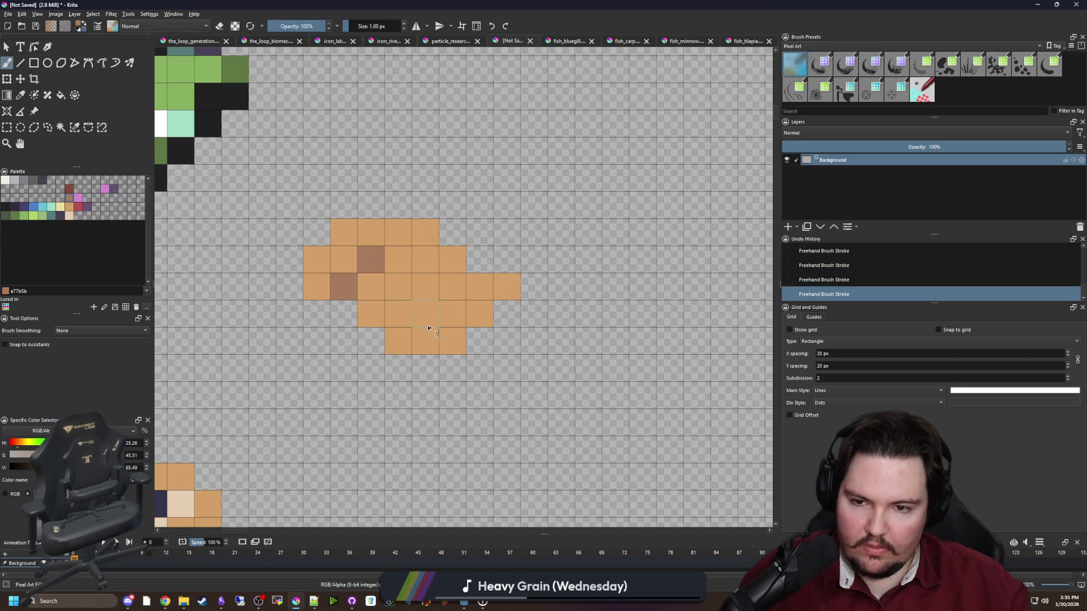
pyautogui.moveTo(293, 282); pyautogui.dragTo(445, 280)
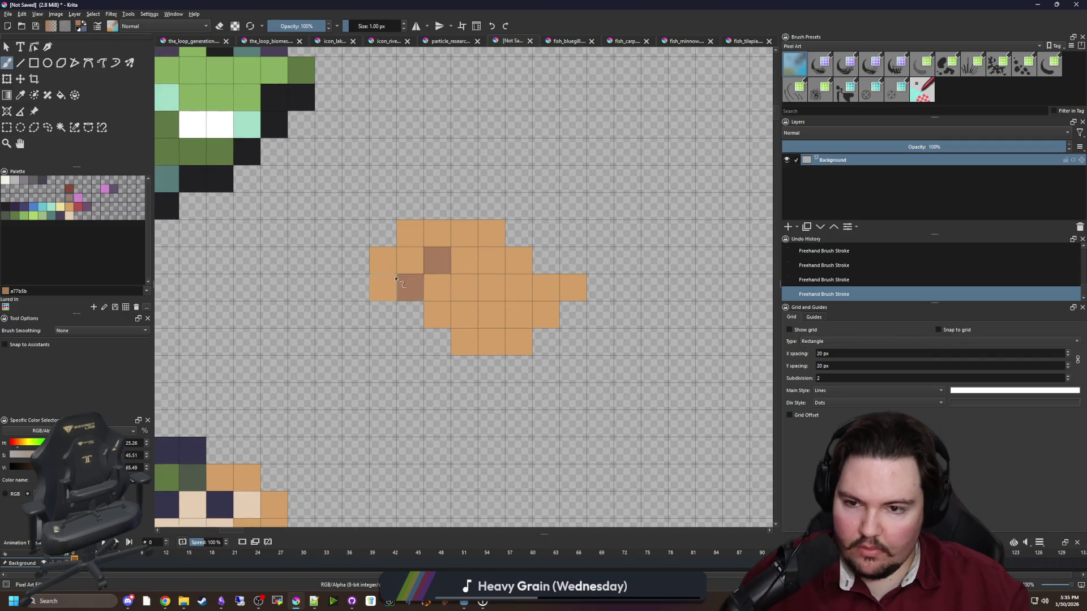
# Extend the tan body outward and fill in a lower-left tan fin.
pyautogui.click(71, 209)
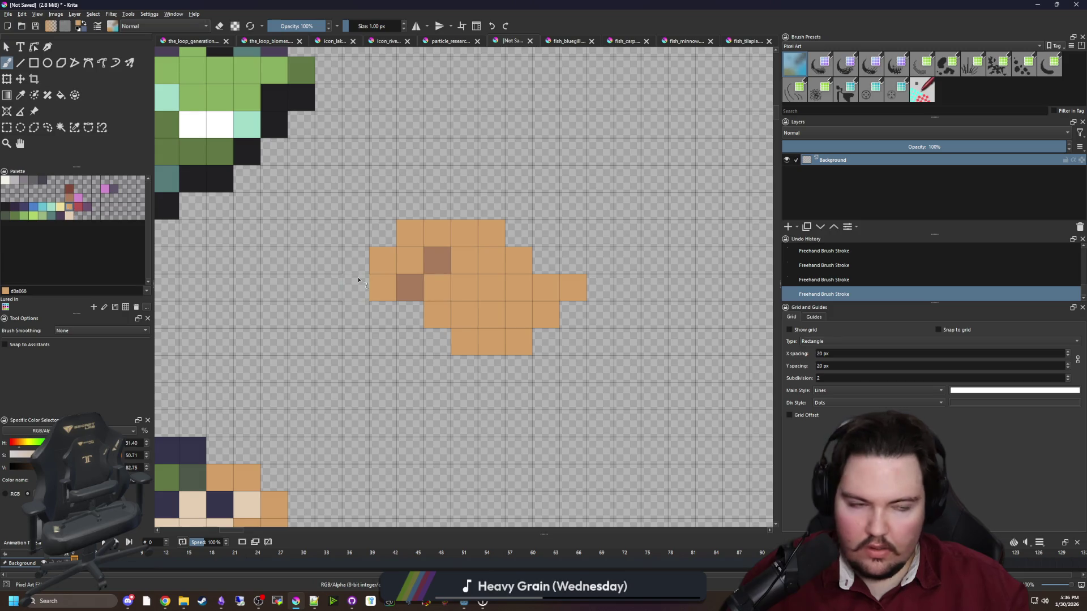
pyautogui.moveTo(358, 279); pyautogui.dragTo(418, 289)
pyautogui.moveTo(415, 243)
pyautogui.mouseDown()
pyautogui.moveTo(368, 246)
pyautogui.moveTo(312, 220)
pyautogui.mouseUp()
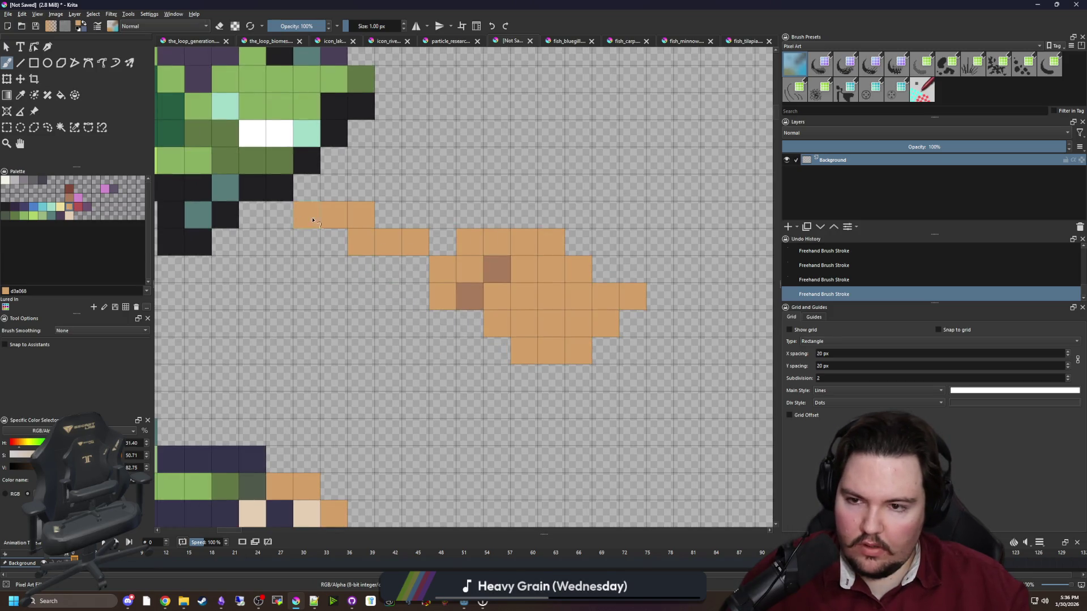
pyautogui.moveTo(416, 298); pyautogui.dragTo(380, 325)
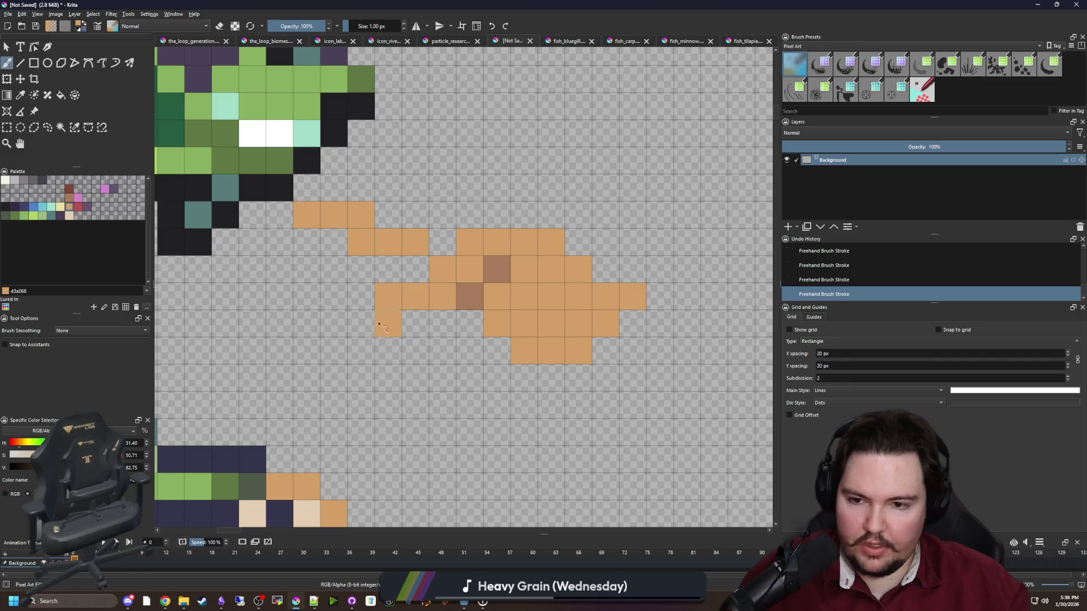
pyautogui.moveTo(335, 362)
pyautogui.mouseDown()
pyautogui.moveTo(348, 309)
pyautogui.moveTo(415, 271)
pyautogui.moveTo(388, 269)
pyautogui.mouseUp()
pyautogui.moveTo(414, 354)
pyautogui.mouseDown()
pyautogui.moveTo(257, 310)
pyautogui.moveTo(385, 291)
pyautogui.mouseUp()
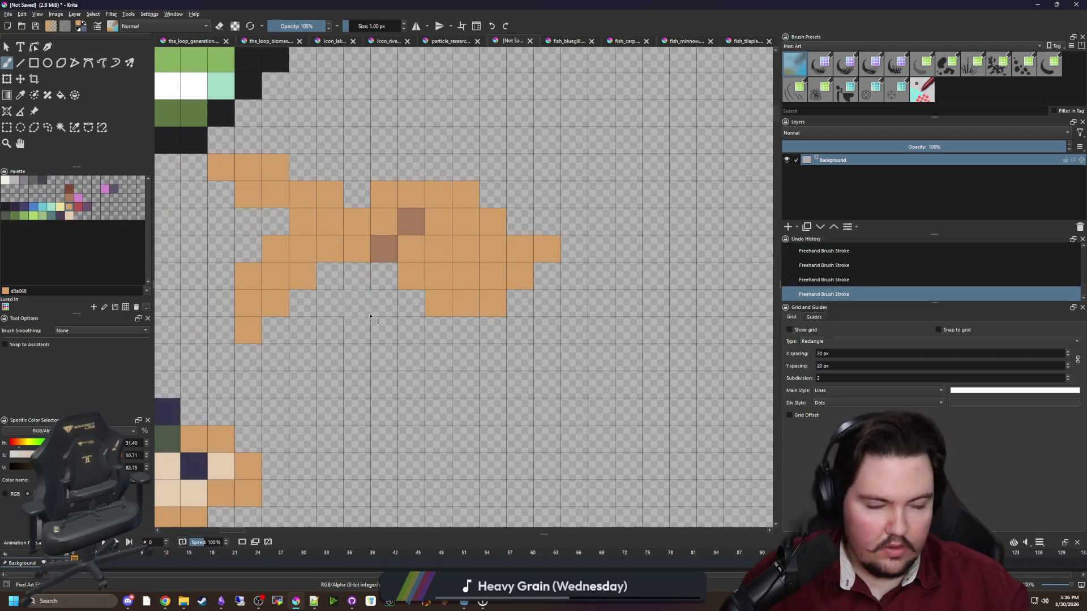
# Paint a darker brown patch of cells under the fish's belly.
pyautogui.click(70, 198)
pyautogui.click(410, 303)
pyautogui.click(371, 336)
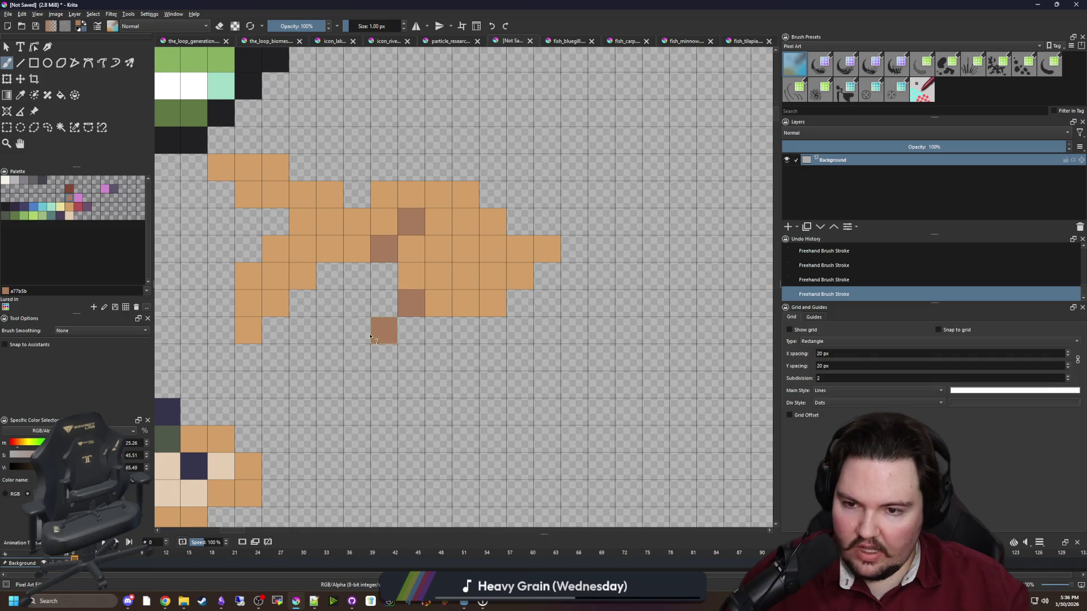
pyautogui.moveTo(325, 352)
pyautogui.mouseDown()
pyautogui.moveTo(385, 356)
pyautogui.moveTo(385, 306)
pyautogui.moveTo(363, 320)
pyautogui.mouseUp()
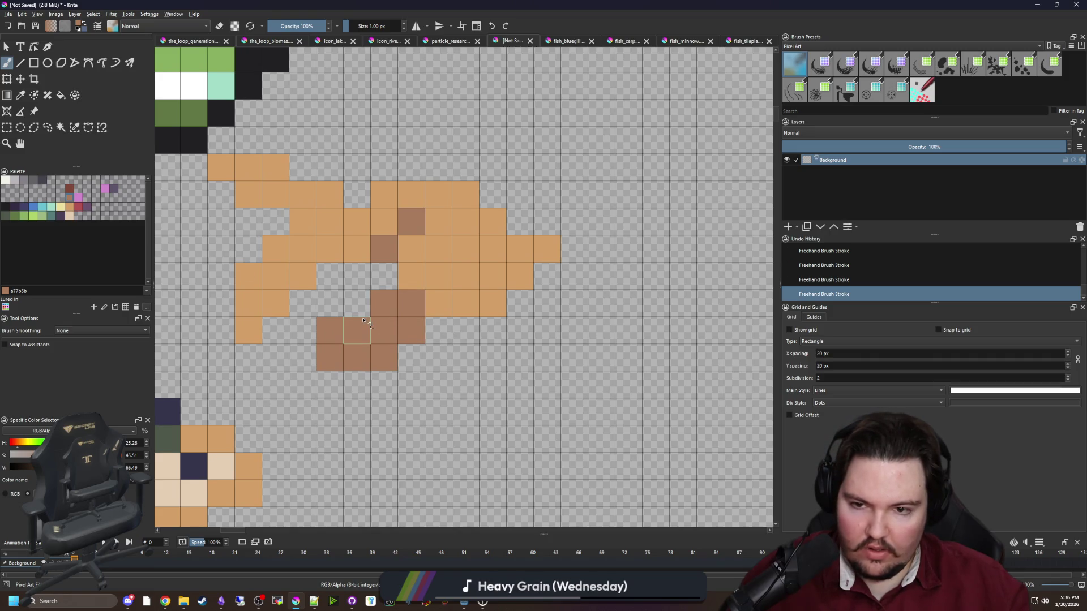
pyautogui.moveTo(425, 304); pyautogui.dragTo(350, 344)
# Repaint part of the brown patch tan and erase its stray brown cells.
pyautogui.keyDown('ctrl'); pyautogui.click(368, 312); pyautogui.keyUp('ctrl')
pyautogui.moveTo(315, 311)
pyautogui.mouseDown()
pyautogui.moveTo(336, 346)
pyautogui.moveTo(385, 367)
pyautogui.mouseUp()
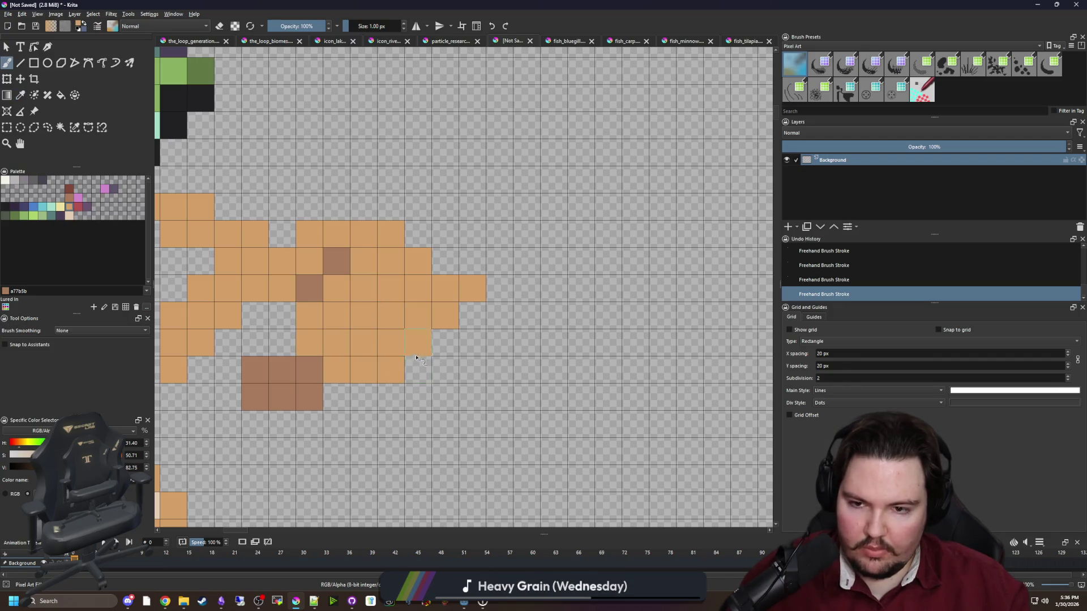
pyautogui.scroll(-2, 416, 358)
pyautogui.scroll(1, 416, 357)
pyautogui.press('e')
pyautogui.click(376, 371)
pyautogui.scroll(1, 398, 369)
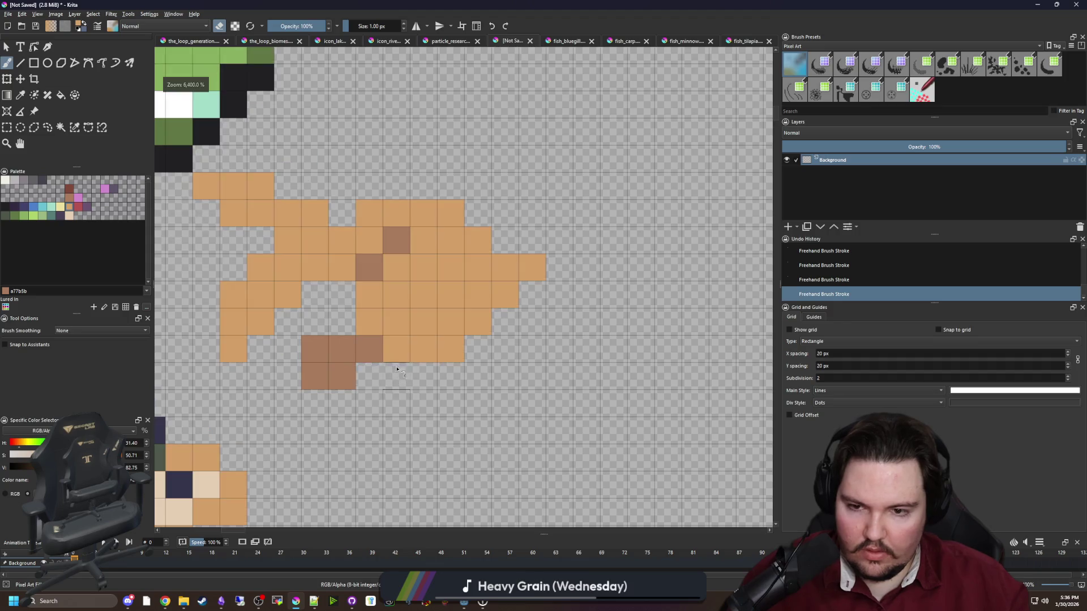
pyautogui.click(315, 348)
pyautogui.moveTo(409, 312); pyautogui.dragTo(327, 331)
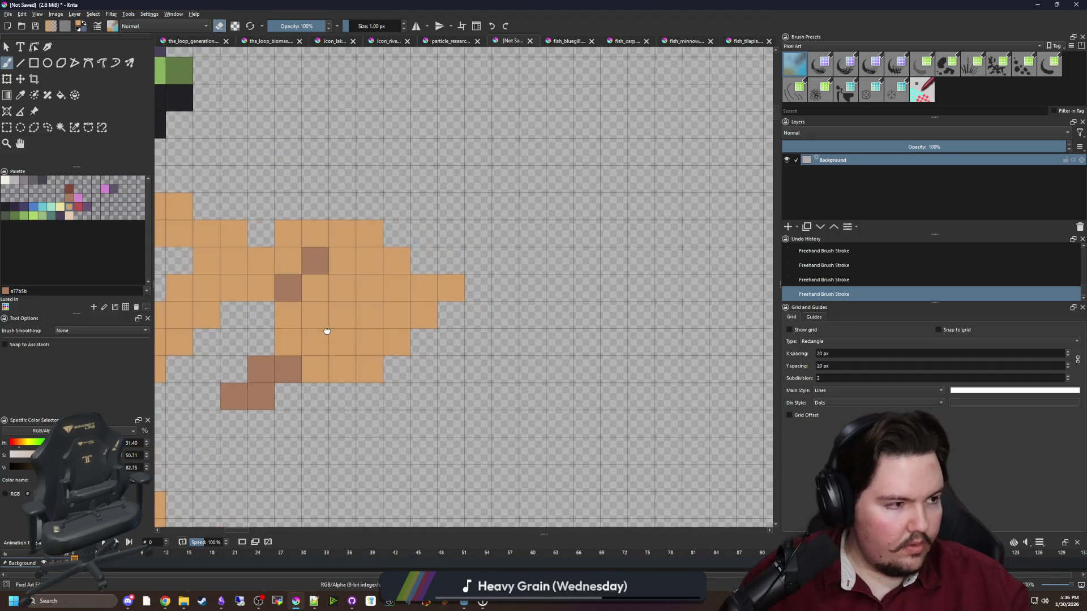
# Pick light yellow from the palette and dot six checkered spots across the body.
pyautogui.press('p')
pyautogui.click(292, 361)
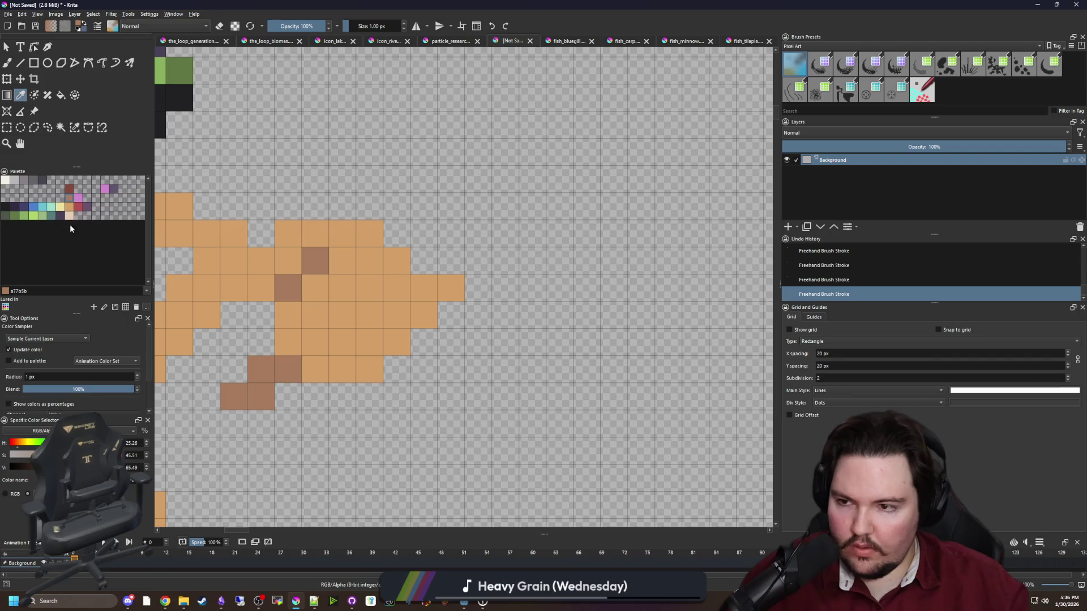
pyautogui.click(63, 210)
pyautogui.press('b')
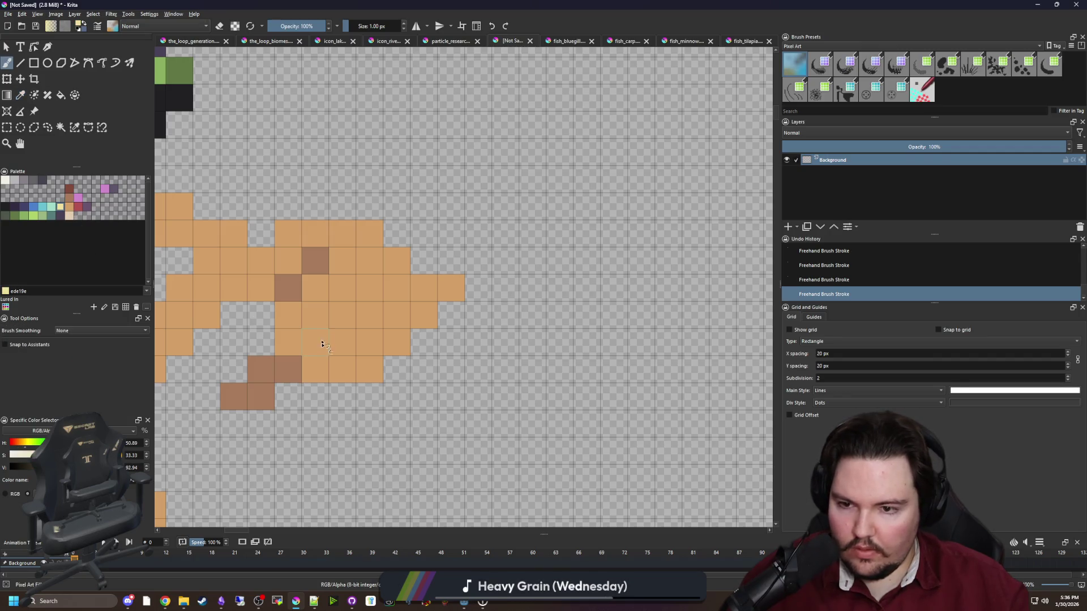
pyautogui.click(288, 314)
pyautogui.click(315, 342)
pyautogui.click(342, 314)
pyautogui.click(315, 288)
pyautogui.click(370, 343)
pyautogui.click(370, 288)
# Turn two tail pixels light yellow.
pyautogui.moveTo(332, 312); pyautogui.dragTo(475, 340)
pyautogui.moveTo(402, 292)
pyautogui.mouseDown()
pyautogui.moveTo(291, 254)
pyautogui.moveTo(331, 291)
pyautogui.mouseUp()
pyautogui.click(284, 371)
pyautogui.click(312, 343)
pyautogui.moveTo(311, 344); pyautogui.dragTo(210, 357)
pyautogui.moveTo(238, 282); pyautogui.dragTo(218, 264)
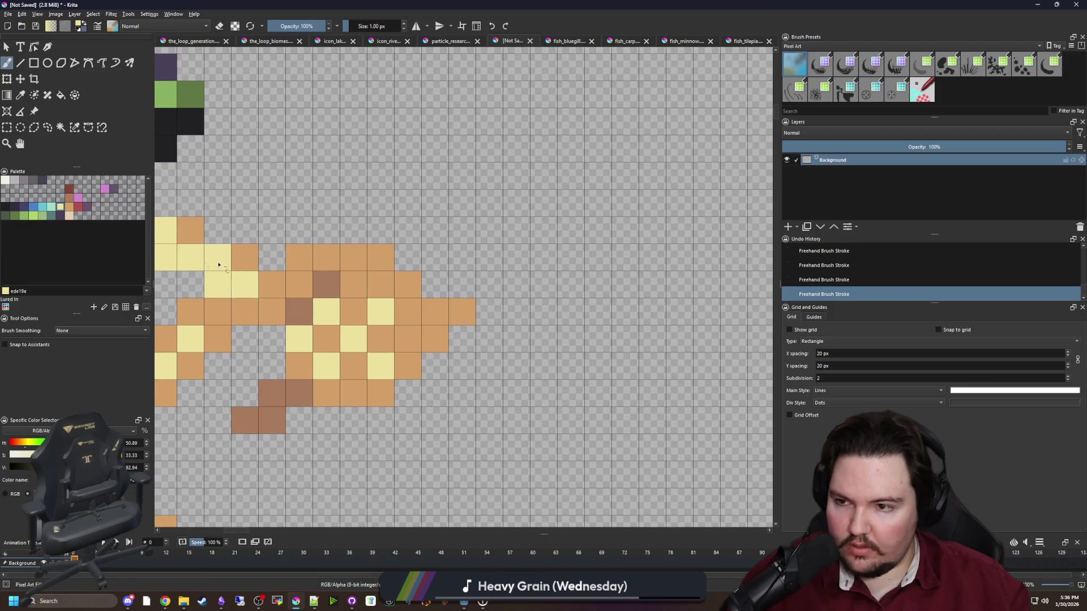
# Paint dark red-brown spots on the body, near the belly fin and near the head.
pyautogui.click(70, 207)
pyautogui.click(70, 189)
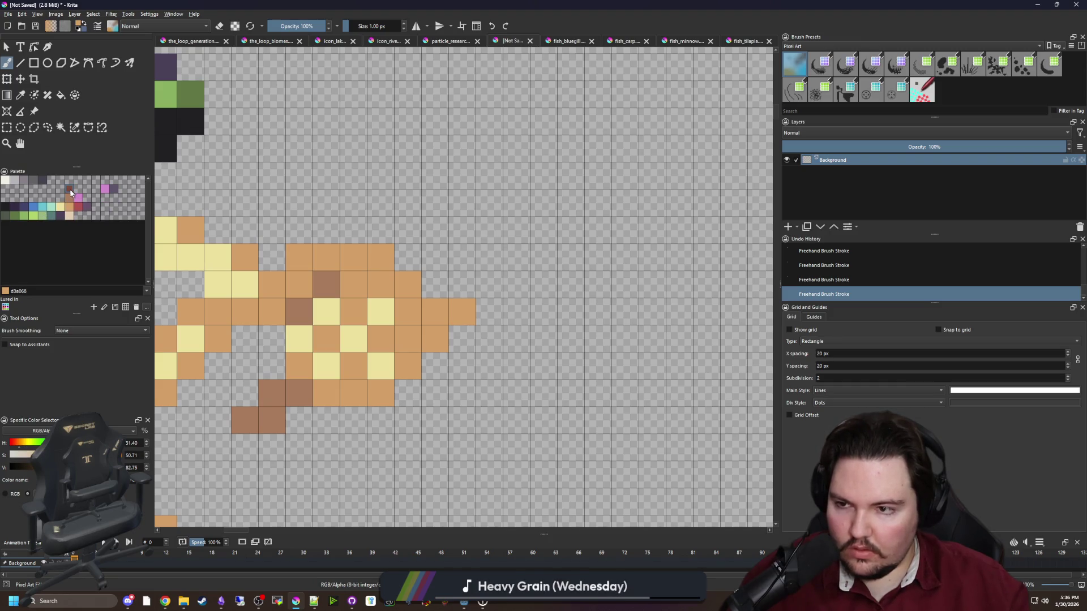
pyautogui.click(299, 312)
pyautogui.click(271, 393)
pyautogui.moveTo(271, 394); pyautogui.dragTo(213, 375)
pyautogui.click(376, 294)
pyautogui.hotkey('ctrl', 'z')
pyautogui.click(349, 294)
pyautogui.scroll(-2, 362, 311)
pyautogui.scroll(2, 374, 322)
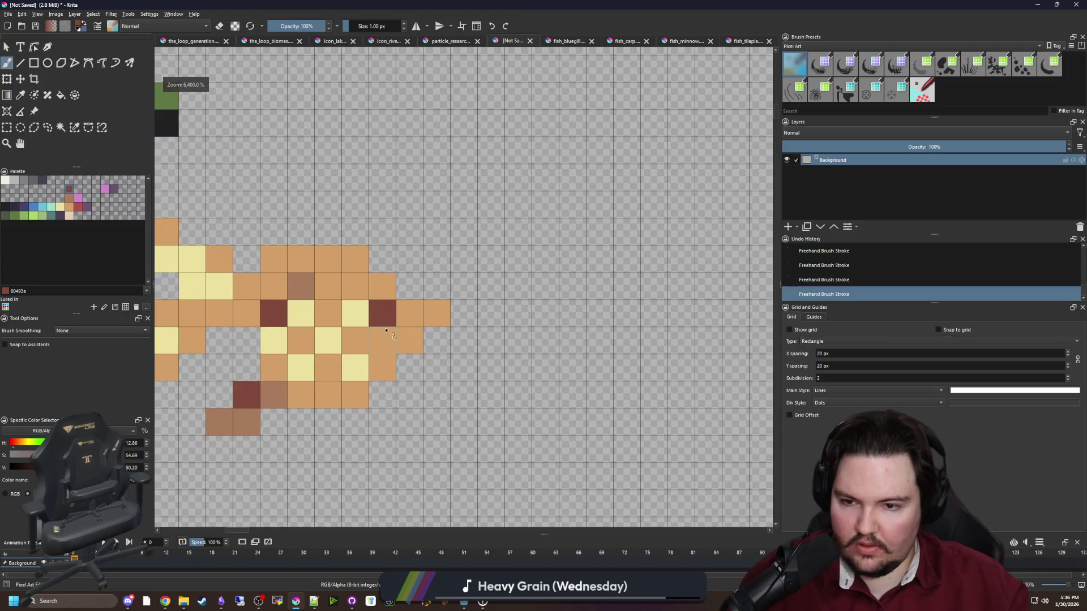
pyautogui.hotkey('ctrl', 'z')
pyautogui.hotkey('ctrl', 'shift', 'z')
pyautogui.hotkey('ctrl', 'z')
pyautogui.hotkey('ctrl', 'shift', 'z')
# Paint a brown stripe along the fish's back and an orange dorsal fin above it.
pyautogui.moveTo(385, 331); pyautogui.dragTo(433, 327)
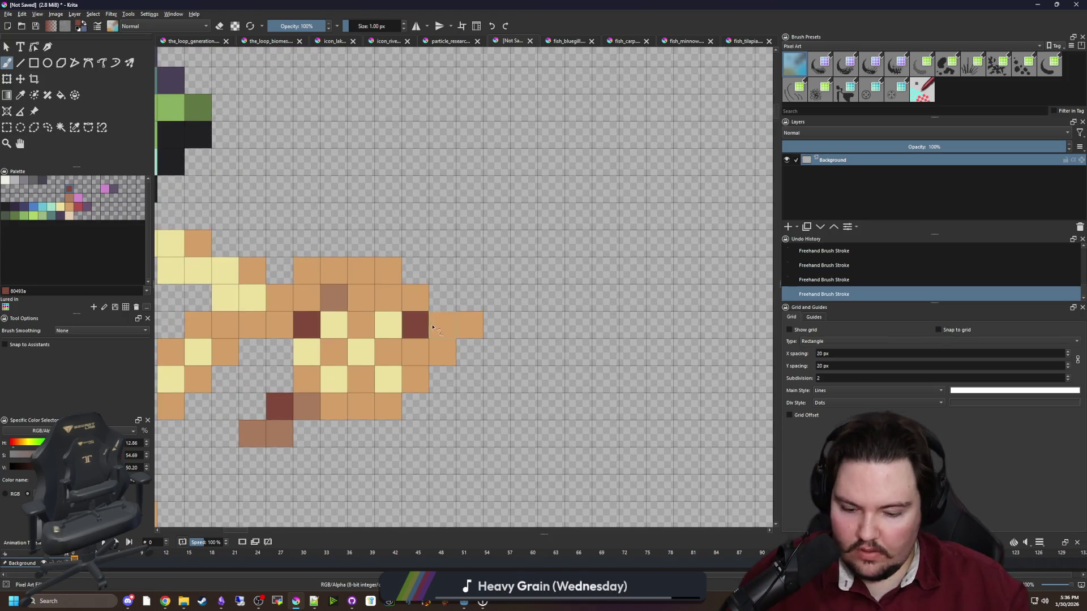
pyautogui.keyDown('ctrl'); pyautogui.click(339, 292); pyautogui.keyUp('ctrl')
pyautogui.moveTo(306, 270)
pyautogui.mouseDown()
pyautogui.moveTo(388, 270)
pyautogui.moveTo(402, 294)
pyautogui.mouseUp()
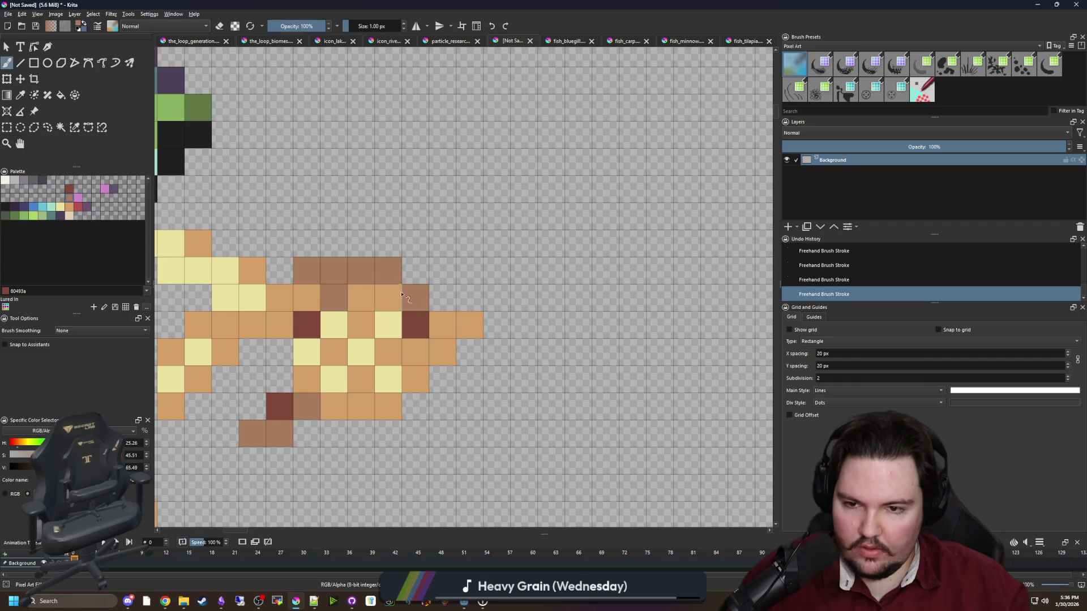
pyautogui.keyDown('ctrl'); pyautogui.click(385, 294); pyautogui.keyUp('ctrl')
pyautogui.moveTo(391, 243)
pyautogui.mouseDown()
pyautogui.moveTo(309, 244)
pyautogui.moveTo(415, 270)
pyautogui.mouseUp()
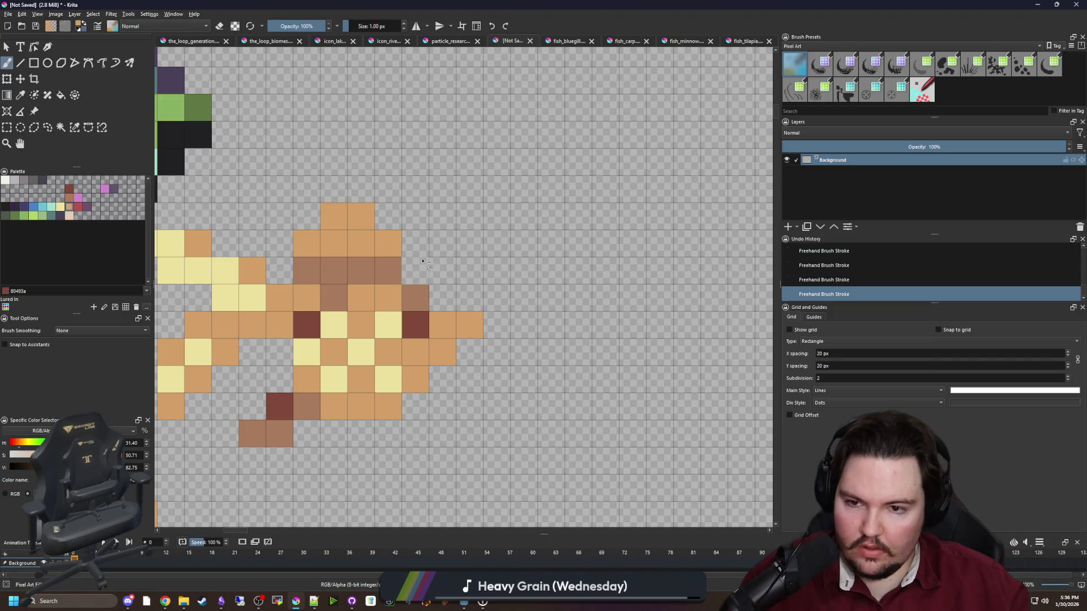
pyautogui.scroll(-2, 416, 281)
pyautogui.scroll(2, 386, 328)
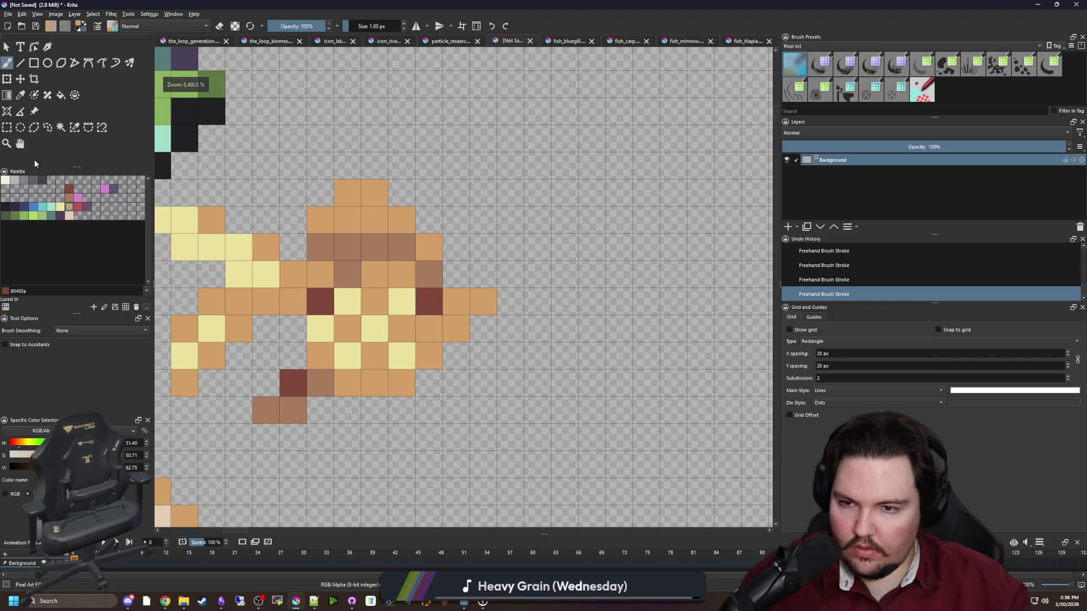
# Select the sprite's lower section and shift those pixels right.
pyautogui.hotkey('ctrl', 'r')
pyautogui.moveTo(280, 452)
pyautogui.mouseDown()
pyautogui.moveTo(421, 365)
pyautogui.moveTo(497, 342)
pyautogui.mouseUp()
pyautogui.click(286, 452)
pyautogui.moveTo(252, 452); pyautogui.dragTo(470, 343)
pyautogui.press('t')
pyautogui.moveTo(324, 348); pyautogui.dragTo(364, 357)
pyautogui.hotkey('ctrl', 'shift', 'a')
pyautogui.scroll(-3, 371, 376)
pyautogui.scroll(5, 370, 379)
# Touch up two pixels on the tan fish with the brush.
pyautogui.press('b')
pyautogui.click(408, 362)
pyautogui.click(351, 353)
pyautogui.scroll(-2, 352, 354)
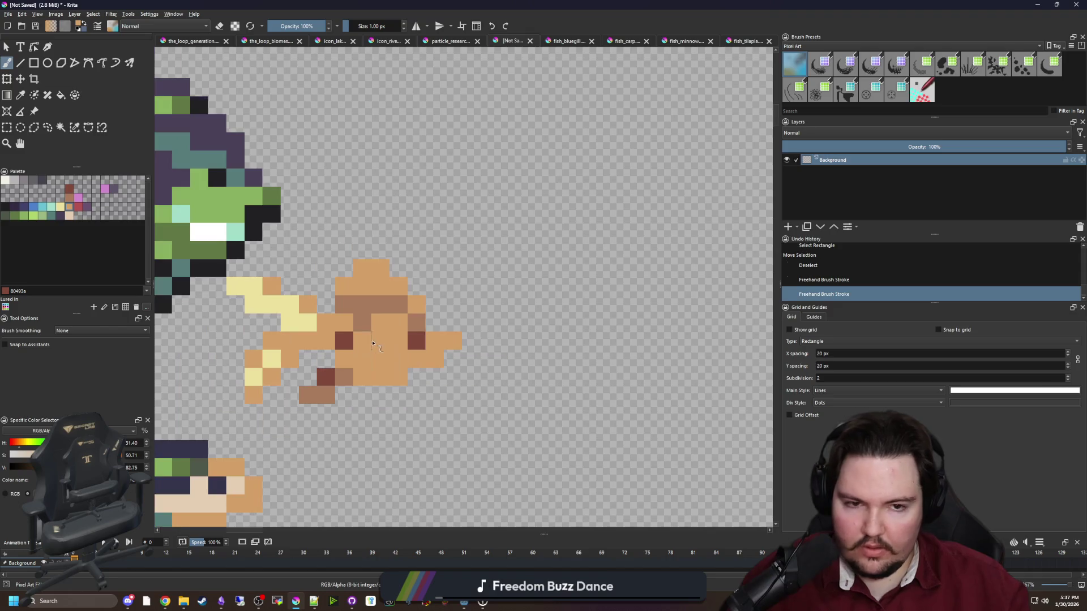
pyautogui.scroll(2, 338, 308)
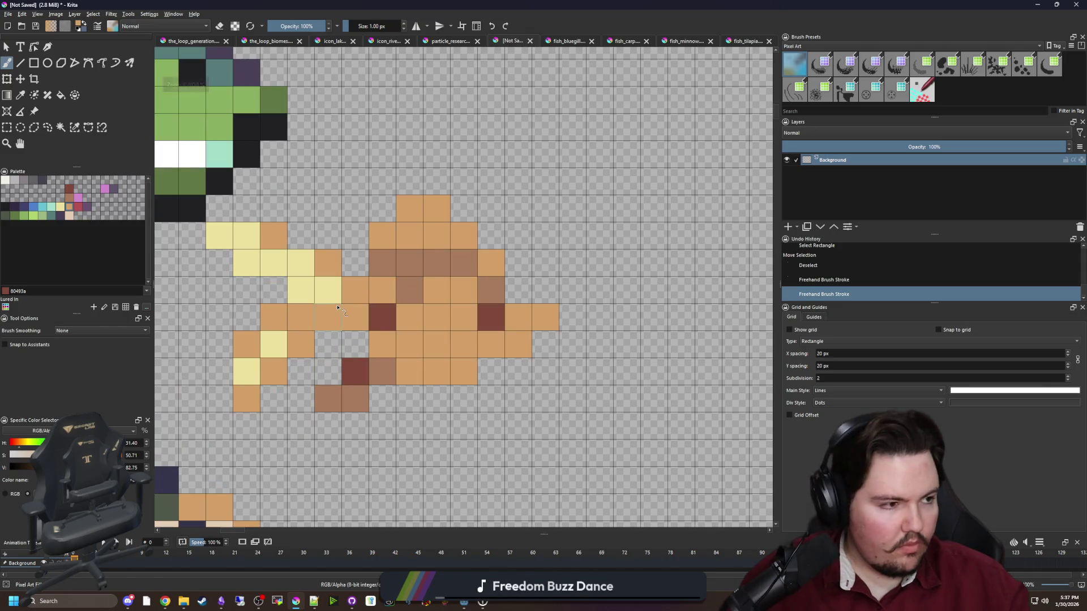
pyautogui.scroll(-1, 338, 308)
# Select the whole tan fish including its fin tip, drag it right, and deselect.
pyautogui.hotkey('ctrl', 'r')
pyautogui.moveTo(278, 384)
pyautogui.mouseDown()
pyautogui.moveTo(413, 249)
pyautogui.moveTo(504, 243)
pyautogui.moveTo(521, 231)
pyautogui.mouseUp()
pyautogui.moveTo(304, 341); pyautogui.dragTo(258, 256)
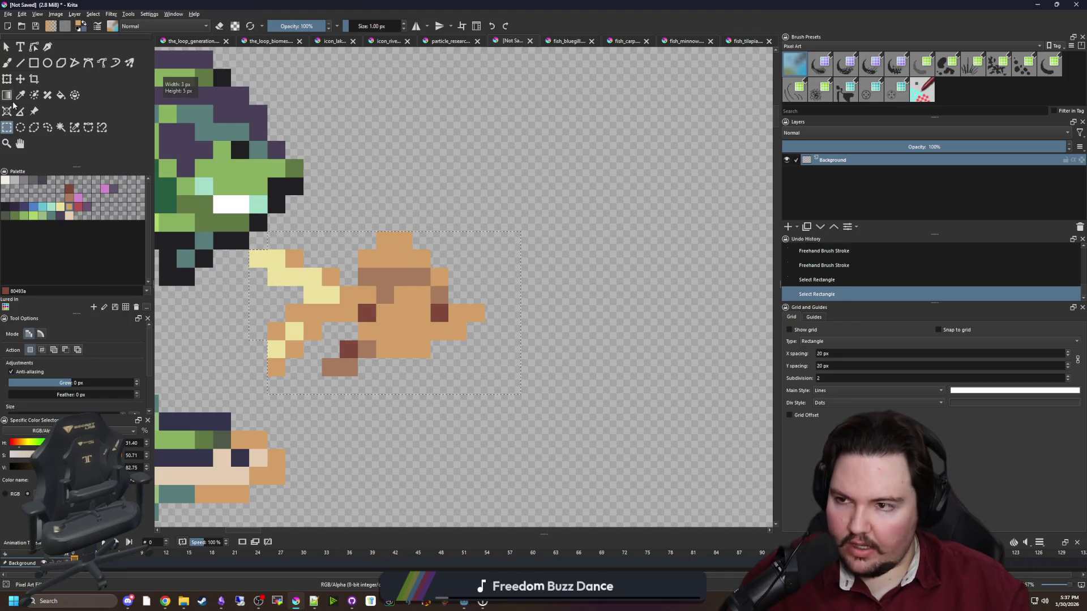
pyautogui.press('t')
pyautogui.moveTo(372, 311); pyautogui.dragTo(443, 311)
pyautogui.hotkey('ctrl', 'shift', 'a')
# Return to the brush and pick the dark red colour.
pyautogui.press('b')
pyautogui.scroll(1, 444, 310)
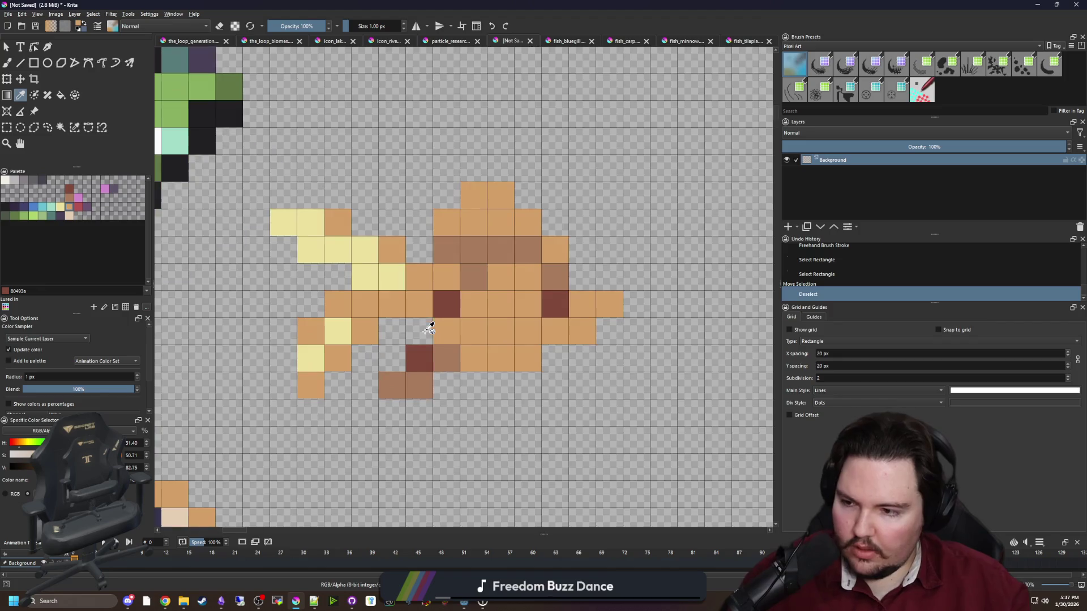
pyautogui.keyDown('ctrl'); pyautogui.click(445, 309); pyautogui.keyUp('ctrl')
# Outline the lower-left fin, left edge, top edge and lower belly in dark red.
pyautogui.moveTo(310, 412)
pyautogui.mouseDown()
pyautogui.moveTo(287, 380)
pyautogui.moveTo(310, 304)
pyautogui.moveTo(337, 277)
pyautogui.mouseUp()
pyautogui.click(283, 249)
pyautogui.moveTo(256, 222)
pyautogui.mouseDown()
pyautogui.moveTo(285, 198)
pyautogui.moveTo(343, 199)
pyautogui.moveTo(420, 250)
pyautogui.mouseUp()
pyautogui.moveTo(338, 393)
pyautogui.mouseDown()
pyautogui.moveTo(303, 371)
pyautogui.moveTo(357, 309)
pyautogui.moveTo(381, 328)
pyautogui.mouseUp()
pyautogui.moveTo(357, 369)
pyautogui.mouseDown()
pyautogui.moveTo(329, 363)
pyautogui.moveTo(357, 391)
pyautogui.moveTo(403, 373)
pyautogui.moveTo(347, 376)
pyautogui.moveTo(450, 348)
pyautogui.moveTo(531, 295)
pyautogui.moveTo(487, 272)
pyautogui.moveTo(450, 212)
pyautogui.moveTo(396, 158)
pyautogui.moveTo(341, 159)
pyautogui.moveTo(303, 214)
pyautogui.moveTo(342, 185)
pyautogui.mouseUp()
# Undo an extra outline stroke and try erasing the right fin pixels, undoing the erasures.
pyautogui.hotkey('ctrl', 'z')
pyautogui.press('e')
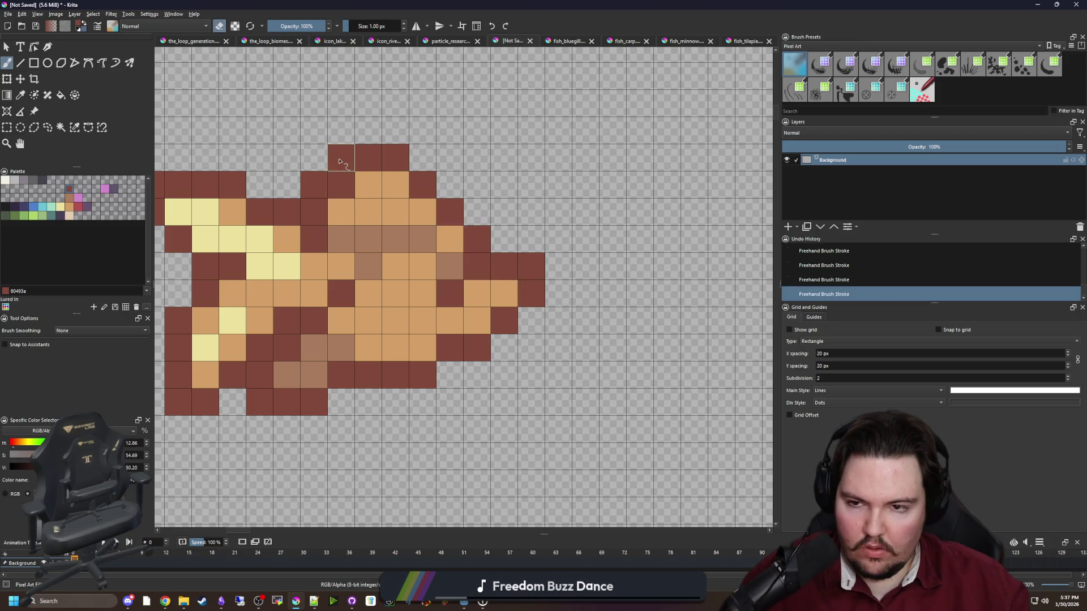
pyautogui.scroll(-5, 447, 259)
pyautogui.scroll(4, 447, 259)
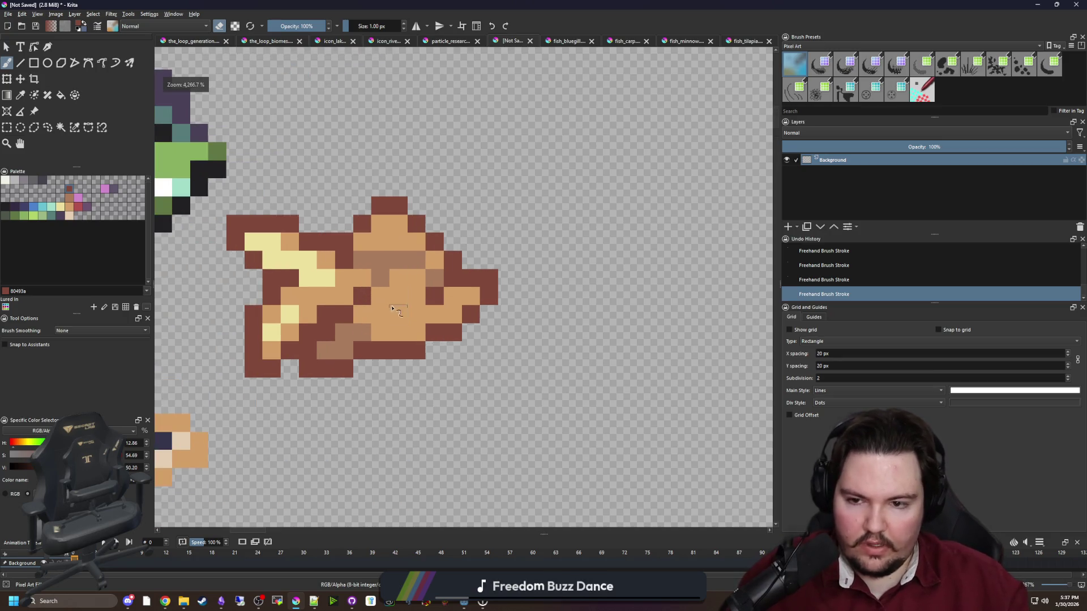
pyautogui.scroll(-3, 388, 324)
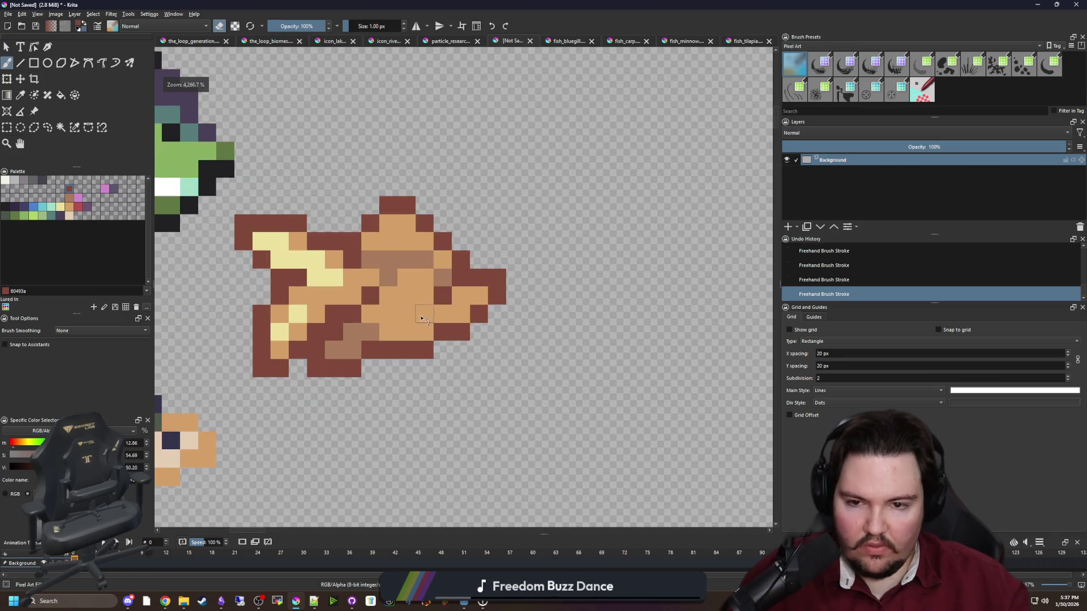
pyautogui.scroll(3, 453, 317)
pyautogui.click(490, 294)
pyautogui.hotkey('ctrl', 'z')
pyautogui.moveTo(517, 267); pyautogui.dragTo(517, 294)
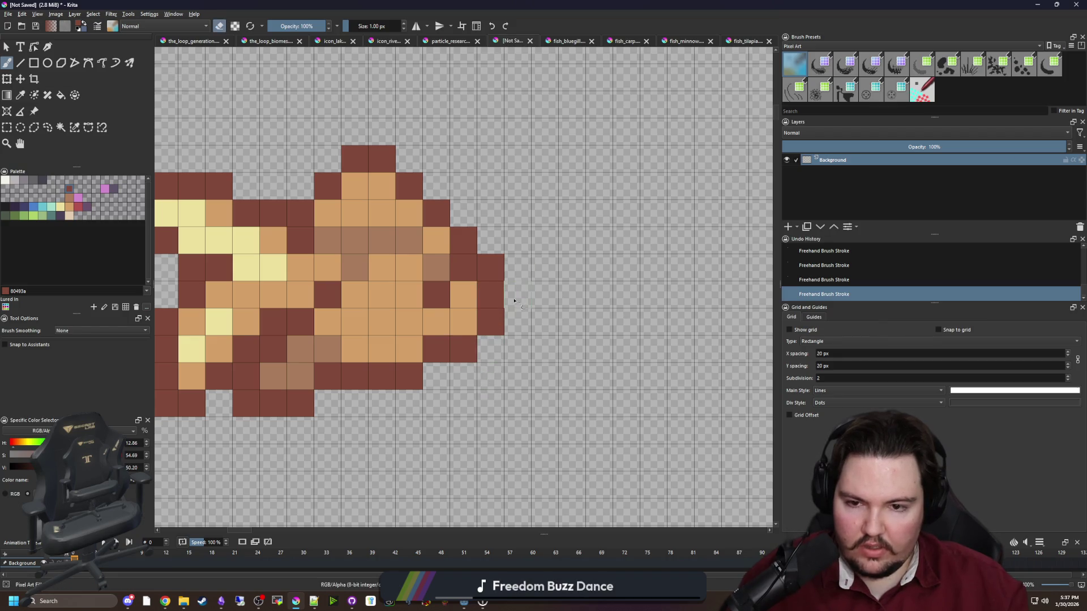
pyautogui.scroll(-3, 499, 312)
pyautogui.scroll(2, 499, 312)
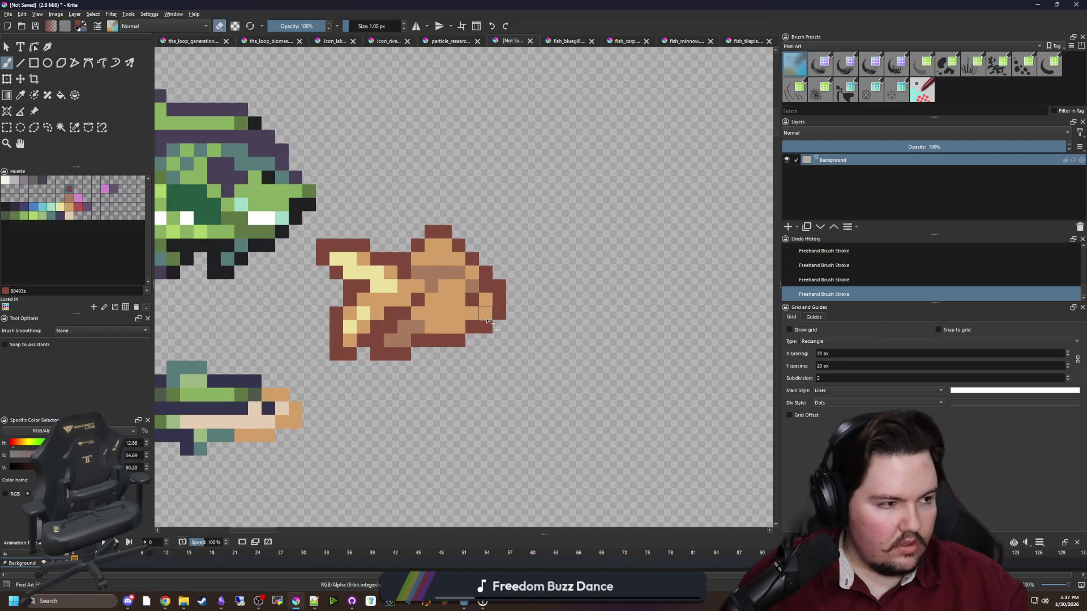
pyautogui.hotkey('ctrl', 'z')
# Repaint the right fin pixels in light tan.
pyautogui.scroll(1, 484, 318)
pyautogui.keyDown('ctrl'); pyautogui.click(481, 283); pyautogui.keyUp('ctrl')
pyautogui.moveTo(501, 278); pyautogui.dragTo(501, 297)
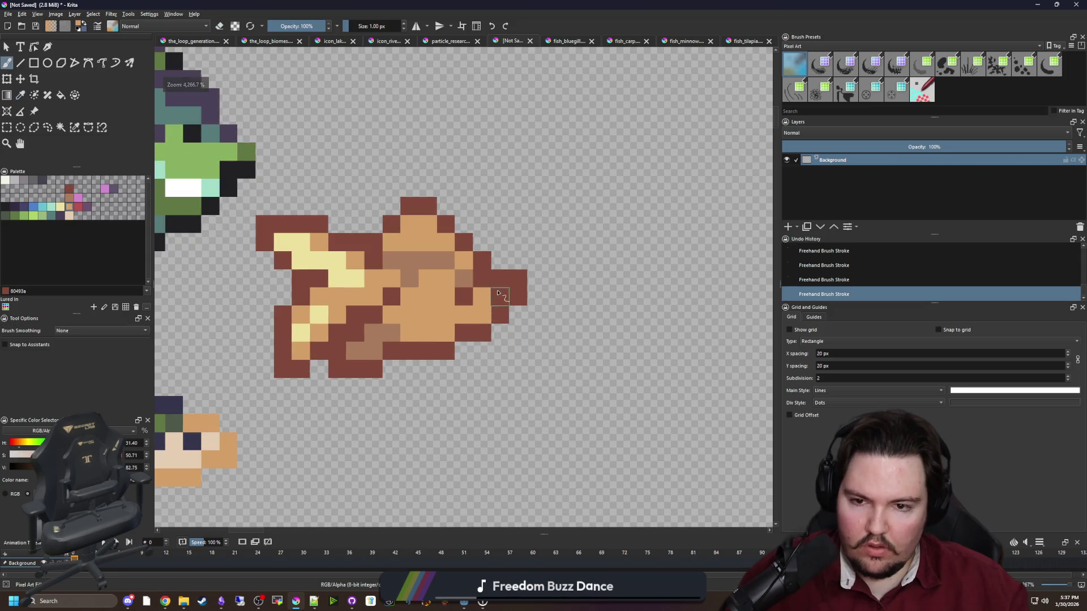
pyautogui.hotkey('ctrl', 'z')
pyautogui.hotkey('ctrl', 'shift', 'z')
# Undo the tan fin repaint, shade a back cell medium brown, and recolour brown back cells tan.
pyautogui.hotkey('ctrl', 'z')
pyautogui.keyDown('ctrl'); pyautogui.click(448, 260); pyautogui.keyUp('ctrl')
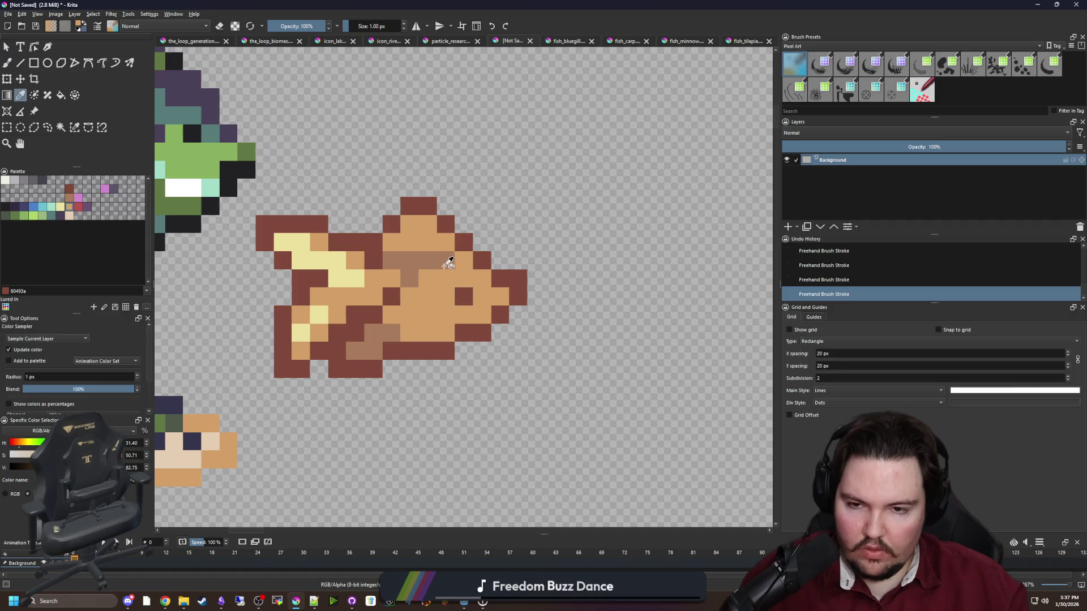
pyautogui.click(464, 260)
pyautogui.moveTo(411, 278)
pyautogui.mouseDown()
pyautogui.moveTo(397, 310)
pyautogui.moveTo(385, 278)
pyautogui.moveTo(403, 307)
pyautogui.mouseUp()
pyautogui.keyDown('ctrl'); pyautogui.click(424, 303); pyautogui.keyUp('ctrl')
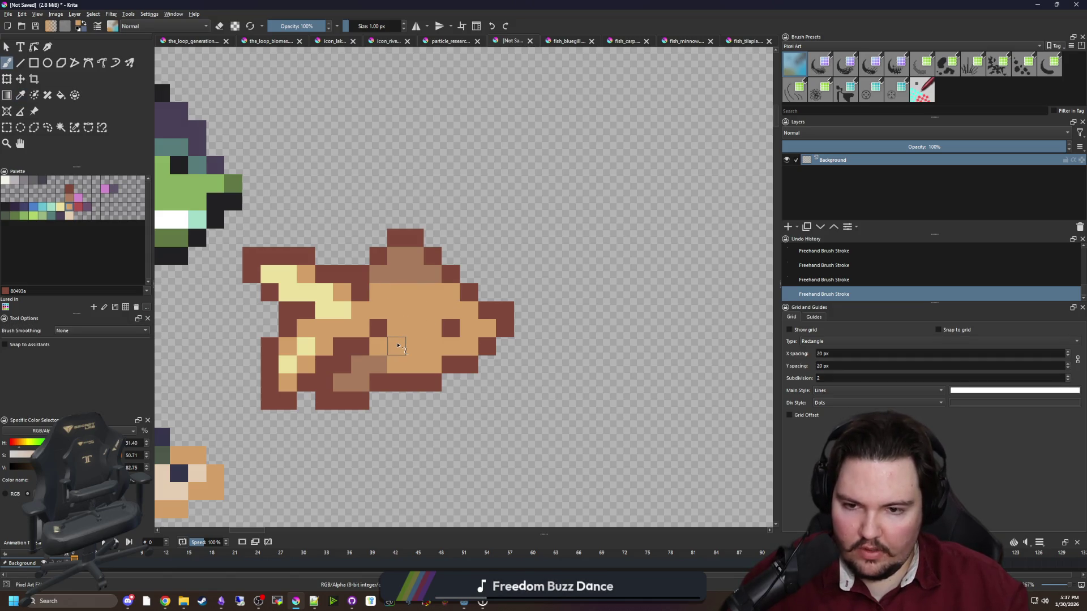
# Paint a belly cell in the sampled medium brown.
pyautogui.keyDown('ctrl'); pyautogui.click(408, 274); pyautogui.keyUp('ctrl')
pyautogui.click(396, 310)
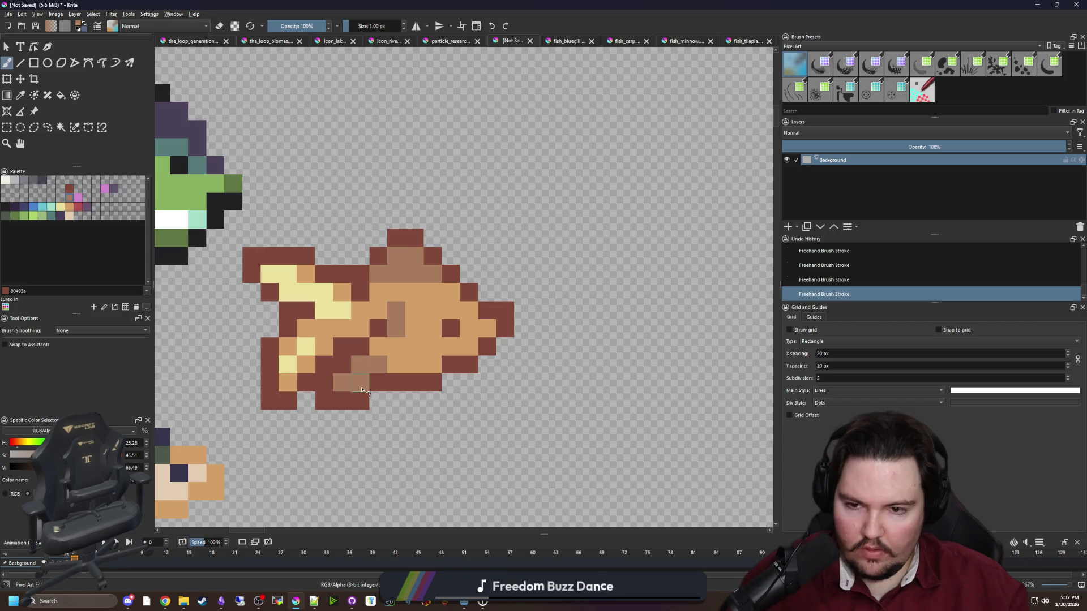
pyautogui.scroll(-5, 362, 389)
pyautogui.scroll(5, 387, 353)
pyautogui.scroll(1, 412, 321)
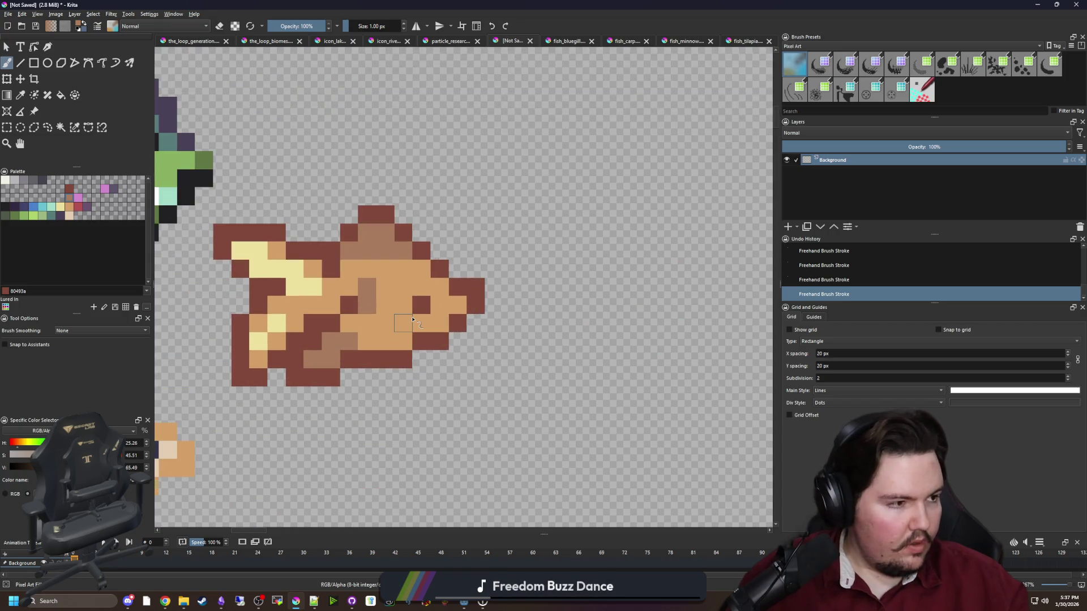
# Undo the last brush strokes and pick the near-black eye colour.
pyautogui.press('b')
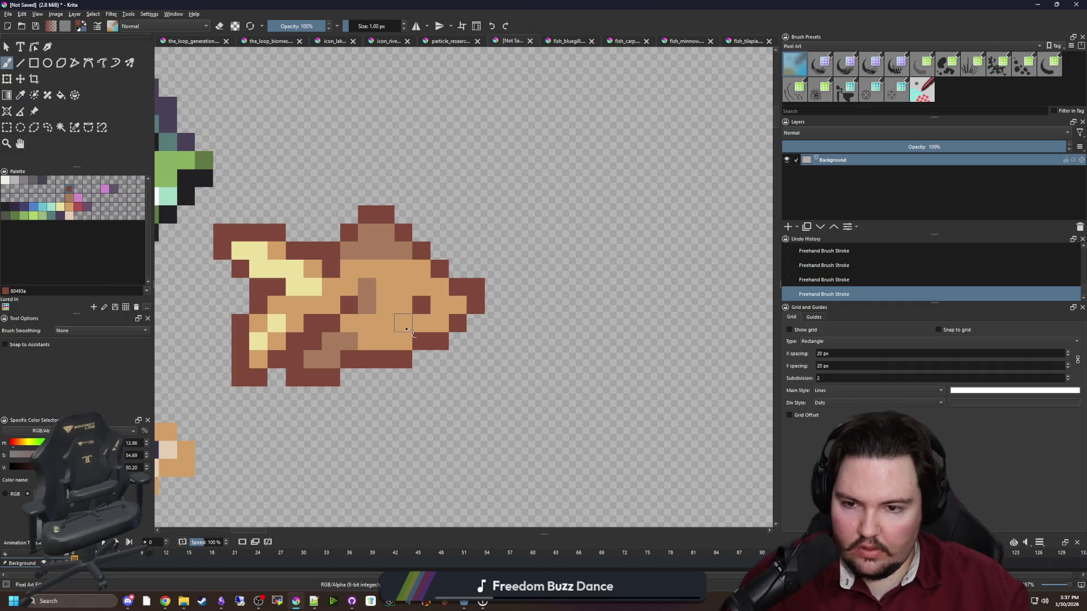
pyautogui.hotkey('ctrl', 'z')
pyautogui.hotkey('ctrl', 'z')
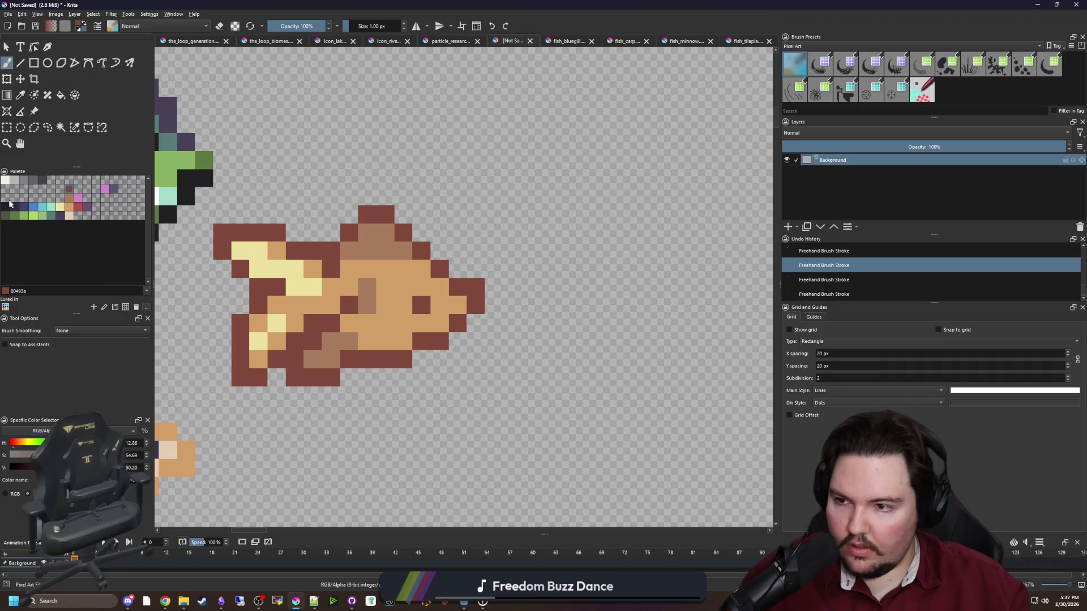
pyautogui.click(6, 206)
pyautogui.hotkey('ctrl', 'z')
# Paint the fish's near-black eye pixel and two dark red body pixels.
pyautogui.click(424, 307)
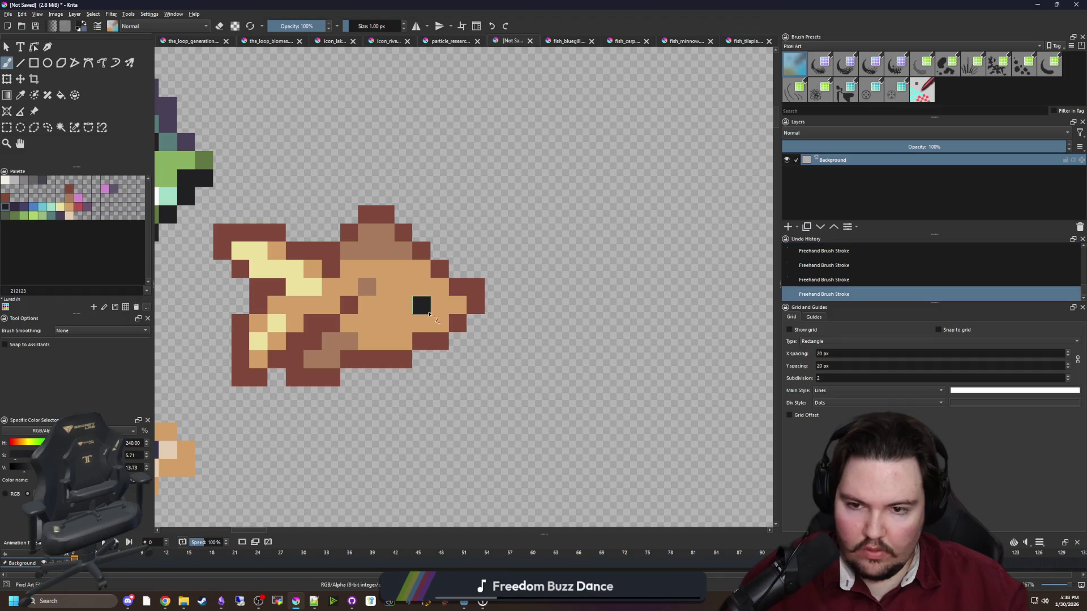
pyautogui.keyDown('ctrl'); pyautogui.click(438, 340); pyautogui.keyUp('ctrl')
pyautogui.moveTo(403, 341); pyautogui.dragTo(387, 327)
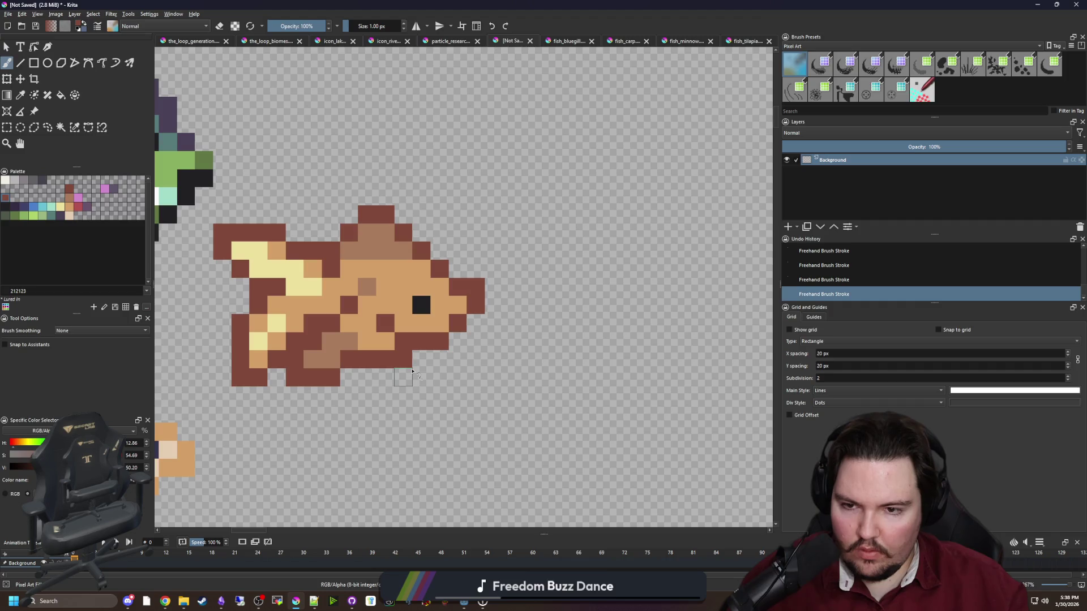
# Paint two body pixels medium brown, then repaint them dark brown.
pyautogui.press('p')
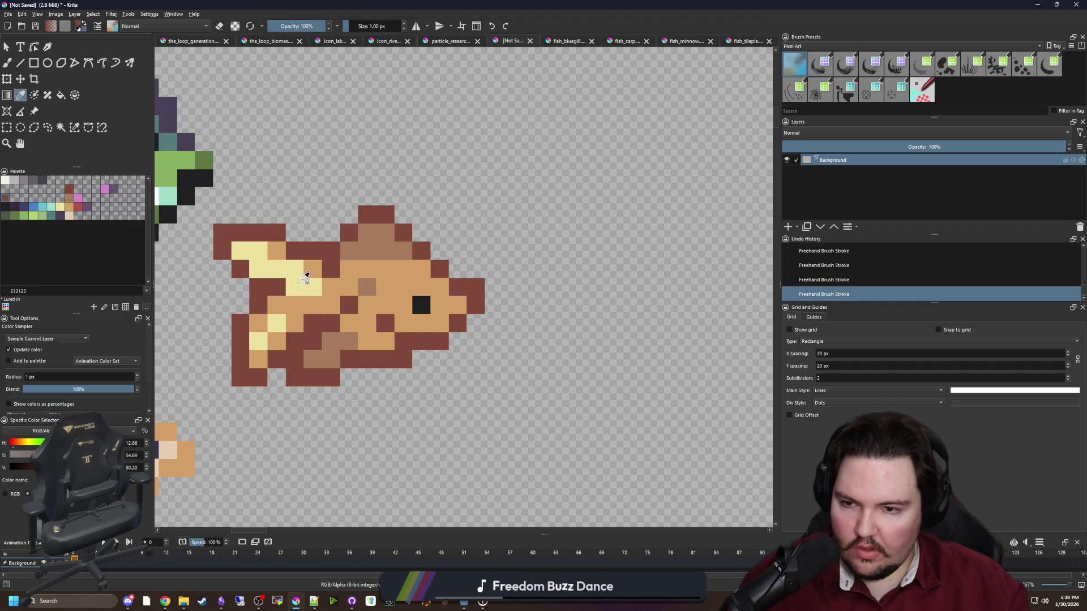
pyautogui.click(306, 282)
pyautogui.press('b')
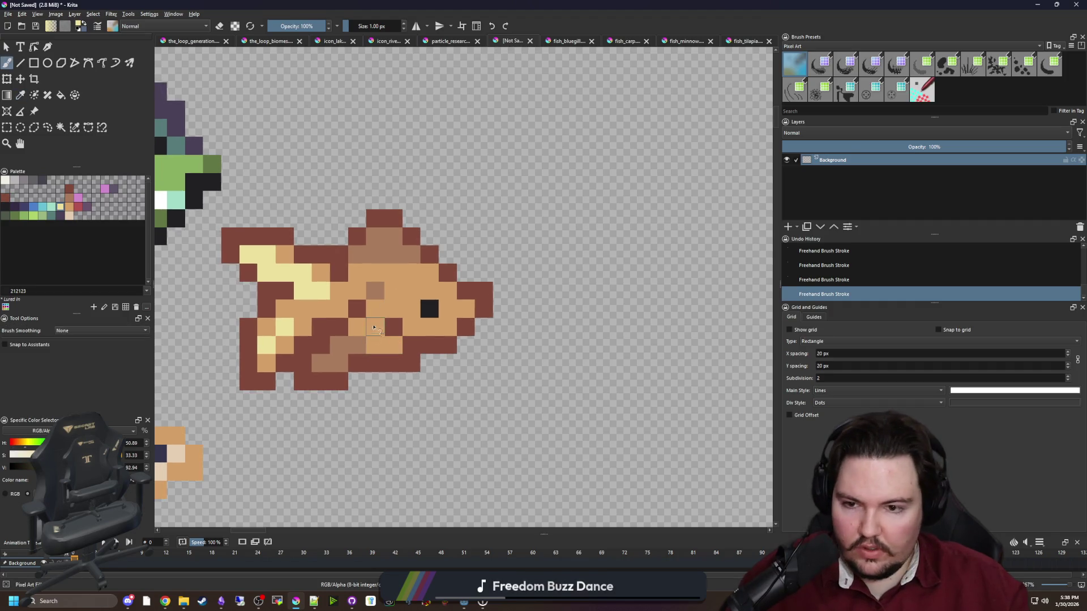
pyautogui.keyDown('ctrl'); pyautogui.click(376, 290); pyautogui.keyUp('ctrl')
pyautogui.moveTo(357, 291); pyautogui.dragTo(338, 309)
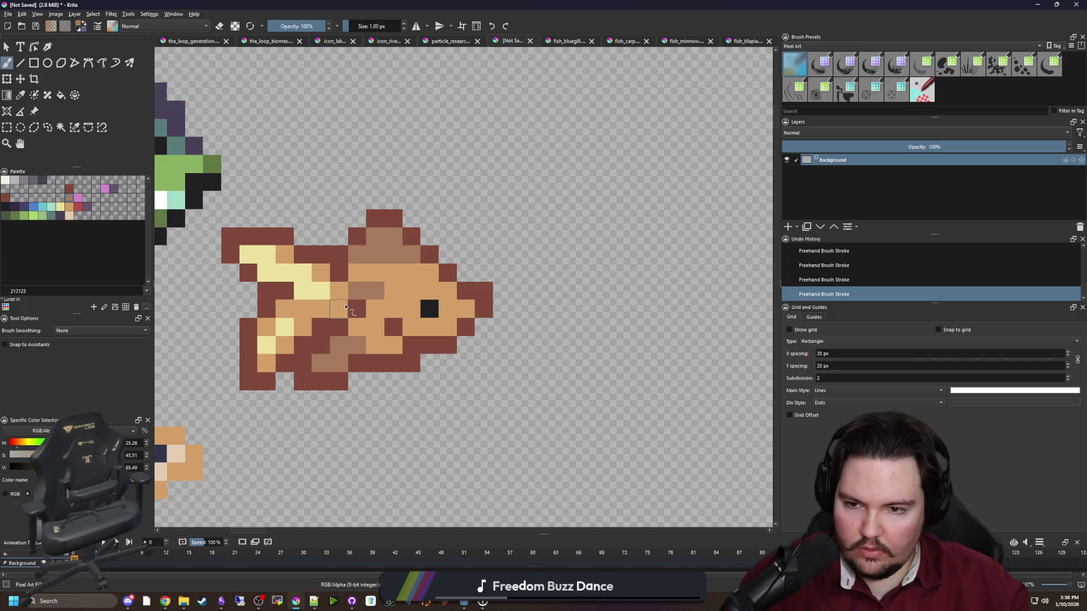
pyautogui.keyDown('ctrl'); pyautogui.click(363, 311); pyautogui.keyUp('ctrl')
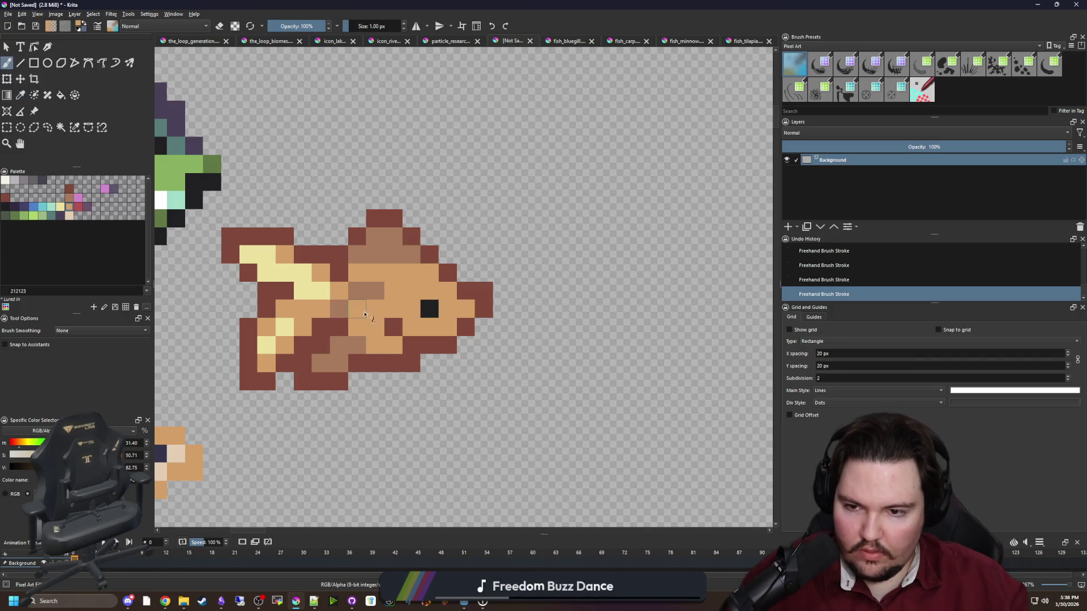
pyautogui.keyDown('ctrl'); pyautogui.click(339, 327); pyautogui.keyUp('ctrl')
pyautogui.moveTo(339, 309); pyautogui.dragTo(356, 290)
# Sample medium brown from the top fin, then the fish's orange body colour.
pyautogui.keyDown('ctrl'); pyautogui.click(382, 235); pyautogui.keyUp('ctrl')
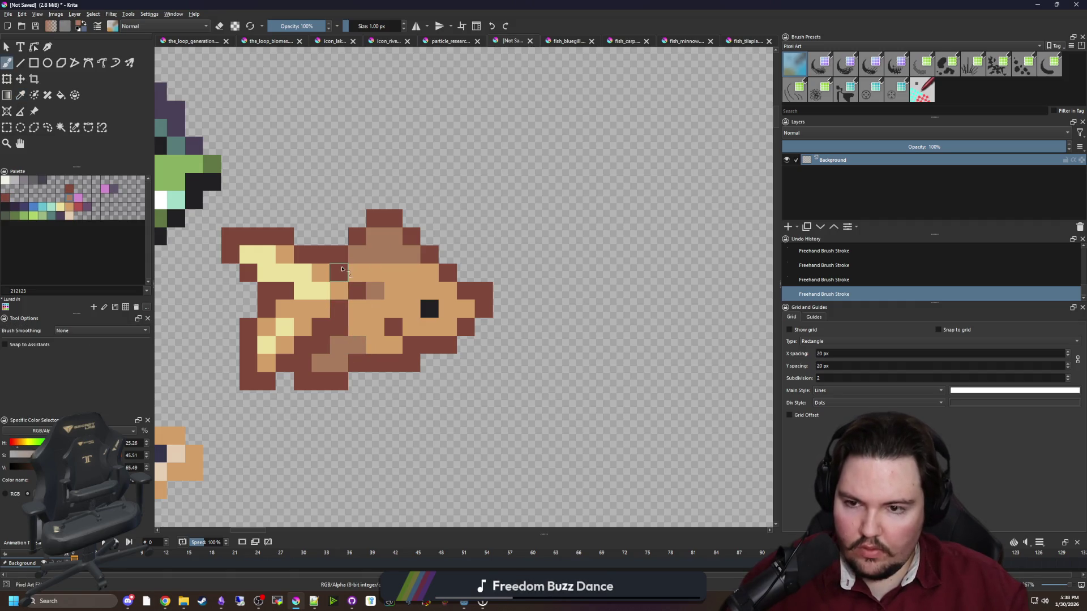
pyautogui.scroll(-3, 367, 308)
pyautogui.scroll(-2, 385, 327)
pyautogui.scroll(5, 386, 331)
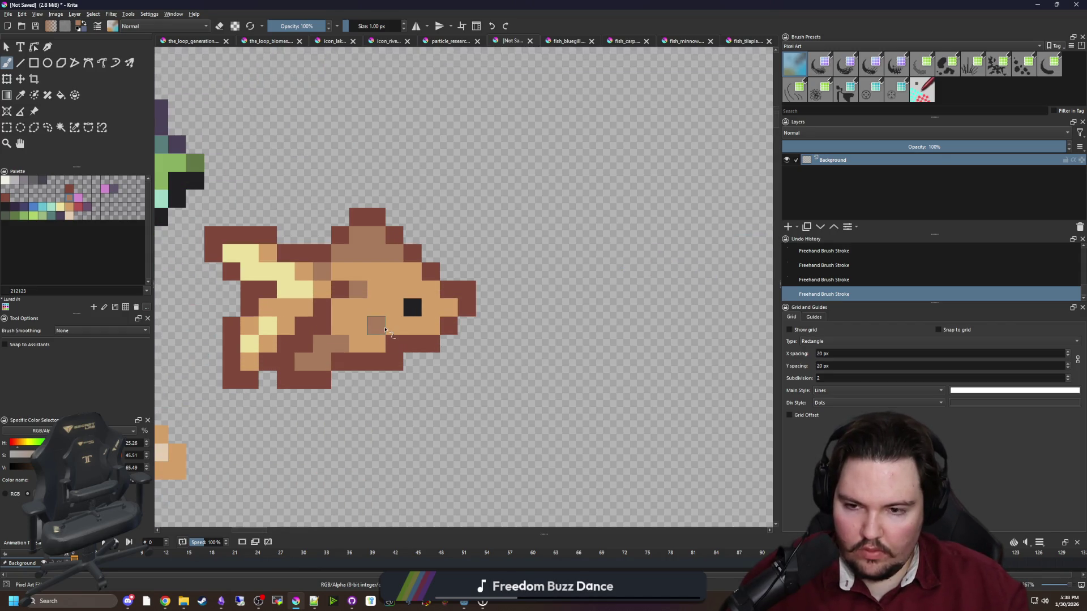
pyautogui.scroll(2, 385, 329)
pyautogui.press('p')
pyautogui.click(383, 321)
pyautogui.press('b')
pyautogui.scroll(-5, 385, 322)
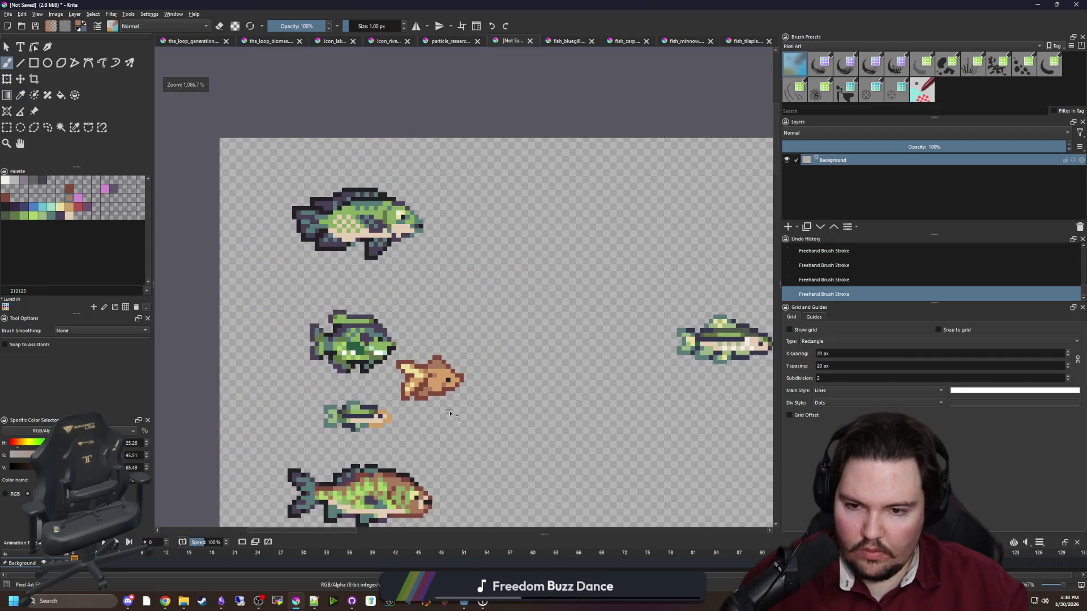
# Sample the medium brown shading and zoom and pan across the orange fish to inspect it.
pyautogui.scroll(4, 450, 398)
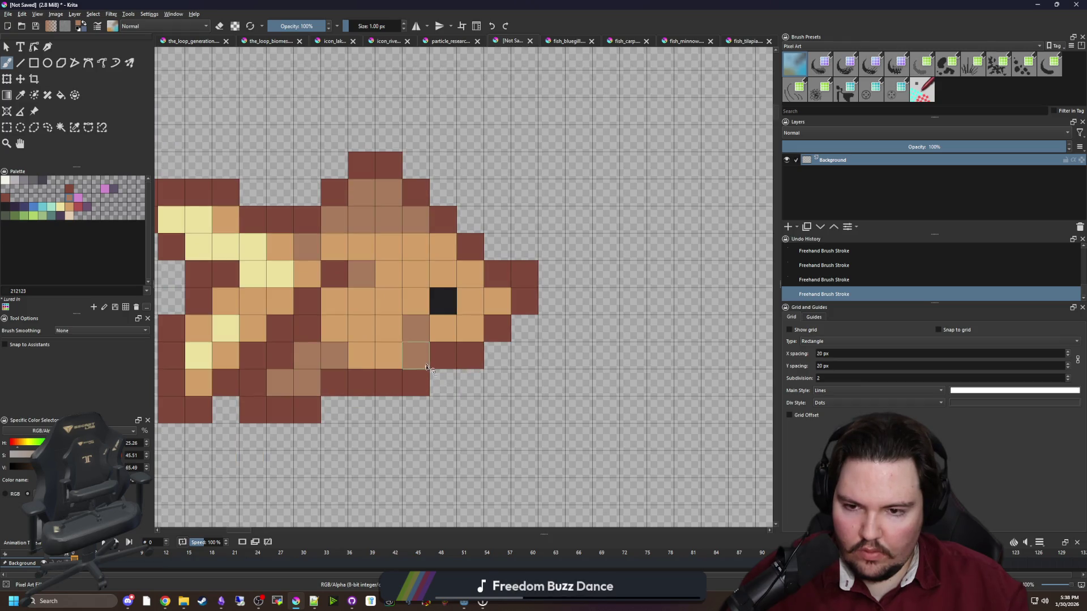
pyautogui.scroll(-6, 408, 354)
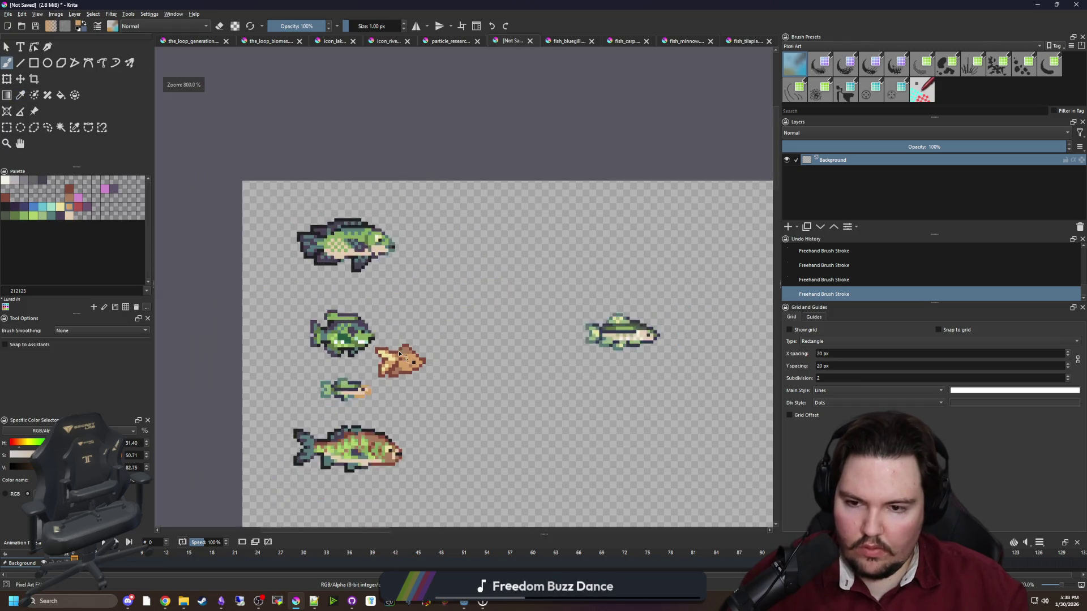
pyautogui.scroll(6, 400, 348)
pyautogui.keyDown('ctrl'); pyautogui.click(391, 351); pyautogui.keyUp('ctrl')
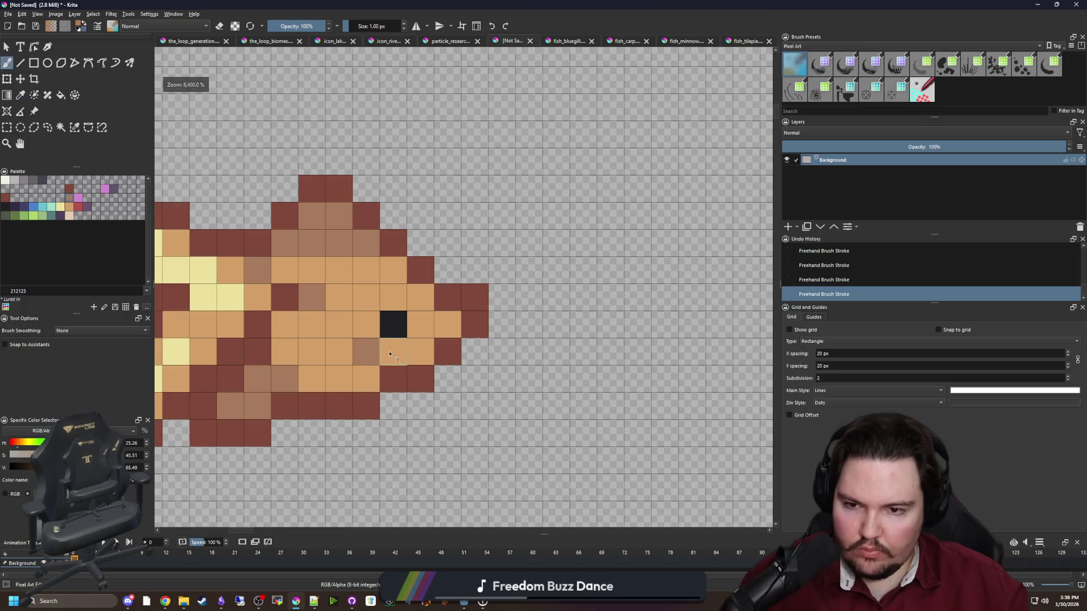
pyautogui.scroll(-7, 419, 378)
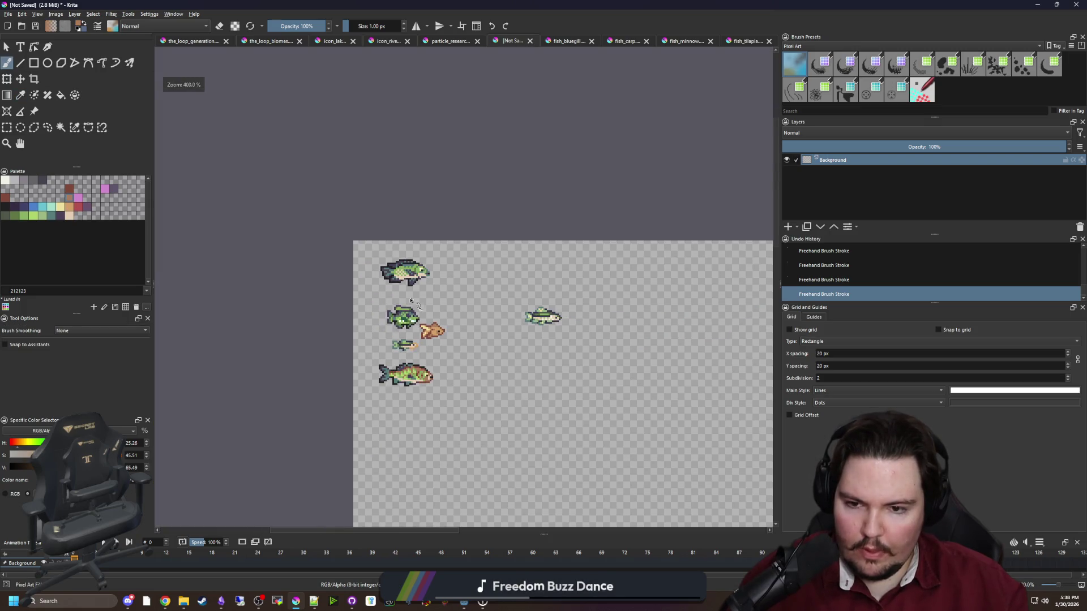
pyautogui.scroll(8, 429, 318)
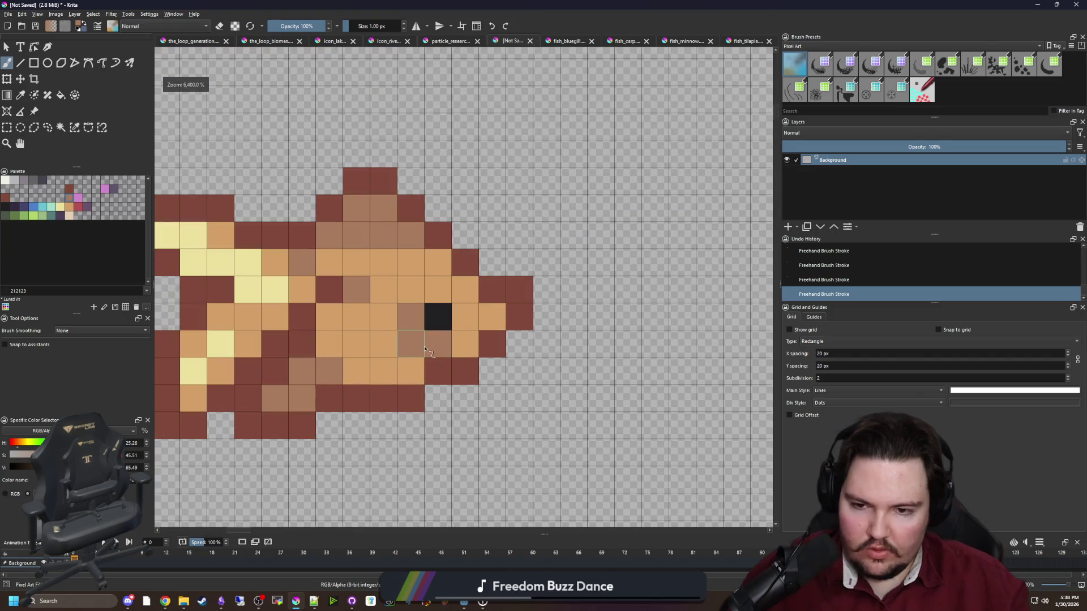
pyautogui.moveTo(422, 347); pyautogui.dragTo(460, 340)
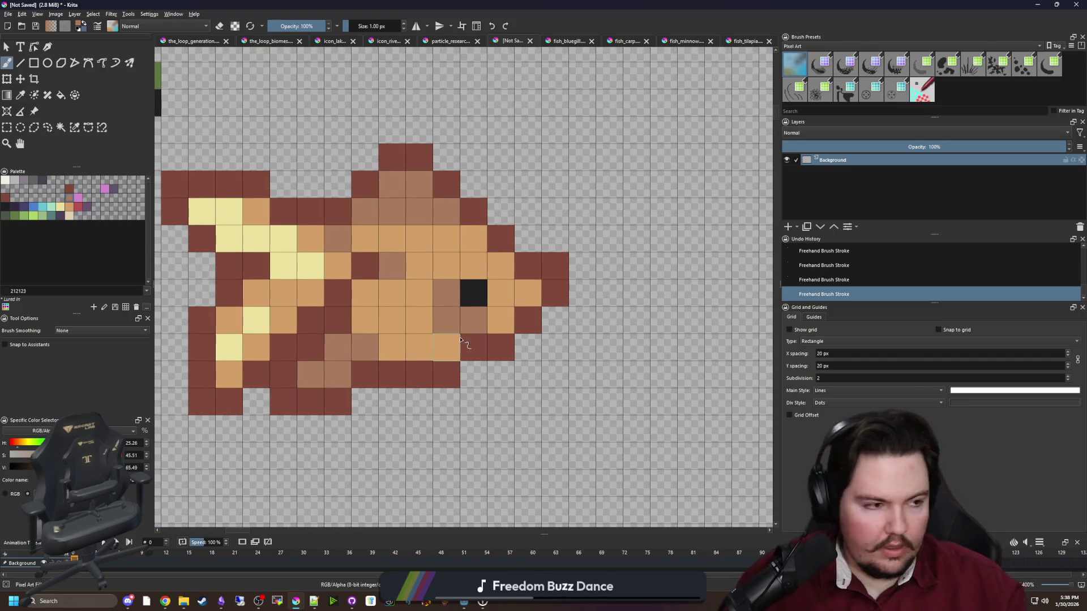
pyautogui.scroll(-2, 413, 320)
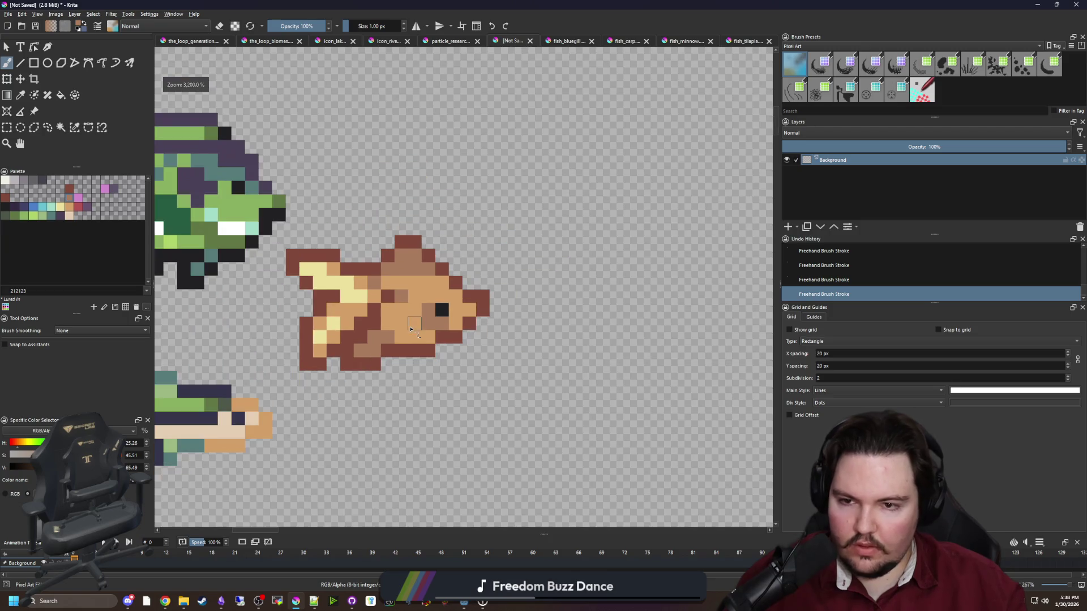
pyautogui.scroll(1, 413, 320)
pyautogui.scroll(-1, 413, 320)
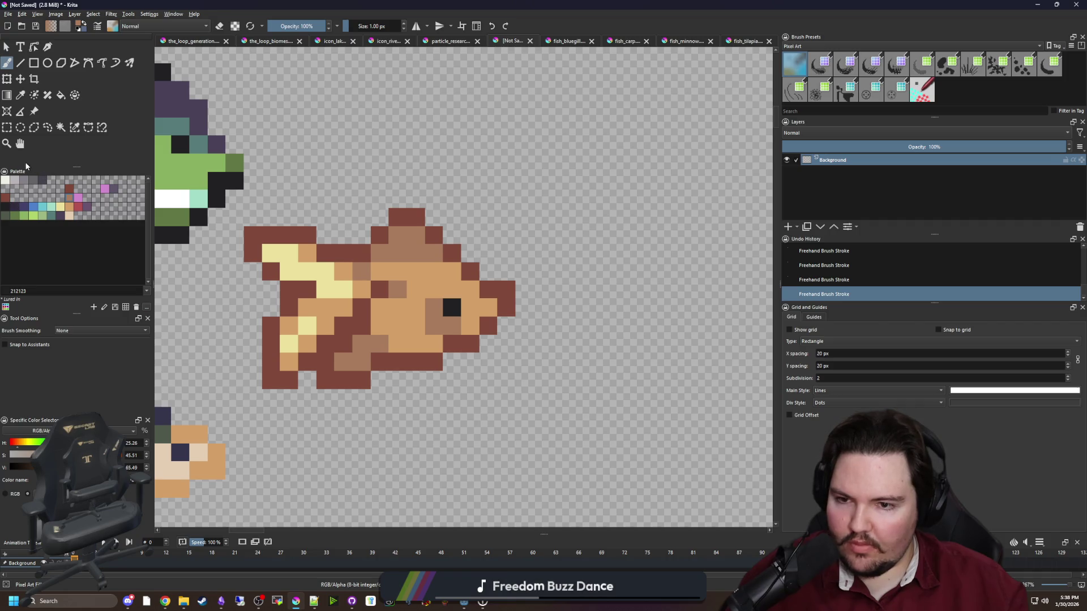
pyautogui.scroll(-7, 338, 311)
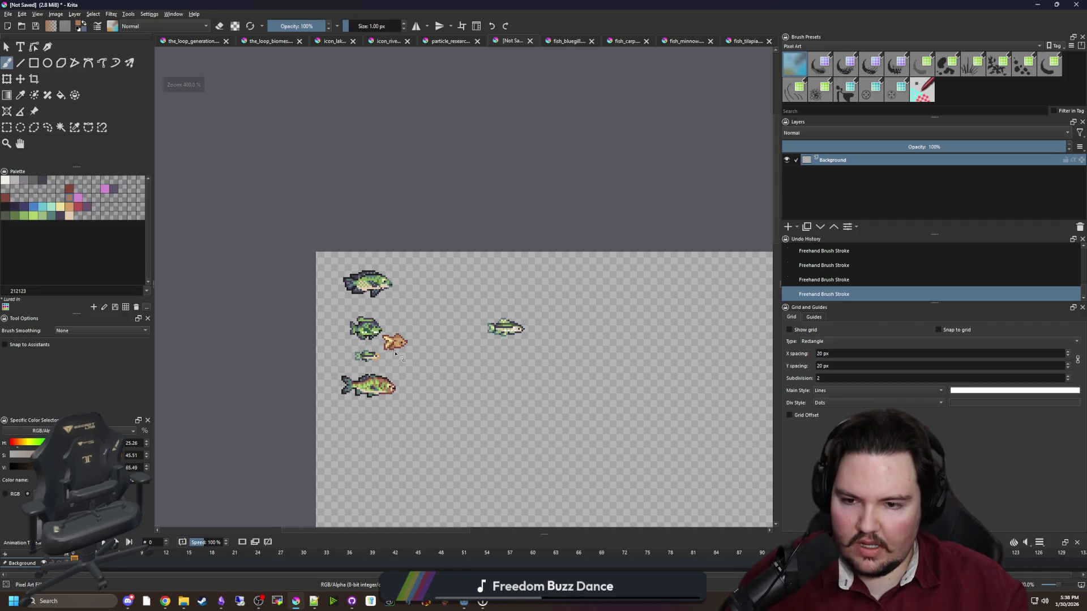
pyautogui.scroll(6, 402, 339)
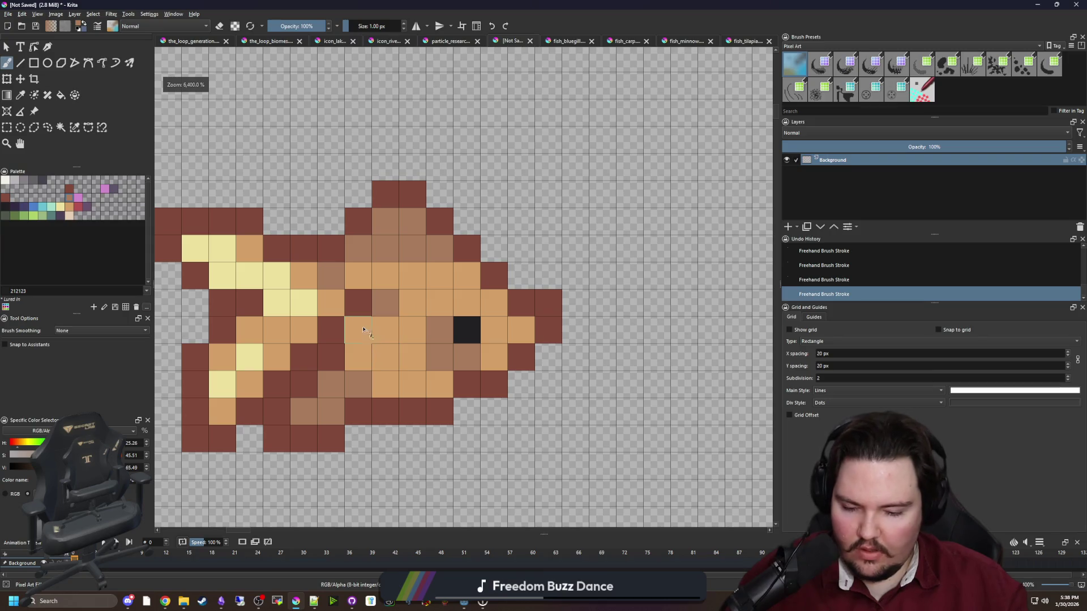
# Repaint the pale yellow highlight pixels tan, restoring one cell to pale yellow.
pyautogui.press('p')
pyautogui.click(335, 296)
pyautogui.moveTo(315, 304); pyautogui.dragTo(395, 286)
pyautogui.press('b')
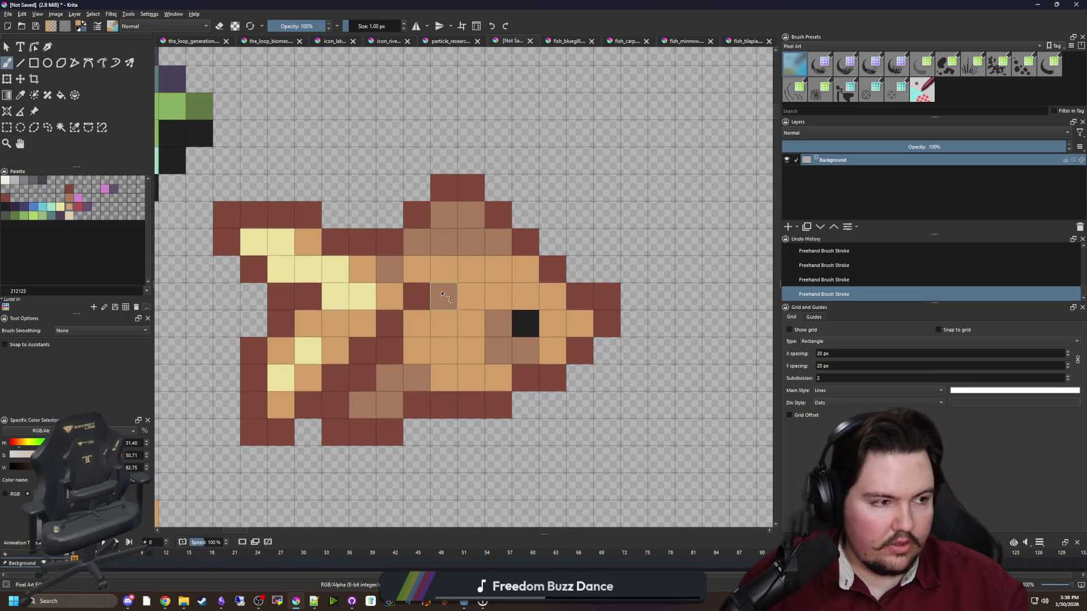
pyautogui.click(360, 292)
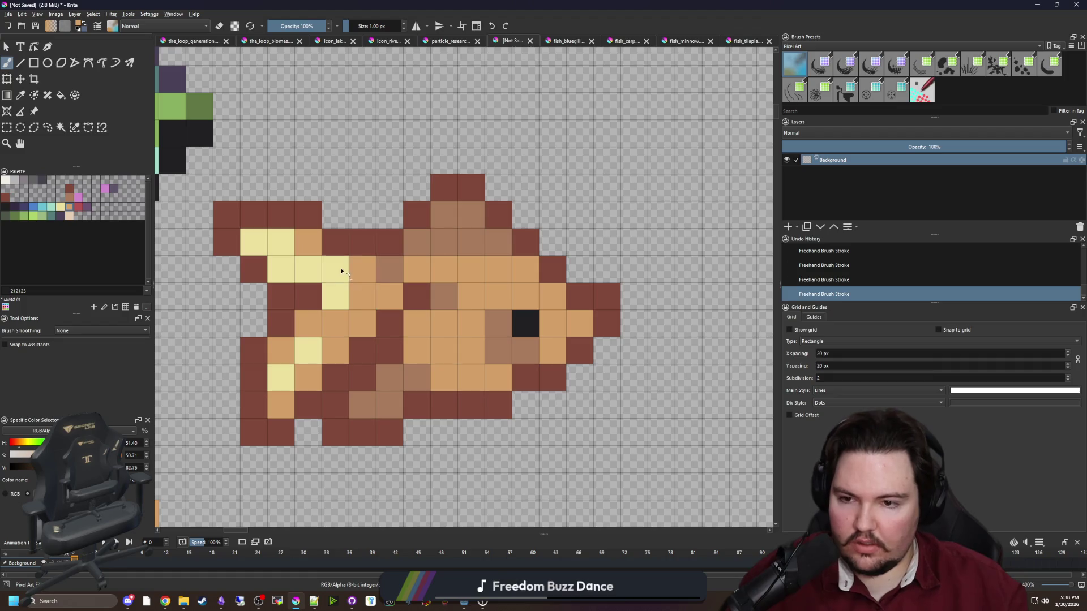
pyautogui.click(335, 269)
pyautogui.moveTo(281, 243); pyautogui.dragTo(281, 269)
pyautogui.keyDown('ctrl'); pyautogui.click(305, 267); pyautogui.keyUp('ctrl')
pyautogui.click(280, 249)
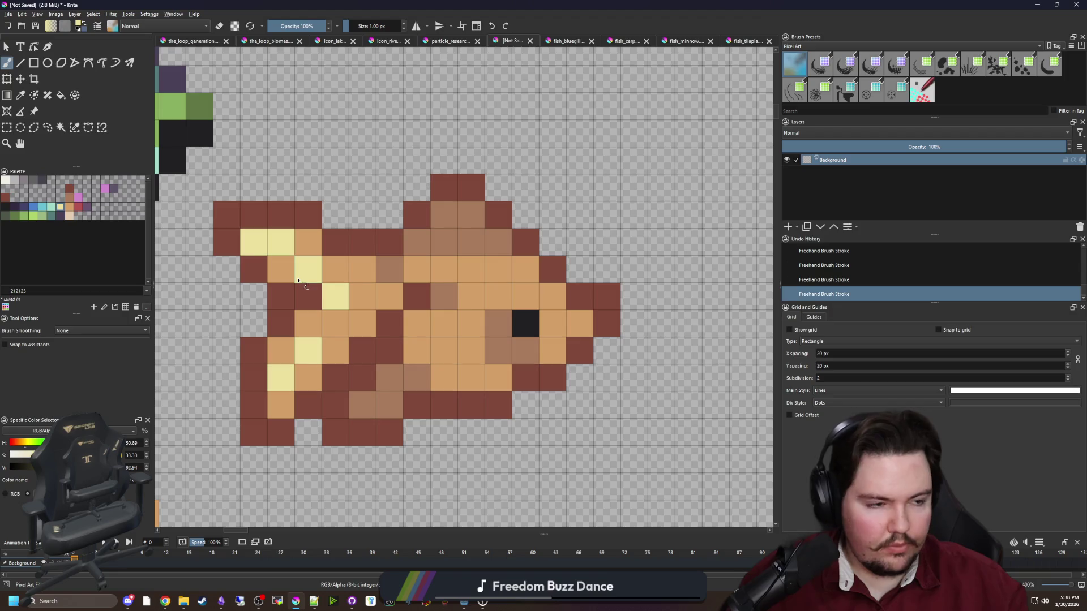
# Sample the tan body colour and repaint the dark red tail pixels tan.
pyautogui.hscroll(1, 271, 356)
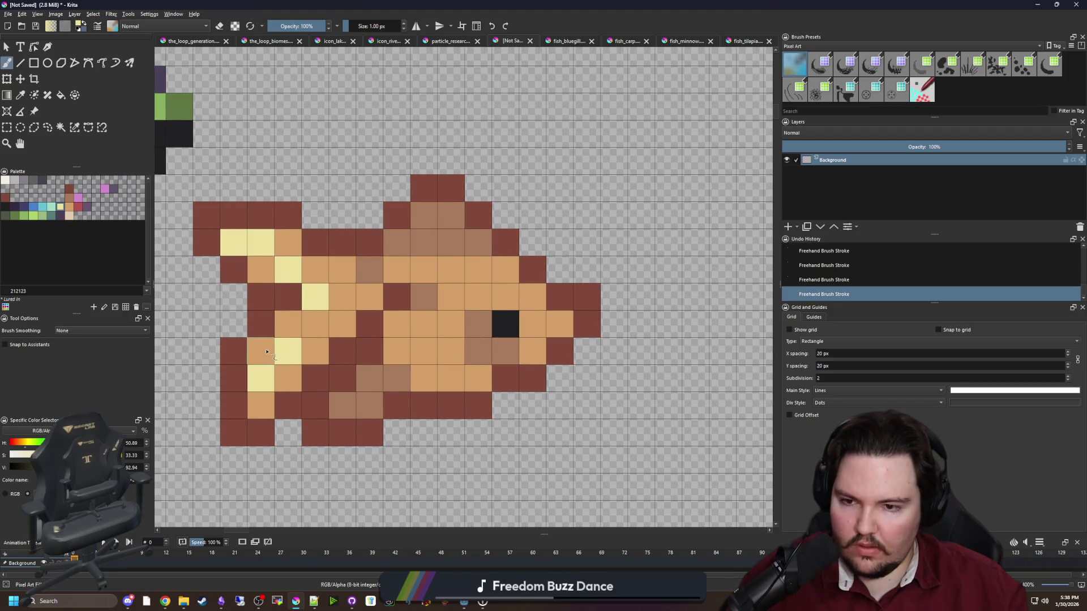
pyautogui.keyDown('ctrl'); pyautogui.click(306, 336); pyautogui.keyUp('ctrl')
pyautogui.moveTo(225, 358); pyautogui.dragTo(233, 406)
pyautogui.click(261, 325)
pyautogui.moveTo(230, 271); pyautogui.dragTo(207, 242)
pyautogui.click(260, 296)
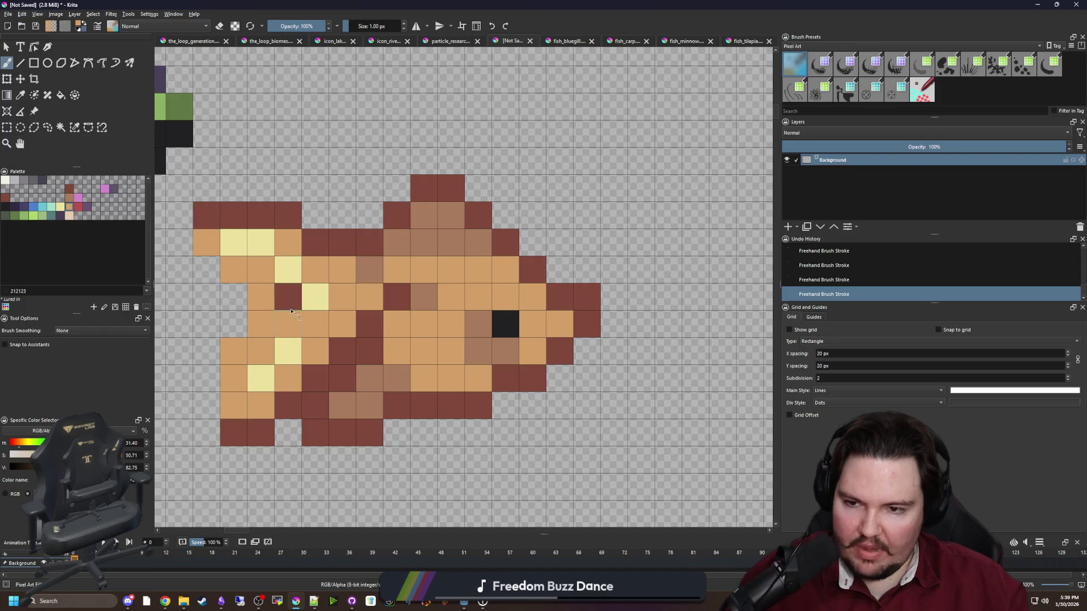
pyautogui.click(288, 296)
# Erase four stray tan pixels from the tail.
pyautogui.press('e')
pyautogui.click(261, 296)
pyautogui.click(241, 360)
pyautogui.click(261, 325)
pyautogui.click(233, 269)
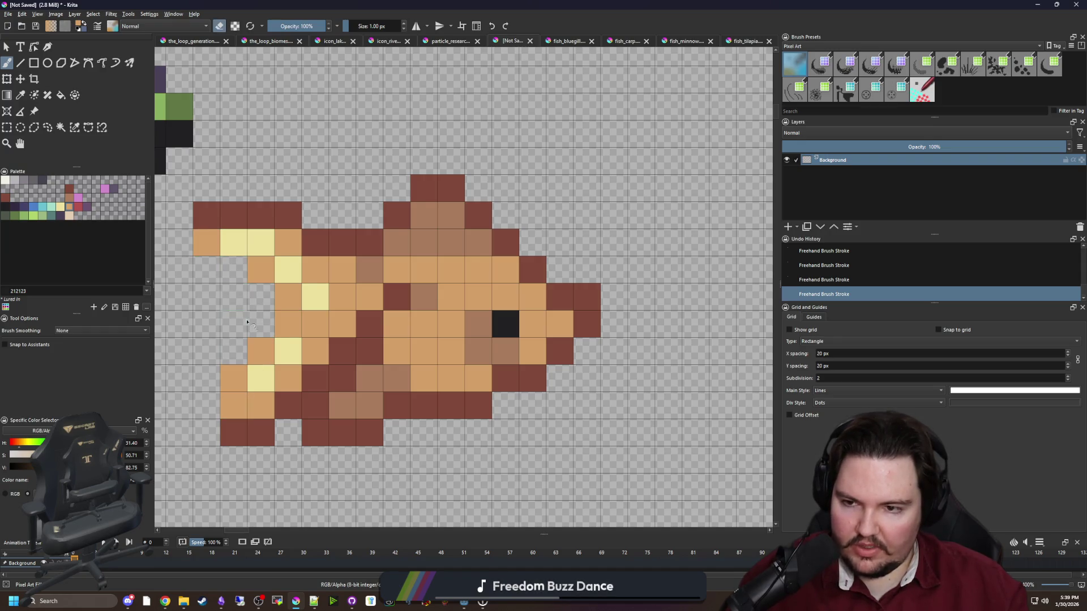
# Sample medium brown and shade the tail edge and lower tail pixels with it.
pyautogui.keyDown('ctrl'); pyautogui.click(368, 269); pyautogui.keyUp('ctrl')
pyautogui.press('e')
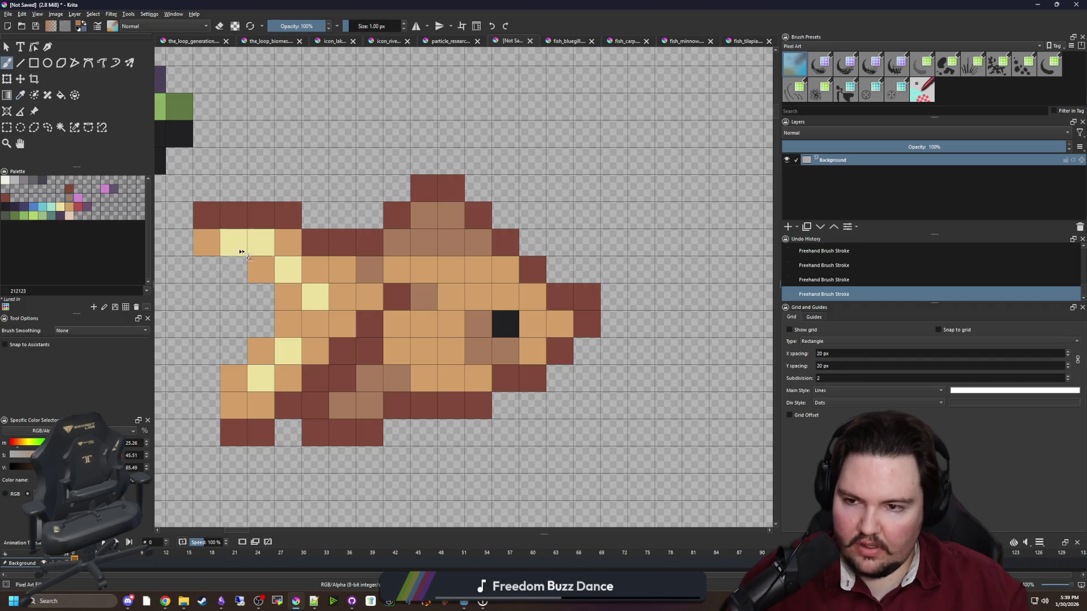
pyautogui.click(207, 242)
pyautogui.click(223, 414)
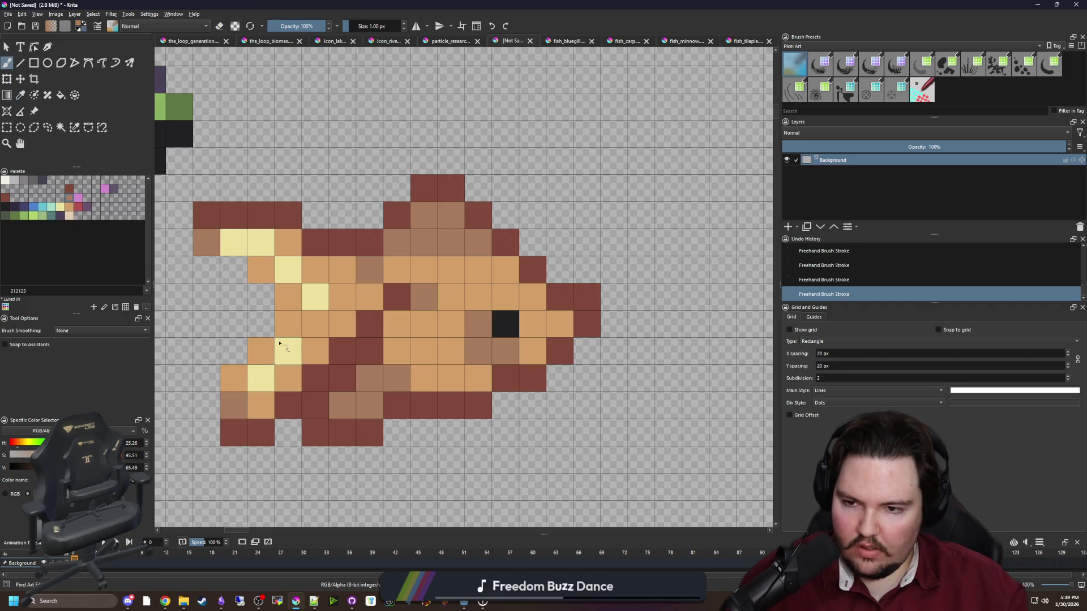
pyautogui.scroll(-2, 288, 338)
pyautogui.scroll(2, 287, 335)
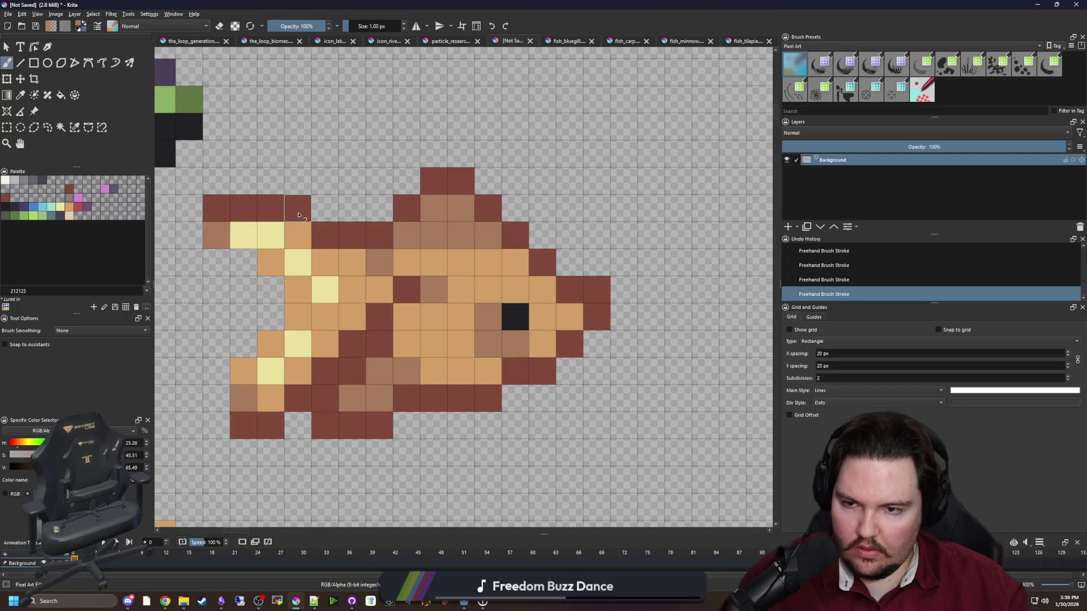
# Fill the tail gaps and a few more tail and body cells with medium brown.
pyautogui.moveTo(215, 263); pyautogui.dragTo(249, 265)
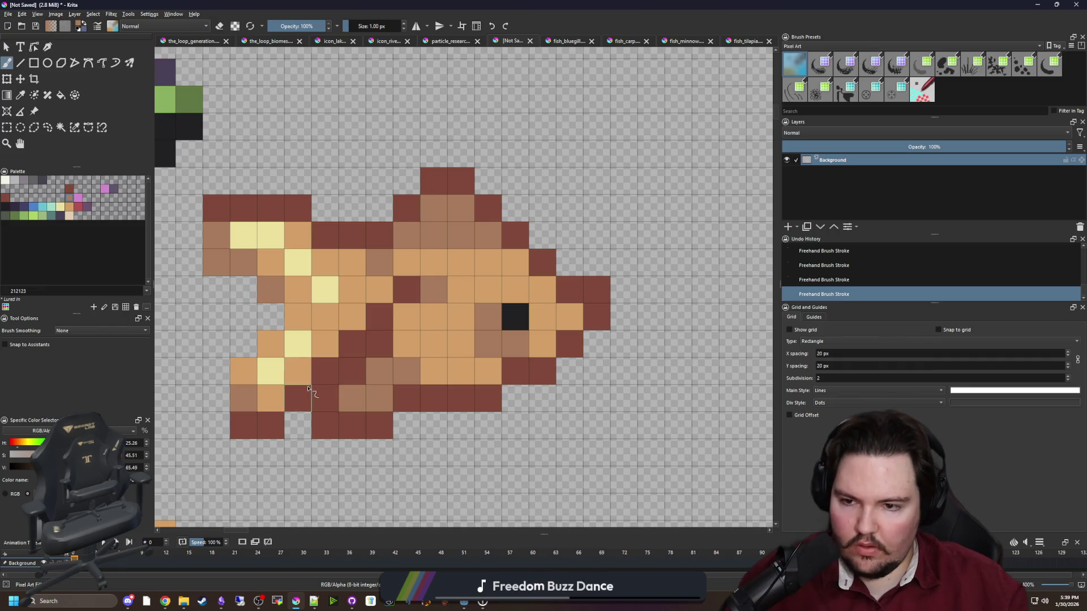
pyautogui.click(217, 398)
pyautogui.scroll(-2, 243, 398)
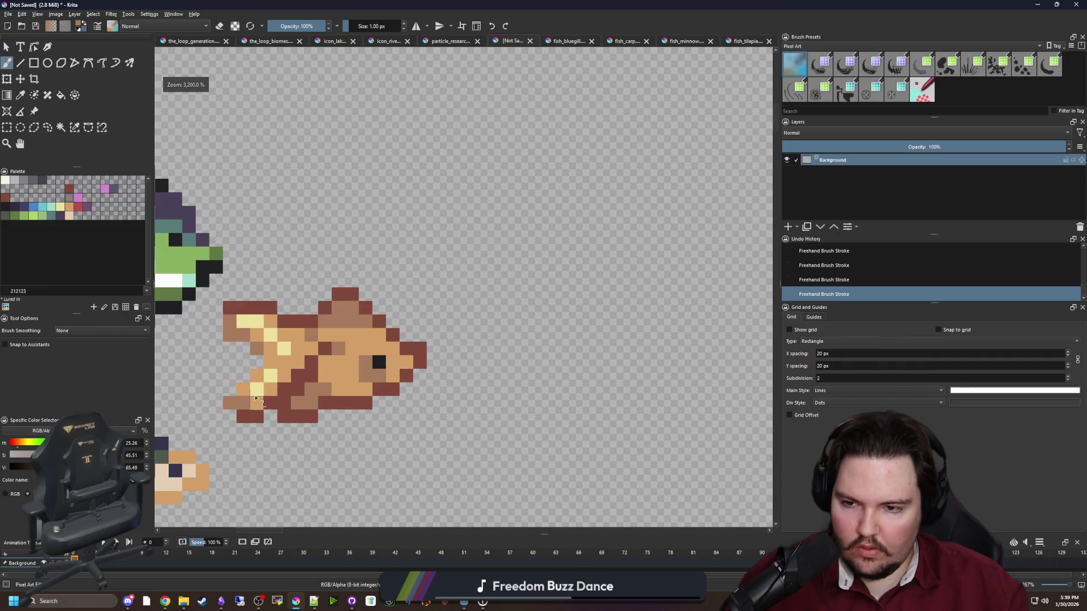
pyautogui.scroll(1, 263, 417)
pyautogui.scroll(1, 273, 367)
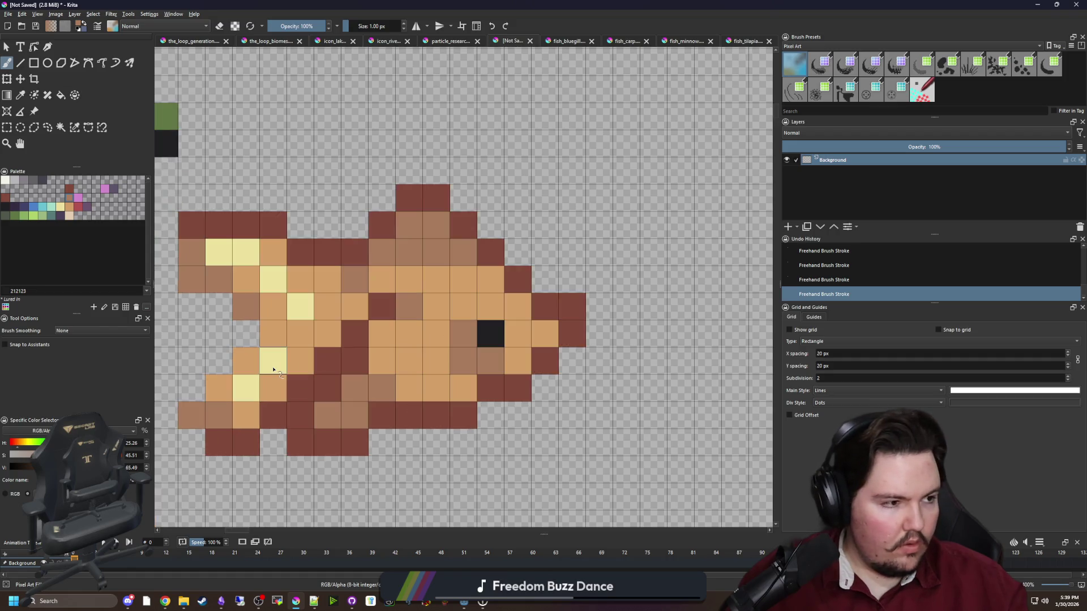
pyautogui.click(310, 360)
pyautogui.click(327, 334)
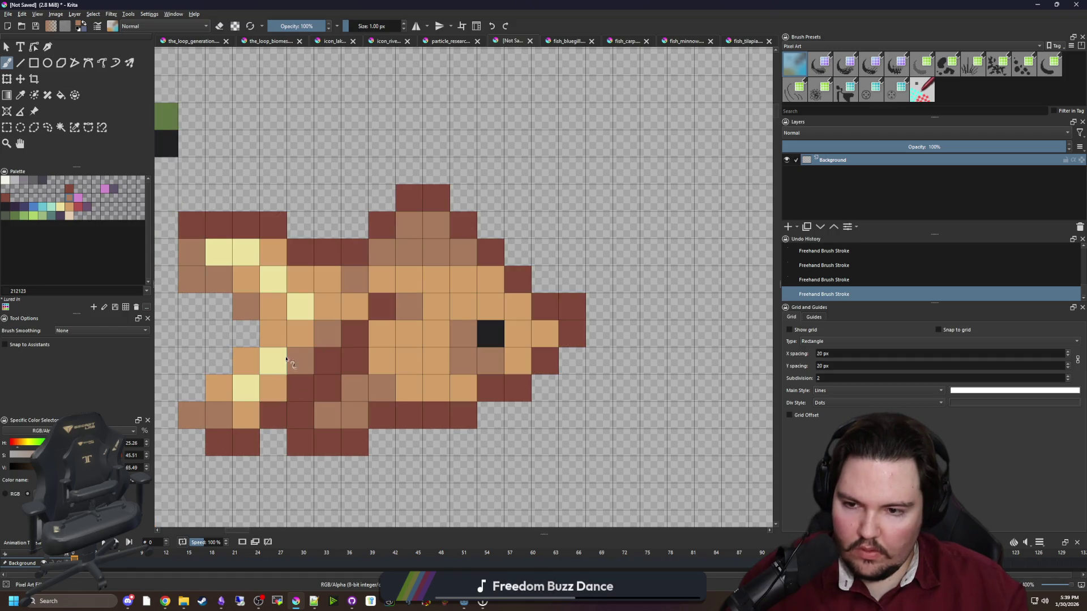
pyautogui.scroll(-4, 286, 360)
pyautogui.scroll(4, 312, 338)
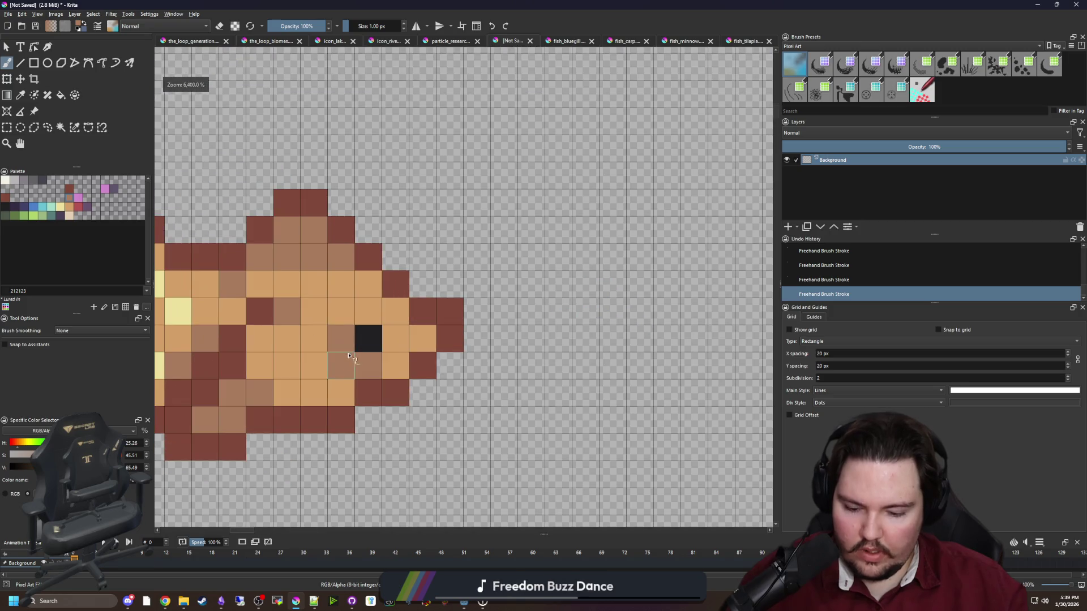
# Paint the cell beside the eye cream, toggling undo and redo to compare before keeping it.
pyautogui.keyDown('ctrl'); pyautogui.click(400, 334); pyautogui.keyUp('ctrl')
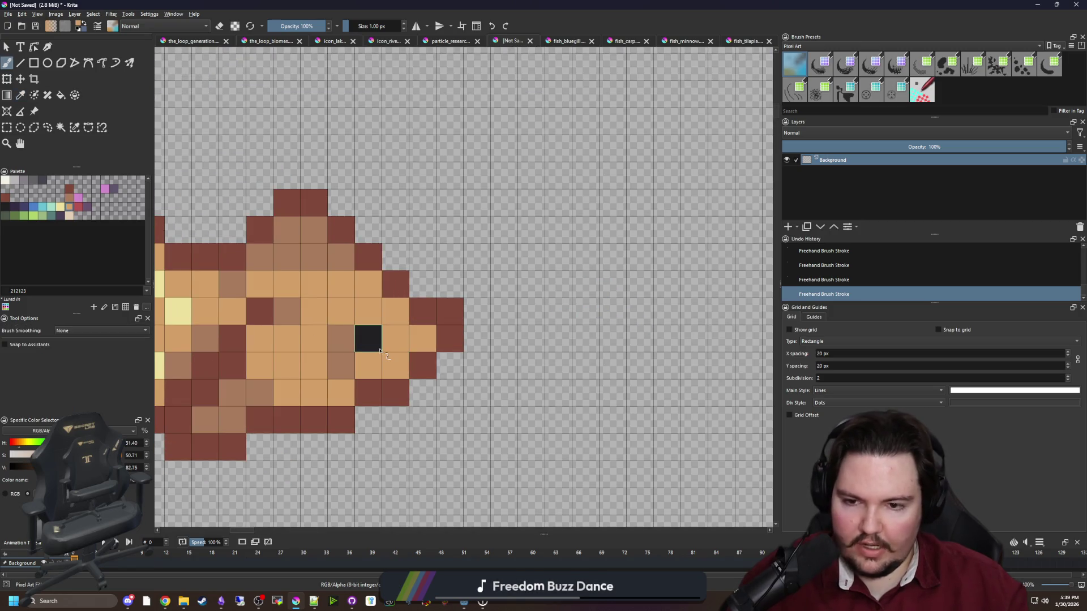
pyautogui.scroll(-1, 379, 351)
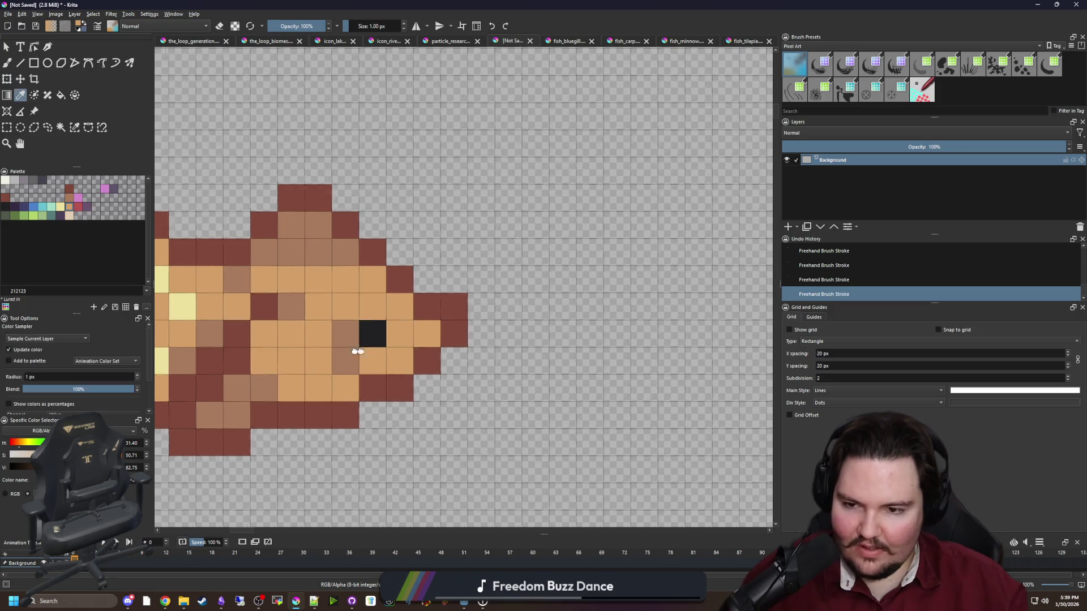
pyautogui.hscroll(-3, 357, 354)
pyautogui.keyDown('ctrl'); pyautogui.click(251, 297); pyautogui.keyUp('ctrl')
pyautogui.click(481, 326)
pyautogui.scroll(-2, 396, 345)
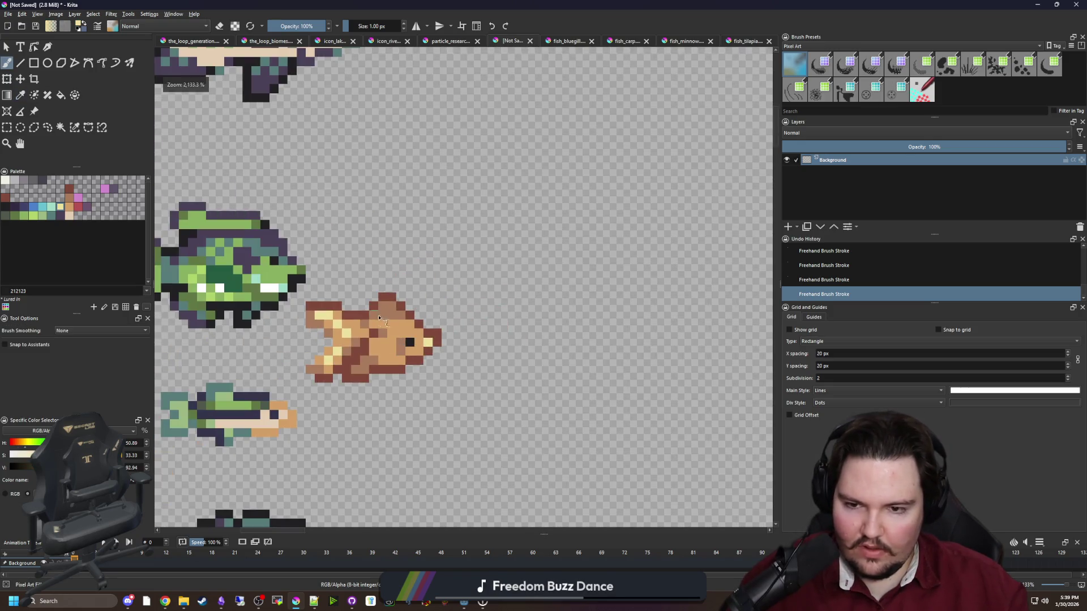
pyautogui.hotkey('ctrl', 'z')
pyautogui.scroll(3, 379, 317)
pyautogui.hotkey('ctrl', 'shift', 'z')
pyautogui.scroll(-3, 396, 322)
pyautogui.hotkey('ctrl', 'z')
pyautogui.hotkey('ctrl', 'z')
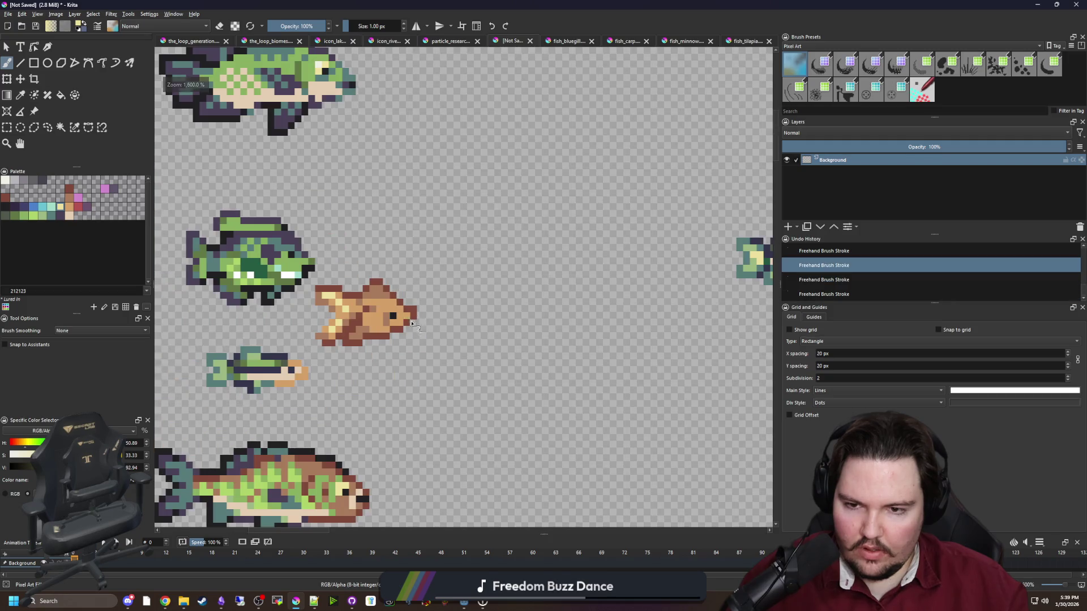
pyautogui.scroll(2, 413, 324)
pyautogui.hotkey('ctrl', 'shift', 'z')
pyautogui.hotkey('ctrl', 'shift', 'z')
pyautogui.scroll(2, 402, 333)
# Try dark brown cells right of and below the cream cell, undoing the last one.
pyautogui.keyDown('ctrl'); pyautogui.click(398, 334); pyautogui.keyUp('ctrl')
pyautogui.press('b')
pyautogui.click(433, 311)
pyautogui.scroll(-4, 434, 317)
pyautogui.click(451, 313)
pyautogui.scroll(2, 430, 328)
pyautogui.scroll(2, 423, 341)
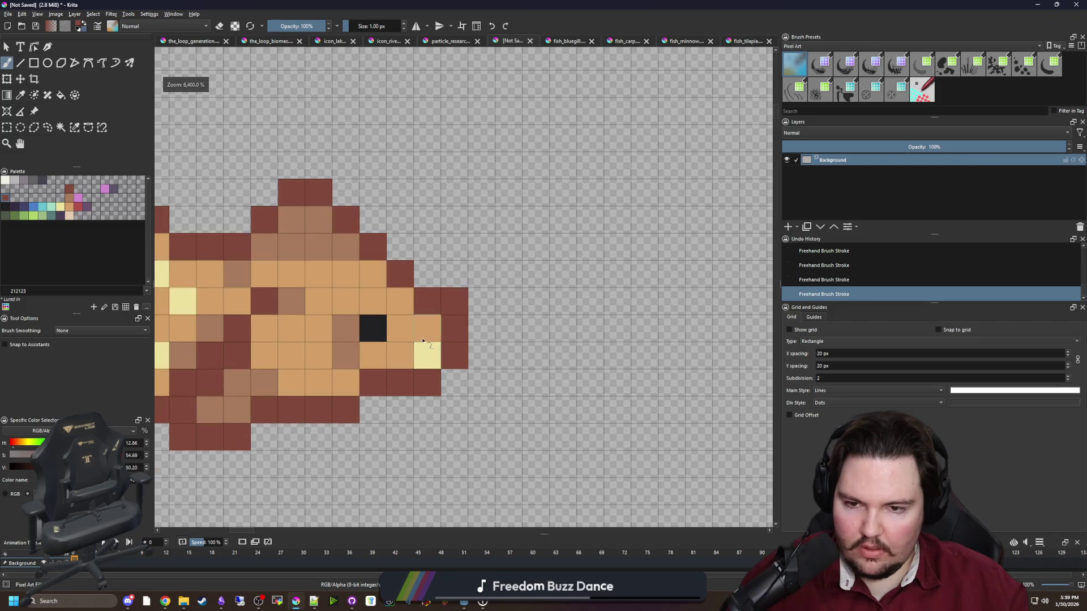
pyautogui.hotkey('ctrl', 'z')
pyautogui.scroll(-3, 451, 293)
pyautogui.scroll(2, 439, 284)
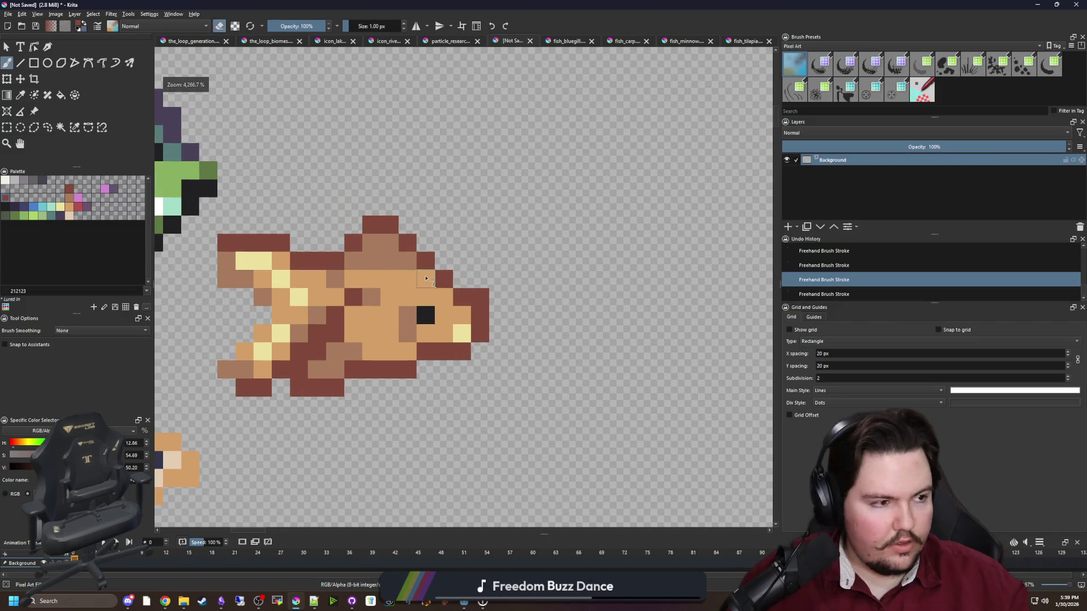
pyautogui.scroll(2, 422, 279)
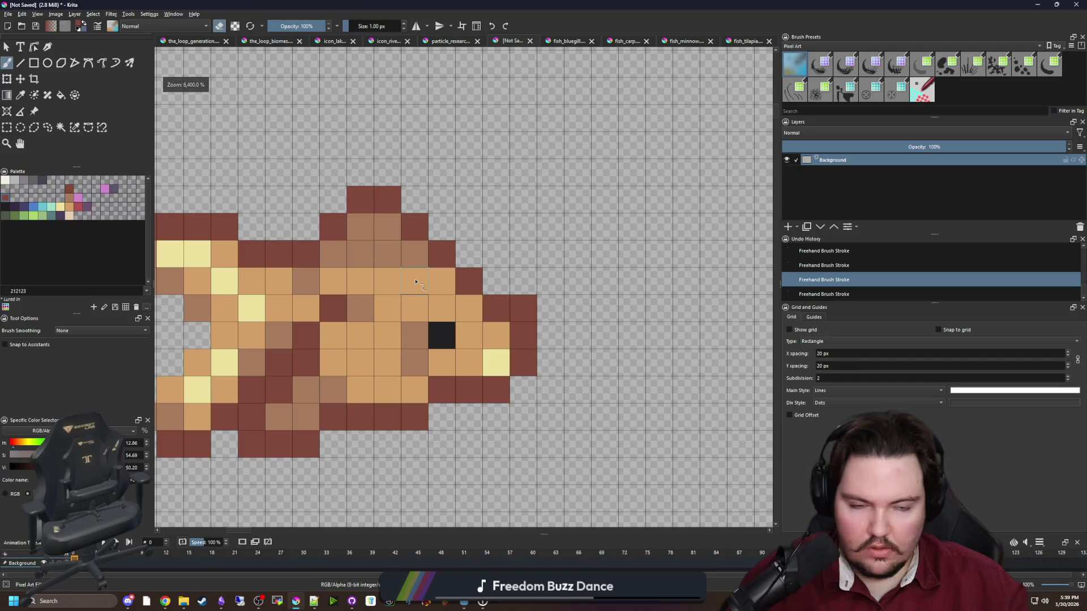
# Recolour one pixel near the fish's mouth as the cream highlight.
pyautogui.scroll(-1, 370, 352)
pyautogui.keyDown('ctrl'); pyautogui.click(371, 321); pyautogui.keyUp('ctrl')
pyautogui.click(371, 321)
pyautogui.scroll(-8, 390, 334)
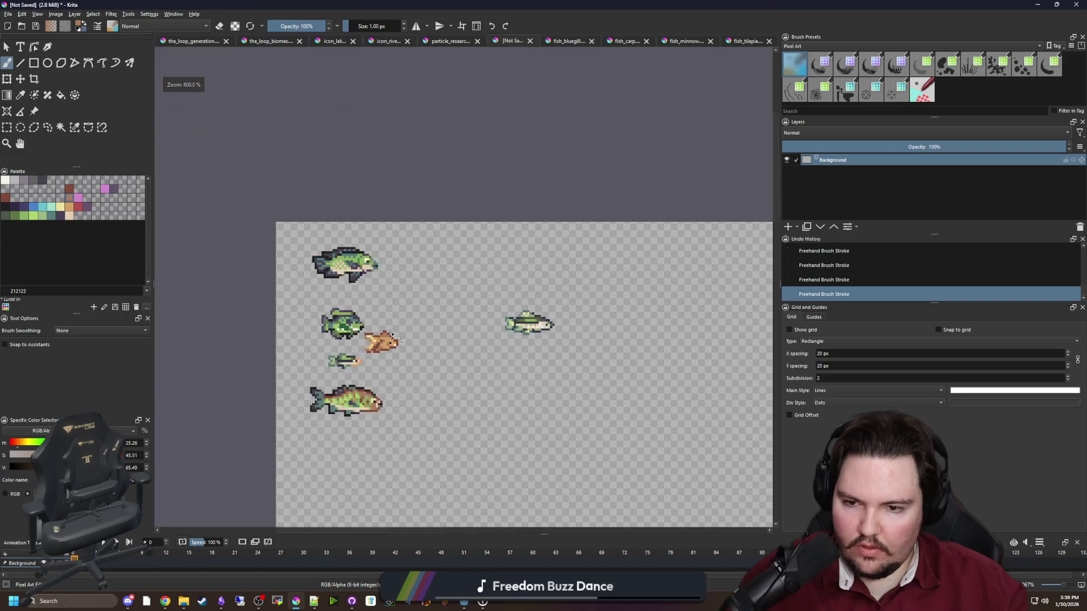
pyautogui.scroll(7, 396, 334)
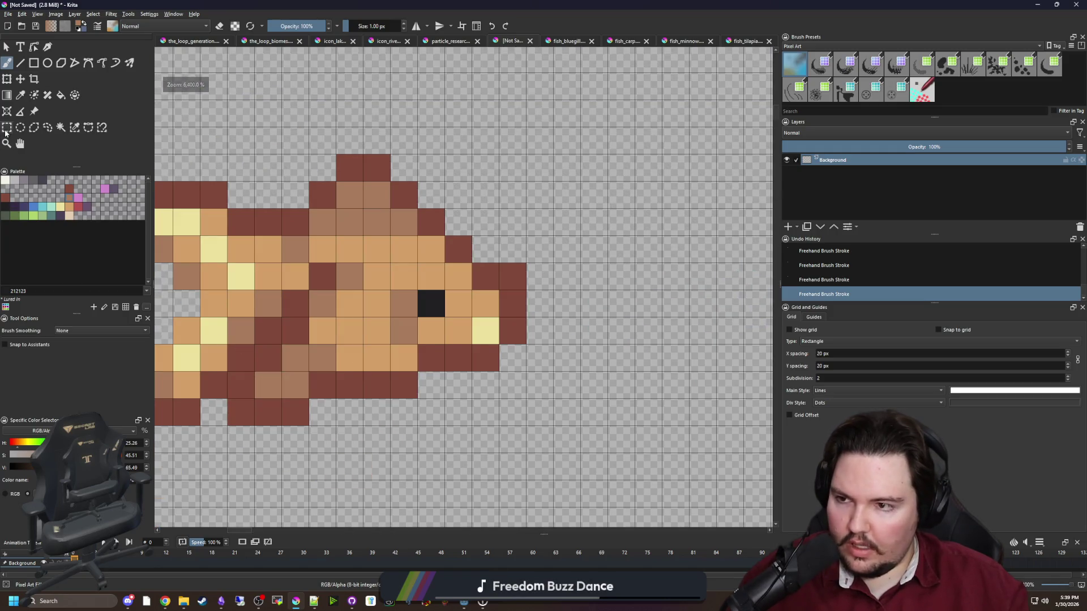
# Rectangle-select the whole orange fish sprite.
pyautogui.click(7, 127)
pyautogui.scroll(-2, 252, 313)
pyautogui.moveTo(185, 234); pyautogui.dragTo(417, 371)
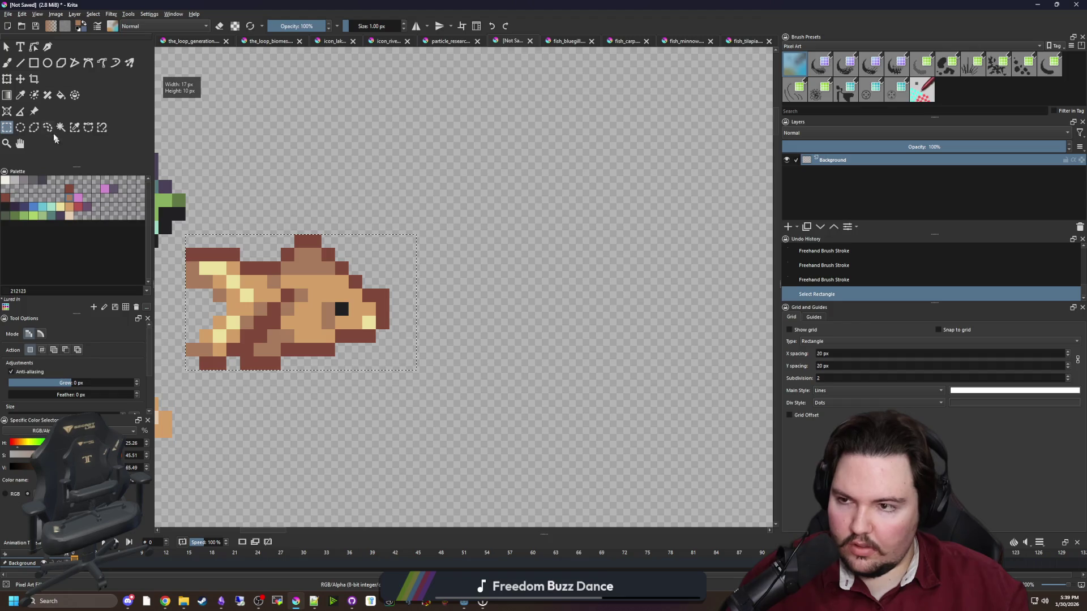
# Move the selected orange fish to the right and slightly down.
pyautogui.click(21, 78)
pyautogui.moveTo(301, 315); pyautogui.dragTo(410, 328)
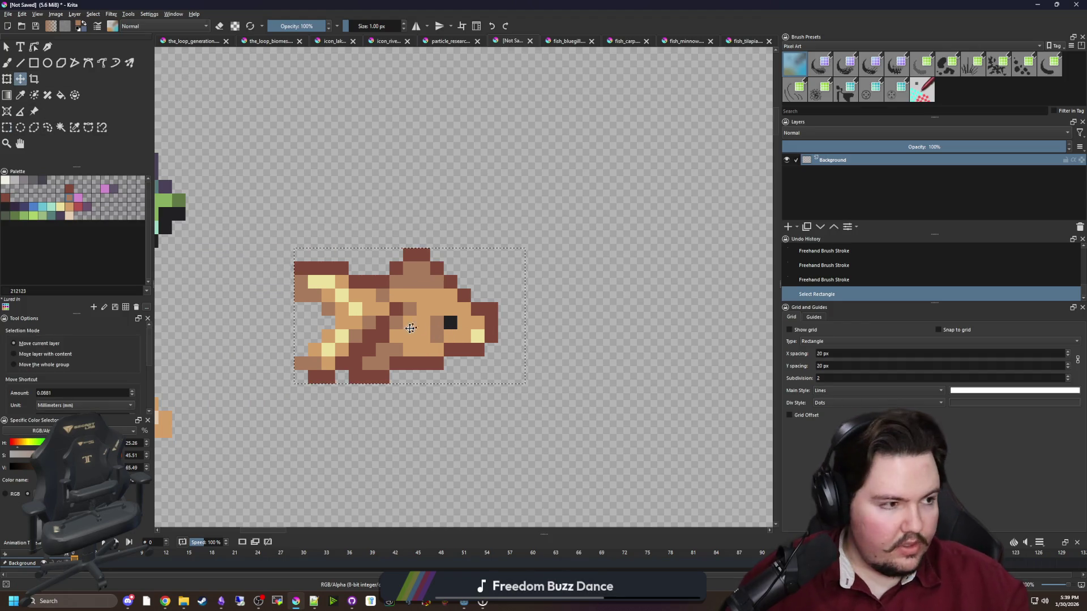
pyautogui.scroll(2, 438, 311)
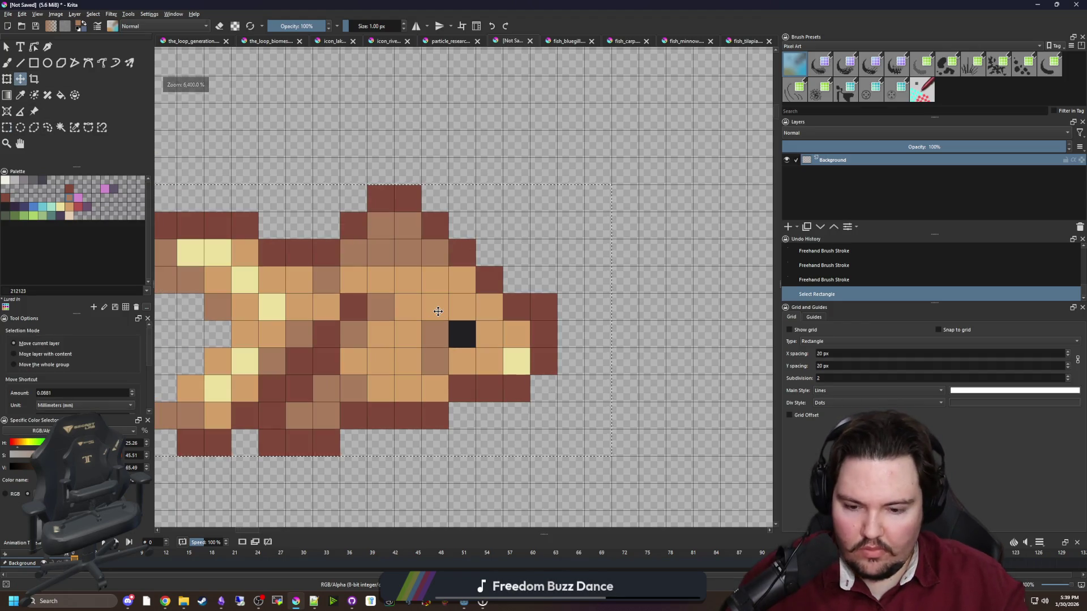
# Replace the cream mouth pixel with dark red outline and erase the extra cell below it.
pyautogui.press('b')
pyautogui.press('e')
pyautogui.click(516, 362)
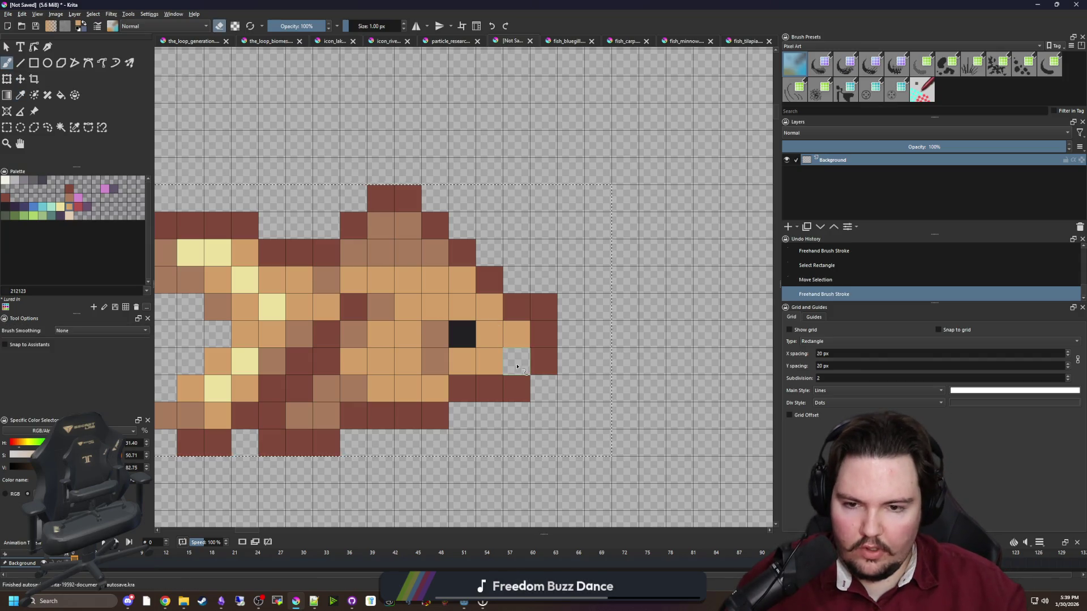
pyautogui.keyDown('ctrl'); pyautogui.click(543, 361); pyautogui.keyUp('ctrl')
pyautogui.press('e')
pyautogui.click(516, 360)
pyautogui.hotkey('ctrl', 'shift', 'a')
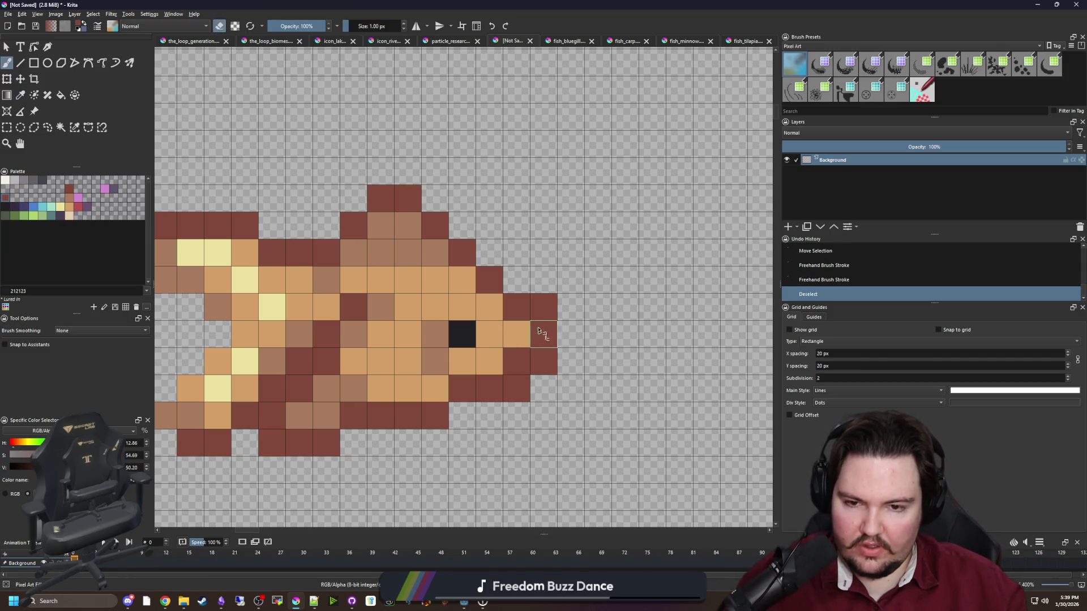
pyautogui.click(543, 360)
pyautogui.press('e')
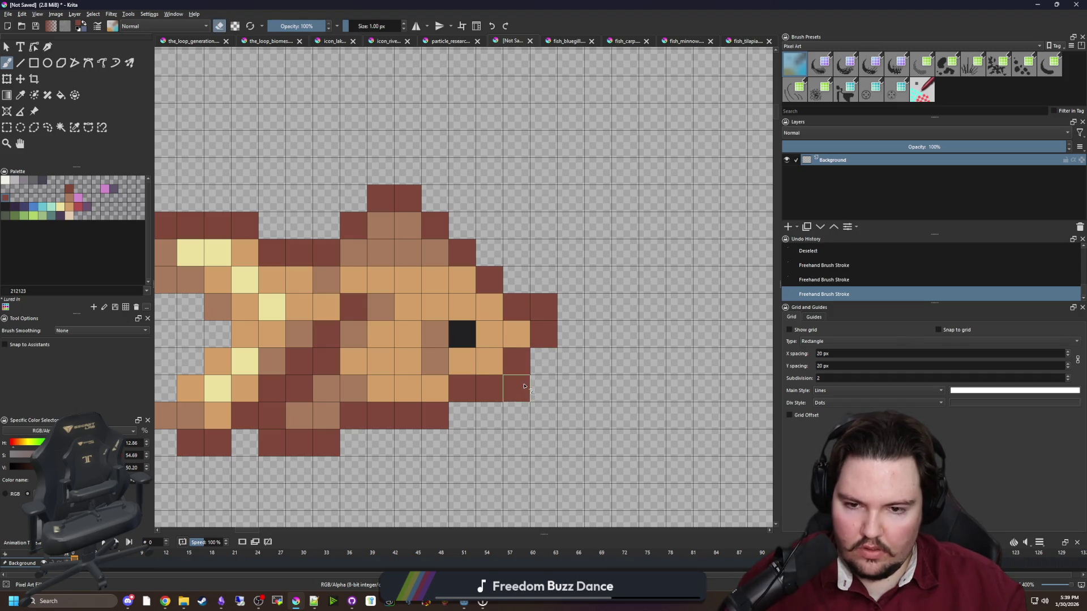
pyautogui.click(516, 387)
pyautogui.scroll(-8, 439, 317)
pyautogui.scroll(-2, 436, 320)
pyautogui.scroll(6, 438, 323)
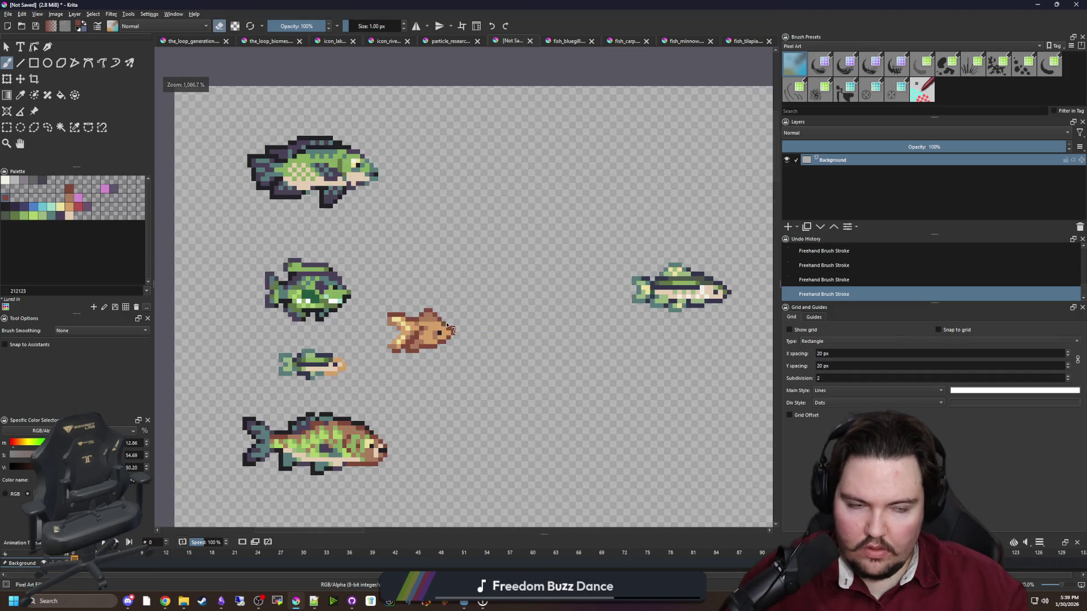
pyautogui.scroll(1, 377, 300)
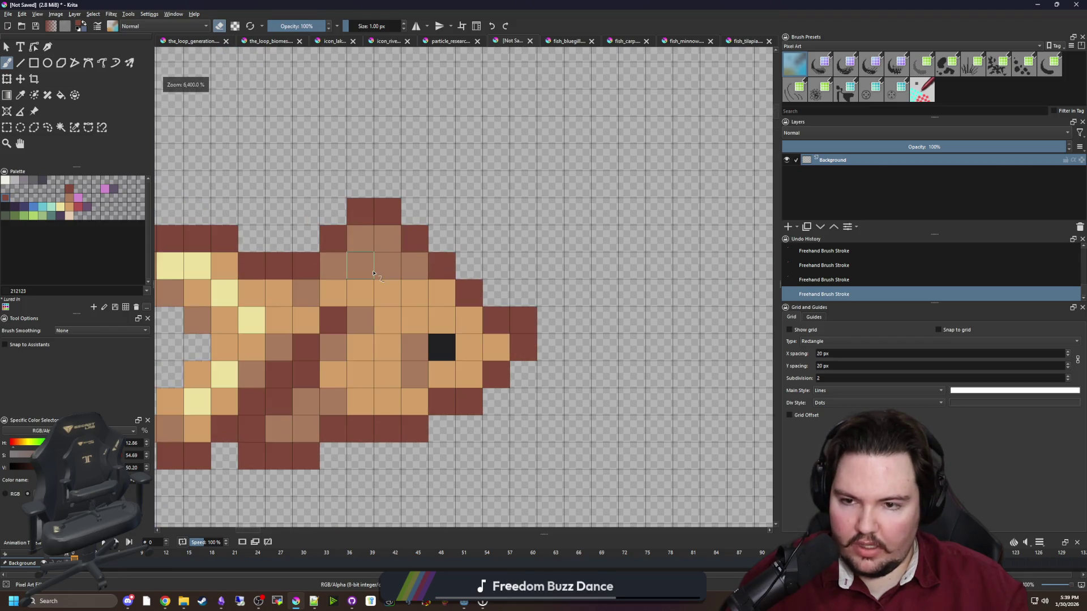
# Repaint a row of fish cells in the tan body colour.
pyautogui.keyDown('ctrl'); pyautogui.click(415, 287); pyautogui.keyUp('ctrl')
pyautogui.press('e')
pyautogui.moveTo(348, 271)
pyautogui.mouseDown()
pyautogui.moveTo(402, 266)
pyautogui.moveTo(441, 294)
pyautogui.mouseUp()
pyautogui.scroll(-10, 395, 236)
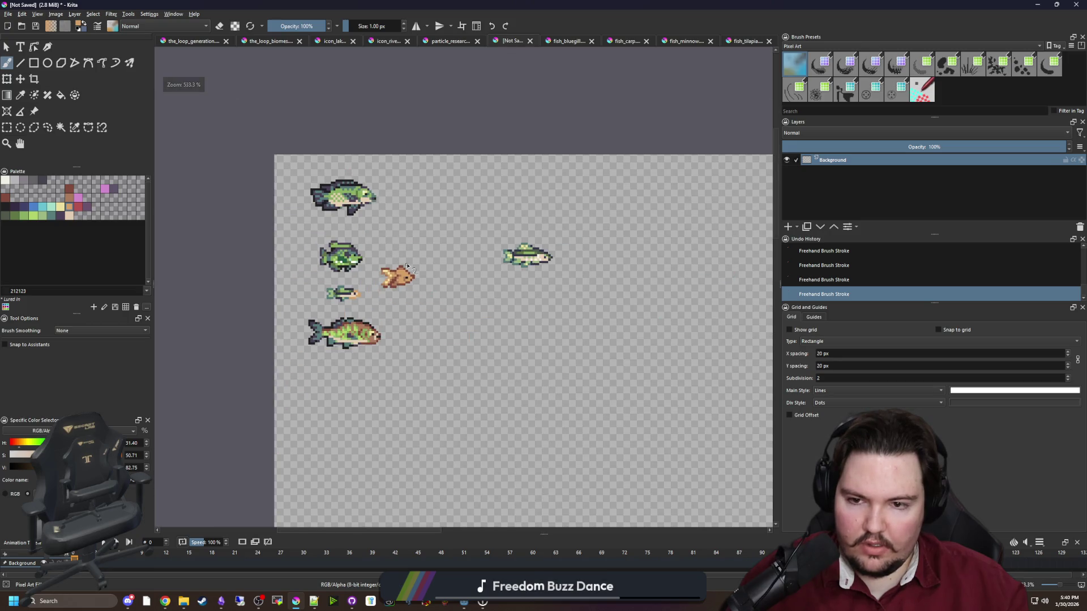
pyautogui.scroll(9, 408, 267)
# Shade the upper body and top fin medium brown and the top row darker brown.
pyautogui.keyDown('ctrl'); pyautogui.click(413, 302); pyautogui.keyUp('ctrl')
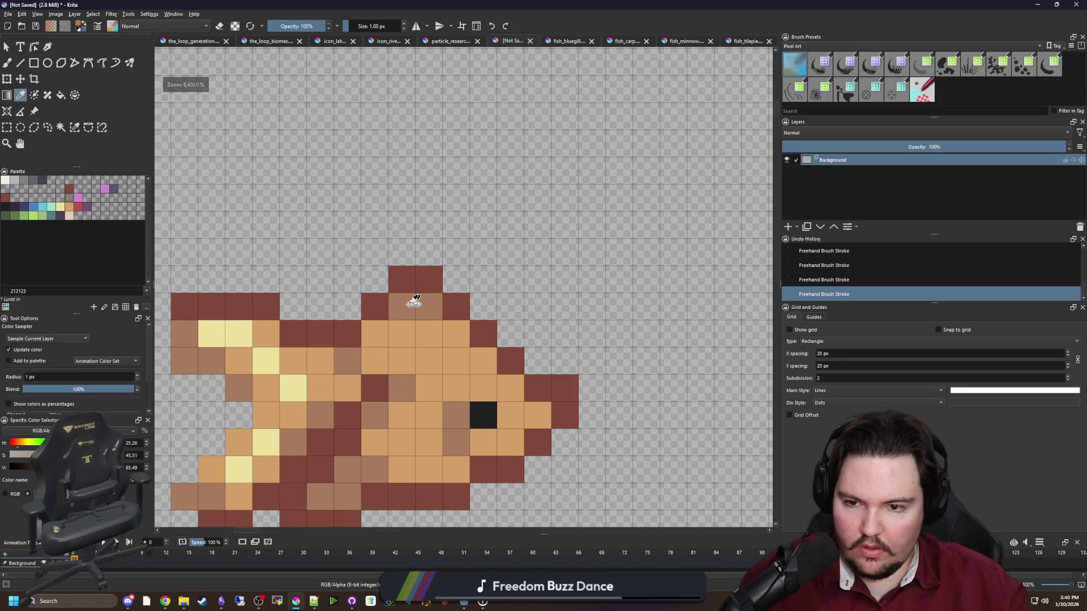
pyautogui.moveTo(413, 301); pyautogui.dragTo(345, 306)
pyautogui.click(401, 279)
pyautogui.keyDown('ctrl'); pyautogui.click(425, 283); pyautogui.keyUp('ctrl')
pyautogui.moveTo(400, 283); pyautogui.dragTo(320, 292)
pyautogui.scroll(-4, 372, 269)
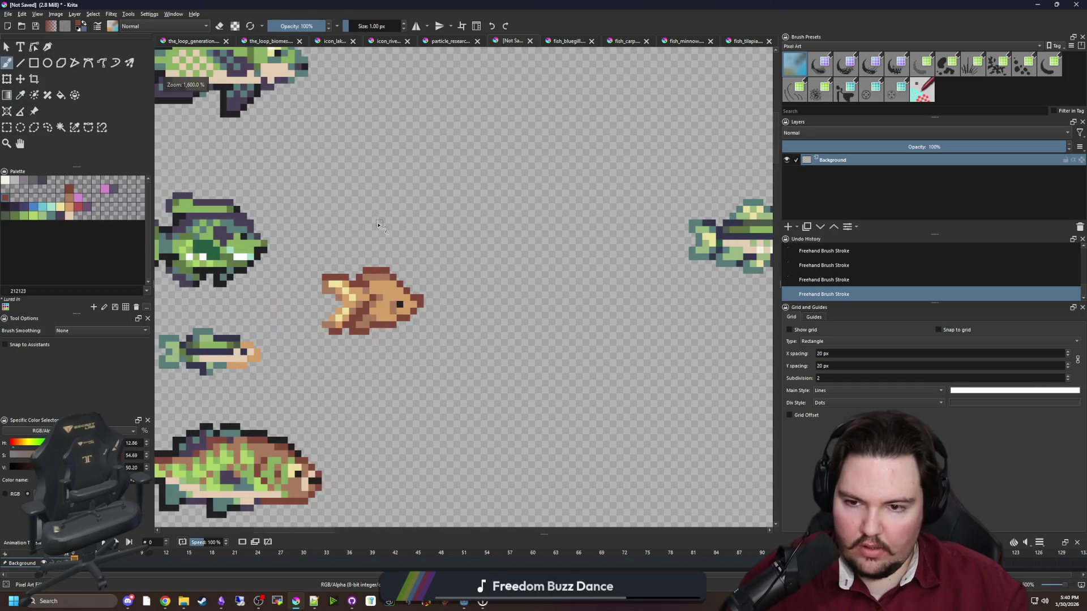
pyautogui.scroll(4, 373, 297)
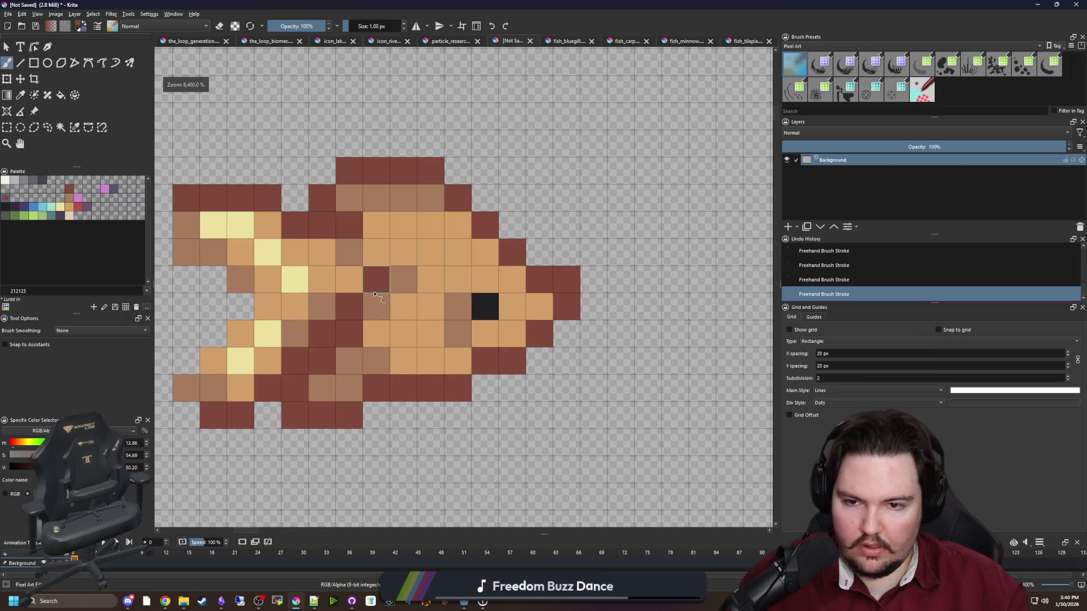
pyautogui.scroll(-1, 373, 294)
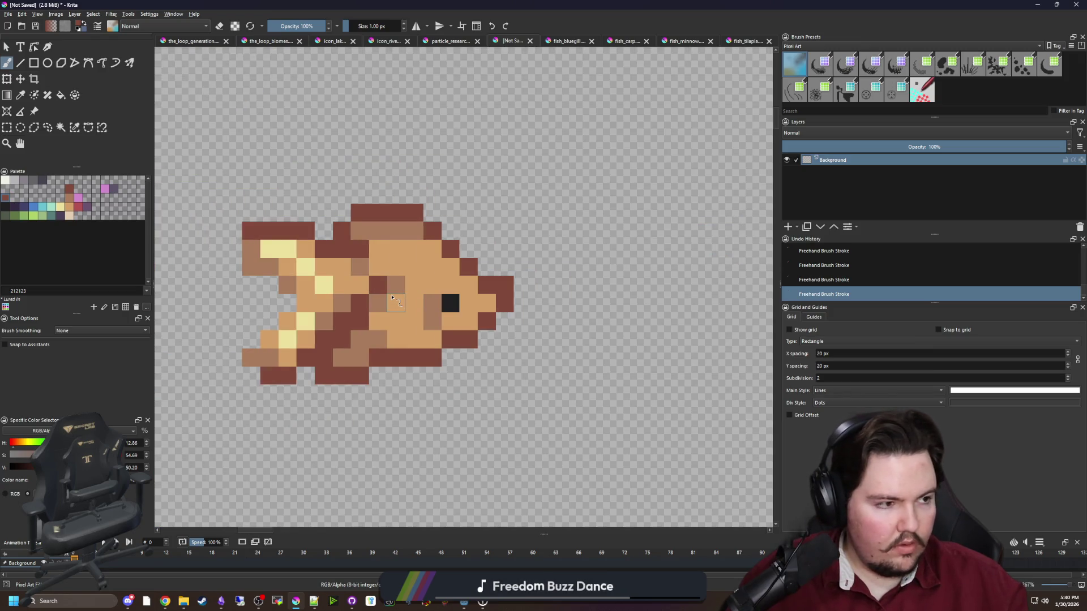
# Select a small 3x2 block on the body and shift it one pixel left.
pyautogui.press('p')
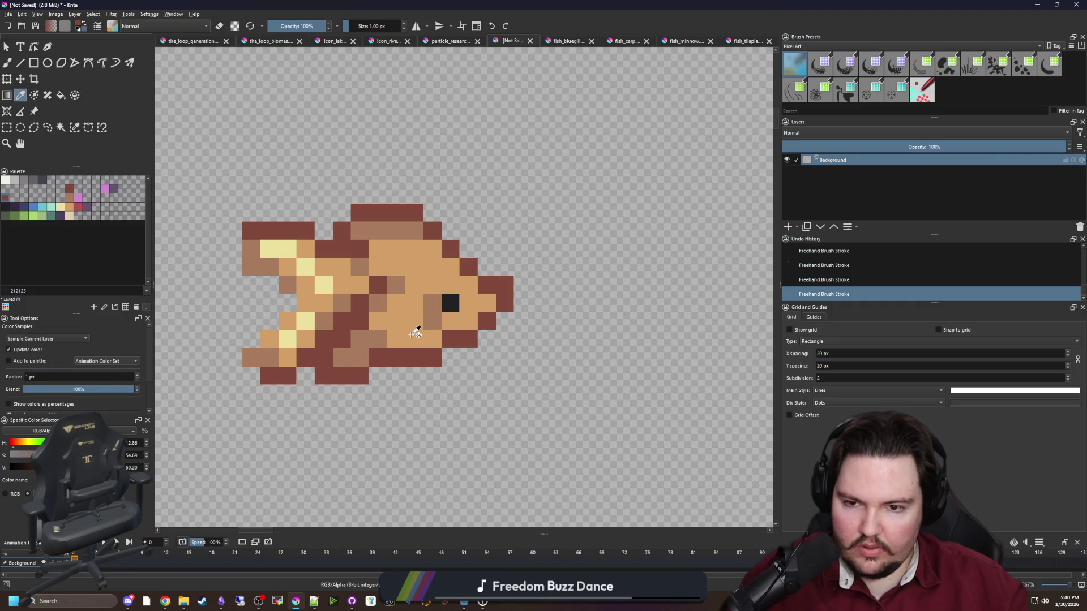
pyautogui.click(396, 315)
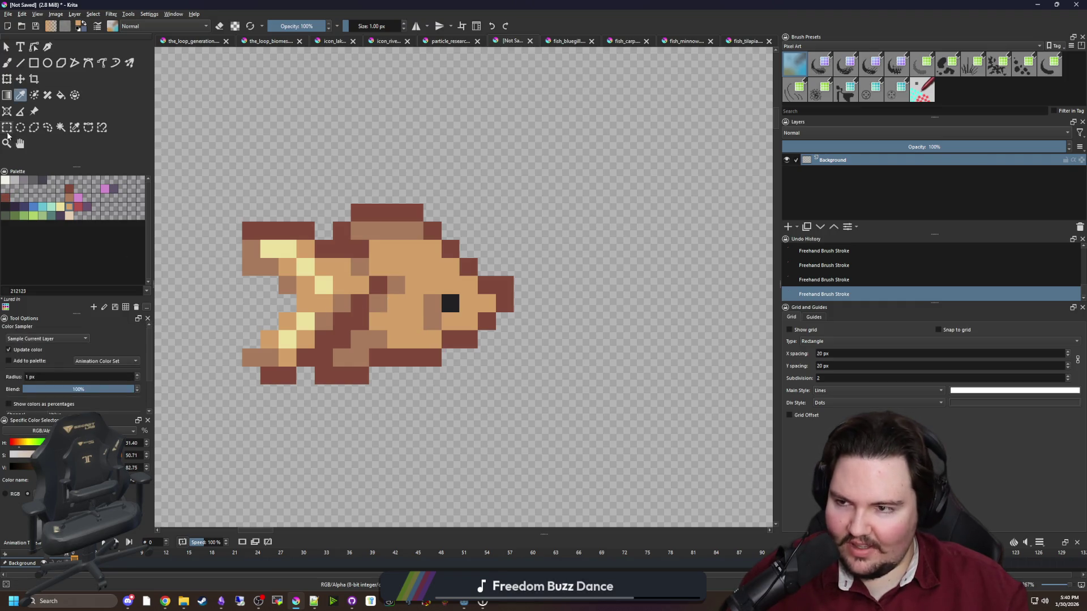
pyautogui.hotkey('ctrl', 'r')
pyautogui.moveTo(352, 330)
pyautogui.mouseDown()
pyautogui.moveTo(403, 287)
pyautogui.moveTo(380, 308)
pyautogui.moveTo(396, 324)
pyautogui.mouseUp()
pyautogui.press('t')
pyautogui.hotkey('ctrl', 'shift', 'a')
pyautogui.press('b')
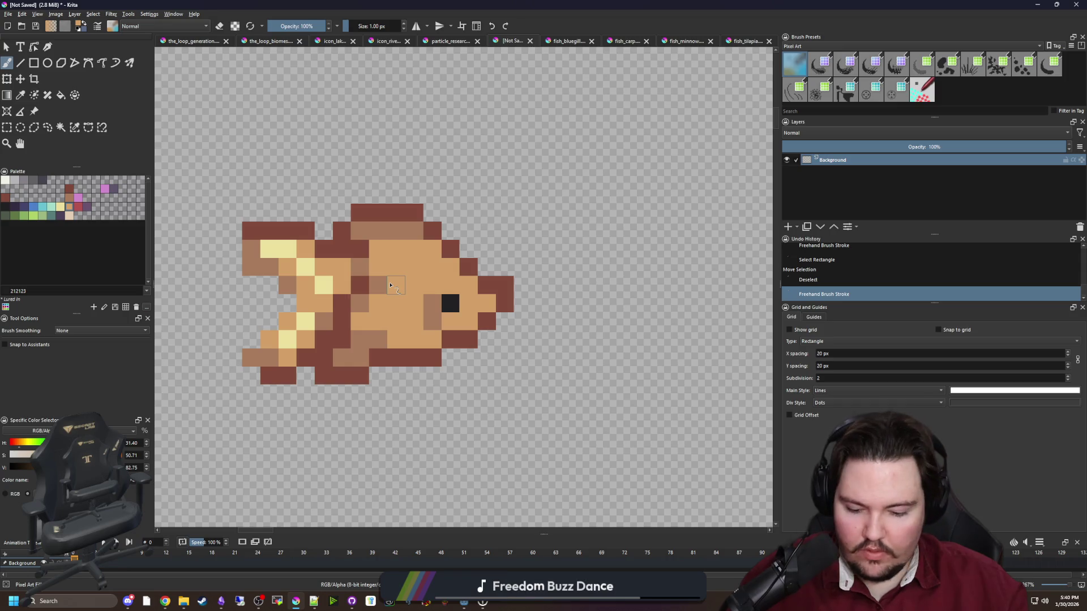
# Paint the brown lower body cells orange and add a dark brown bottom outline.
pyautogui.press('p')
pyautogui.click(386, 334)
pyautogui.click(399, 333)
pyautogui.press('b')
pyautogui.moveTo(378, 339)
pyautogui.mouseDown()
pyautogui.moveTo(396, 356)
pyautogui.moveTo(433, 357)
pyautogui.moveTo(452, 340)
pyautogui.moveTo(404, 383)
pyautogui.mouseUp()
pyautogui.keyDown('ctrl'); pyautogui.click(464, 345); pyautogui.keyUp('ctrl')
pyautogui.scroll(-1, 404, 384)
pyautogui.scroll(3, 404, 383)
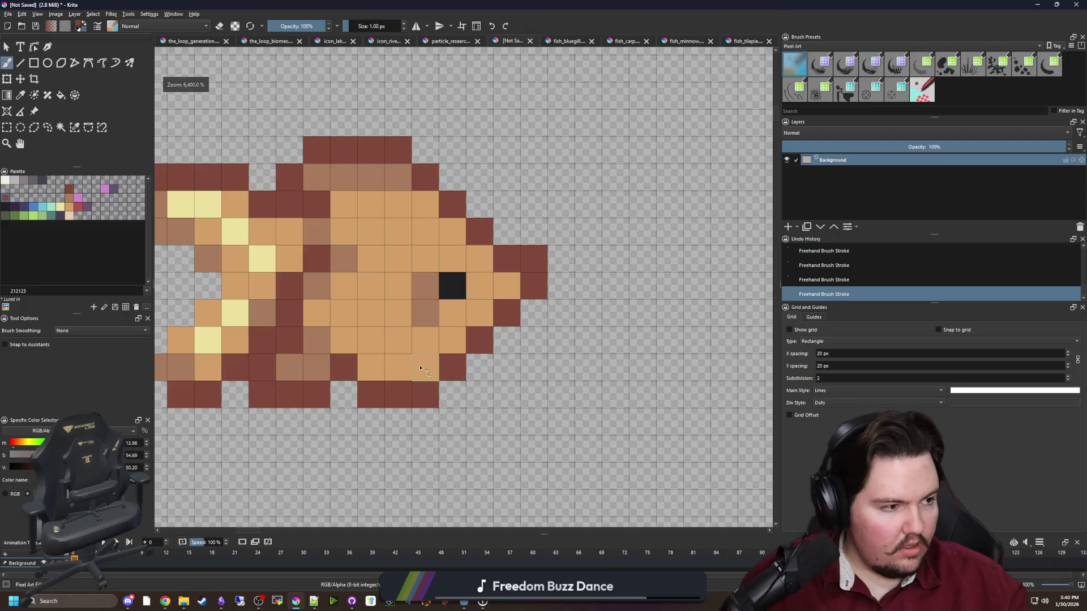
# Turn a light orange cell and a column of lower body cells mid-brown.
pyautogui.keyDown('ctrl'); pyautogui.click(434, 306); pyautogui.keyUp('ctrl')
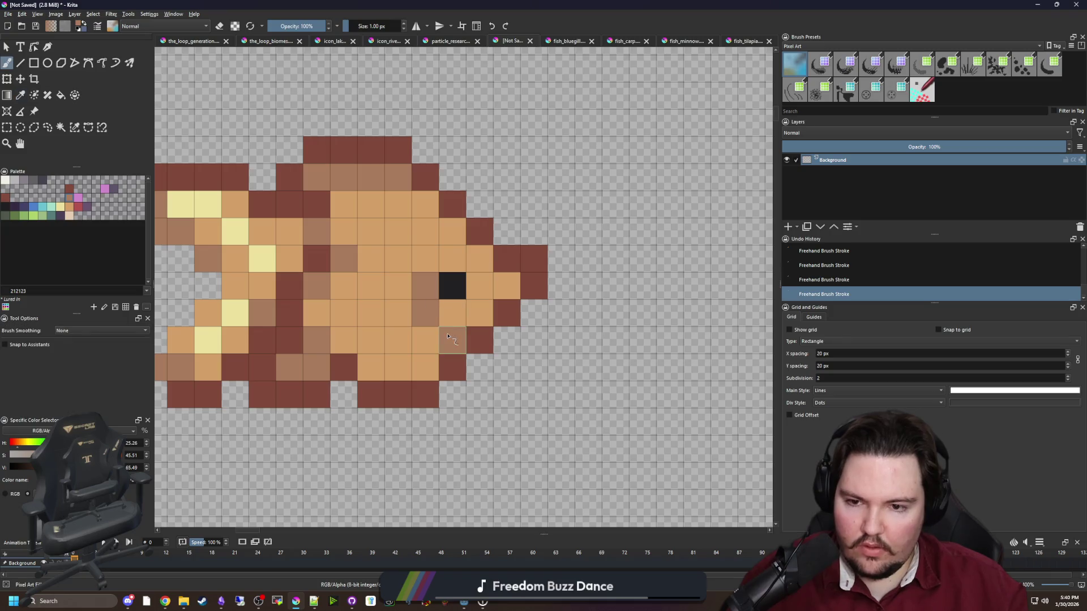
pyautogui.click(320, 312)
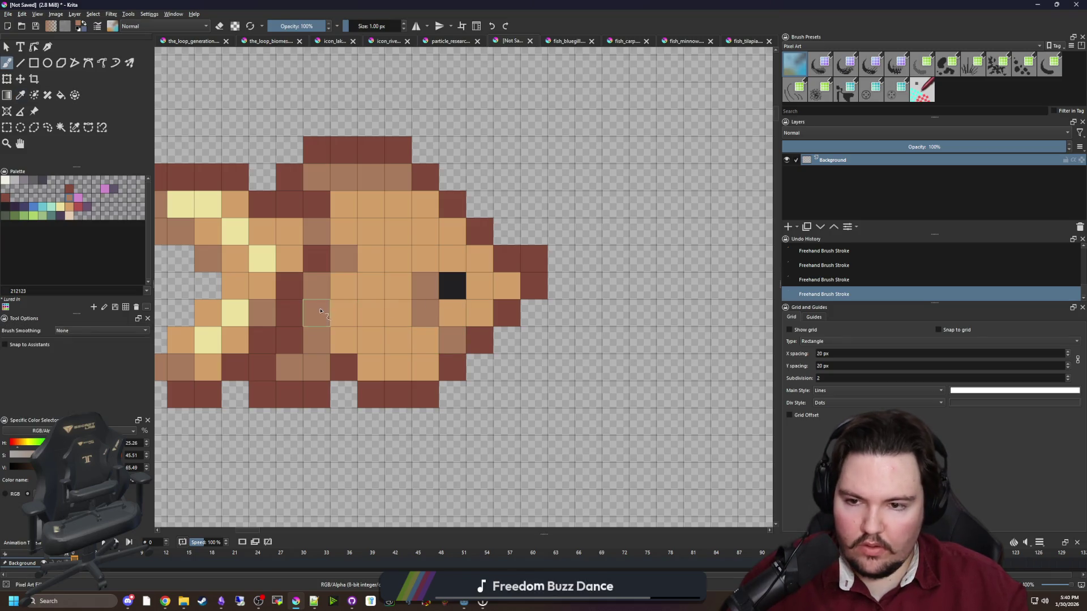
pyautogui.moveTo(344, 278)
pyautogui.mouseDown()
pyautogui.moveTo(371, 258)
pyautogui.moveTo(344, 323)
pyautogui.mouseUp()
pyautogui.keyDown('ctrl'); pyautogui.click(327, 260); pyautogui.keyUp('ctrl')
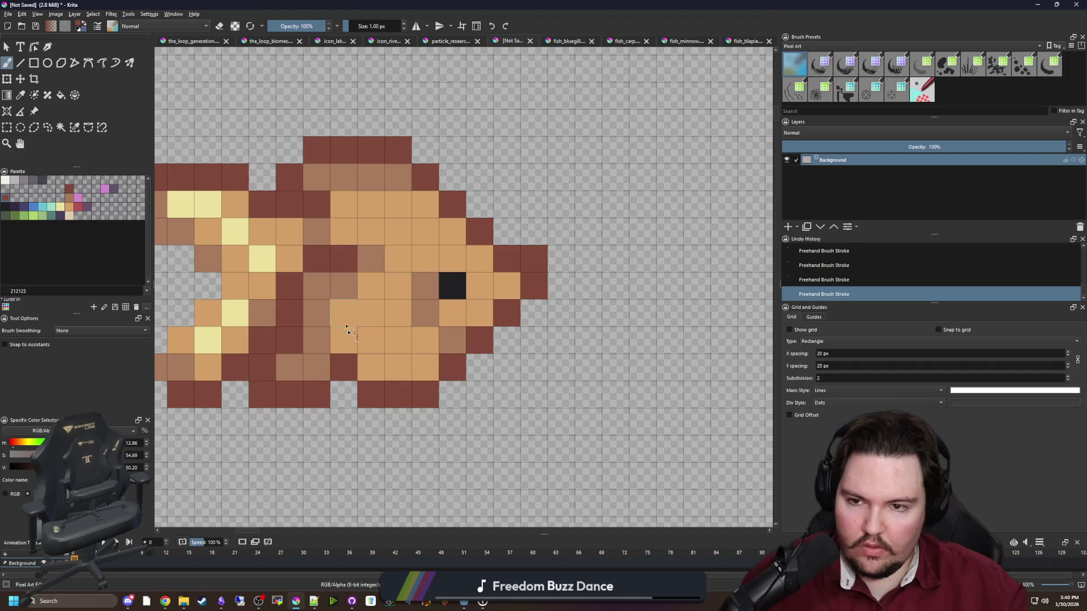
pyautogui.scroll(-3, 421, 398)
pyautogui.scroll(-6, 421, 398)
pyautogui.scroll(6, 418, 388)
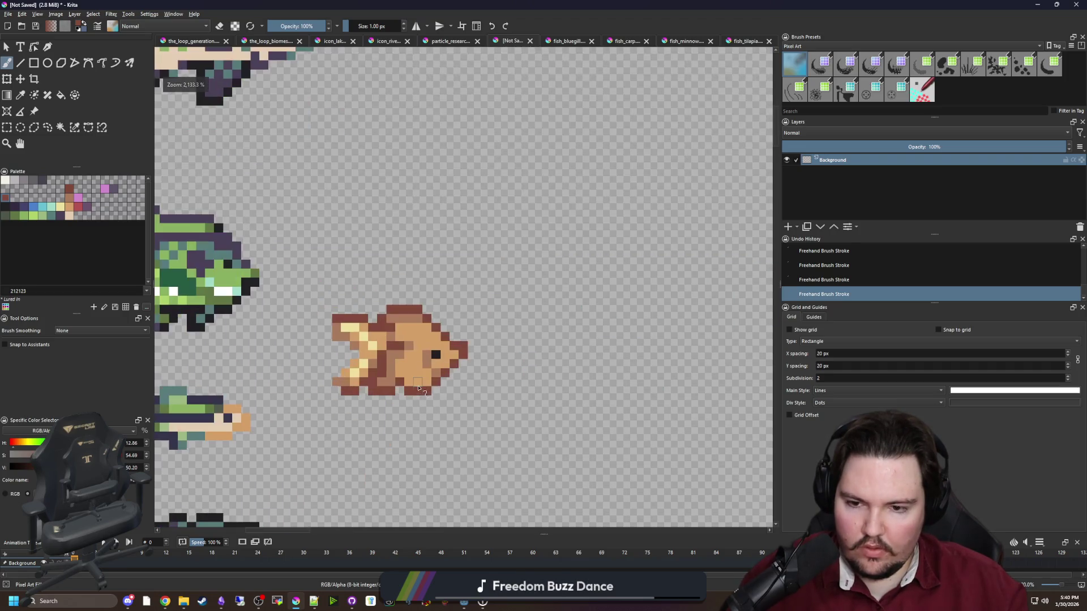
pyautogui.scroll(3, 402, 380)
# Paint one fish cell light orange, sampled from the body.
pyautogui.keyDown('ctrl'); pyautogui.click(409, 362); pyautogui.keyUp('ctrl')
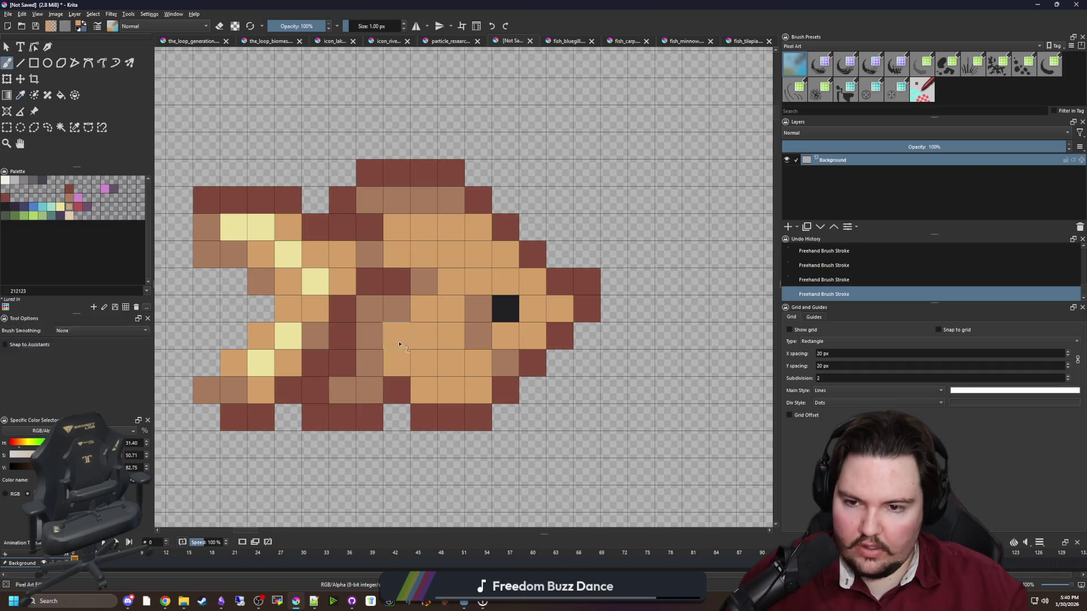
pyautogui.click(394, 317)
pyautogui.scroll(-3, 403, 384)
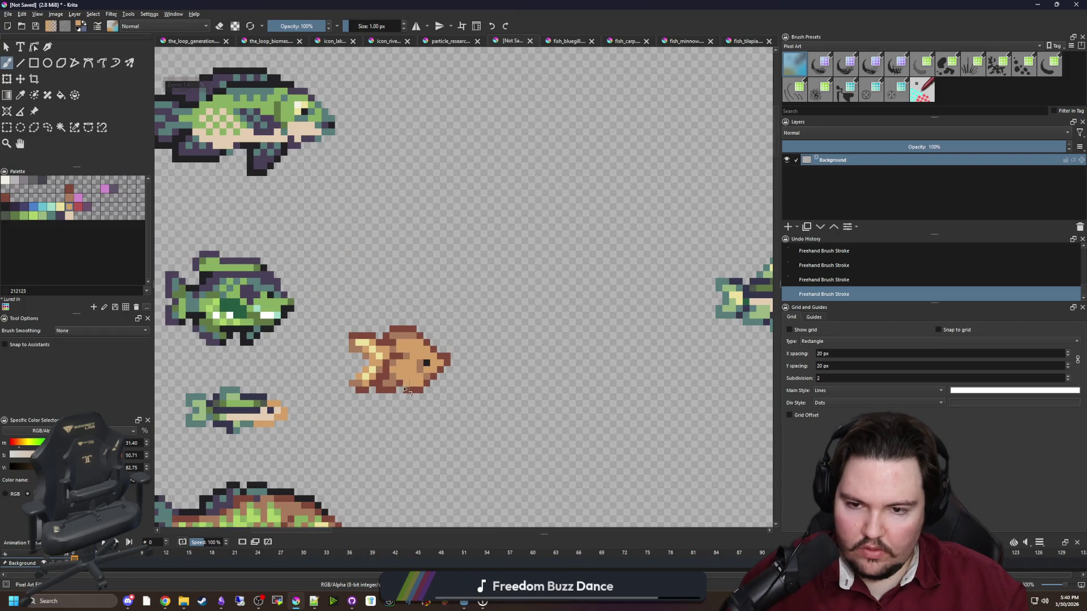
pyautogui.scroll(1, 404, 387)
pyautogui.scroll(-1, 416, 373)
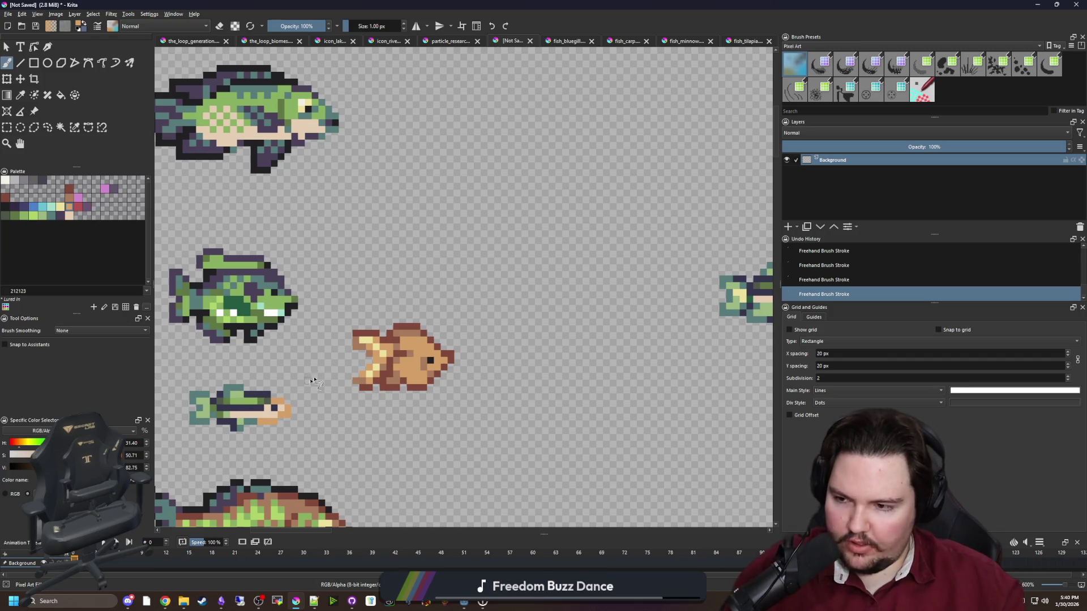
pyautogui.scroll(4, 374, 366)
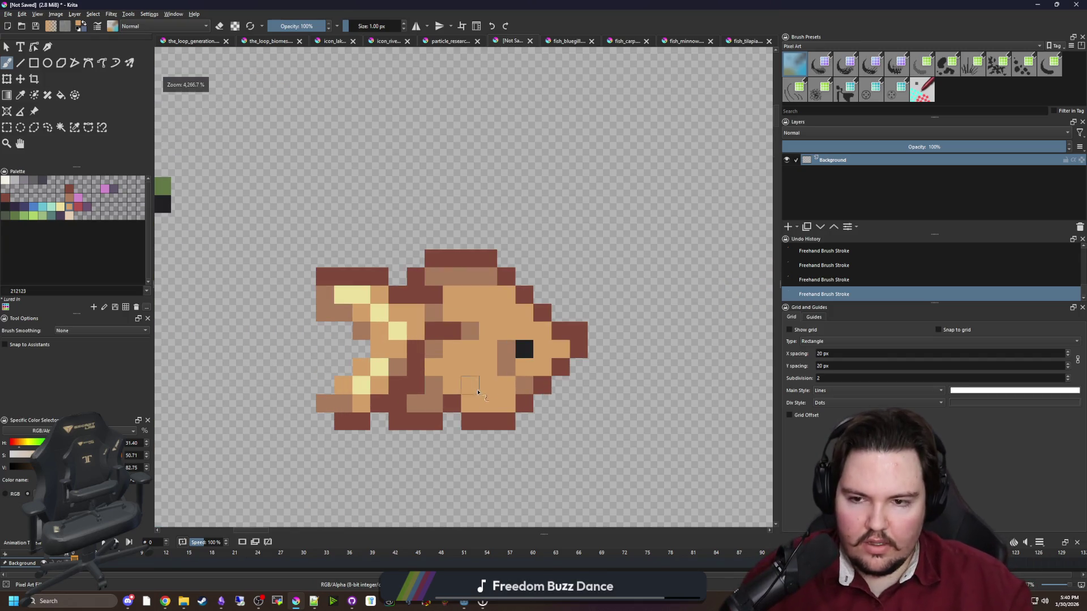
pyautogui.scroll(1, 478, 392)
pyautogui.scroll(-1, 464, 362)
pyautogui.scroll(1, 460, 346)
pyautogui.scroll(-1, 460, 346)
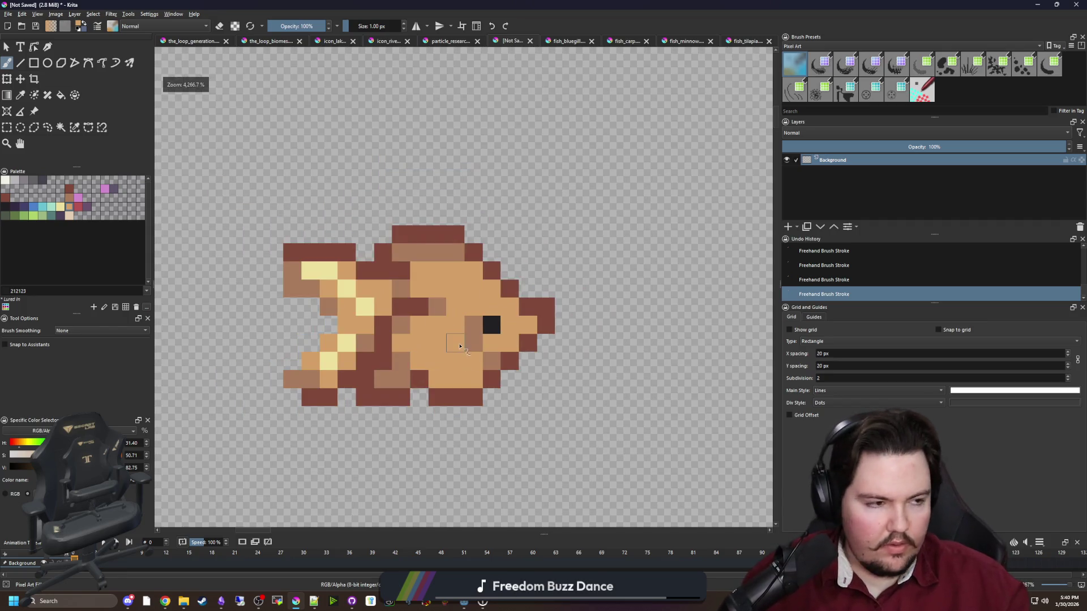
pyautogui.scroll(1, 441, 340)
# Sample the fin's light yellow and paint two highlight pixels beside the eye.
pyautogui.press('p')
pyautogui.click(289, 288)
pyautogui.press('b')
pyautogui.moveTo(371, 318); pyautogui.dragTo(396, 319)
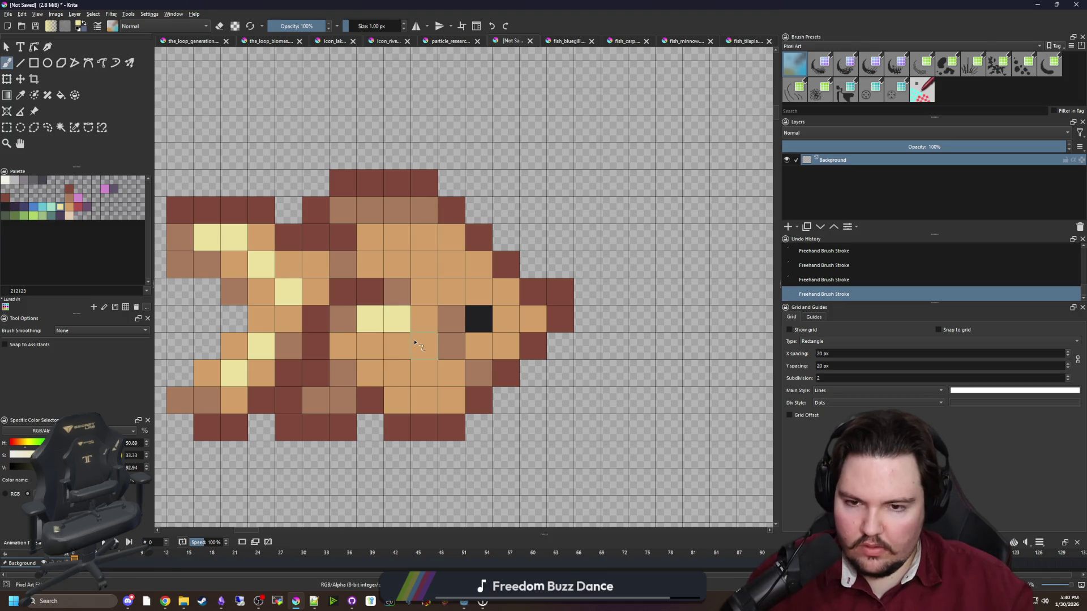
pyautogui.scroll(-1, 415, 342)
# Draw a rectangular selection around the orange fish.
pyautogui.hotkey('ctrl', 'r')
pyautogui.moveTo(576, 445); pyautogui.dragTo(212, 172)
pyautogui.press('p')
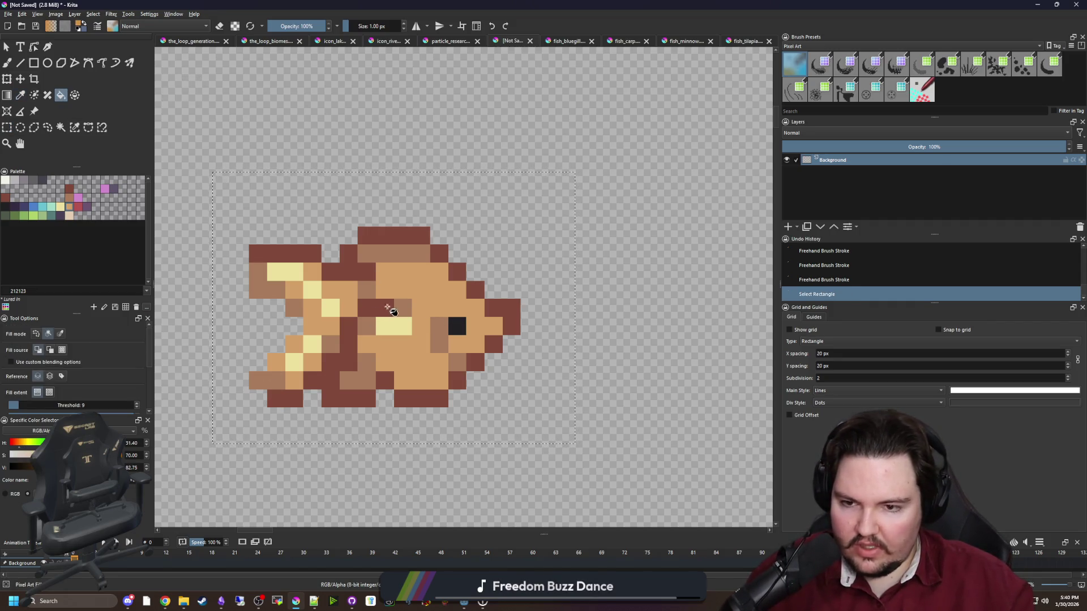
# Bucket-fill the fish body a darker orange, recolouring its tan and light-brown pixels.
pyautogui.press('f')
pyautogui.click(411, 295)
pyautogui.hotkey('ctrl', 'z')
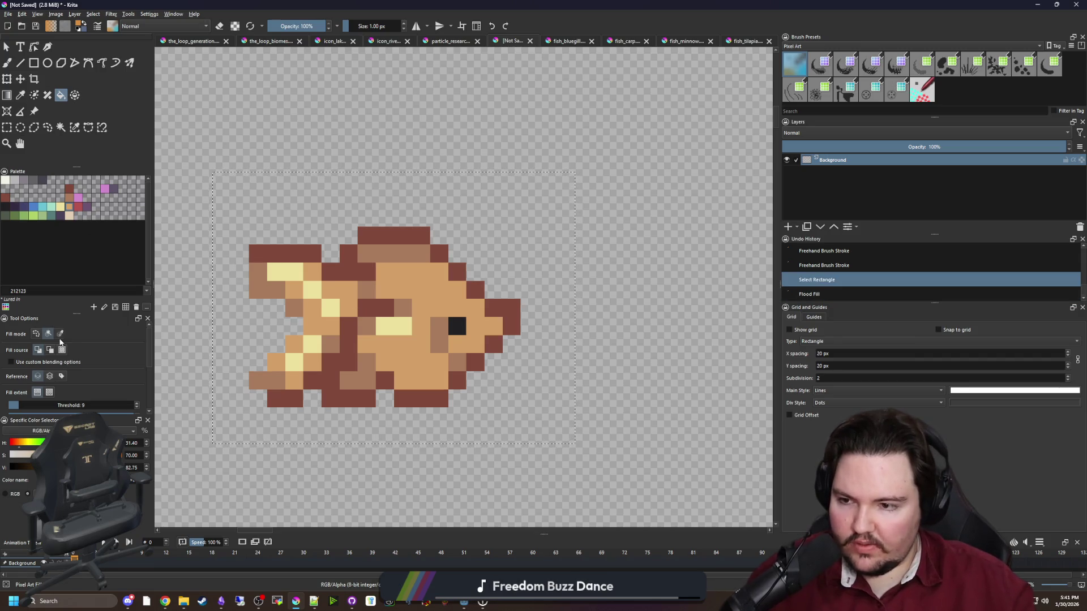
pyautogui.click(60, 333)
pyautogui.click(463, 297)
pyautogui.scroll(-4, 408, 310)
pyautogui.scroll(4, 432, 264)
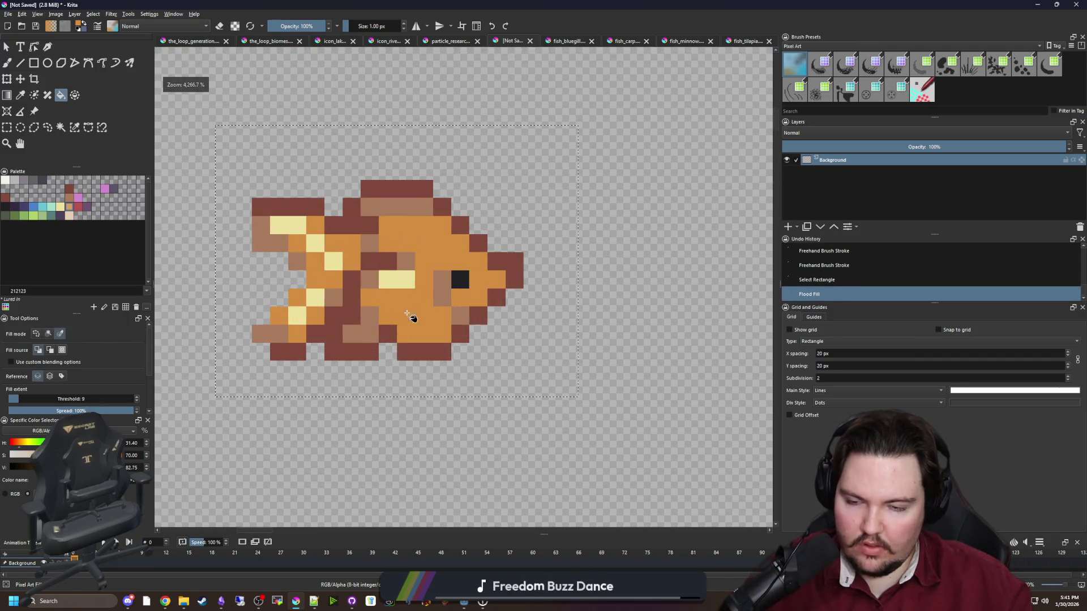
pyautogui.scroll(-2, 439, 281)
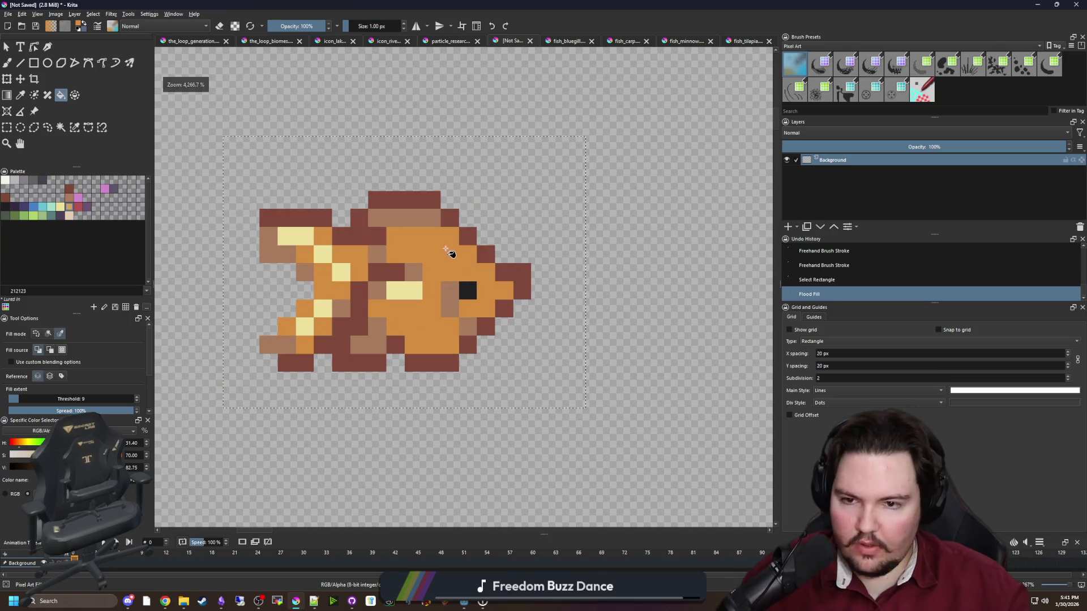
pyautogui.scroll(2, 495, 223)
pyautogui.scroll(-2, 353, 352)
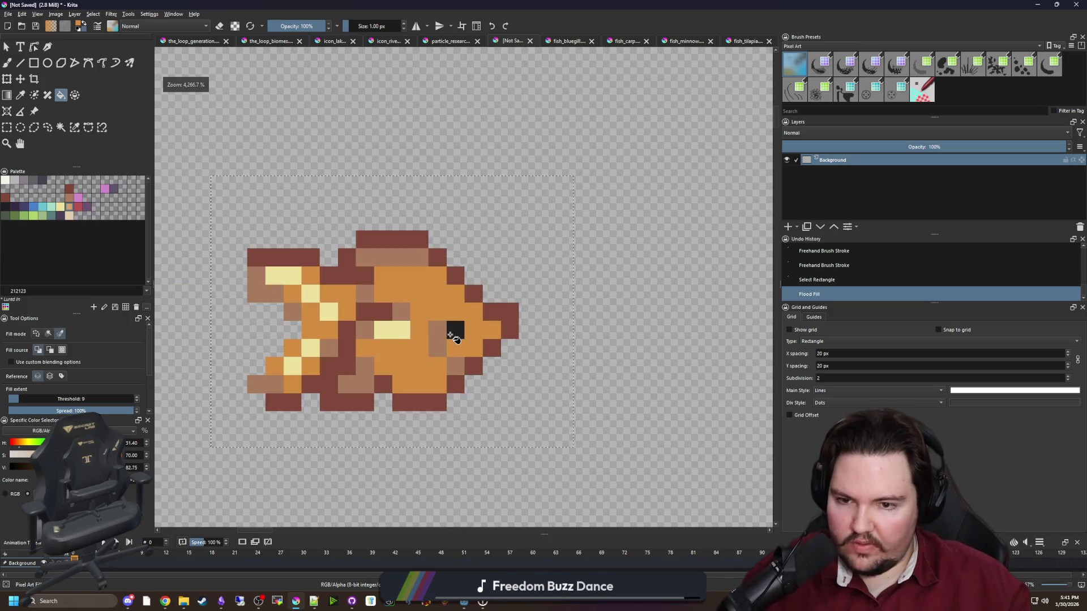
pyautogui.click(424, 293)
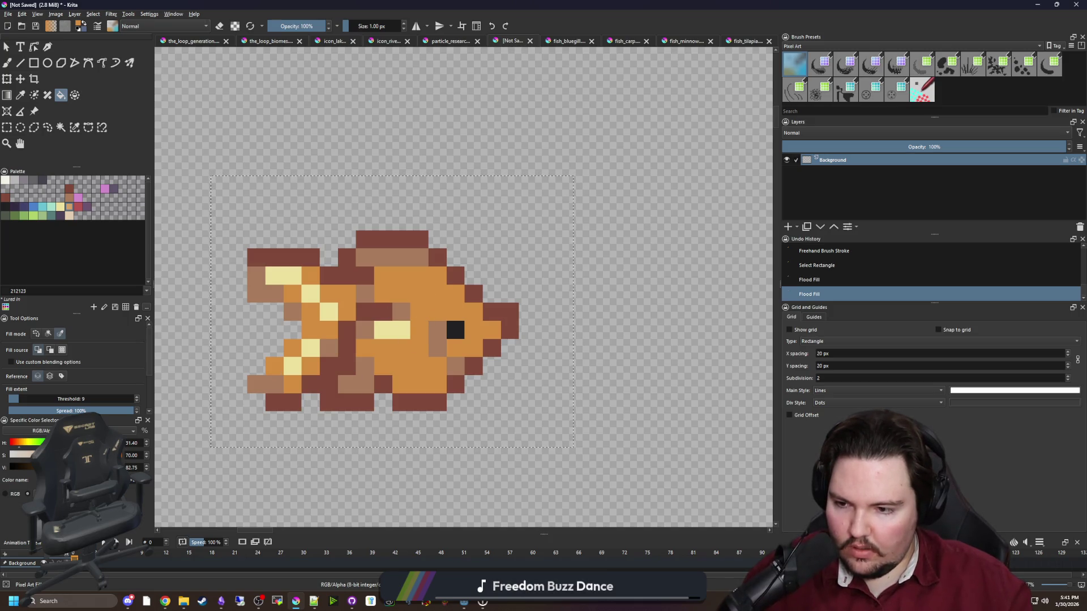
pyautogui.click(430, 316)
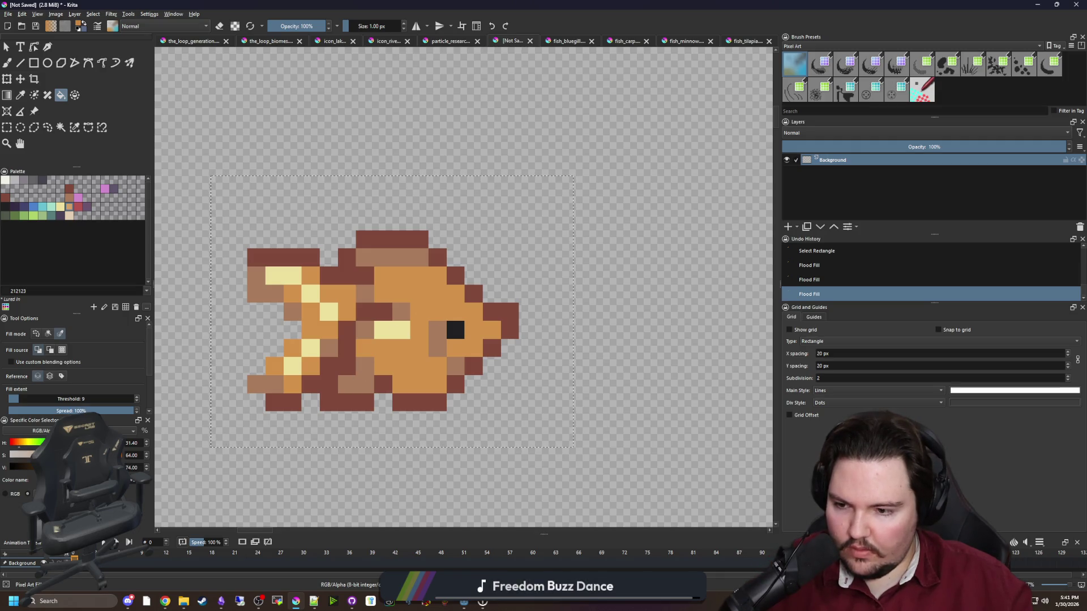
pyautogui.click(401, 312)
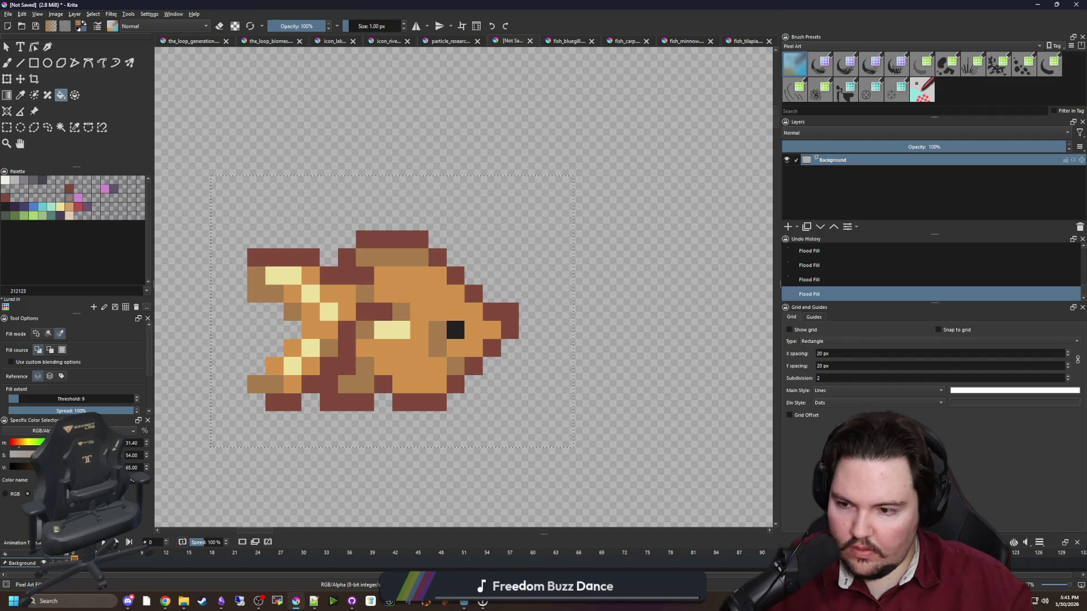
# Sample the fish's orange and flood-fill the pale yellow highlights light orange.
pyautogui.click(6, 494)
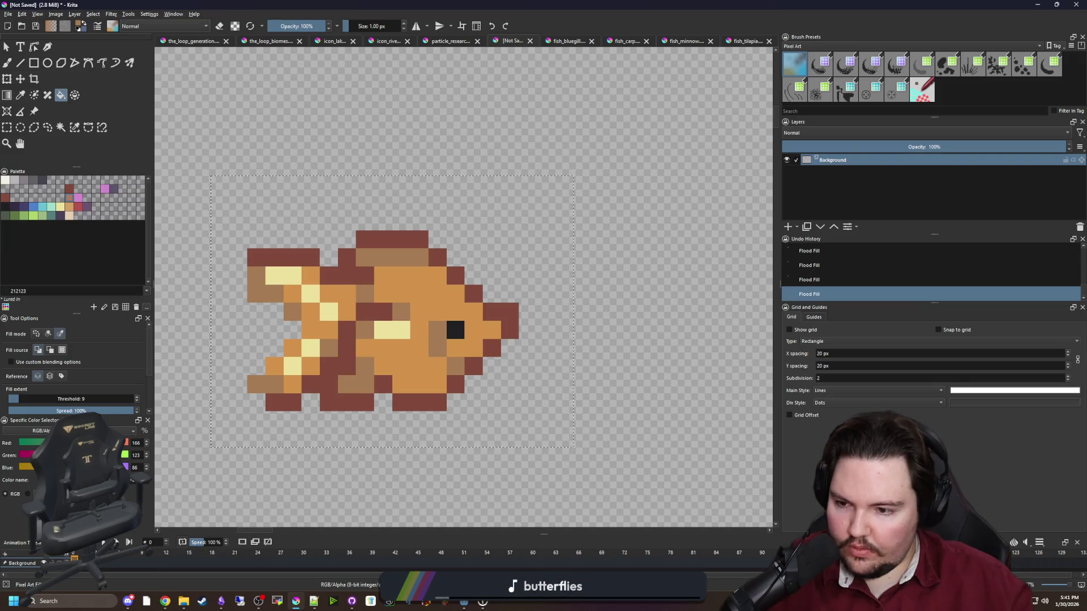
pyautogui.click(27, 494)
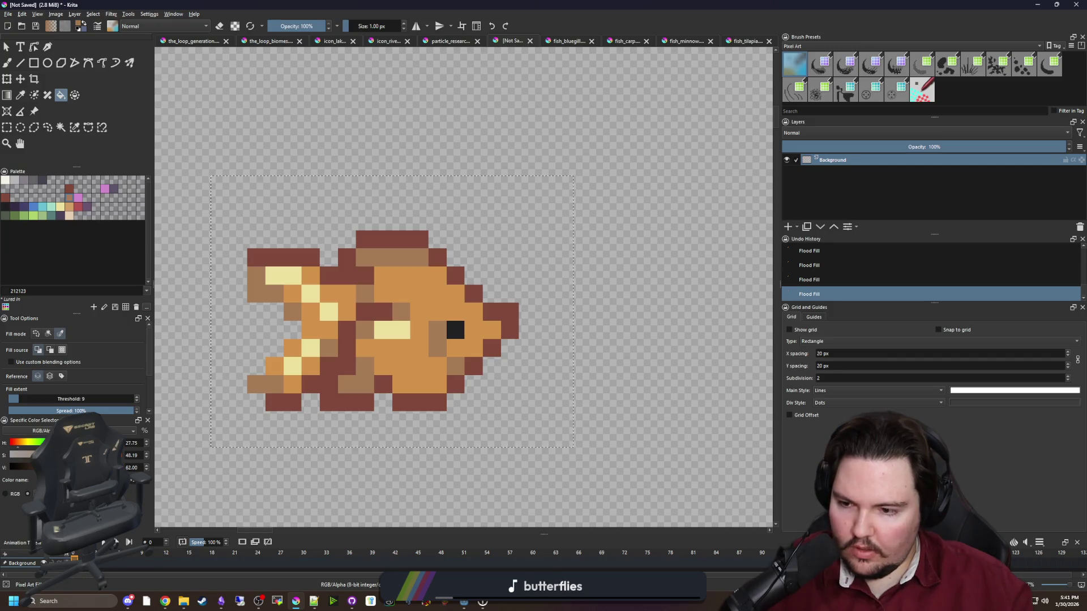
pyautogui.scroll(-5, 403, 311)
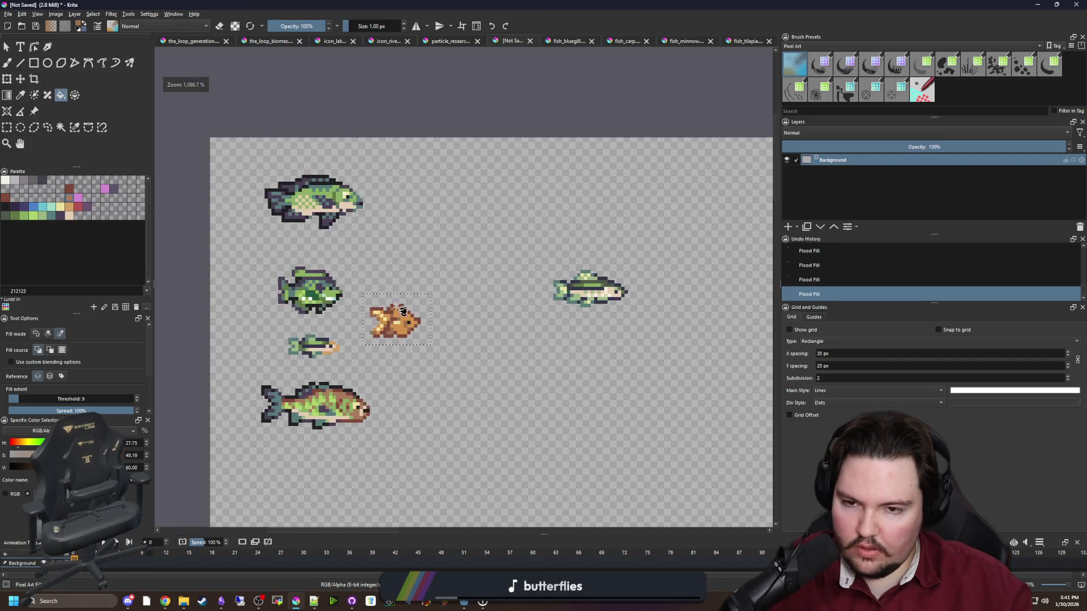
pyautogui.scroll(4, 398, 294)
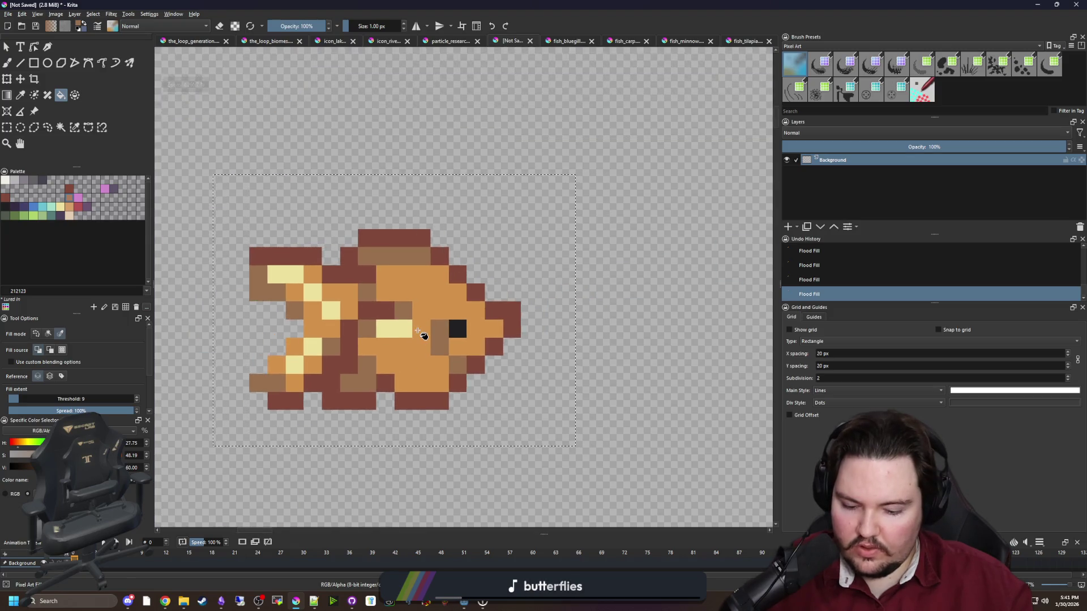
pyautogui.scroll(2, 417, 328)
pyautogui.keyDown('ctrl'); pyautogui.click(434, 294); pyautogui.keyUp('ctrl')
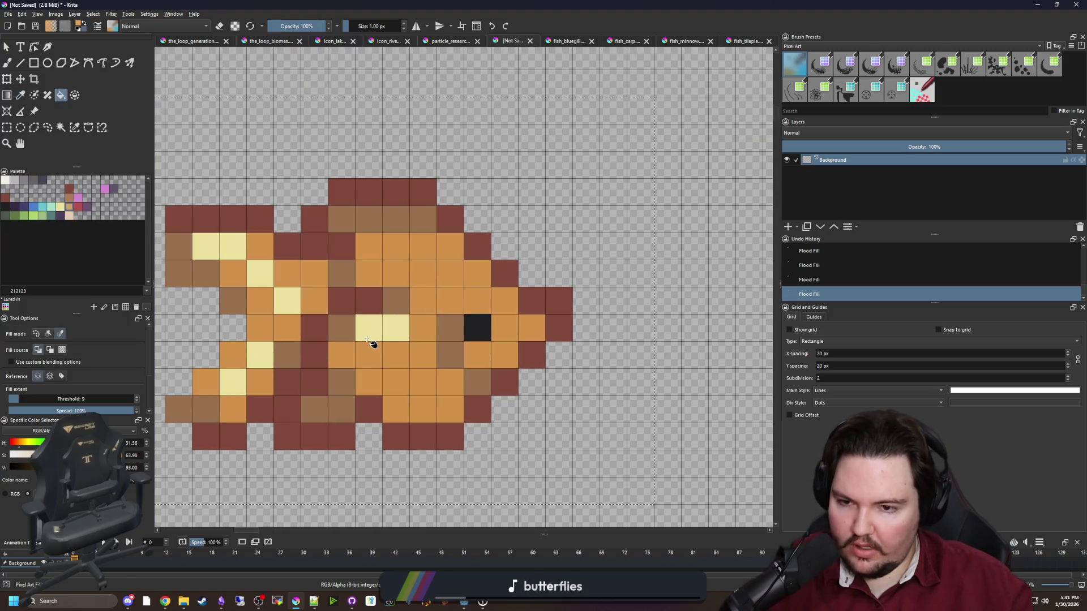
pyautogui.click(395, 331)
# Lower the fill threshold to 1, refill the highlight pixels, and deselect.
pyautogui.scroll(-1, 395, 332)
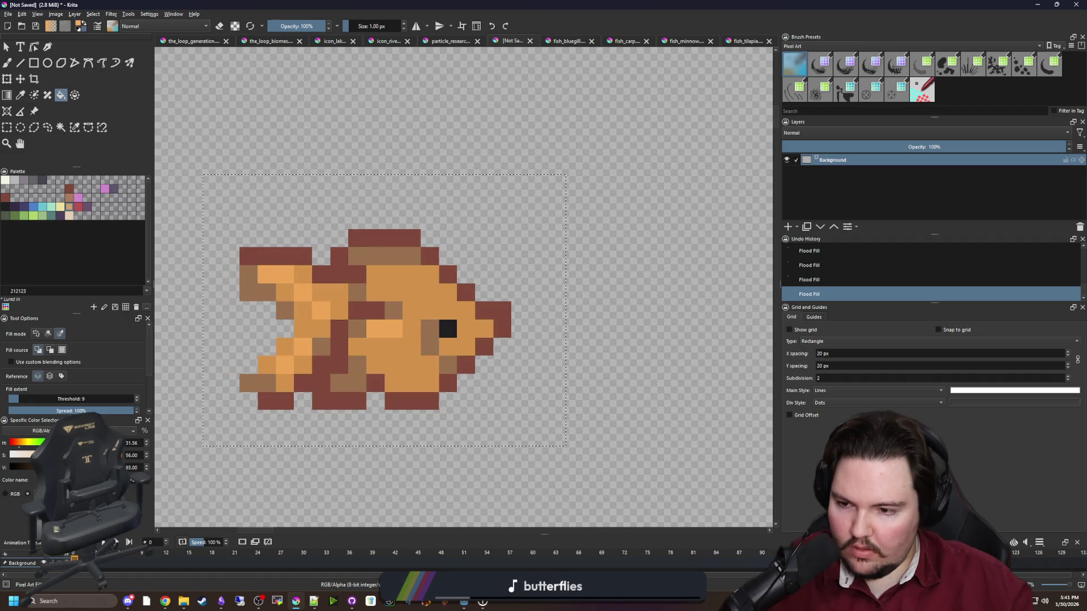
pyautogui.keyDown('ctrl'); pyautogui.click(383, 331); pyautogui.keyUp('ctrl')
pyautogui.hotkey('ctrl', 'z')
pyautogui.hotkey('ctrl', 'z')
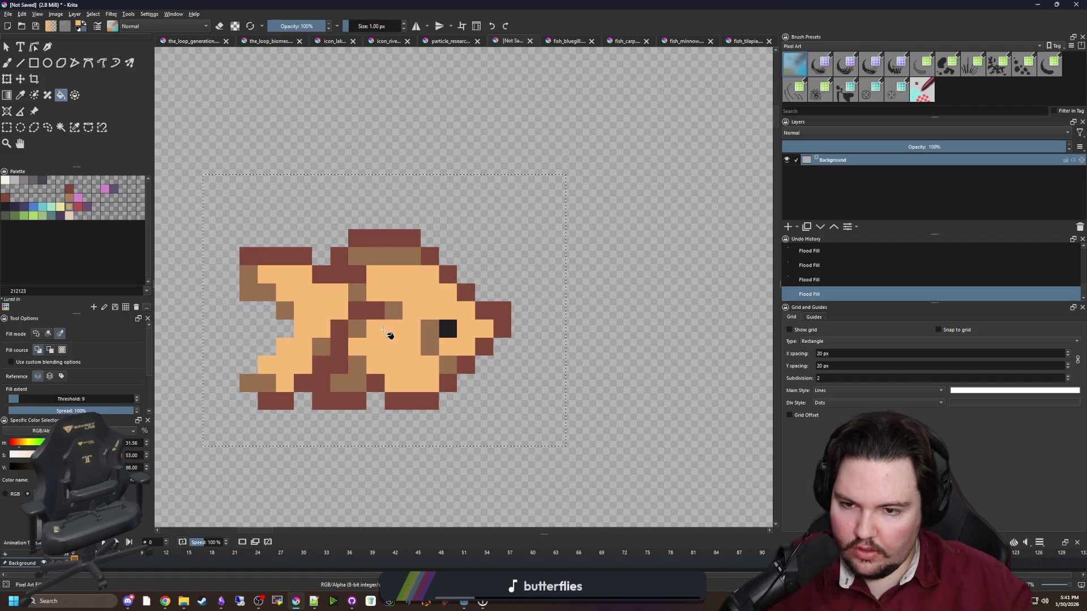
pyautogui.hotkey('ctrl', 'shift', 'z')
pyautogui.moveTo(37, 395); pyautogui.dragTo(17, 395)
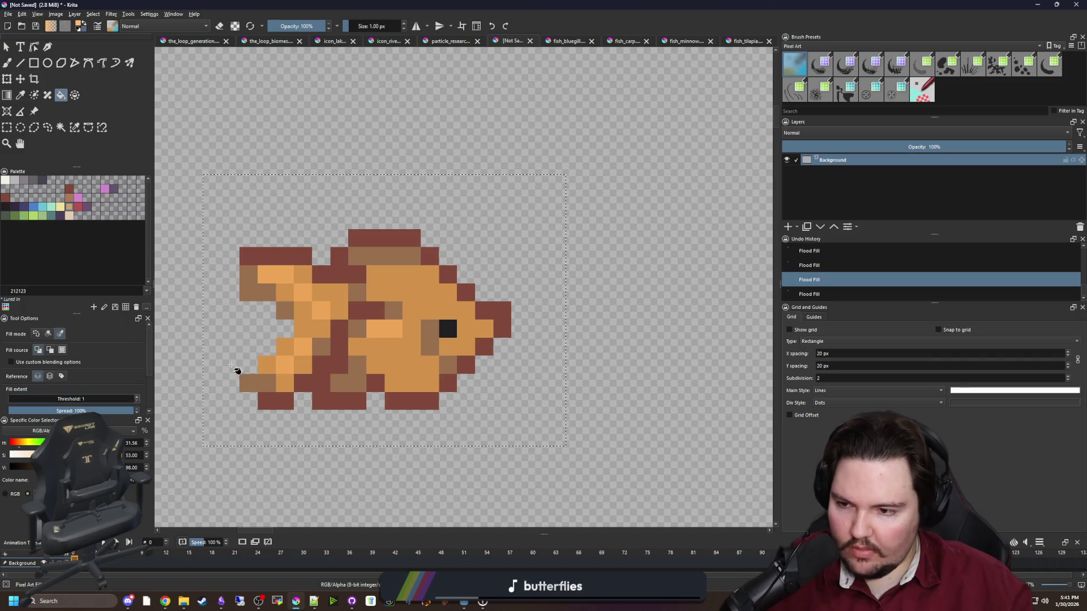
pyautogui.click(283, 277)
pyautogui.scroll(-3, 402, 261)
pyautogui.hotkey('ctrl', 'shift', 'a')
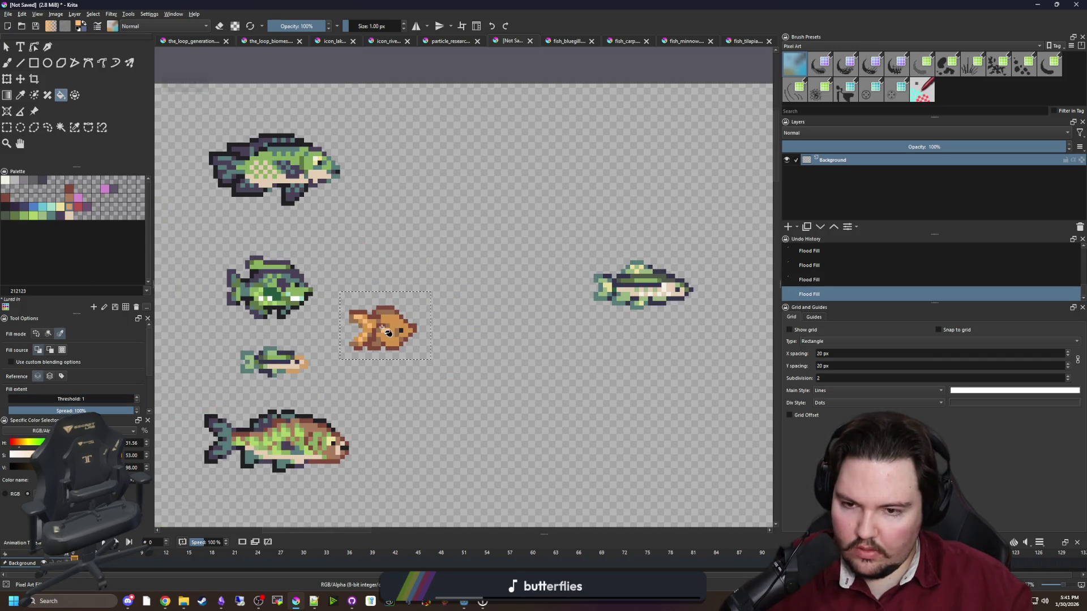
# Paint light orange cells beside the fish's eye with the pixel brush.
pyautogui.scroll(4, 381, 327)
pyautogui.press('b')
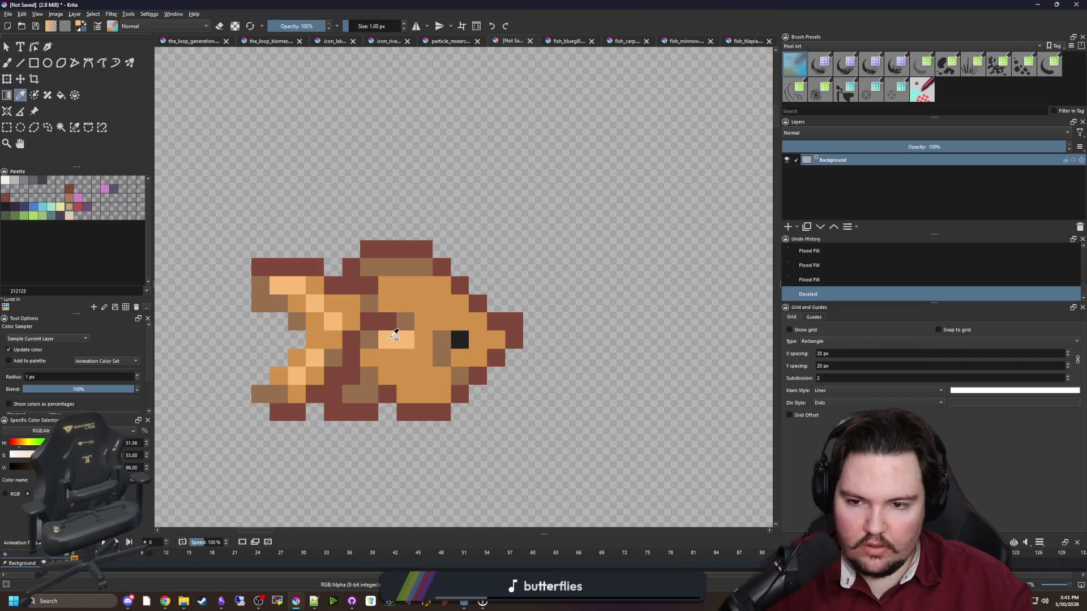
pyautogui.scroll(2, 449, 326)
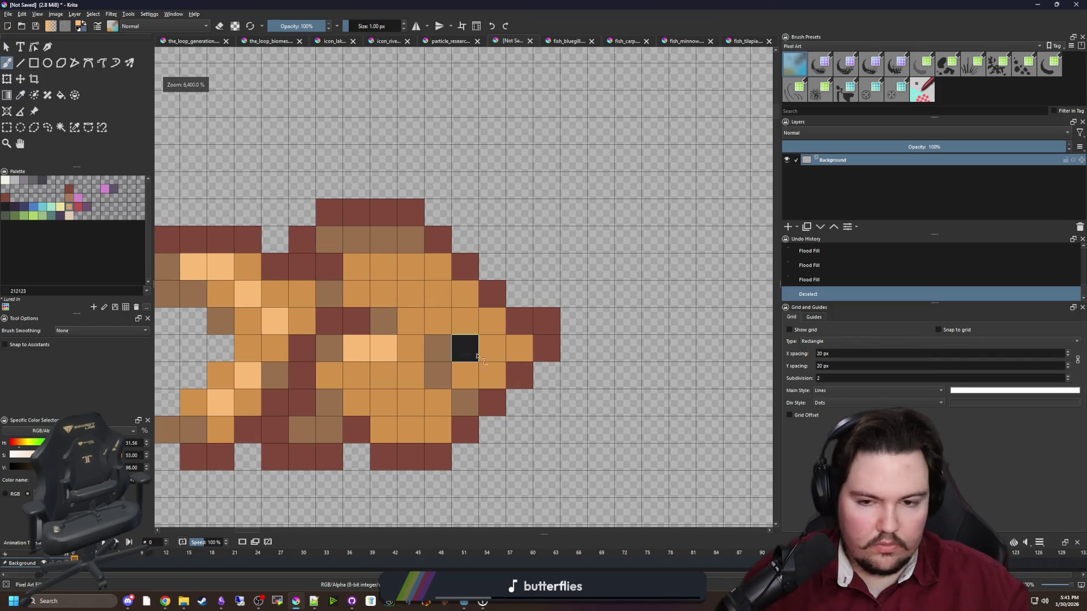
pyautogui.moveTo(492, 321)
pyautogui.mouseDown()
pyautogui.moveTo(438, 320)
pyautogui.moveTo(442, 299)
pyautogui.moveTo(498, 347)
pyautogui.mouseUp()
pyautogui.scroll(-5, 432, 268)
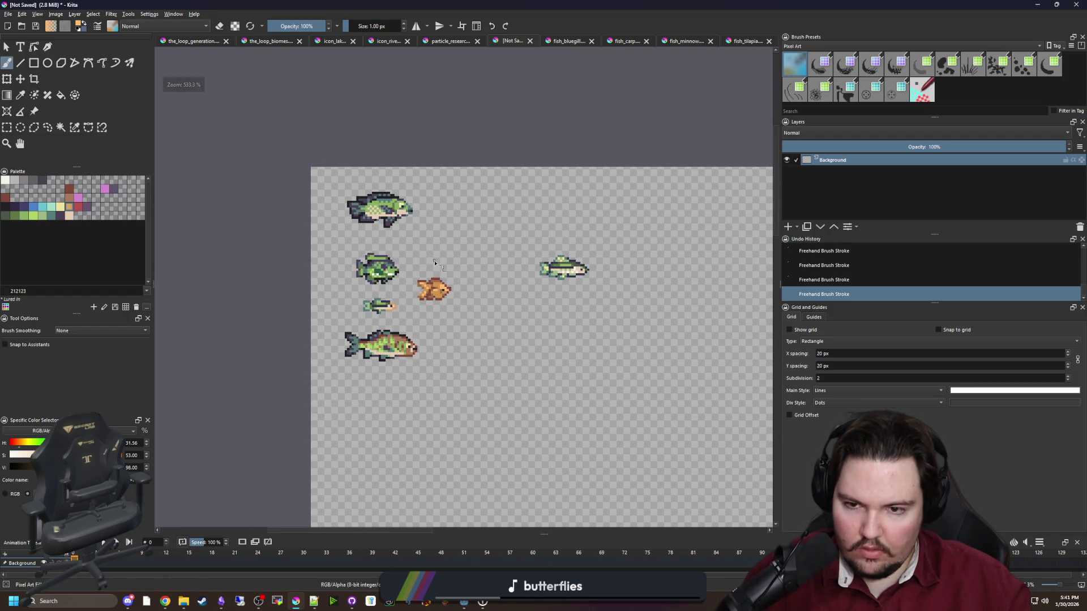
pyautogui.scroll(5, 432, 278)
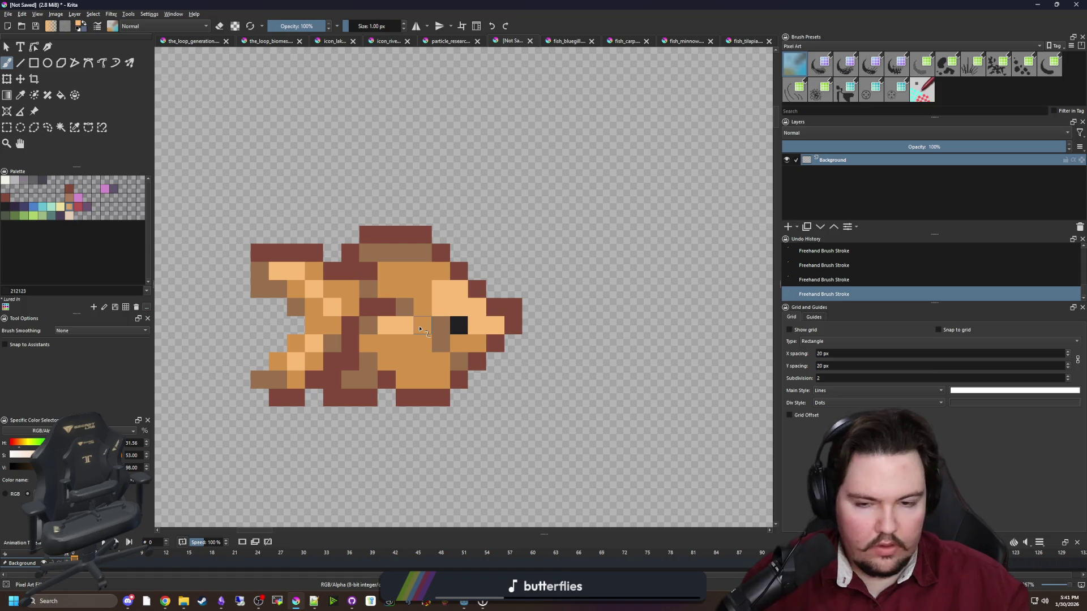
pyautogui.scroll(1, 419, 329)
pyautogui.scroll(-1, 385, 280)
pyautogui.scroll(1, 385, 279)
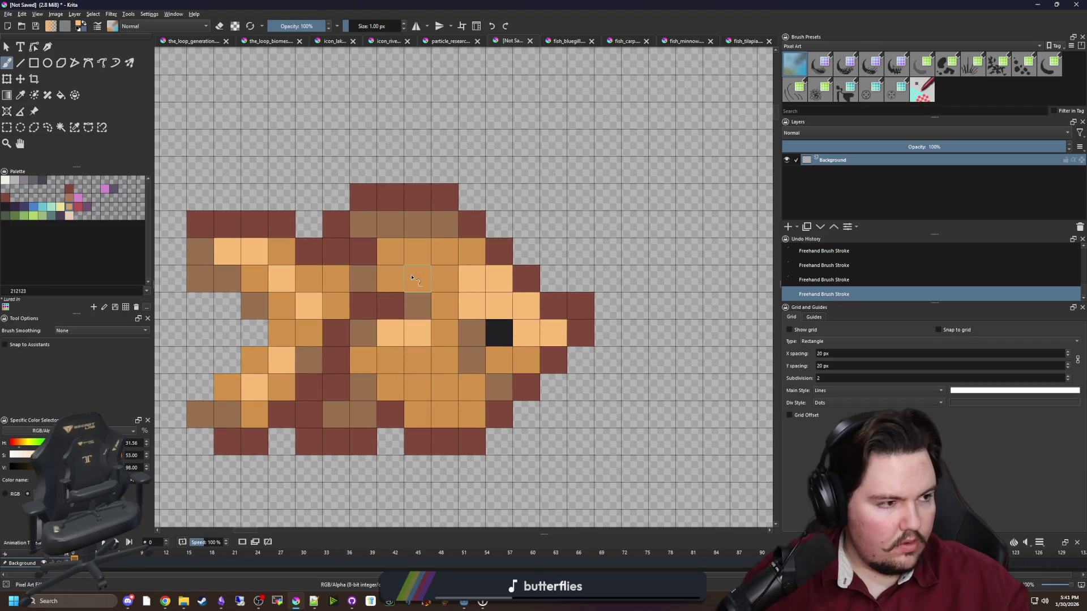
pyautogui.scroll(-1, 409, 278)
# Edge the fin and forehead in near-black and add a dark diagonal line between head and body.
pyautogui.keyDown('ctrl'); pyautogui.click(461, 313); pyautogui.keyUp('ctrl')
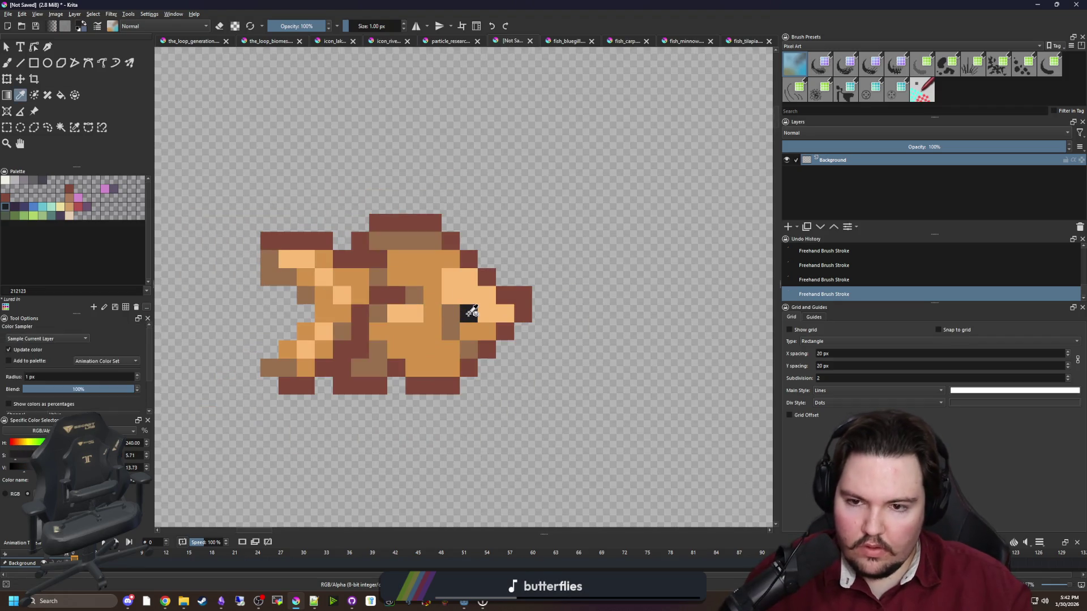
pyautogui.moveTo(469, 259)
pyautogui.mouseDown()
pyautogui.moveTo(435, 222)
pyautogui.moveTo(411, 222)
pyautogui.mouseUp()
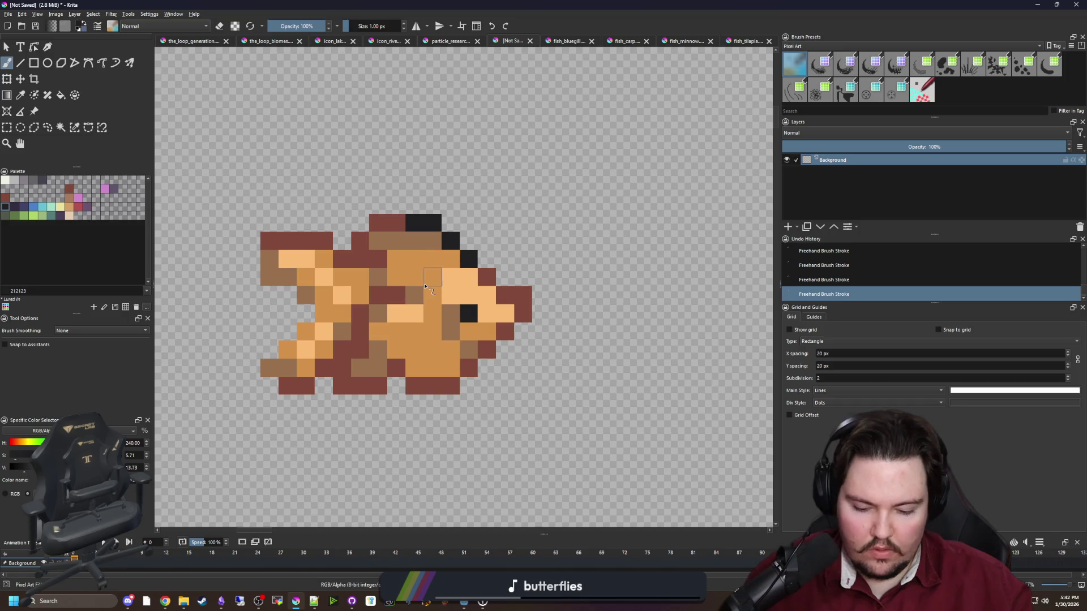
pyautogui.scroll(1, 425, 285)
pyautogui.keyDown('ctrl'); pyautogui.click(480, 287); pyautogui.keyUp('ctrl')
pyautogui.scroll(-4, 369, 251)
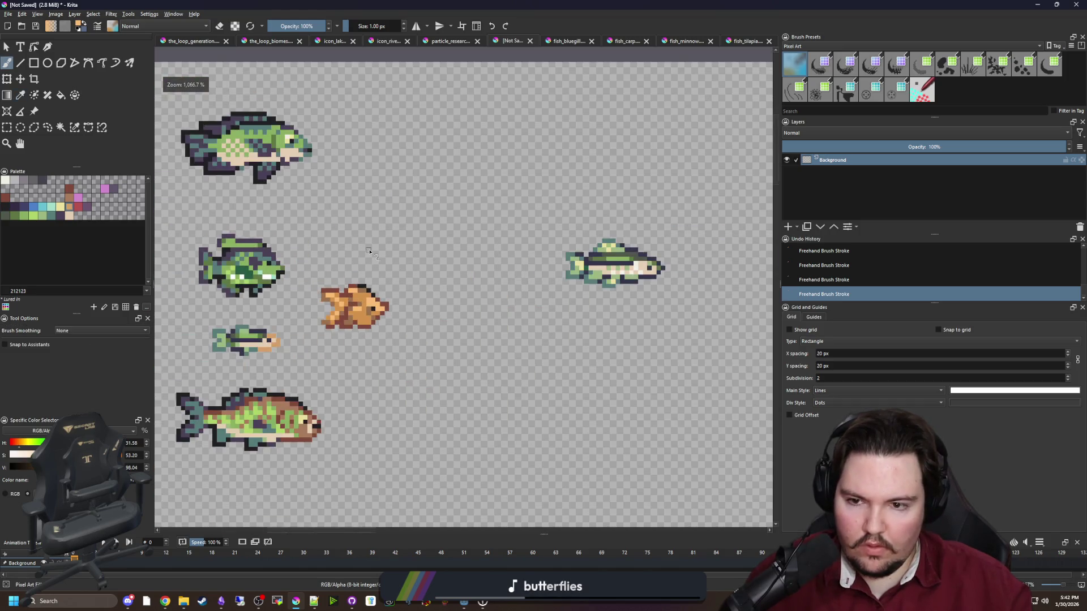
pyautogui.scroll(4, 371, 310)
pyautogui.scroll(1, 391, 292)
pyautogui.press('x')
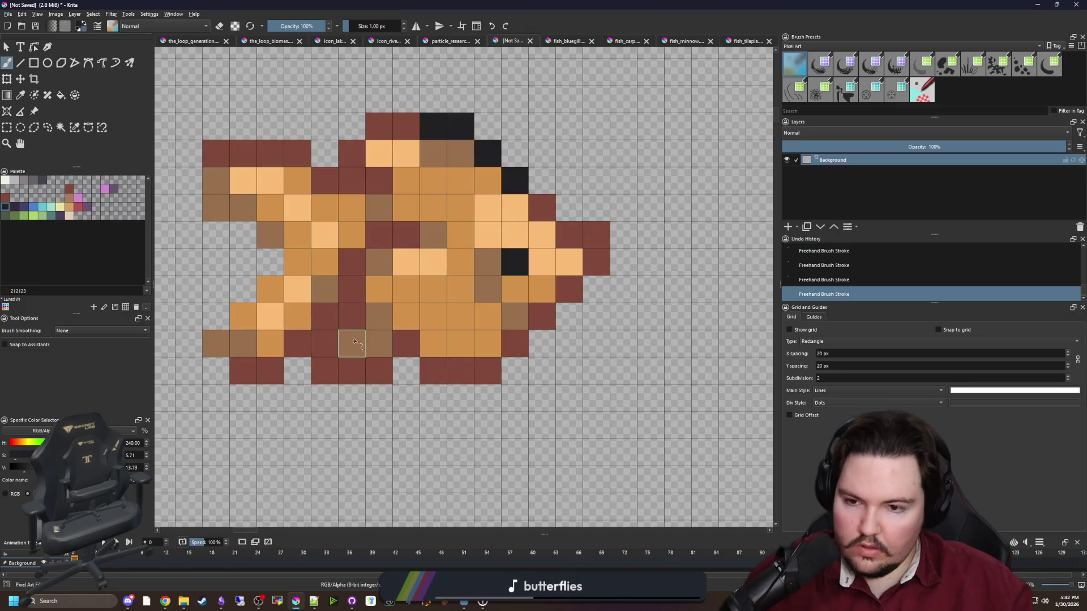
pyautogui.moveTo(297, 344)
pyautogui.mouseDown()
pyautogui.moveTo(348, 292)
pyautogui.moveTo(377, 235)
pyautogui.mouseUp()
pyautogui.scroll(-4, 377, 272)
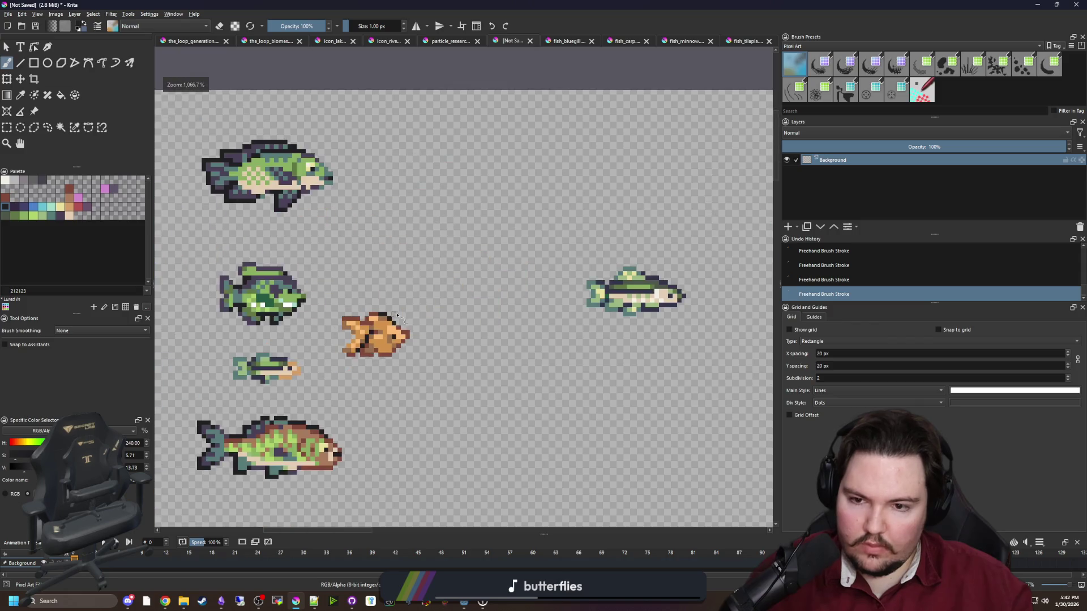
pyautogui.scroll(4, 382, 315)
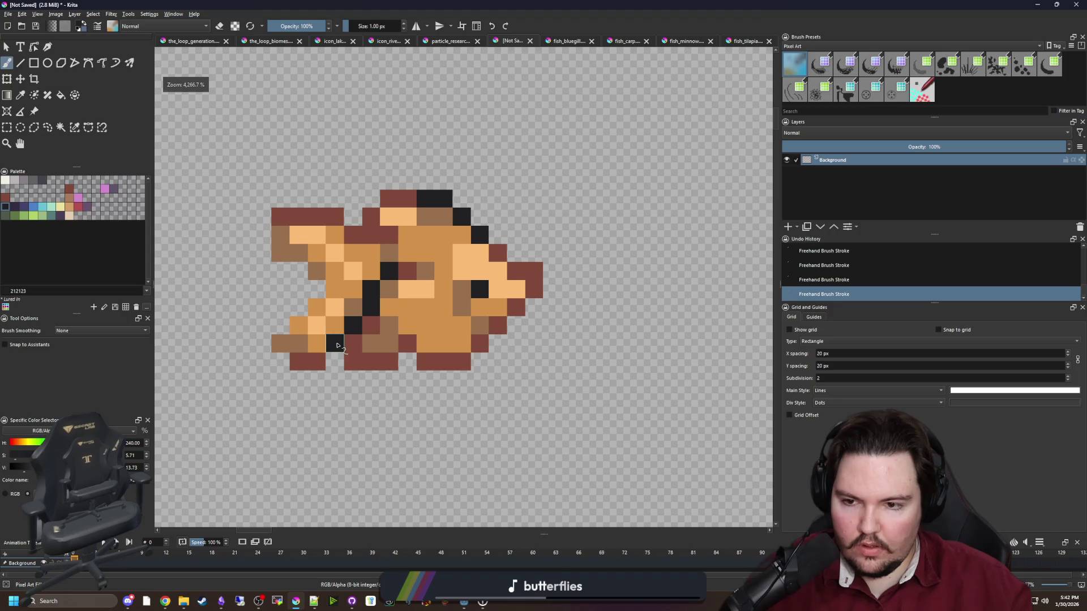
# Add six cream highlight pixels to the goldfish using the off-white palette colour.
pyautogui.scroll(1, 313, 346)
pyautogui.keyDown('ctrl'); pyautogui.click(301, 344); pyautogui.keyUp('ctrl')
pyautogui.click(5, 180)
pyautogui.click(345, 288)
pyautogui.click(345, 208)
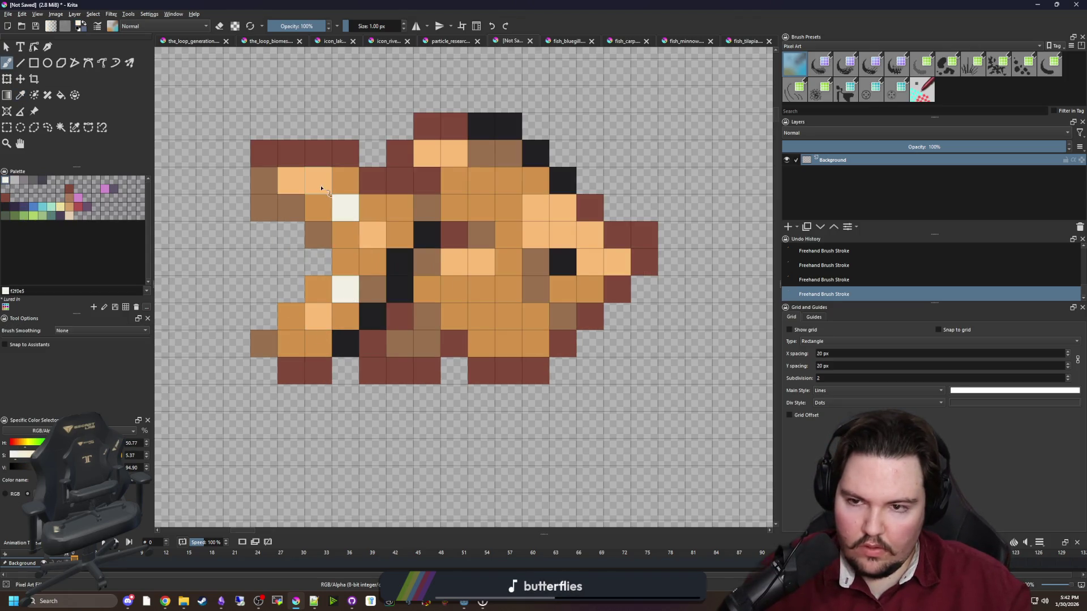
pyautogui.click(318, 180)
pyautogui.click(435, 157)
pyautogui.click(453, 262)
pyautogui.click(369, 310)
pyautogui.scroll(-3, 376, 243)
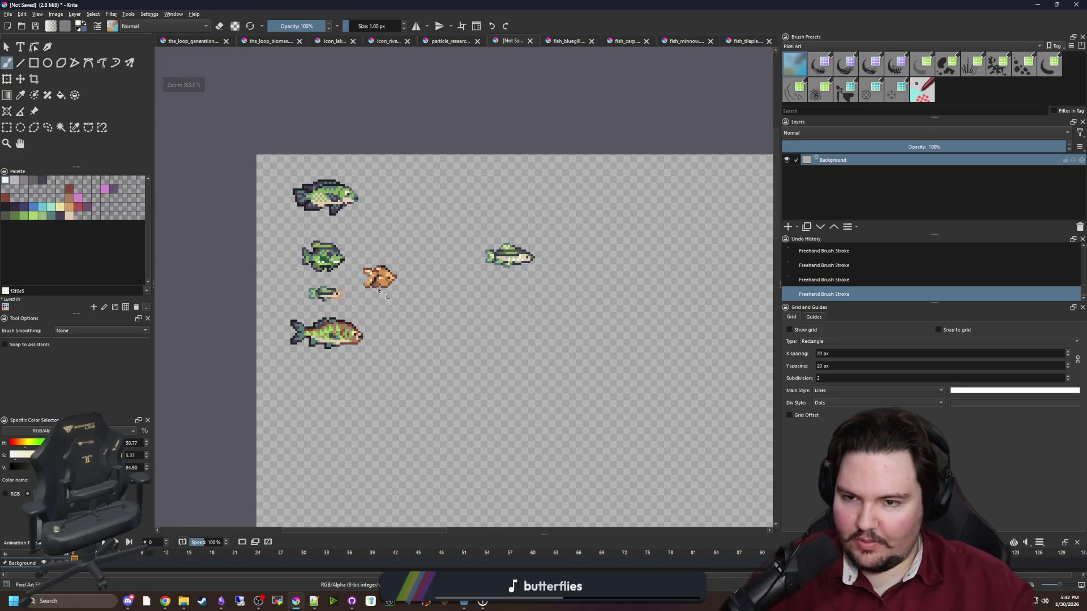
pyautogui.scroll(6, 385, 266)
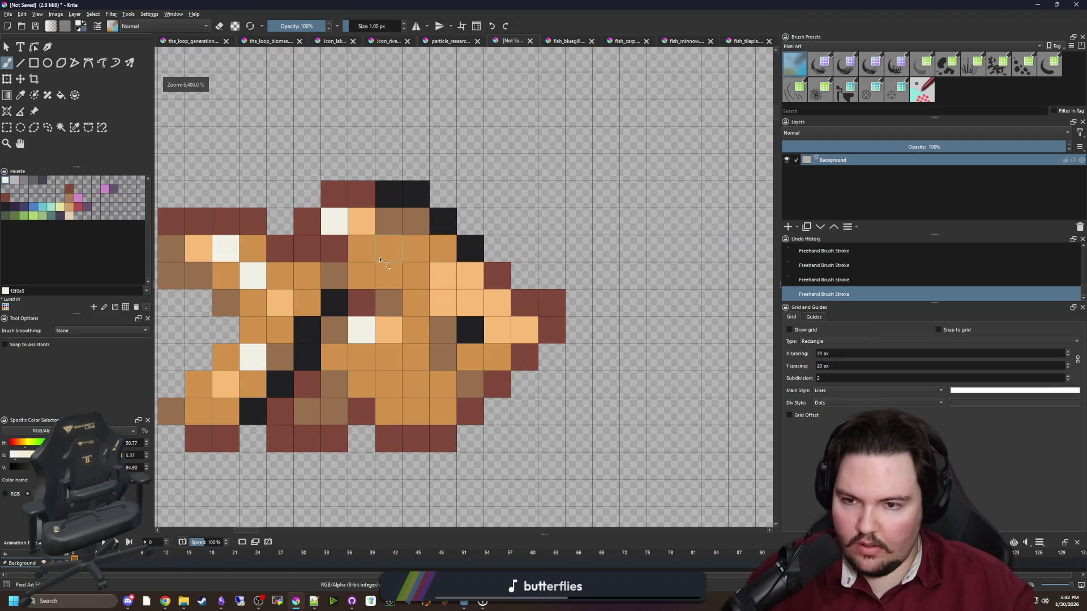
# Sample brown from the goldfish and paint a cell and a row of cells medium brown.
pyautogui.press('p')
pyautogui.click(380, 302)
pyautogui.press('b')
pyautogui.click(360, 249)
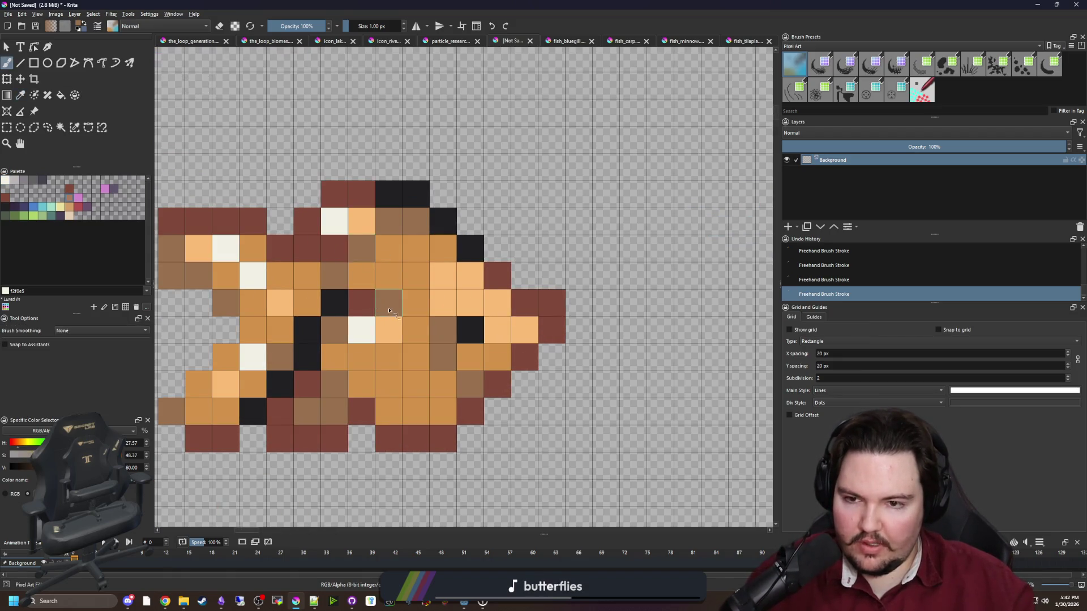
pyautogui.scroll(-8, 376, 294)
pyautogui.scroll(9, 371, 304)
pyautogui.keyDown('ctrl'); pyautogui.click(354, 299); pyautogui.keyUp('ctrl')
pyautogui.scroll(-5, 384, 299)
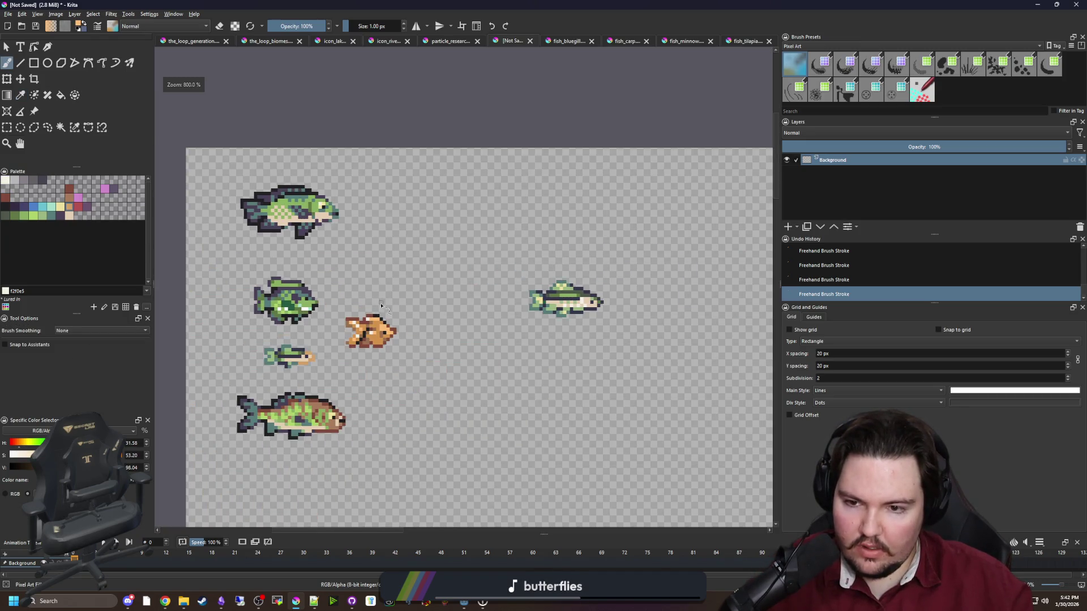
pyautogui.scroll(6, 381, 306)
pyautogui.keyDown('ctrl'); pyautogui.click(382, 319); pyautogui.keyUp('ctrl')
pyautogui.moveTo(354, 319); pyautogui.dragTo(387, 322)
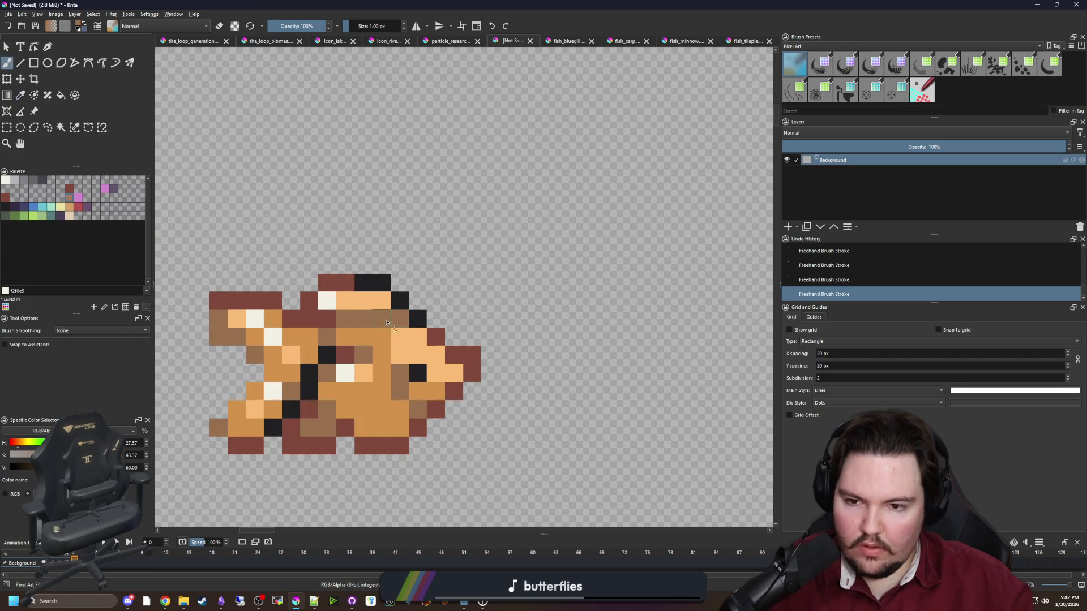
pyautogui.scroll(-3, 341, 339)
pyautogui.scroll(-1, 378, 251)
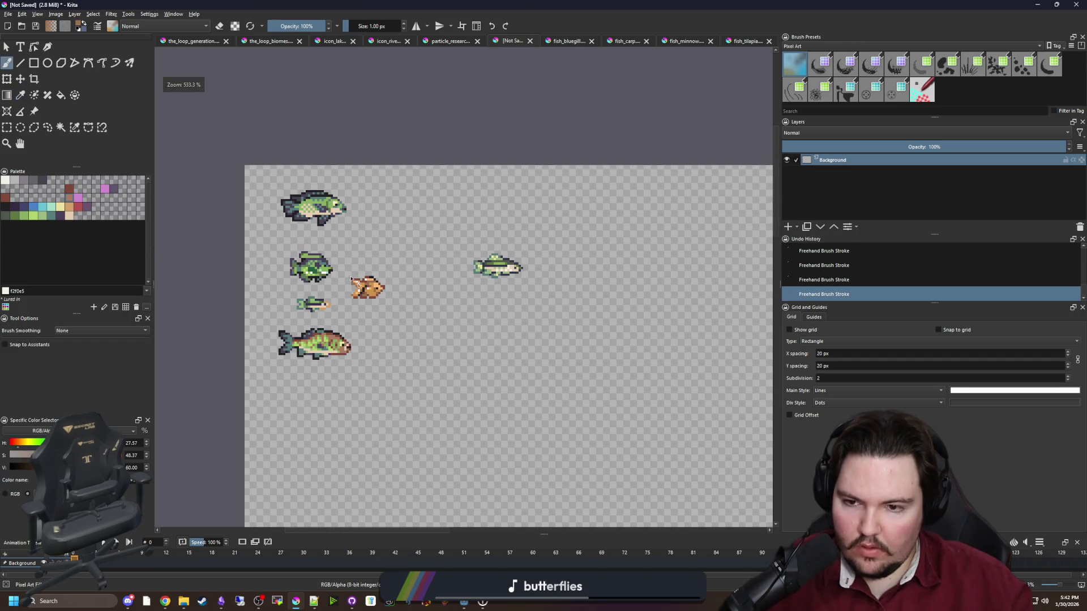
pyautogui.scroll(8, 362, 306)
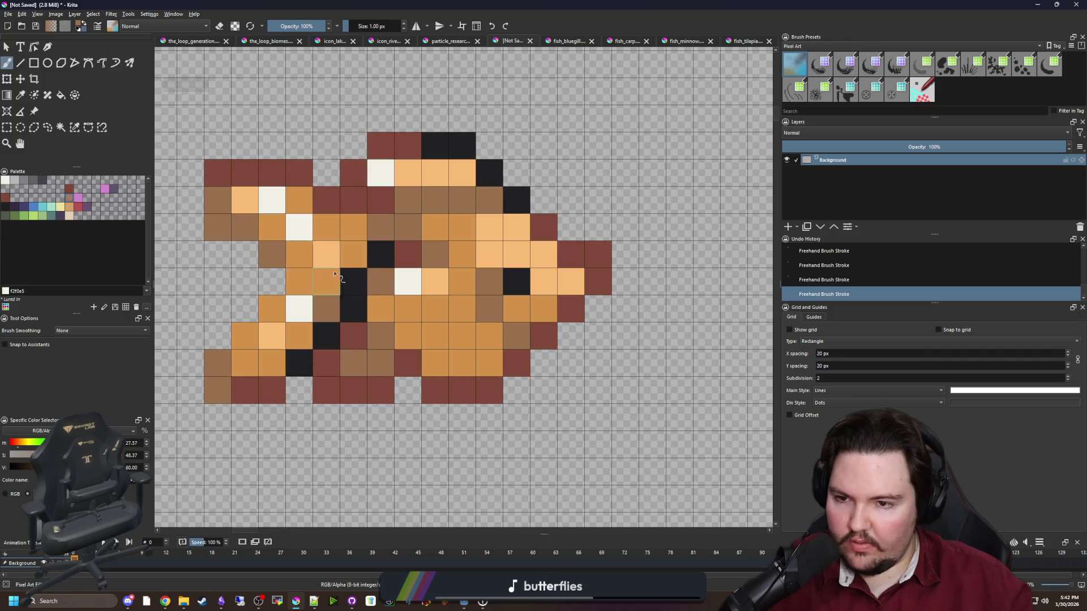
pyautogui.scroll(-4, 336, 265)
pyautogui.scroll(1, 335, 264)
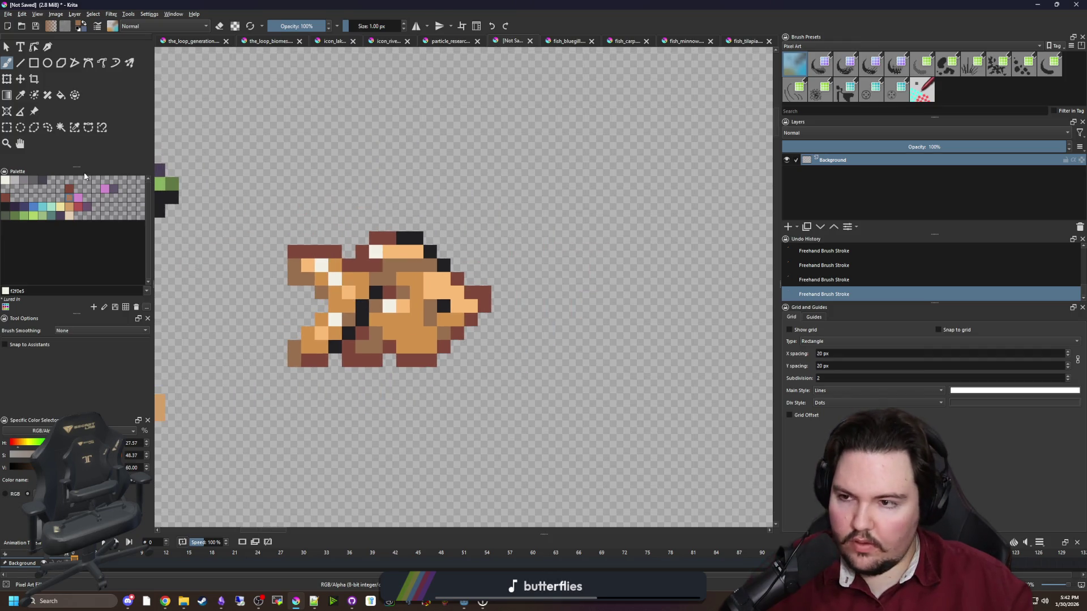
# Draw a rectangular selection around the goldfish, clear it, and bring up the checklist notes.
pyautogui.click(7, 130)
pyautogui.moveTo(292, 234); pyautogui.dragTo(491, 371)
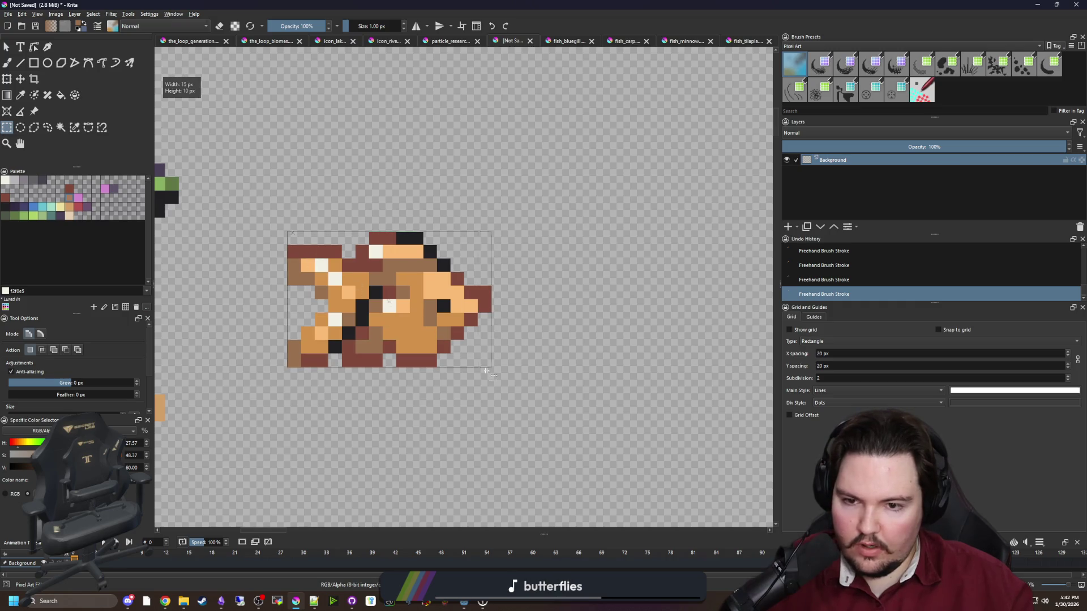
pyautogui.hotkey('ctrl', 'shift', 'a')
pyautogui.scroll(-5, 456, 376)
pyautogui.scroll(-3, 456, 375)
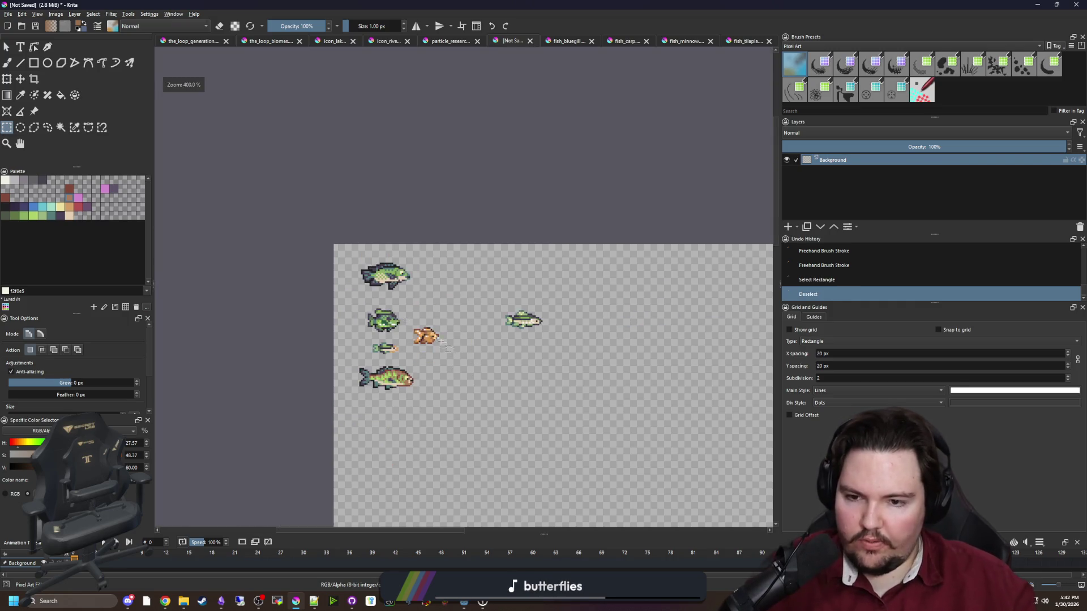
pyautogui.scroll(3, 503, 413)
pyautogui.hotkey('alt', 'Tab')
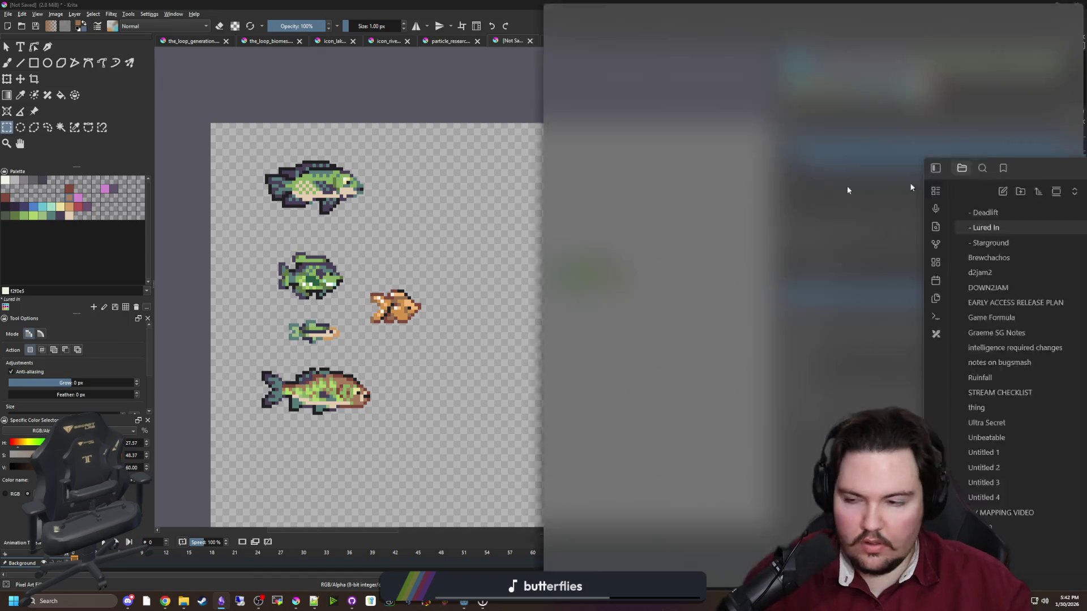
# Tick the goldfish checkbox in the Lured In note and return to Krita.
pyautogui.click(470, 311)
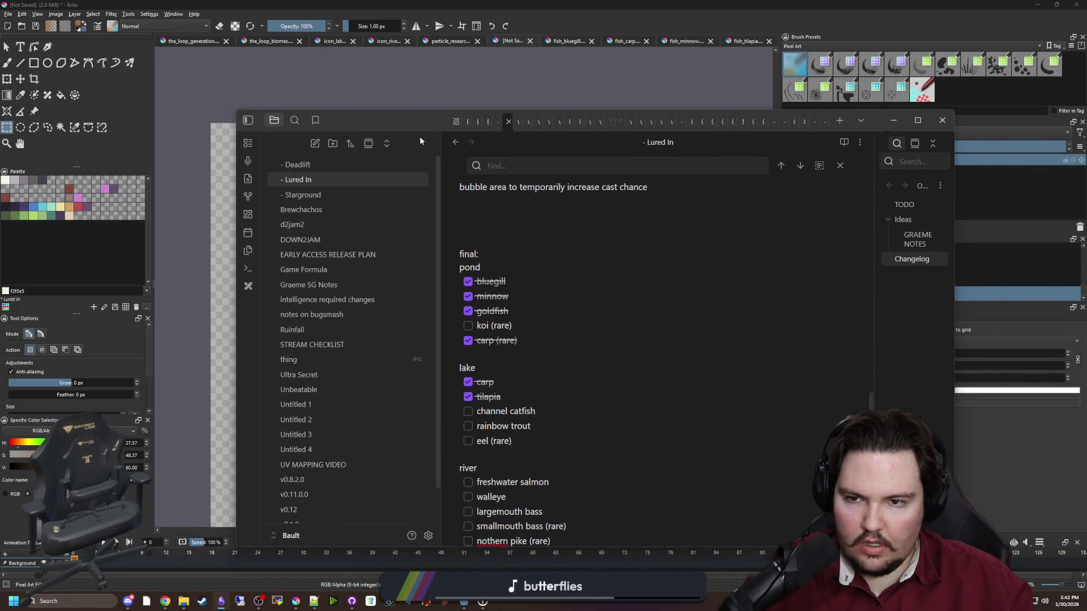
pyautogui.hotkey('alt', 'Tab')
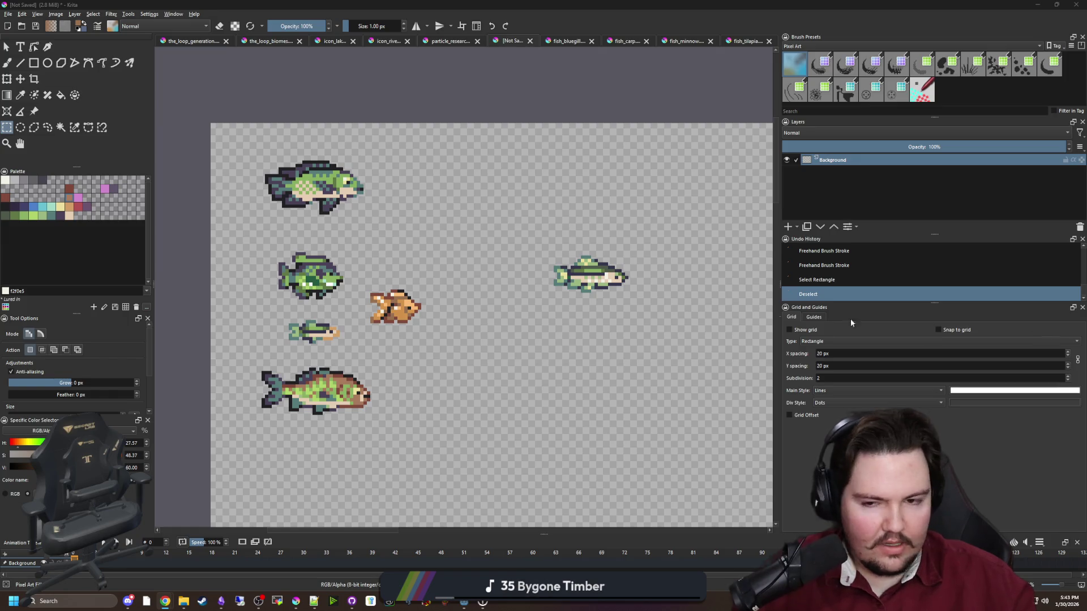
pyautogui.scroll(5, 396, 300)
pyautogui.scroll(-5, 440, 272)
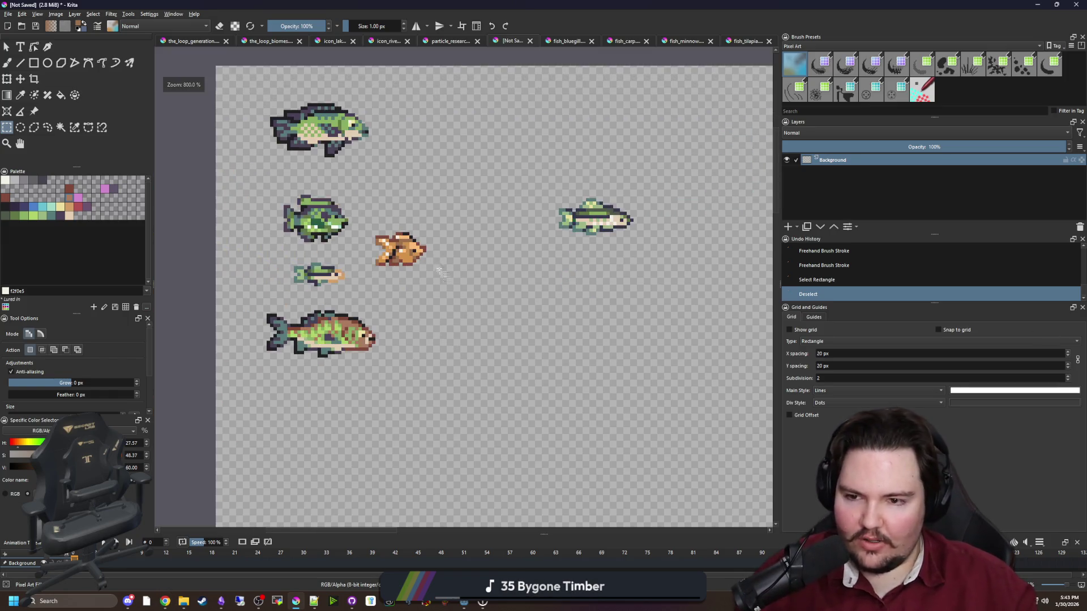
pyautogui.scroll(2, 439, 272)
pyautogui.scroll(-2, 464, 290)
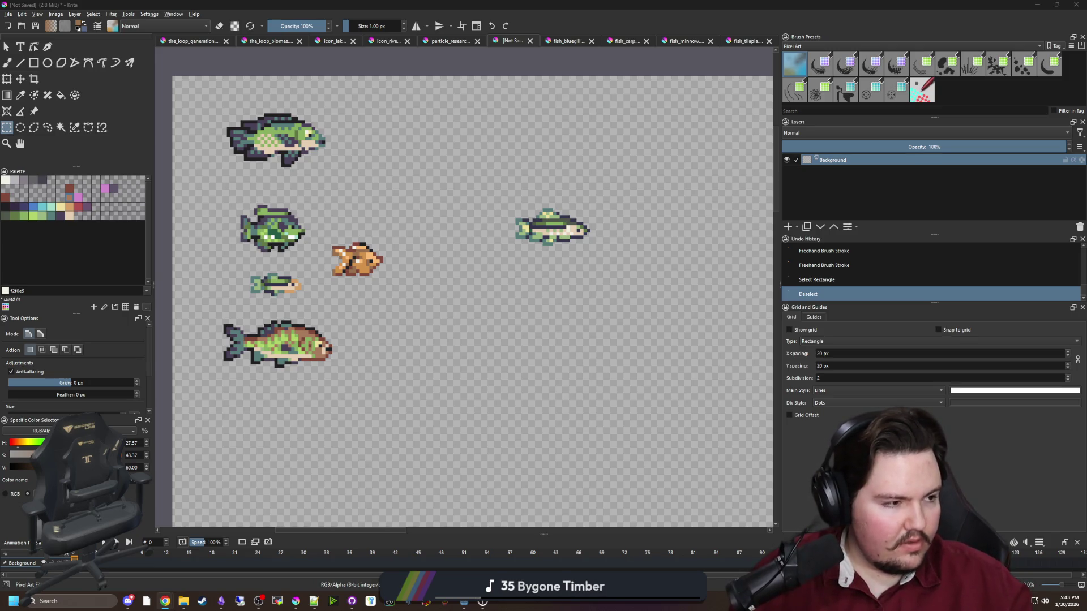
pyautogui.scroll(2, 456, 306)
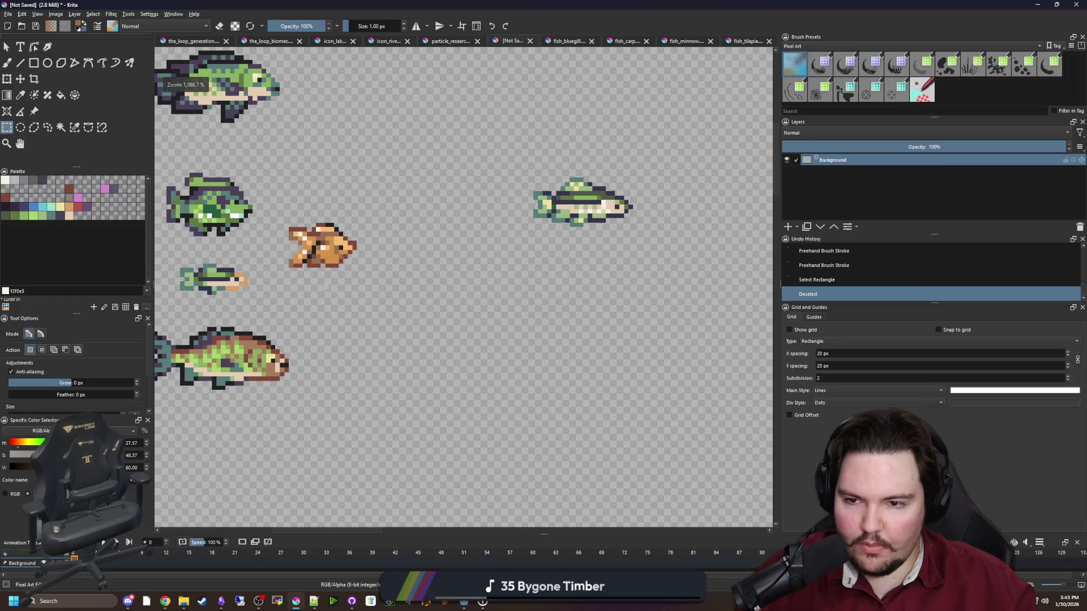
pyautogui.press('b')
pyautogui.scroll(1, 355, 327)
pyautogui.scroll(-1, 355, 327)
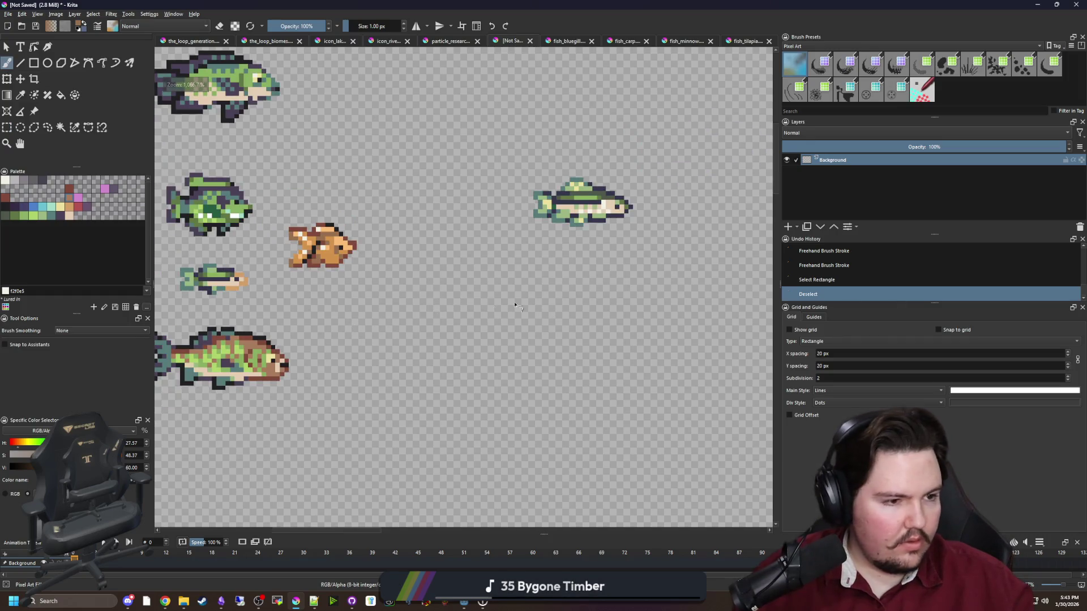
pyautogui.scroll(1, 447, 318)
pyautogui.scroll(1, 447, 318)
pyautogui.scroll(-3, 381, 309)
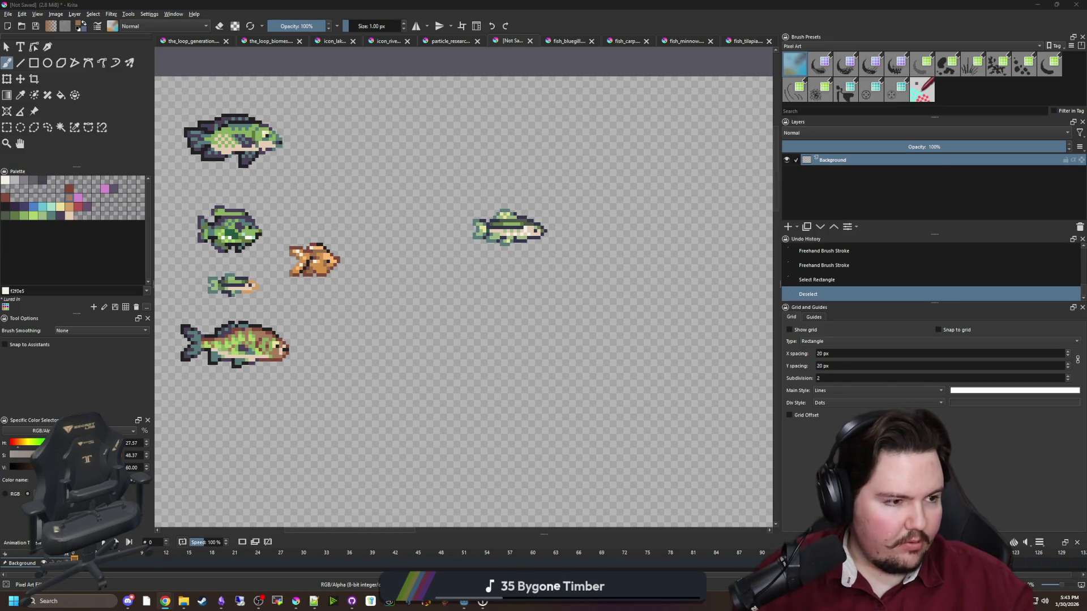
pyautogui.scroll(-2, 687, 332)
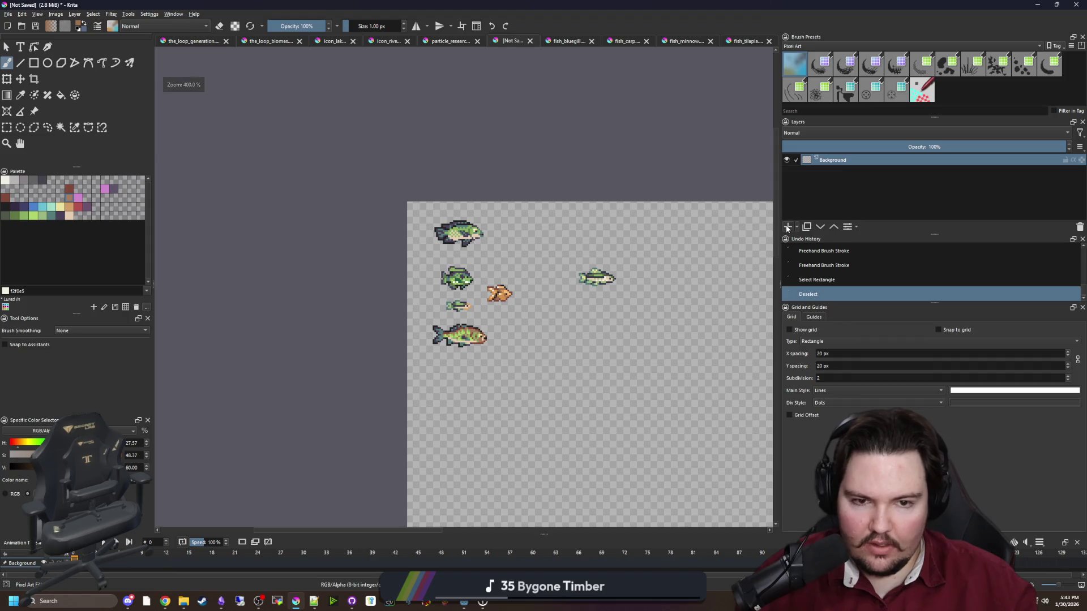
# Paste the koi image onto a new paint layer, then shrink it and move it onto the canvas.
pyautogui.click(787, 226)
pyautogui.hotkey('ctrl', 'v')
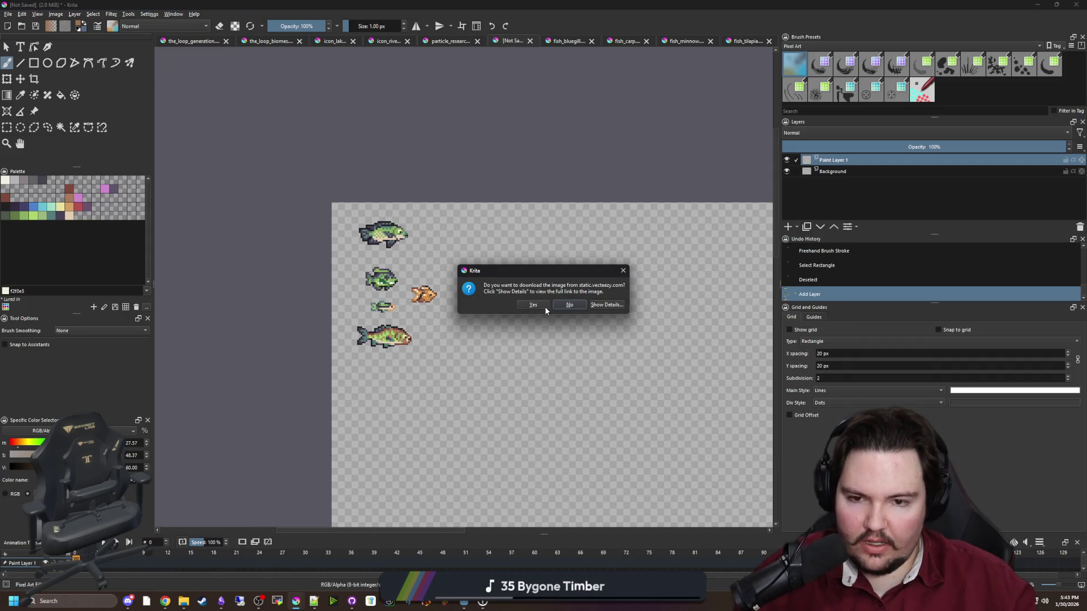
pyautogui.click(533, 305)
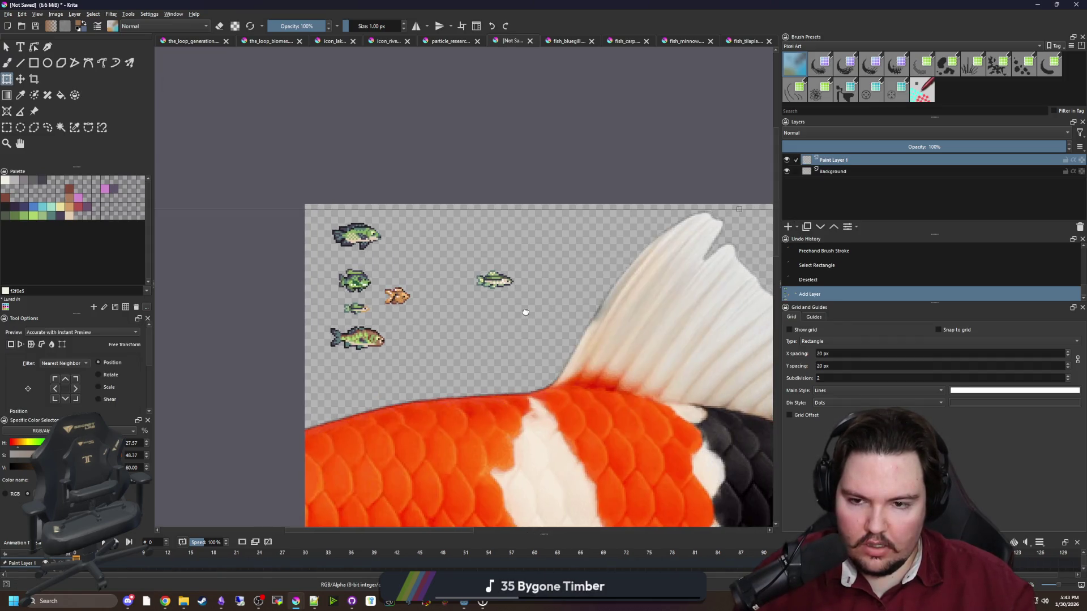
pyautogui.scroll(-4, 413, 247)
pyautogui.scroll(-1, 412, 247)
pyautogui.moveTo(616, 389)
pyautogui.mouseDown()
pyautogui.moveTo(398, 276)
pyautogui.moveTo(469, 285)
pyautogui.mouseUp()
pyautogui.scroll(5, 448, 279)
pyautogui.moveTo(638, 347)
pyautogui.mouseDown()
pyautogui.moveTo(442, 258)
pyautogui.moveTo(416, 234)
pyautogui.mouseUp()
# Mirror the koi horizontally, scale it down further, and apply the transform.
pyautogui.rightClick(356, 208)
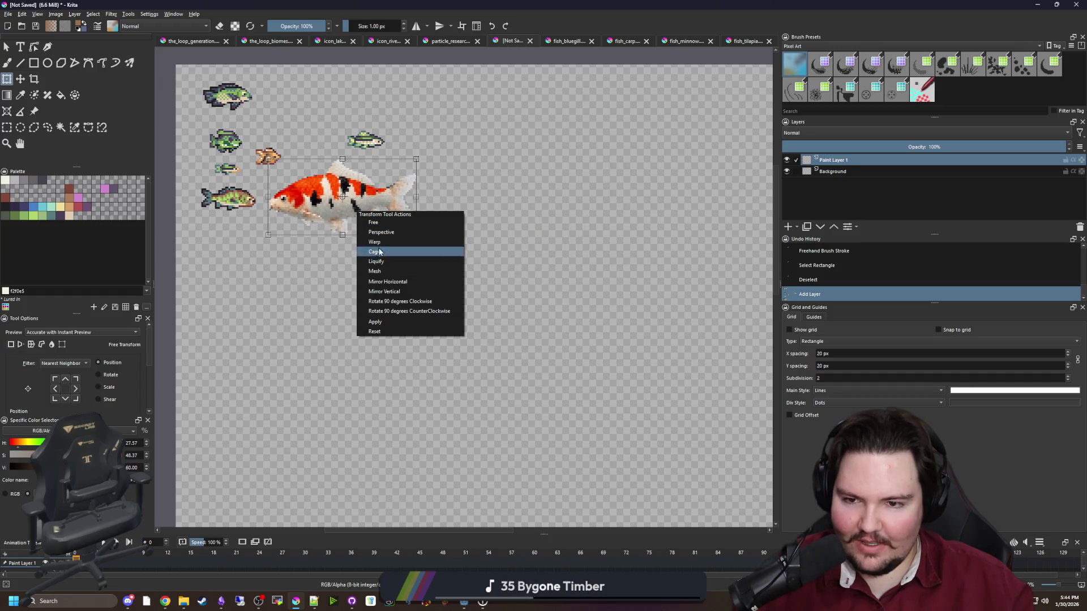
pyautogui.click(388, 278)
pyautogui.scroll(3, 388, 278)
pyautogui.scroll(-1, 539, 374)
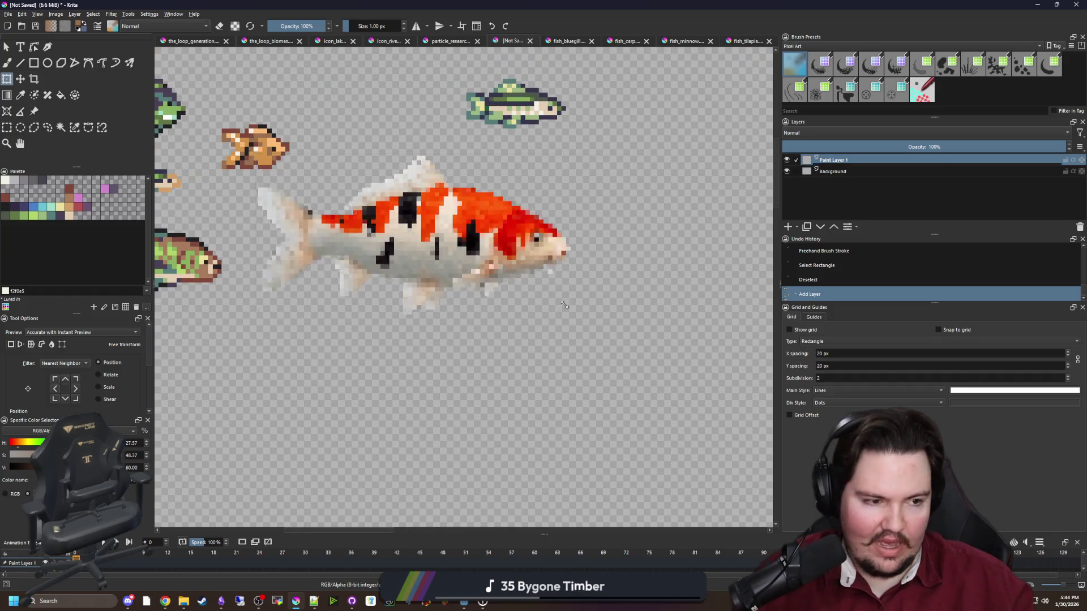
pyautogui.moveTo(625, 352)
pyautogui.mouseDown()
pyautogui.moveTo(453, 273)
pyautogui.moveTo(292, 293)
pyautogui.moveTo(280, 322)
pyautogui.moveTo(412, 277)
pyautogui.mouseUp()
pyautogui.scroll(2, 412, 278)
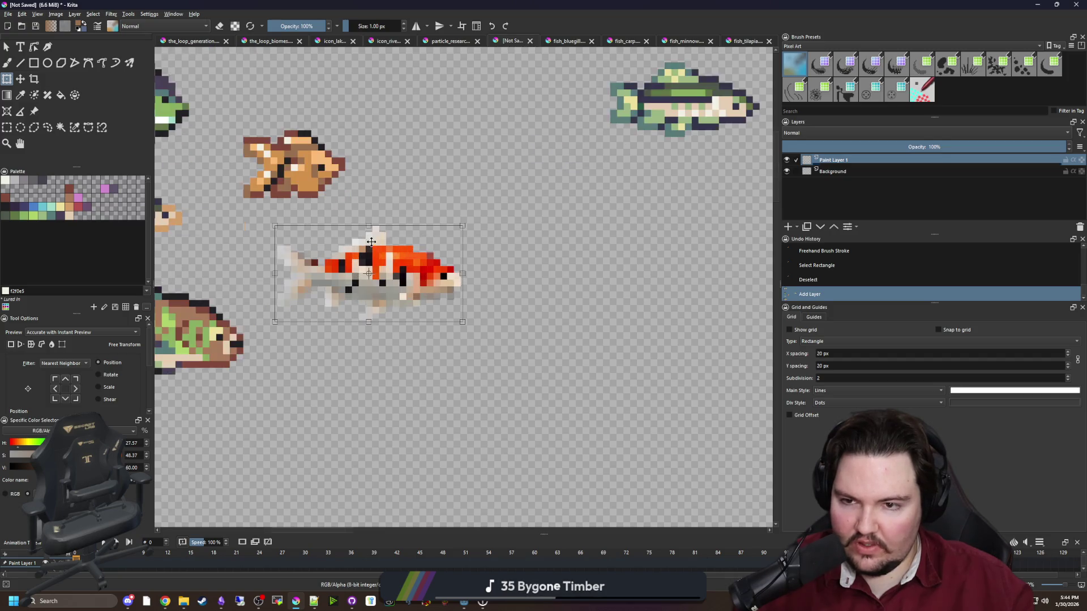
pyautogui.scroll(3, 387, 312)
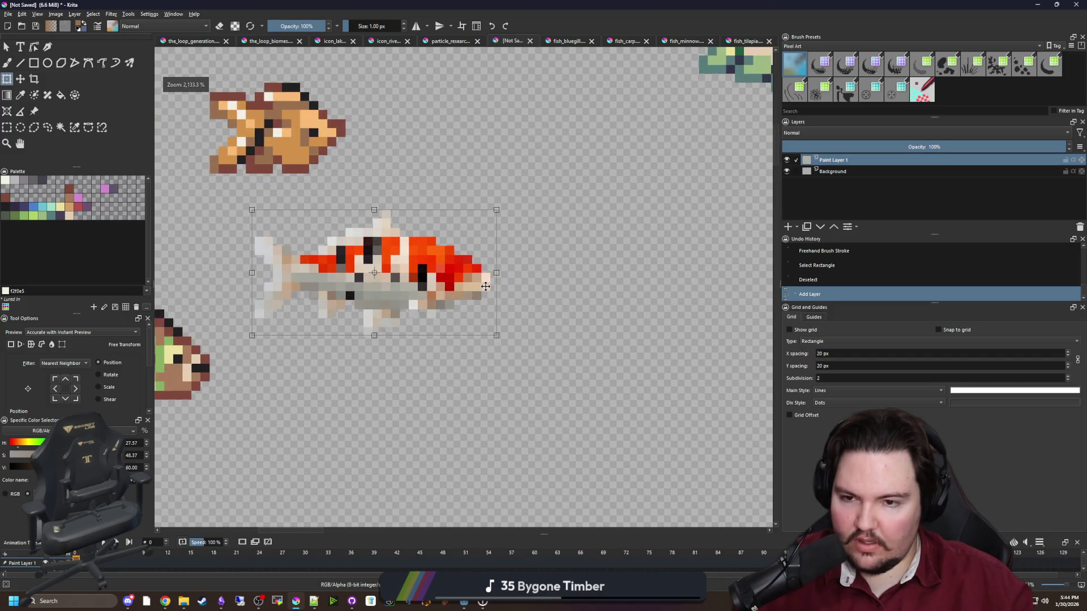
pyautogui.press('Return')
# Undo and redo the koi transform to compare the result.
pyautogui.press('b')
pyautogui.scroll(1, 385, 260)
pyautogui.scroll(-1, 385, 261)
pyautogui.hotkey('ctrl', 'z')
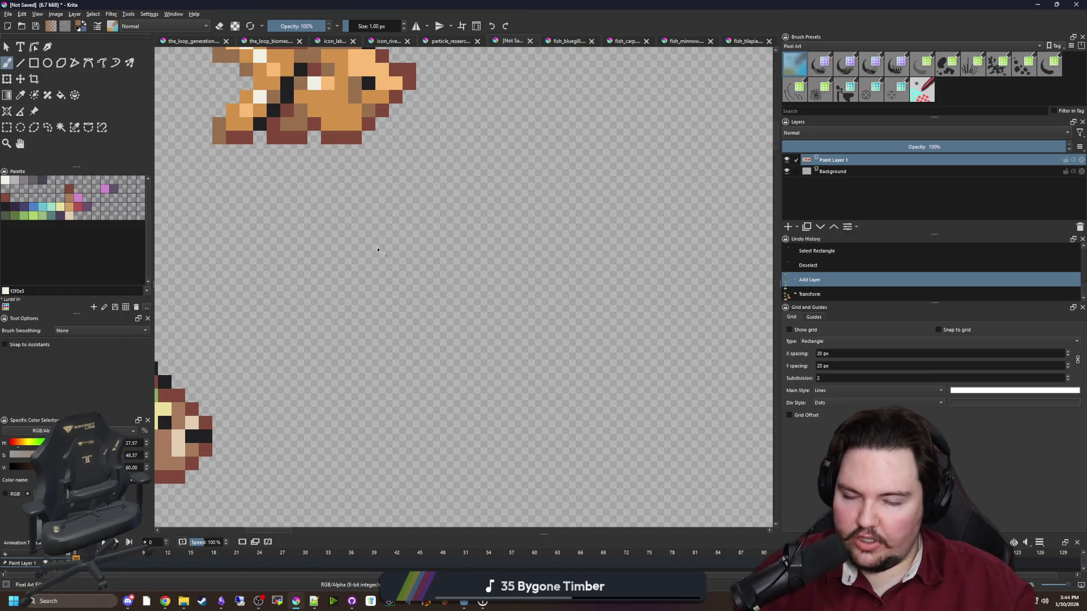
pyautogui.scroll(-4, 382, 256)
pyautogui.hotkey('ctrl', 'shift', 'z')
pyautogui.scroll(2, 377, 259)
pyautogui.scroll(2, 377, 259)
# Rectangle-select the koi, apply a transform to it, and deselect.
pyautogui.hotkey('ctrl', 'r')
pyautogui.moveTo(355, 217)
pyautogui.mouseDown()
pyautogui.moveTo(580, 327)
pyautogui.moveTo(568, 320)
pyautogui.moveTo(589, 311)
pyautogui.moveTo(579, 306)
pyautogui.mouseUp()
pyautogui.hotkey('ctrl', 't')
pyautogui.scroll(1, 568, 321)
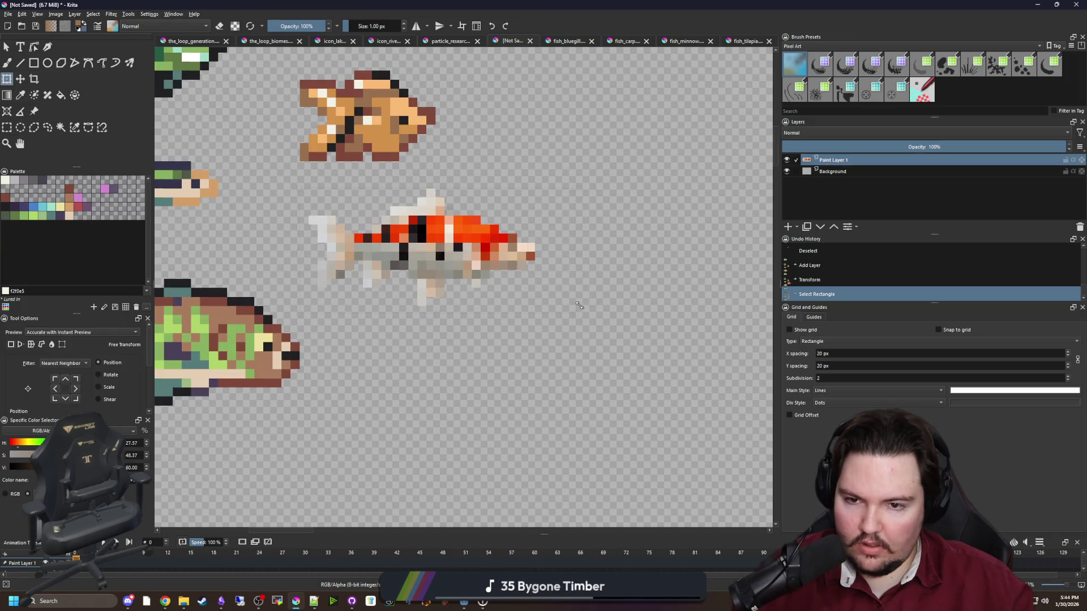
pyautogui.press('Return')
pyautogui.hotkey('ctrl', 'shift', 'a')
pyautogui.scroll(2, 464, 227)
pyautogui.press('b')
pyautogui.press('p')
pyautogui.moveTo(387, 224)
pyautogui.mouseDown()
pyautogui.moveTo(434, 260)
pyautogui.moveTo(487, 267)
pyautogui.mouseUp()
# Sample the koi's orange-red and paint it over the grey belly rows and lower edge.
pyautogui.click(455, 256)
pyautogui.press('b')
pyautogui.moveTo(634, 294)
pyautogui.mouseDown()
pyautogui.moveTo(640, 323)
pyautogui.moveTo(594, 339)
pyautogui.moveTo(523, 338)
pyautogui.mouseUp()
pyautogui.moveTo(589, 346)
pyautogui.mouseDown()
pyautogui.moveTo(449, 354)
pyautogui.moveTo(354, 322)
pyautogui.mouseUp()
pyautogui.moveTo(347, 304)
pyautogui.mouseDown()
pyautogui.moveTo(628, 300)
pyautogui.moveTo(620, 319)
pyautogui.moveTo(447, 339)
pyautogui.moveTo(512, 337)
pyautogui.mouseUp()
pyautogui.moveTo(630, 290)
pyautogui.mouseDown()
pyautogui.moveTo(331, 283)
pyautogui.moveTo(431, 265)
pyautogui.moveTo(603, 270)
pyautogui.moveTo(501, 247)
pyautogui.moveTo(416, 261)
pyautogui.mouseUp()
pyautogui.hscroll(5, 463, 326)
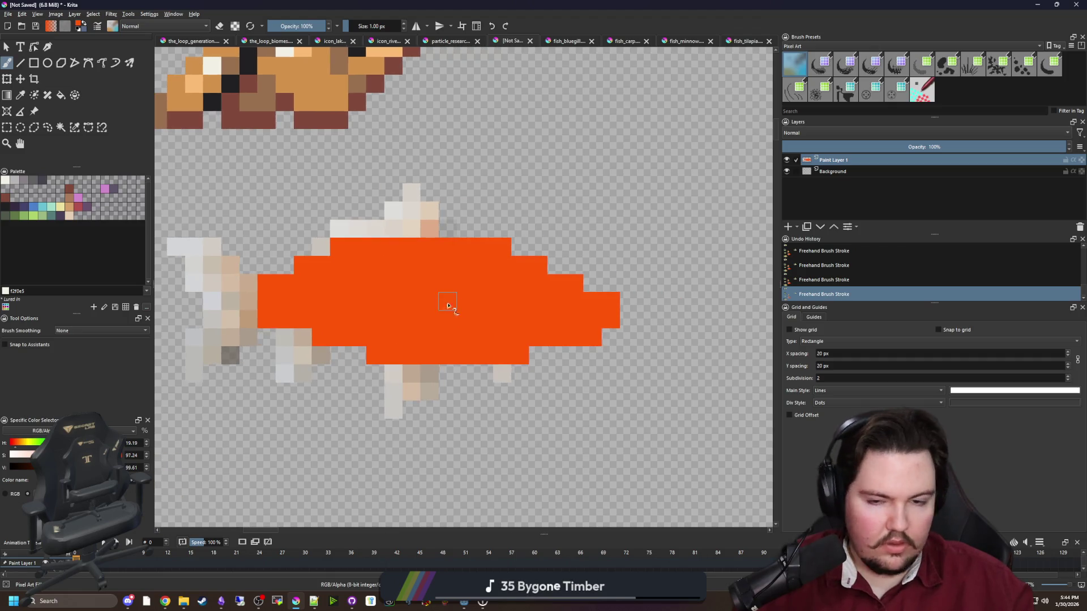
pyautogui.hscroll(-2, 502, 281)
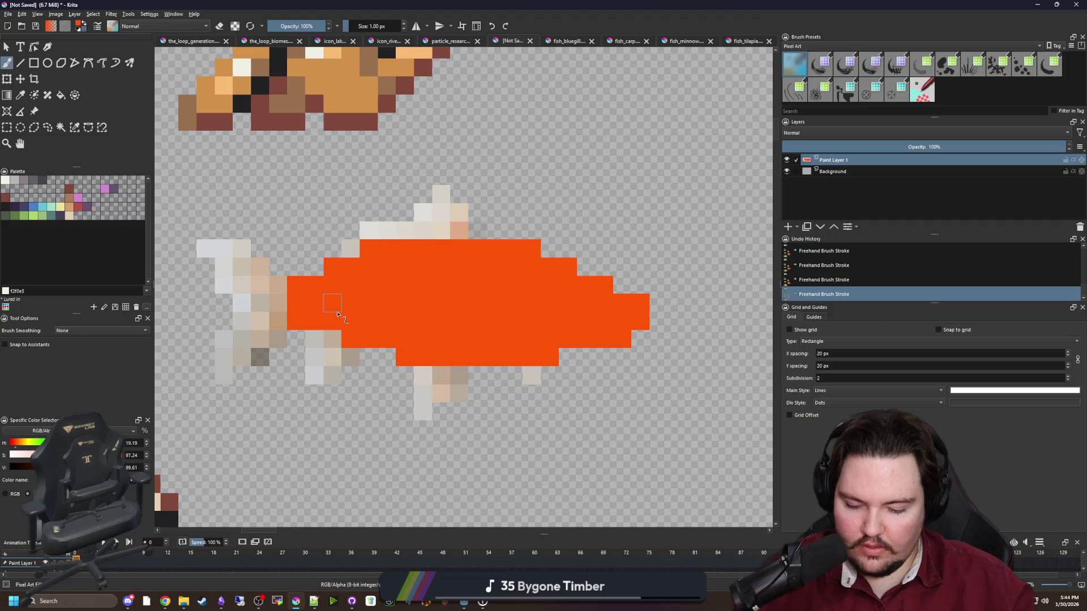
# Paint off-white pixels on the koi's tail and widen the cream dorsal fin.
pyautogui.press('p')
pyautogui.click(5, 181)
pyautogui.press('b')
pyautogui.moveTo(280, 317)
pyautogui.mouseDown()
pyautogui.moveTo(243, 310)
pyautogui.moveTo(225, 375)
pyautogui.moveTo(269, 339)
pyautogui.moveTo(260, 286)
pyautogui.moveTo(225, 263)
pyautogui.moveTo(235, 249)
pyautogui.mouseUp()
pyautogui.moveTo(346, 249)
pyautogui.mouseDown()
pyautogui.moveTo(436, 225)
pyautogui.moveTo(428, 215)
pyautogui.moveTo(477, 229)
pyautogui.mouseUp()
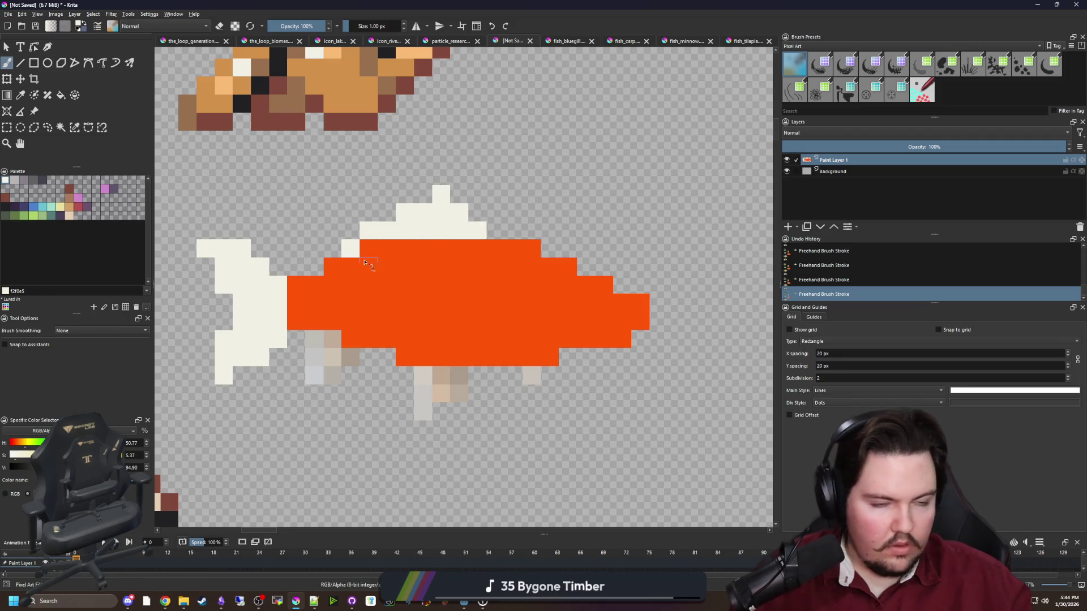
pyautogui.moveTo(331, 230); pyautogui.dragTo(371, 216)
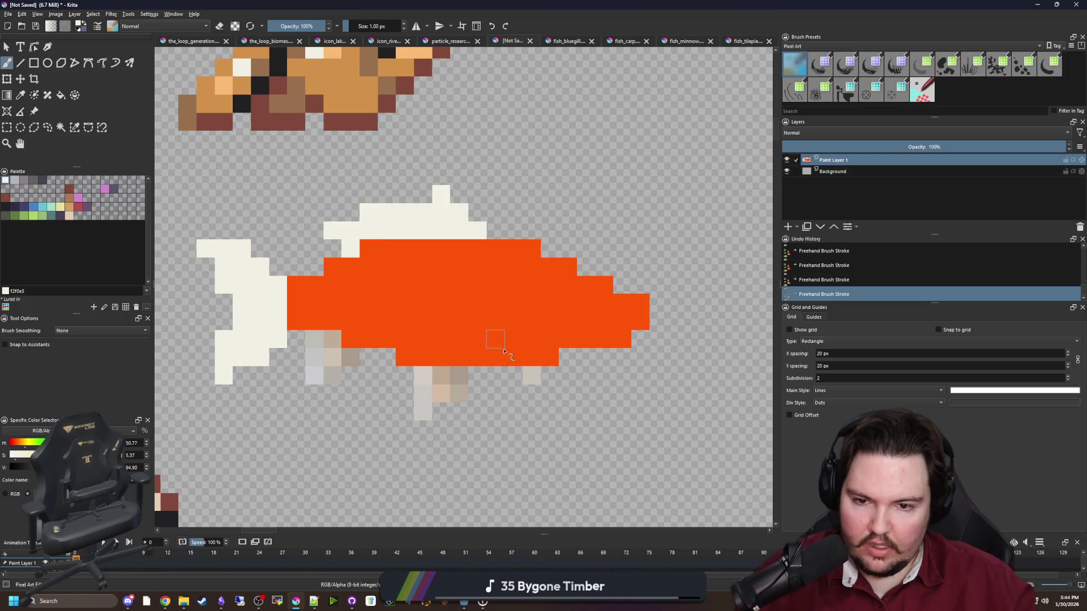
# Turn the faint grey and tan fins under the belly cream, erasing stray cells.
pyautogui.click(532, 376)
pyautogui.moveTo(351, 358)
pyautogui.mouseDown()
pyautogui.moveTo(327, 368)
pyautogui.moveTo(314, 339)
pyautogui.mouseUp()
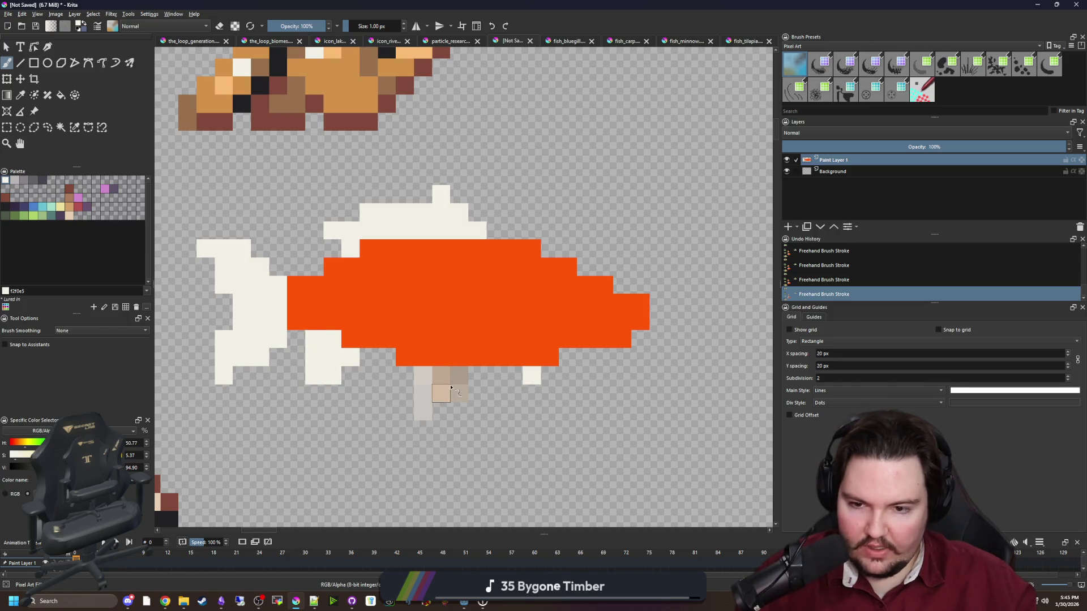
pyautogui.moveTo(420, 377)
pyautogui.mouseDown()
pyautogui.moveTo(423, 411)
pyautogui.moveTo(461, 381)
pyautogui.mouseUp()
pyautogui.click(430, 383)
pyautogui.click(464, 394)
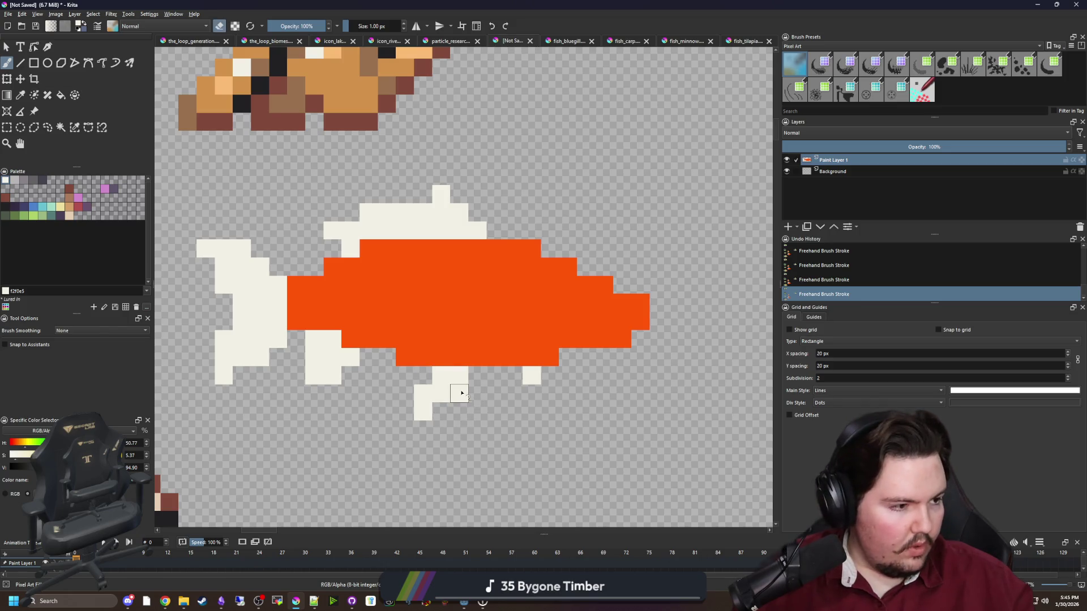
pyautogui.press('e')
pyautogui.click(461, 393)
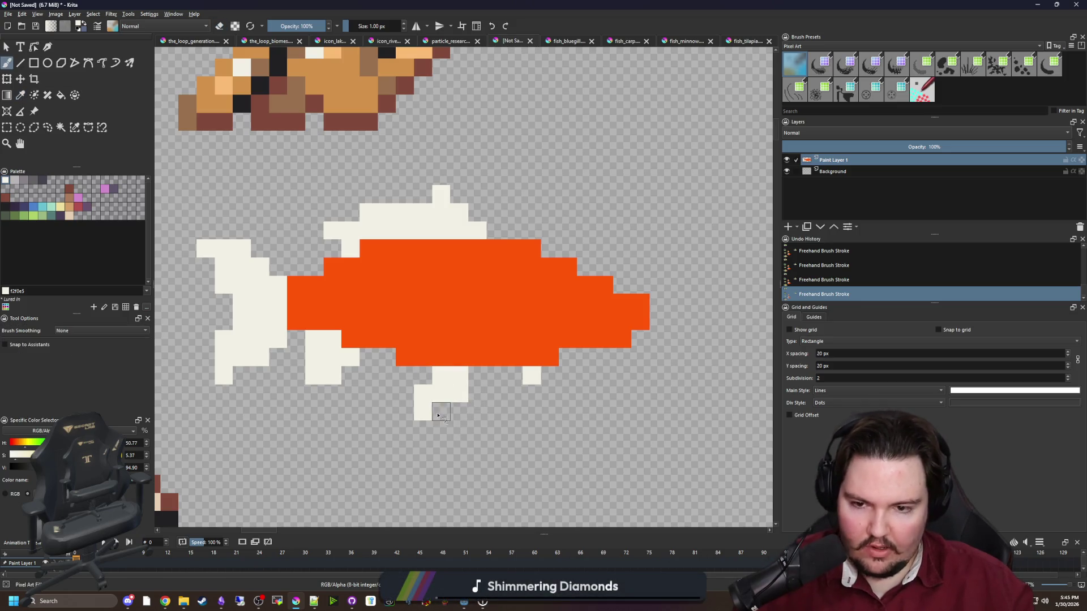
pyautogui.moveTo(537, 388); pyautogui.dragTo(475, 394)
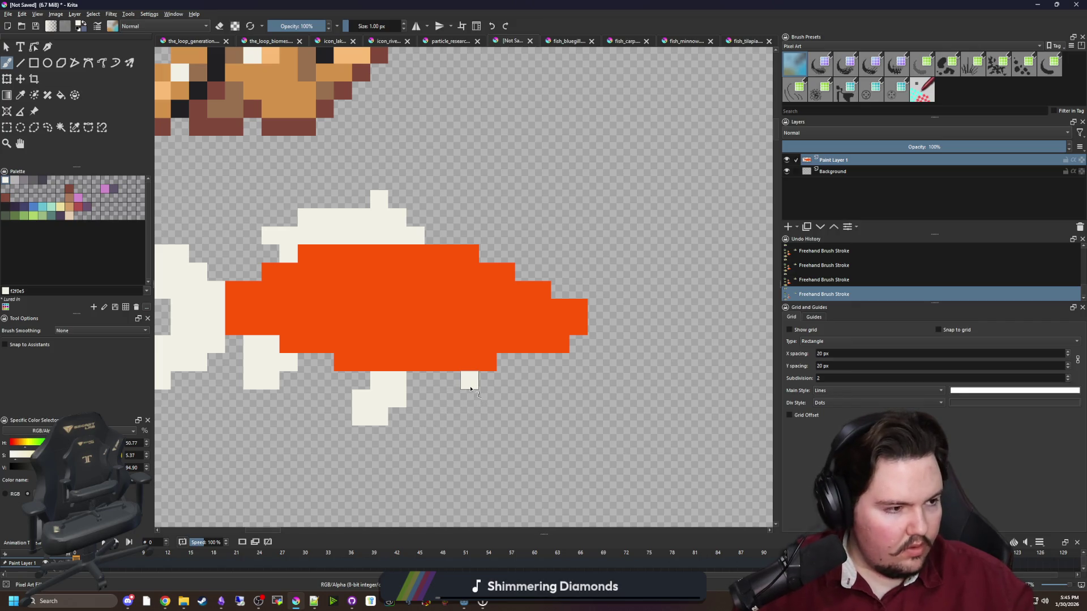
pyautogui.scroll(1, 471, 389)
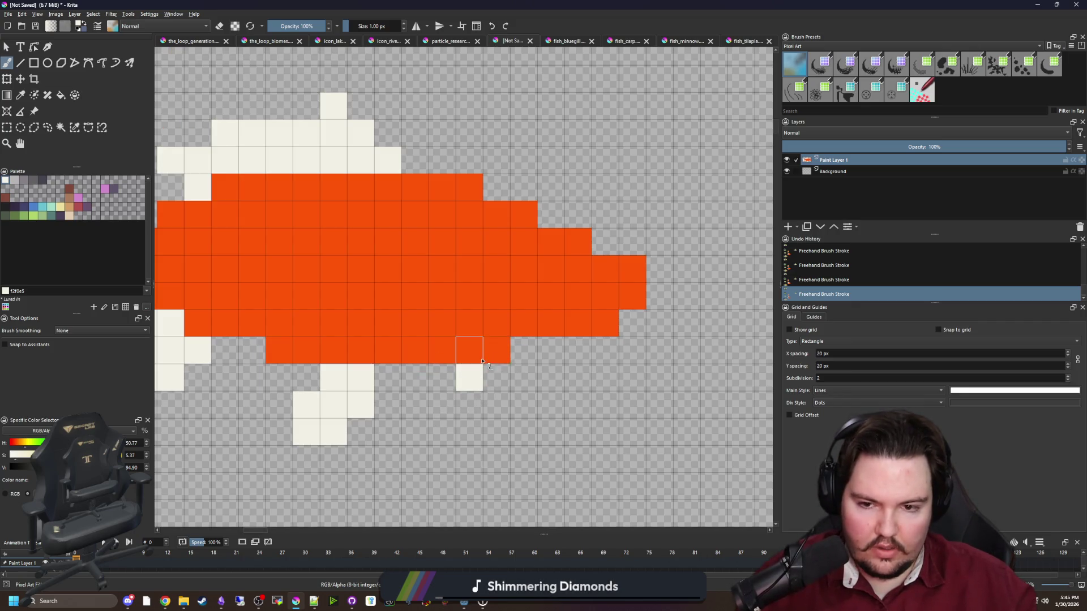
pyautogui.click(487, 355)
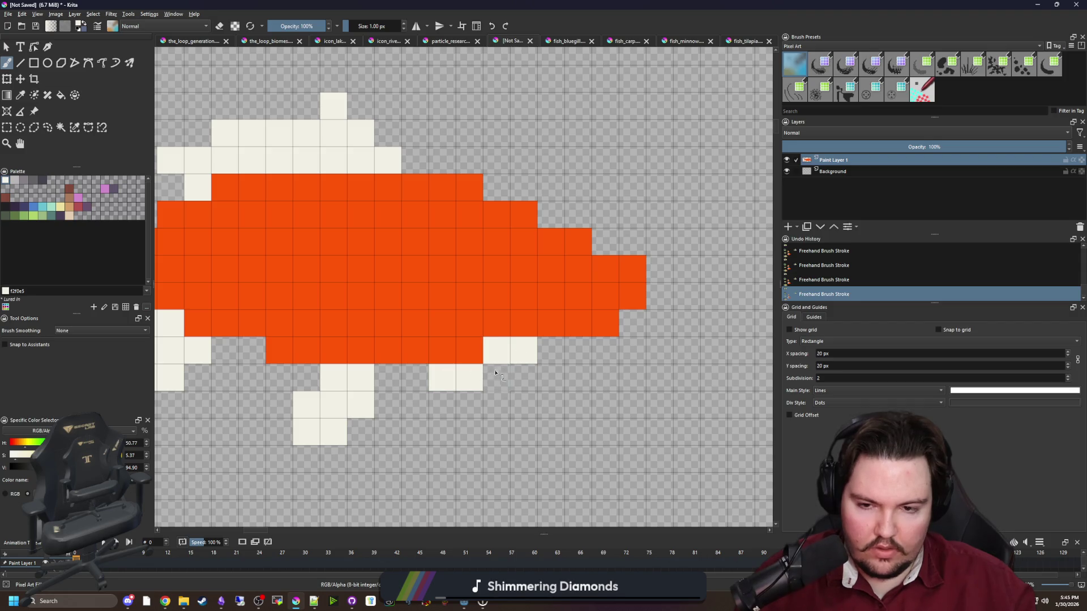
pyautogui.scroll(-4, 453, 390)
pyautogui.scroll(-2, 445, 365)
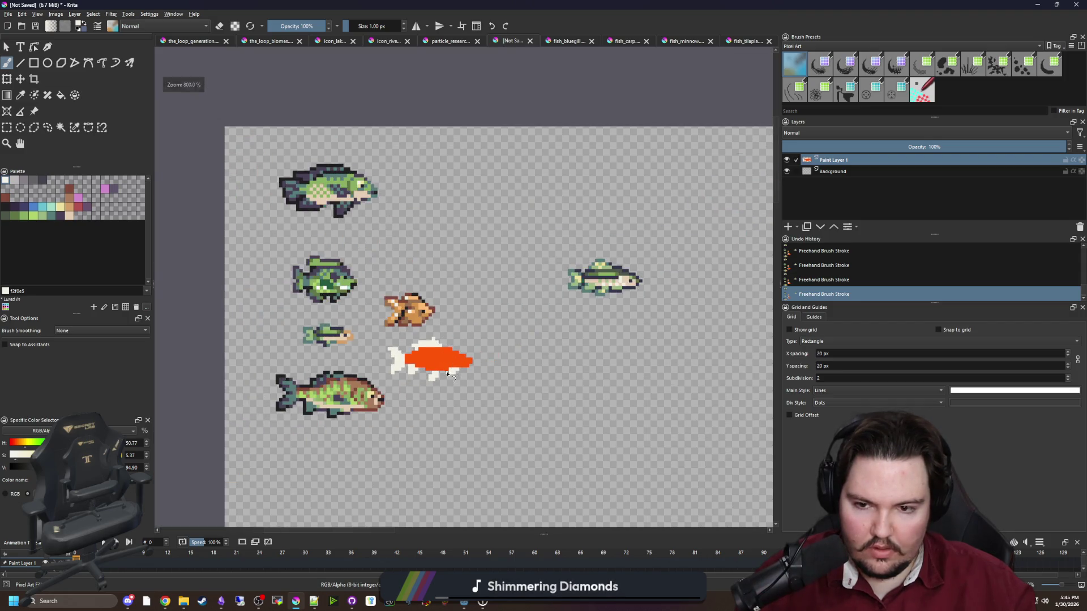
# Paint cream cells down the koi's lower jaw and head column, redoing one stroke.
pyautogui.scroll(5, 447, 373)
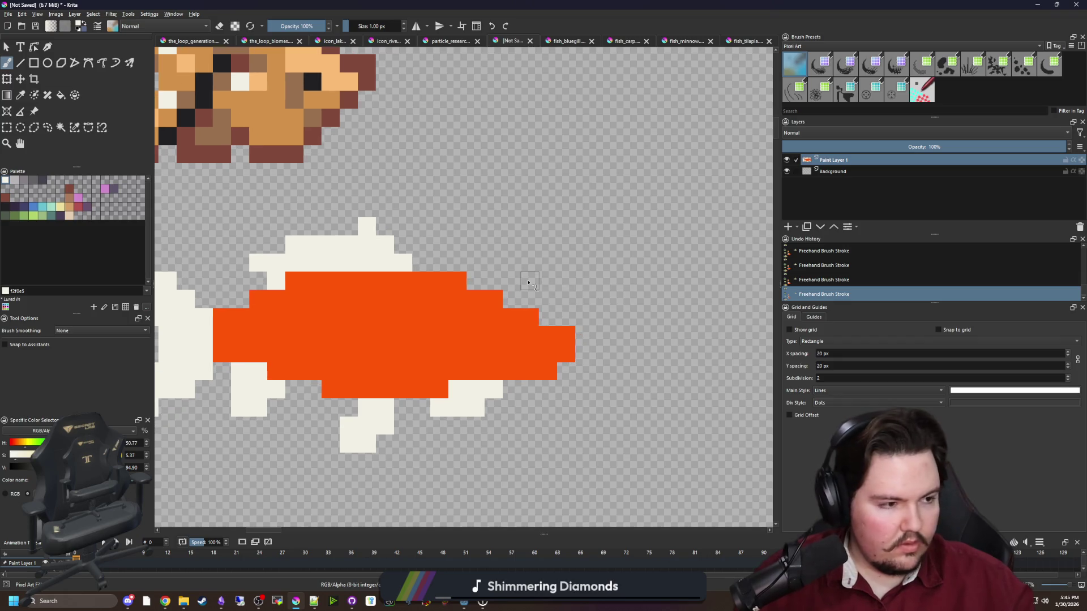
pyautogui.scroll(1, 563, 359)
pyautogui.scroll(1, 410, 317)
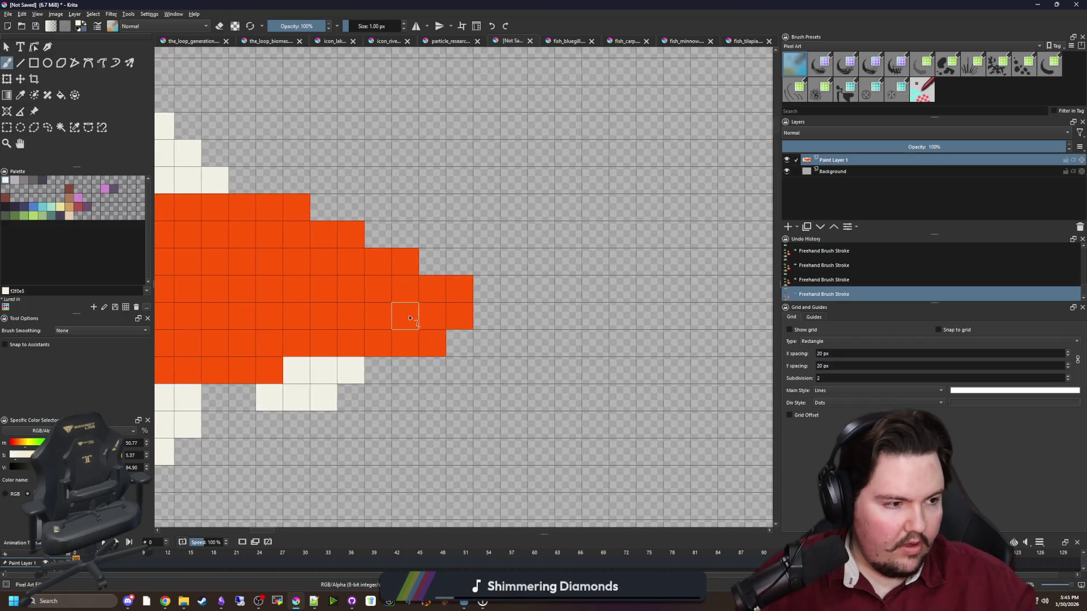
pyautogui.moveTo(429, 321); pyautogui.dragTo(432, 347)
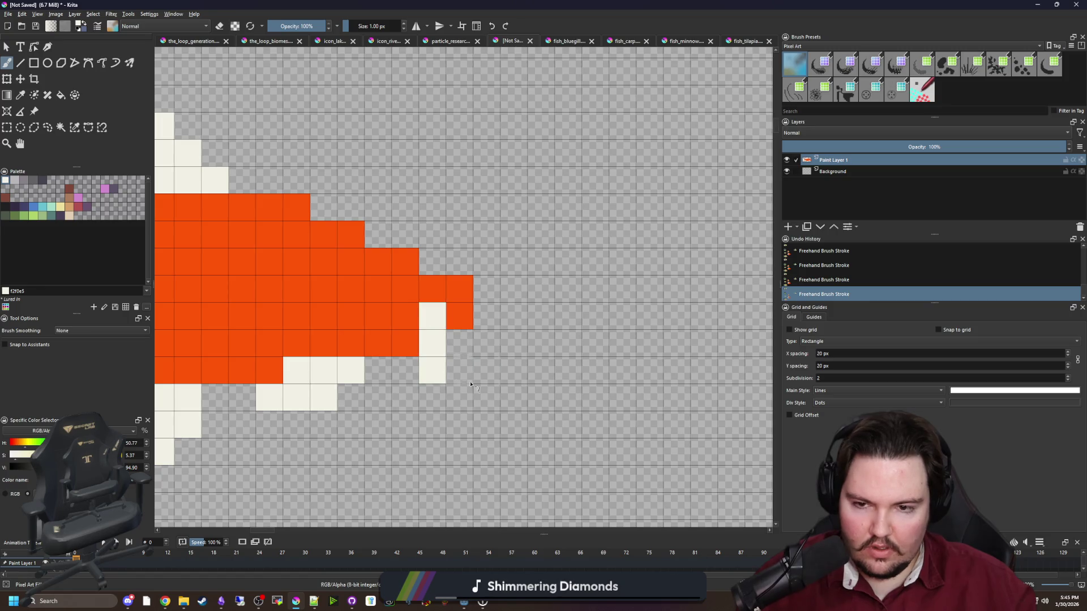
pyautogui.scroll(-2, 497, 362)
pyautogui.scroll(2, 436, 361)
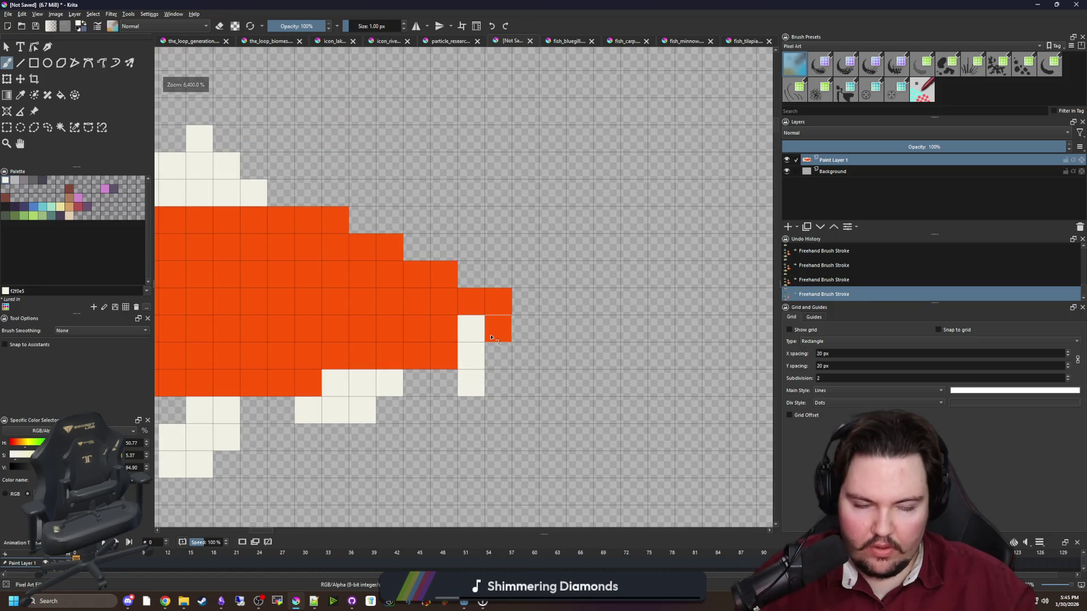
pyautogui.hotkey('ctrl', 'z')
pyautogui.moveTo(444, 383)
pyautogui.mouseDown()
pyautogui.moveTo(470, 303)
pyautogui.moveTo(498, 328)
pyautogui.mouseUp()
# Fill the koi's upper edge with orange, adding pixels along the head's top.
pyautogui.click(4, 206)
pyautogui.scroll(-3, 569, 353)
pyautogui.scroll(4, 535, 349)
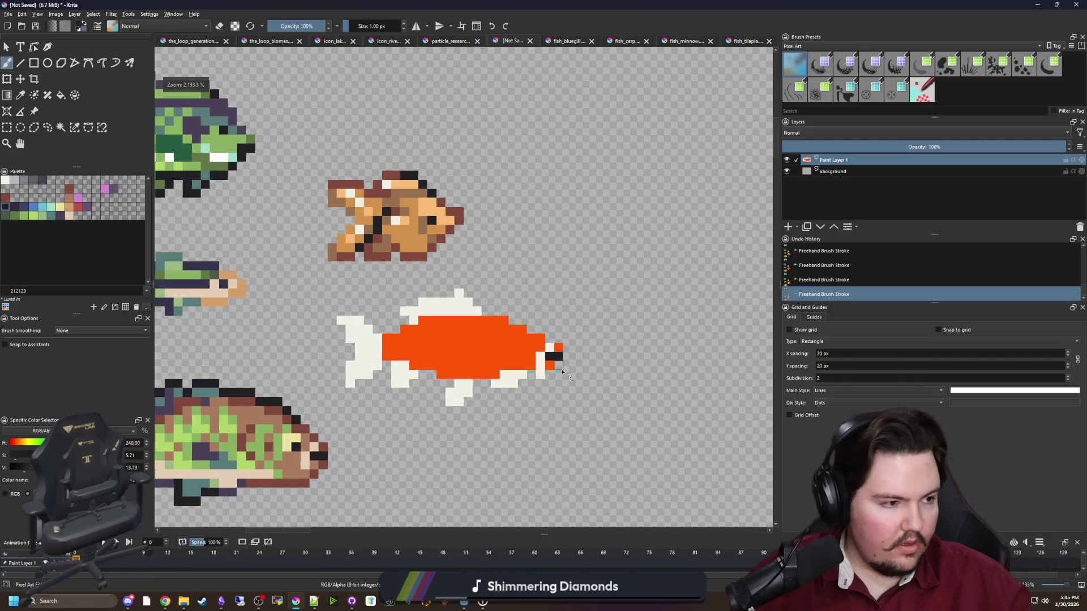
pyautogui.keyDown('ctrl'); pyautogui.click(483, 331); pyautogui.keyUp('ctrl')
pyautogui.moveTo(432, 259); pyautogui.dragTo(528, 305)
pyautogui.click(497, 282)
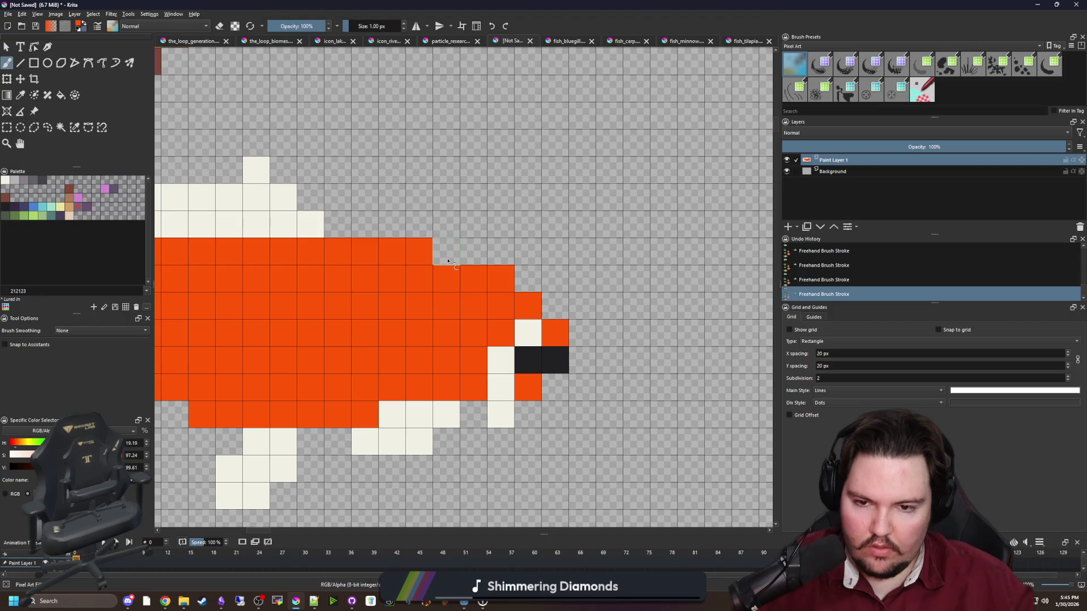
pyautogui.click(447, 251)
pyautogui.scroll(-2, 527, 337)
pyautogui.scroll(1, 485, 328)
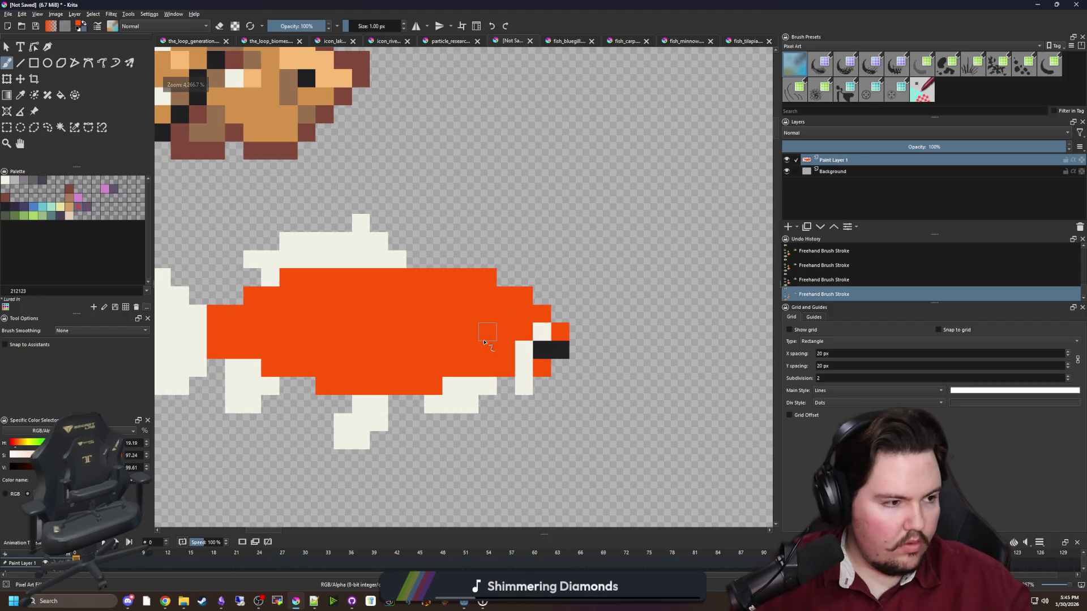
pyautogui.scroll(1, 486, 328)
# Erase stray orange pixels from the upper edge of the head.
pyautogui.press('e')
pyautogui.moveTo(569, 308); pyautogui.dragTo(543, 273)
pyautogui.click(489, 246)
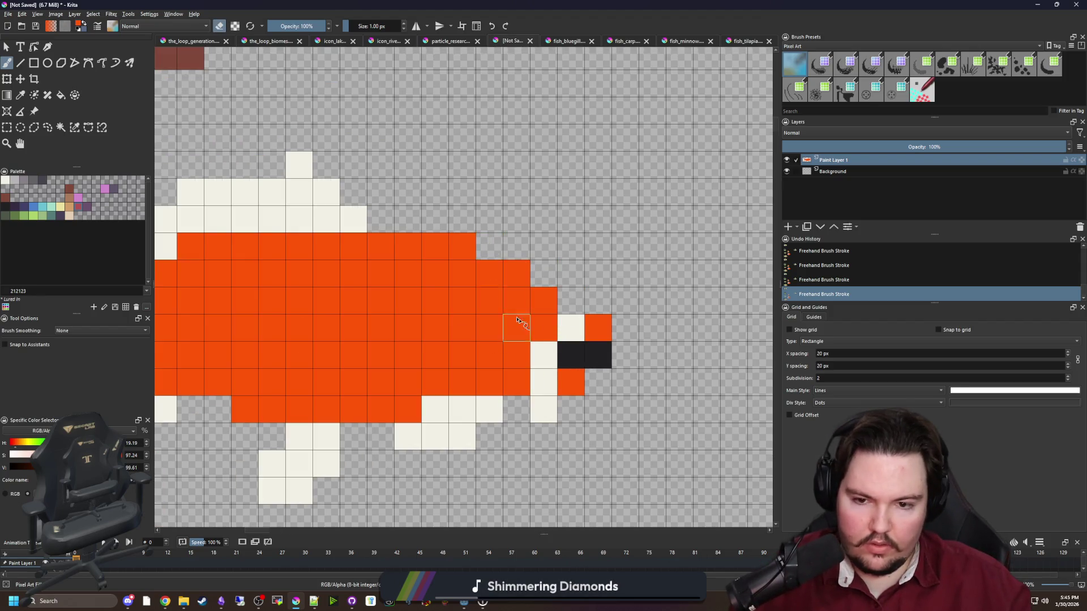
pyautogui.scroll(-1, 521, 320)
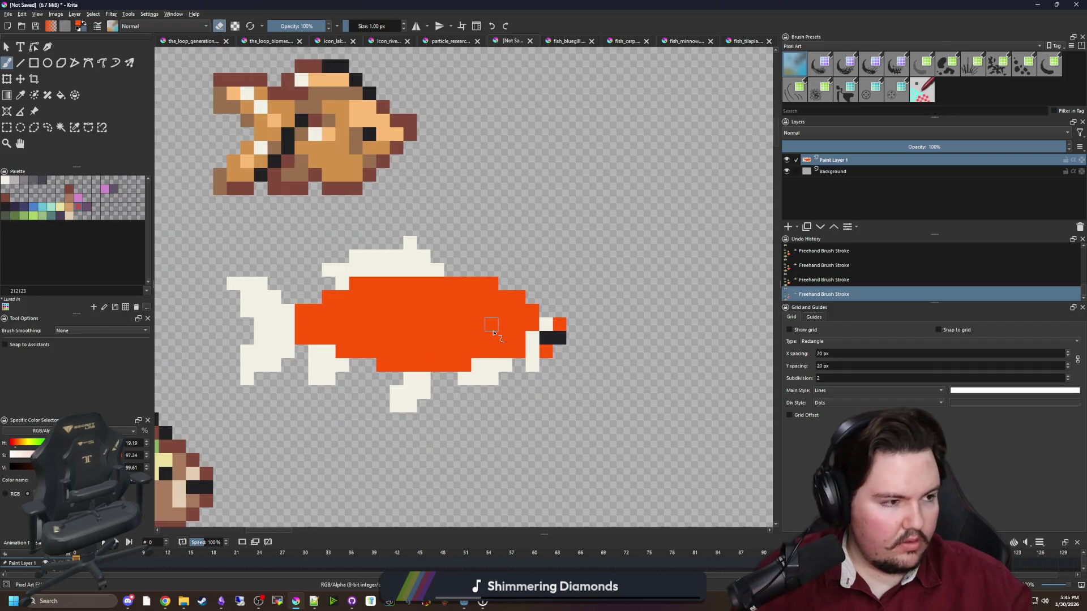
pyautogui.scroll(1, 495, 334)
pyautogui.scroll(1, 502, 339)
# Place a near-black eye pixel on the head, adjusting its position twice.
pyautogui.press('e')
pyautogui.keyDown('ctrl'); pyautogui.click(600, 339); pyautogui.keyUp('ctrl')
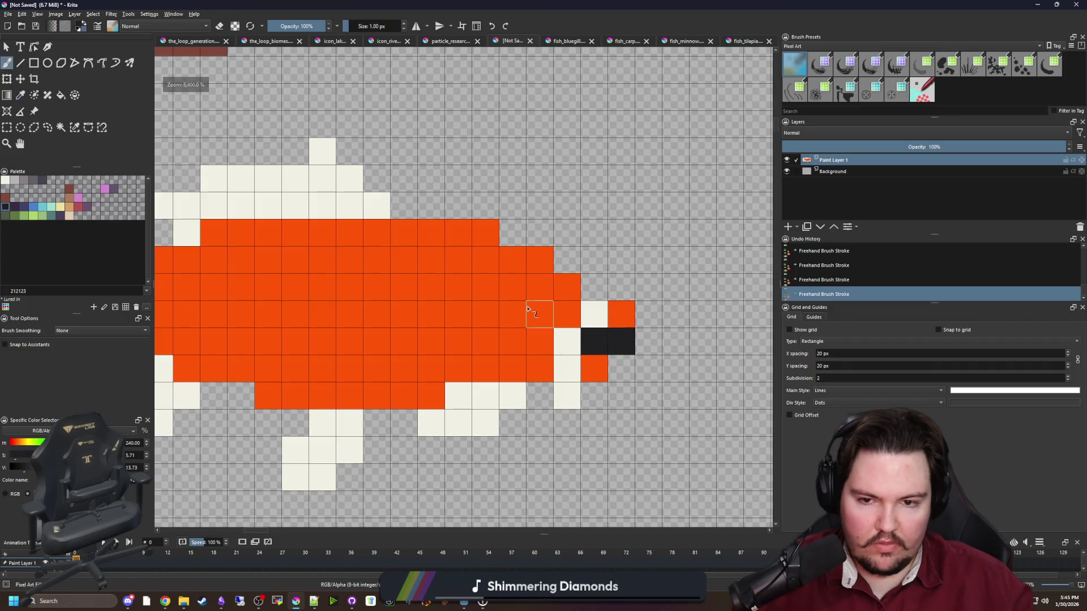
pyautogui.click(539, 287)
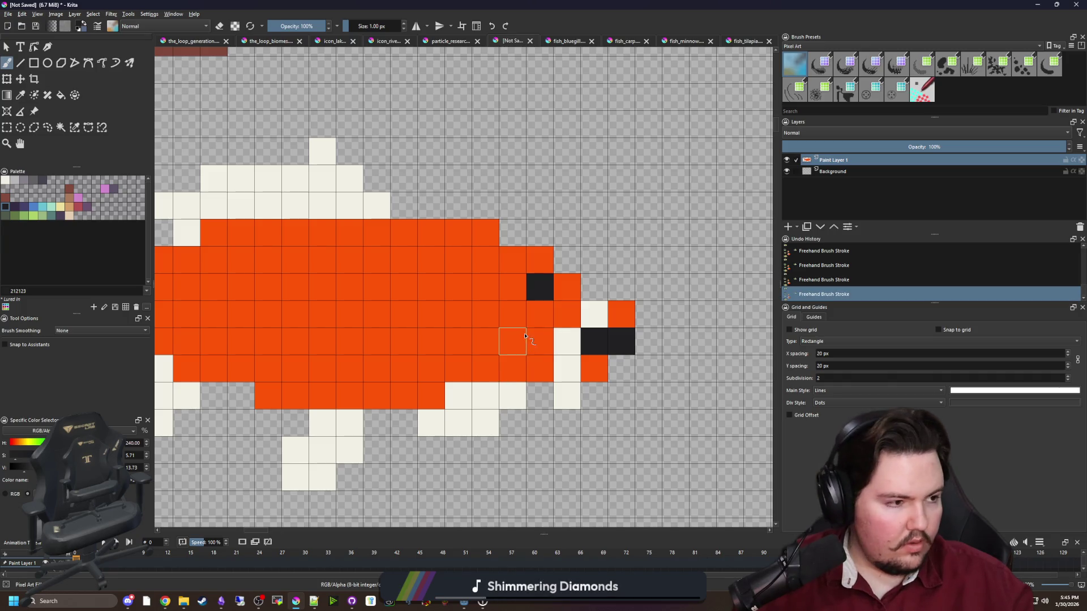
pyautogui.hotkey('ctrl', 'z')
pyautogui.click(515, 320)
pyautogui.hotkey('ctrl', 'z')
pyautogui.click(533, 311)
# Paint cream around the koi's eye.
pyautogui.keyDown('ctrl'); pyautogui.click(570, 332); pyautogui.keyUp('ctrl')
pyautogui.moveTo(513, 316)
pyautogui.mouseDown()
pyautogui.moveTo(516, 286)
pyautogui.moveTo(540, 287)
pyautogui.mouseUp()
pyautogui.scroll(-3, 469, 328)
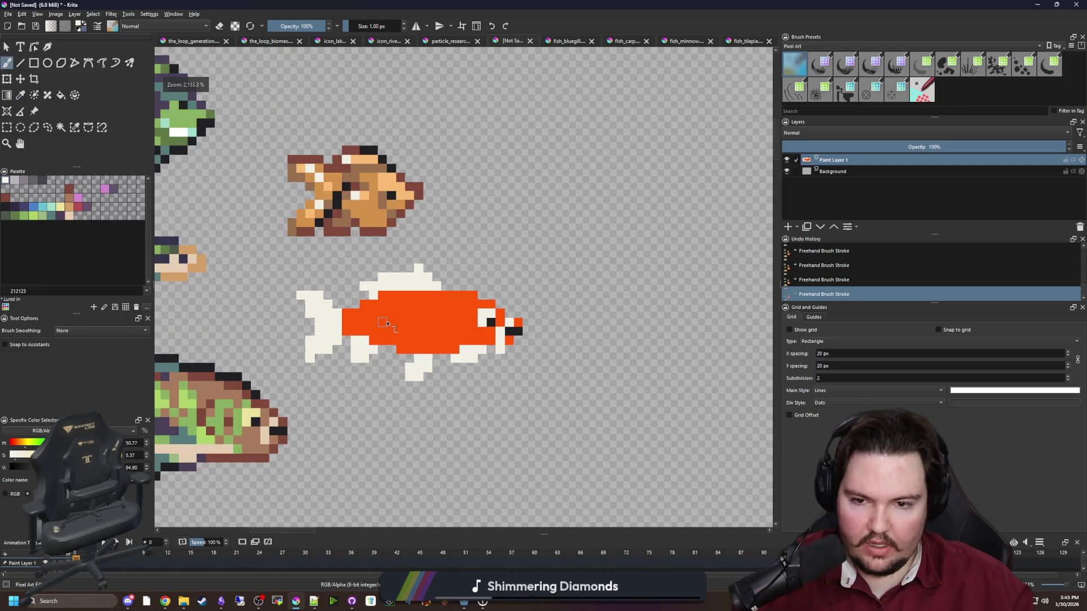
pyautogui.scroll(4, 387, 323)
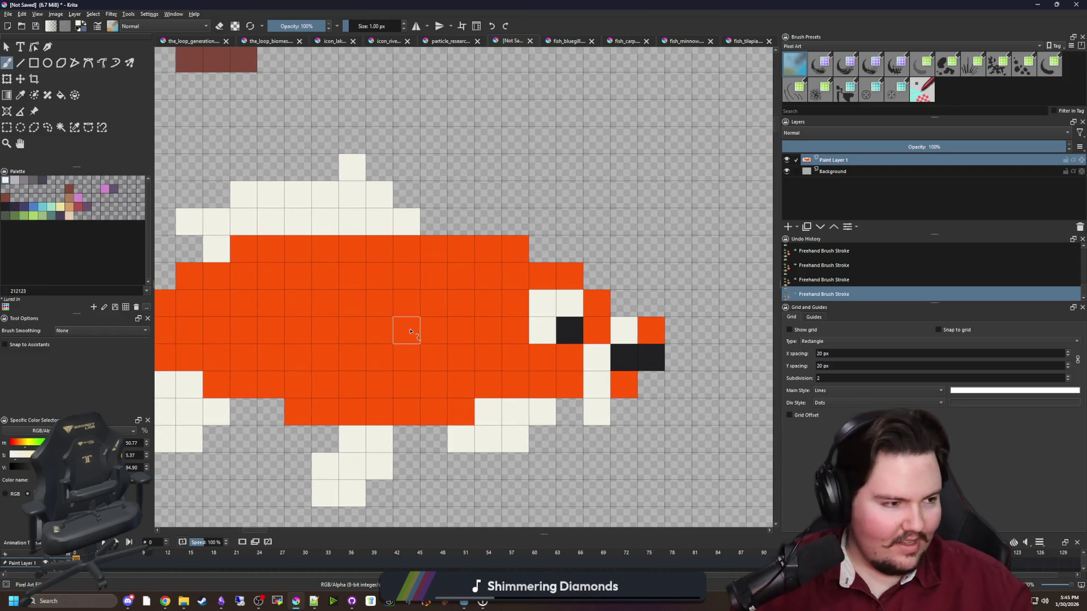
pyautogui.hscroll(1, 470, 328)
# Paint orange back over the cream cells left of the eye.
pyautogui.keyDown('ctrl'); pyautogui.click(478, 332); pyautogui.keyUp('ctrl')
pyautogui.moveTo(530, 330)
pyautogui.mouseDown()
pyautogui.moveTo(531, 302)
pyautogui.moveTo(558, 302)
pyautogui.mouseUp()
pyautogui.scroll(-4, 452, 336)
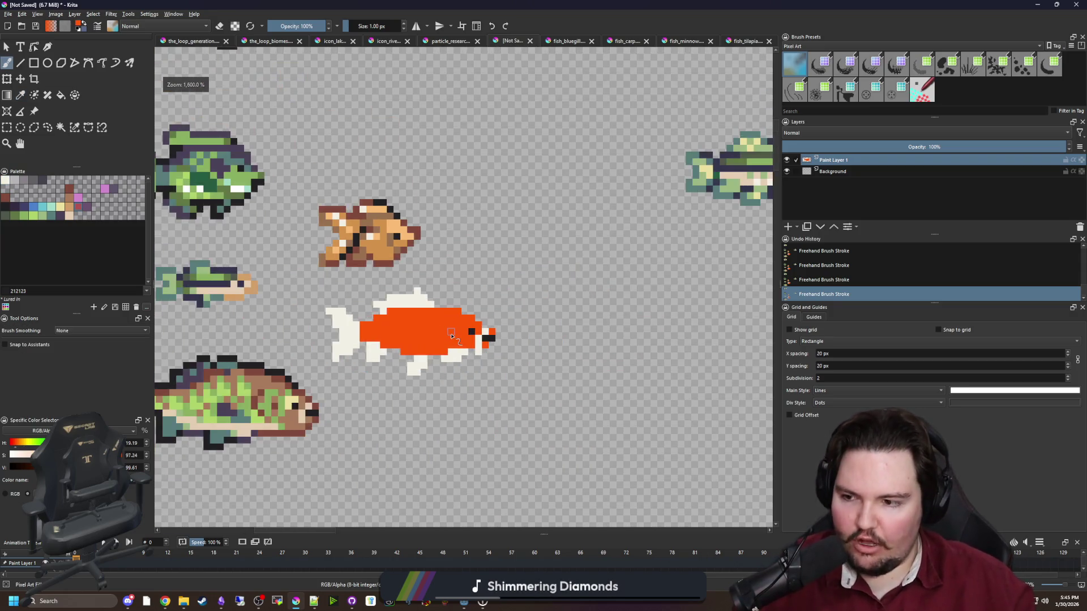
pyautogui.scroll(-1, 452, 336)
pyautogui.scroll(3, 452, 336)
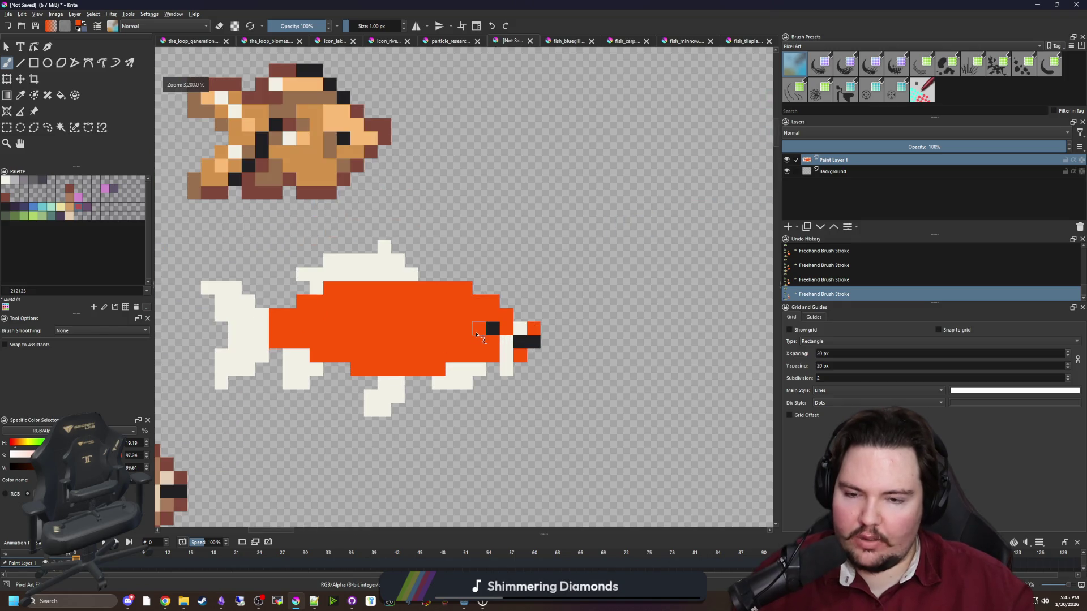
pyautogui.scroll(1, 479, 334)
pyautogui.scroll(-3, 478, 333)
pyautogui.scroll(3, 296, 409)
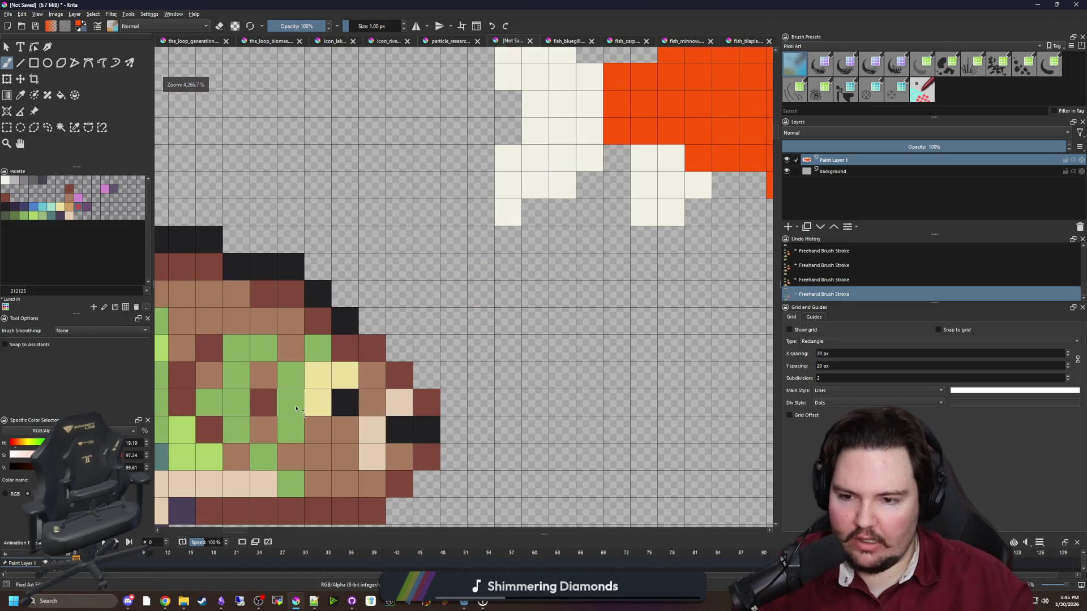
pyautogui.scroll(-7, 337, 378)
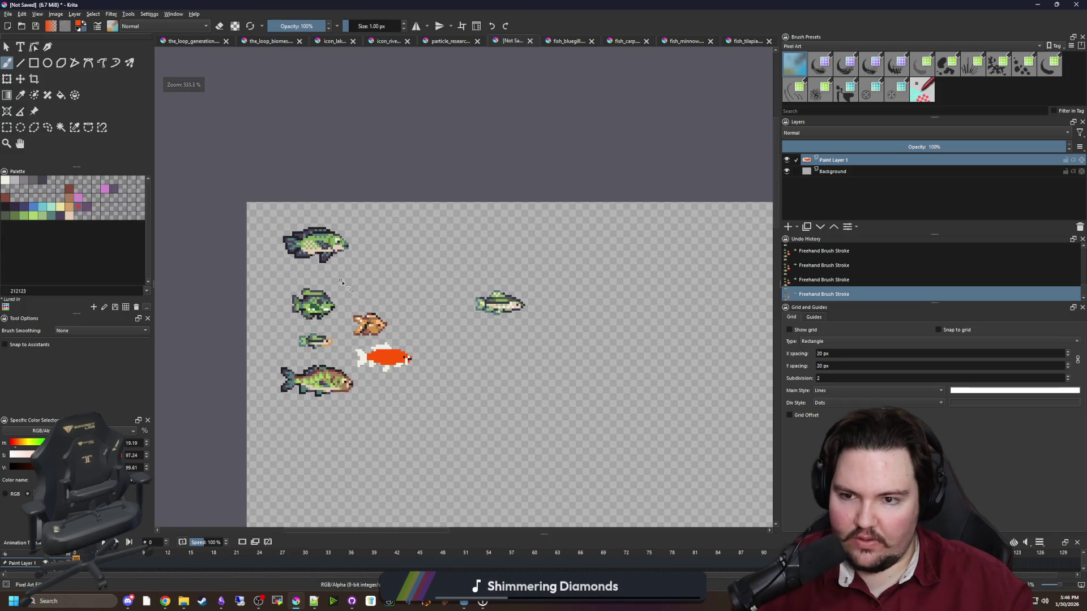
pyautogui.scroll(3, 396, 360)
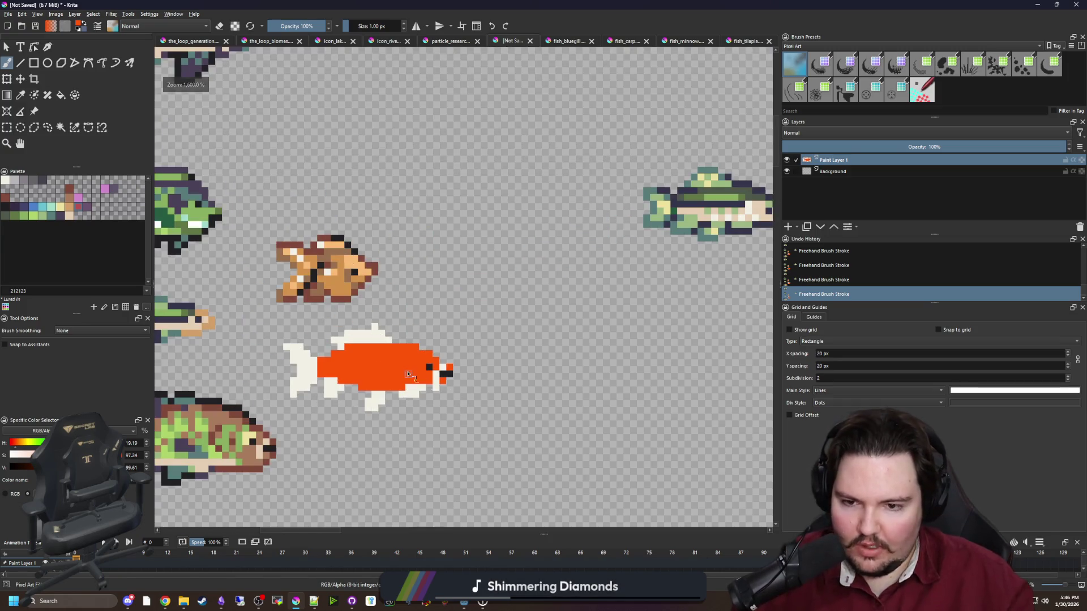
pyautogui.scroll(3, 459, 418)
# Build a 2x2 black mouth and clean up the orange cells at the nose tip.
pyautogui.click(460, 405)
pyautogui.scroll(1, 470, 417)
pyautogui.moveTo(461, 423)
pyautogui.mouseDown()
pyautogui.moveTo(487, 370)
pyautogui.moveTo(529, 351)
pyautogui.moveTo(555, 371)
pyautogui.moveTo(527, 355)
pyautogui.mouseUp()
pyautogui.press('p')
pyautogui.keyDown('ctrl'); pyautogui.click(556, 354); pyautogui.keyUp('ctrl')
pyautogui.click(557, 331)
pyautogui.press('b')
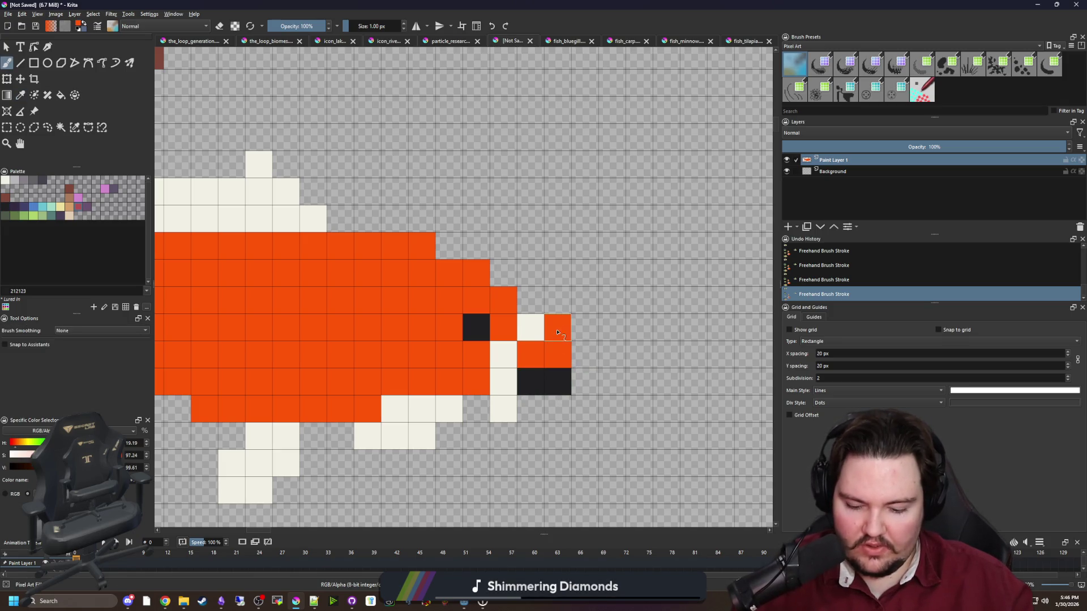
pyautogui.press('e')
pyautogui.click(557, 334)
# Add two cream cells to the koi's top fin.
pyautogui.press('p')
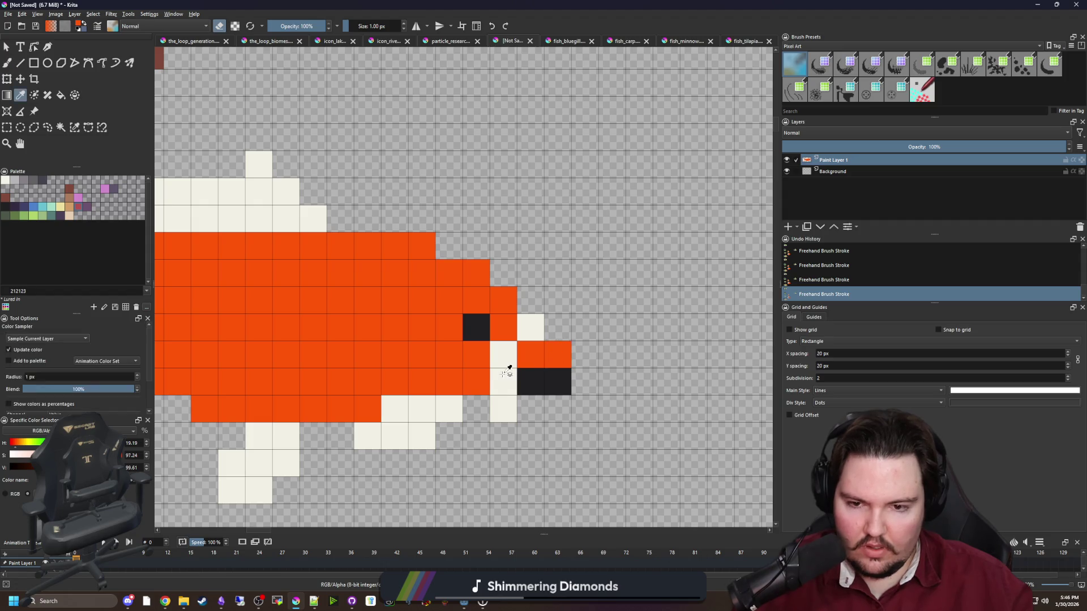
pyautogui.scroll(-4, 498, 366)
pyautogui.scroll(3, 498, 371)
pyautogui.scroll(1, 460, 356)
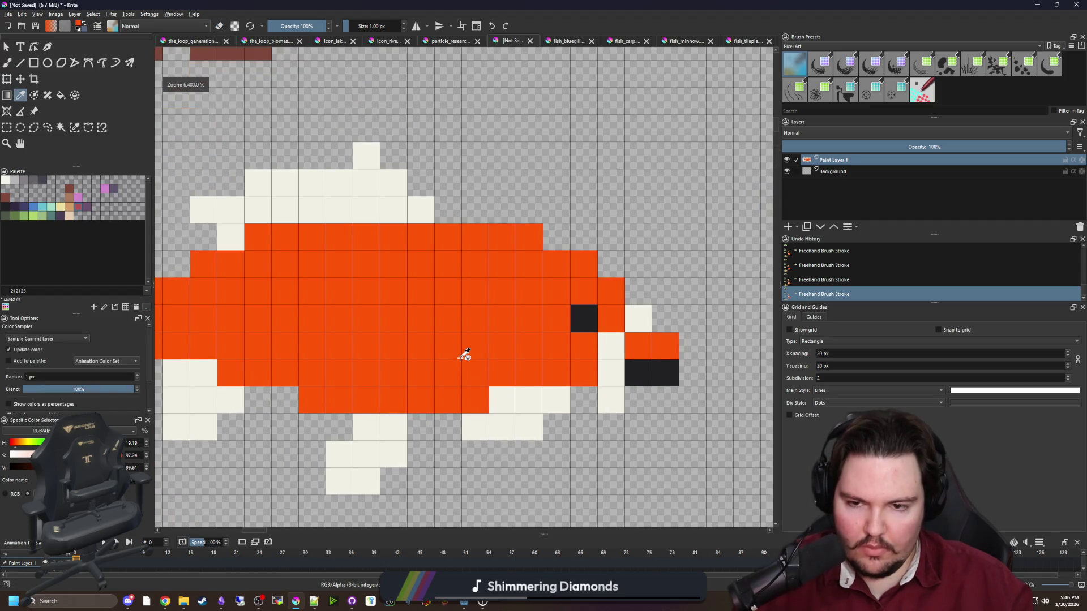
pyautogui.scroll(-1, 481, 345)
pyautogui.scroll(1, 481, 344)
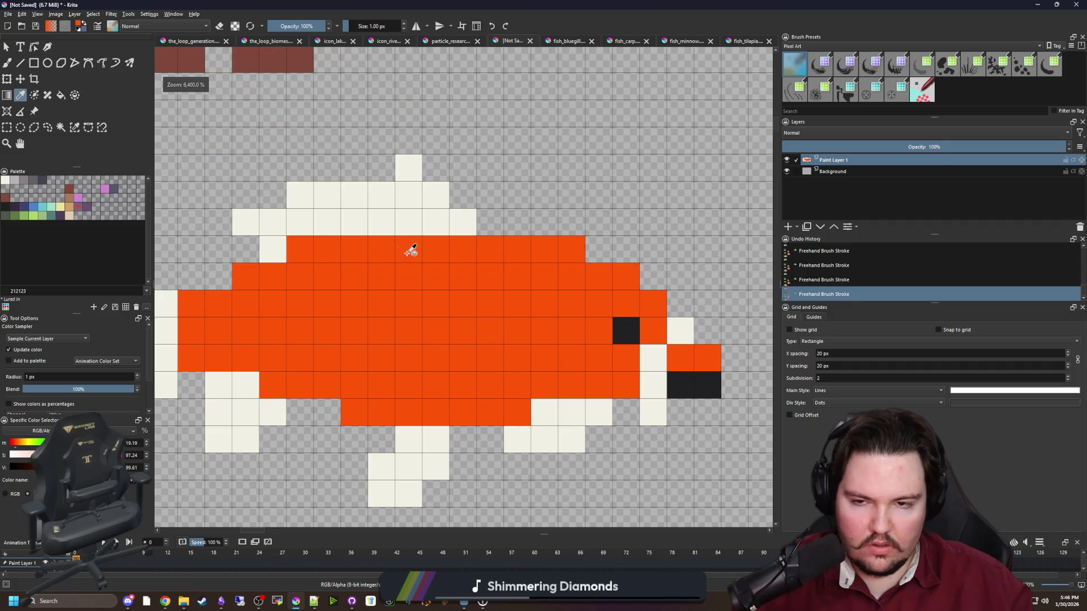
pyautogui.click(411, 195)
pyautogui.press('b')
pyautogui.click(381, 168)
pyautogui.click(361, 178)
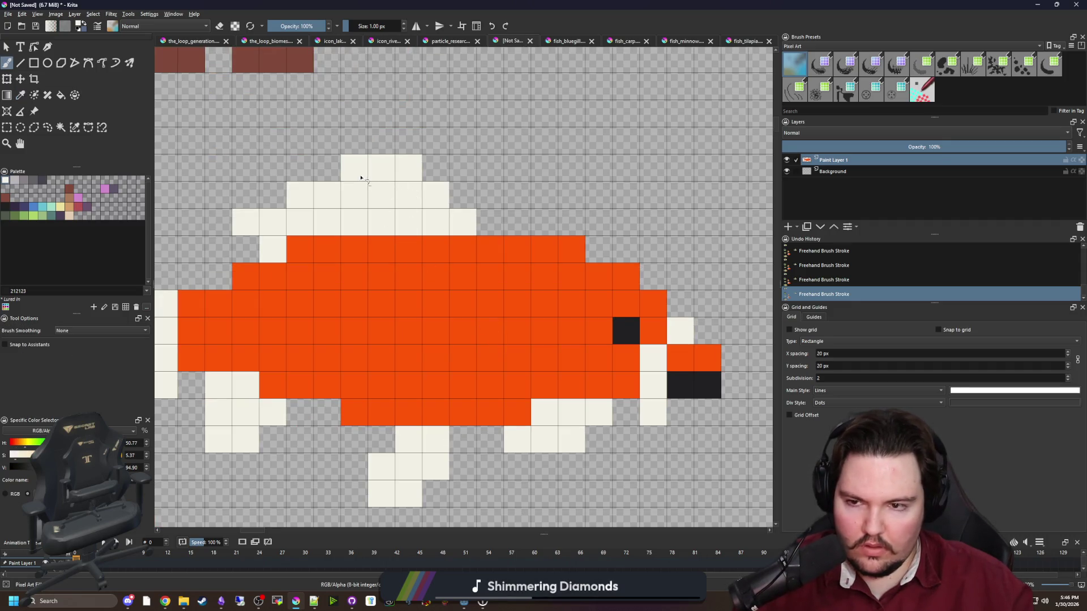
pyautogui.scroll(-1, 351, 300)
pyautogui.scroll(1, 407, 318)
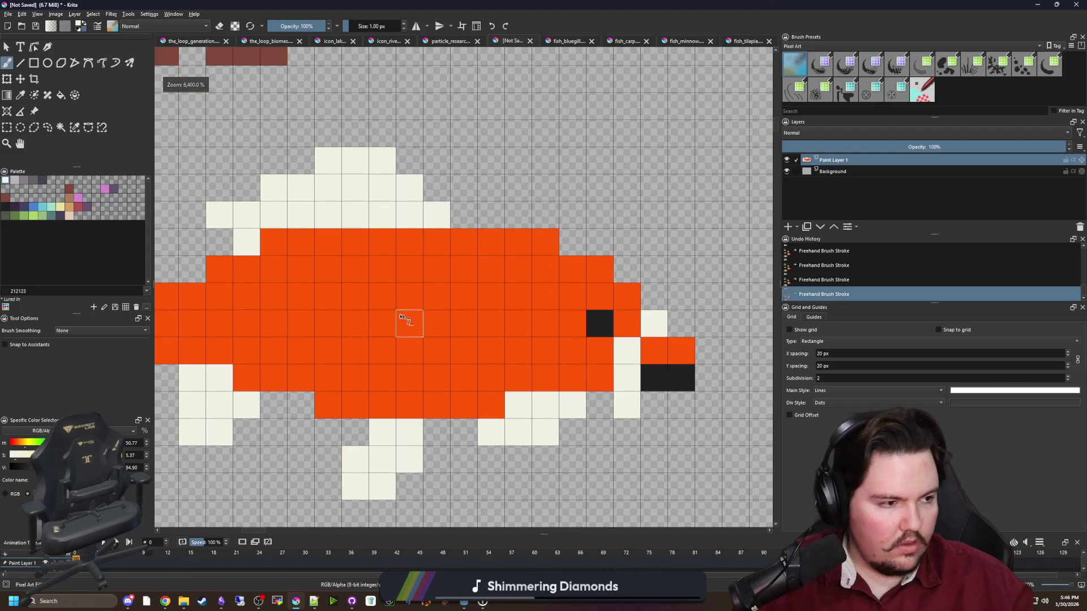
# Flood-fill the orange body with the light grey palette colour.
pyautogui.moveTo(363, 311); pyautogui.dragTo(413, 324)
pyautogui.press('p')
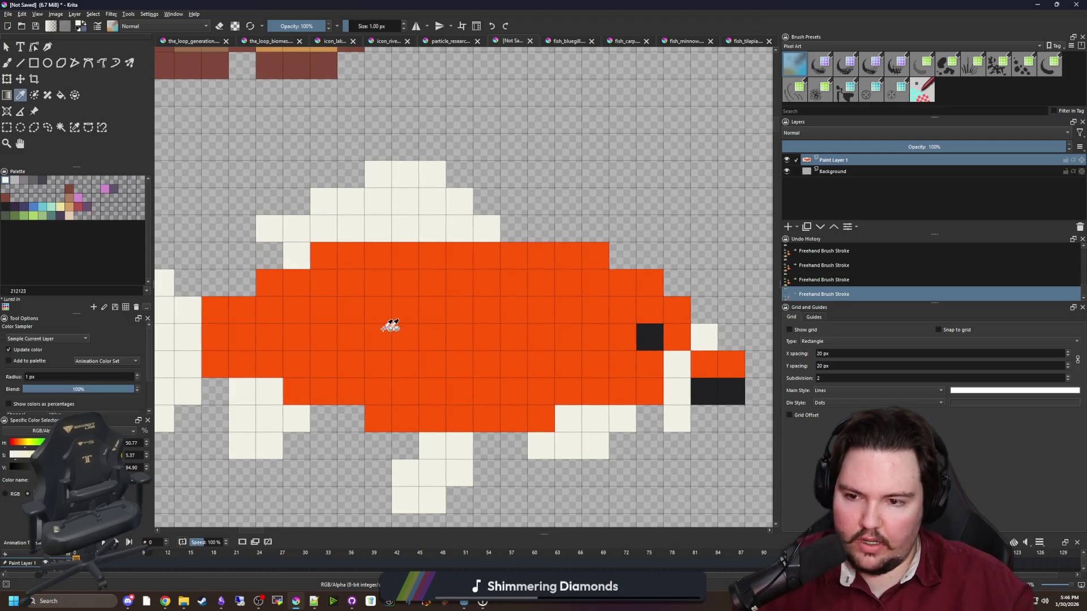
pyautogui.click(17, 182)
pyautogui.press('f')
pyautogui.click(372, 338)
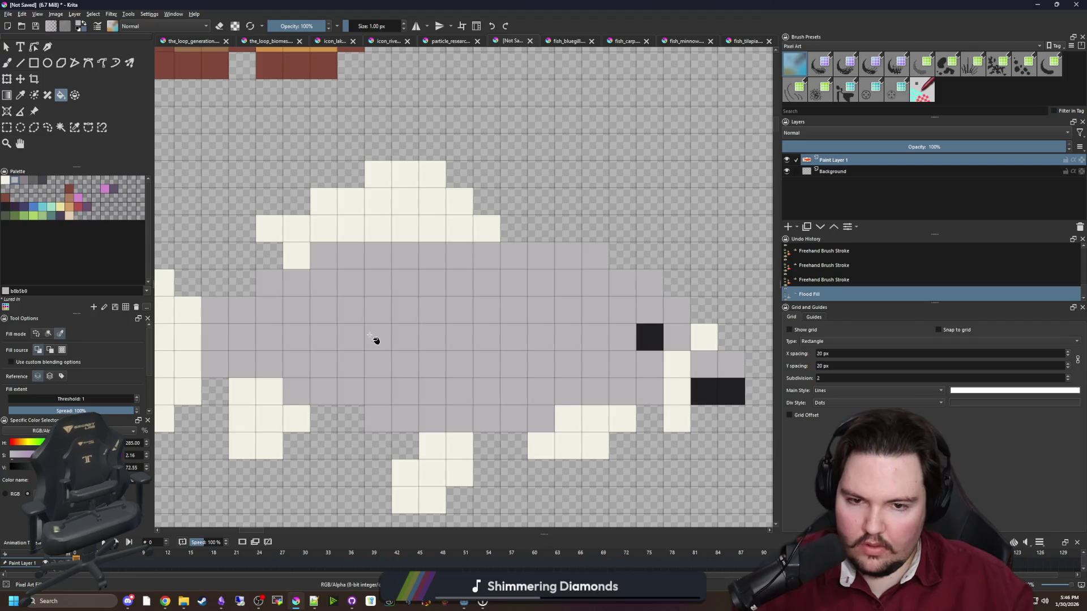
# Sample the cream fin colour and add a cream pixel to the lower fin.
pyautogui.scroll(-1, 375, 340)
pyautogui.scroll(1, 451, 354)
pyautogui.keyDown('ctrl'); pyautogui.click(555, 413); pyautogui.keyUp('ctrl')
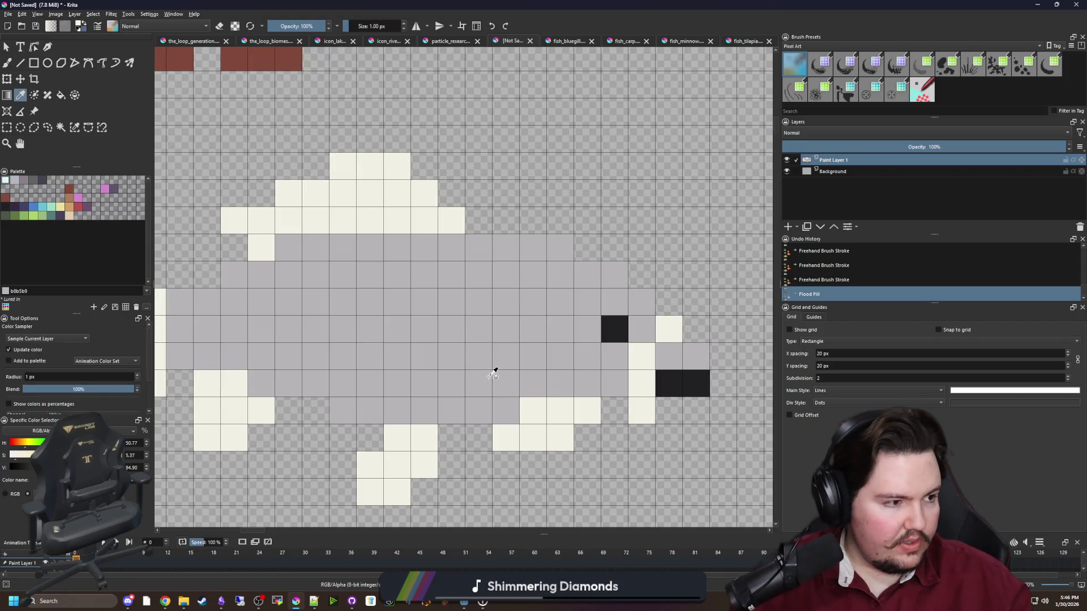
pyautogui.press('b')
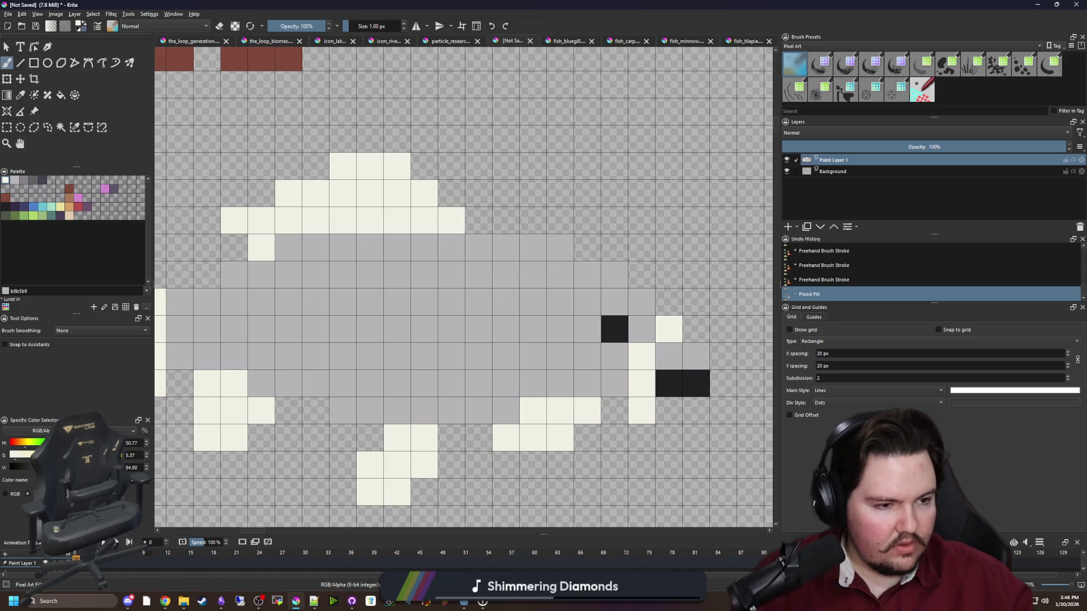
pyautogui.hotkey('alt', 'Tab')
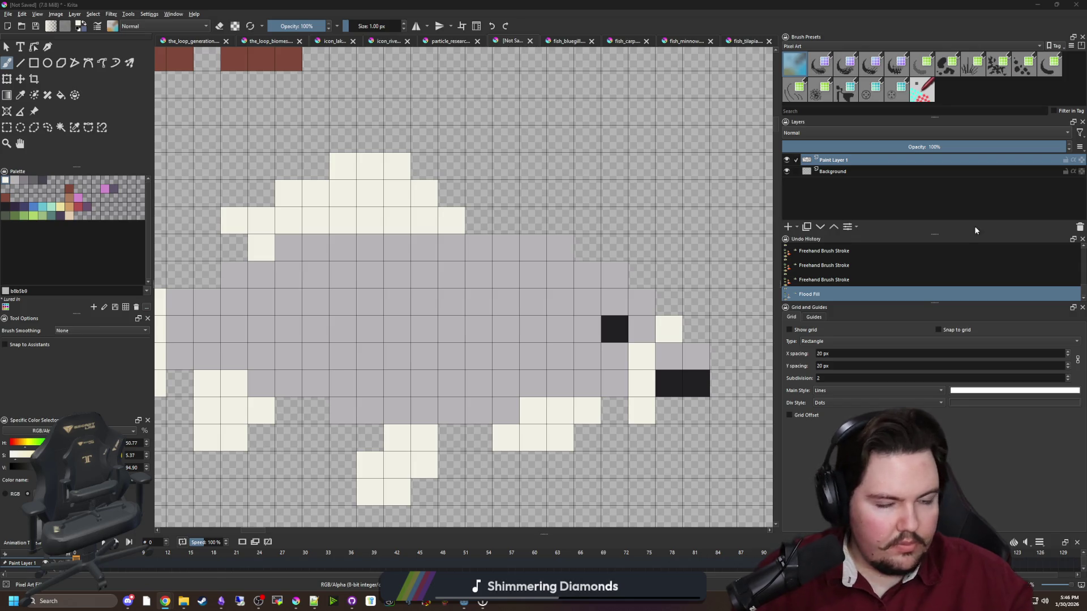
pyautogui.scroll(-2, 526, 322)
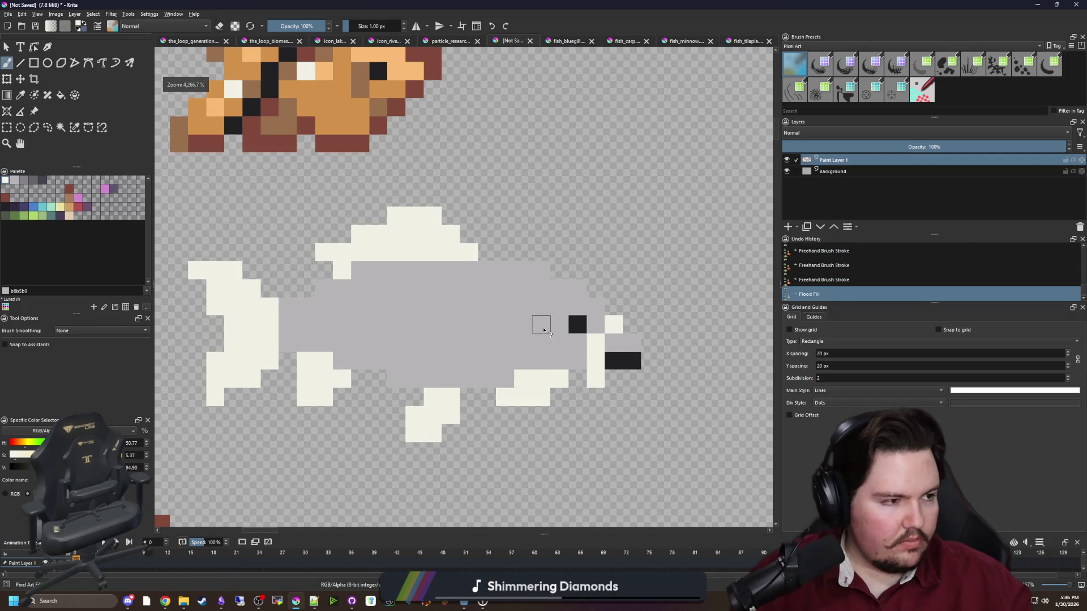
pyautogui.scroll(1, 395, 340)
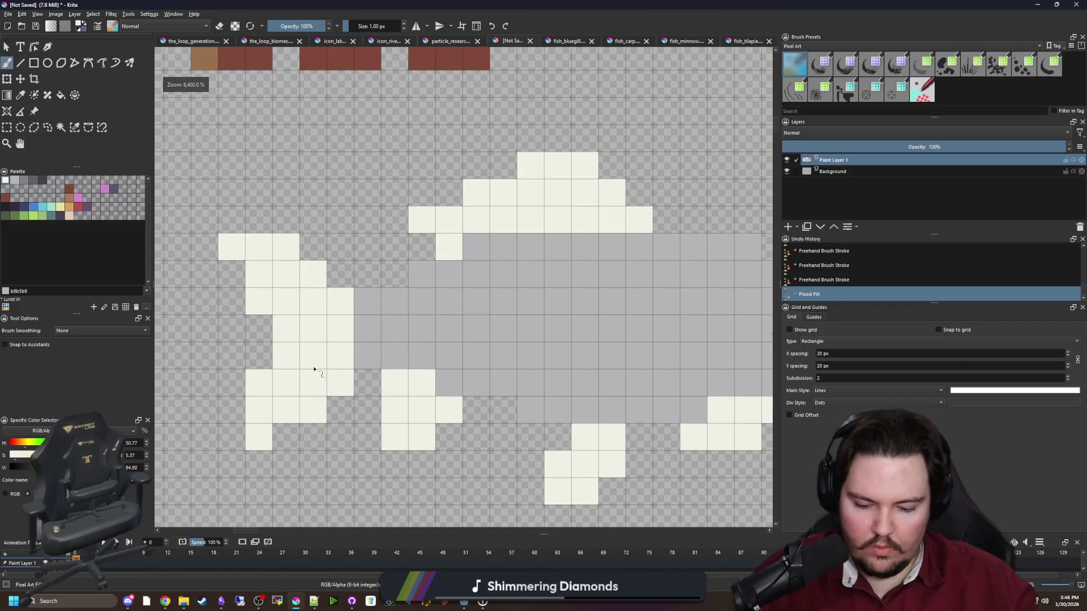
pyautogui.press('p')
pyautogui.scroll(1, 417, 369)
pyautogui.press('b')
pyautogui.click(380, 437)
pyautogui.click(327, 273)
pyautogui.scroll(-2, 328, 274)
pyautogui.scroll(2, 364, 373)
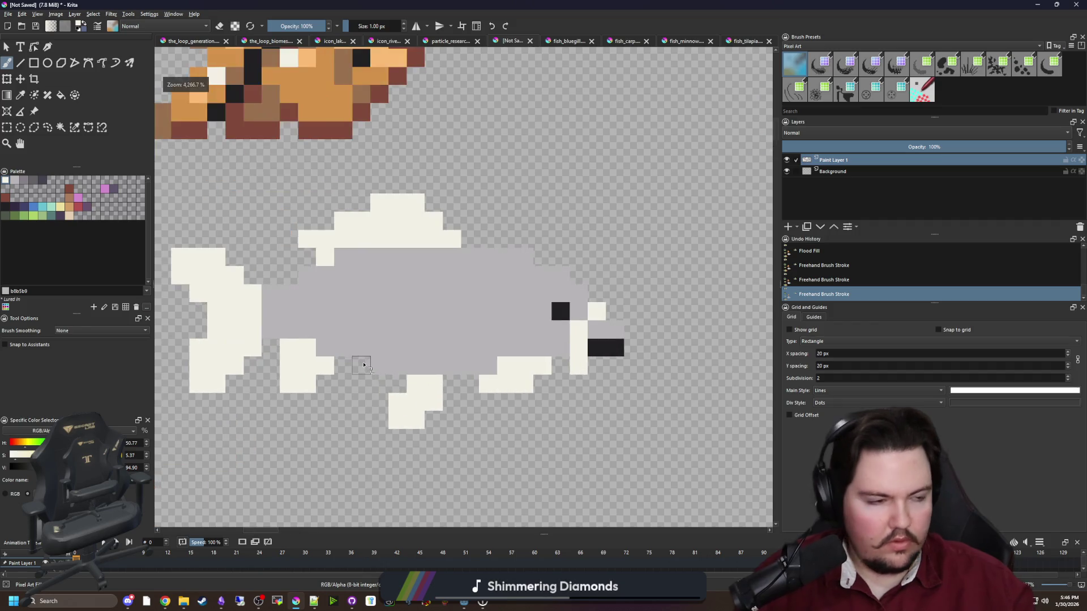
# Redo the cream pixels on the lower fin and erase a stray cream cell.
pyautogui.hotkey('ctrl', 'z')
pyautogui.hotkey('ctrl', 'z')
pyautogui.hotkey('ctrl', 'z')
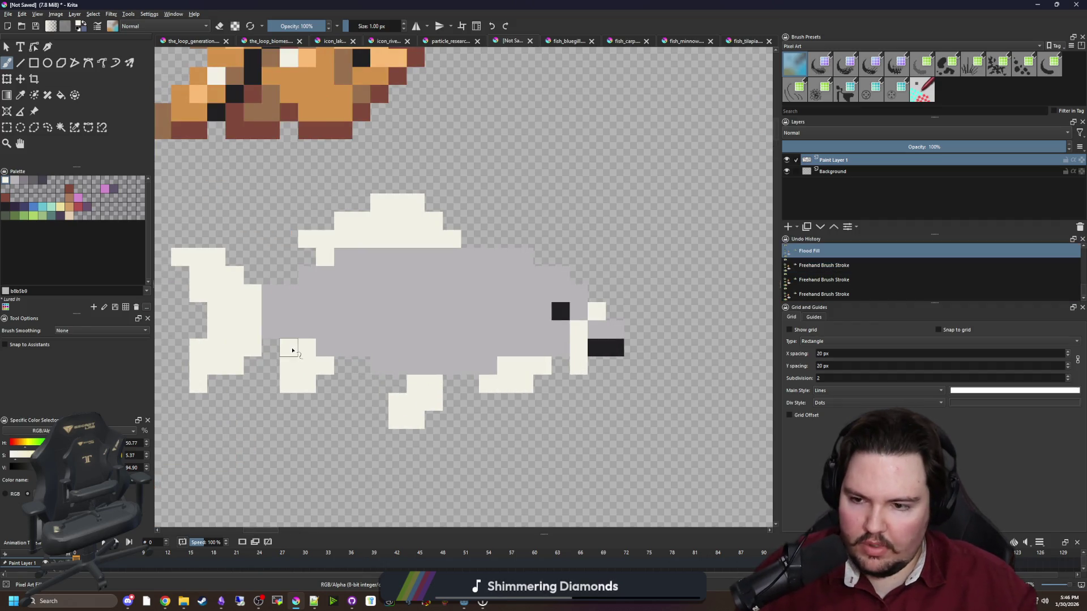
pyautogui.scroll(-2, 292, 350)
pyautogui.scroll(2, 301, 339)
pyautogui.scroll(1, 218, 398)
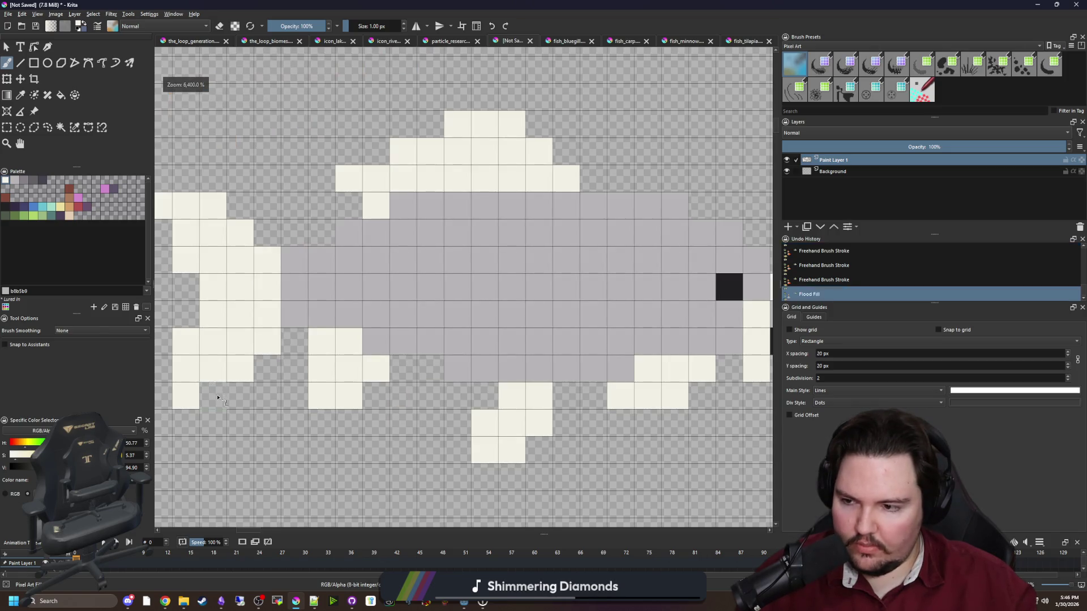
pyautogui.click(217, 397)
pyautogui.scroll(-1, 310, 364)
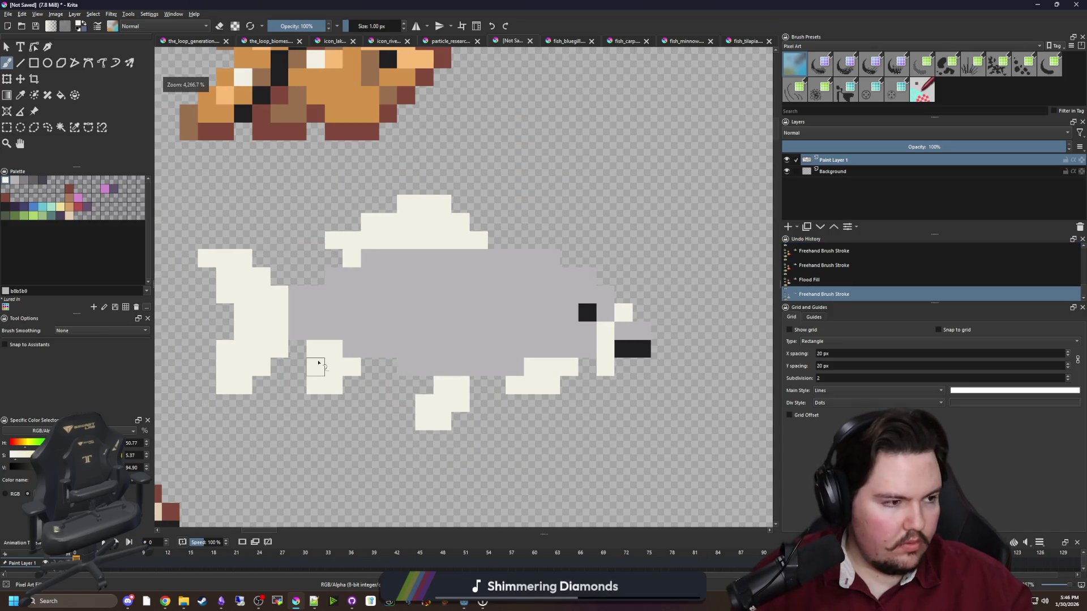
pyautogui.click(370, 367)
pyautogui.press('e')
pyautogui.click(321, 355)
# Paint the cream pixels beside the eye grey and add two cream pixels above the mouth.
pyautogui.hotkey('alt', 'Tab')
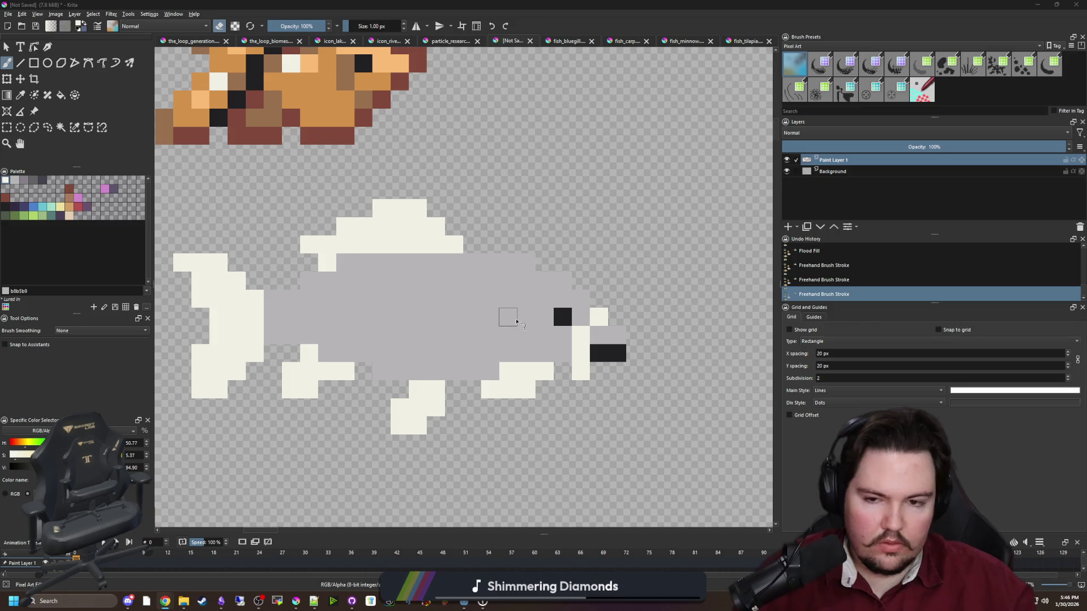
pyautogui.hotkey('alt', 'Tab')
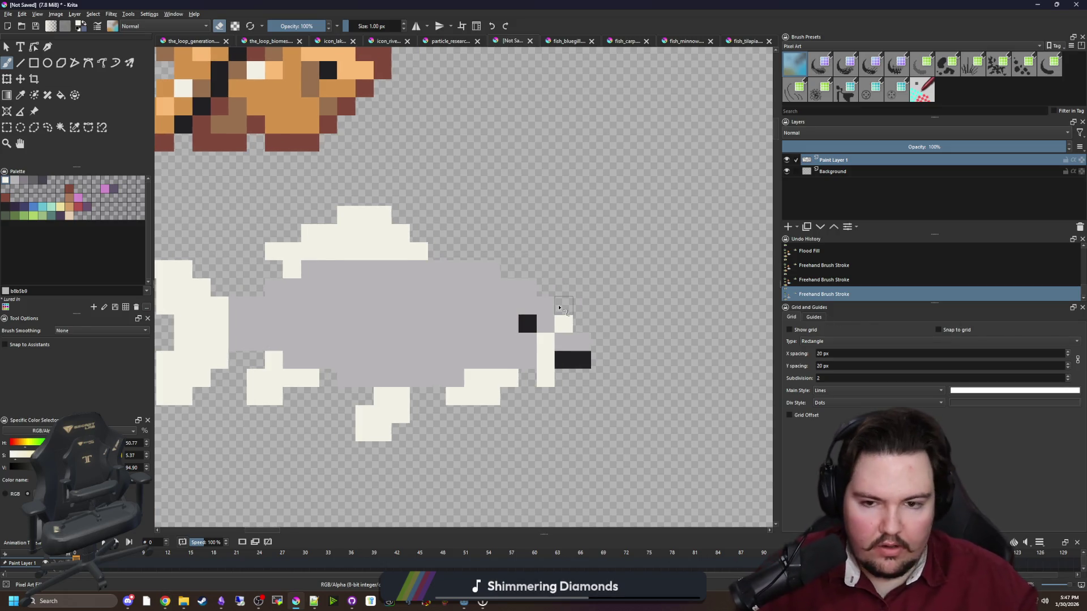
pyautogui.scroll(1, 559, 309)
pyautogui.keyDown('ctrl'); pyautogui.click(549, 328); pyautogui.keyUp('ctrl')
pyautogui.moveTo(561, 312)
pyautogui.mouseDown()
pyautogui.moveTo(533, 339)
pyautogui.moveTo(545, 323)
pyautogui.moveTo(563, 327)
pyautogui.mouseUp()
pyautogui.scroll(-2, 535, 340)
pyautogui.scroll(2, 544, 348)
pyautogui.keyDown('ctrl'); pyautogui.click(432, 384); pyautogui.keyUp('ctrl')
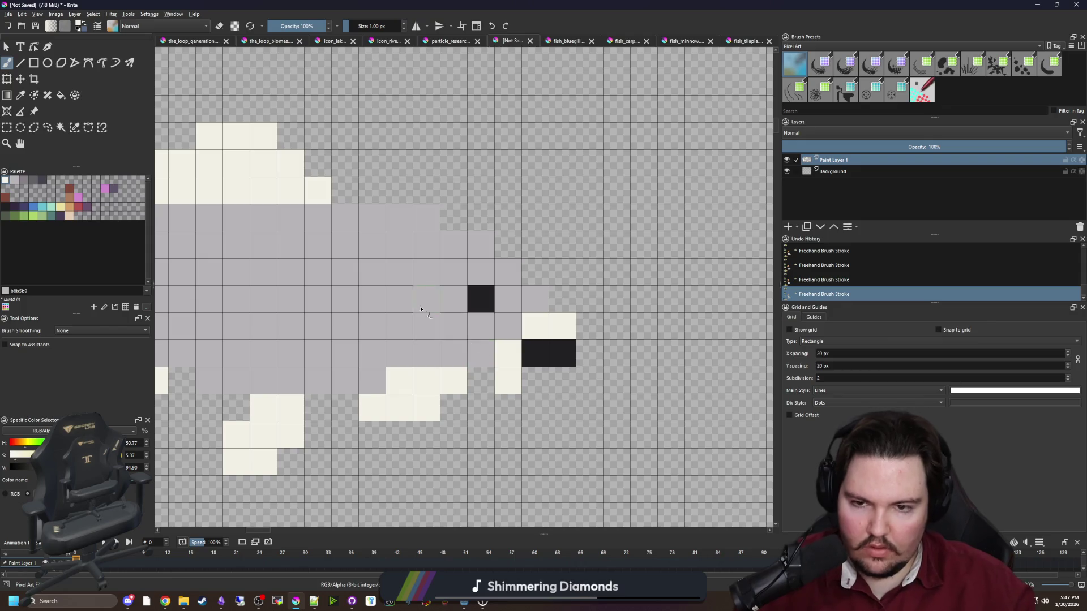
pyautogui.moveTo(421, 310); pyautogui.dragTo(514, 320)
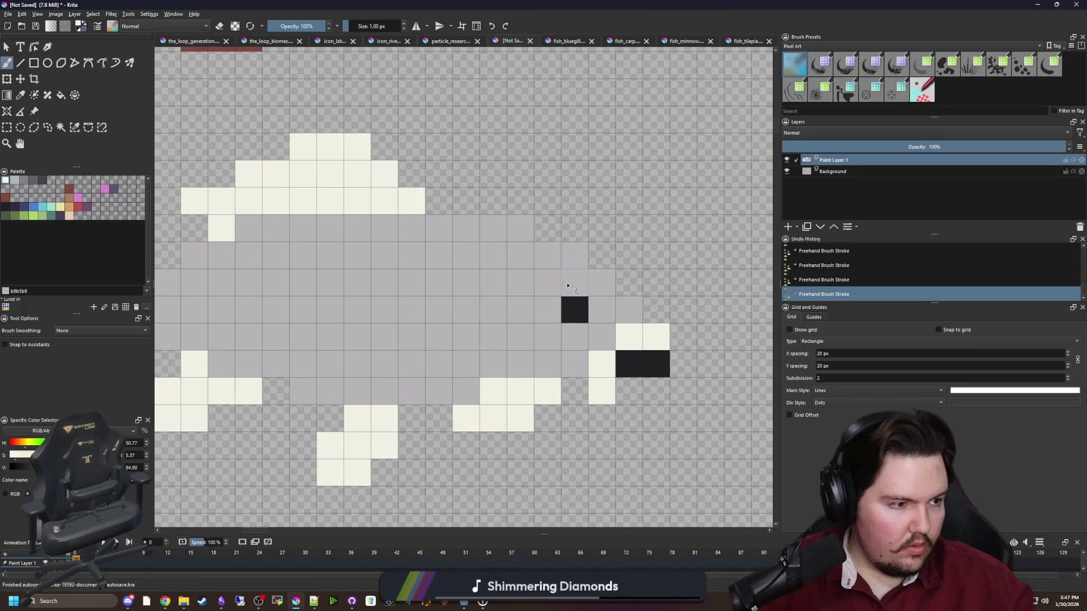
# Paint a darker mid-grey gill line behind the koi's eye.
pyautogui.press('p')
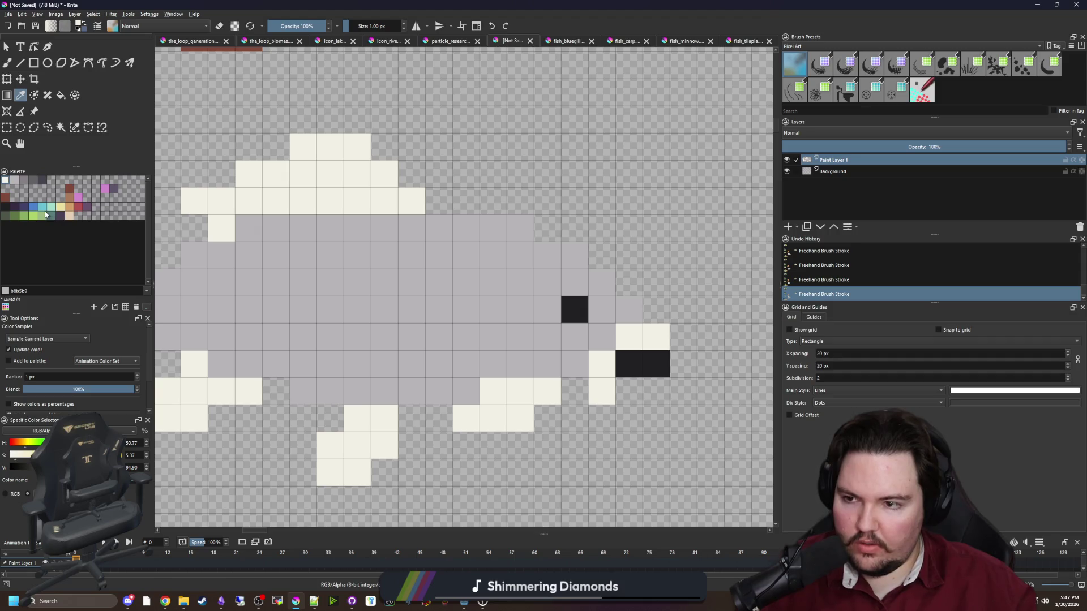
pyautogui.click(24, 181)
pyautogui.press('b')
pyautogui.moveTo(519, 366); pyautogui.dragTo(495, 313)
pyautogui.click(493, 282)
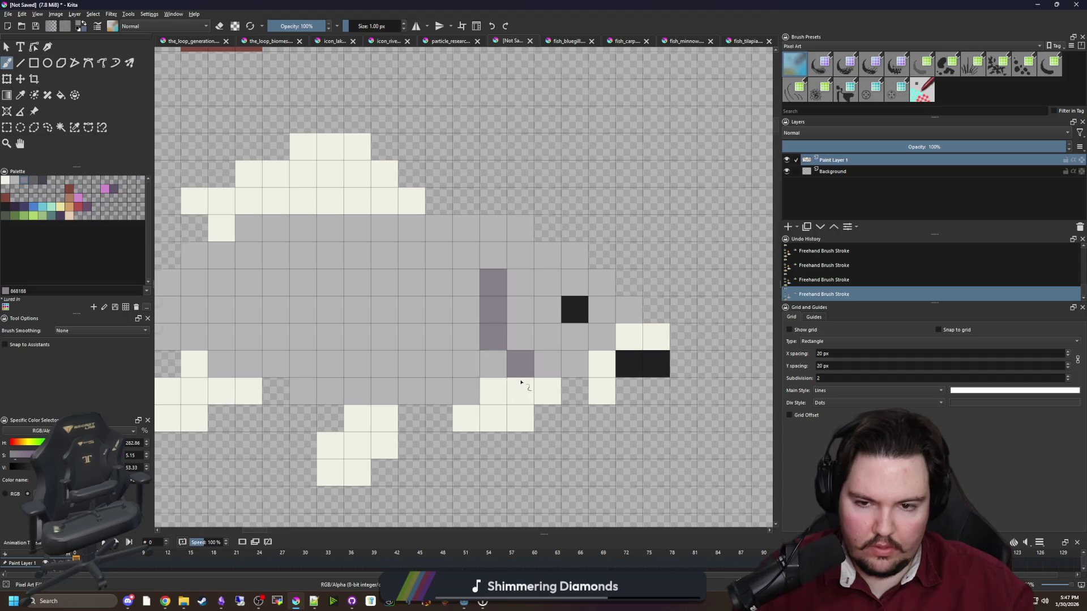
# Add tan-orange patches on the koi's upper body and along its lower body.
pyautogui.scroll(-5, 495, 316)
pyautogui.scroll(4, 491, 374)
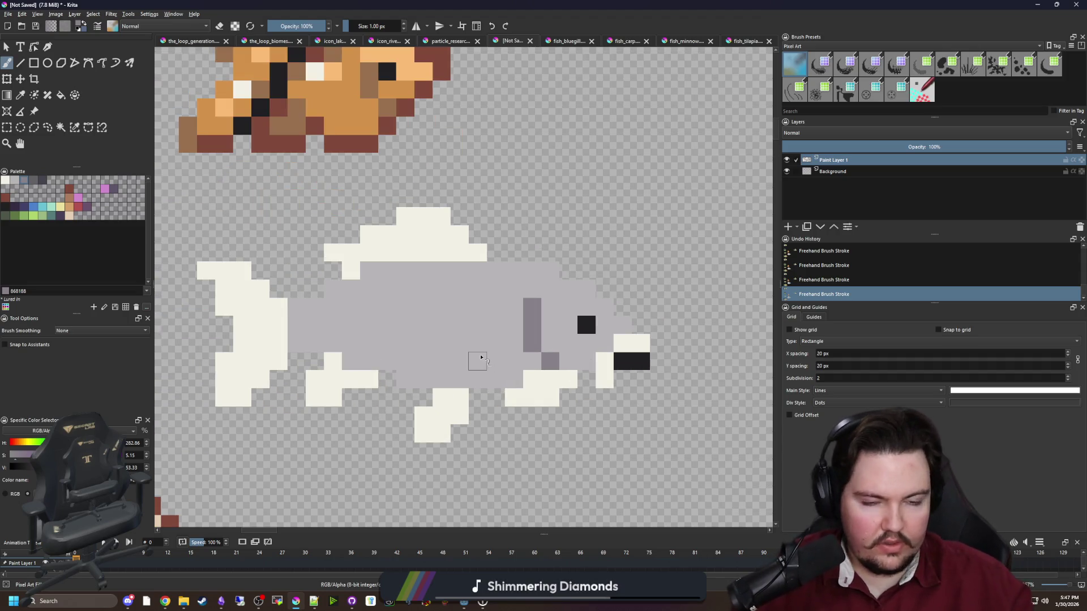
pyautogui.scroll(1, 492, 371)
pyautogui.scroll(2, 526, 362)
pyautogui.scroll(-2, 534, 350)
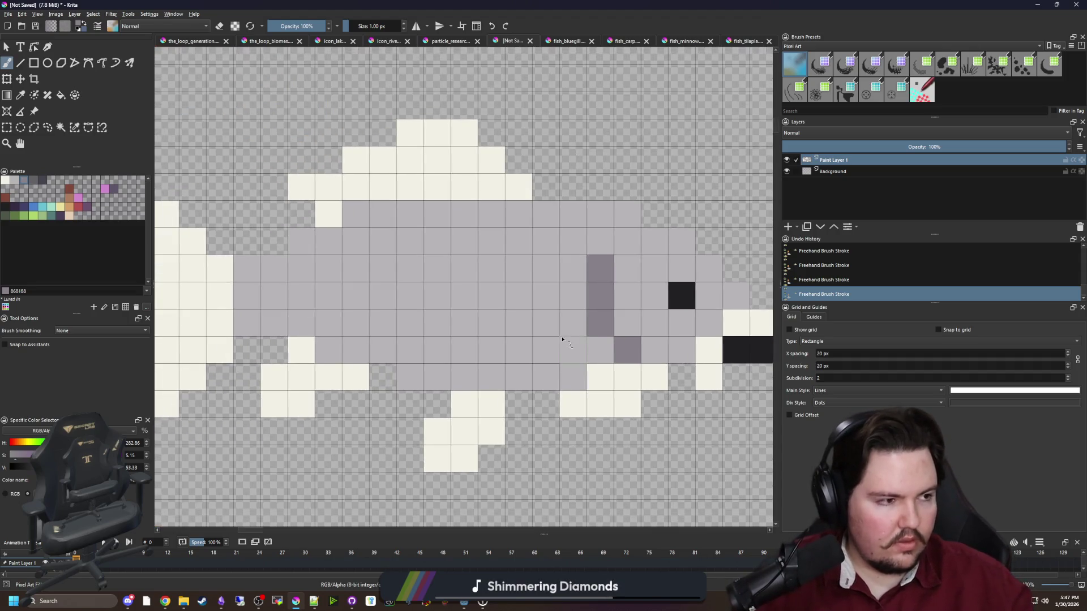
pyautogui.scroll(2, 573, 348)
pyautogui.click(69, 207)
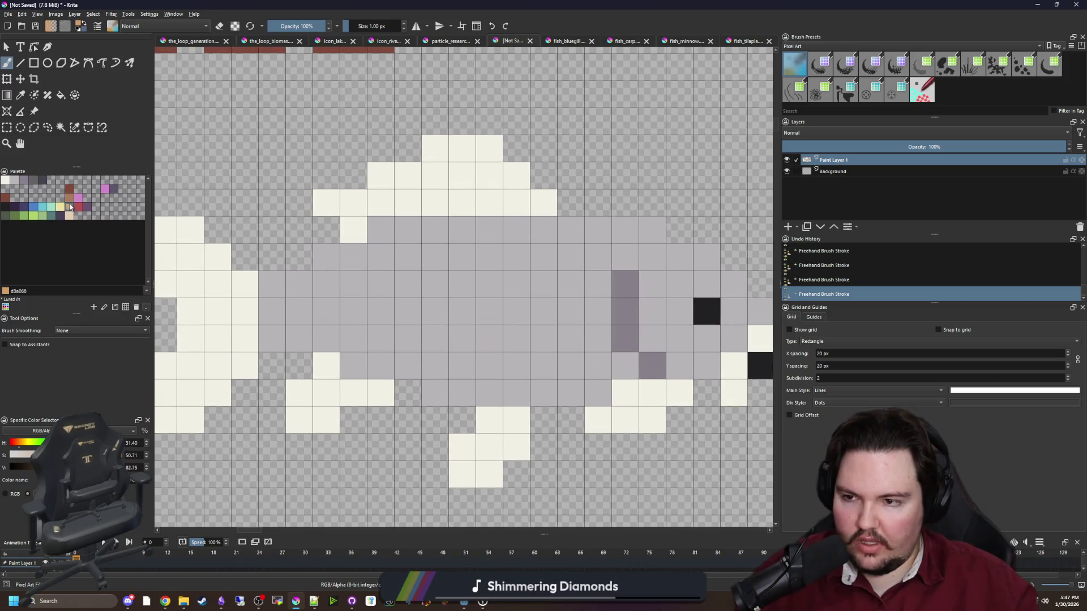
pyautogui.moveTo(320, 249)
pyautogui.mouseDown()
pyautogui.moveTo(294, 274)
pyautogui.moveTo(340, 221)
pyautogui.moveTo(372, 238)
pyautogui.moveTo(388, 227)
pyautogui.mouseUp()
pyautogui.moveTo(473, 395)
pyautogui.mouseDown()
pyautogui.moveTo(566, 356)
pyautogui.moveTo(538, 356)
pyautogui.mouseUp()
pyautogui.moveTo(523, 285)
pyautogui.mouseDown()
pyautogui.moveTo(441, 377)
pyautogui.moveTo(380, 384)
pyautogui.moveTo(423, 384)
pyautogui.moveTo(491, 346)
pyautogui.moveTo(520, 369)
pyautogui.moveTo(532, 362)
pyautogui.mouseUp()
# Paint a near-black stripe along the back and a black patch near the tail.
pyautogui.press('p')
pyautogui.click(740, 413)
pyautogui.press('b')
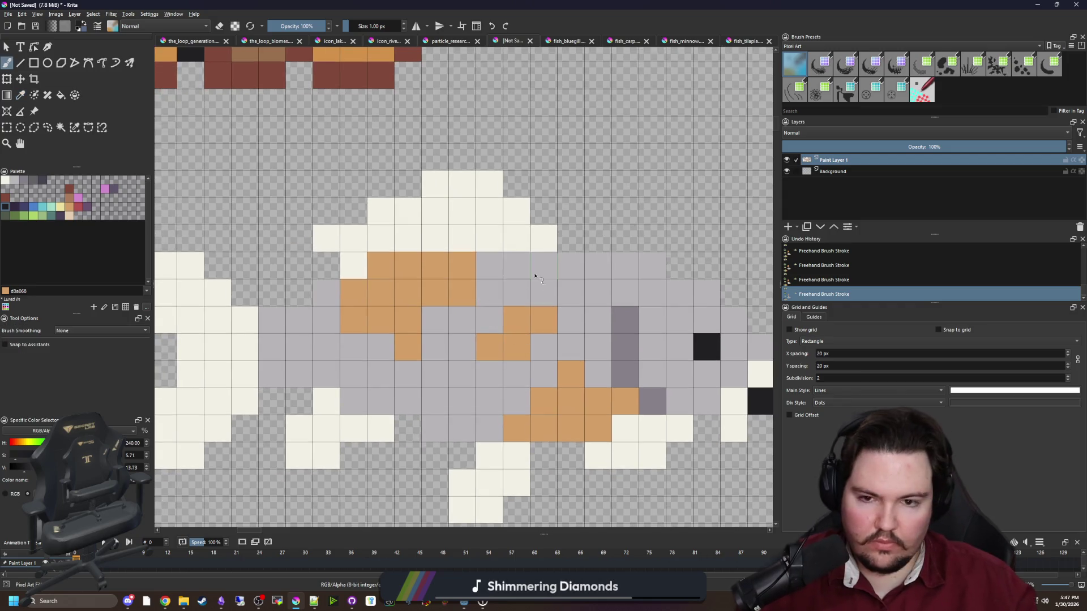
pyautogui.moveTo(611, 271); pyautogui.dragTo(515, 266)
pyautogui.moveTo(300, 373)
pyautogui.mouseDown()
pyautogui.moveTo(271, 373)
pyautogui.moveTo(286, 345)
pyautogui.moveTo(328, 375)
pyautogui.mouseUp()
pyautogui.scroll(-6, 379, 390)
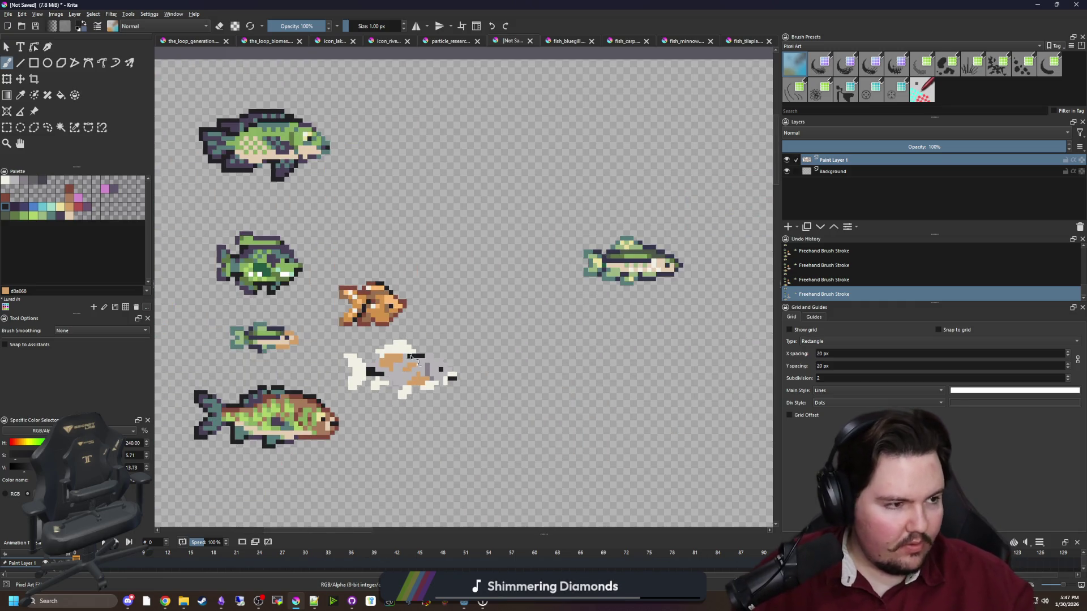
pyautogui.scroll(3, 350, 374)
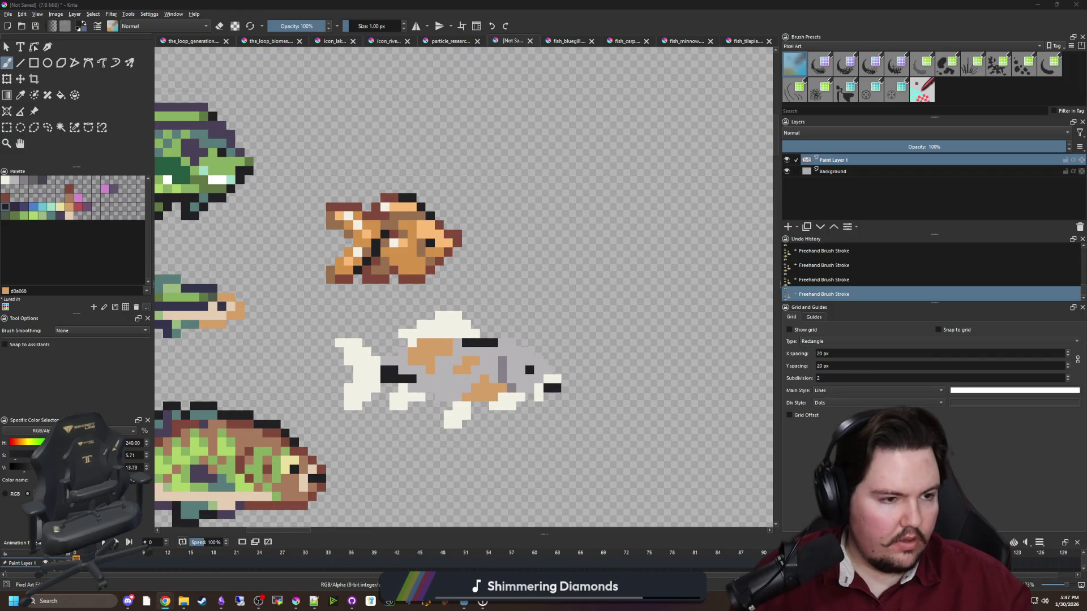
# Add more orange patches over the remaining grey body.
pyautogui.click(626, 339)
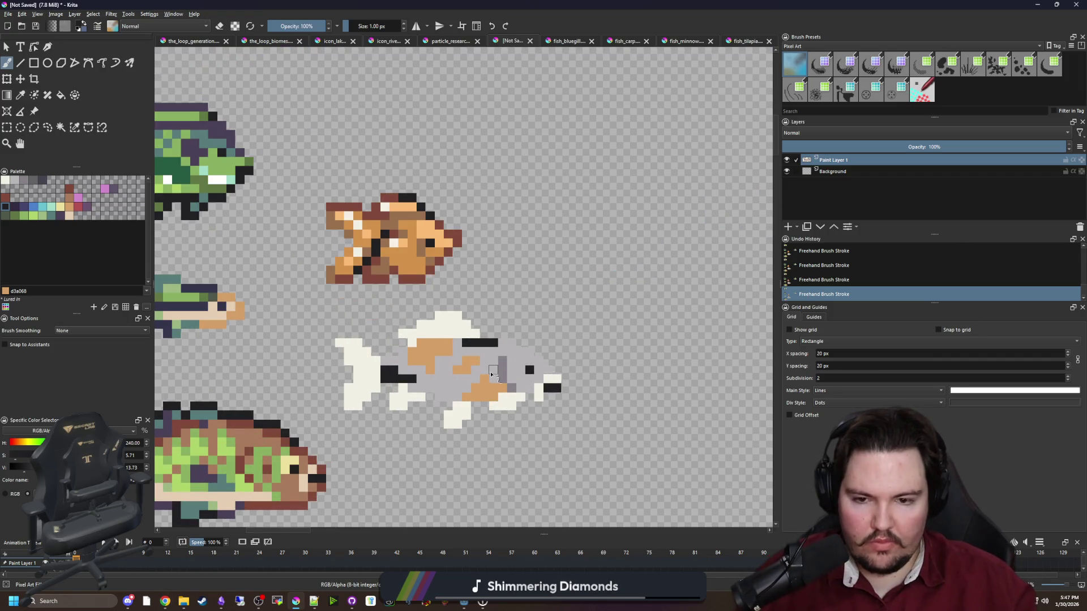
pyautogui.scroll(3, 509, 374)
pyautogui.press('p')
pyautogui.press('b')
pyautogui.moveTo(656, 365)
pyautogui.mouseDown()
pyautogui.moveTo(622, 365)
pyautogui.moveTo(571, 339)
pyautogui.moveTo(600, 311)
pyautogui.moveTo(557, 330)
pyautogui.moveTo(549, 365)
pyautogui.moveTo(628, 392)
pyautogui.moveTo(571, 392)
pyautogui.mouseUp()
pyautogui.scroll(-3, 437, 335)
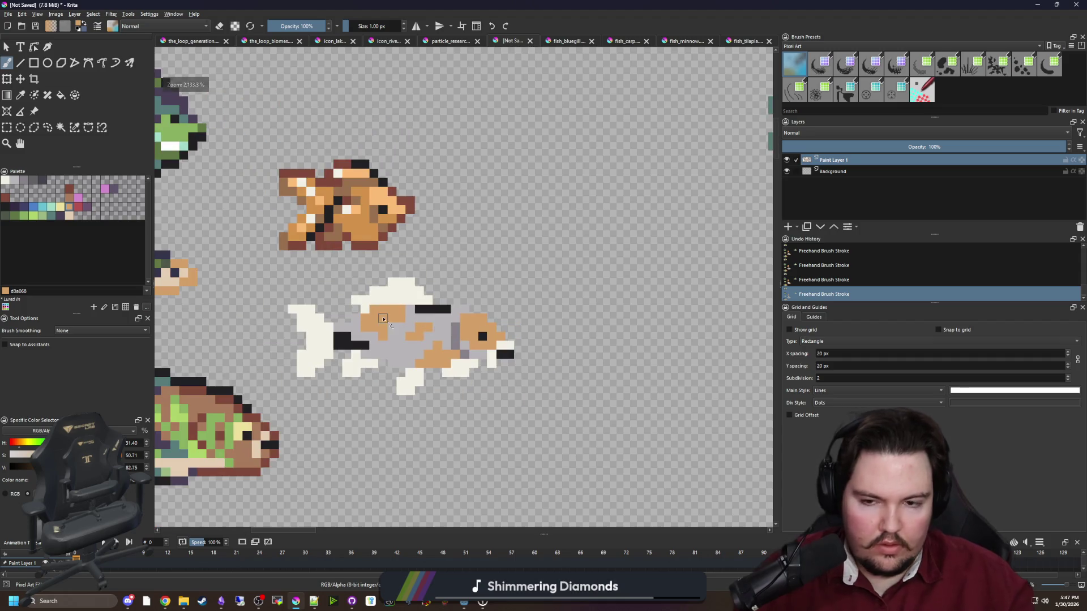
pyautogui.scroll(2, 398, 348)
pyautogui.scroll(2, 398, 348)
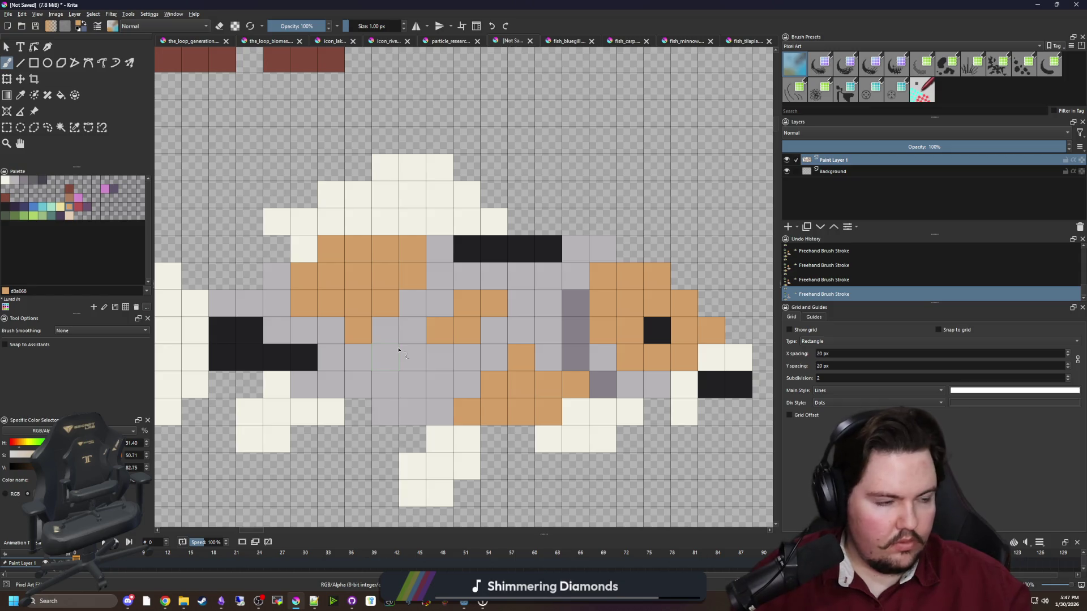
# Paint a near-black block on the koi's lower body.
pyautogui.press('p')
pyautogui.click(704, 380)
pyautogui.press('b')
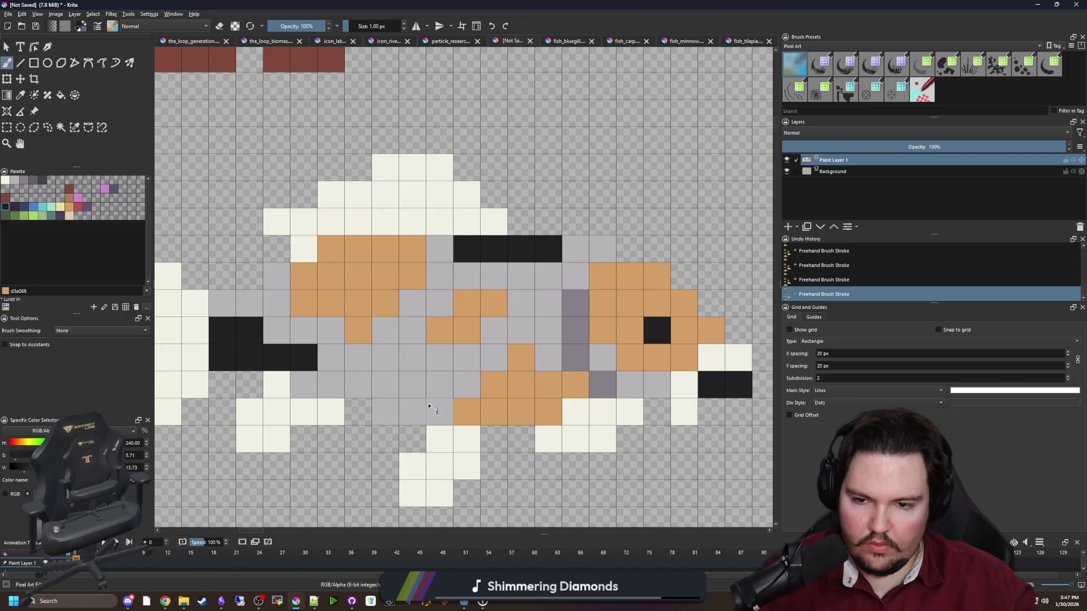
pyautogui.moveTo(487, 387); pyautogui.dragTo(455, 388)
pyautogui.hotkey('ctrl', 'z')
pyautogui.moveTo(492, 353)
pyautogui.mouseDown()
pyautogui.moveTo(492, 391)
pyautogui.moveTo(451, 369)
pyautogui.mouseUp()
pyautogui.scroll(-5, 451, 369)
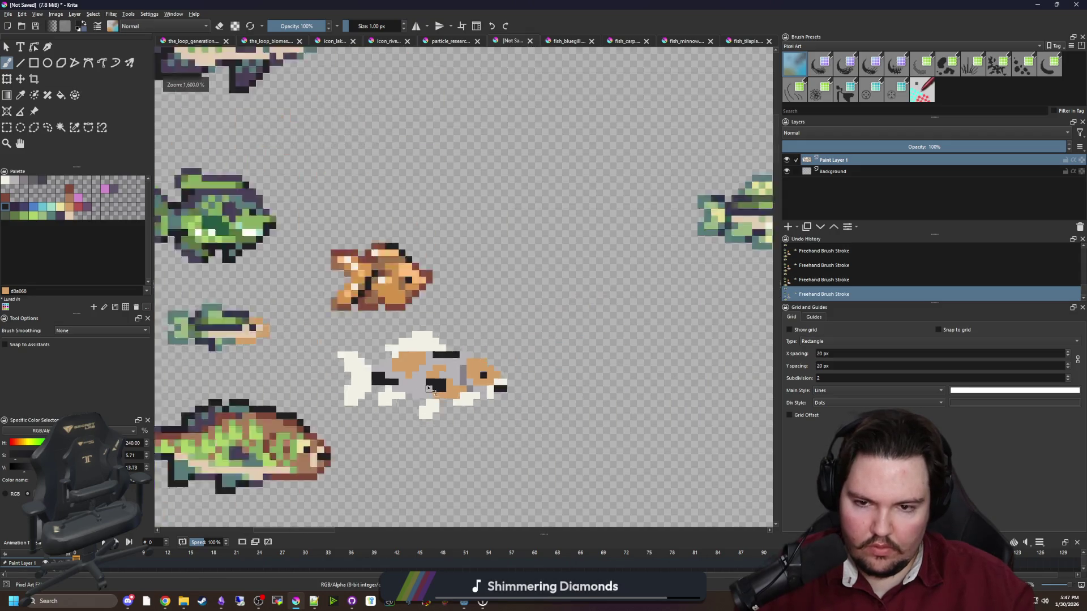
pyautogui.scroll(4, 419, 370)
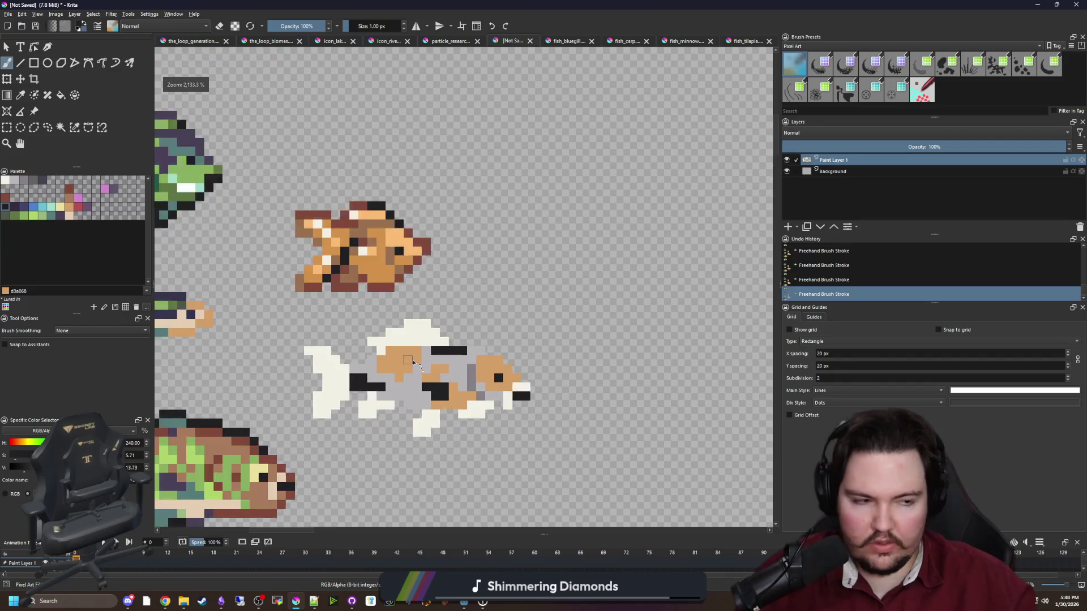
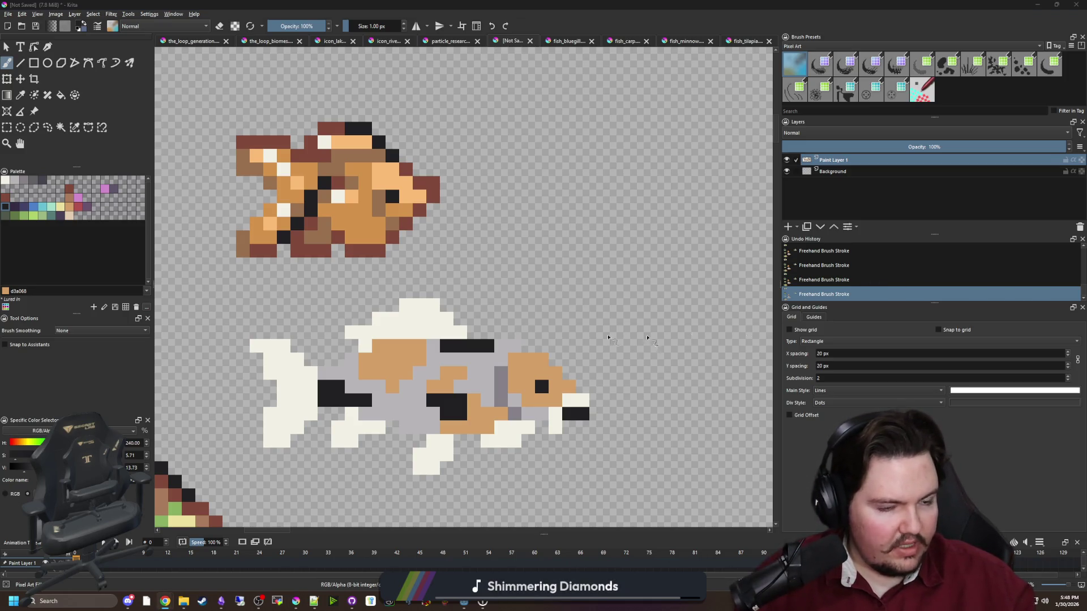
# Sample the koi's light grey, set pink as the paint colour, and box-select the koi sprite.
pyautogui.scroll(3, 416, 430)
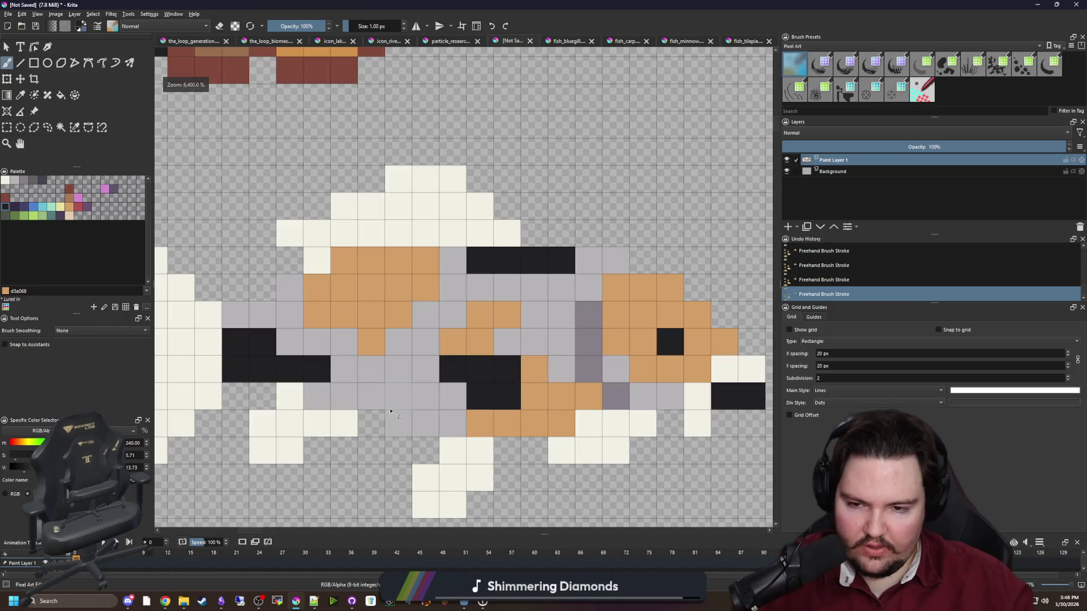
pyautogui.press('p')
pyautogui.scroll(-1, 422, 330)
pyautogui.click(422, 331)
pyautogui.scroll(-1, 167, 254)
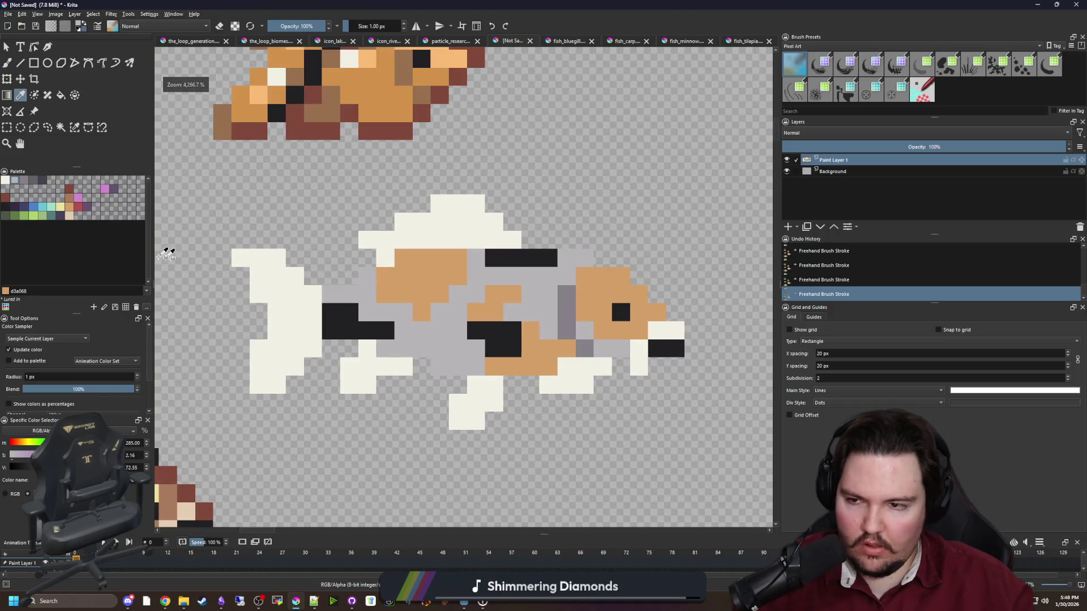
pyautogui.click(78, 198)
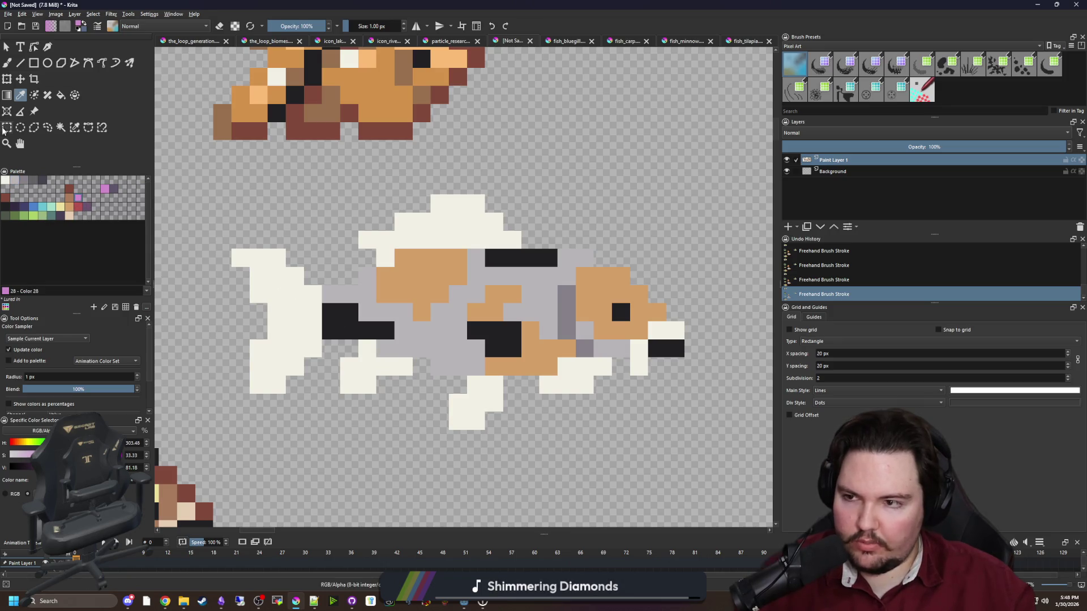
pyautogui.click(6, 127)
pyautogui.scroll(-3, 459, 324)
pyautogui.moveTo(578, 369)
pyautogui.mouseDown()
pyautogui.moveTo(419, 309)
pyautogui.moveTo(365, 271)
pyautogui.mouseUp()
pyautogui.scroll(-1, 365, 270)
pyautogui.scroll(4, 374, 334)
# Fill the koi's off-white areas pink, light grey areas off-white, then pink to light grey, and deselect.
pyautogui.press('f')
pyautogui.click(366, 336)
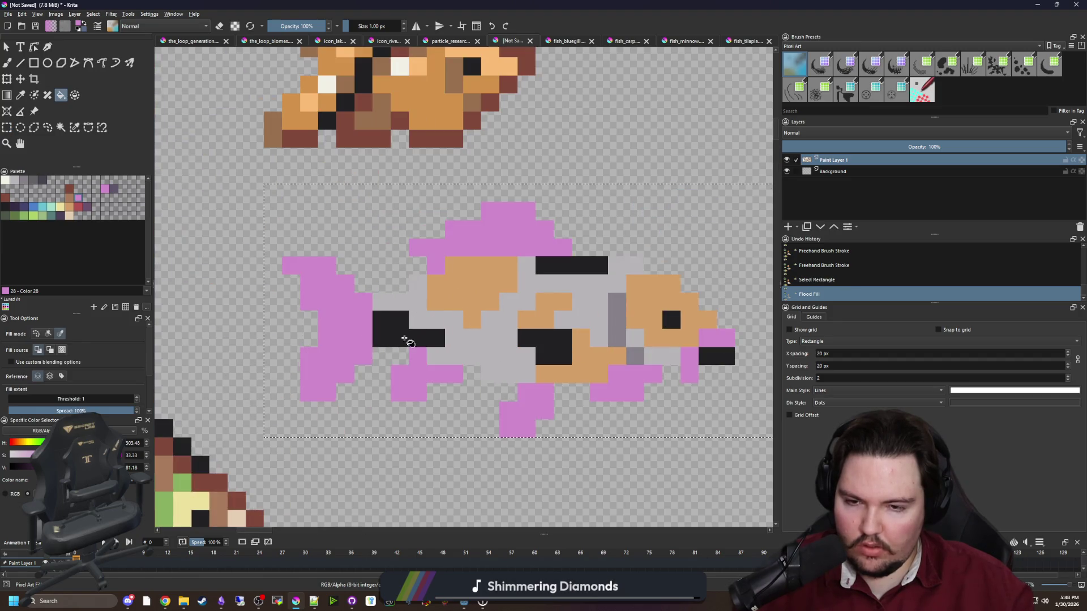
pyautogui.moveTo(404, 338); pyautogui.dragTo(267, 342)
pyautogui.click(5, 180)
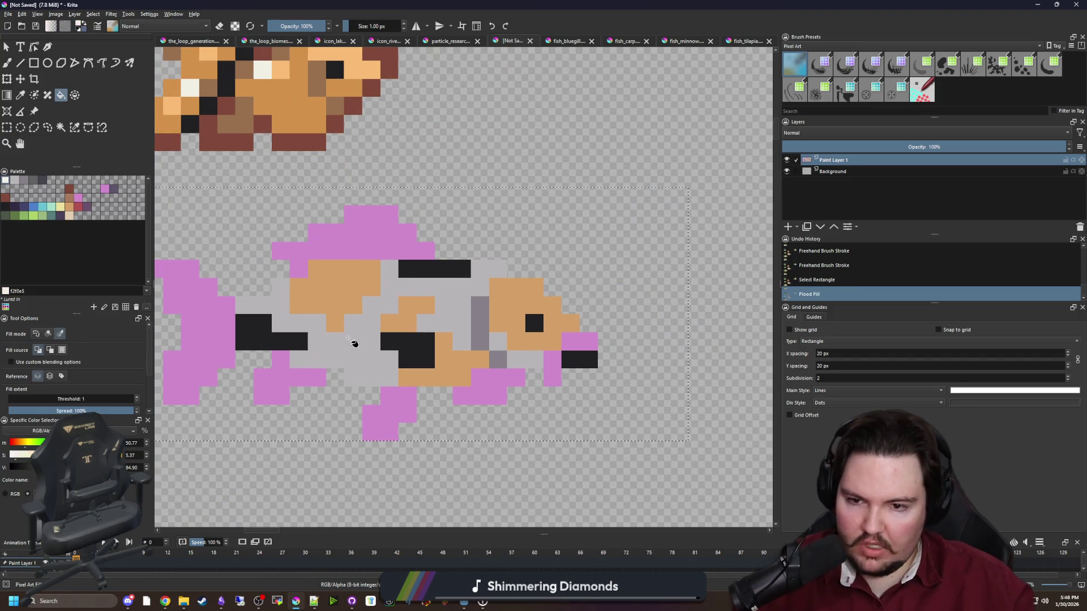
pyautogui.click(348, 338)
pyautogui.scroll(2, 386, 336)
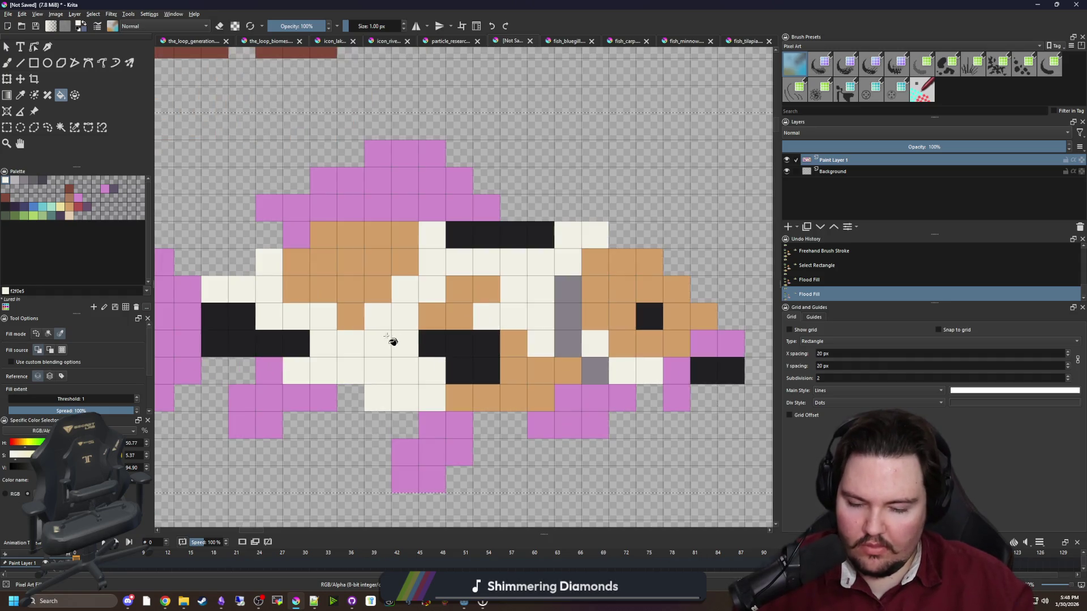
pyautogui.click(15, 180)
pyautogui.click(298, 407)
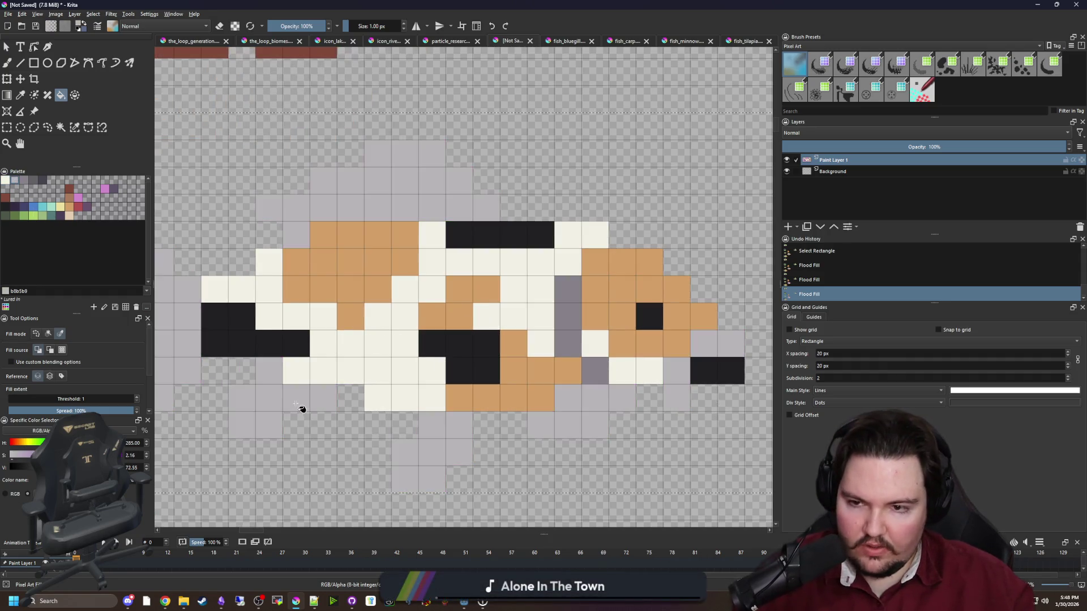
pyautogui.hotkey('ctrl', 'shift', 'a')
# Sample off-white from the koi and paint an off-white pixel on the fin.
pyautogui.scroll(-2, 383, 383)
pyautogui.scroll(2, 325, 389)
pyautogui.press('p')
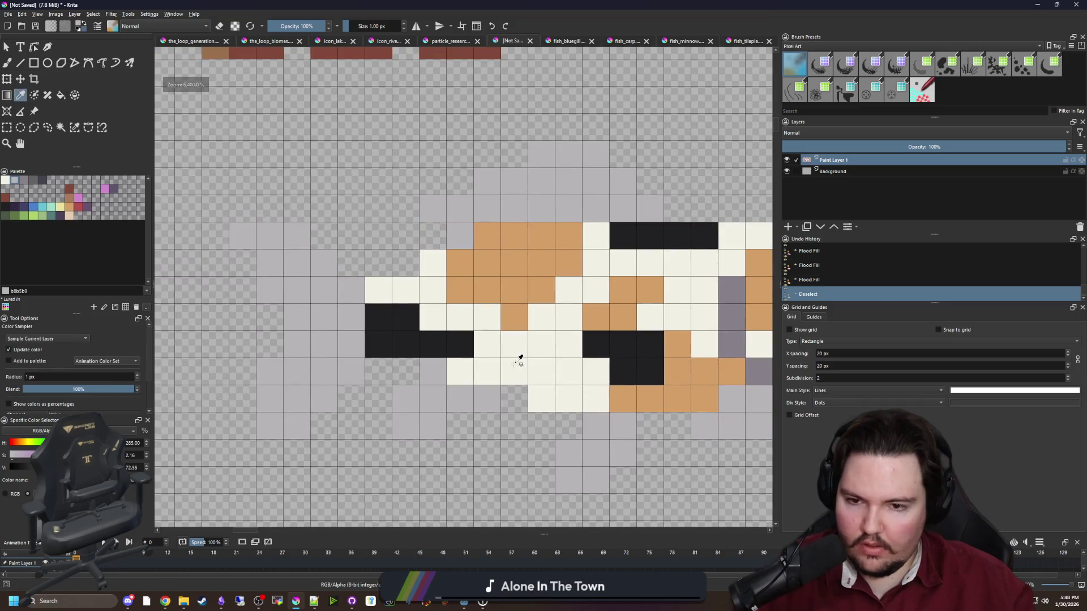
pyautogui.click(520, 357)
pyautogui.press('b')
pyautogui.click(294, 400)
# Paint off-white flecks on the koi's tail and lower fin, undoing two stray pixels.
pyautogui.click(273, 376)
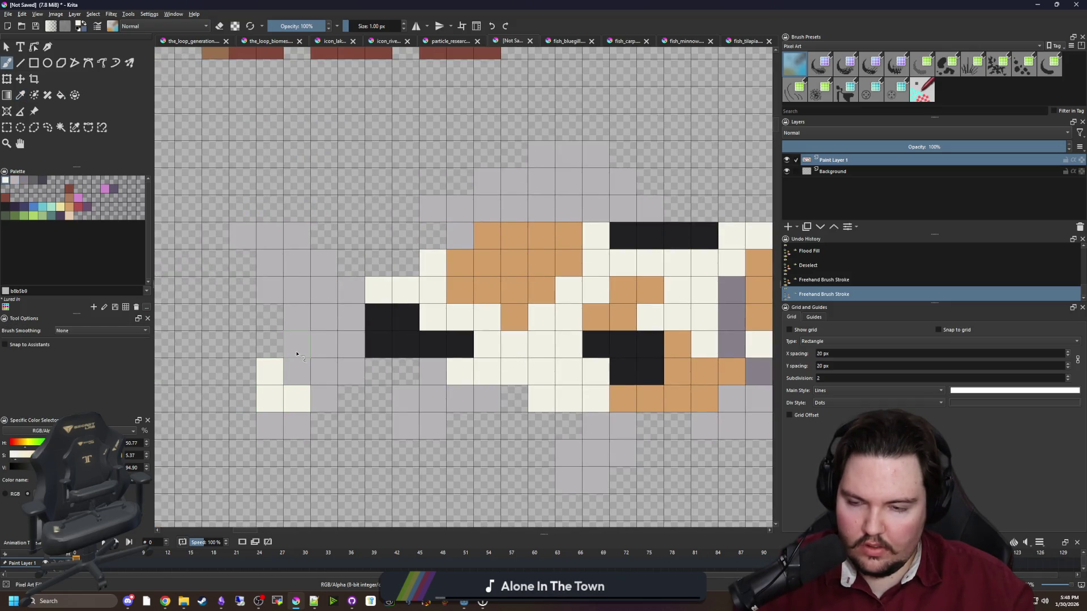
pyautogui.hotkey('ctrl', 'z')
pyautogui.hotkey('ctrl', 'z')
pyautogui.moveTo(274, 419); pyautogui.dragTo(297, 424)
pyautogui.moveTo(271, 372); pyautogui.dragTo(297, 371)
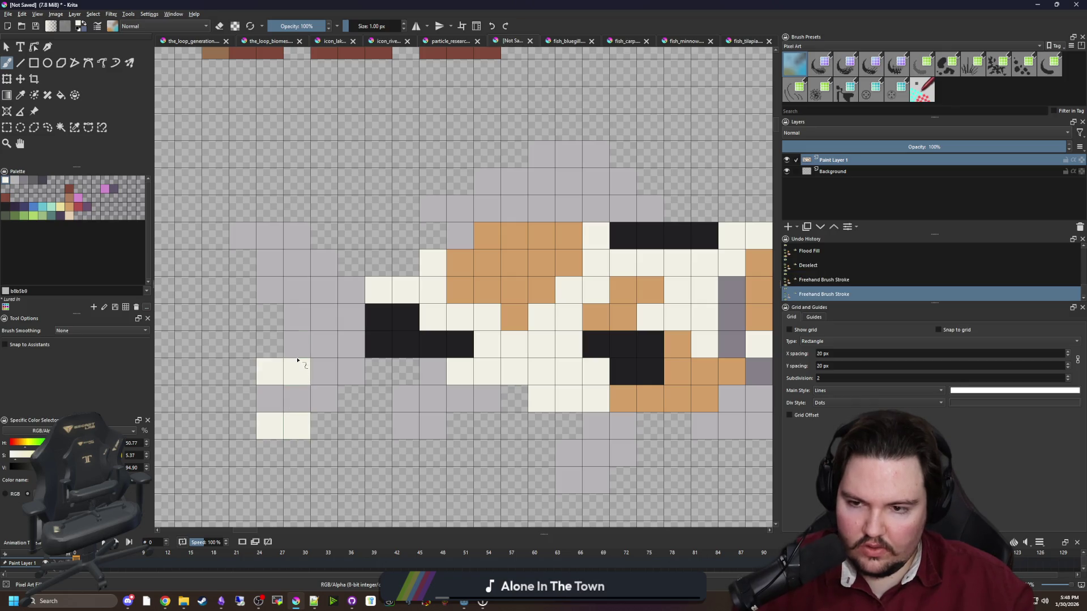
pyautogui.click(297, 317)
pyautogui.moveTo(271, 300)
pyautogui.mouseDown()
pyautogui.moveTo(243, 235)
pyautogui.moveTo(299, 262)
pyautogui.mouseUp()
pyautogui.click(297, 278)
# Paint off-white stripes below the fish, on the grey fin cells and along the top fin.
pyautogui.moveTo(616, 365)
pyautogui.mouseDown()
pyautogui.moveTo(433, 342)
pyautogui.moveTo(397, 318)
pyautogui.mouseUp()
pyautogui.moveTo(348, 434)
pyautogui.mouseDown()
pyautogui.moveTo(375, 433)
pyautogui.moveTo(376, 406)
pyautogui.moveTo(404, 406)
pyautogui.mouseUp()
pyautogui.moveTo(493, 385)
pyautogui.mouseDown()
pyautogui.moveTo(539, 351)
pyautogui.moveTo(512, 351)
pyautogui.mouseUp()
pyautogui.scroll(-2, 518, 394)
pyautogui.scroll(1, 393, 377)
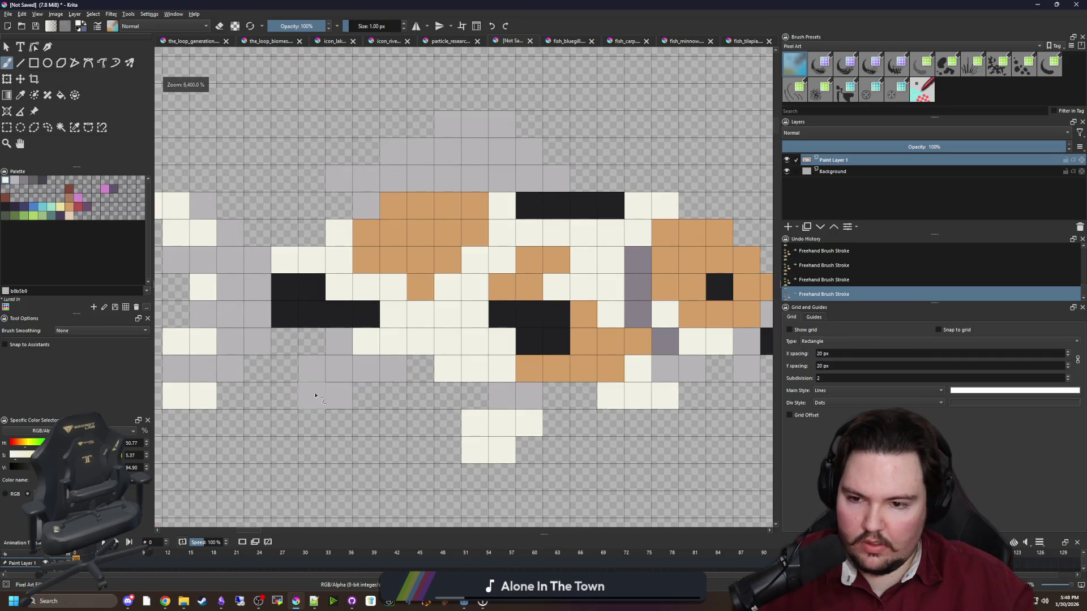
pyautogui.moveTo(392, 177); pyautogui.dragTo(391, 297)
pyautogui.moveTo(320, 304)
pyautogui.mouseDown()
pyautogui.moveTo(390, 282)
pyautogui.moveTo(481, 275)
pyautogui.moveTo(509, 303)
pyautogui.mouseUp()
pyautogui.click(422, 306)
pyautogui.scroll(-5, 361, 279)
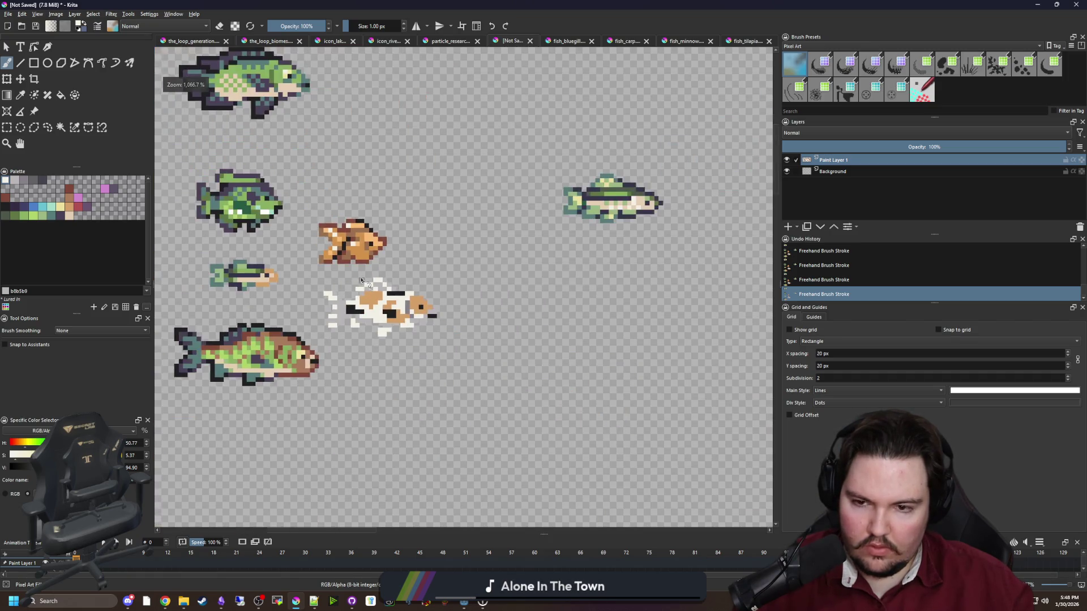
pyautogui.scroll(5, 419, 309)
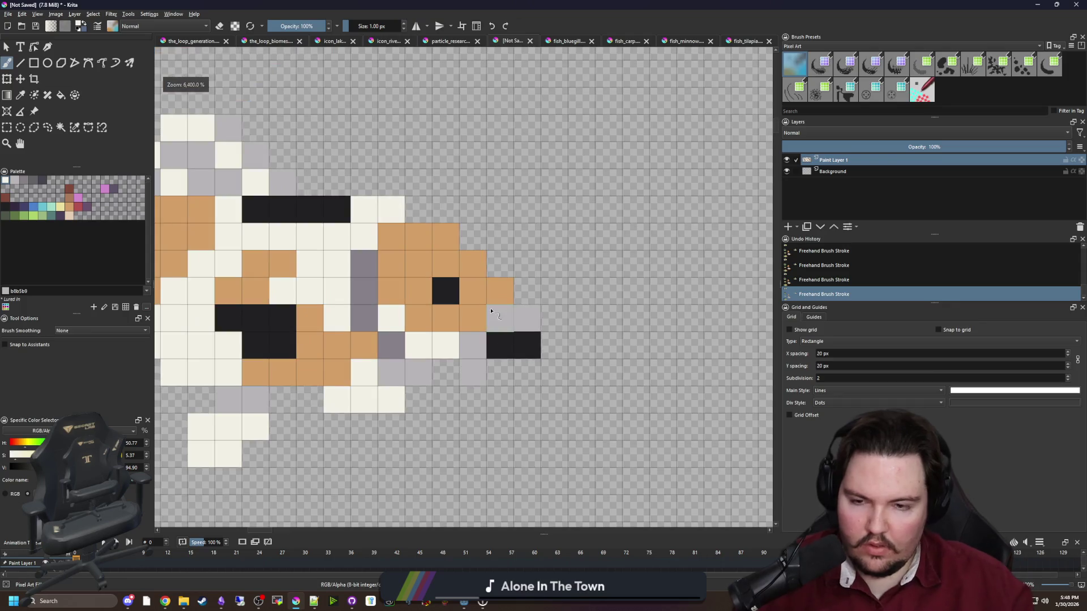
pyautogui.moveTo(490, 300); pyautogui.dragTo(509, 335)
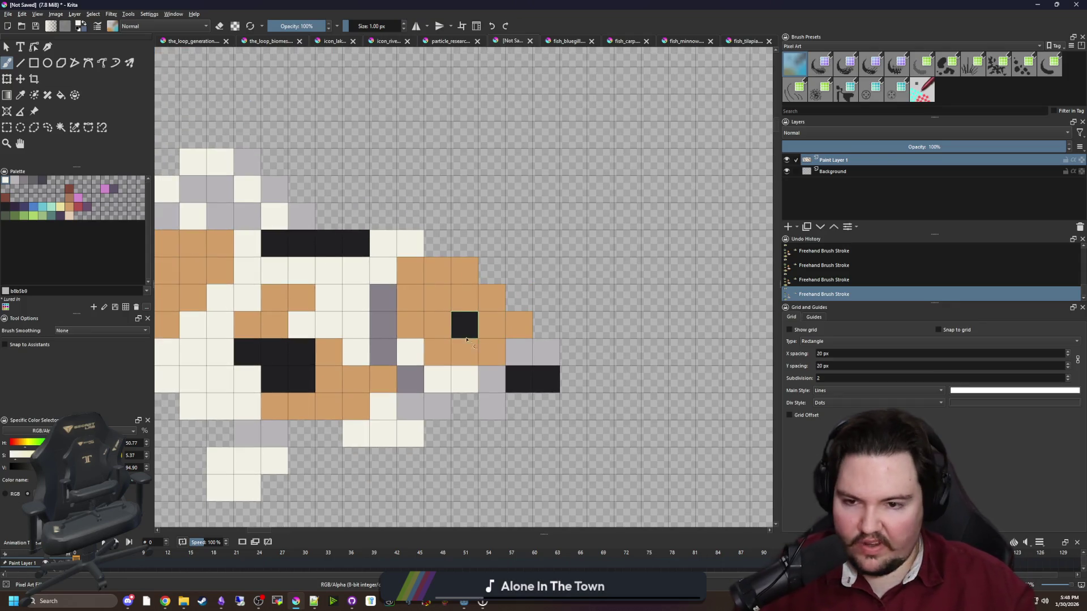
pyautogui.scroll(-3, 310, 260)
pyautogui.scroll(2, 284, 218)
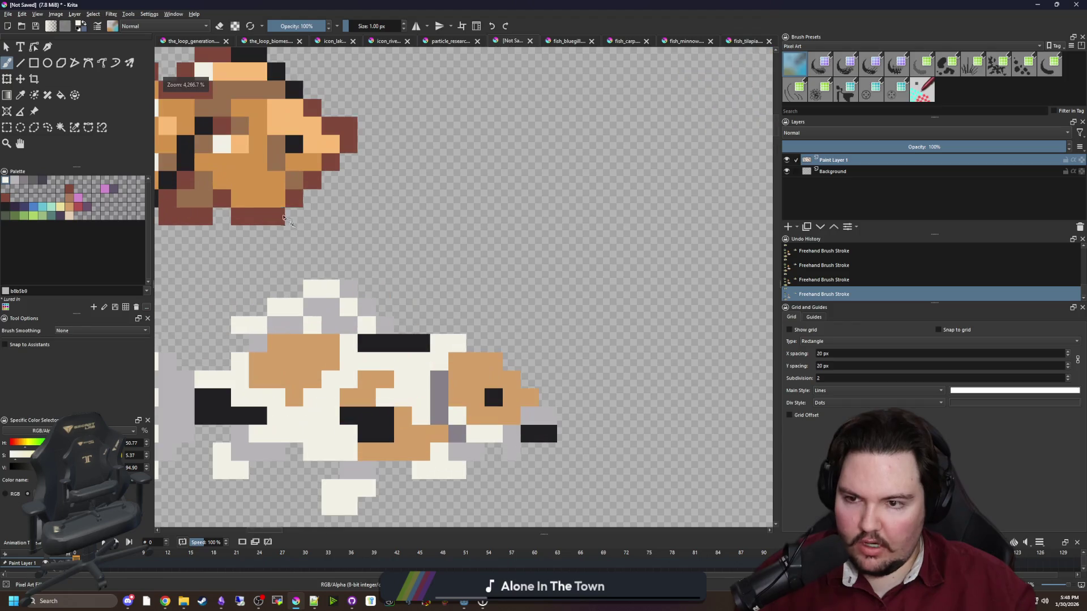
pyautogui.scroll(-1, 256, 196)
# Test filling the koi's orange patches red, then undo the red fill.
pyautogui.press('p')
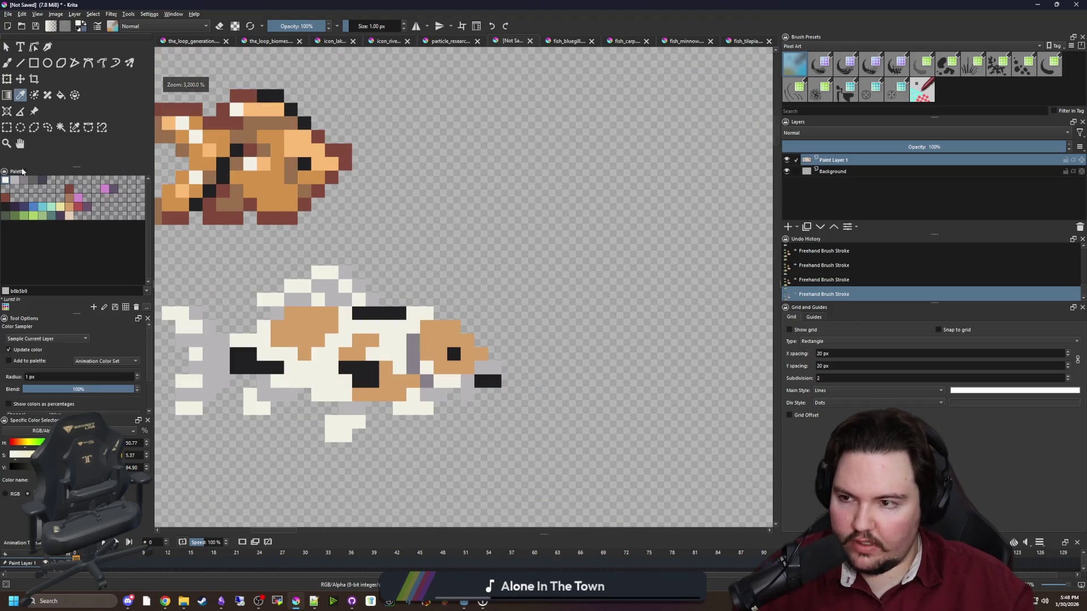
pyautogui.click(7, 127)
pyautogui.moveTo(140, 288); pyautogui.dragTo(168, 261)
pyautogui.click(78, 210)
pyautogui.press('f')
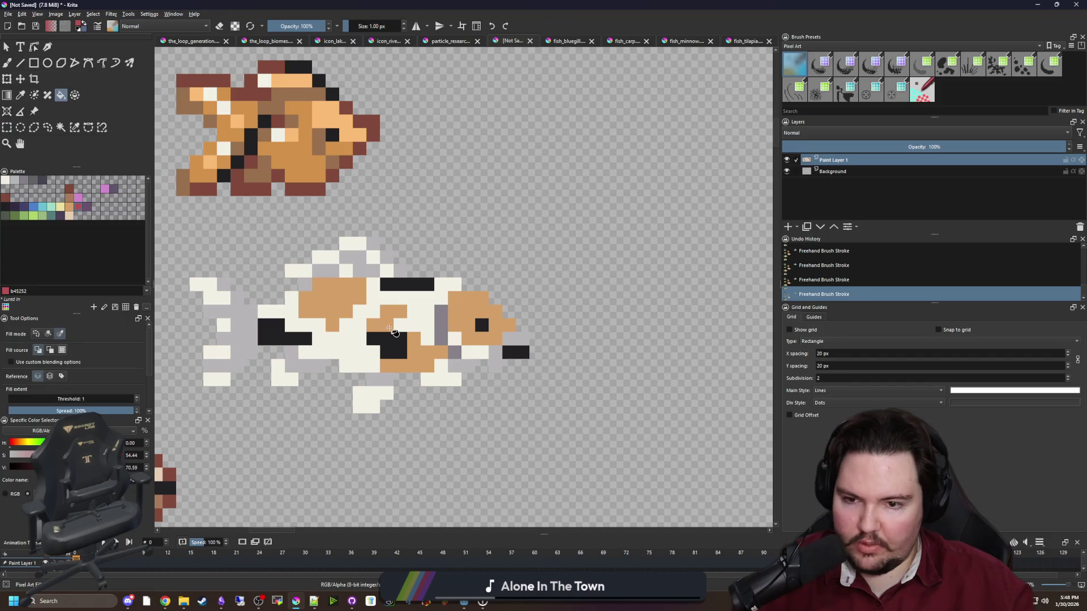
pyautogui.click(322, 298)
pyautogui.hotkey('ctrl', 'z')
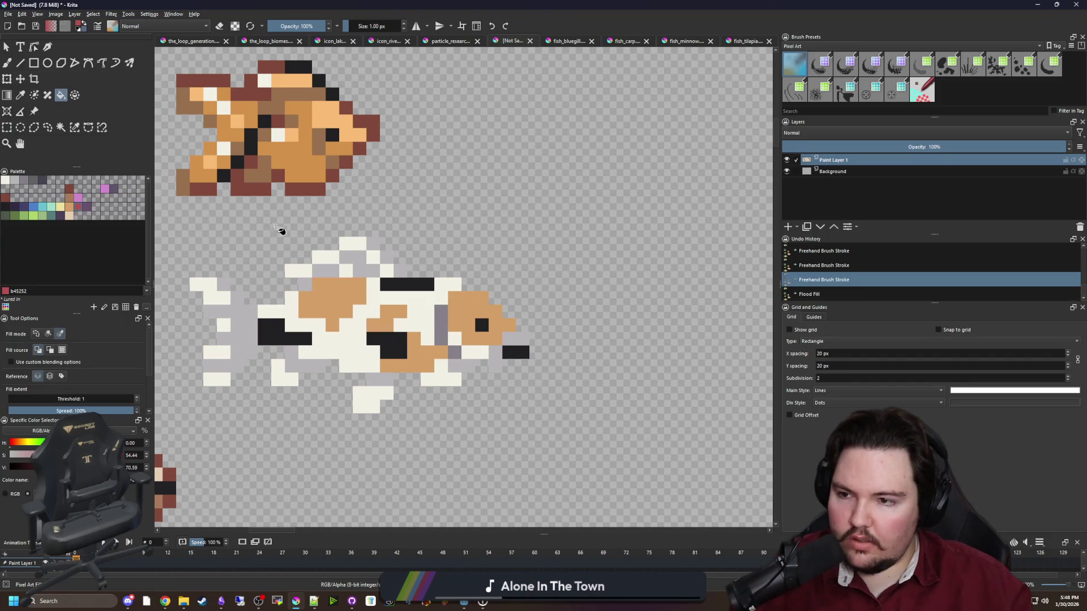
pyautogui.moveTo(279, 229); pyautogui.dragTo(317, 244)
pyautogui.press('p')
pyautogui.click(7, 128)
pyautogui.moveTo(621, 443); pyautogui.dragTo(200, 252)
pyautogui.press('f')
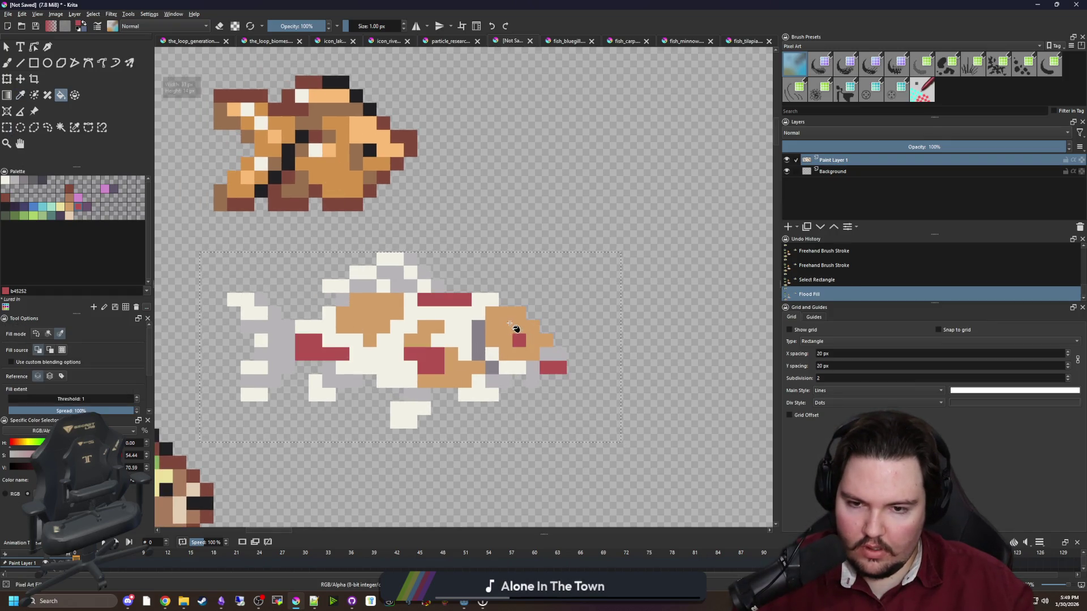
pyautogui.click(510, 326)
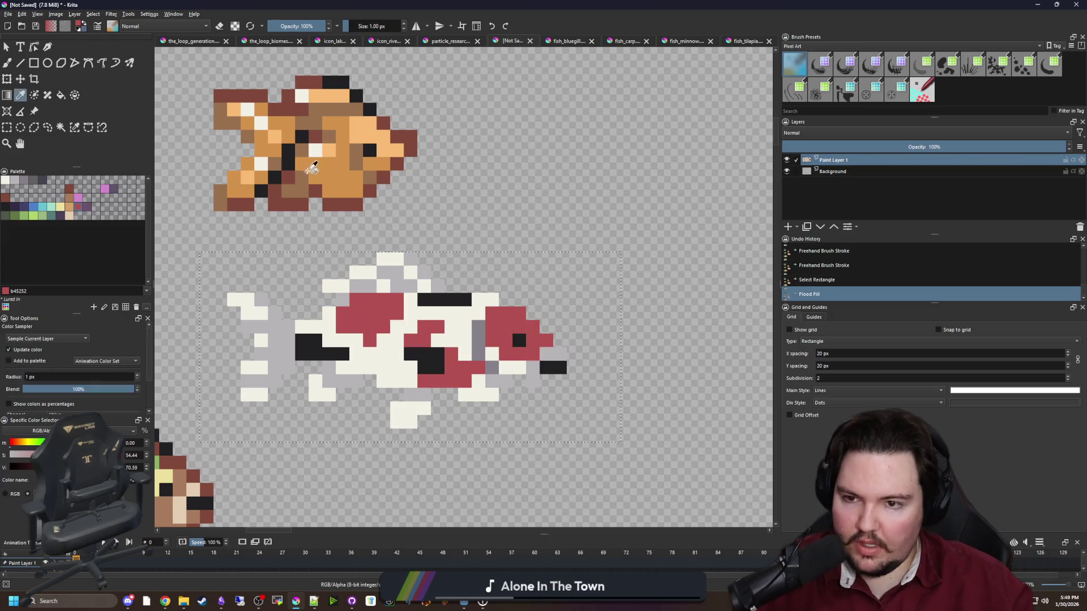
pyautogui.click(503, 317)
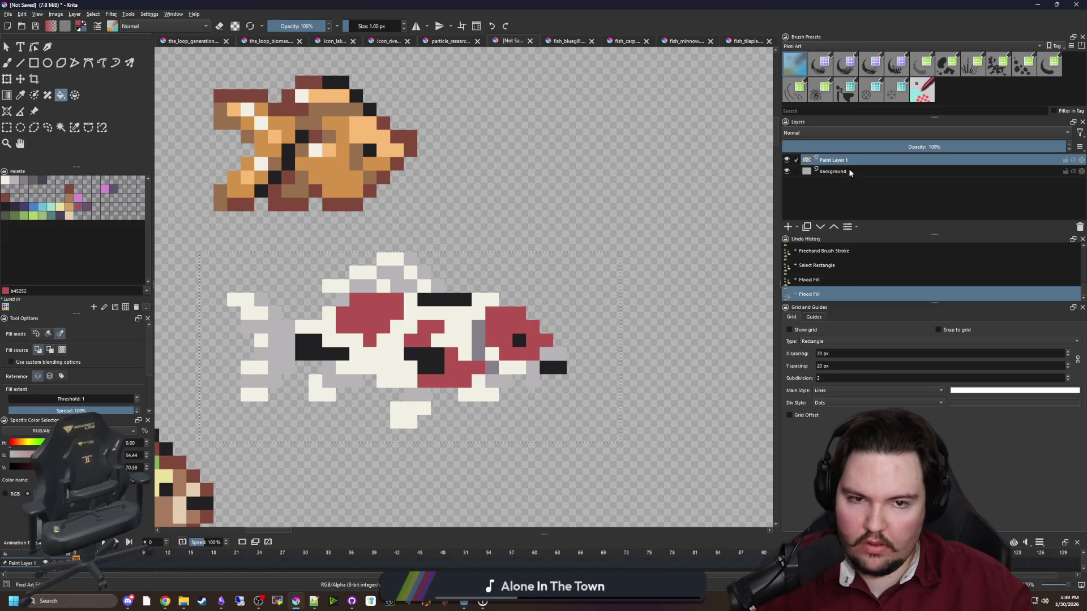
pyautogui.click(843, 171)
pyautogui.keyDown('ctrl'); pyautogui.click(376, 154); pyautogui.keyUp('ctrl')
pyautogui.click(513, 334)
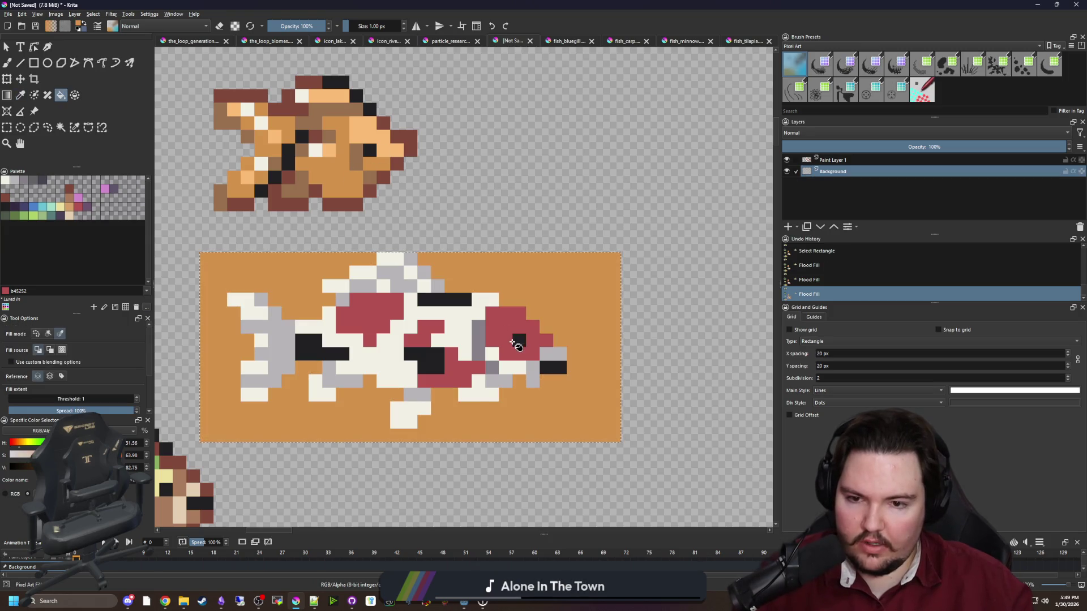
pyautogui.hotkey('ctrl', 'z')
pyautogui.click(832, 160)
pyautogui.click(506, 322)
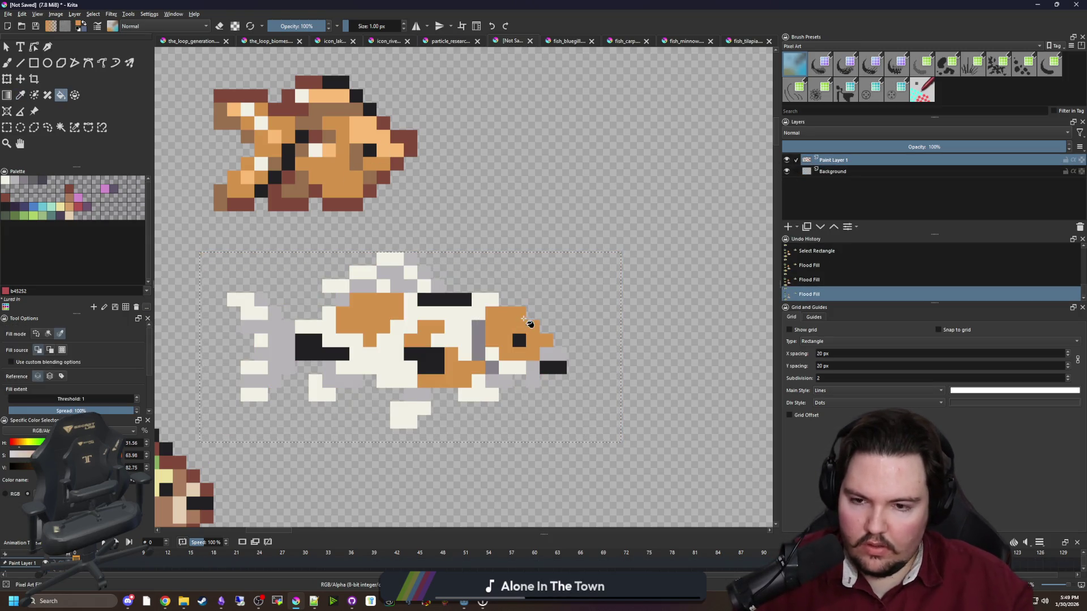
pyautogui.scroll(2, 498, 367)
pyautogui.scroll(3, 408, 228)
pyautogui.hotkey('ctrl', 'shift', 'a')
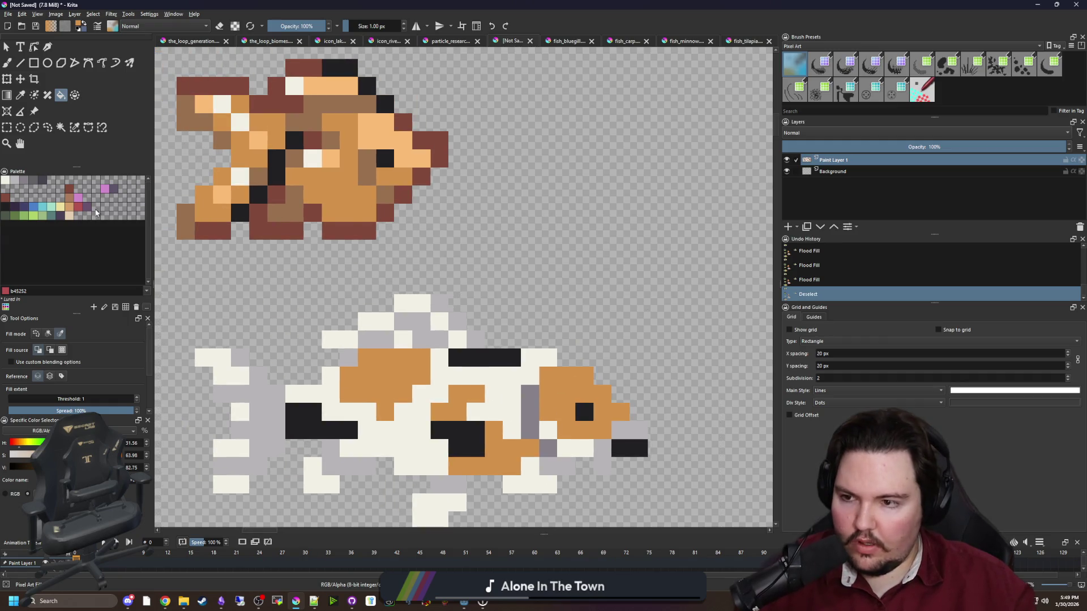
pyautogui.scroll(1, 328, 208)
pyautogui.press('b')
# Lighten one pixel on the upper fish, then undo it.
pyautogui.click(328, 191)
pyautogui.scroll(-3, 408, 301)
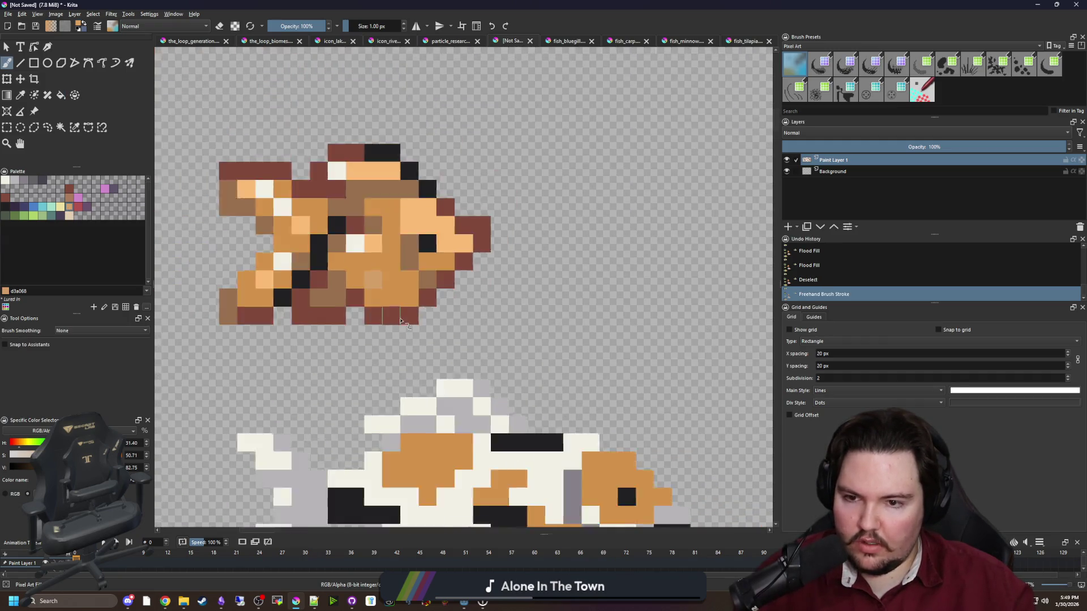
pyautogui.hotkey('ctrl', 'z')
pyautogui.scroll(1, 404, 325)
pyautogui.scroll(-2, 424, 306)
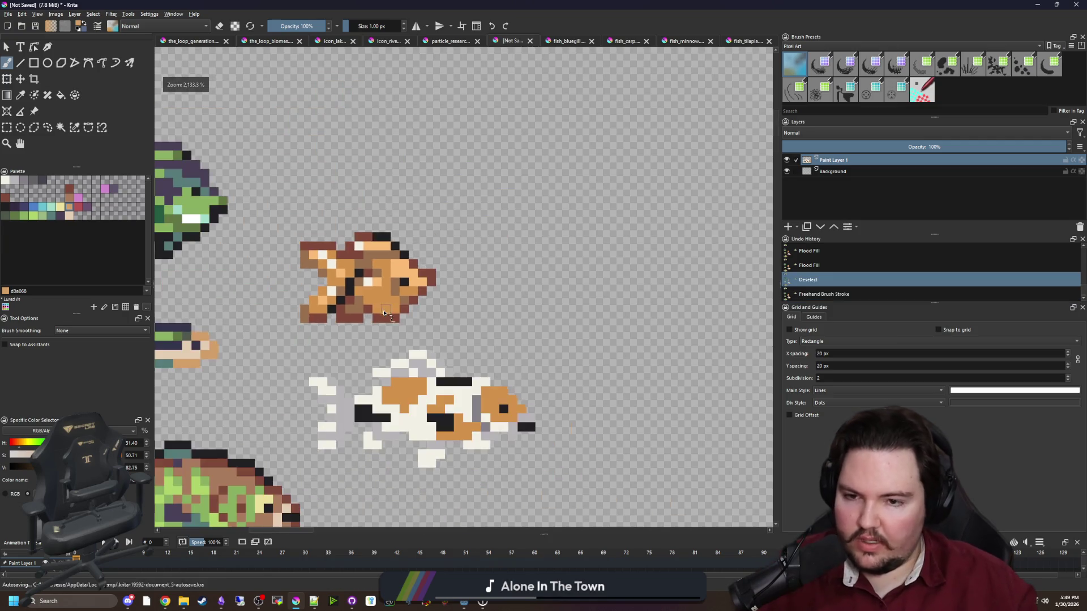
pyautogui.scroll(1, 437, 296)
# Repaint the ends of the koi's black bars with grey 868188.
pyautogui.press('p')
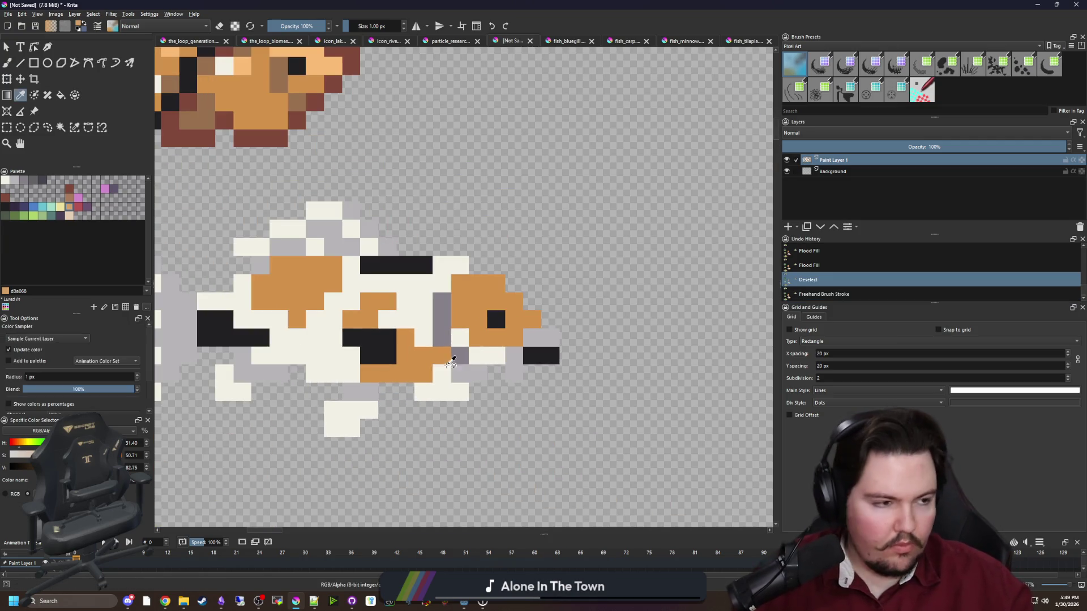
pyautogui.scroll(1, 373, 372)
pyautogui.moveTo(374, 372); pyautogui.dragTo(411, 369)
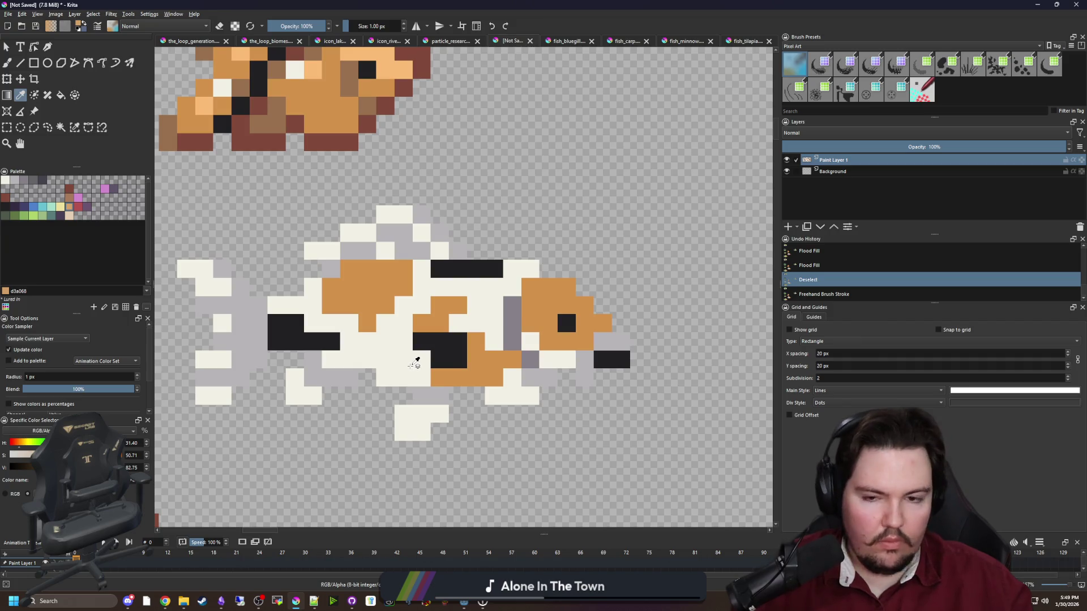
pyautogui.scroll(-2, 295, 288)
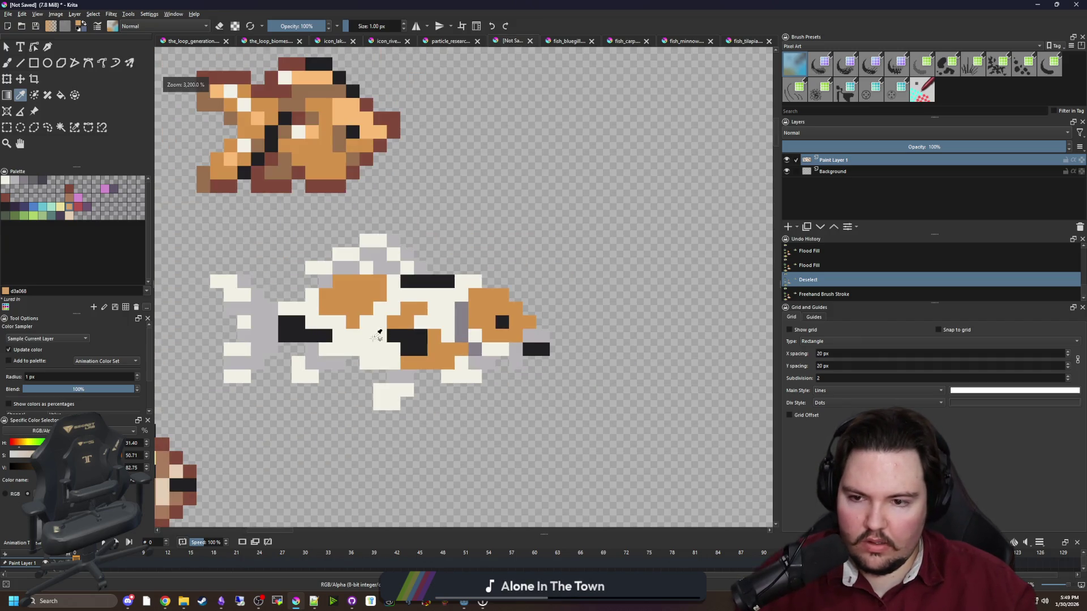
pyautogui.scroll(2, 306, 334)
pyautogui.click(26, 209)
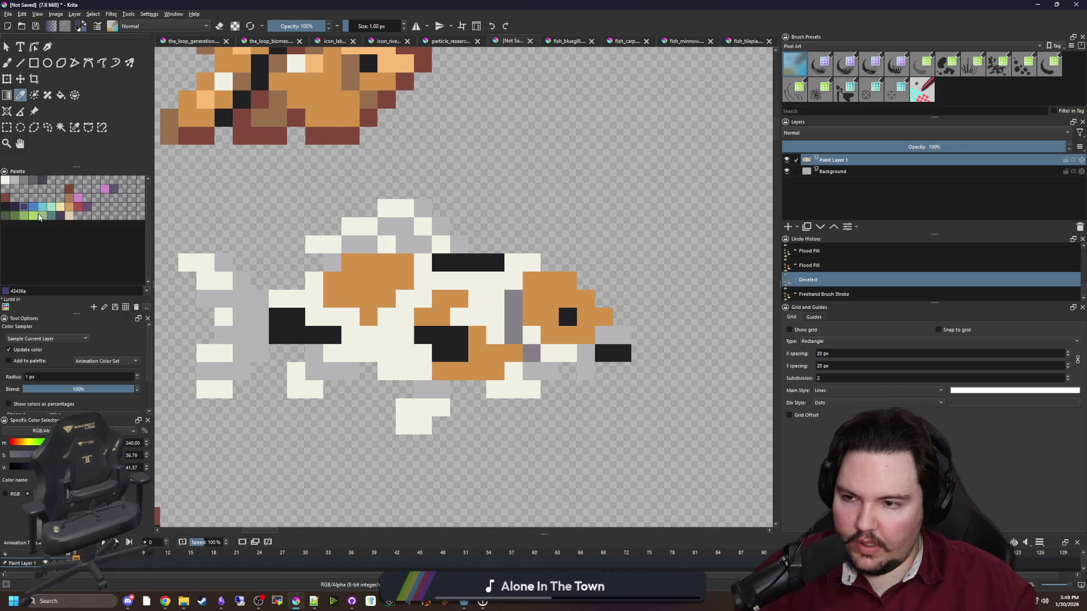
pyautogui.click(28, 181)
pyautogui.press('b')
pyautogui.click(332, 334)
pyautogui.click(296, 316)
pyautogui.click(447, 264)
pyautogui.click(495, 263)
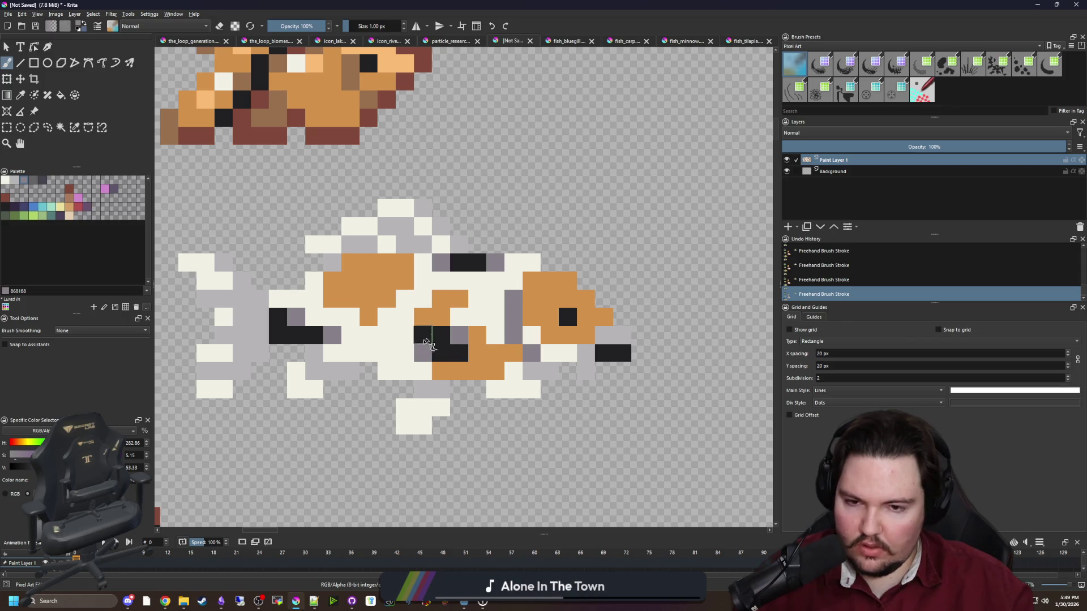
# Add light peach e5ceb4 shading pixels to the cream and orange patches, undoing the last one.
pyautogui.scroll(2, 408, 303)
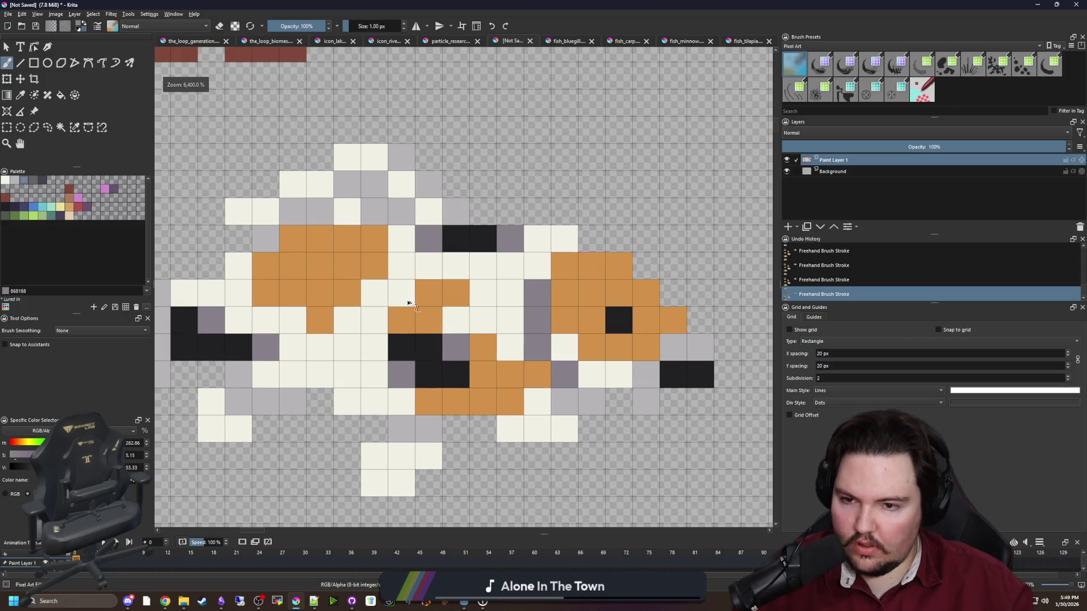
pyautogui.click(72, 218)
pyautogui.click(319, 320)
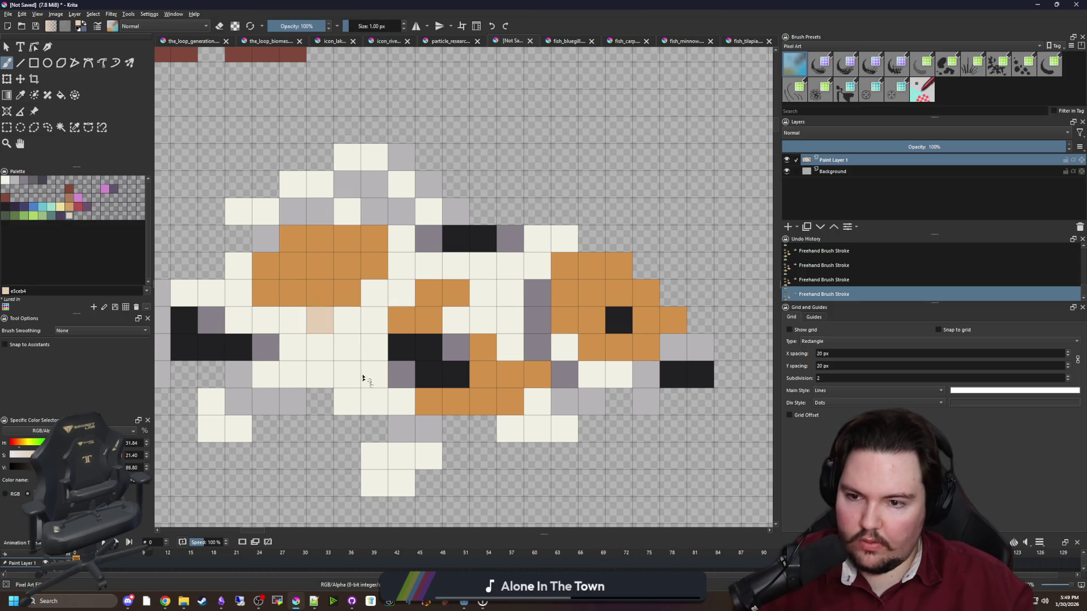
pyautogui.click(267, 296)
pyautogui.scroll(-2, 373, 272)
pyautogui.scroll(2, 408, 289)
pyautogui.click(415, 311)
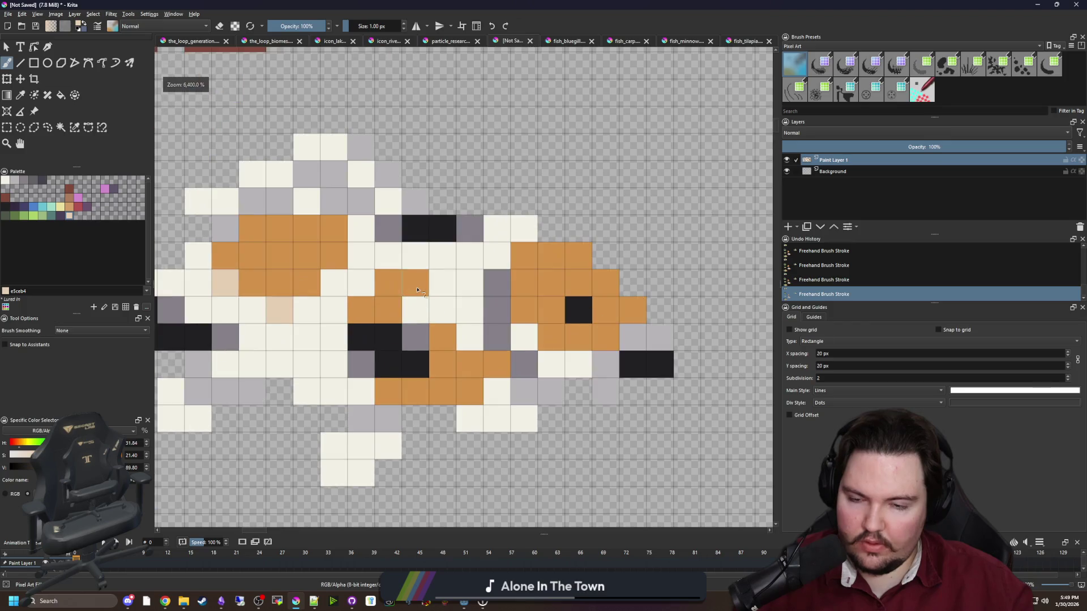
pyautogui.click(388, 392)
pyautogui.scroll(-1, 309, 348)
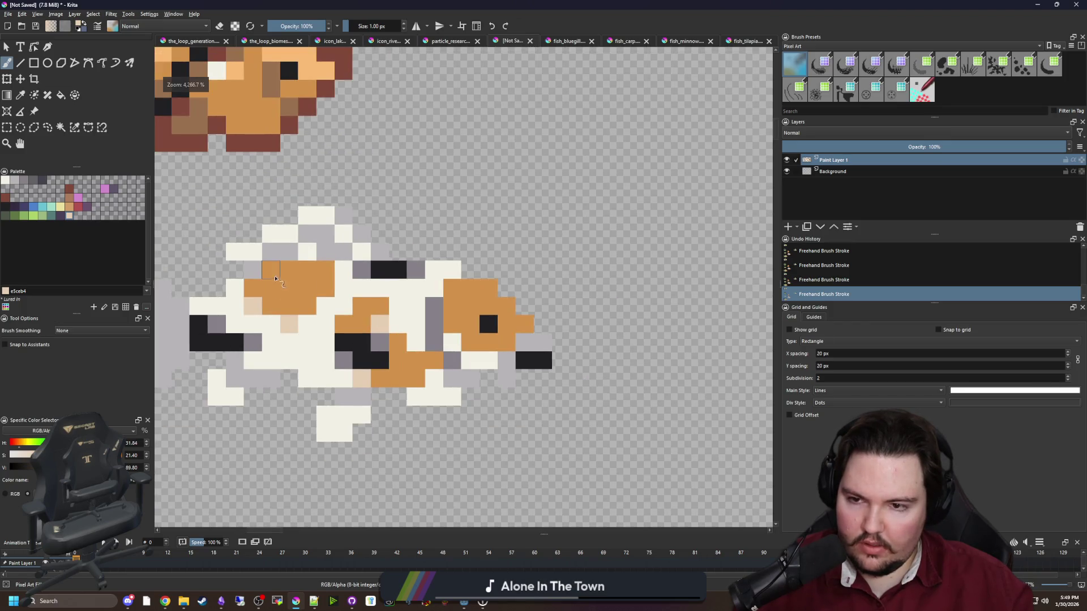
pyautogui.scroll(-3, 365, 351)
pyautogui.scroll(2, 351, 317)
pyautogui.click(347, 298)
pyautogui.hotkey('ctrl', 'z')
# Pick the dark 212123 outline colour from the palette.
pyautogui.scroll(-5, 304, 349)
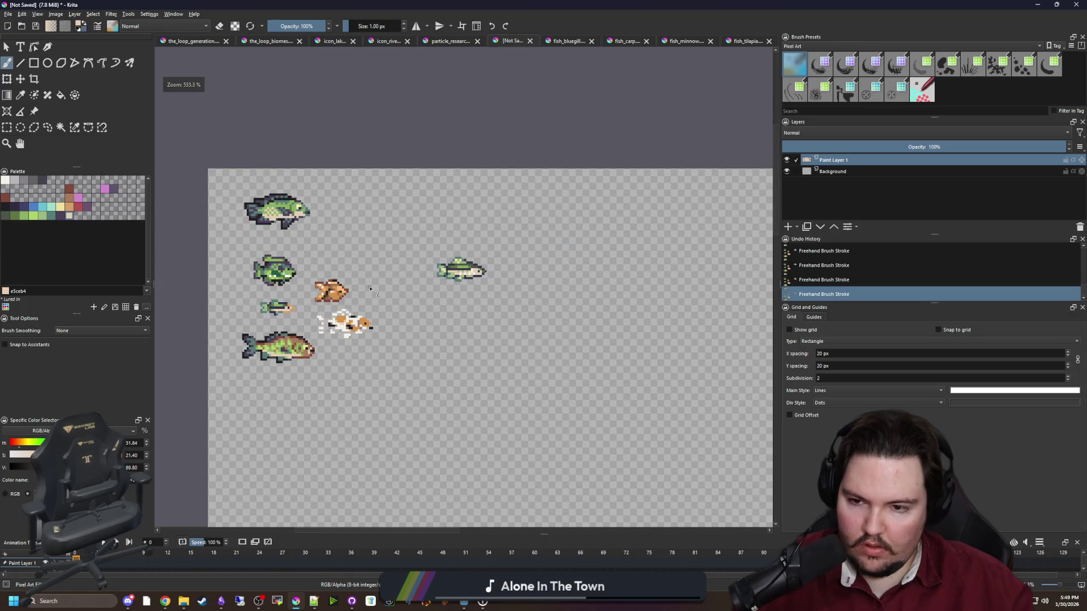
pyautogui.scroll(6, 339, 301)
pyautogui.scroll(-5, 398, 300)
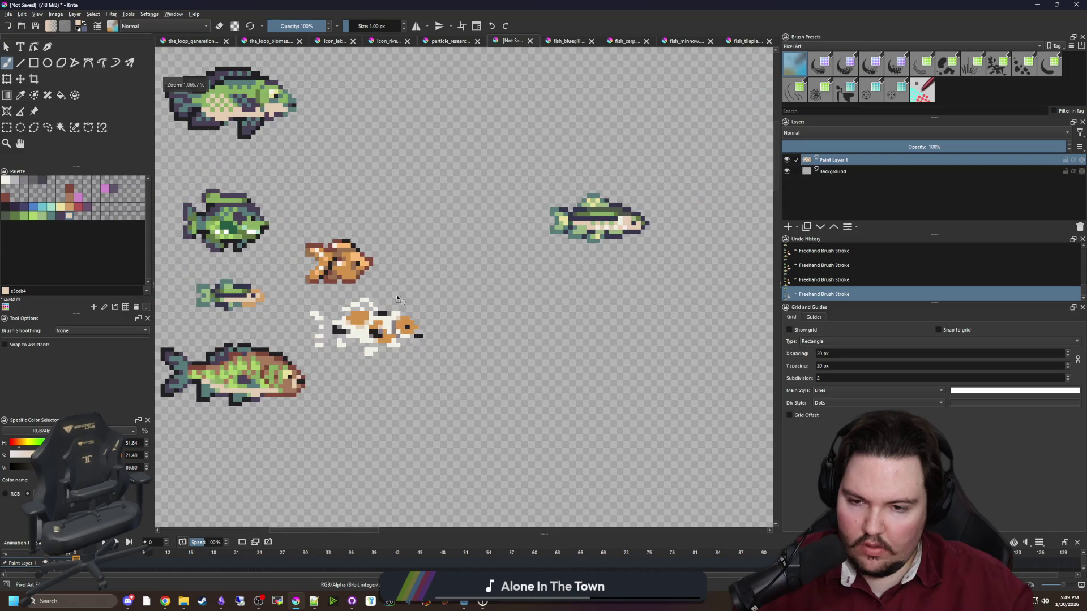
pyautogui.scroll(3, 364, 352)
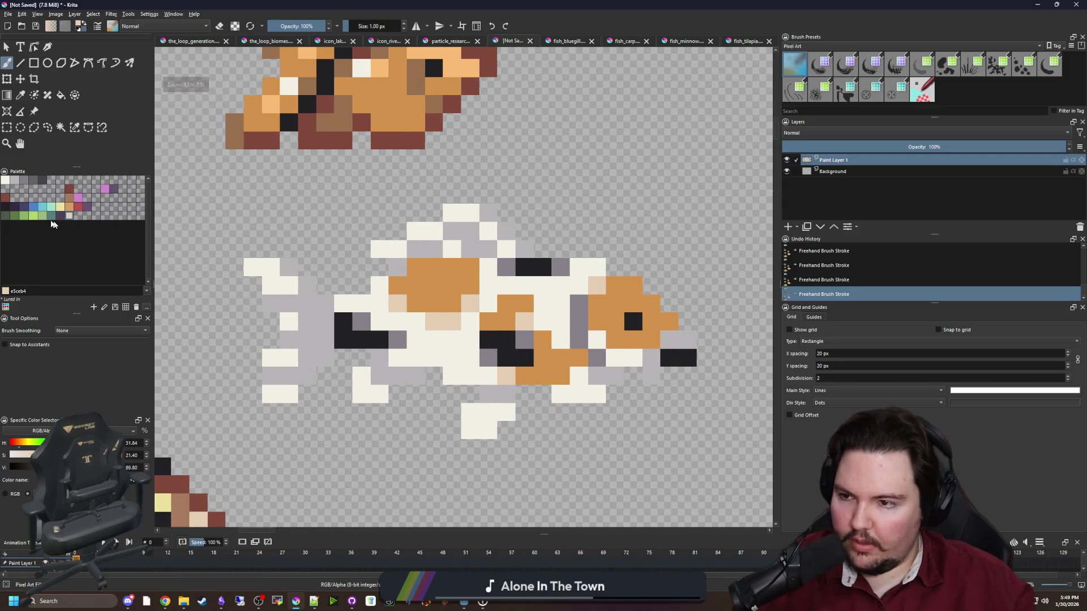
pyautogui.click(6, 207)
# Outline the koi's tail, body top, snout, lower fin and underside in dark 212123.
pyautogui.moveTo(289, 412)
pyautogui.mouseDown()
pyautogui.moveTo(250, 413)
pyautogui.moveTo(266, 323)
pyautogui.mouseUp()
pyautogui.moveTo(244, 277); pyautogui.dragTo(263, 254)
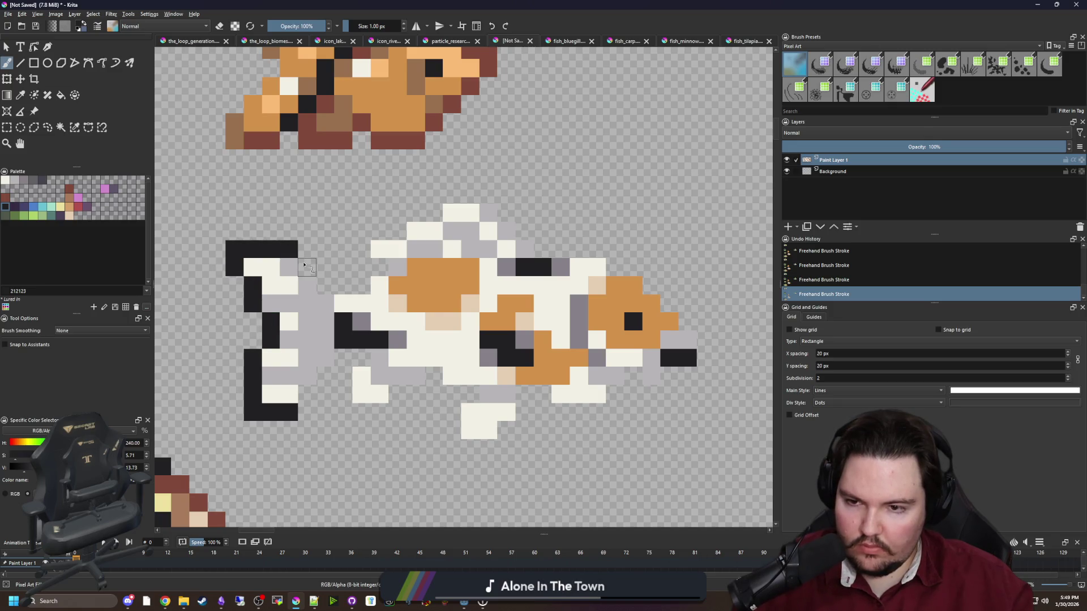
pyautogui.moveTo(325, 286)
pyautogui.mouseDown()
pyautogui.moveTo(369, 272)
pyautogui.moveTo(368, 227)
pyautogui.moveTo(452, 193)
pyautogui.moveTo(499, 203)
pyautogui.mouseUp()
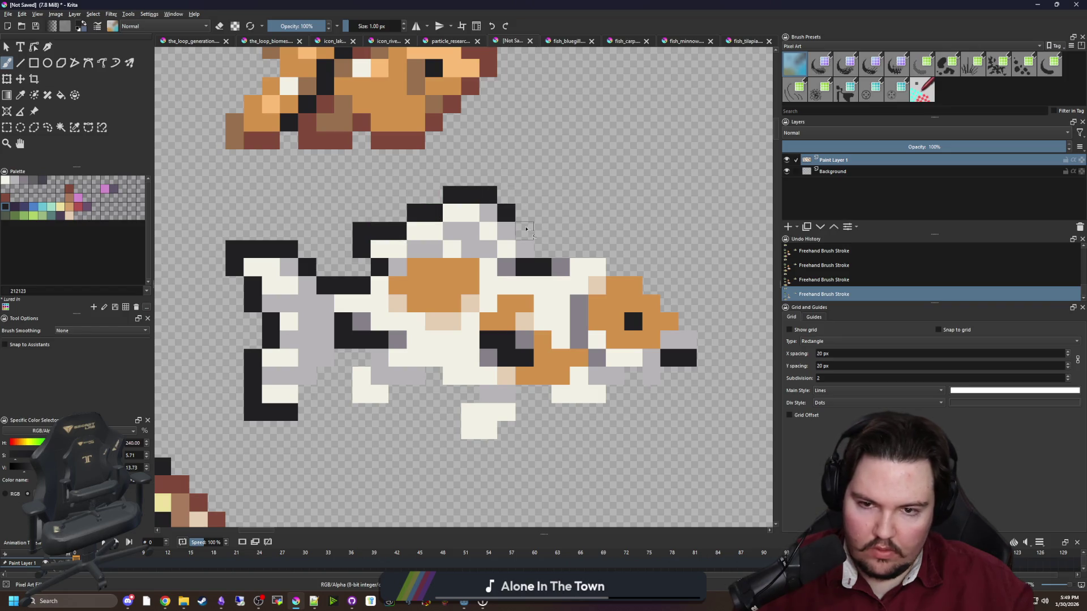
pyautogui.moveTo(546, 246); pyautogui.dragTo(622, 252)
pyautogui.moveTo(482, 267); pyautogui.dragTo(500, 267)
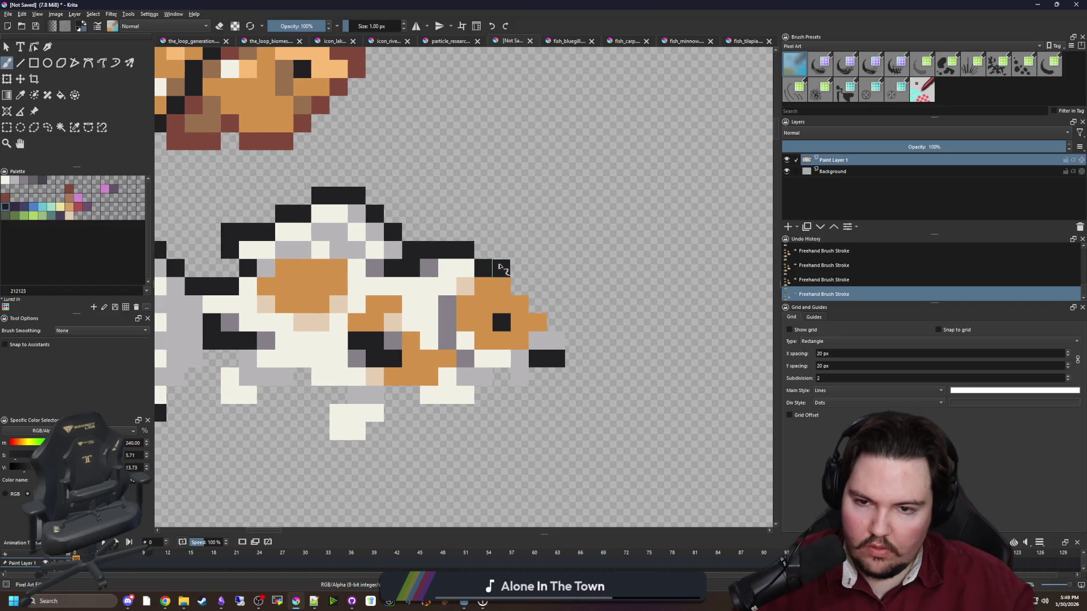
pyautogui.moveTo(560, 326)
pyautogui.mouseDown()
pyautogui.moveTo(575, 364)
pyautogui.moveTo(507, 383)
pyautogui.moveTo(512, 403)
pyautogui.moveTo(433, 412)
pyautogui.moveTo(395, 401)
pyautogui.mouseUp()
pyautogui.moveTo(375, 436); pyautogui.dragTo(328, 453)
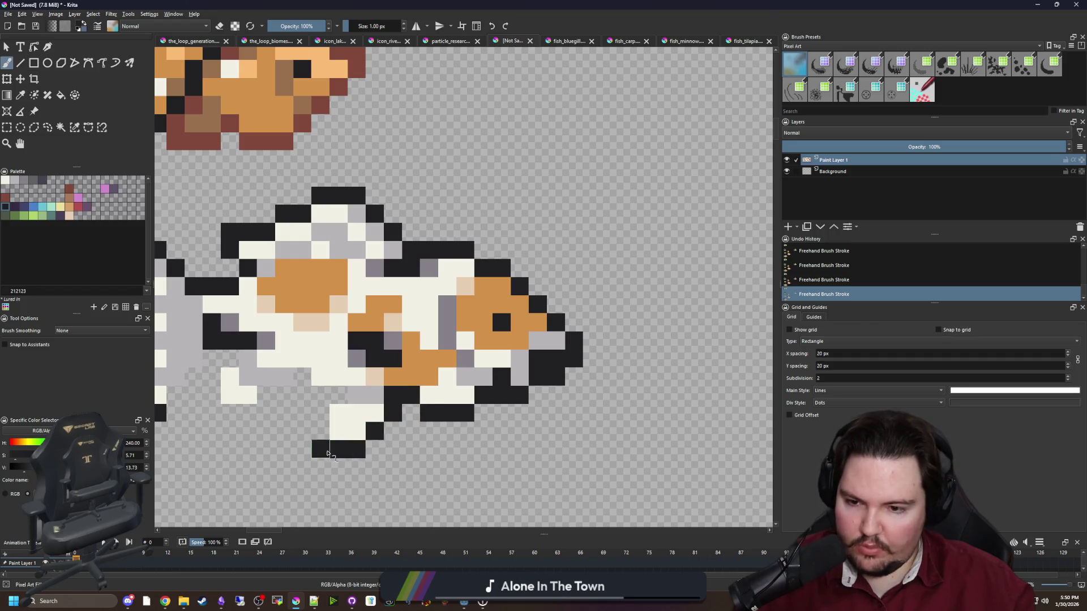
pyautogui.moveTo(282, 396); pyautogui.dragTo(266, 396)
pyautogui.moveTo(266, 397); pyautogui.dragTo(431, 389)
pyautogui.moveTo(412, 436); pyautogui.dragTo(375, 376)
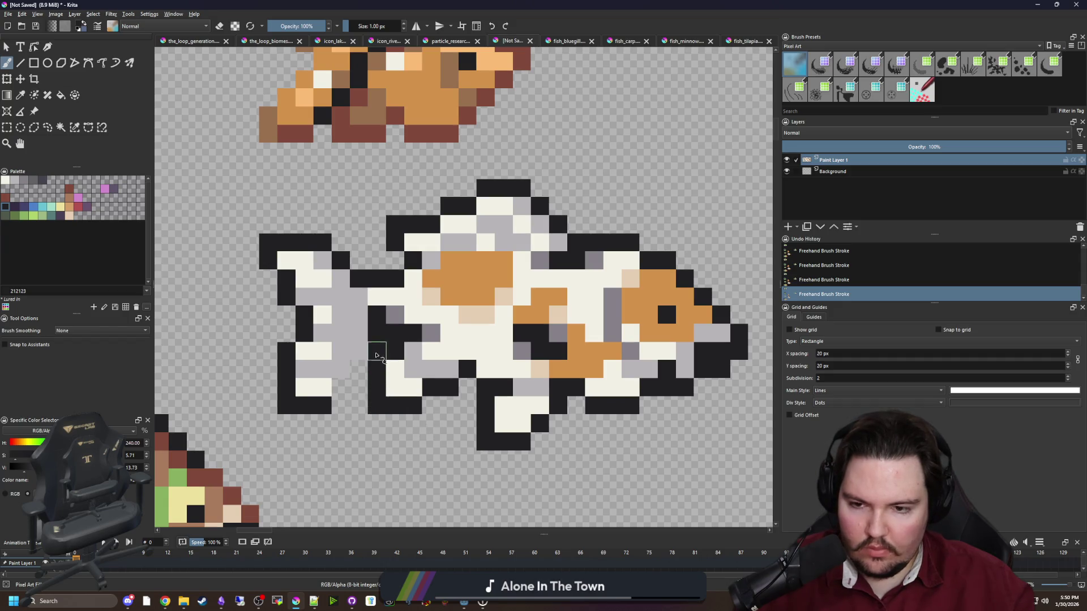
pyautogui.scroll(2, 570, 358)
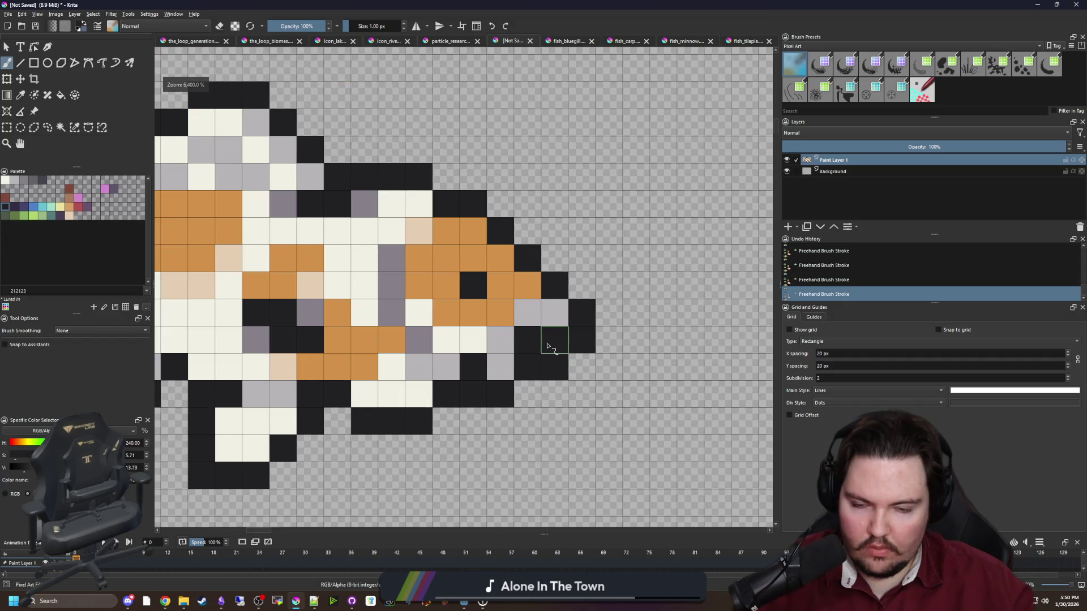
# Erase a few stray dark outline pixels near the snout.
pyautogui.press('e')
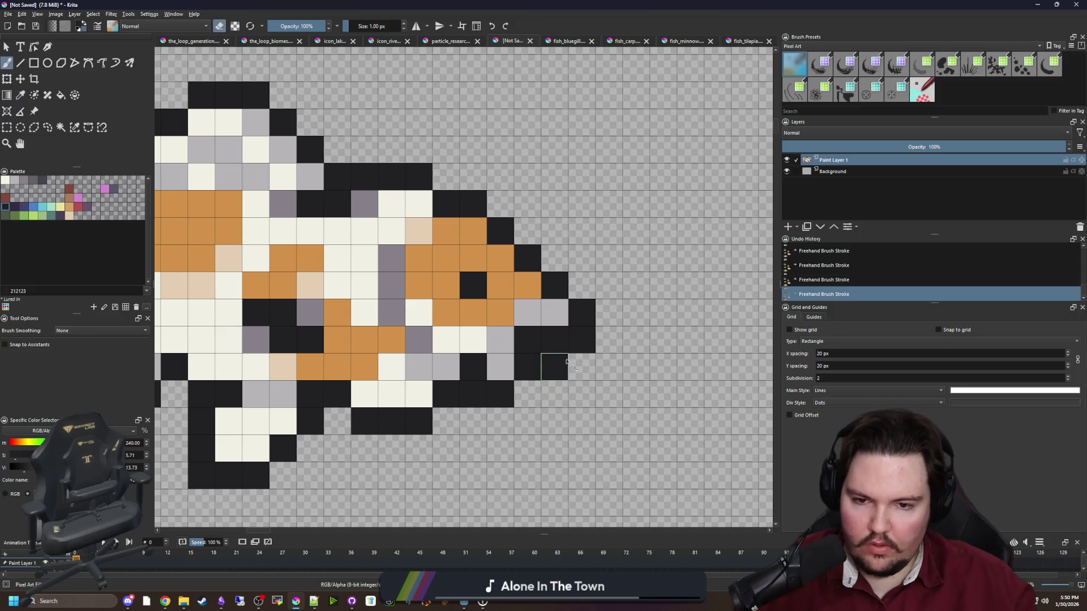
pyautogui.click(560, 356)
pyautogui.scroll(-4, 472, 374)
pyautogui.scroll(-2, 473, 375)
pyautogui.scroll(4, 473, 375)
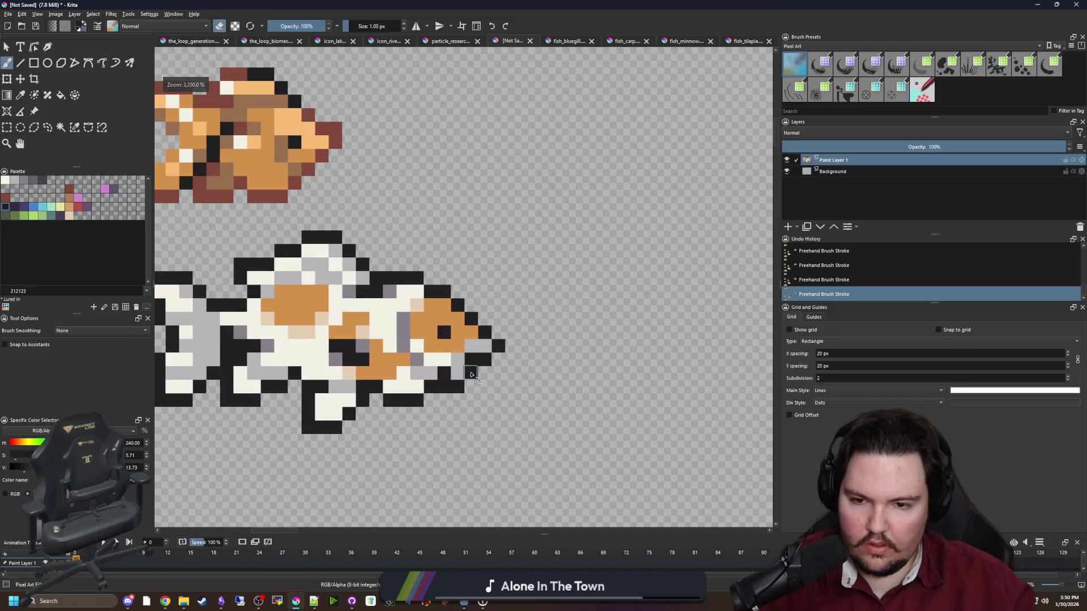
pyautogui.scroll(2, 480, 377)
# Sample the fish's grey and paint two grey pixels along its lower right edge.
pyautogui.press('p')
pyautogui.click(354, 333)
pyautogui.press('b')
pyautogui.press('e')
pyautogui.moveTo(462, 369)
pyautogui.mouseDown()
pyautogui.moveTo(462, 396)
pyautogui.moveTo(578, 395)
pyautogui.moveTo(558, 400)
pyautogui.mouseUp()
pyautogui.scroll(-4, 503, 401)
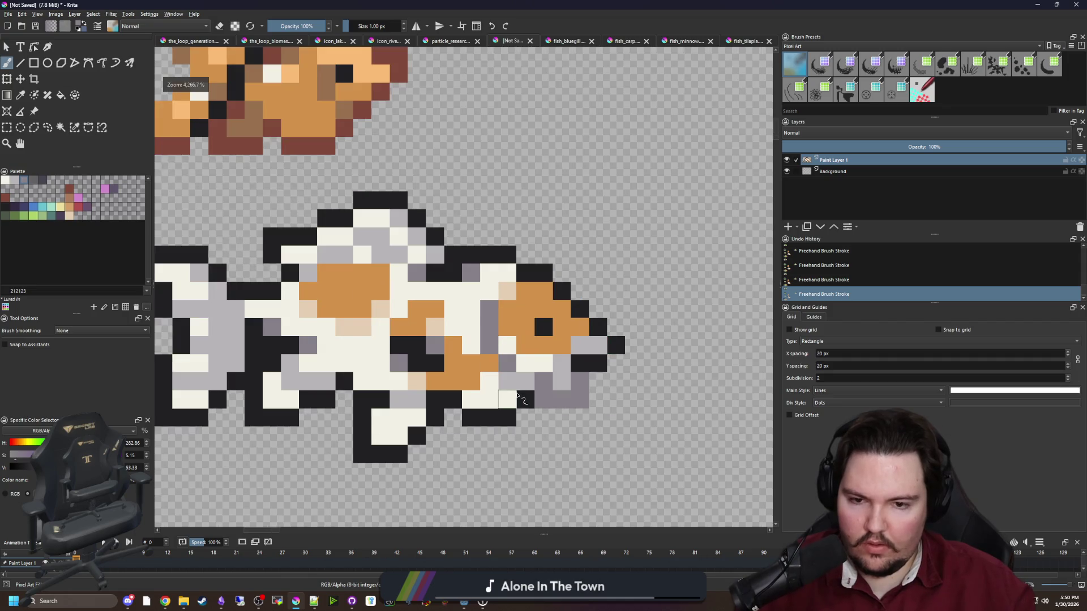
pyautogui.scroll(4, 523, 371)
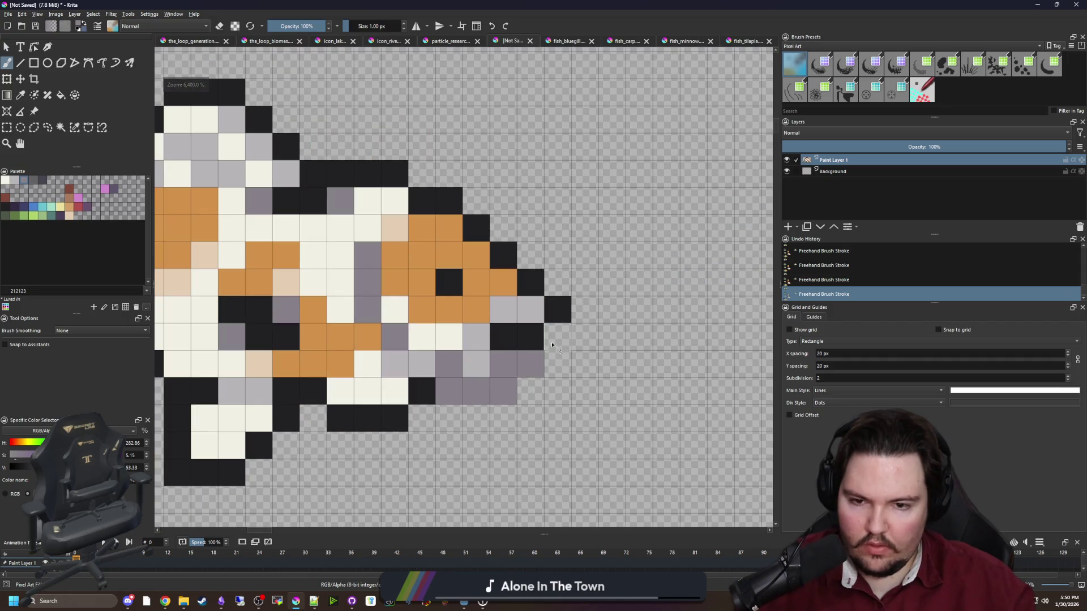
pyautogui.scroll(-6, 523, 371)
pyautogui.scroll(4, 390, 406)
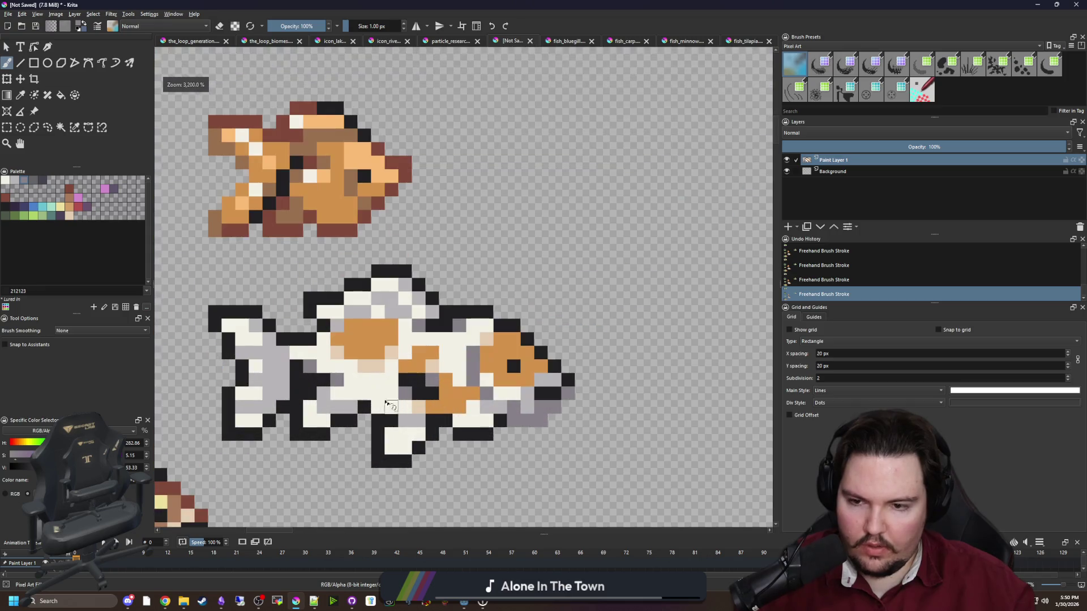
pyautogui.click(74, 126)
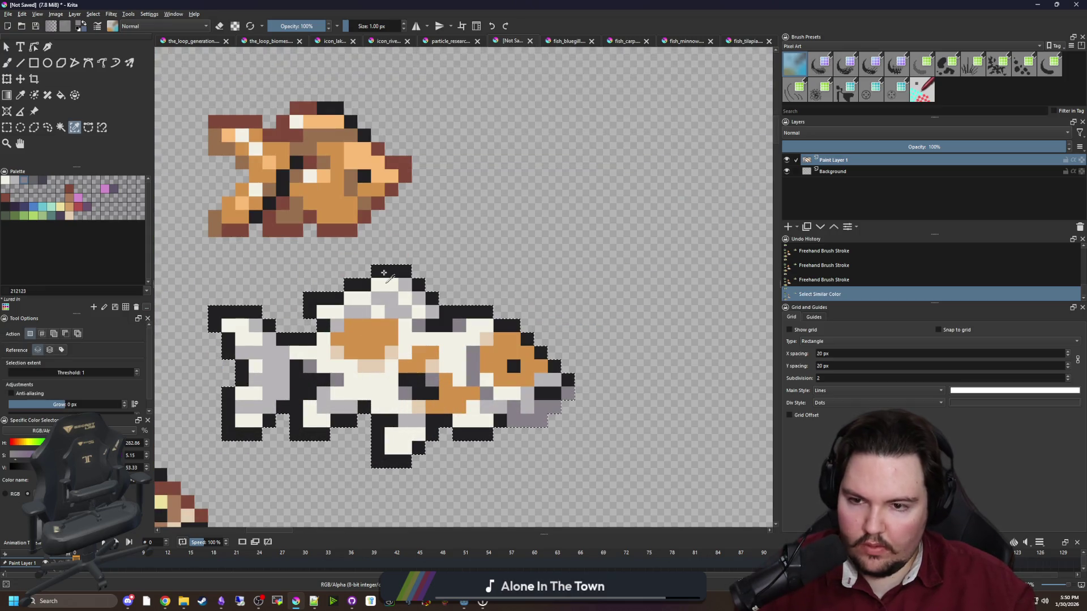
# Select the black outline pixels by colour and repaint them grey along the top and left with a 3 px brush.
pyautogui.press('b')
pyautogui.click(74, 127)
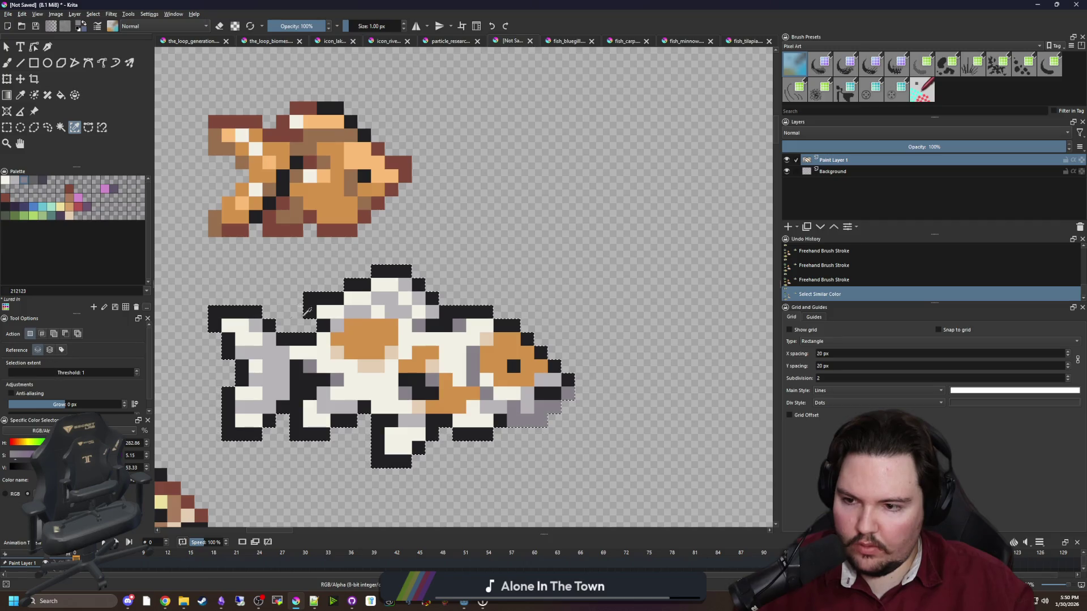
pyautogui.click(306, 310)
pyautogui.press('b')
pyautogui.press(']')
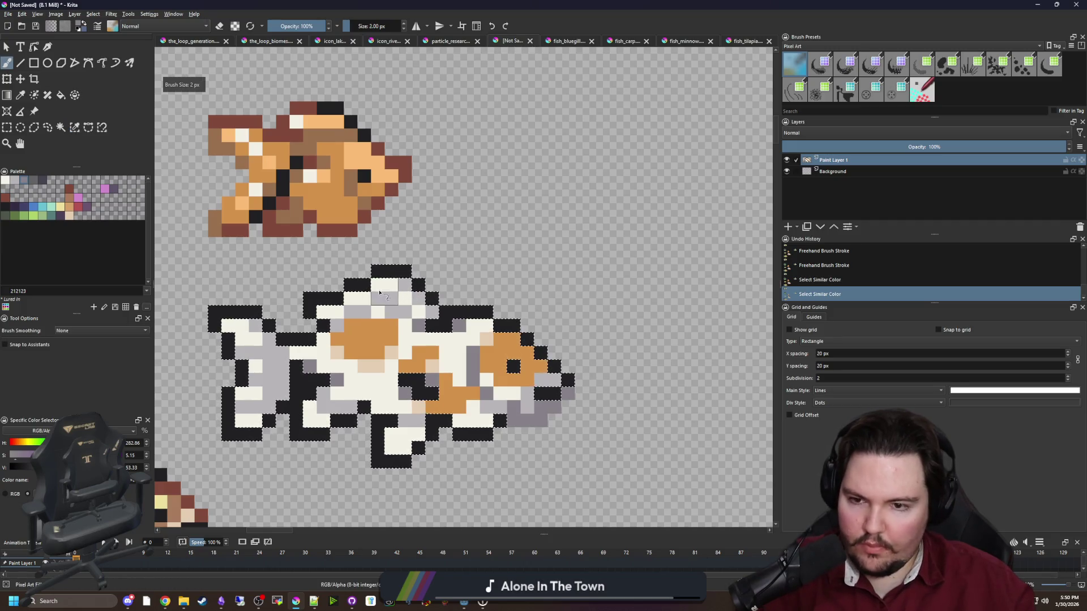
pyautogui.press(']')
pyautogui.moveTo(384, 283)
pyautogui.mouseDown()
pyautogui.moveTo(239, 378)
pyautogui.moveTo(243, 433)
pyautogui.moveTo(368, 447)
pyautogui.moveTo(379, 459)
pyautogui.moveTo(486, 444)
pyautogui.mouseUp()
pyautogui.hotkey('ctrl', 'shift', 'a')
# Paint a 1 px dark stroke on the fish, then undo a stray erase near the snout.
pyautogui.scroll(2, 486, 445)
pyautogui.press('x')
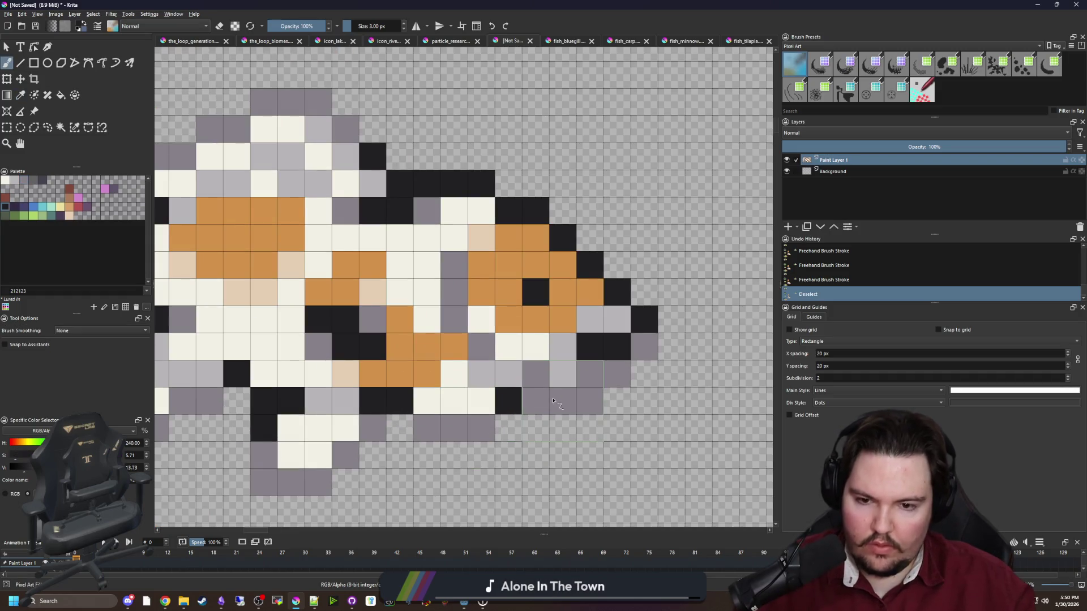
pyautogui.press('[')
pyautogui.press('[')
pyautogui.moveTo(535, 401); pyautogui.dragTo(535, 374)
pyautogui.scroll(-3, 492, 403)
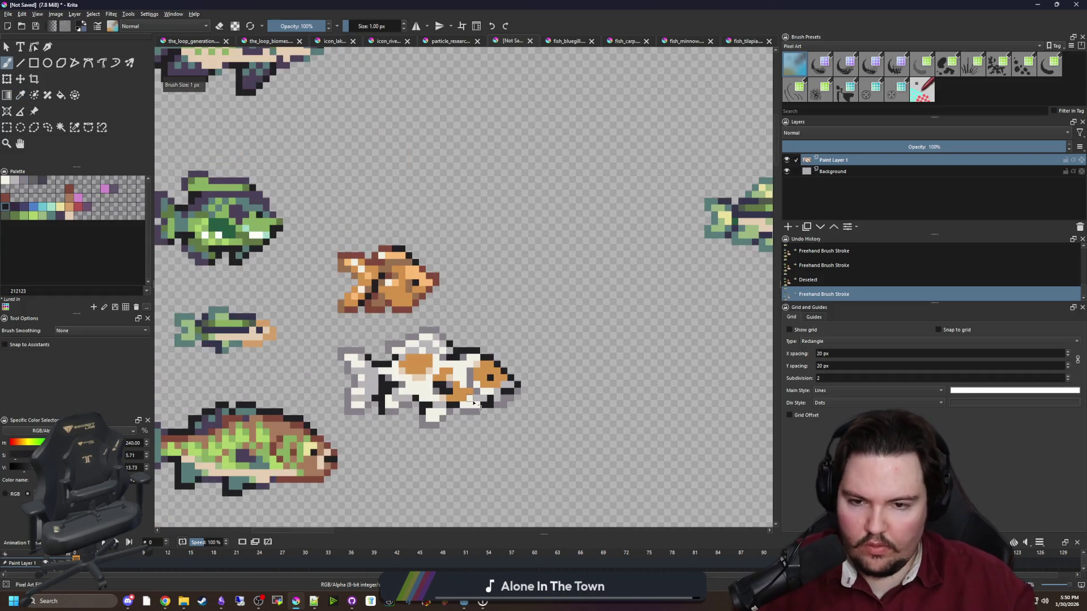
pyautogui.scroll(4, 485, 403)
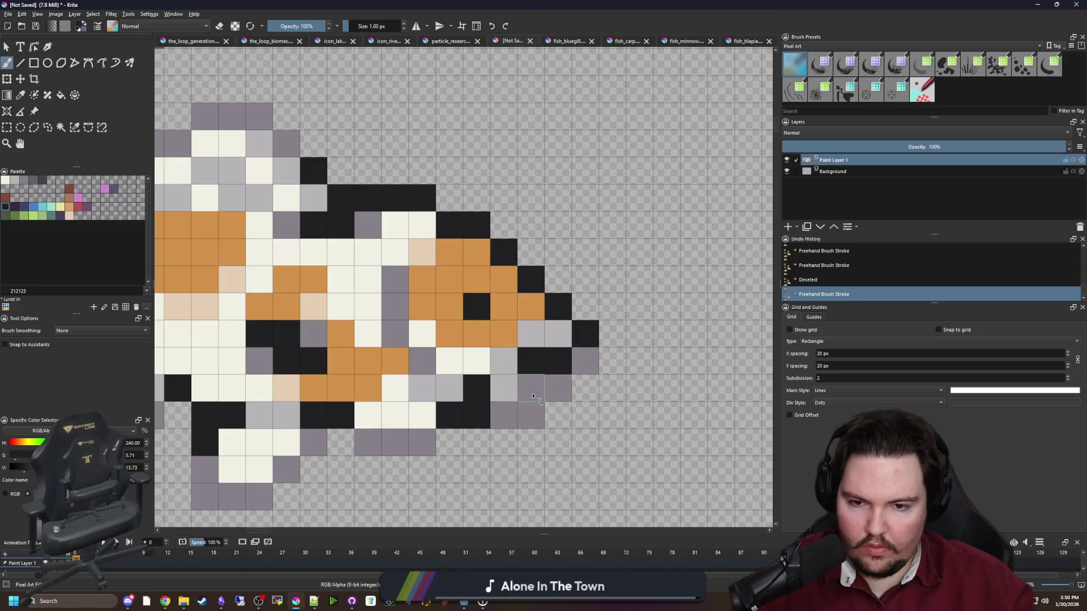
pyautogui.press('e')
pyautogui.click(558, 388)
pyautogui.click(586, 361)
pyautogui.scroll(-4, 481, 407)
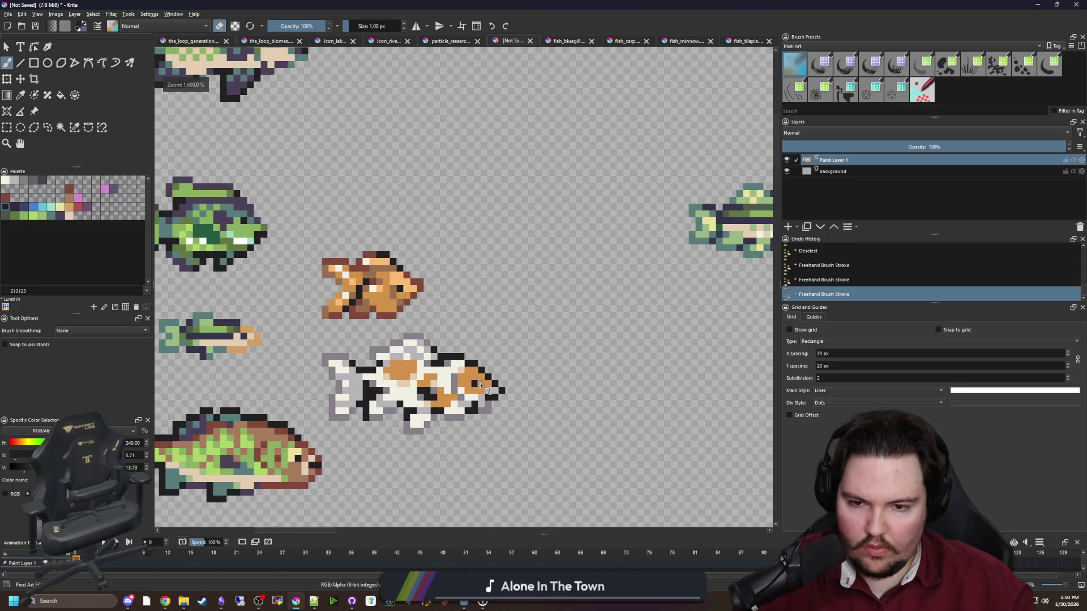
pyautogui.hotkey('ctrl', 'z')
pyautogui.hotkey('ctrl', 'z')
pyautogui.scroll(4, 260, 348)
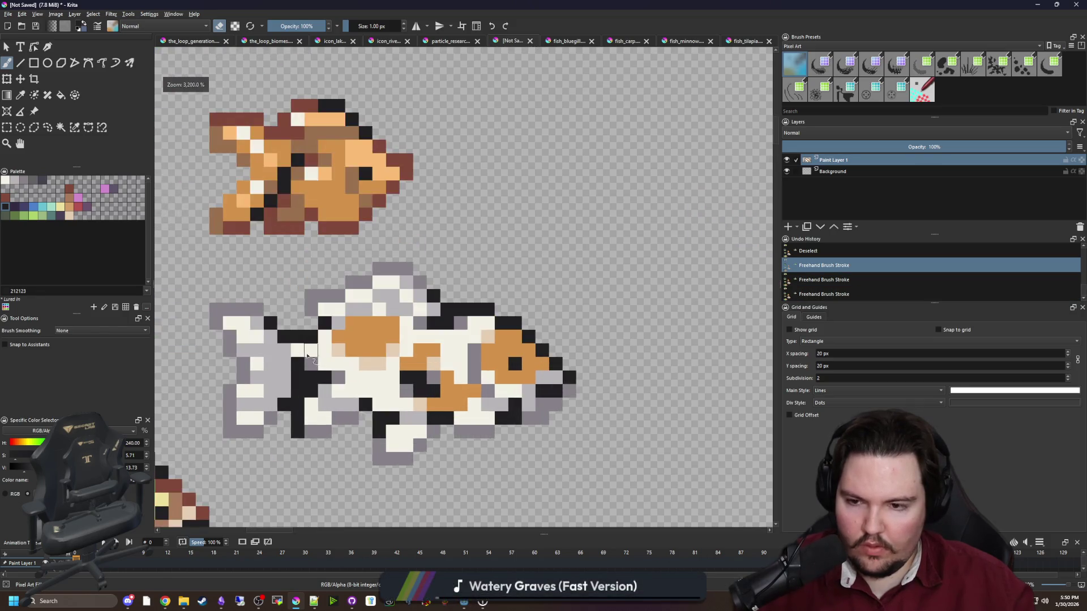
pyautogui.press('e')
# Paint light grey toward the top fin, then paint the two pixels beside it dark grey.
pyautogui.keyDown('ctrl'); pyautogui.click(436, 279); pyautogui.keyUp('ctrl')
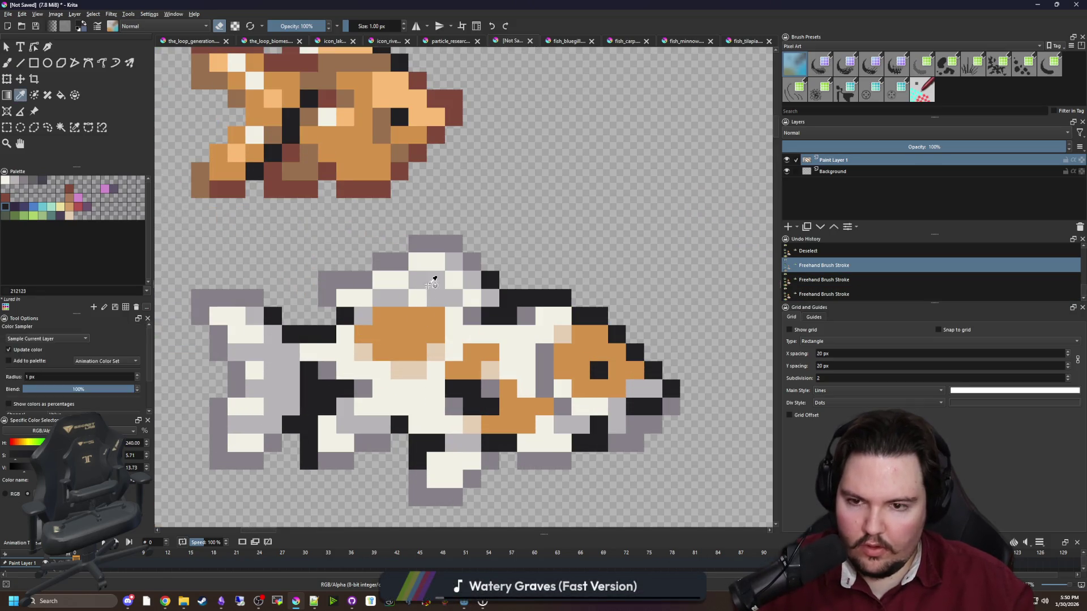
pyautogui.click(365, 282)
pyautogui.moveTo(365, 282); pyautogui.dragTo(436, 242)
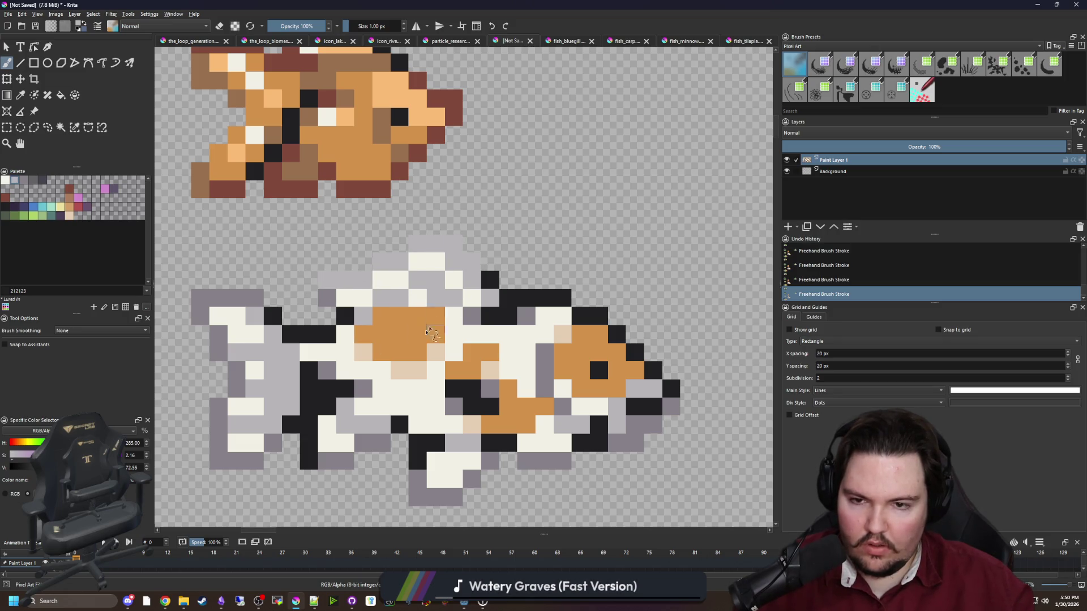
pyautogui.keyDown('ctrl'); pyautogui.click(497, 293); pyautogui.keyUp('ctrl')
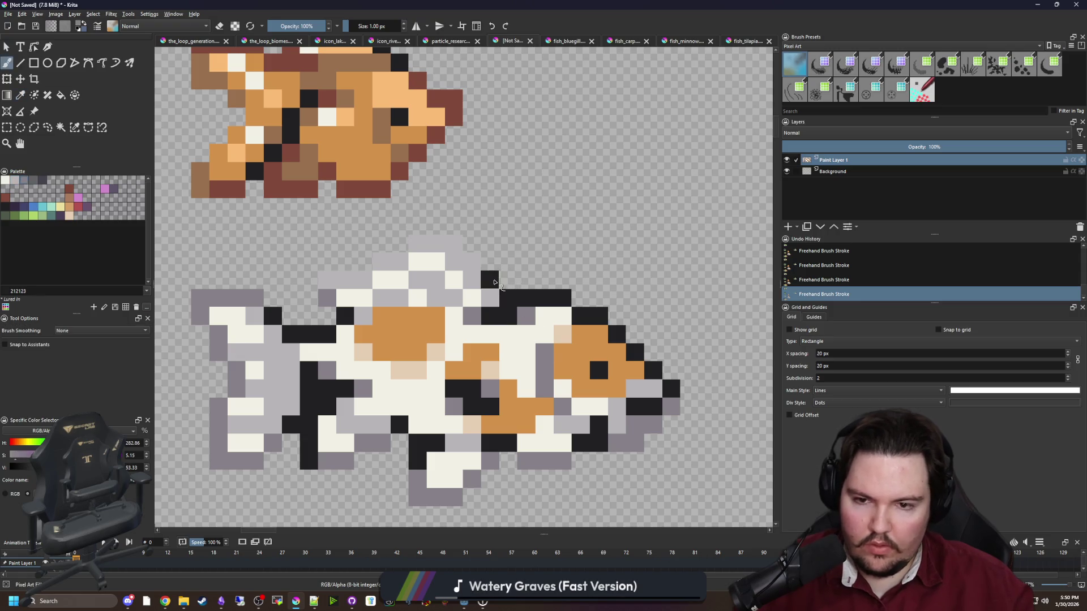
pyautogui.hotkey('ctrl', 'z')
pyautogui.moveTo(548, 301); pyautogui.dragTo(564, 299)
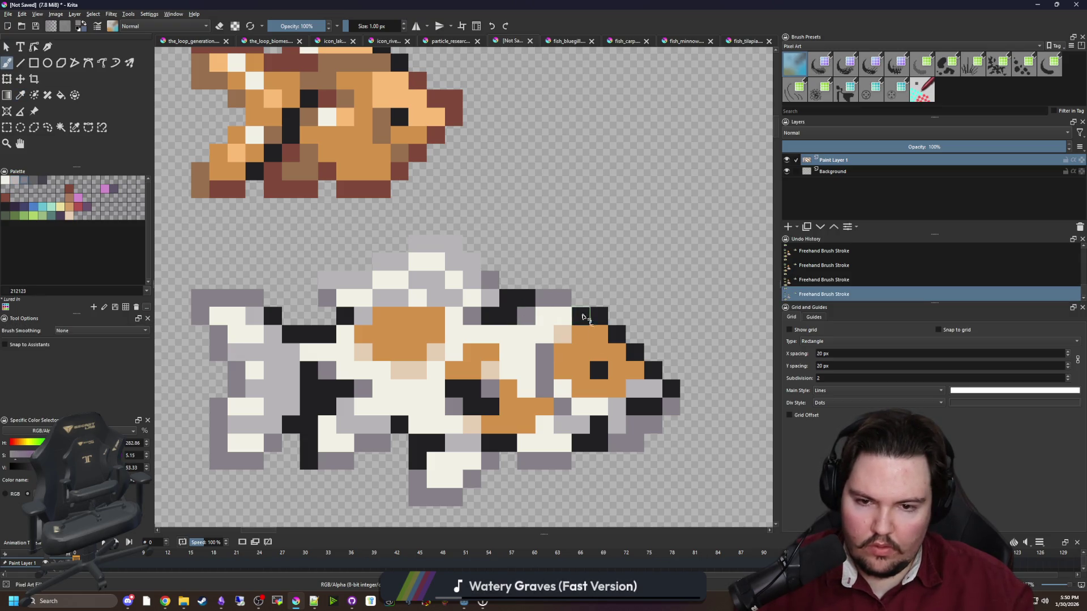
# Reframe and zoom the canvas to check the repainted koi.
pyautogui.moveTo(548, 362); pyautogui.dragTo(480, 327)
pyautogui.moveTo(288, 292); pyautogui.dragTo(330, 309)
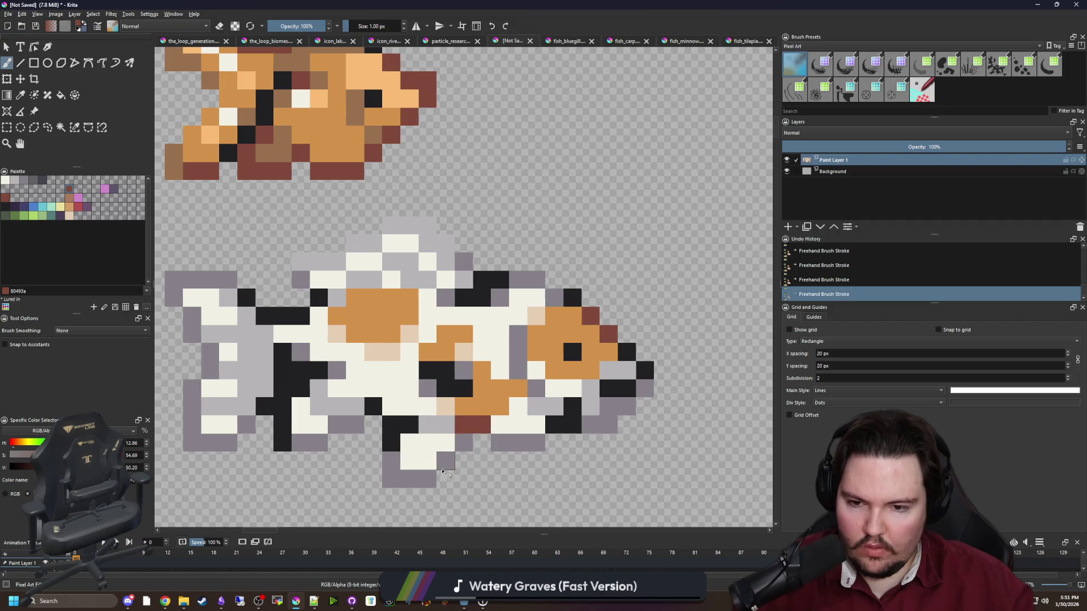
pyautogui.scroll(-5, 383, 423)
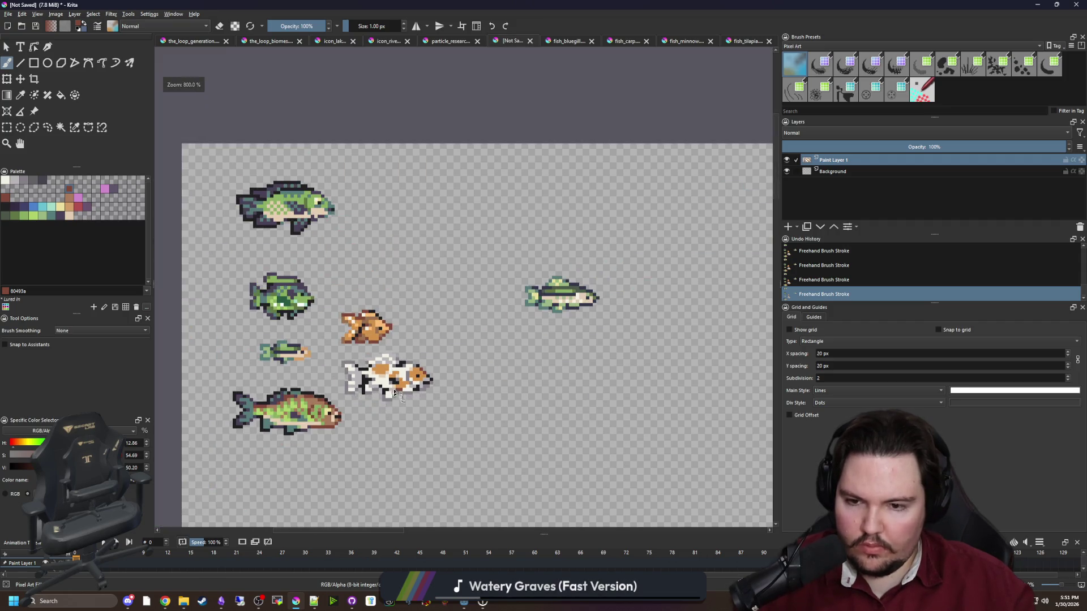
pyautogui.scroll(-3, 394, 393)
pyautogui.scroll(4, 395, 392)
pyautogui.scroll(3, 424, 351)
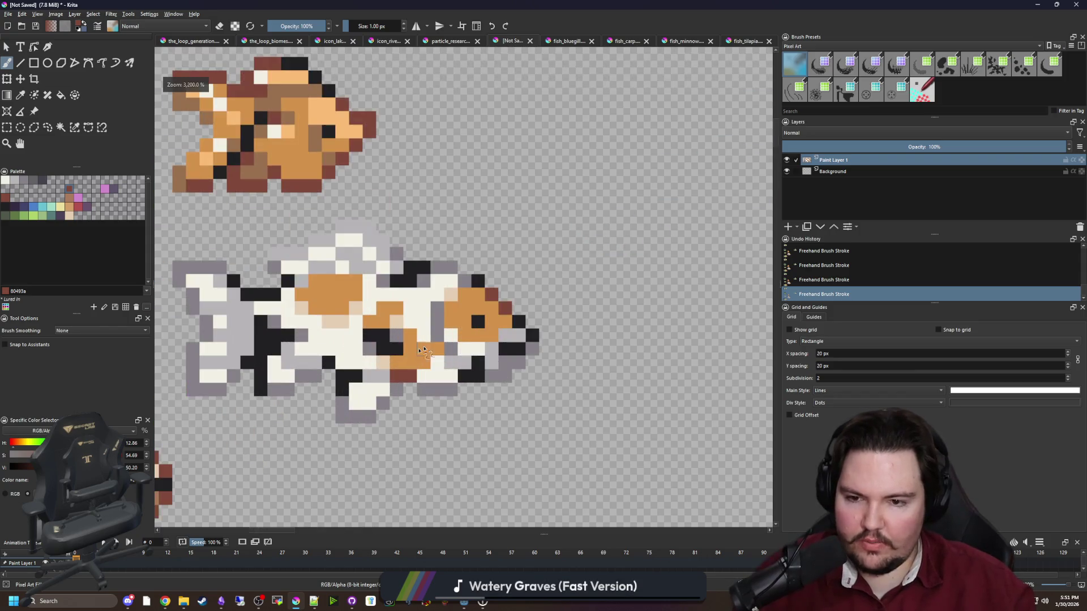
pyautogui.scroll(-2, 419, 351)
pyautogui.scroll(2, 416, 351)
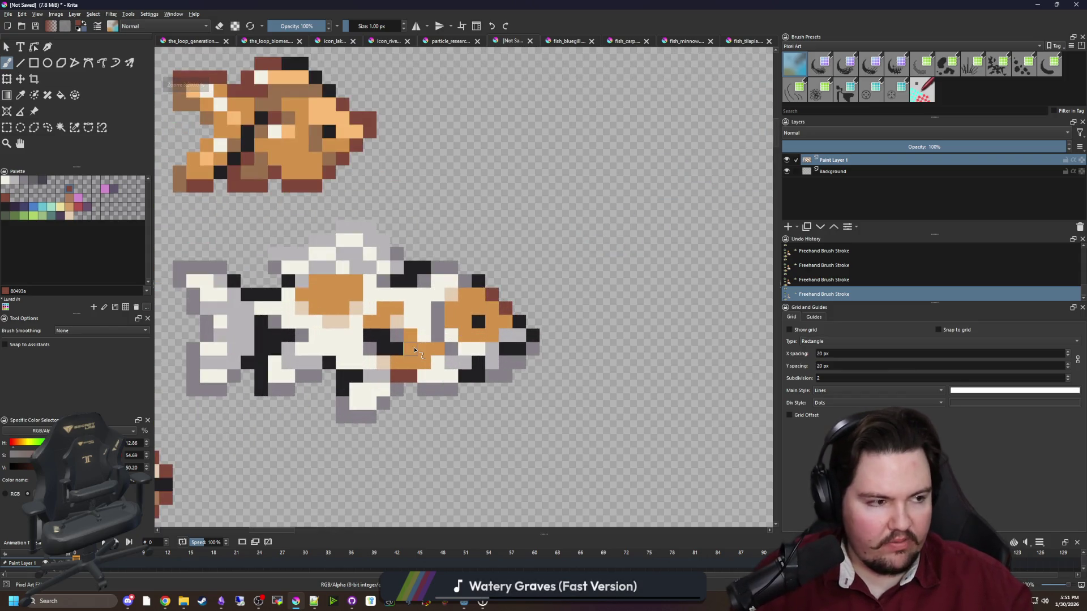
pyautogui.scroll(-2, 419, 340)
pyautogui.scroll(4, 447, 300)
# Sample the koi's light peach colour for the pixel brush, then bring up the fish checklist notes.
pyautogui.press('p')
pyautogui.click(451, 292)
pyautogui.press('b')
pyautogui.scroll(-2, 418, 345)
pyautogui.scroll(-1, 408, 368)
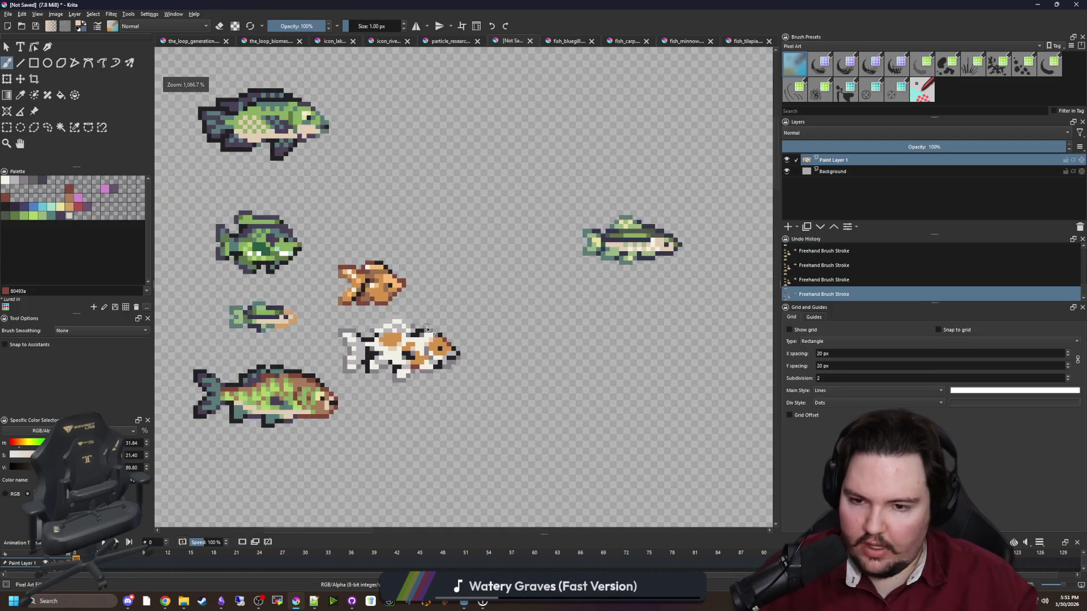
pyautogui.scroll(1, 394, 390)
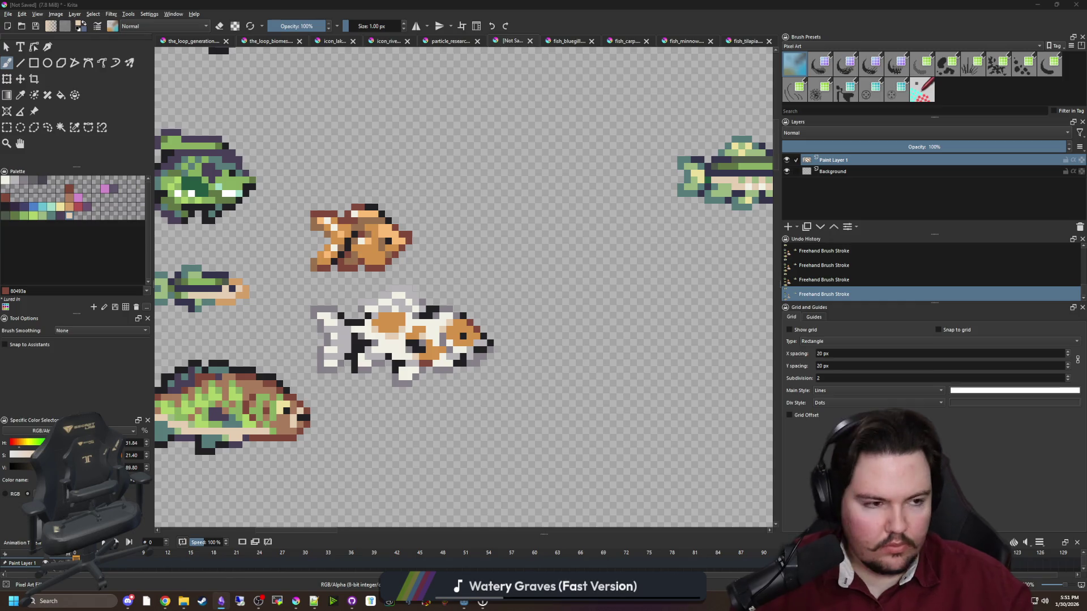
pyautogui.click(352, 601)
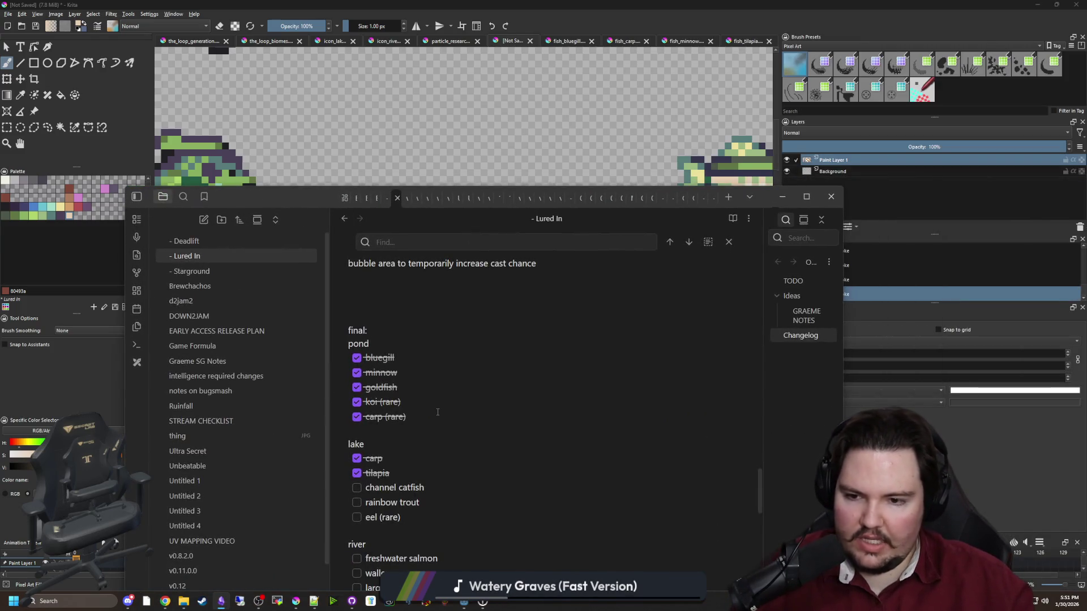
pyautogui.scroll(-1, 430, 411)
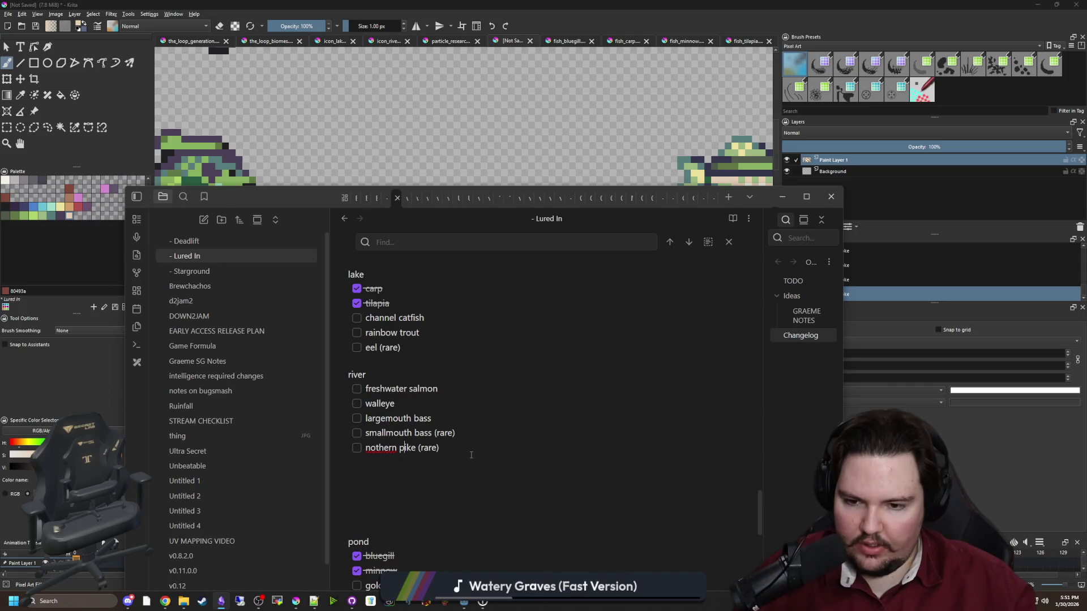
pyautogui.scroll(1, 405, 369)
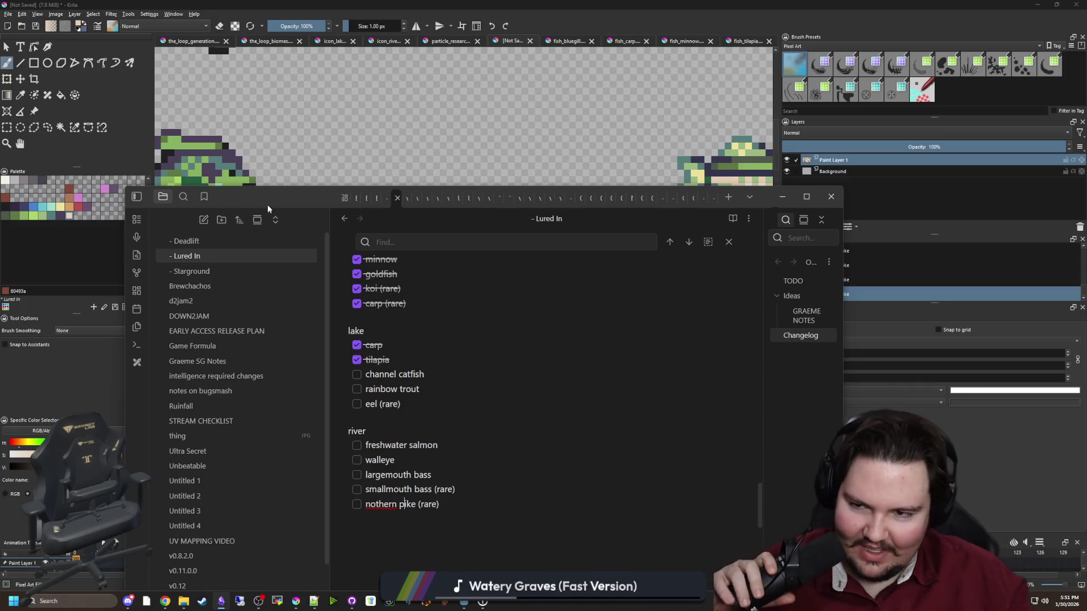
pyautogui.hotkey('alt', 'Tab')
pyautogui.hscroll(-1, 539, 347)
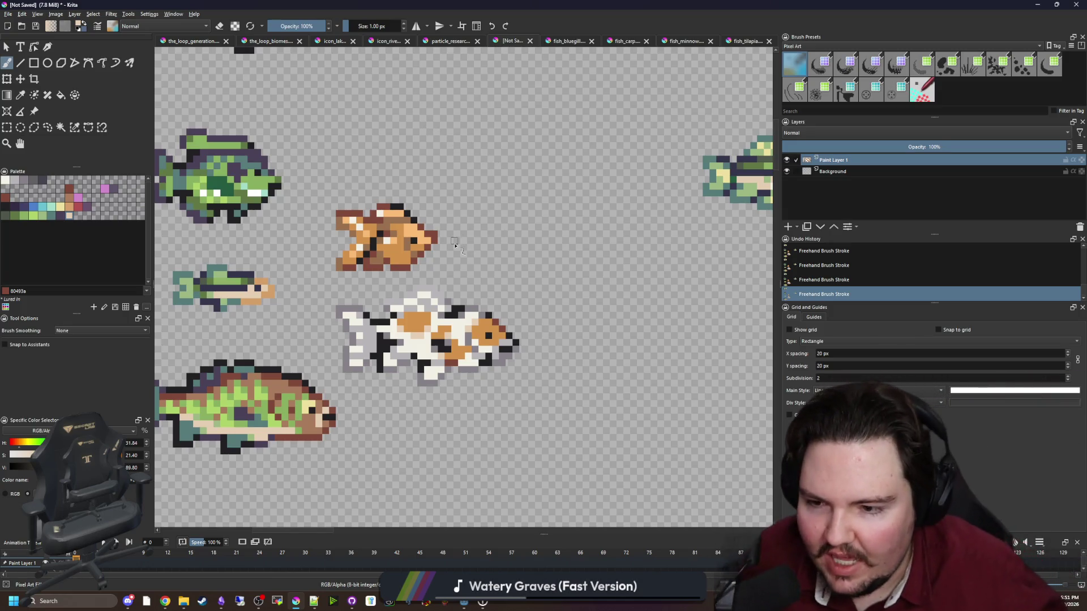
# Copy the koi in a 27×15 selection and create a new document from the clipboard.
pyautogui.scroll(-2, 456, 245)
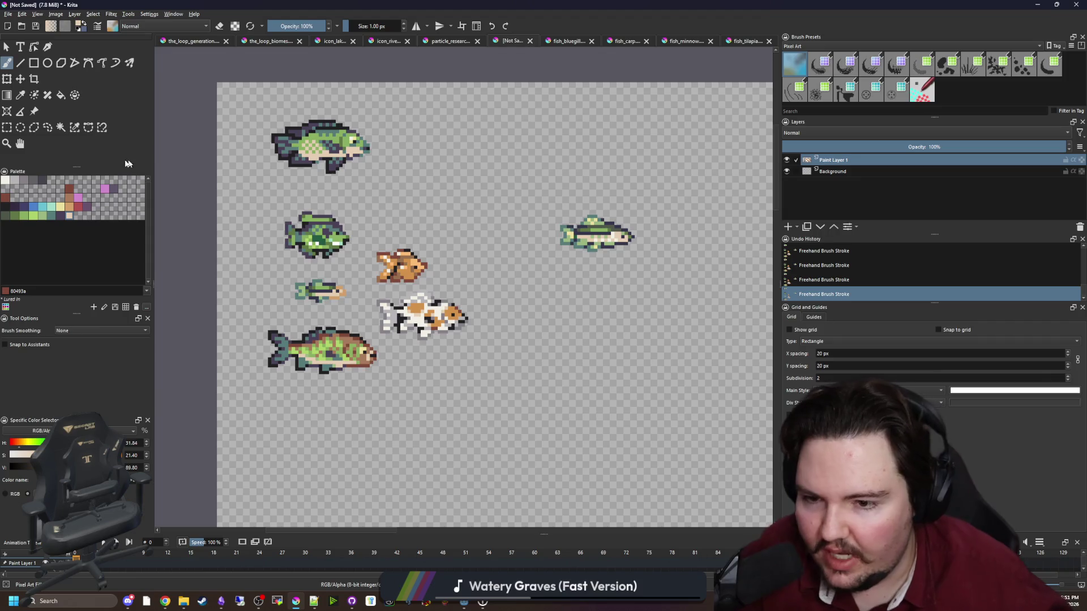
pyautogui.click(7, 127)
pyautogui.scroll(3, 317, 186)
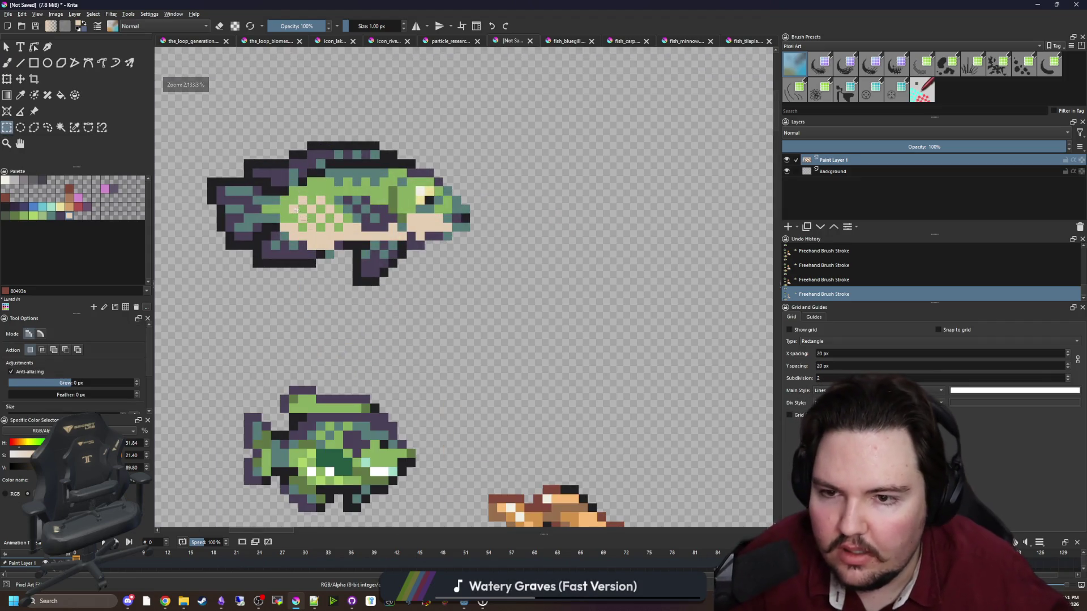
pyautogui.scroll(-4, 347, 274)
pyautogui.scroll(5, 346, 274)
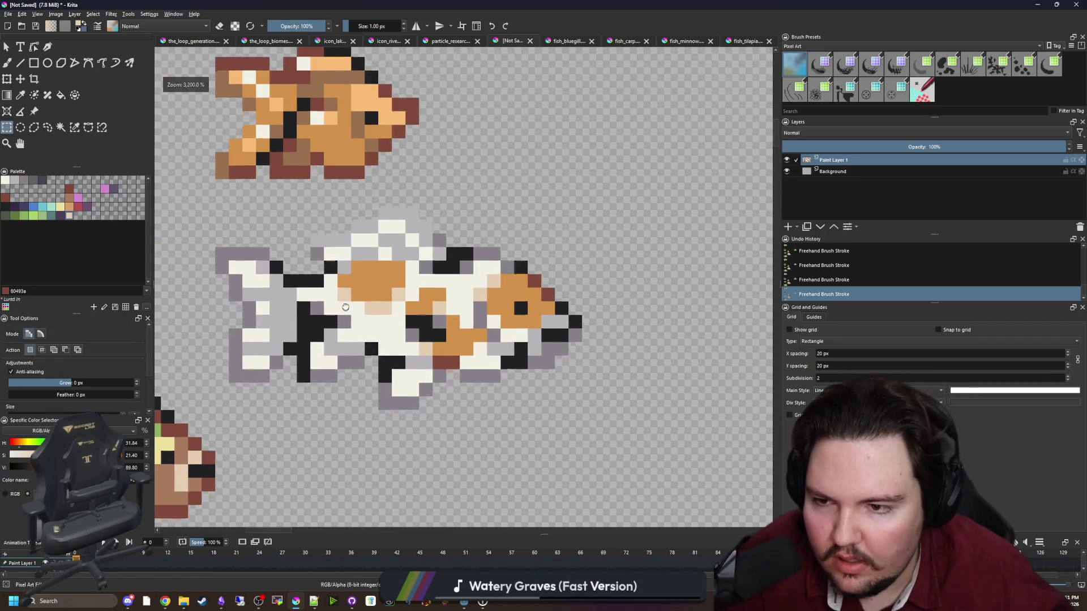
pyautogui.moveTo(224, 208)
pyautogui.mouseDown()
pyautogui.moveTo(340, 246)
pyautogui.moveTo(582, 408)
pyautogui.mouseUp()
pyautogui.hotkey('ctrl', 'c')
pyautogui.click(8, 14)
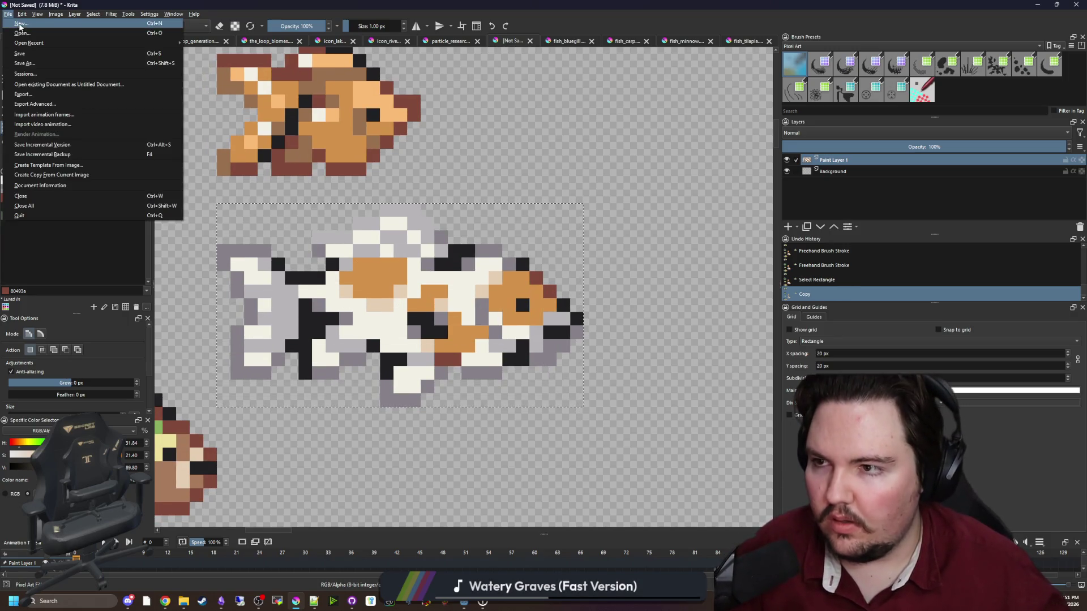
pyautogui.click(22, 26)
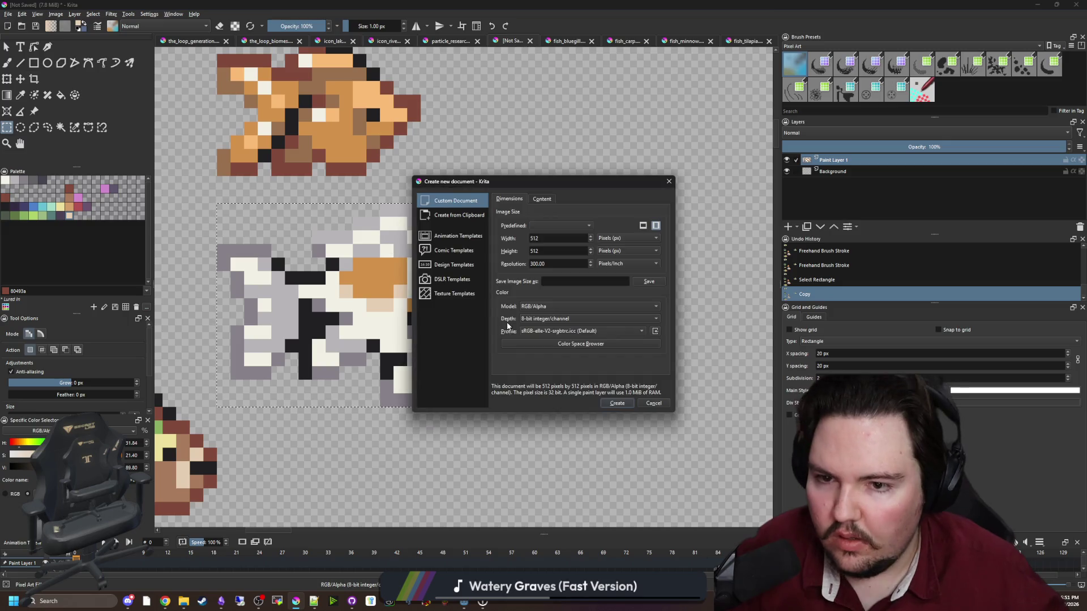
pyautogui.click(485, 217)
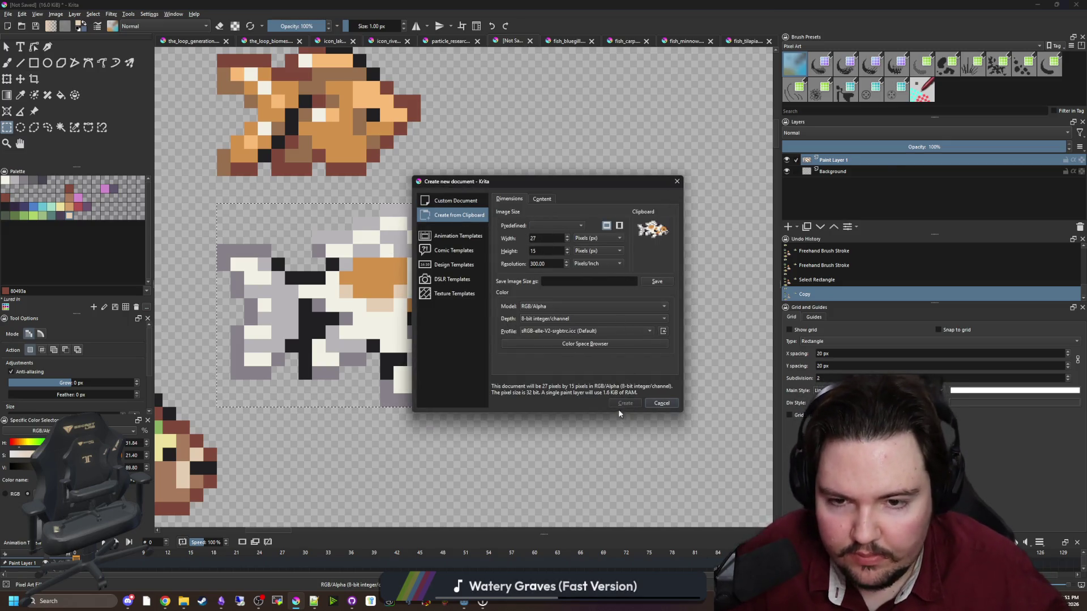
pyautogui.click(623, 403)
# Resize the canvas to 27×17 pixels, anchored at the centre.
pyautogui.scroll(-3, 596, 162)
pyautogui.scroll(2, 498, 285)
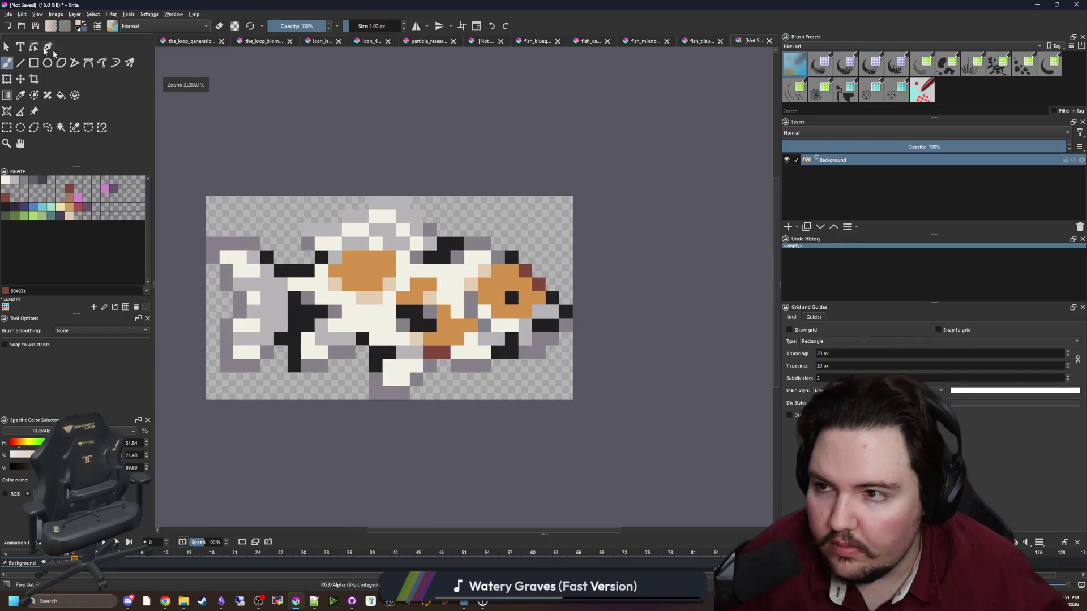
pyautogui.click(56, 13)
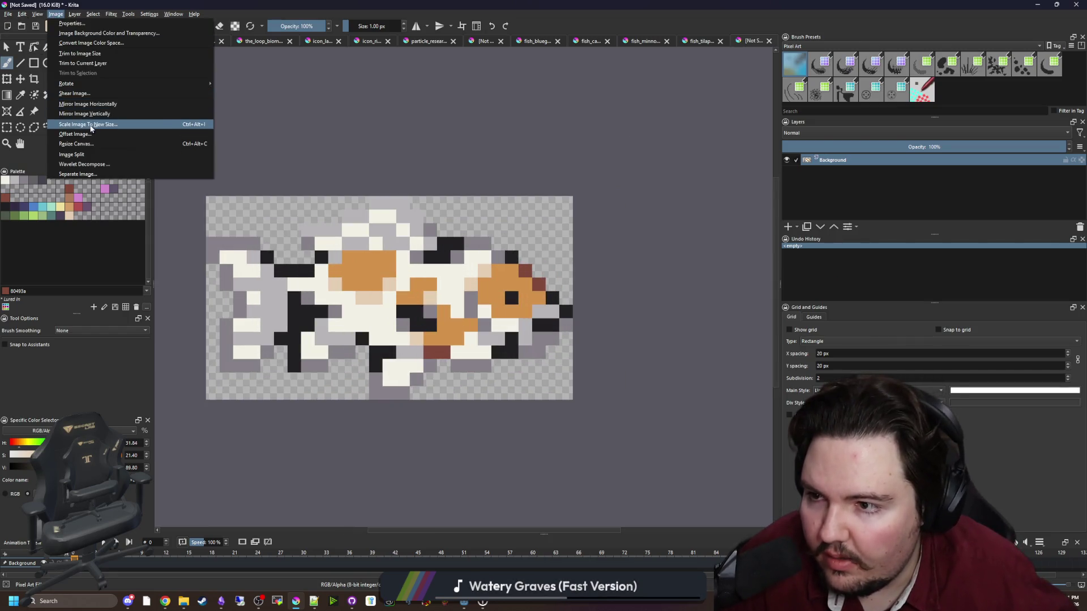
pyautogui.click(83, 143)
pyautogui.click(527, 338)
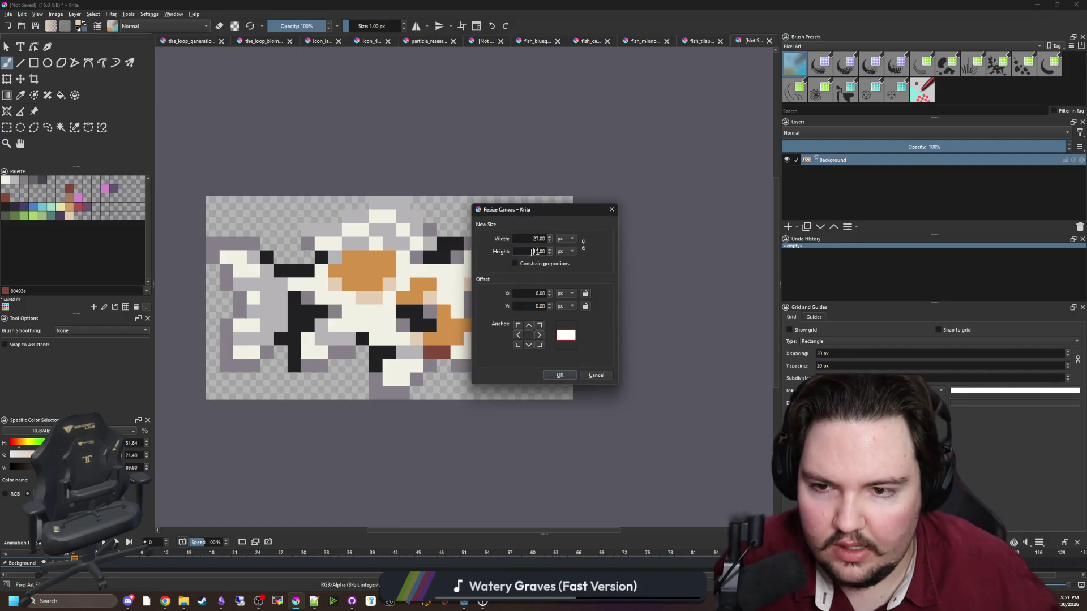
pyautogui.hotkey('ctrl', 'a')
pyautogui.write('17')
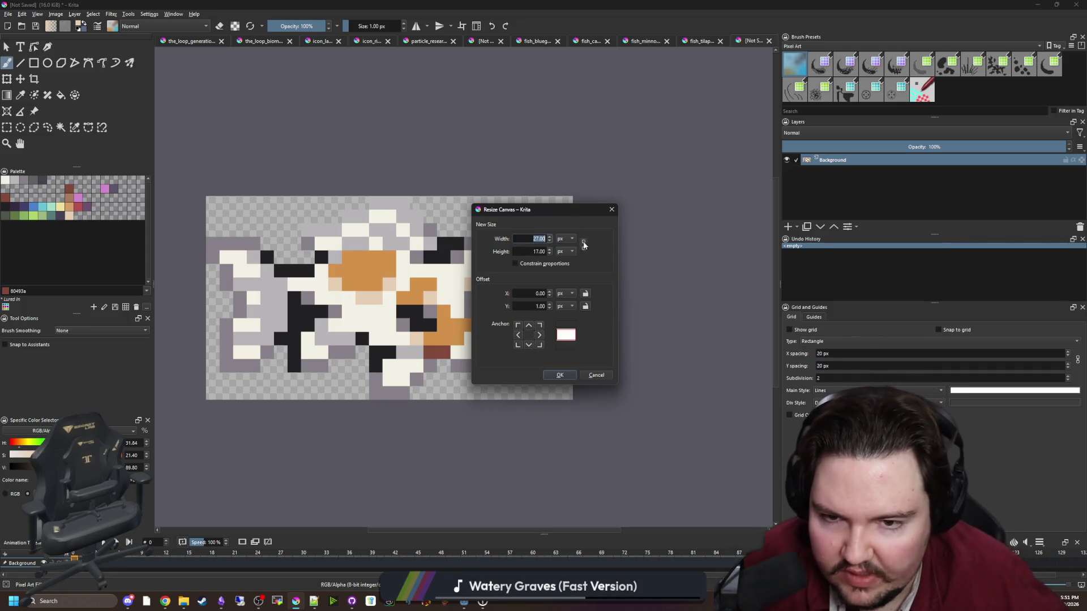
pyautogui.click(564, 376)
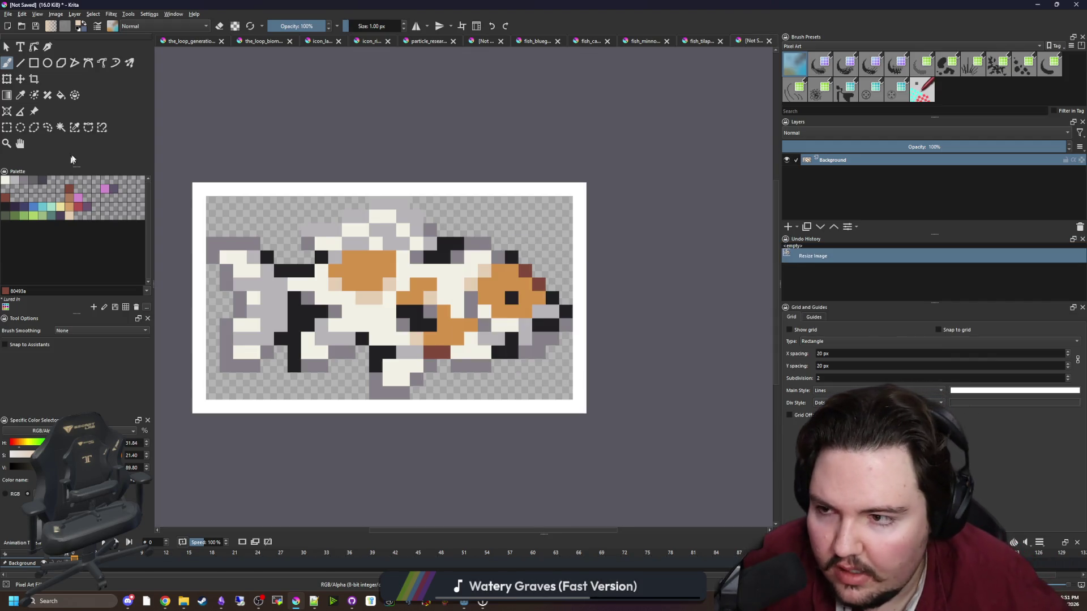
# Clear the white border around the koi to transparency with the contiguous-colour selection.
pyautogui.click(61, 126)
pyautogui.click(247, 186)
pyautogui.press('Delete')
pyautogui.hotkey('ctrl', 'shift', 'a')
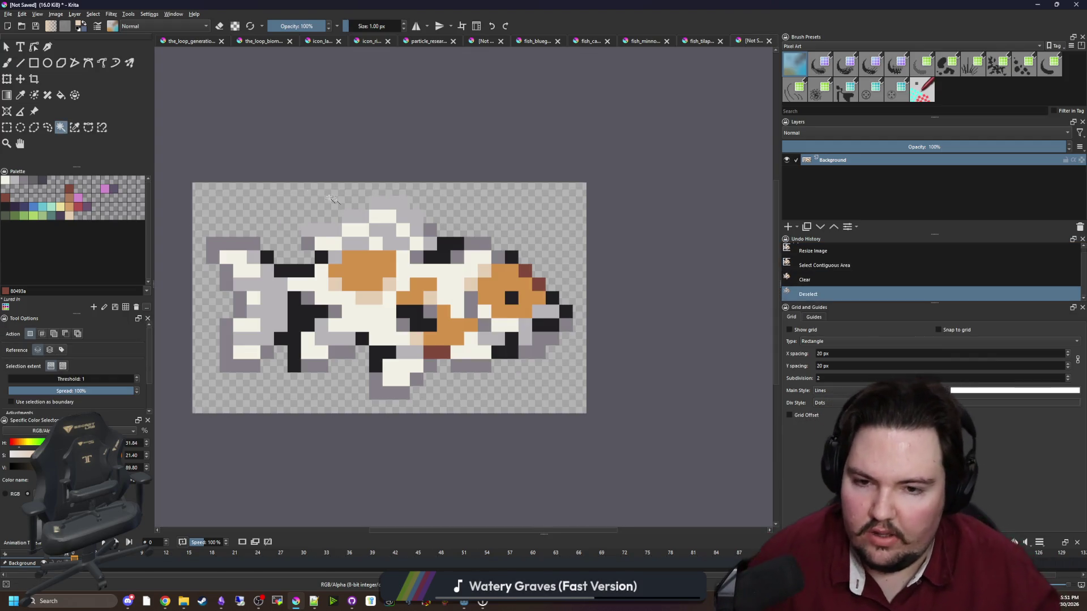
# Save the sprite as koi.png in the Sprites/Fish folder.
pyautogui.click(10, 15)
pyautogui.click(22, 63)
pyautogui.write('koi')
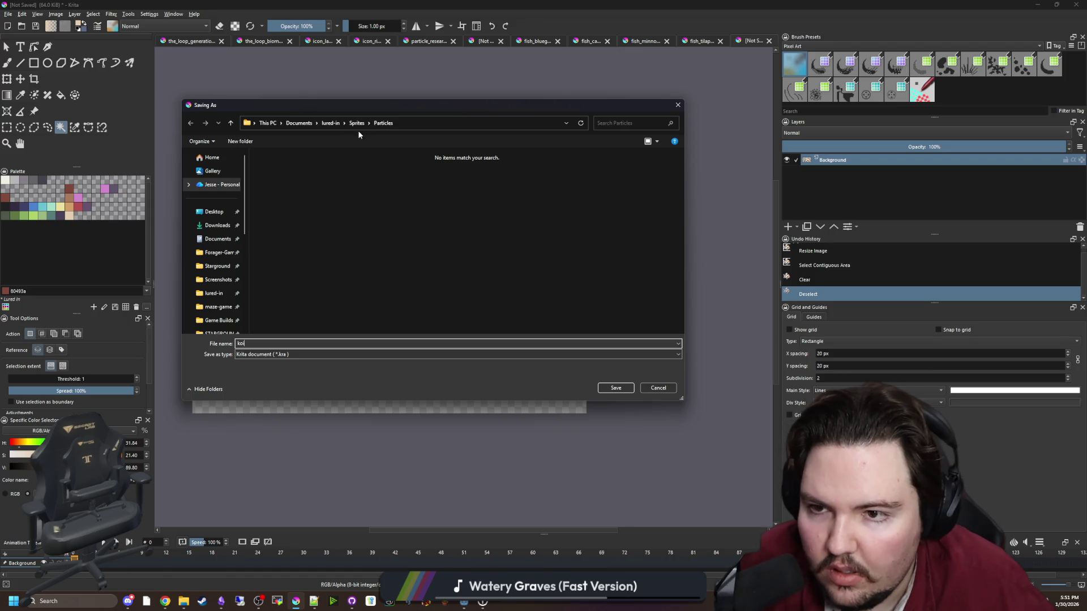
pyautogui.click(357, 123)
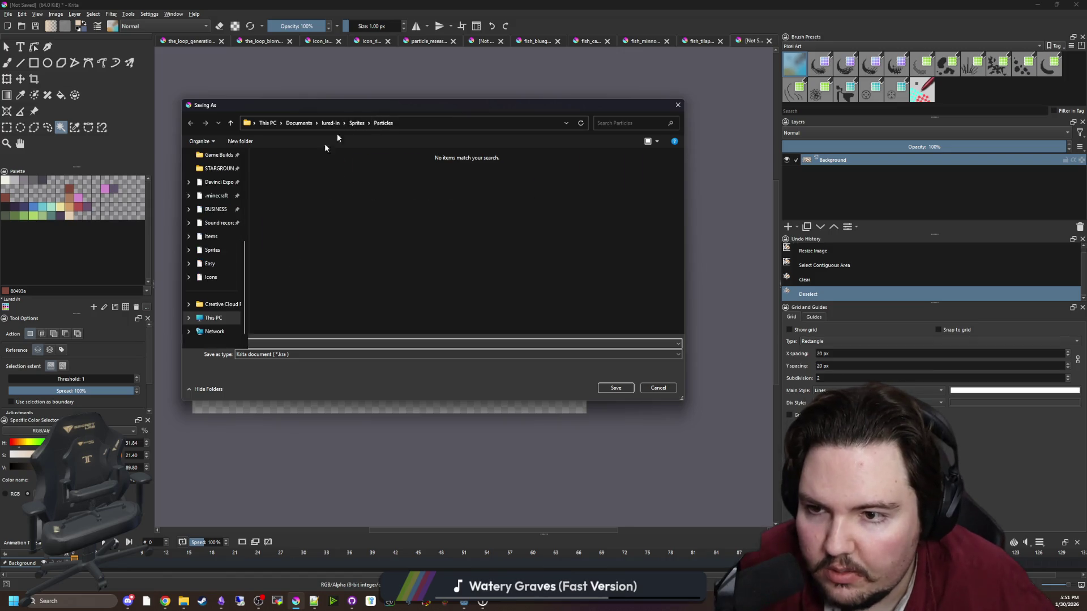
pyautogui.doubleClick(325, 170)
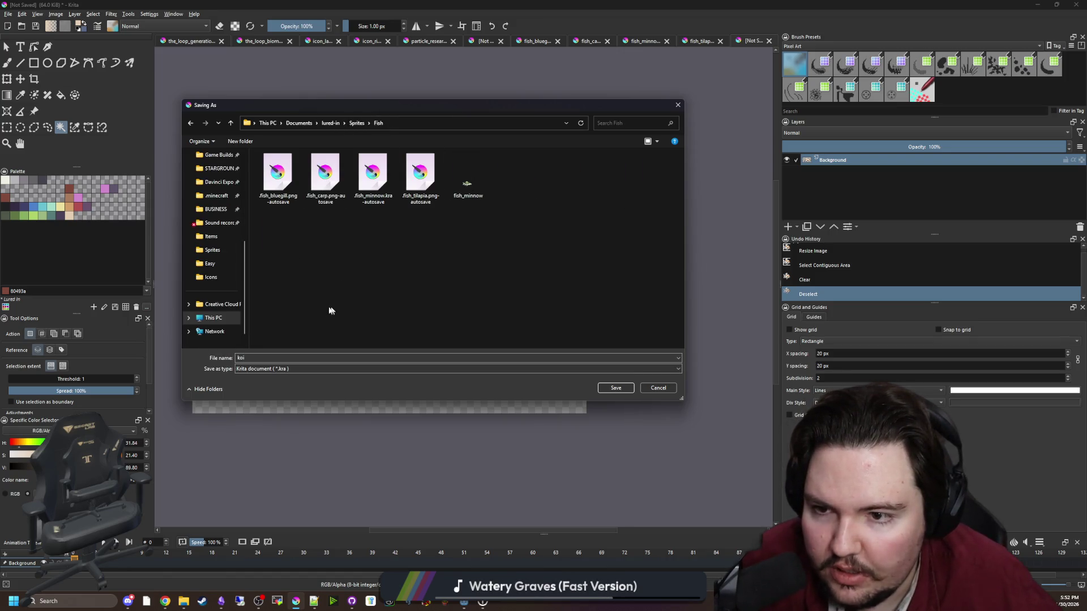
pyautogui.click(268, 368)
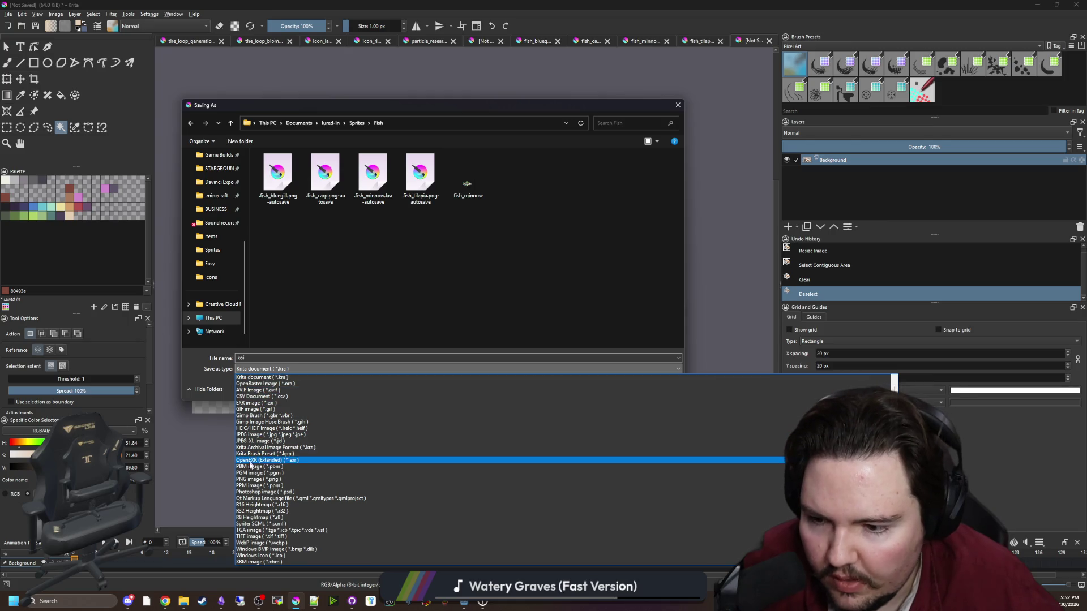
pyautogui.click(249, 479)
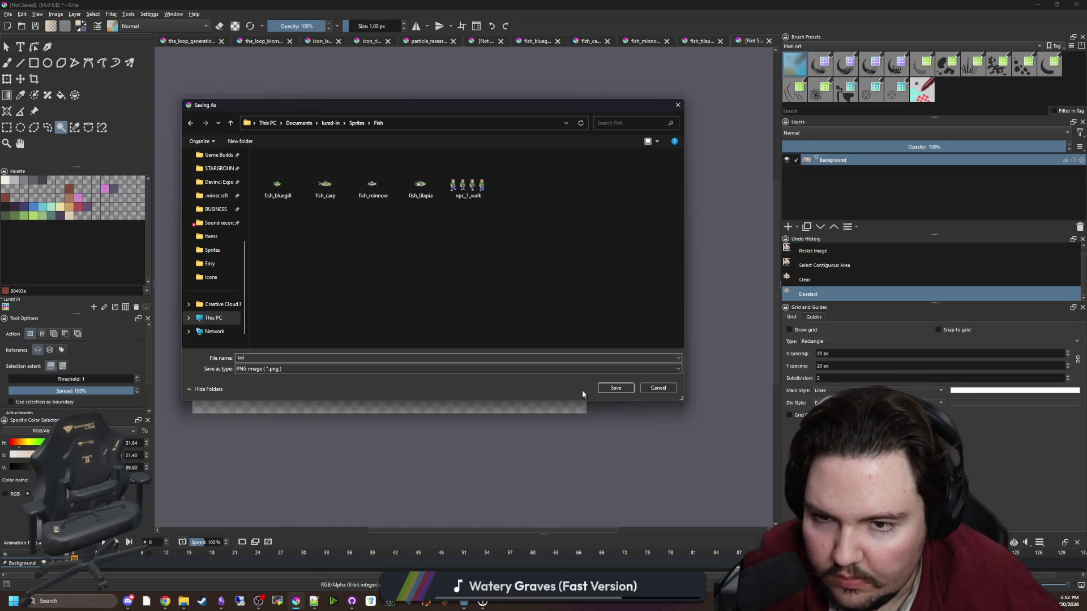
pyautogui.click(616, 388)
pyautogui.click(603, 383)
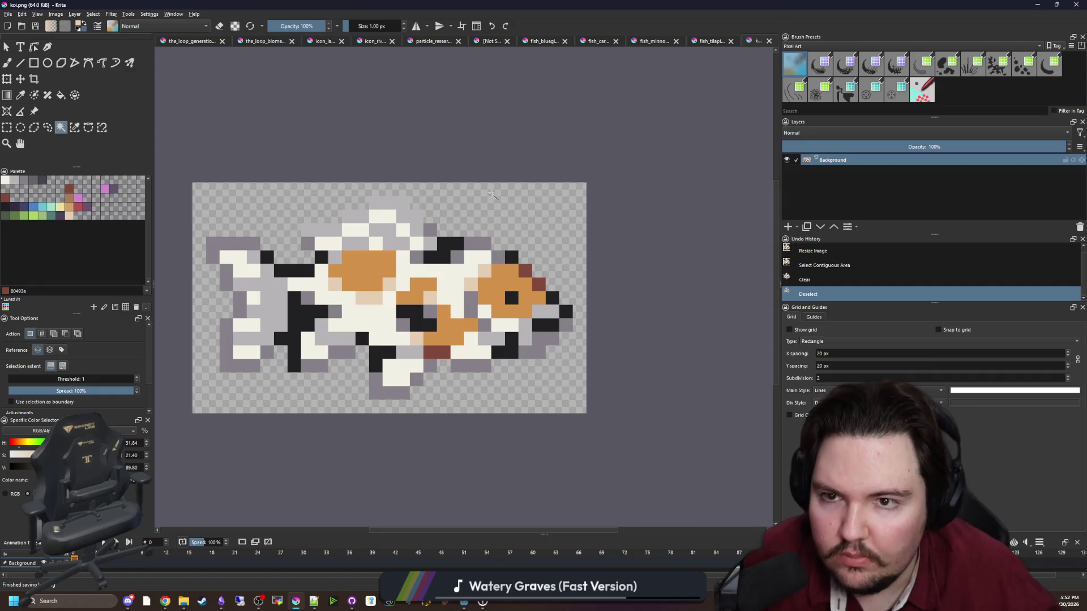
pyautogui.click(712, 43)
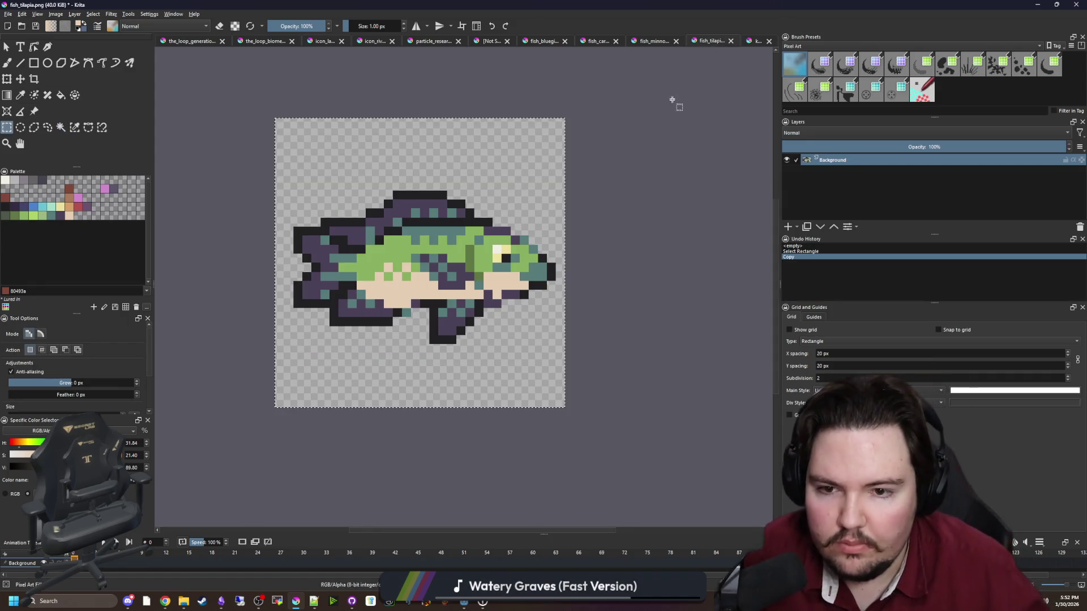
# On the multi-fish sheet, select and copy the orange fish at the top.
pyautogui.click(645, 42)
pyautogui.click(595, 41)
pyautogui.click(543, 41)
pyautogui.click(489, 41)
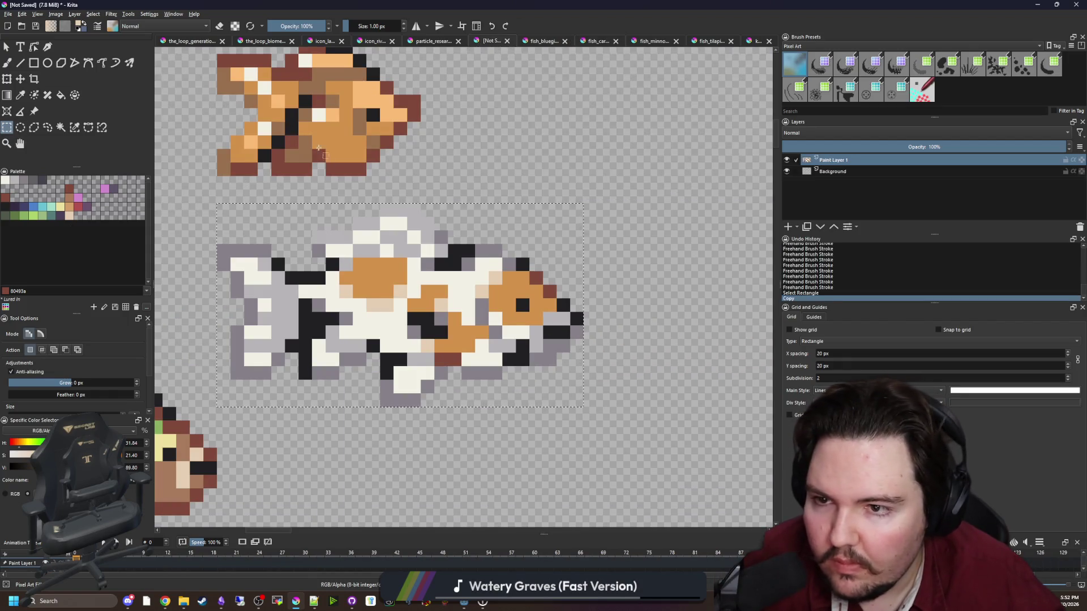
pyautogui.moveTo(226, 170); pyautogui.dragTo(313, 272)
pyautogui.moveTo(304, 143)
pyautogui.mouseDown()
pyautogui.moveTo(497, 259)
pyautogui.moveTo(502, 276)
pyautogui.moveTo(346, 198)
pyautogui.moveTo(277, 129)
pyautogui.mouseUp()
pyautogui.click(501, 276)
pyautogui.hotkey('ctrl', 'c')
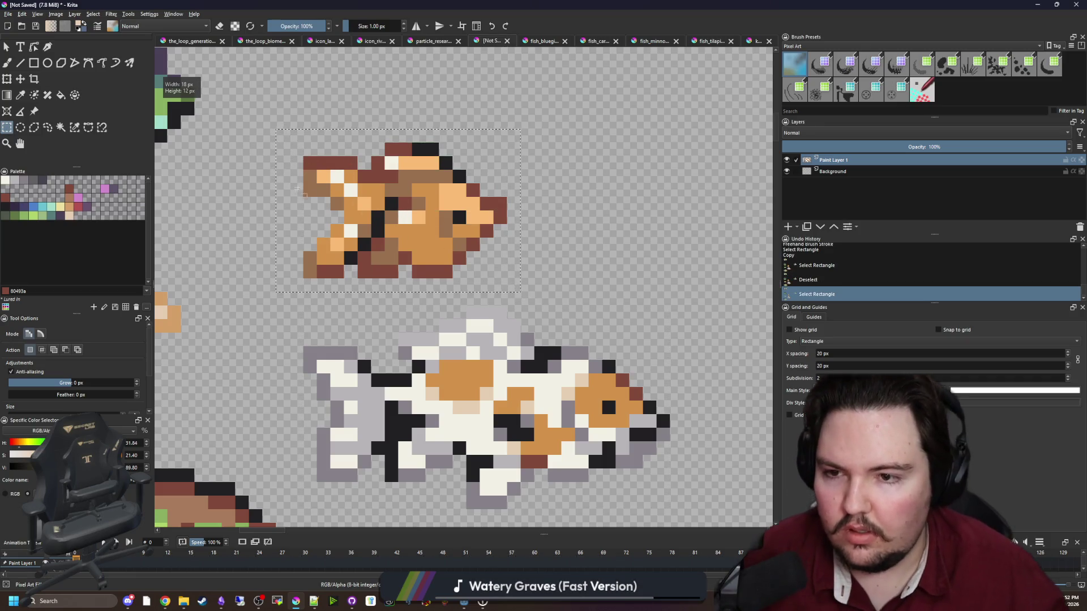
# Attempt a new document from the clipboard, cancelling it because the clipboard is empty.
pyautogui.scroll(-2, 295, 188)
pyautogui.click(8, 14)
pyautogui.click(34, 23)
pyautogui.click(454, 216)
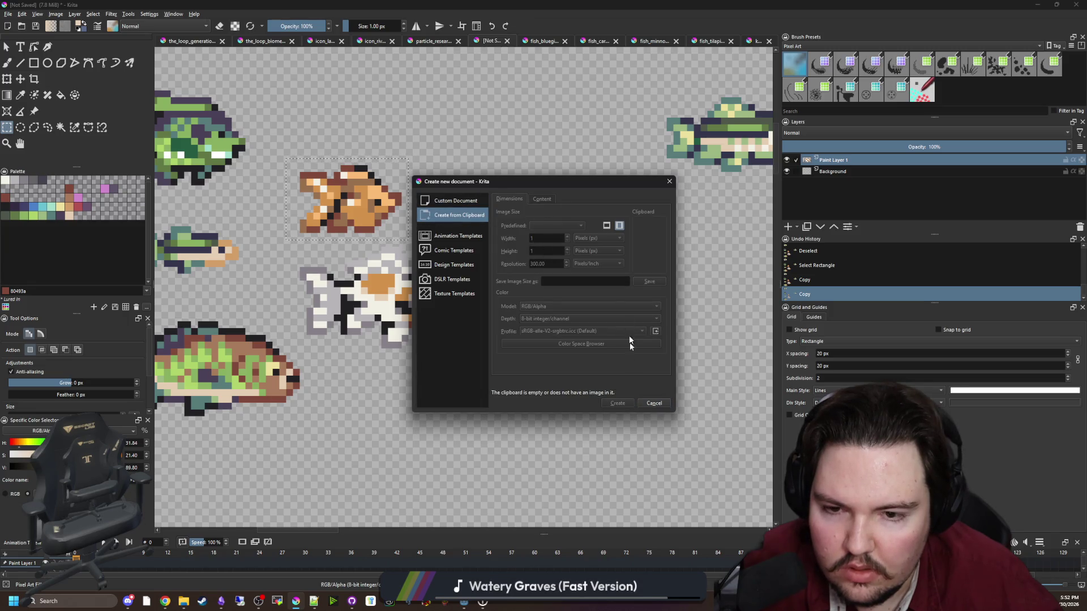
pyautogui.press('Escape')
# Merge the paint layer down, then create the 15×10 goldfish document from the clipboard.
pyautogui.moveTo(385, 223); pyautogui.dragTo(434, 266)
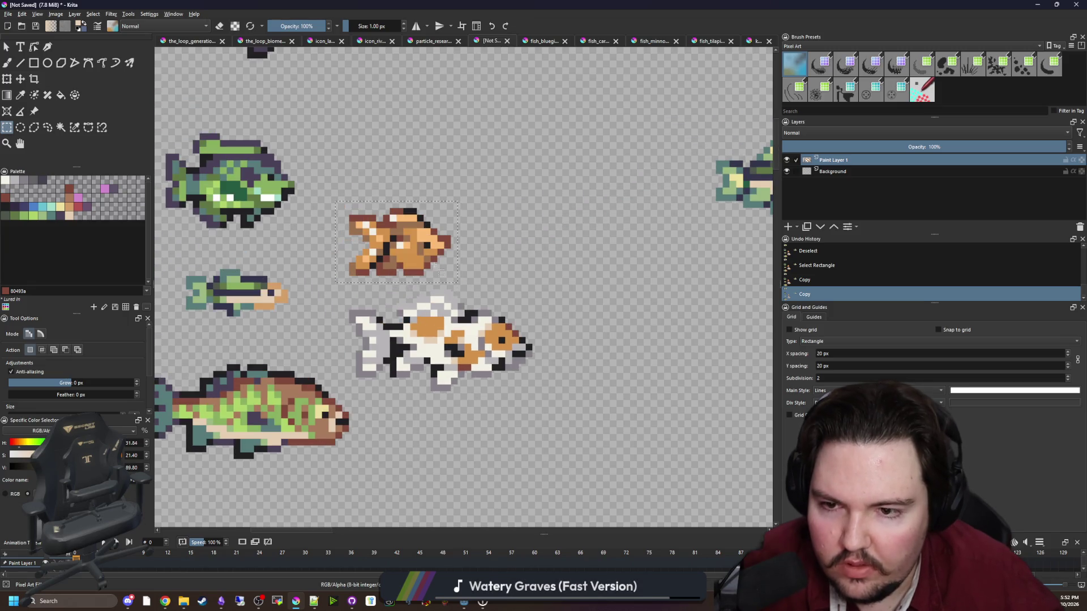
pyautogui.rightClick(847, 161)
pyautogui.click(870, 236)
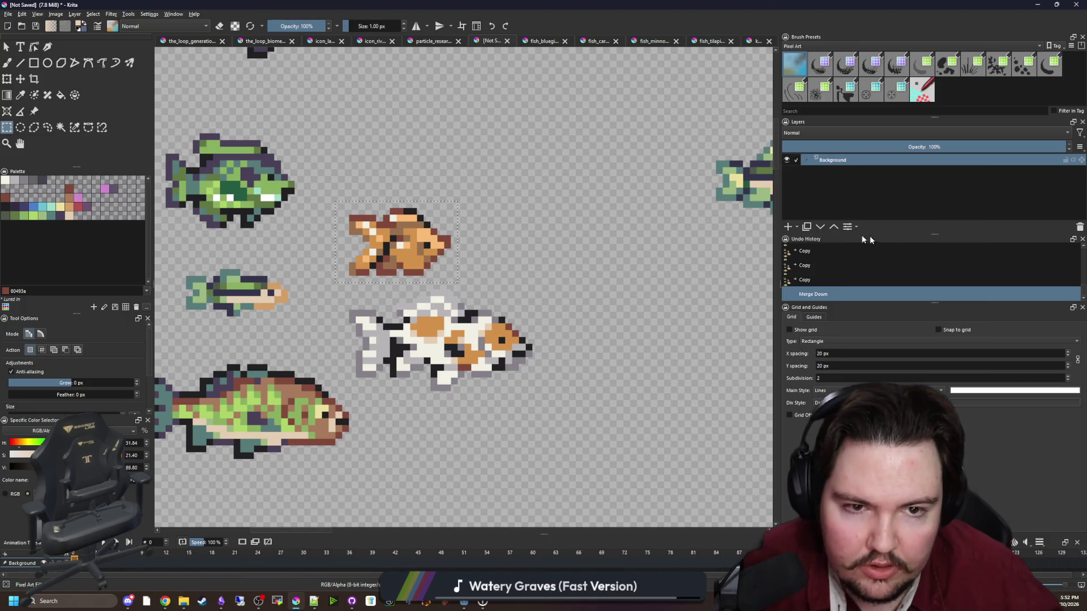
pyautogui.click(8, 13)
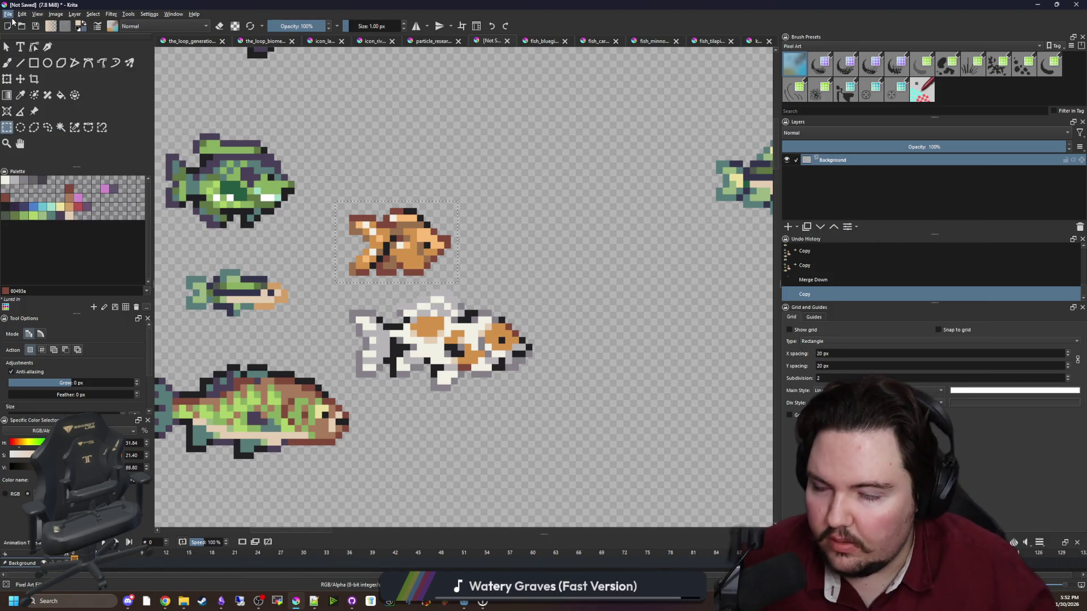
pyautogui.click(23, 23)
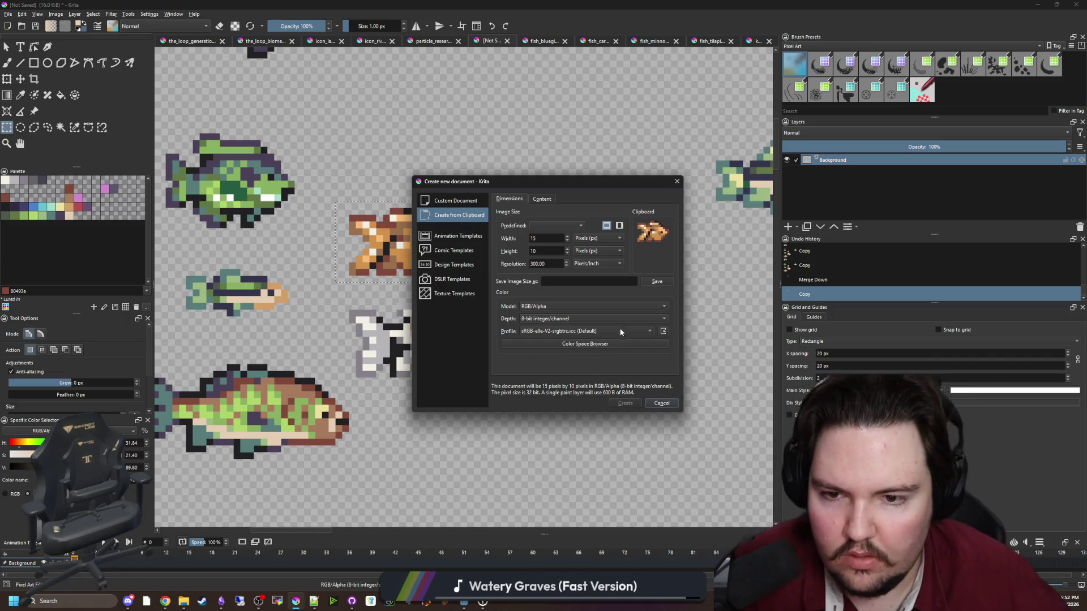
pyautogui.press('Return')
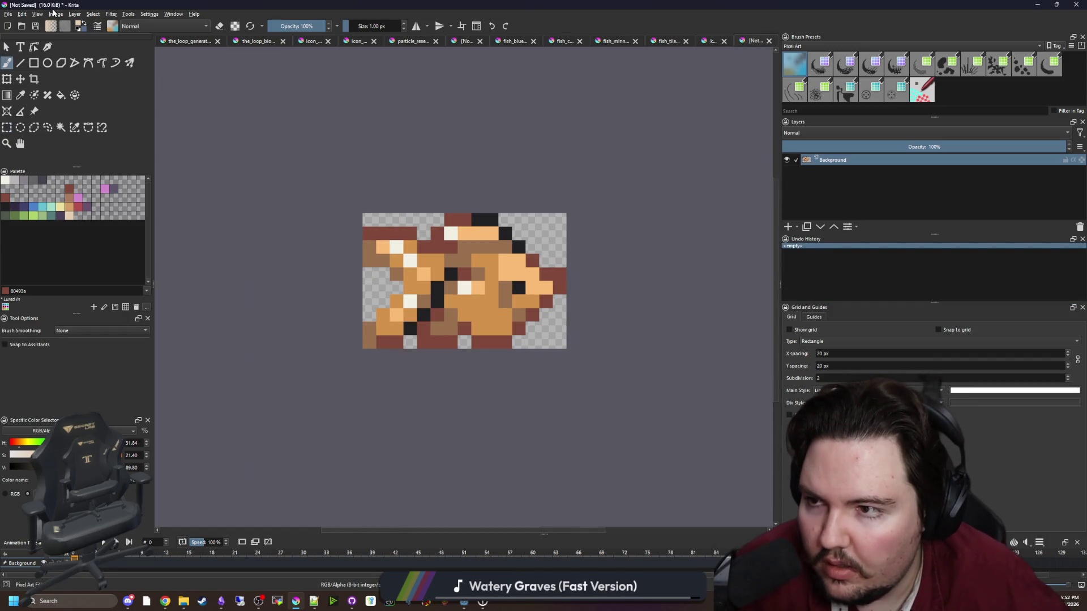
# Widen the goldfish canvas and clear its white margin to transparency.
pyautogui.click(55, 13)
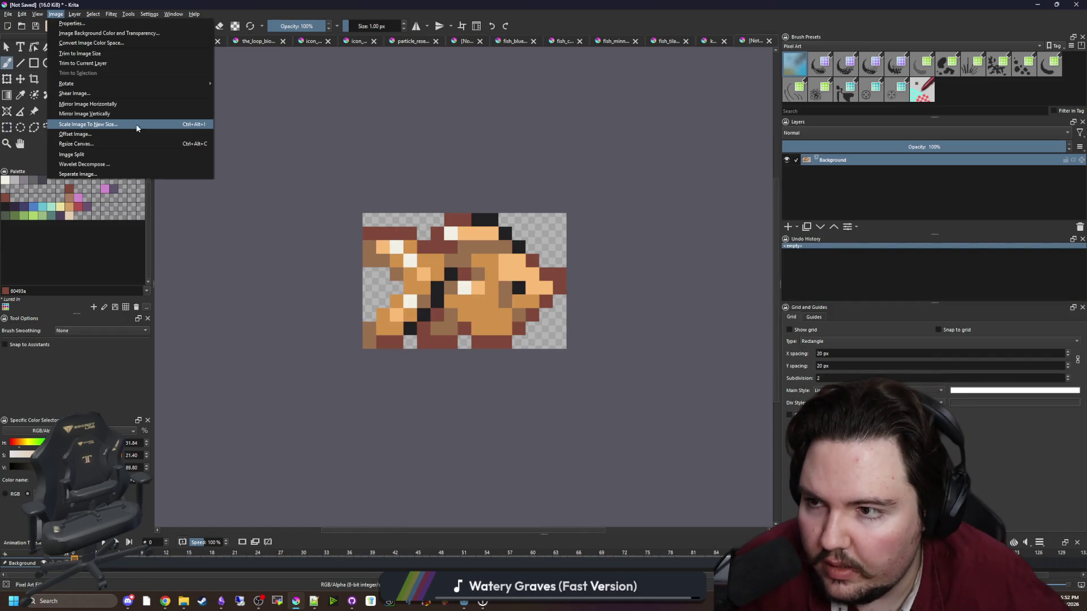
pyautogui.click(92, 143)
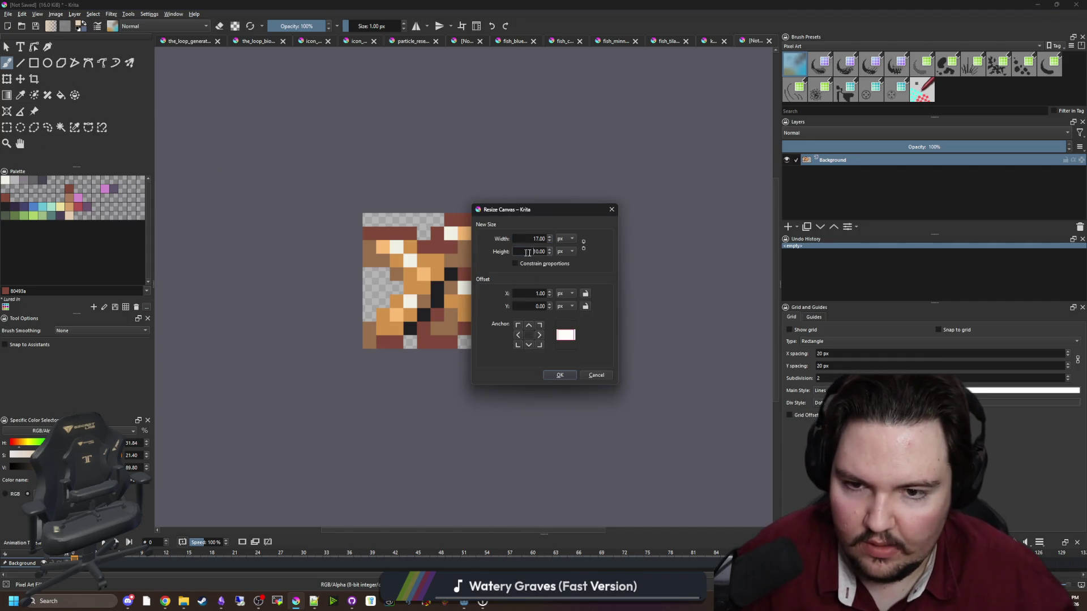
pyautogui.click(560, 374)
pyautogui.press('w')
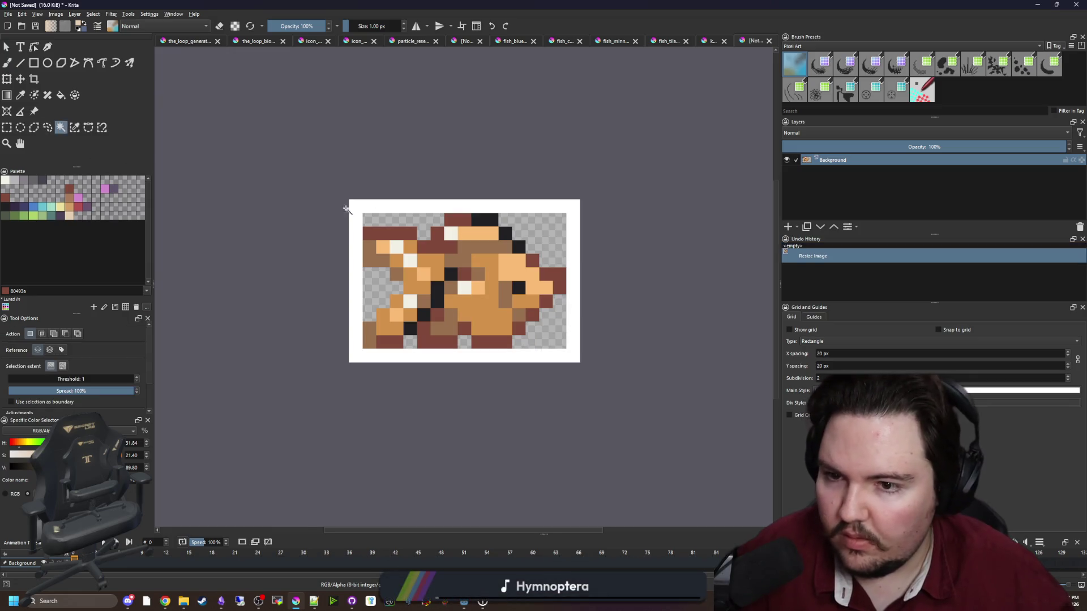
pyautogui.click(347, 210)
pyautogui.press('Delete')
pyautogui.hotkey('ctrl', 'shift', 'a')
# Save the goldfish as goldfish.png in PNG format.
pyautogui.click(9, 14)
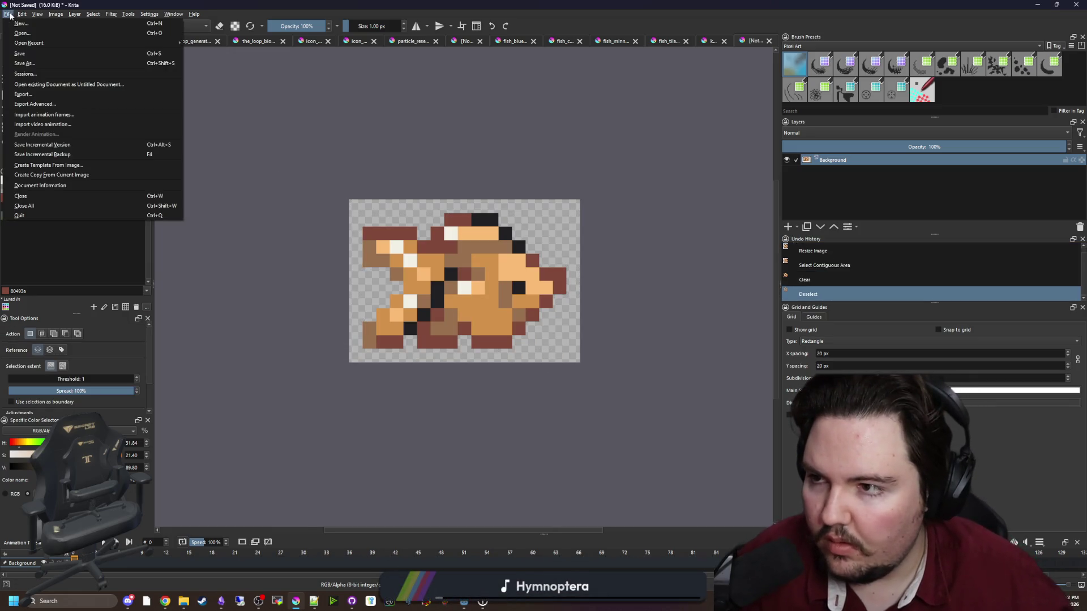
pyautogui.click(32, 64)
pyautogui.write('goldf')
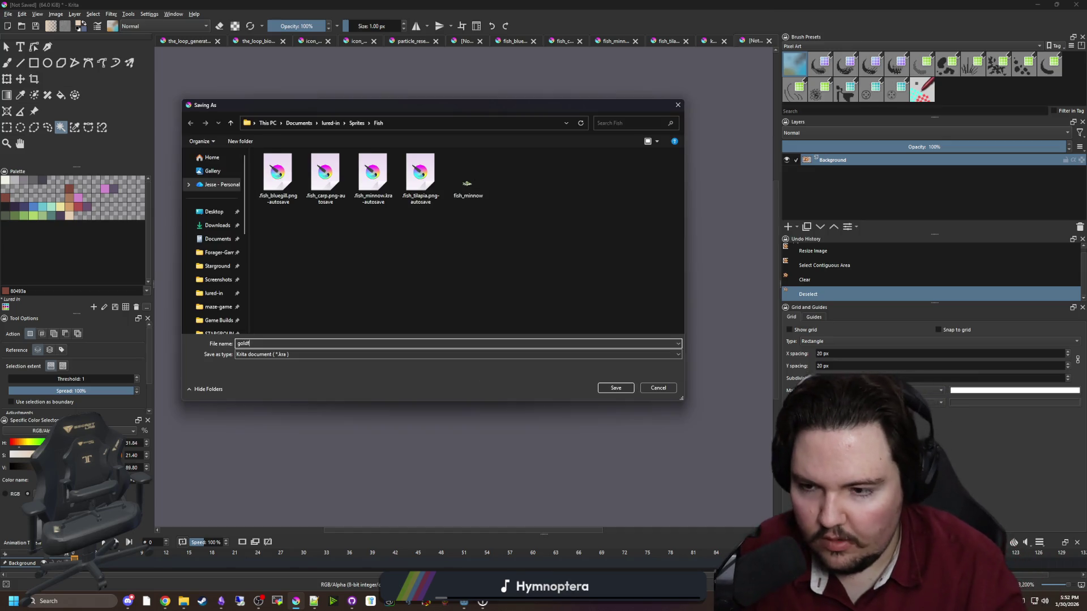
pyautogui.click(289, 354)
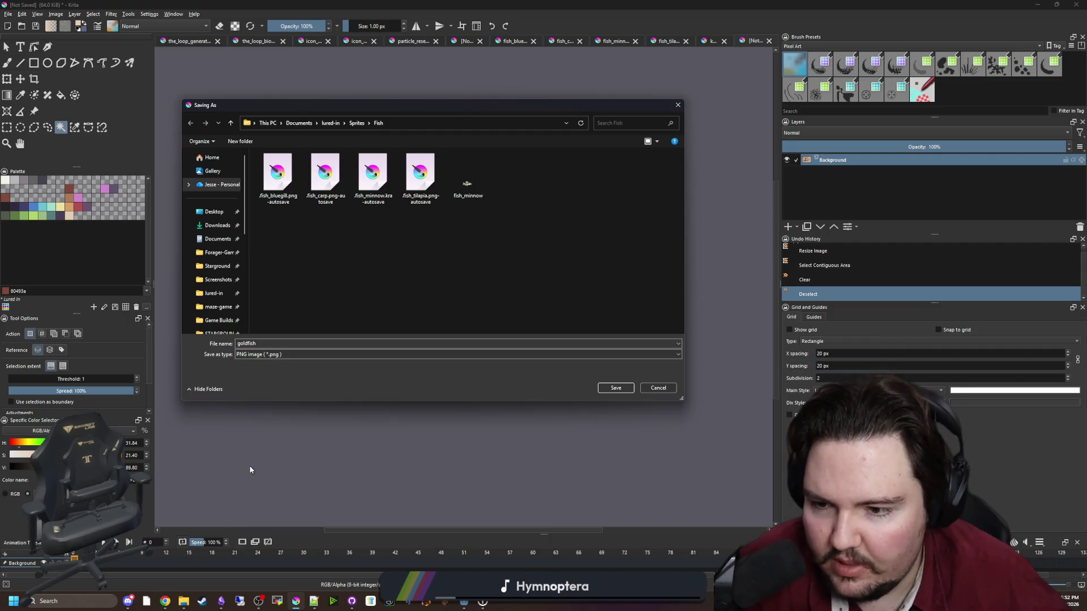
pyautogui.click(261, 465)
pyautogui.click(603, 390)
pyautogui.click(583, 375)
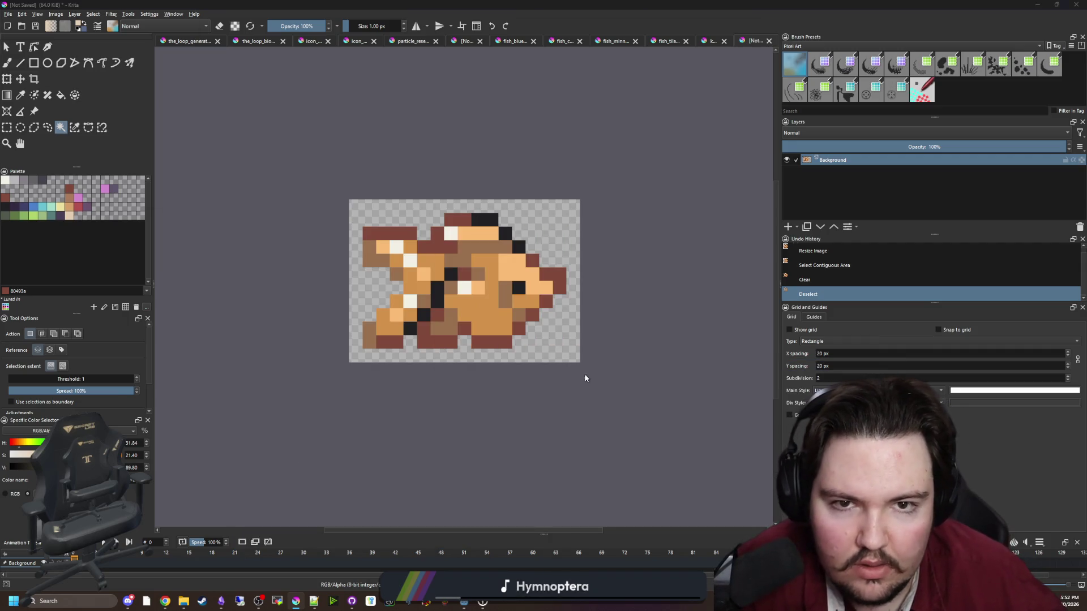
pyautogui.click(714, 41)
pyautogui.click(673, 41)
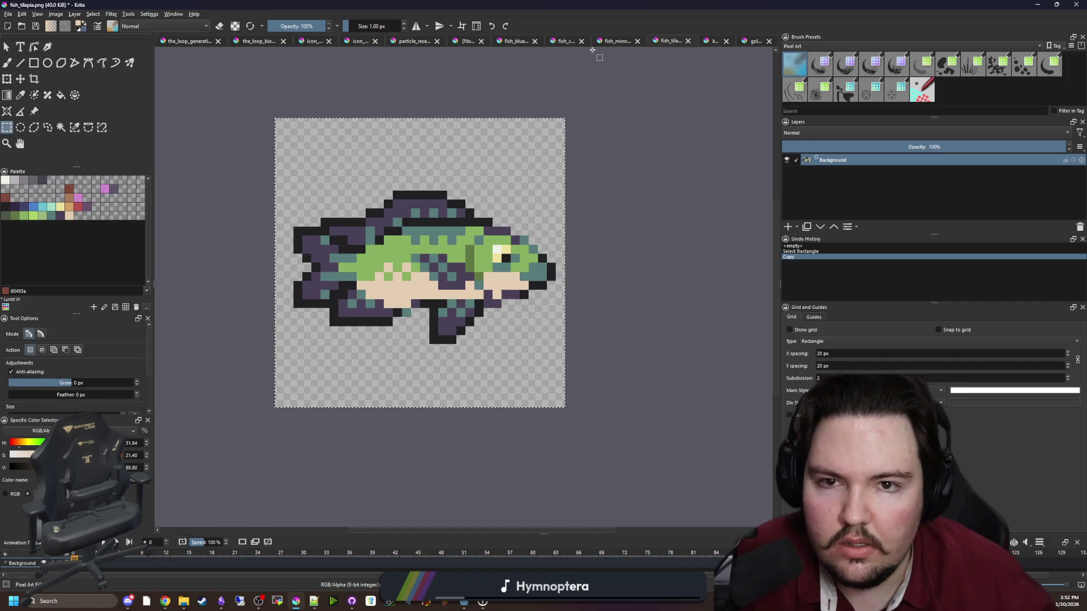
# On the multi-fish sheet, select and copy the small green fish.
pyautogui.click(616, 41)
pyautogui.click(566, 41)
pyautogui.click(515, 41)
pyautogui.click(468, 40)
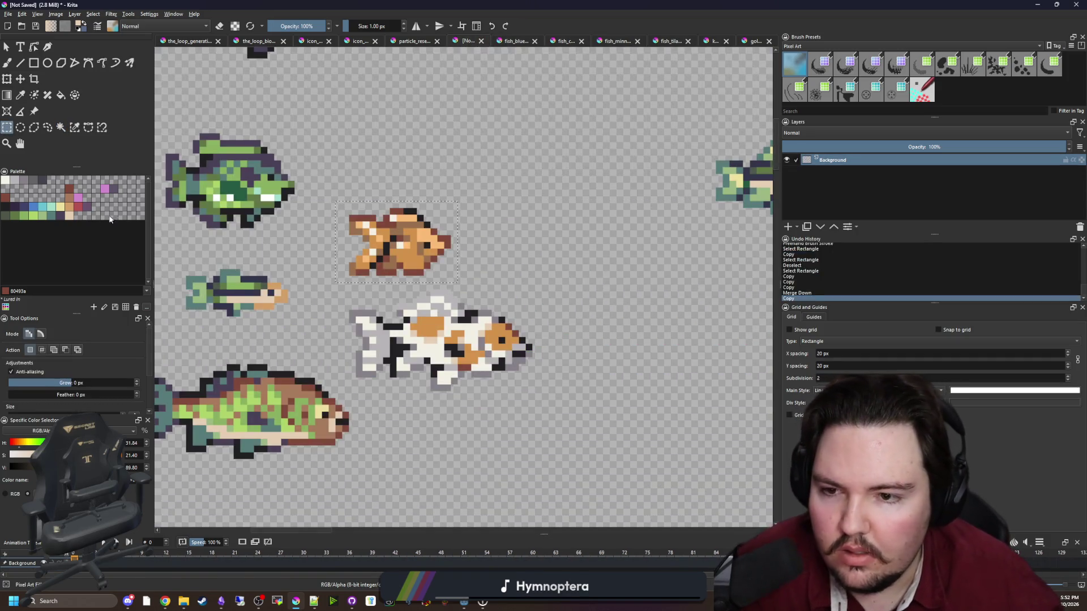
pyautogui.scroll(2, 193, 269)
pyautogui.click(199, 264)
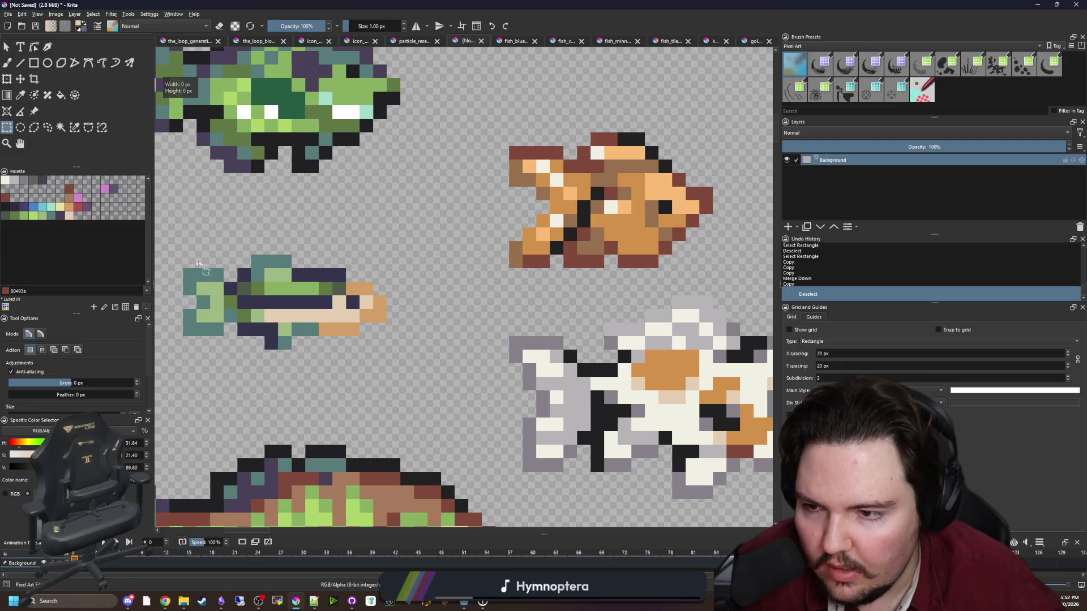
pyautogui.moveTo(336, 324); pyautogui.dragTo(387, 350)
pyautogui.hotkey('ctrl', 'c')
# Create the 15×7 green fish document from the clipboard and start transforming it.
pyautogui.click(8, 14)
pyautogui.click(15, 23)
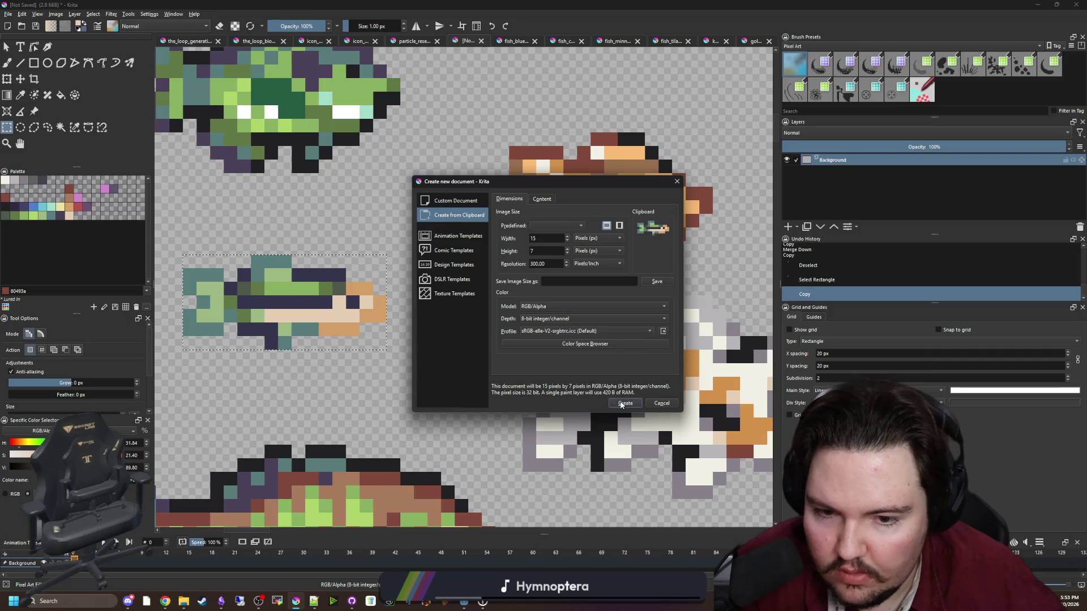
pyautogui.click(621, 403)
pyautogui.hotkey('ctrl', 't')
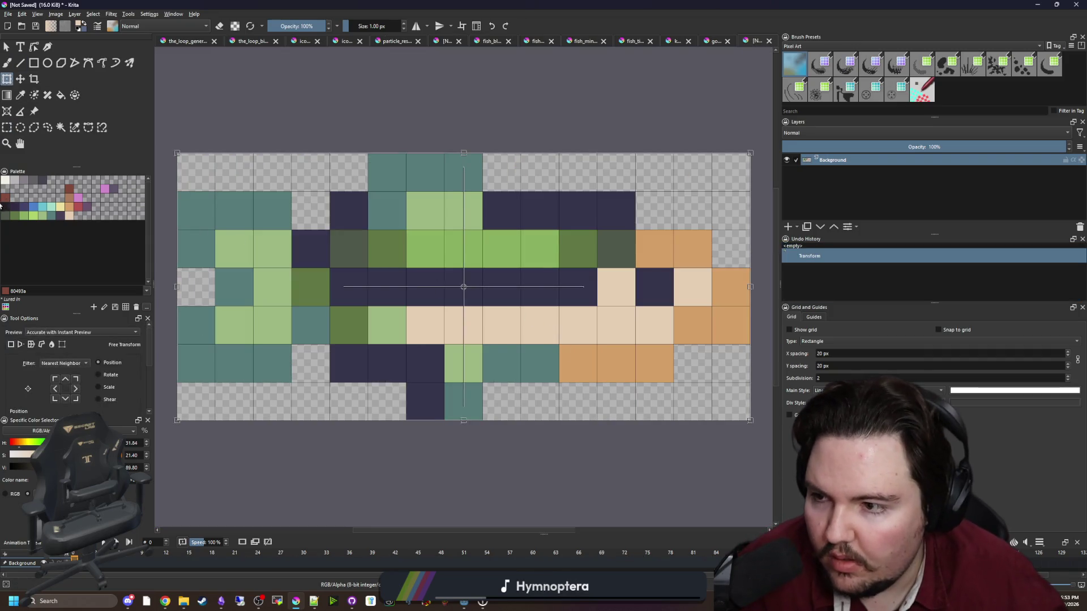
# Paint the green fish's eye pixel and two bottom-row pixels black with the brush.
pyautogui.click(5, 206)
pyautogui.press('b')
pyautogui.press('-')
pyautogui.press('-')
pyautogui.click(590, 294)
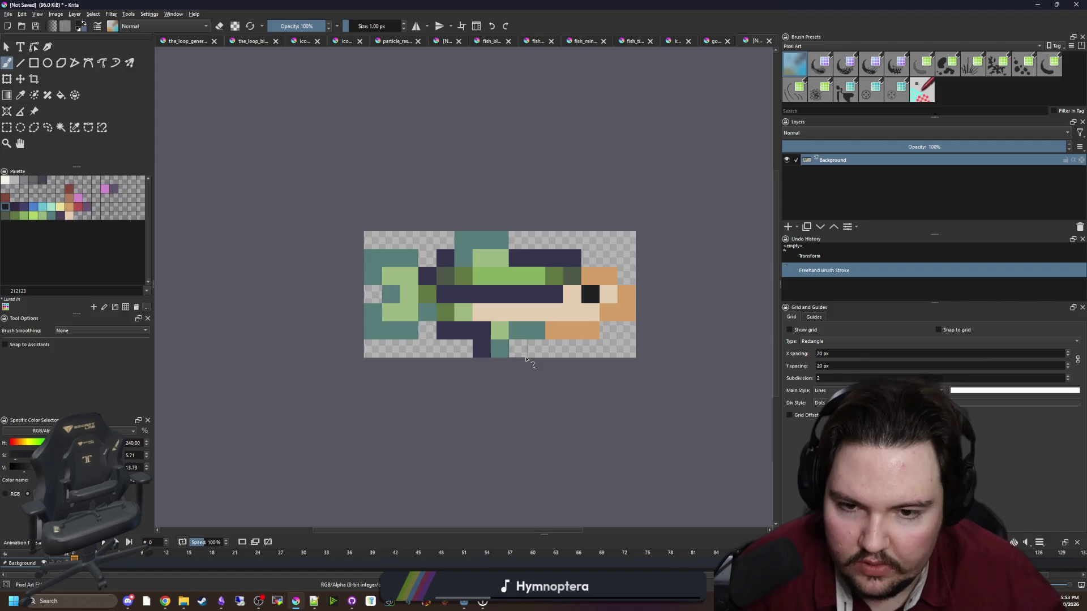
pyautogui.scroll(1, 485, 329)
pyautogui.click(479, 331)
pyautogui.click(453, 331)
pyautogui.scroll(-1, 297, 373)
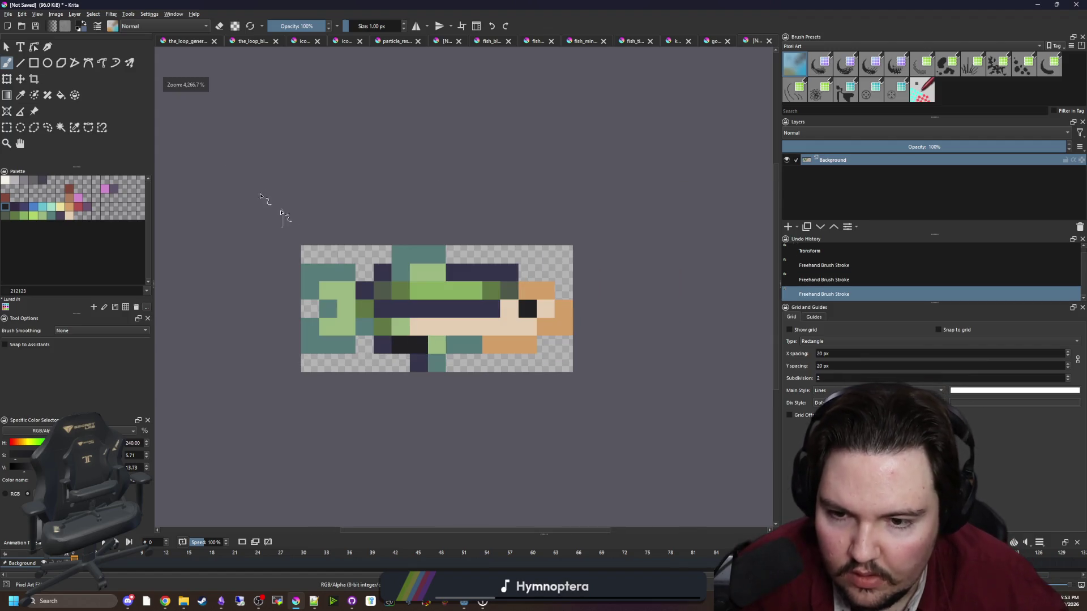
# Save the fish as minnow.png in the Sprites/Fish folder, accepting the PNG options.
pyautogui.click(8, 13)
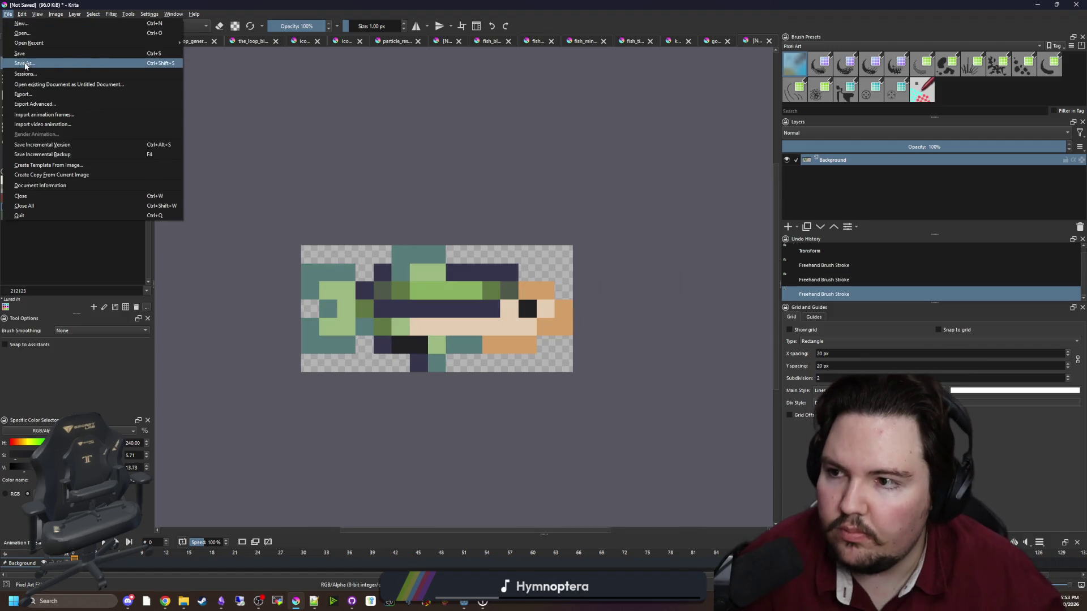
pyautogui.click(27, 65)
pyautogui.write('minnow')
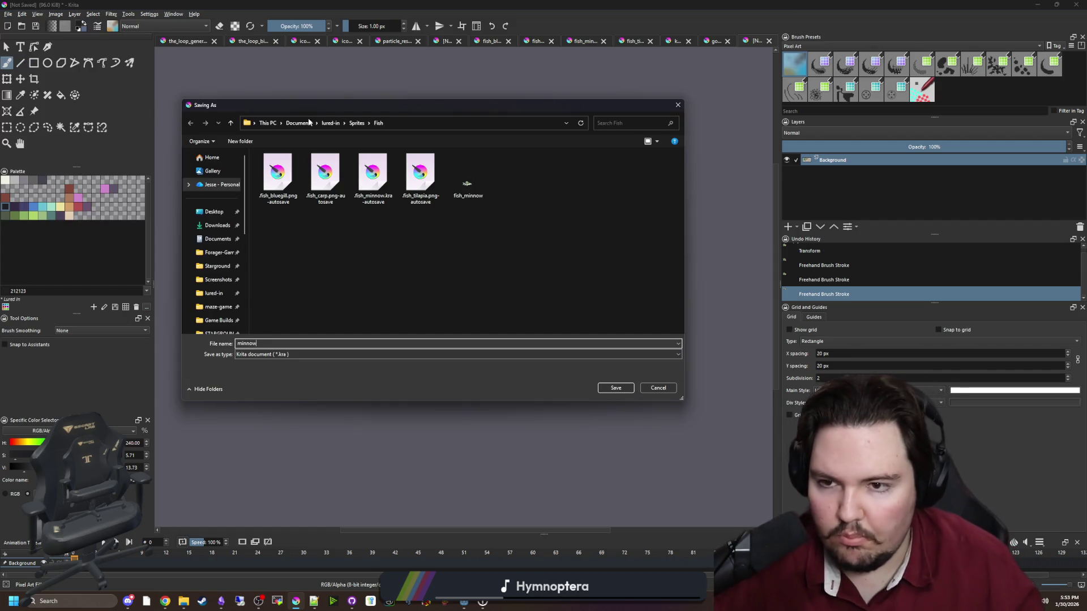
pyautogui.click(257, 354)
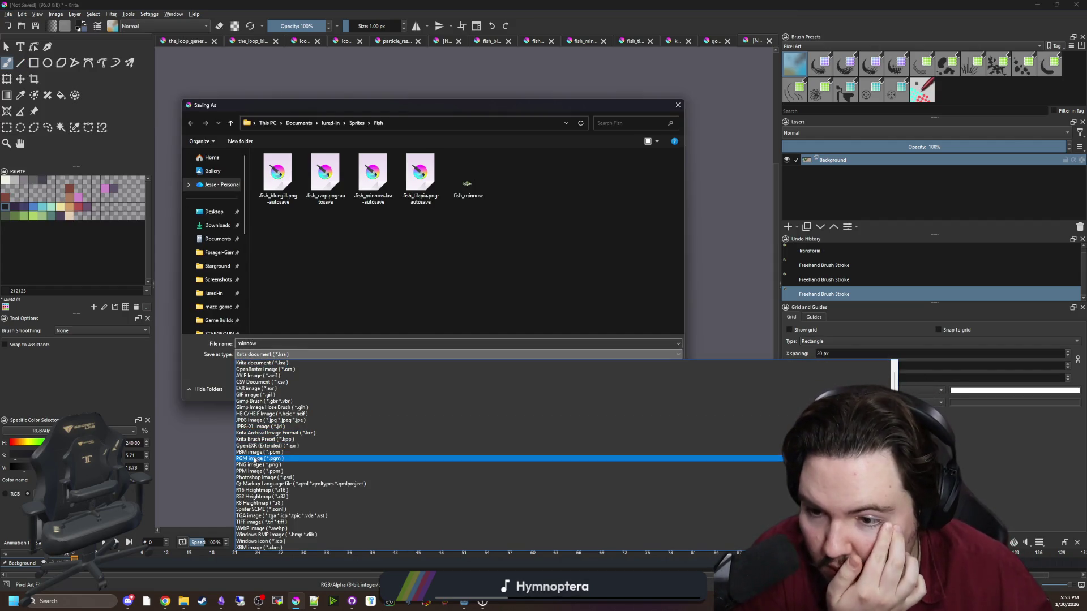
pyautogui.click(255, 465)
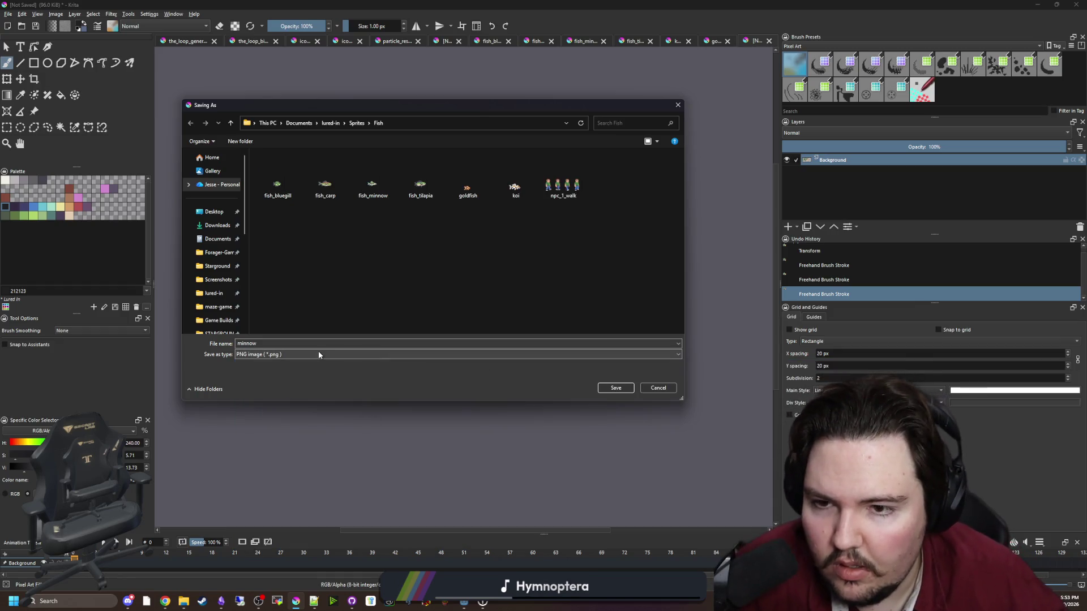
pyautogui.rightClick(466, 180)
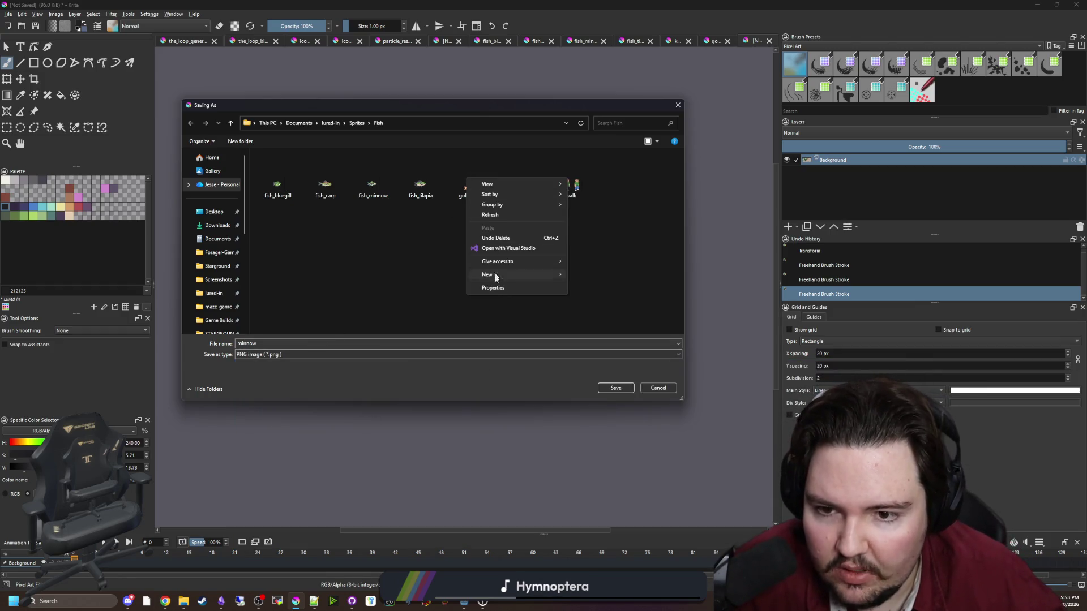
pyautogui.click(373, 270)
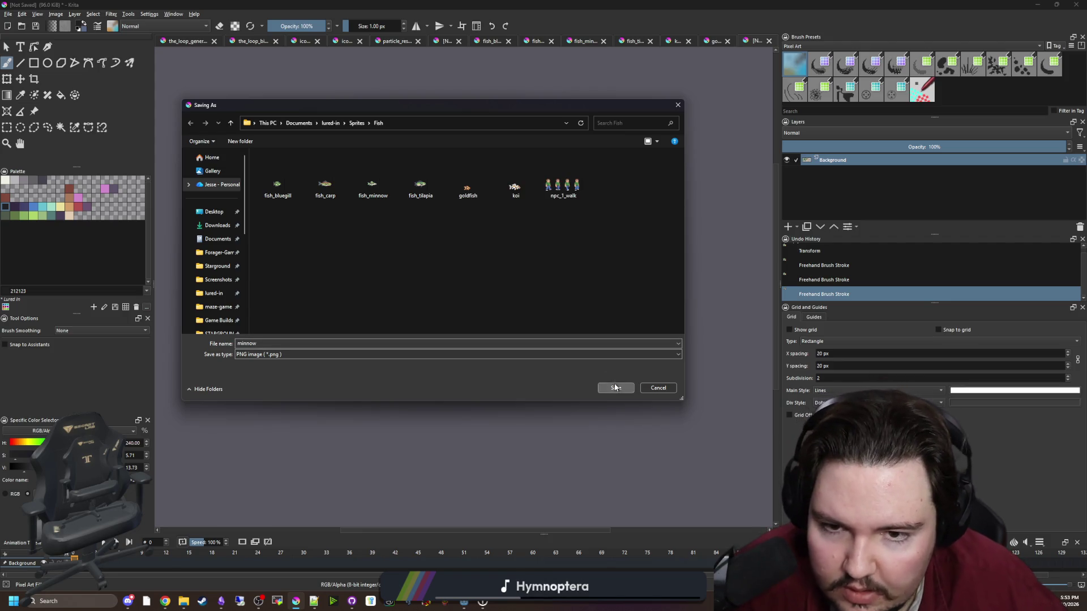
pyautogui.click(616, 387)
pyautogui.click(582, 379)
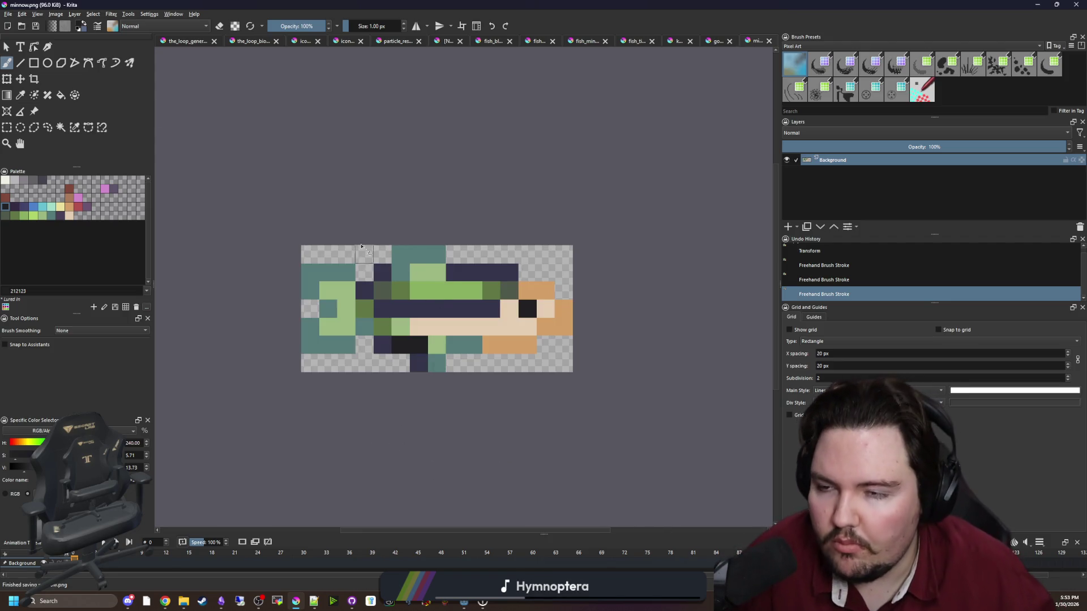
pyautogui.click(8, 13)
# Cancel the image opener, then rectangle-select and copy the large lower fish on the sprite sheet.
pyautogui.click(25, 33)
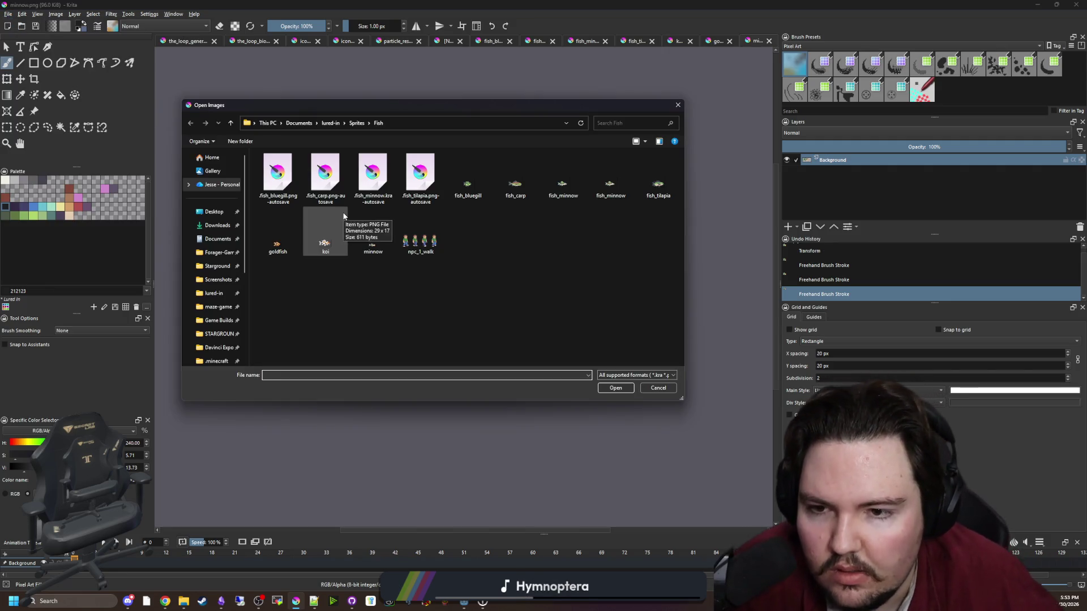
pyautogui.click(677, 105)
pyautogui.click(440, 43)
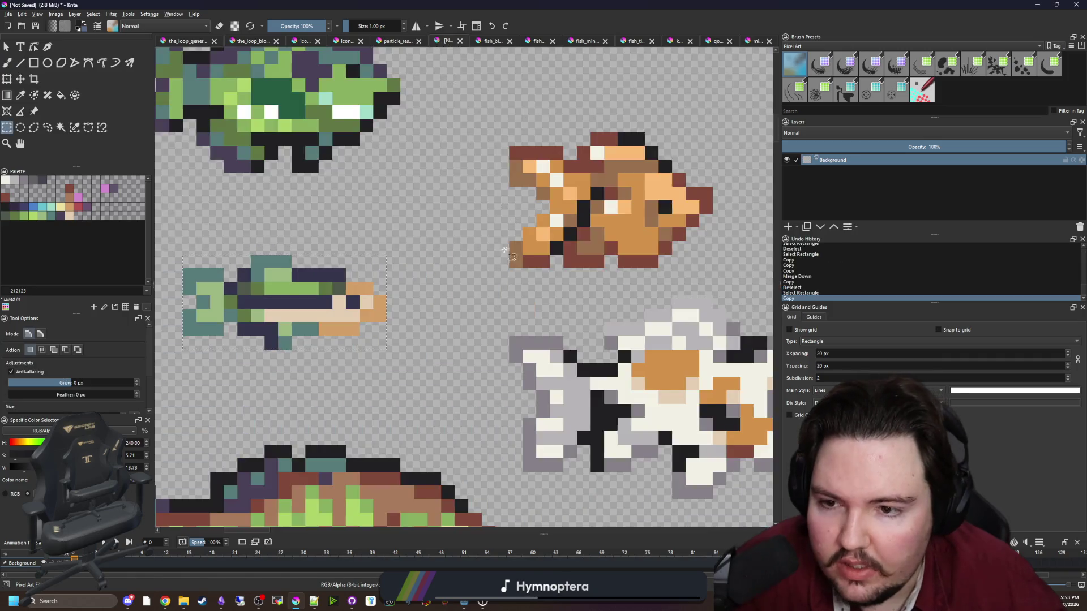
pyautogui.click(5, 129)
pyautogui.scroll(2, 401, 392)
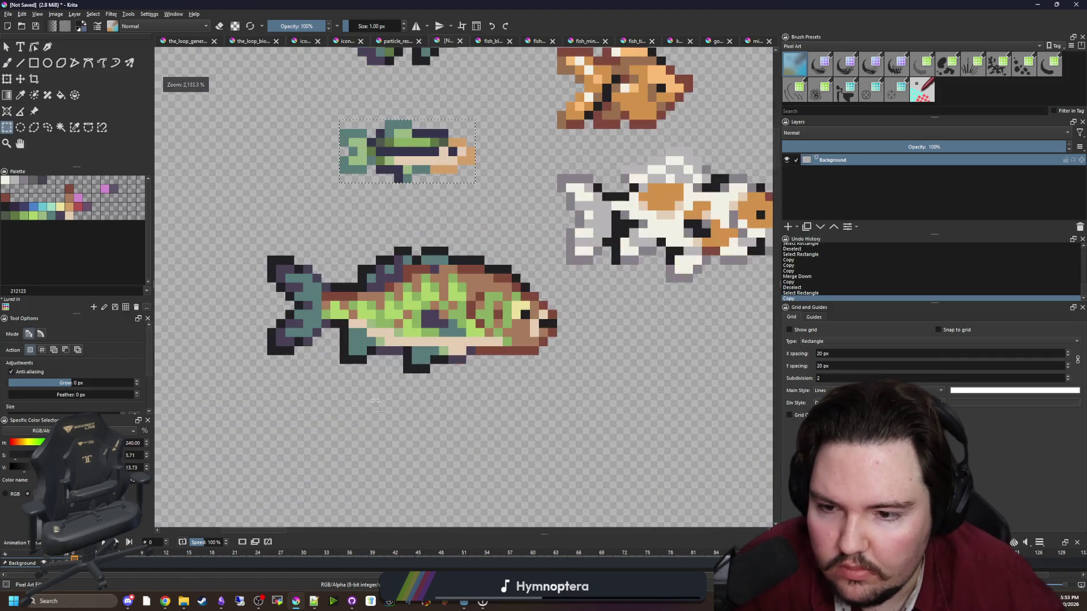
pyautogui.moveTo(268, 369)
pyautogui.mouseDown()
pyautogui.moveTo(430, 254)
pyautogui.moveTo(530, 238)
pyautogui.mouseUp()
pyautogui.moveTo(556, 373)
pyautogui.mouseDown()
pyautogui.moveTo(351, 264)
pyautogui.moveTo(239, 229)
pyautogui.mouseUp()
pyautogui.hotkey('ctrl', 'c')
# Create a new 32×14 image from the clipboard.
pyautogui.click(8, 14)
pyautogui.click(21, 24)
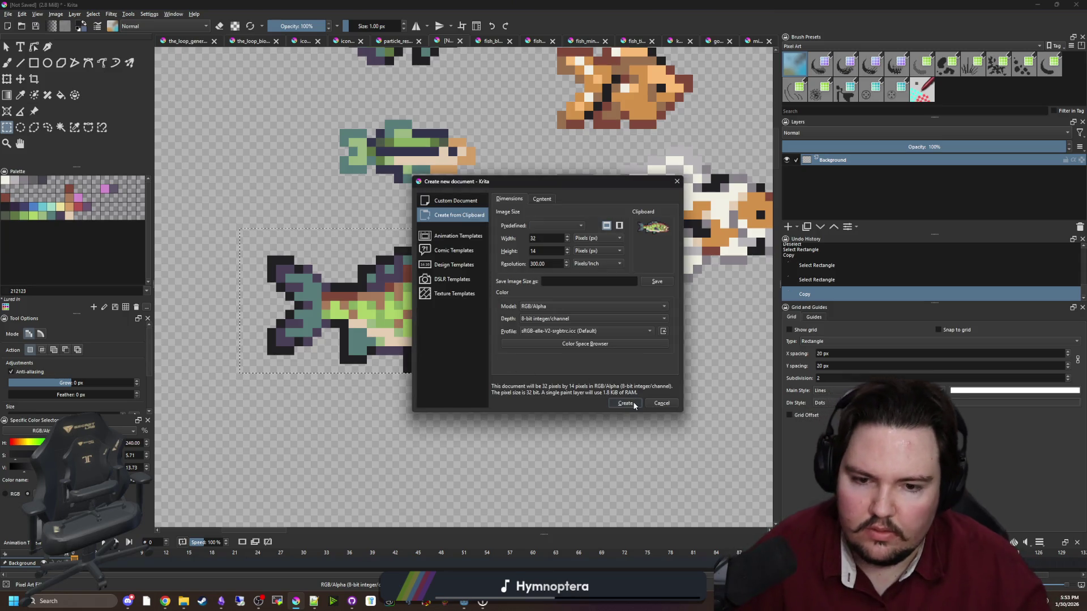
pyautogui.click(625, 403)
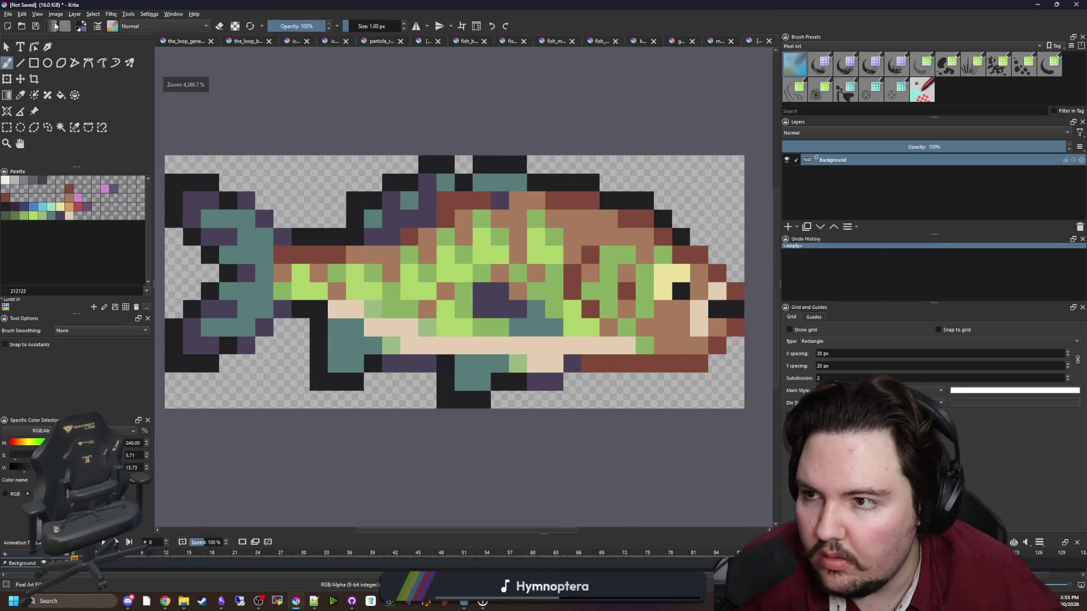
# Resize the carp's canvas, save it as carp.png, then return to the sprite sheet.
pyautogui.click(56, 14)
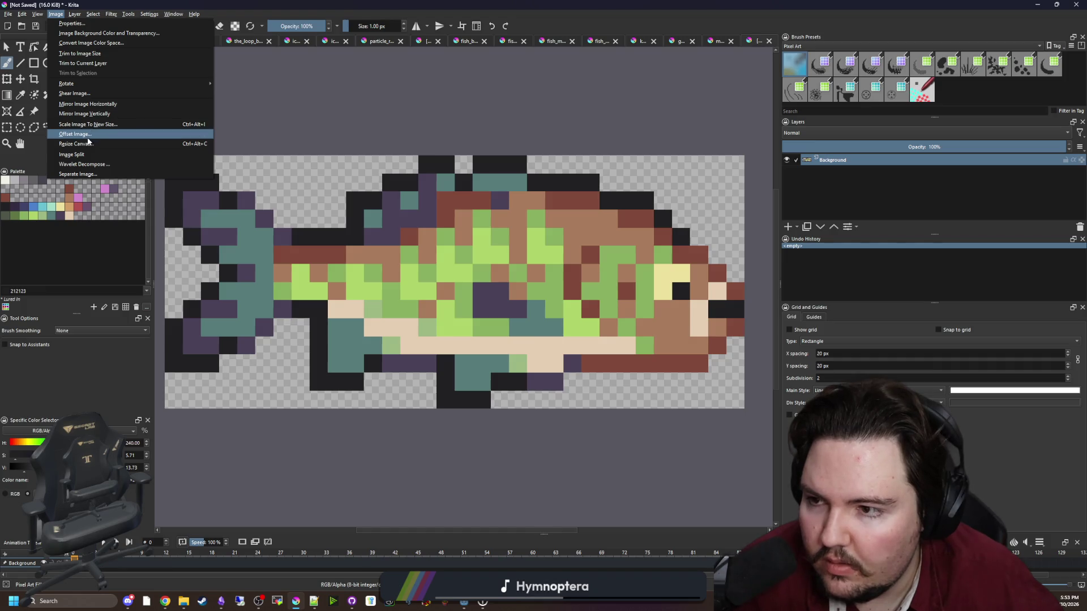
pyautogui.click(89, 144)
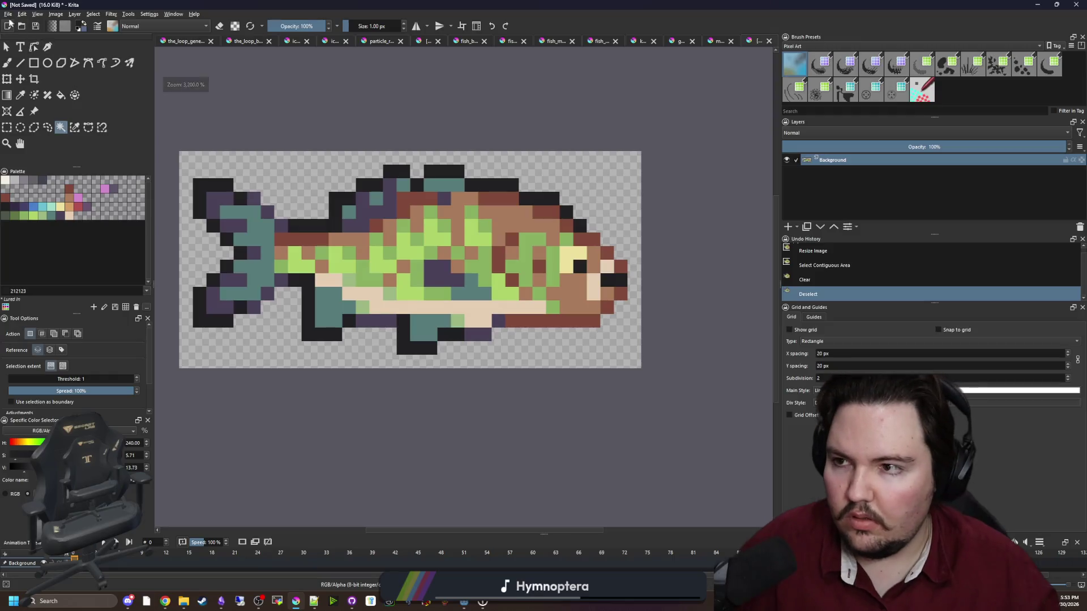
pyautogui.click(8, 14)
pyautogui.click(26, 65)
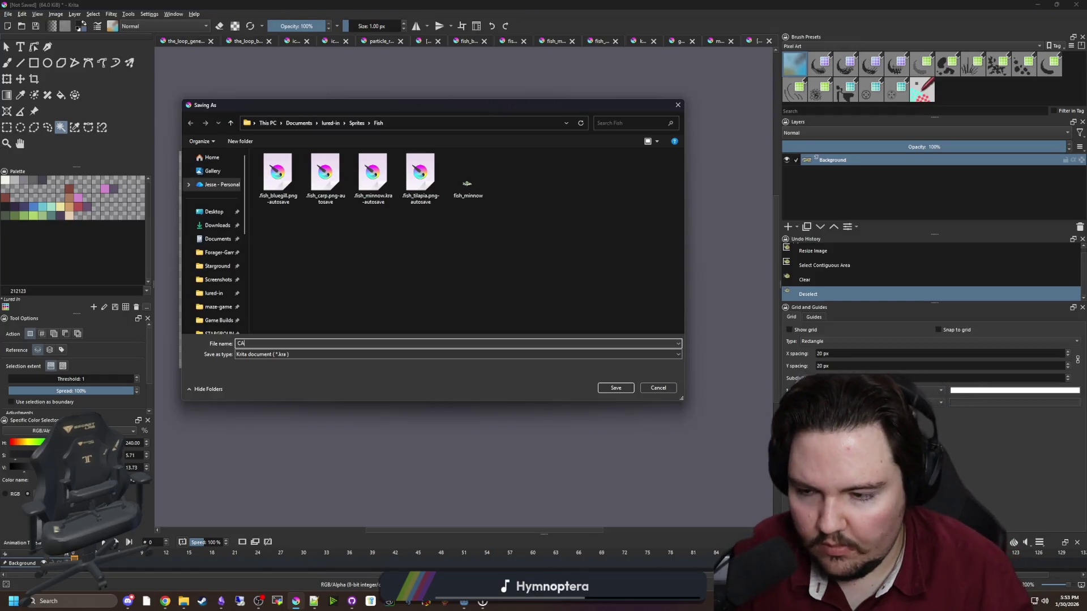
pyautogui.write('carp')
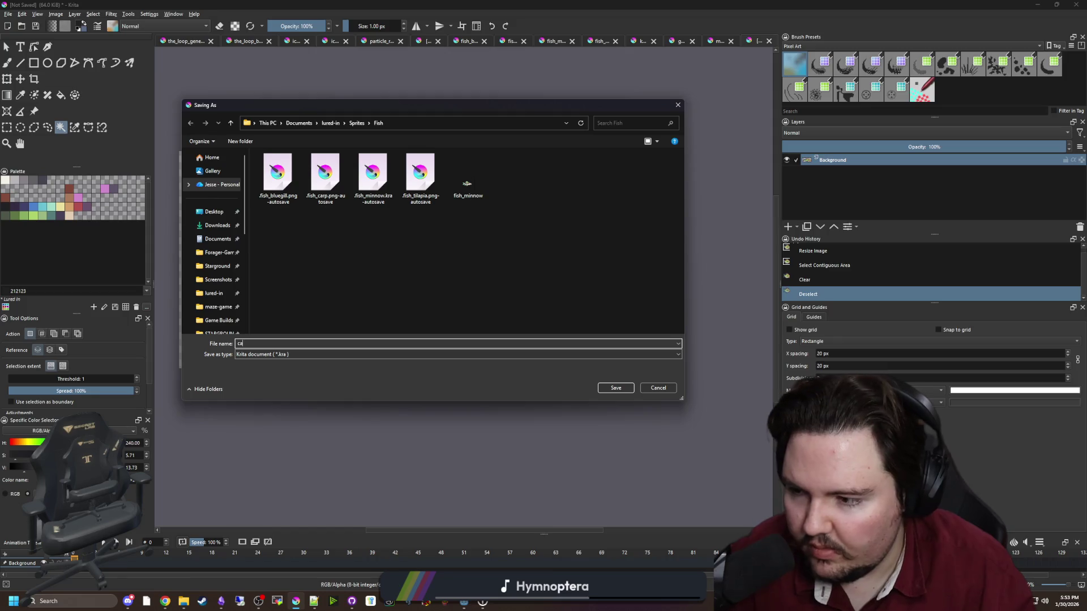
pyautogui.click(317, 354)
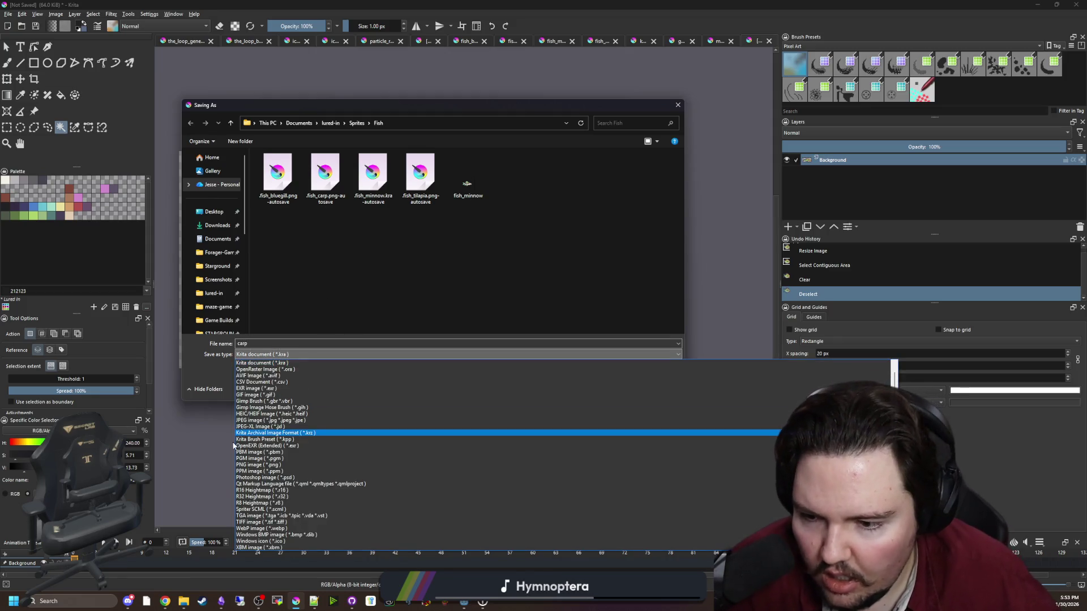
pyautogui.click(254, 469)
pyautogui.click(625, 389)
pyautogui.click(586, 378)
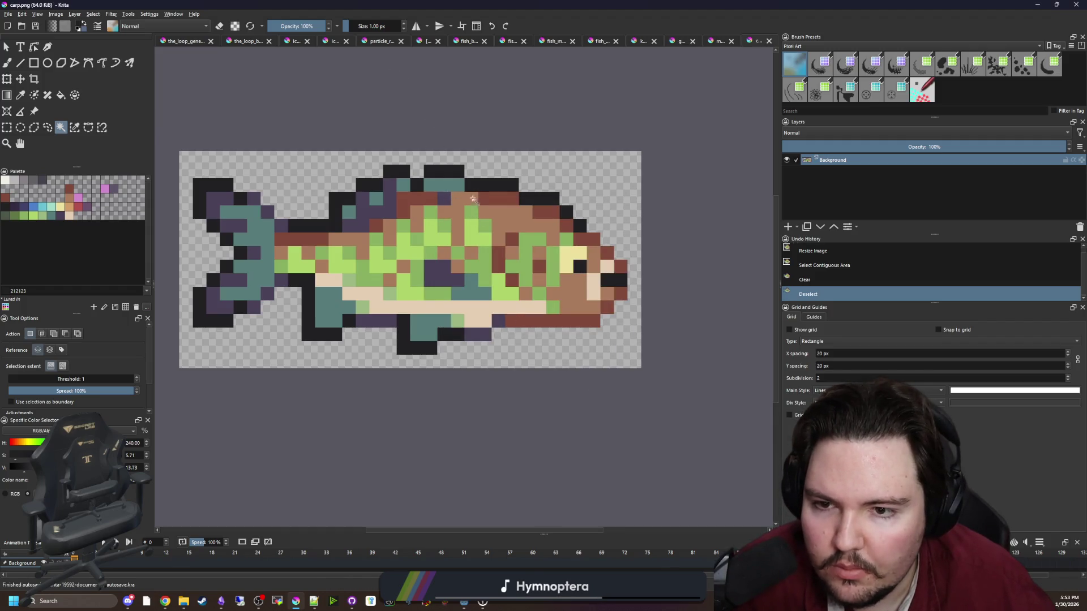
pyautogui.scroll(1, 384, 193)
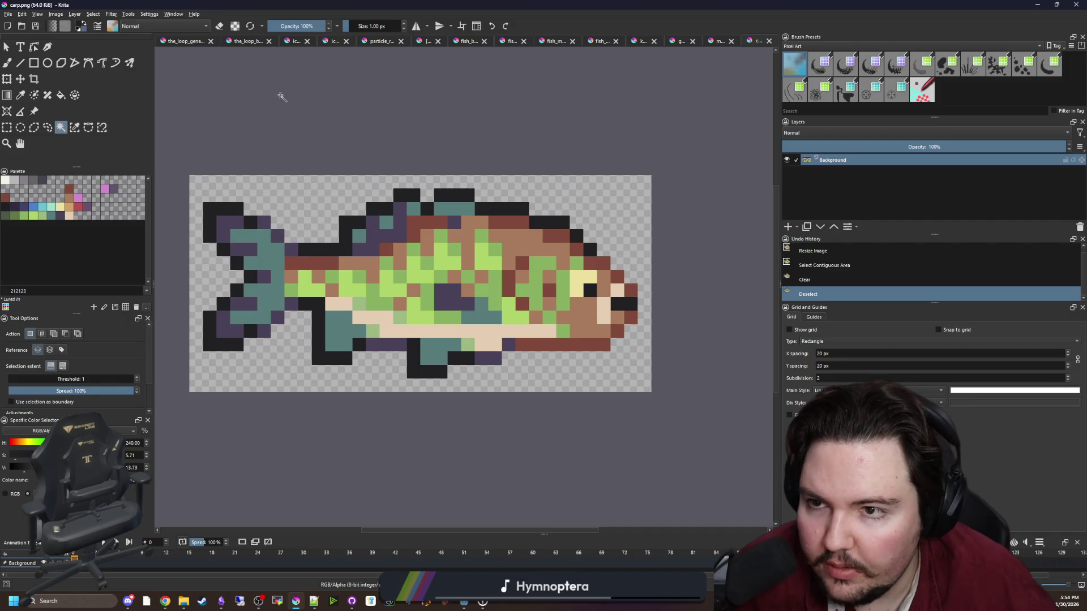
pyautogui.click(426, 41)
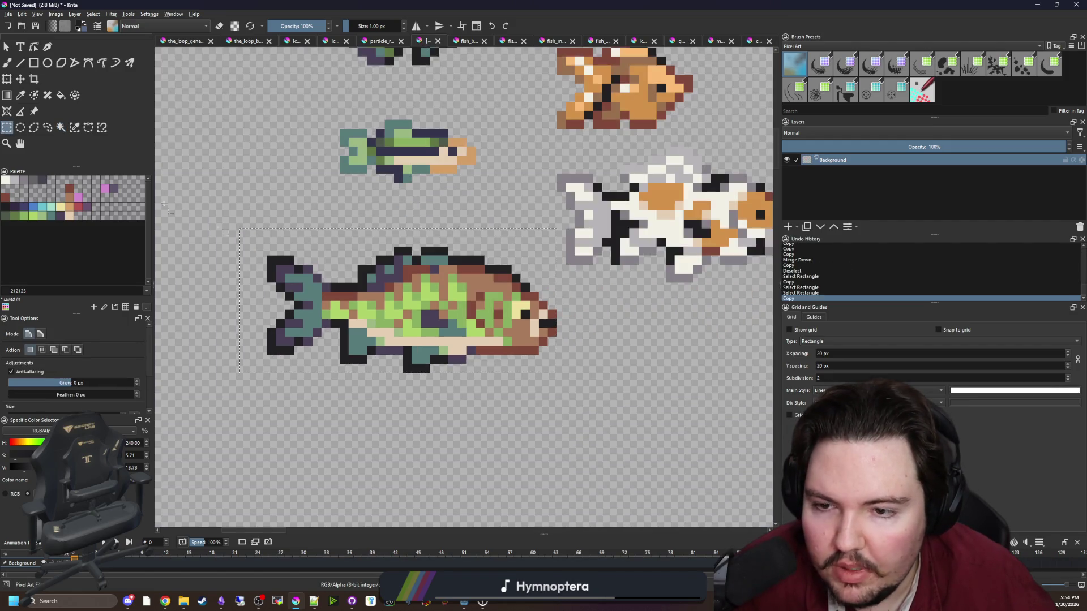
# Rectangle-select and copy the green bluegill on the sprite sheet.
pyautogui.scroll(3, 372, 290)
pyautogui.scroll(-5, 372, 290)
pyautogui.scroll(5, 391, 169)
pyautogui.moveTo(265, 397)
pyautogui.mouseDown()
pyautogui.moveTo(442, 212)
pyautogui.moveTo(523, 194)
pyautogui.mouseUp()
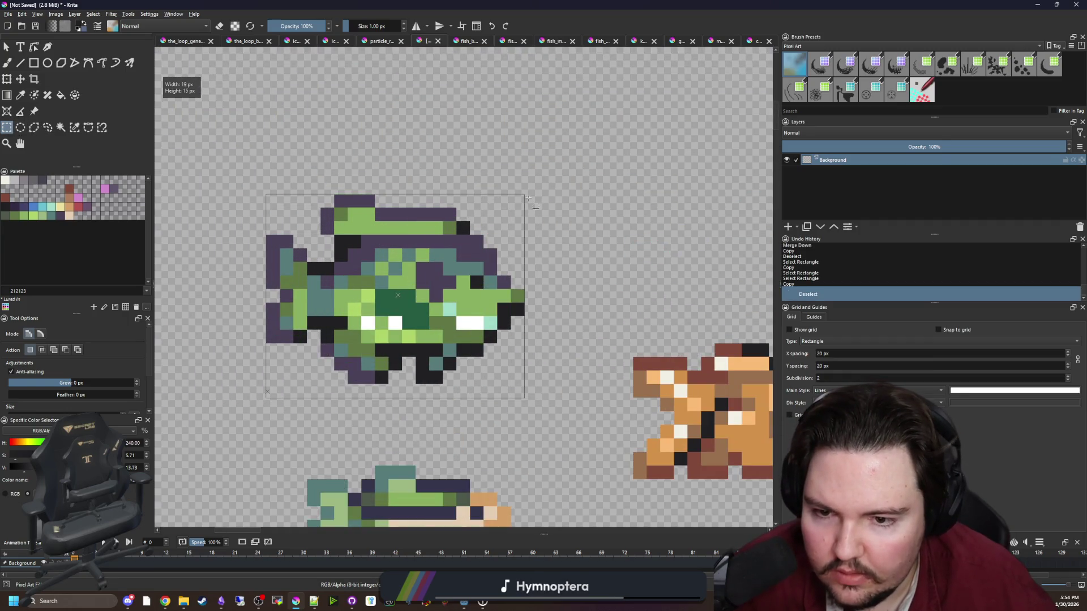
pyautogui.hotkey('ctrl', 'c')
pyautogui.press('-')
pyautogui.press('-')
pyautogui.press('-')
# Create a new 19×14 image from the copied bluegill.
pyautogui.click(7, 14)
pyautogui.click(22, 24)
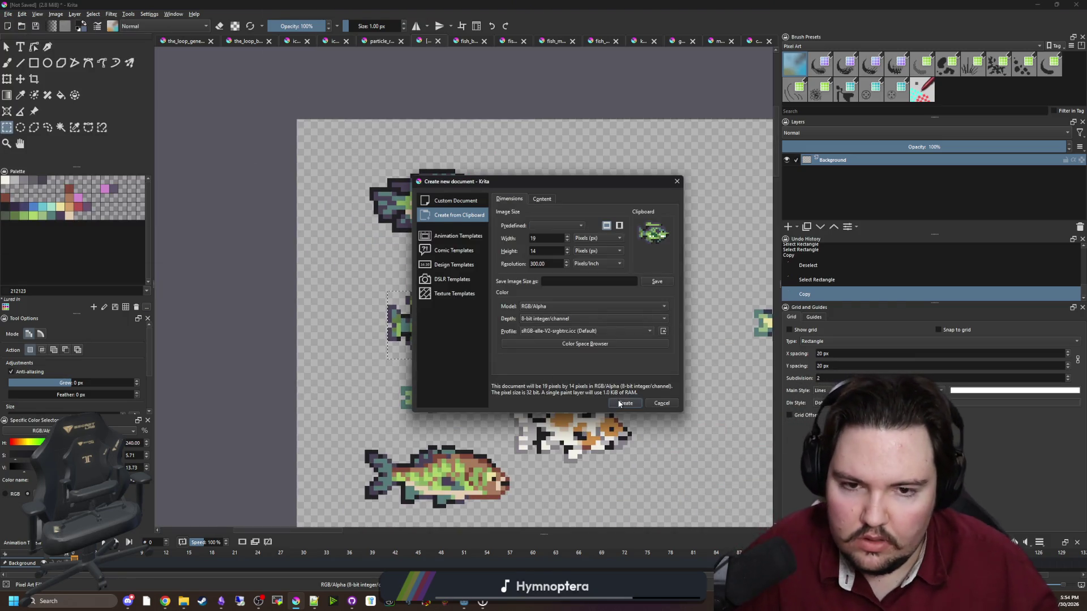
pyautogui.click(625, 403)
pyautogui.press('-')
pyautogui.press('-')
# Enlarge the bluegill's canvas and clear the white border to transparency.
pyautogui.click(56, 13)
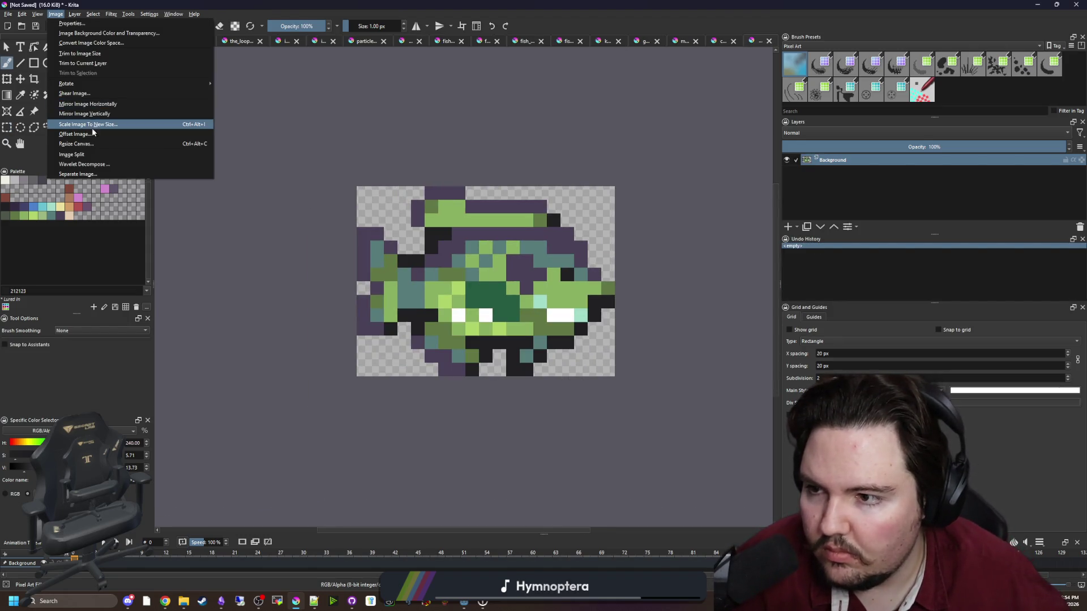
pyautogui.click(87, 144)
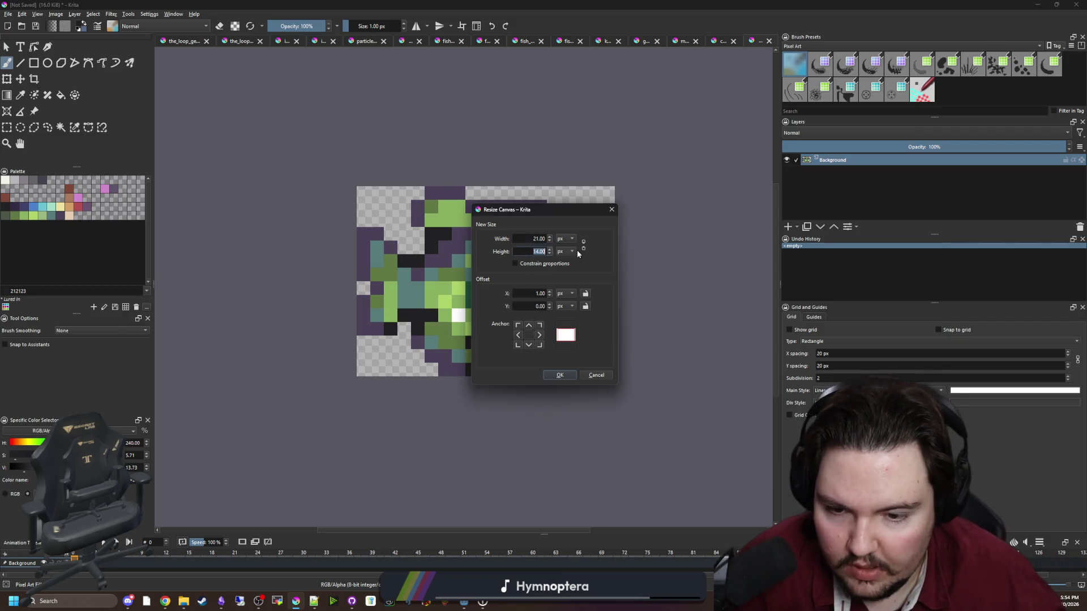
pyautogui.click(560, 374)
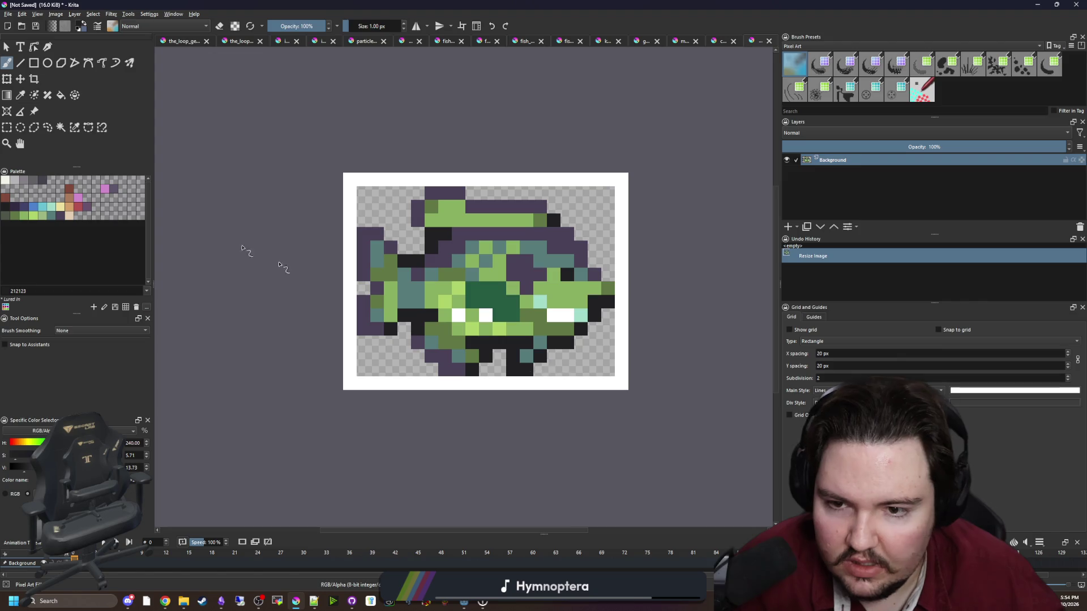
pyautogui.click(60, 127)
pyautogui.click(348, 178)
pyautogui.press('Delete')
pyautogui.hotkey('ctrl', 'shift', 'a')
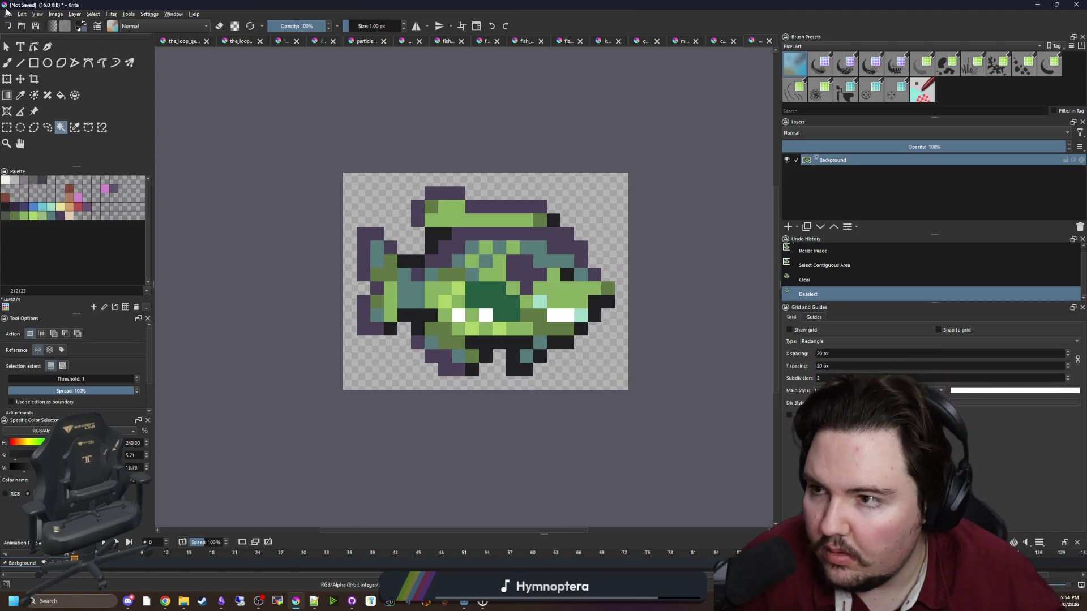
# Save the image as bluegill.png in PNG format and return to the fish sheet.
pyautogui.click(8, 13)
pyautogui.click(34, 64)
pyautogui.write('bluegill')
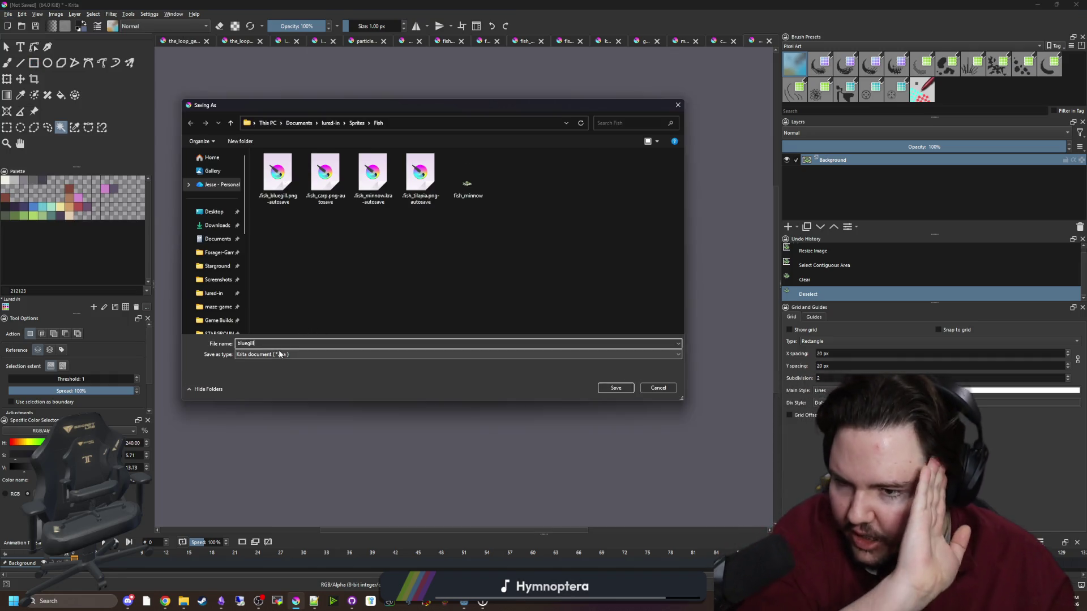
pyautogui.click(260, 355)
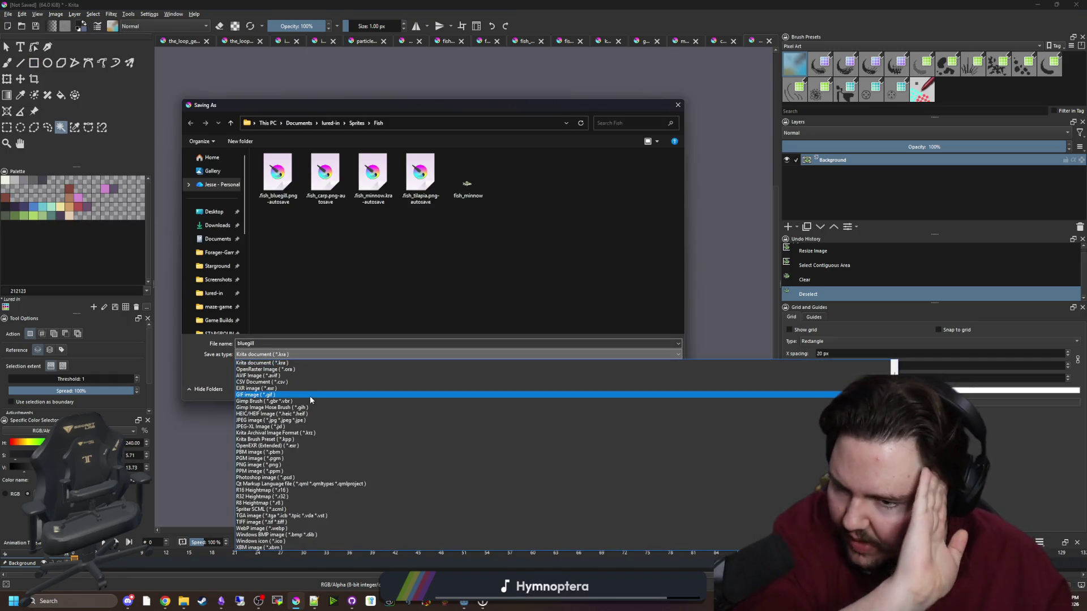
pyautogui.click(266, 465)
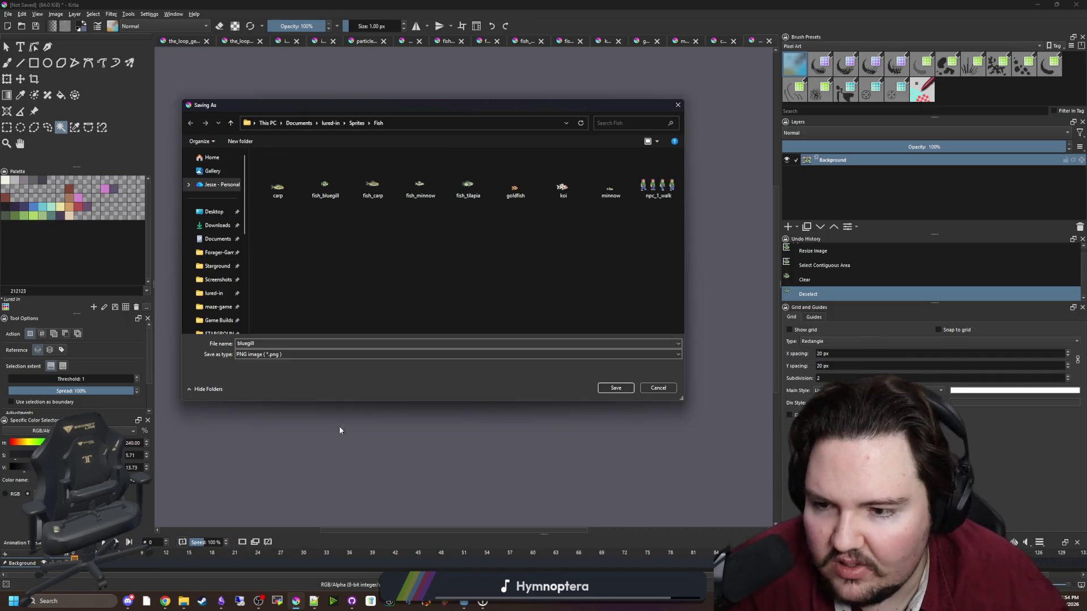
pyautogui.click(617, 387)
pyautogui.click(591, 379)
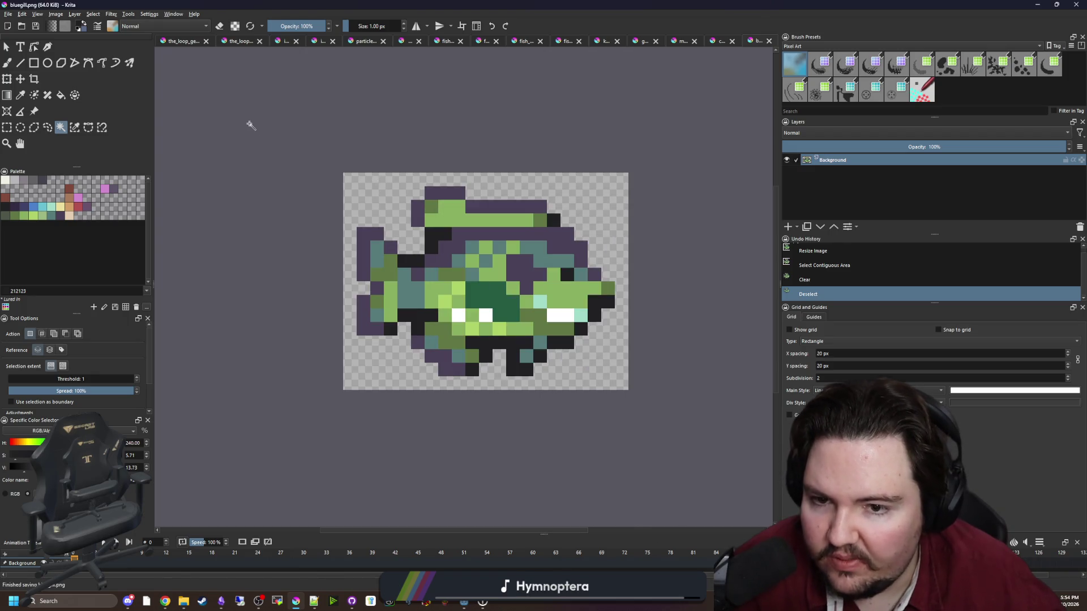
pyautogui.scroll(1, 495, 193)
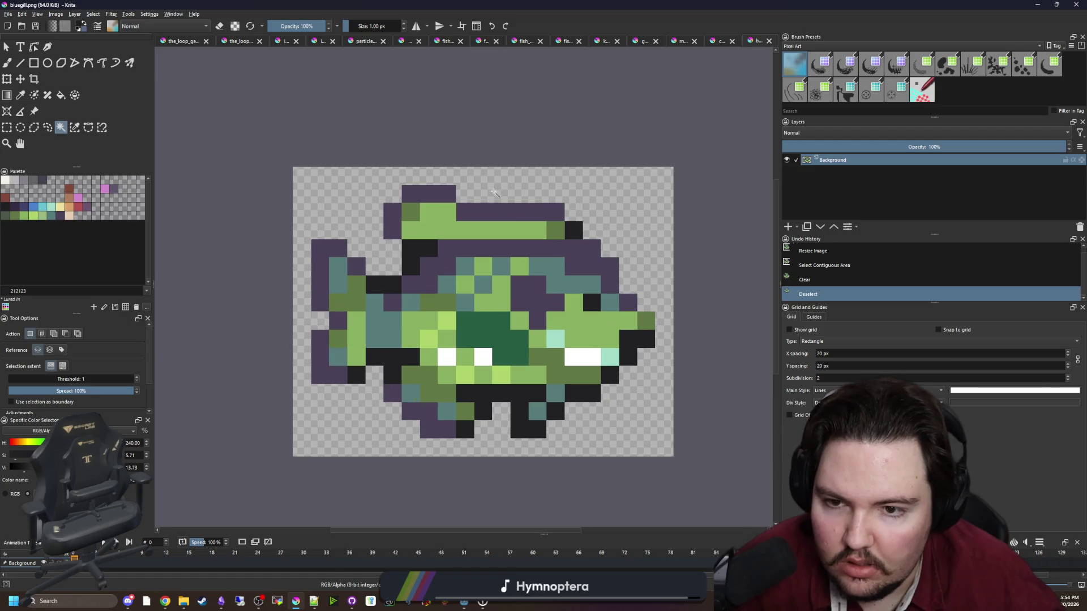
pyautogui.press('p')
pyautogui.scroll(-1, 420, 230)
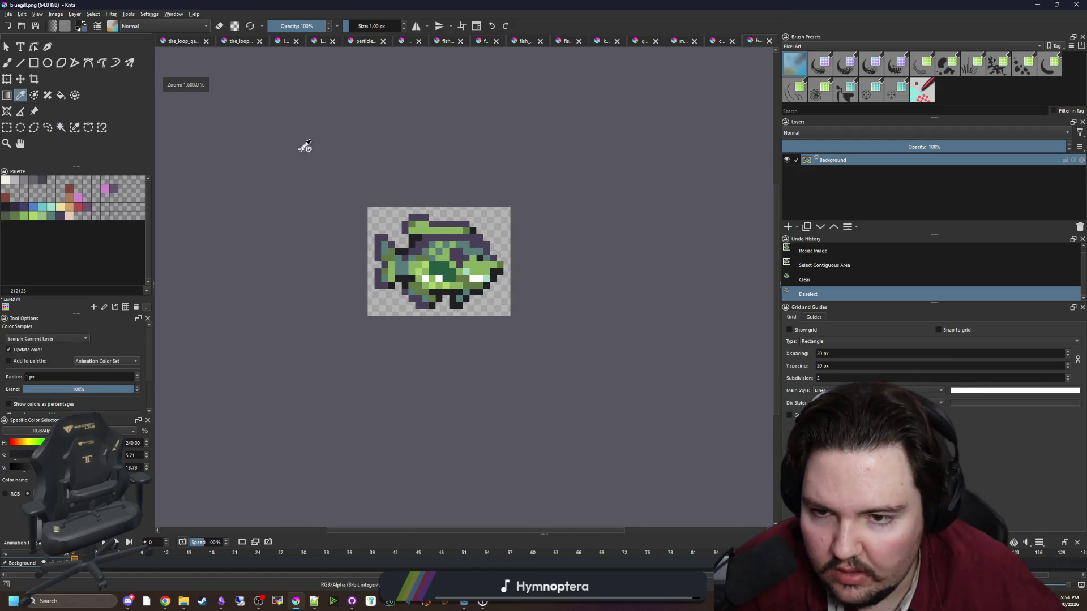
pyautogui.click(401, 45)
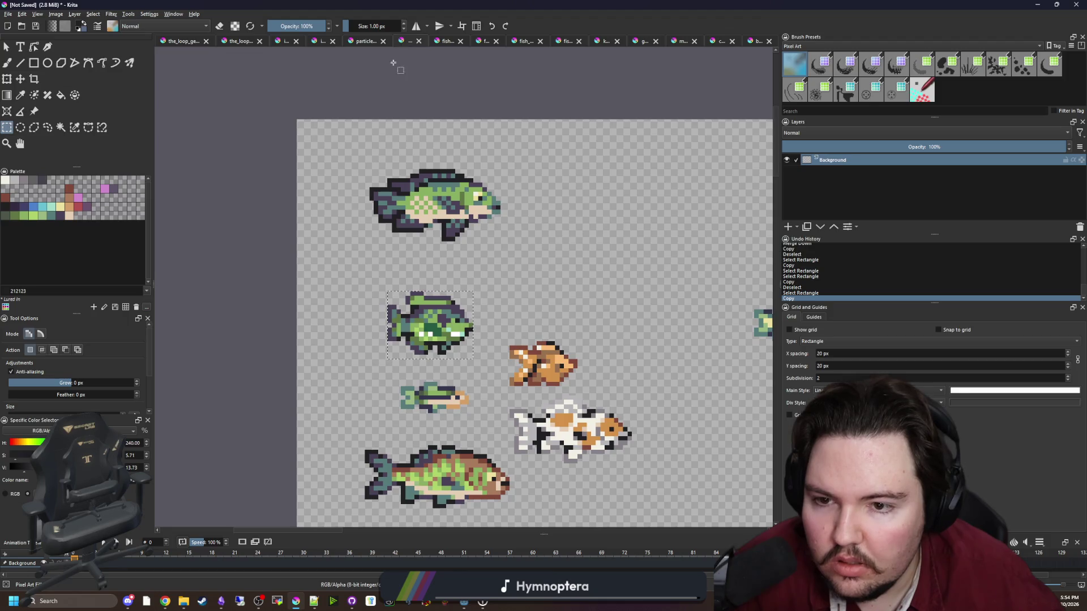
# Copy the large upper fish into a new 29×16 image from the clipboard.
pyautogui.hotkey('ctrl', 'r')
pyautogui.scroll(3, 470, 340)
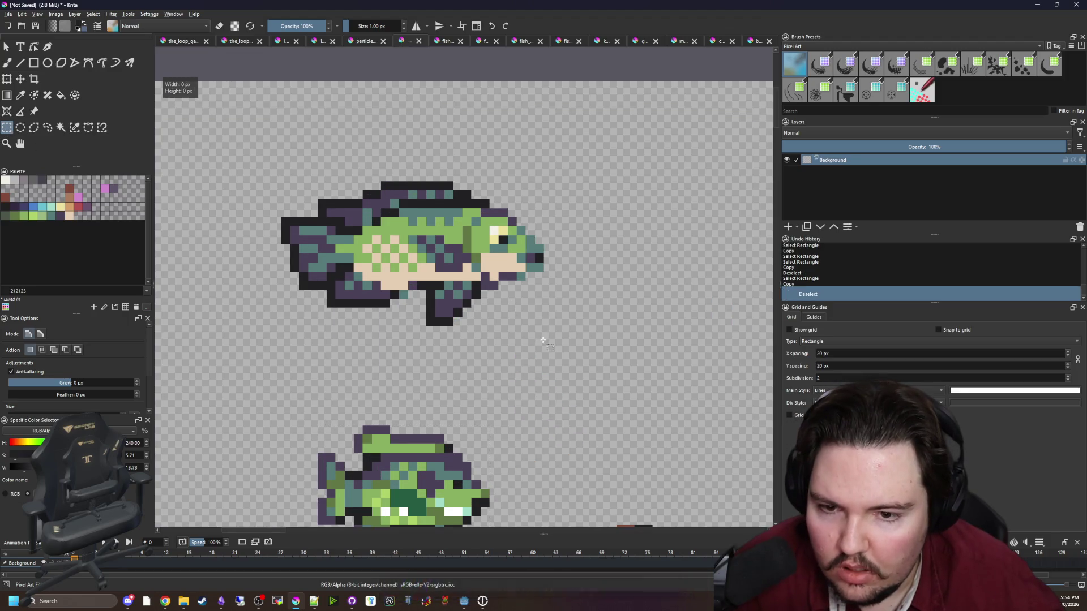
pyautogui.moveTo(545, 336); pyautogui.dragTo(262, 171)
pyautogui.hotkey('ctrl', 'c')
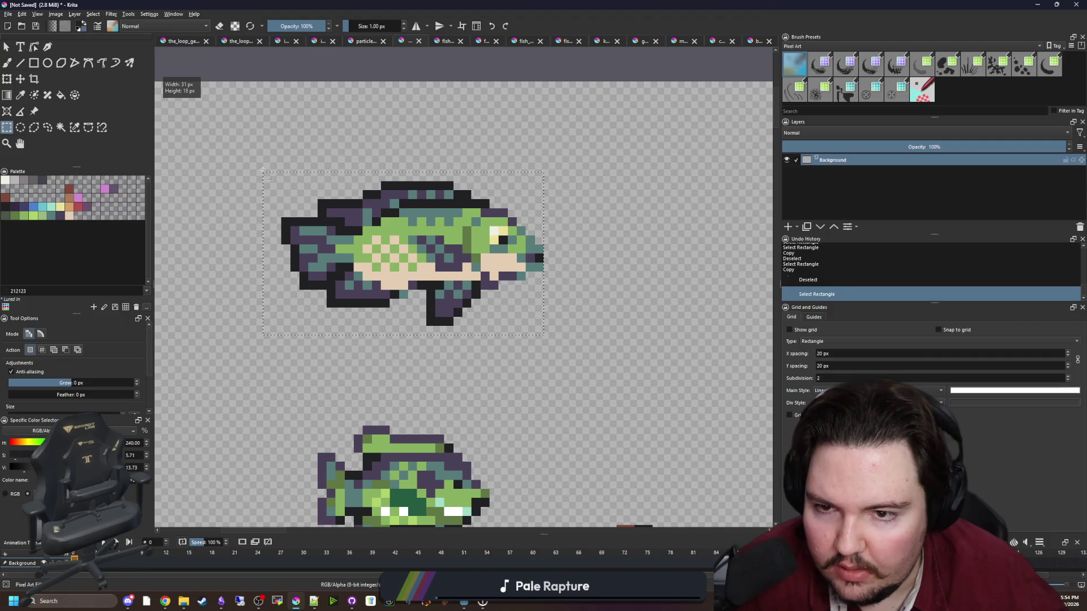
pyautogui.click(8, 14)
pyautogui.click(15, 23)
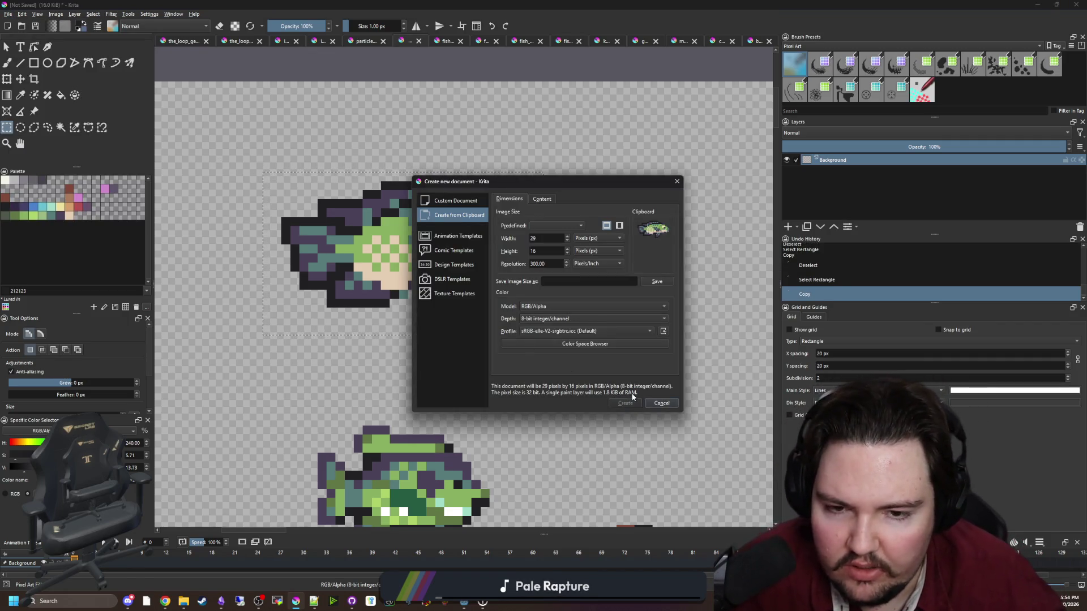
pyautogui.click(625, 402)
# Resize the canvas to 31×18 pixels, correcting an initial 31×17 attempt.
pyautogui.click(57, 15)
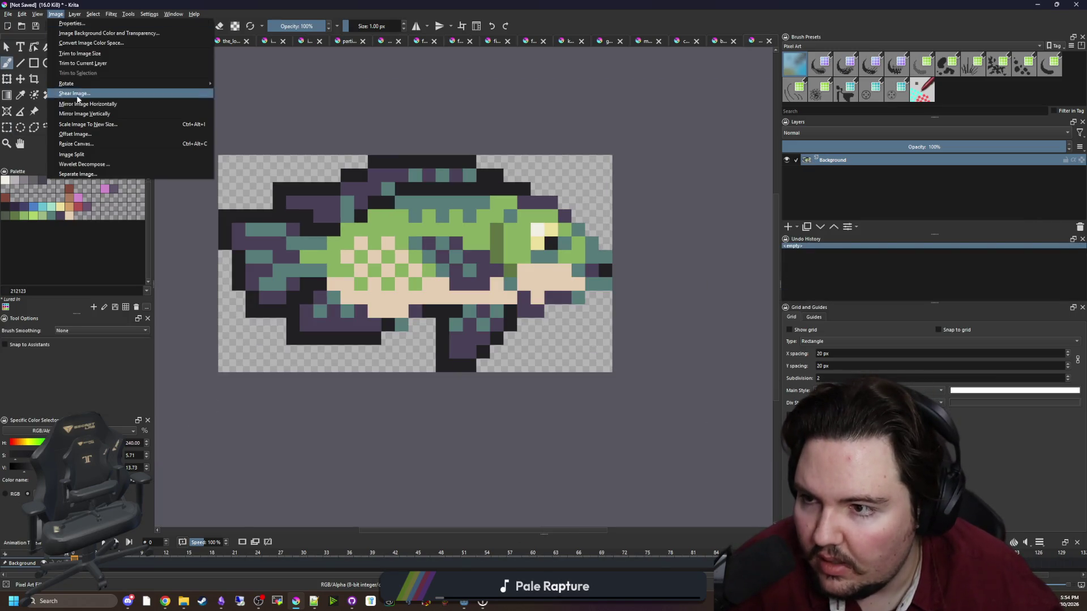
pyautogui.click(134, 140)
pyautogui.moveTo(532, 209); pyautogui.dragTo(723, 224)
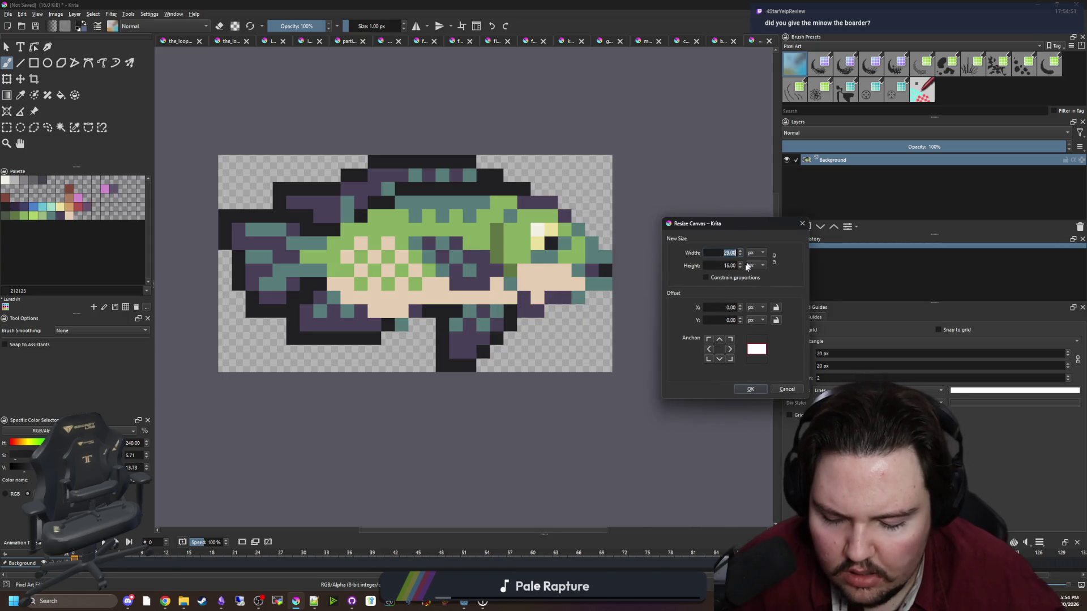
pyautogui.write('31')
pyautogui.press('Tab')
pyautogui.write('17')
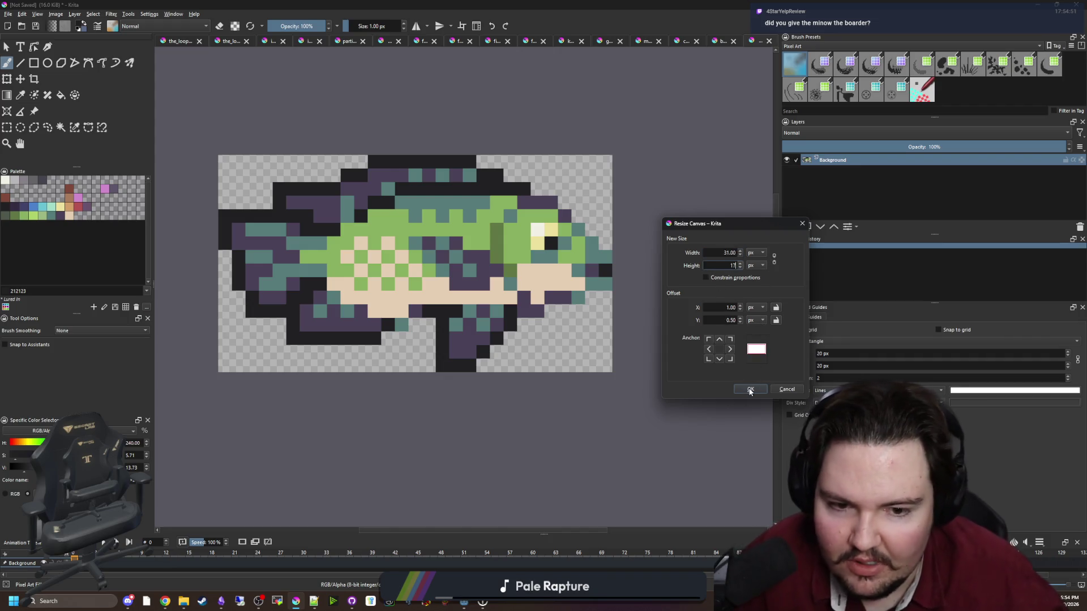
pyautogui.click(749, 389)
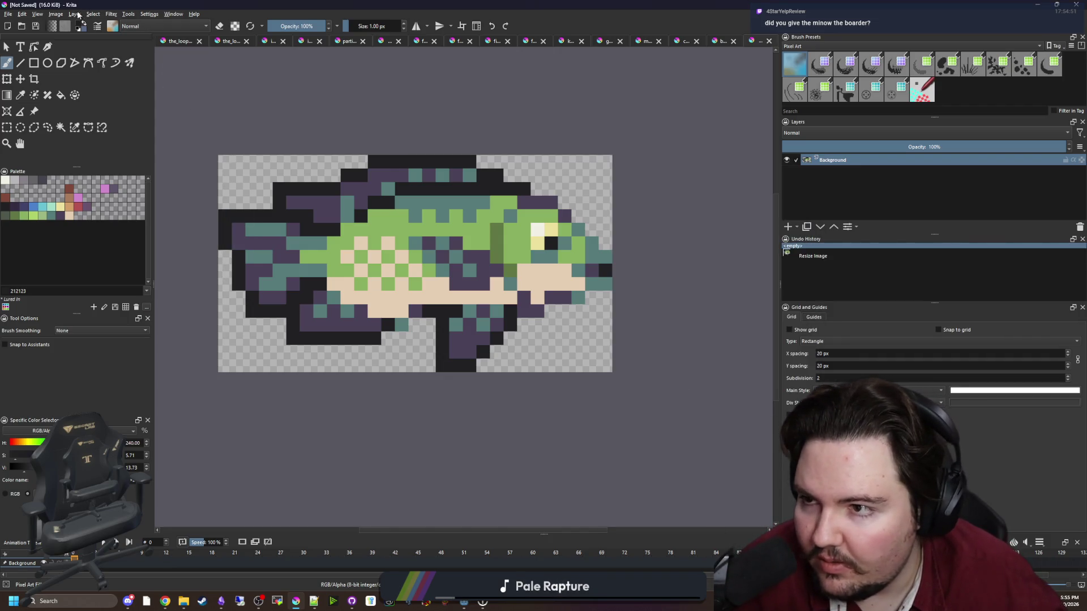
pyautogui.click(59, 14)
pyautogui.click(114, 146)
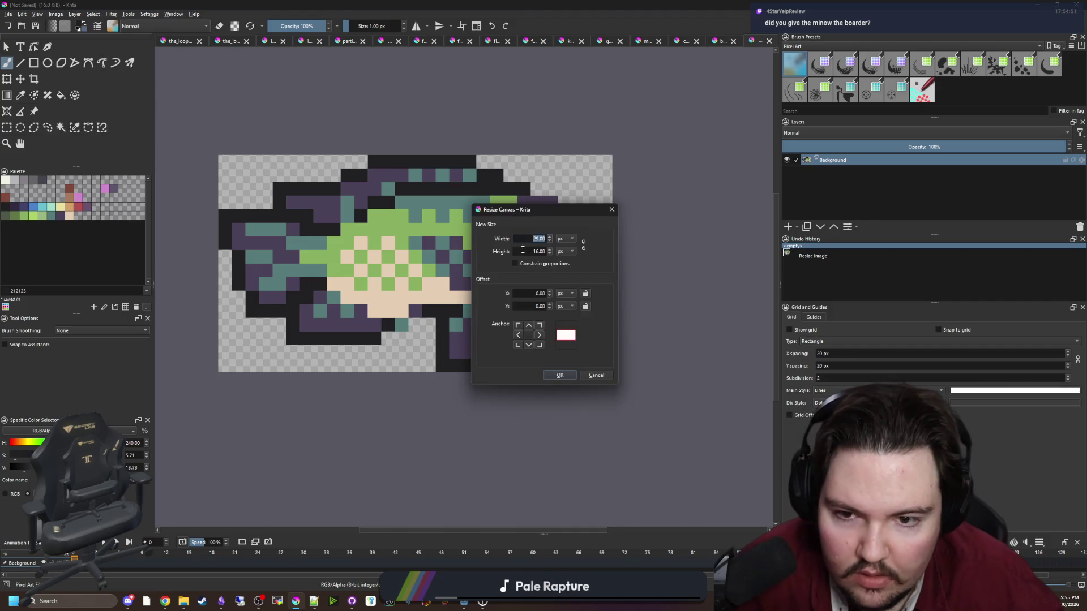
pyautogui.write('31')
pyautogui.press('Tab')
pyautogui.write('18')
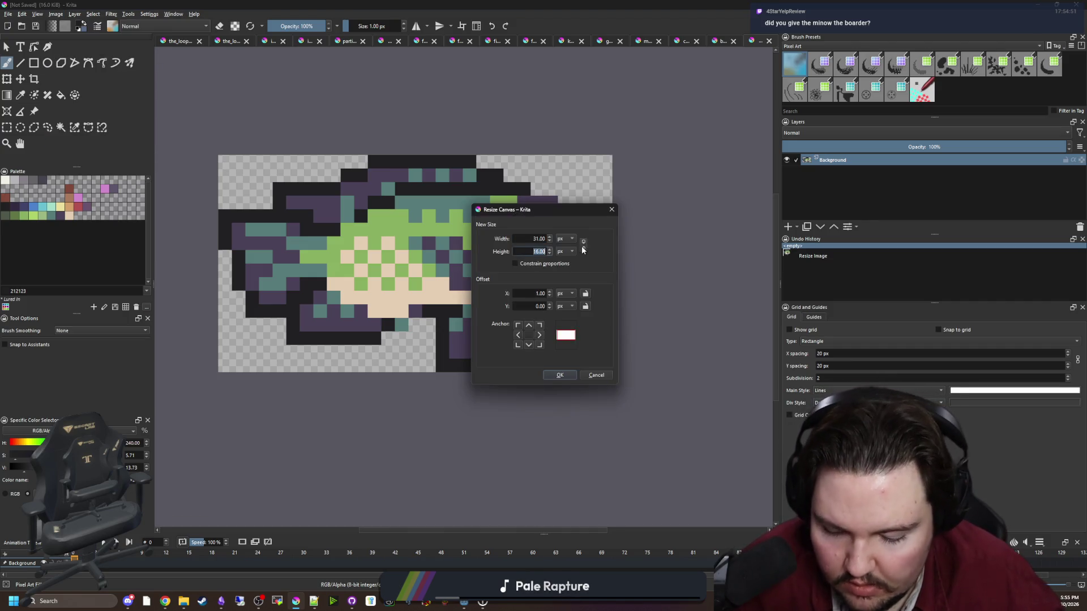
pyautogui.click(566, 373)
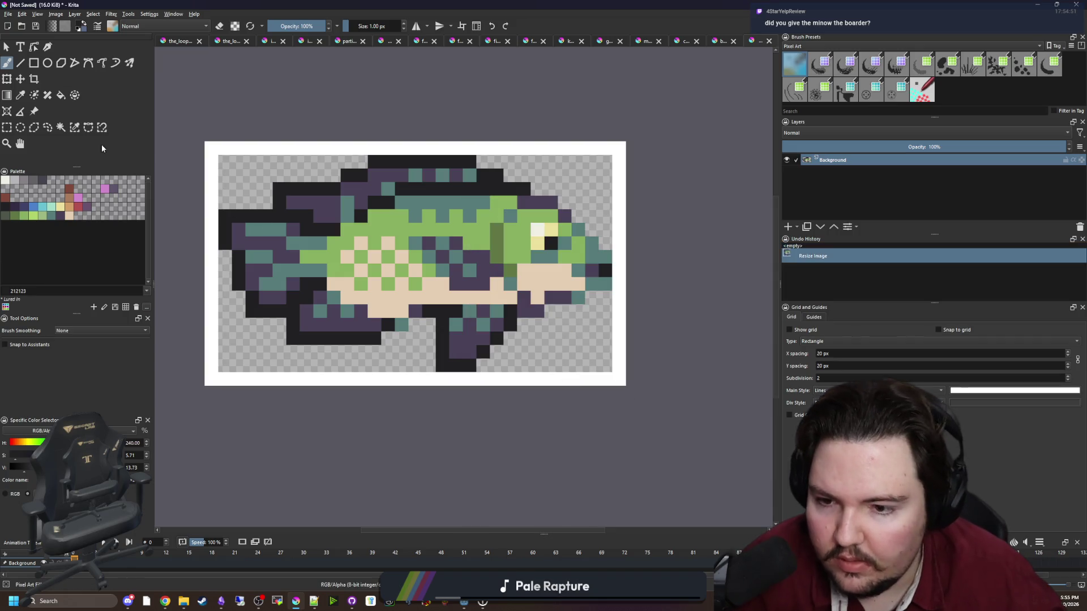
# Magic-wand the white border around the tilapia, delete it, and deselect.
pyautogui.click(60, 128)
pyautogui.click(266, 147)
pyautogui.press('Delete')
pyautogui.hotkey('ctrl', 'shift', 'a')
# Save the image as tilapia.png in PNG format, then go to the minnow.png document.
pyautogui.click(8, 13)
pyautogui.click(32, 60)
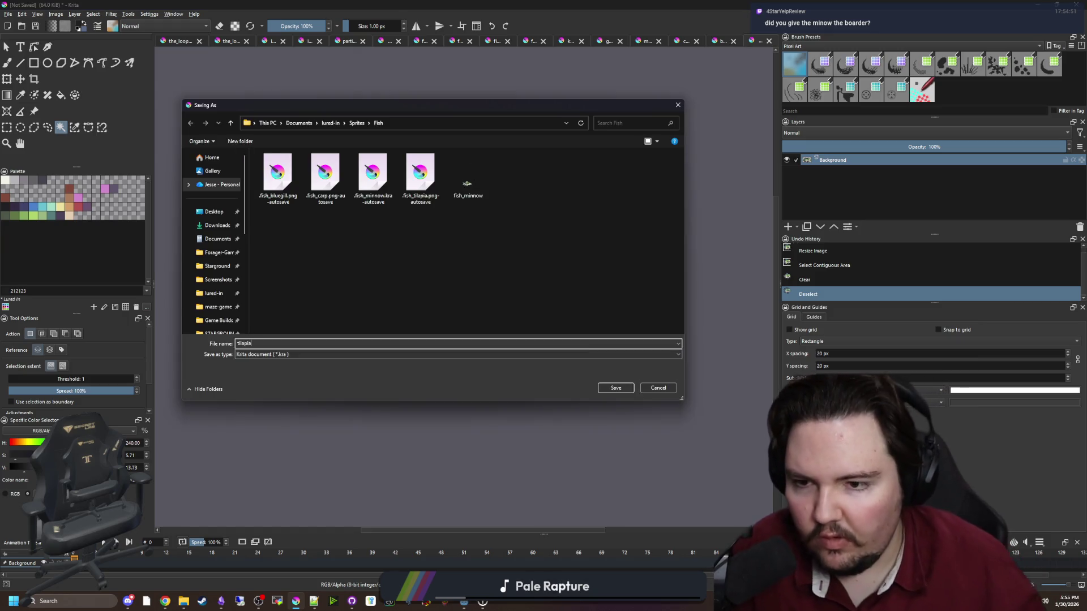
pyautogui.click(279, 355)
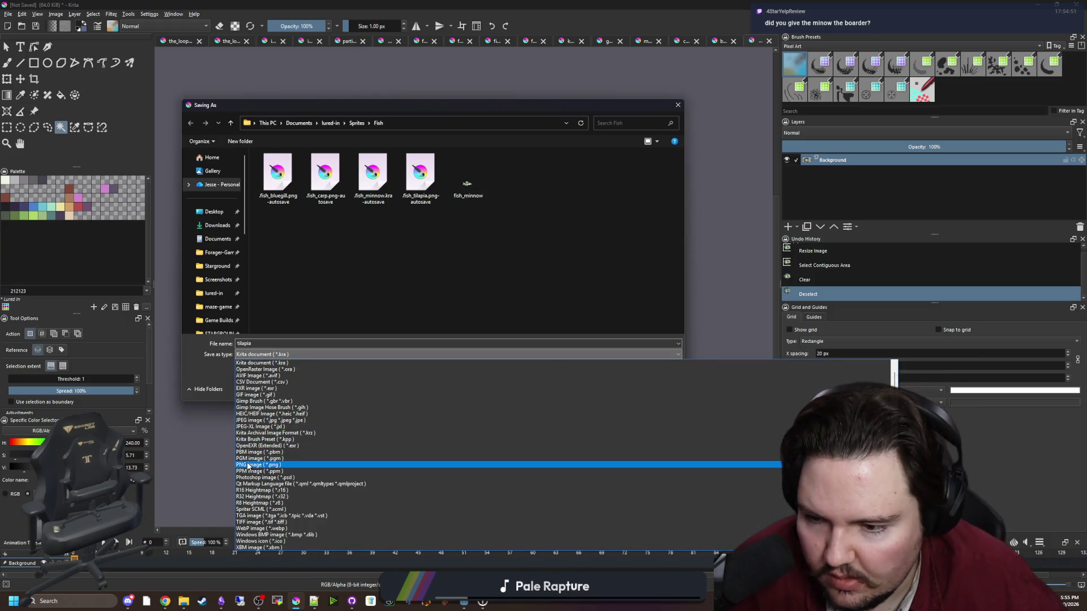
pyautogui.click(248, 465)
pyautogui.click(623, 389)
pyautogui.click(582, 377)
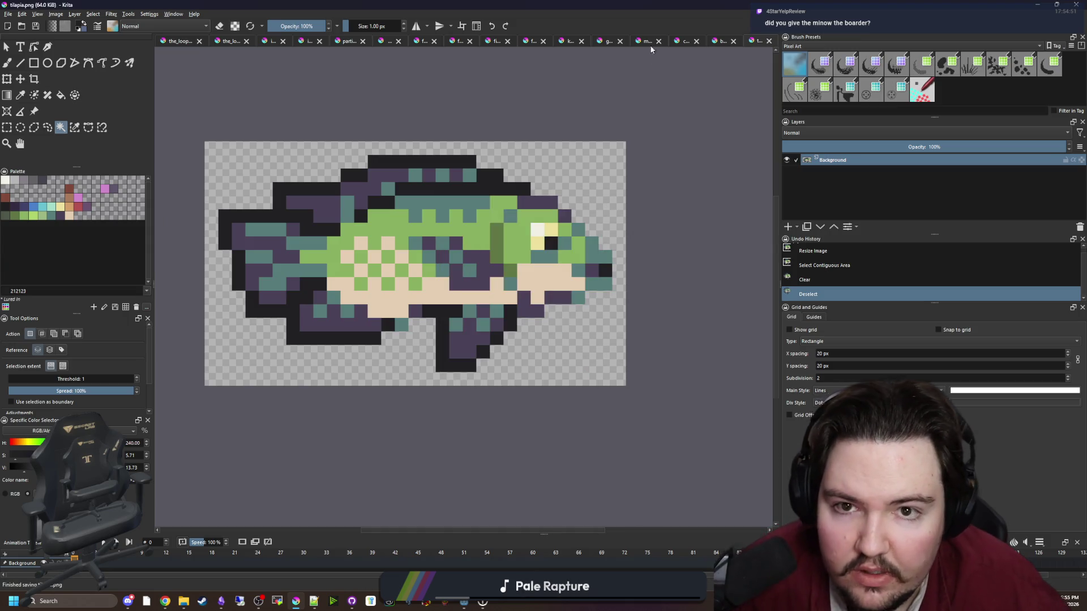
pyautogui.click(647, 42)
# Resize the minnow's canvas to 17 by 9 pixels.
pyautogui.click(56, 13)
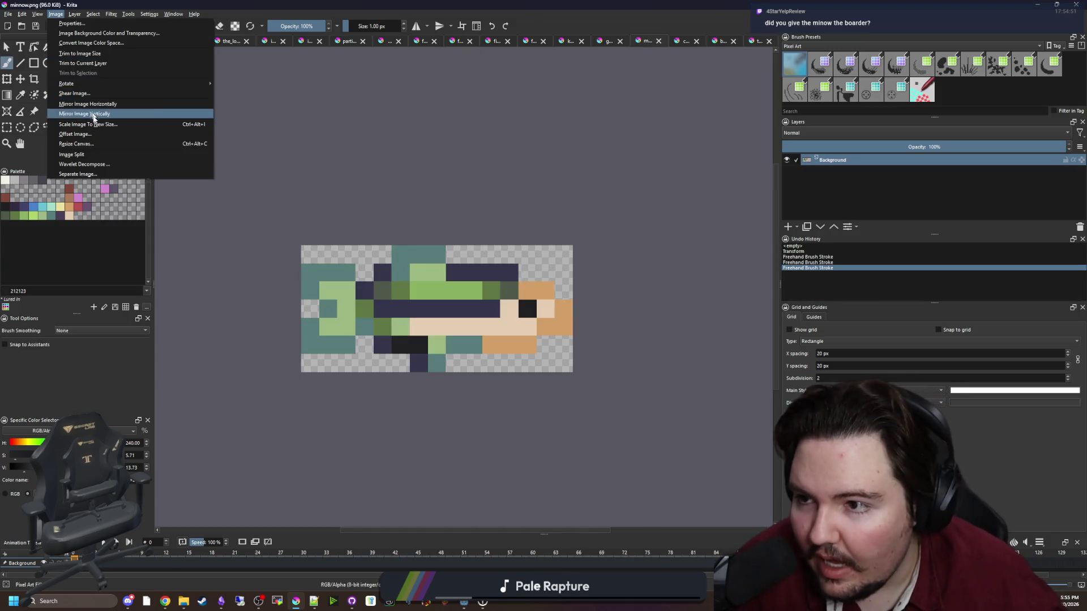
pyautogui.click(96, 144)
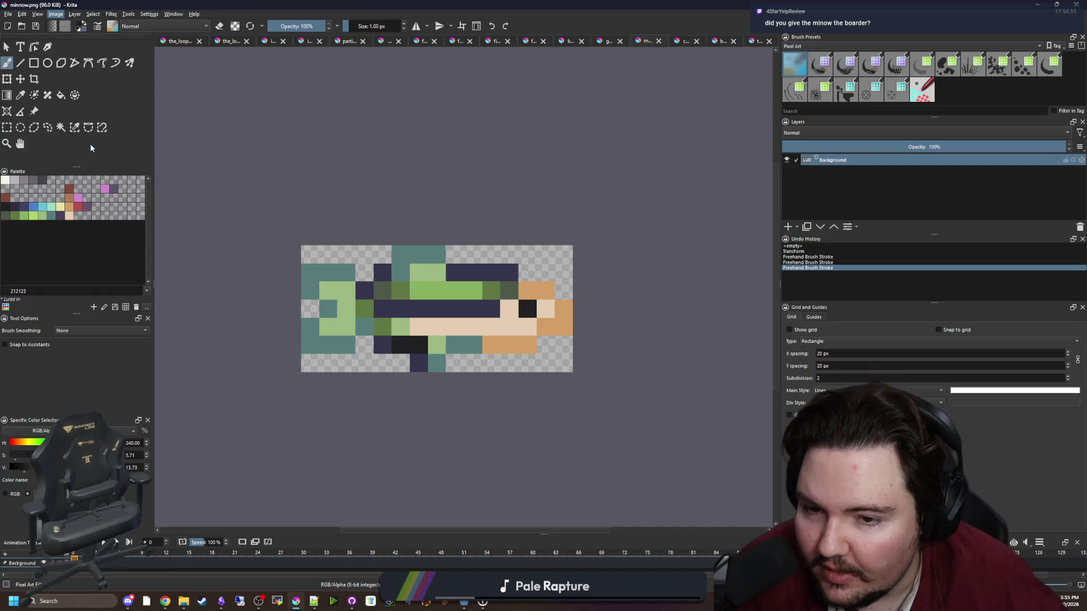
pyautogui.write('17')
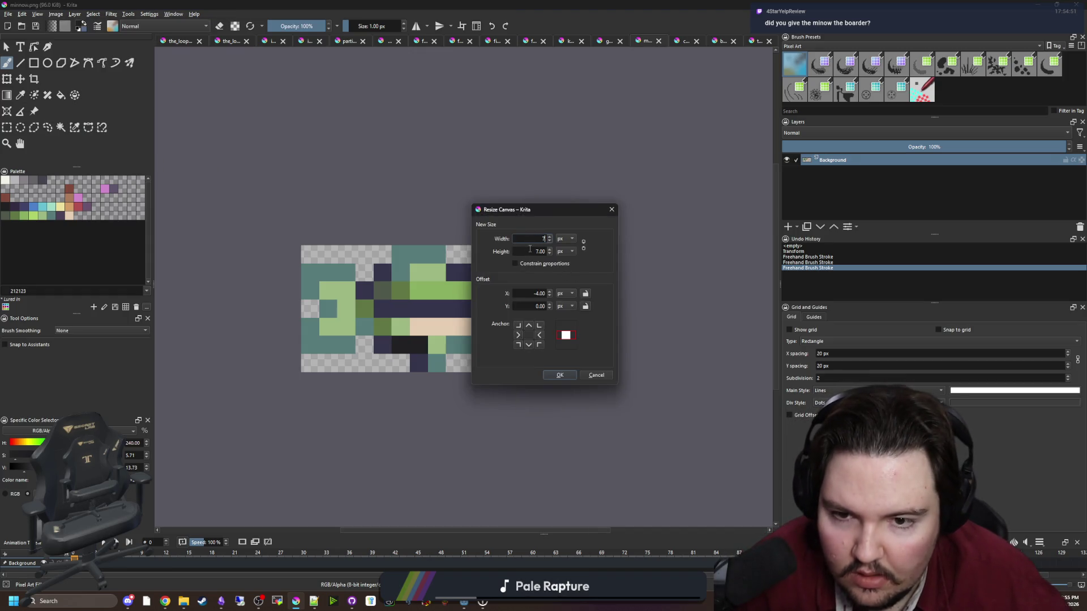
pyautogui.press('Tab')
pyautogui.write('9')
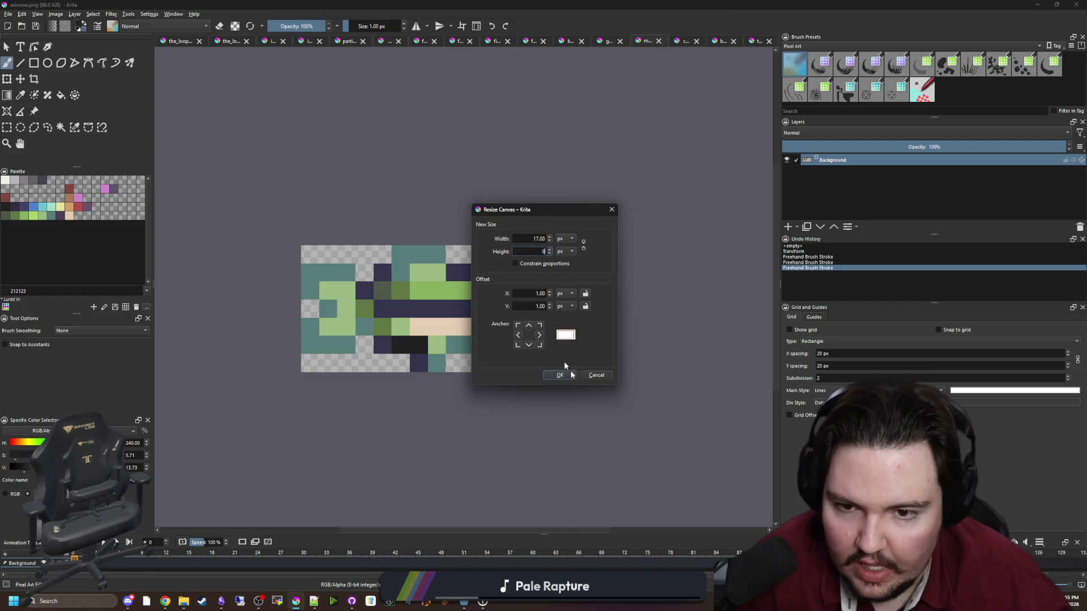
pyautogui.click(560, 375)
# Clear the white border to transparency, re-save minnow.png, and return to Godot's script editor.
pyautogui.click(60, 127)
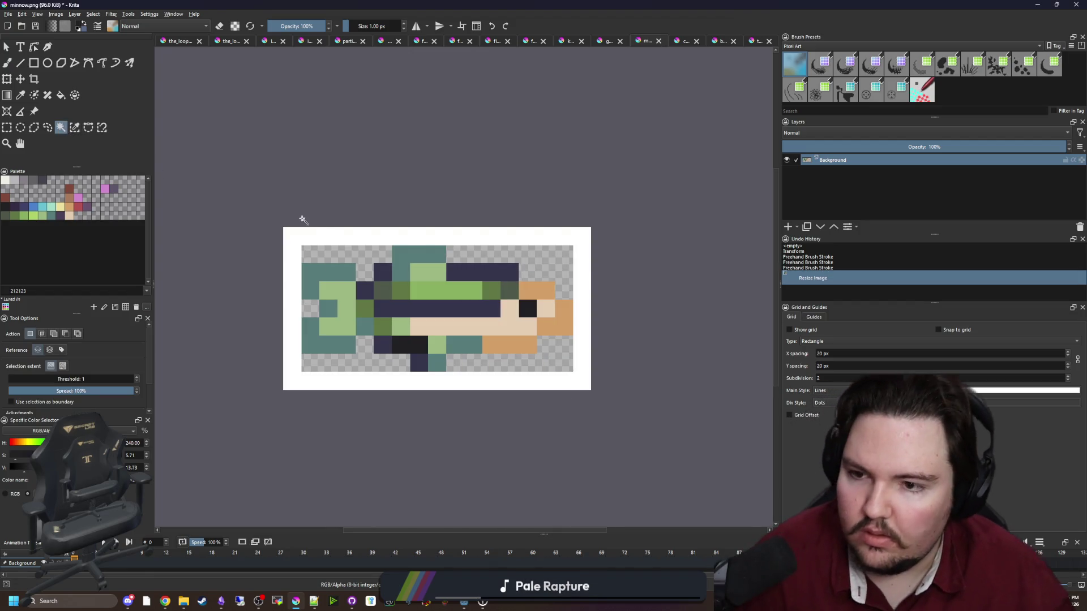
pyautogui.click(308, 233)
pyautogui.press('Delete')
pyautogui.hotkey('ctrl', 'shift', 'a')
pyautogui.hotkey('ctrl', 's')
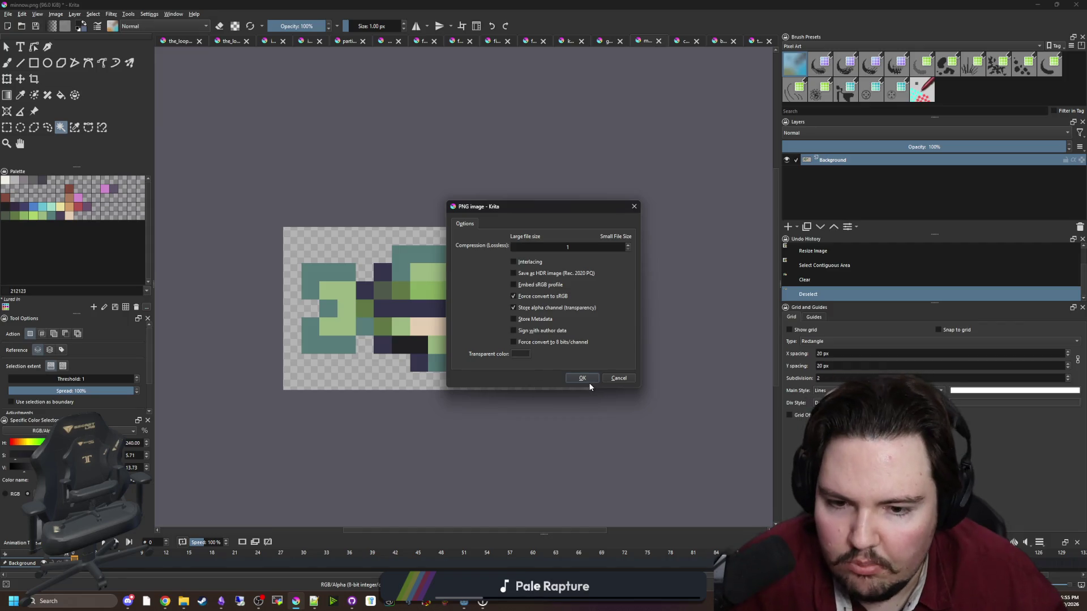
pyautogui.click(582, 378)
pyautogui.hotkey('alt', 'Tab')
pyautogui.click(568, 249)
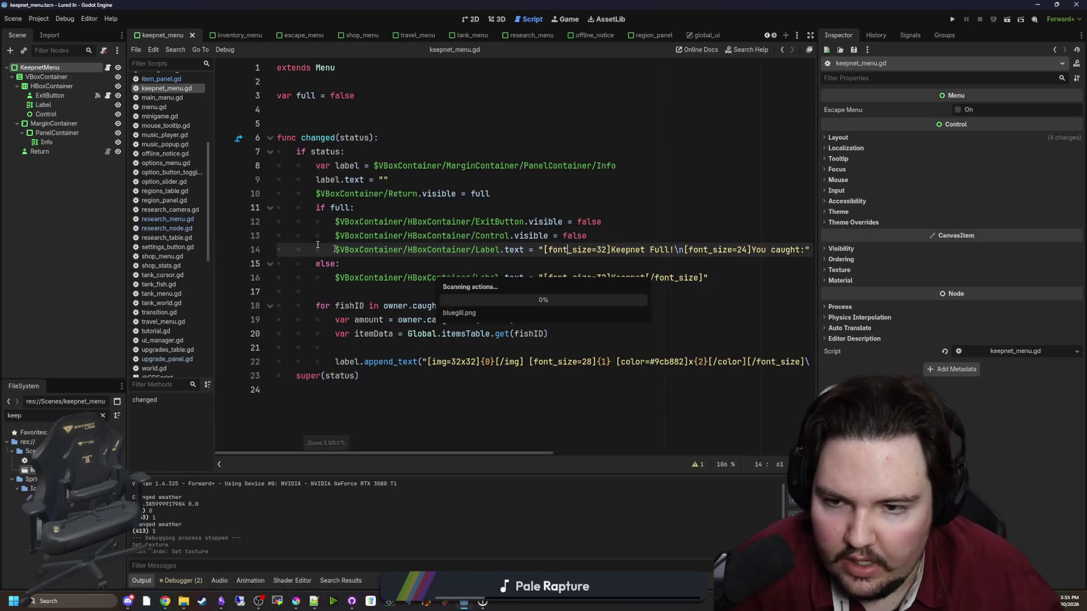
# Filter the project files for 'items' and open items_table.gd.
pyautogui.click(102, 416)
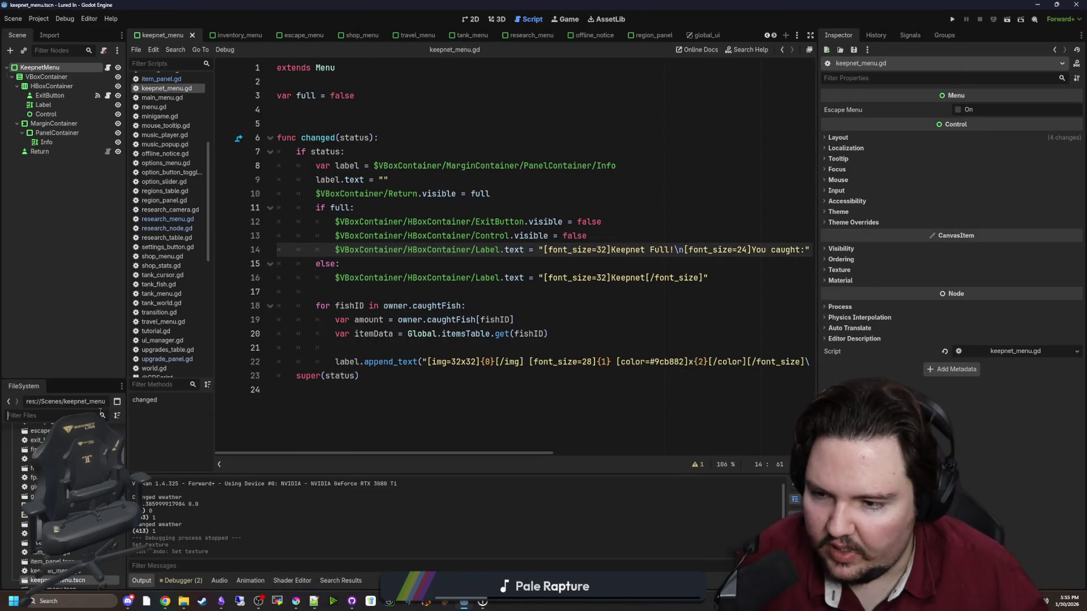
pyautogui.write('items')
pyautogui.doubleClick(31, 460)
pyautogui.click(467, 309)
# Remove 'fish_' from the minnow, bluegill, carp and tilapia sprite paths.
pyautogui.click(360, 222)
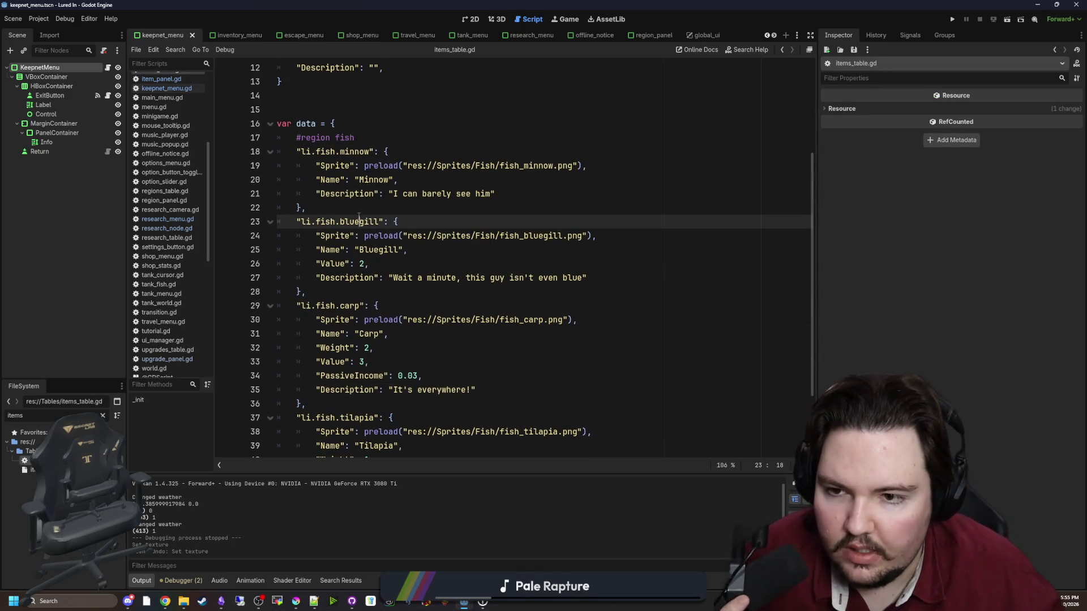
pyautogui.moveTo(524, 165); pyautogui.dragTo(500, 165)
pyautogui.press('BackSpace')
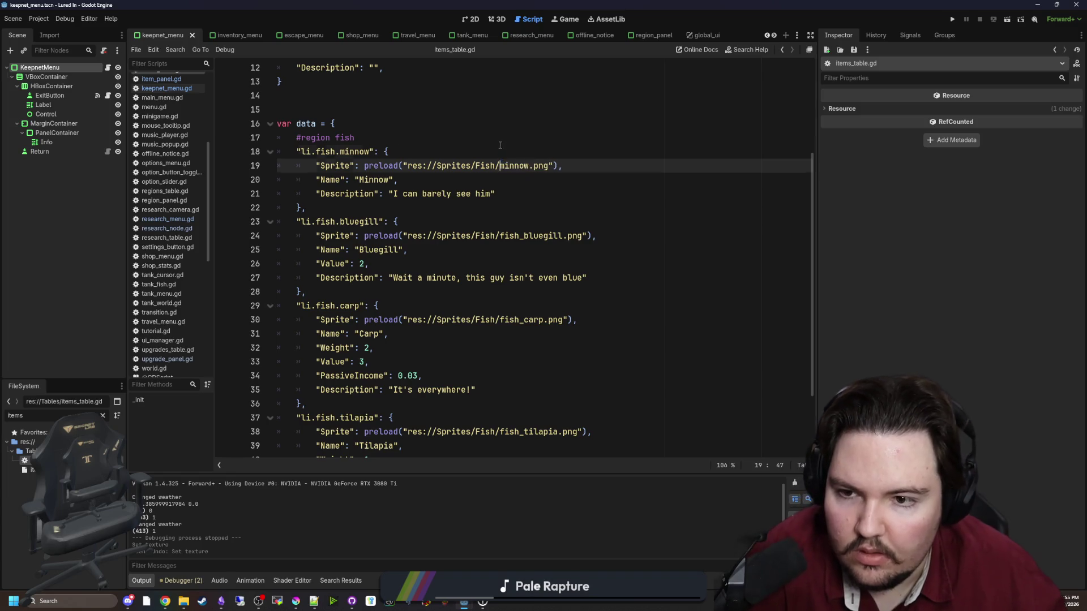
pyautogui.press('Up')
pyautogui.press('Down')
pyautogui.press('Down')
pyautogui.press('Down')
pyautogui.moveTo(524, 235); pyautogui.dragTo(500, 235)
pyautogui.press('BackSpace')
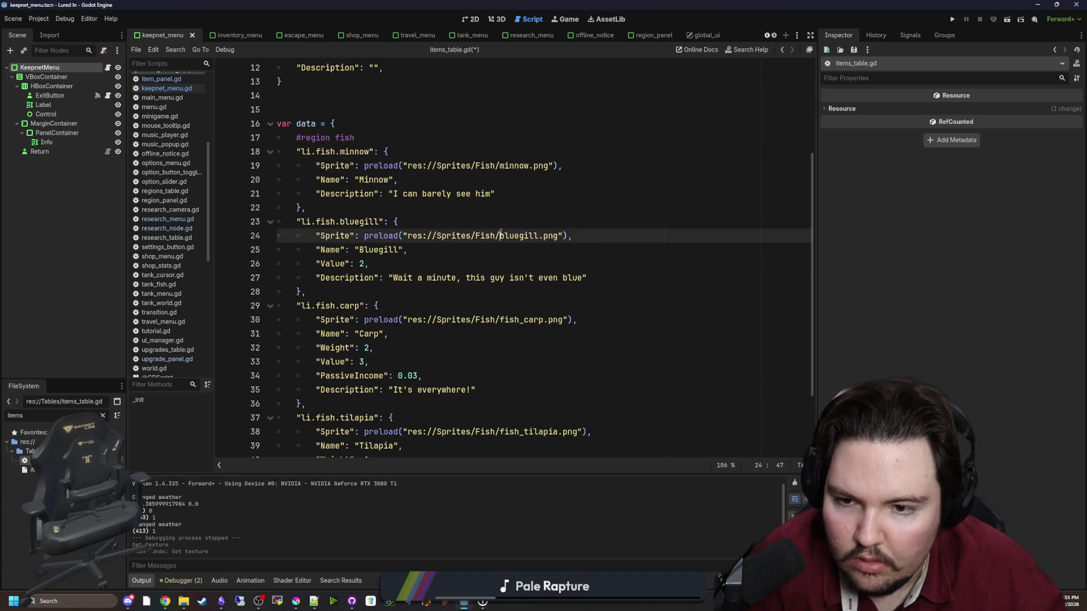
pyautogui.scroll(-1, 493, 259)
pyautogui.click(510, 297)
pyautogui.moveTo(523, 277); pyautogui.dragTo(500, 277)
pyautogui.press('BackSpace')
pyautogui.scroll(-1, 507, 275)
pyautogui.moveTo(524, 338); pyautogui.dragTo(510, 338)
pyautogui.press('BackSpace')
pyautogui.press('Up')
pyautogui.press('Up')
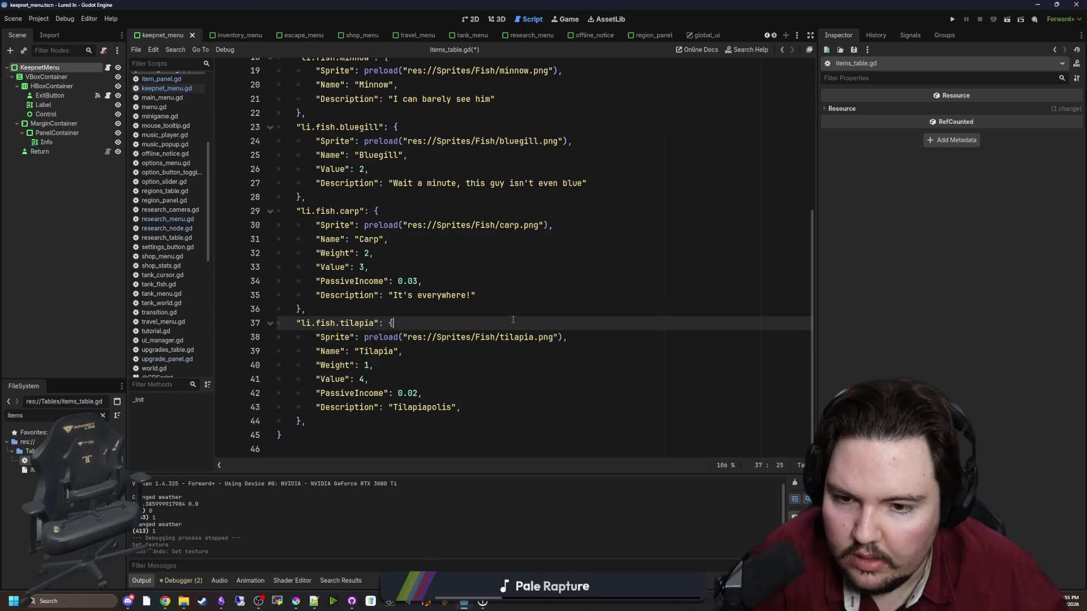
pyautogui.scroll(1, 320, 434)
pyautogui.scroll(-1, 320, 434)
pyautogui.scroll(3, 320, 434)
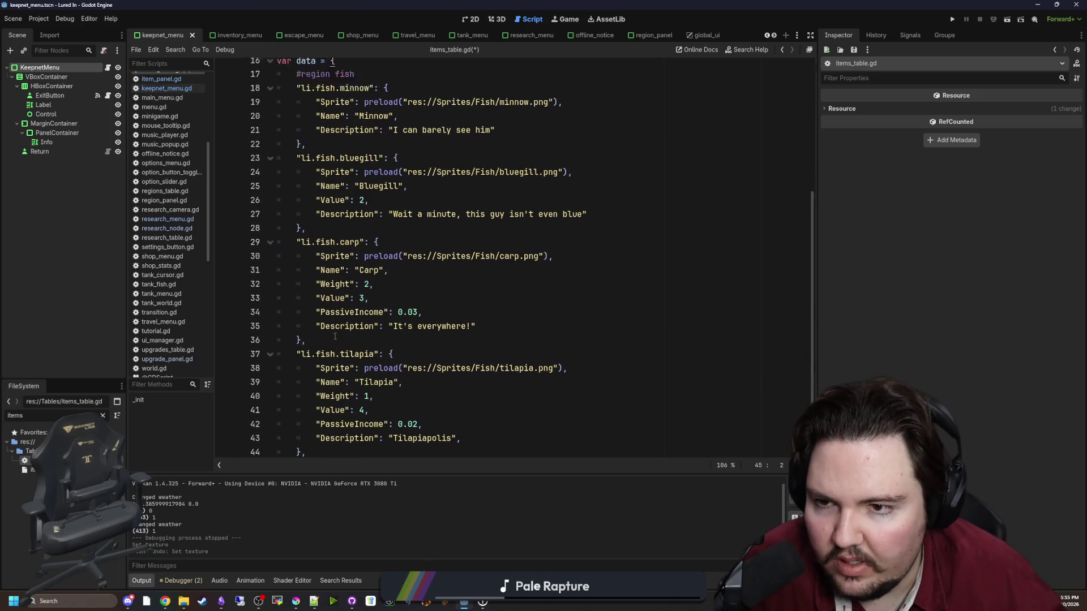
# Duplicate the minnow entry below itself and point the copy at goldfish.png.
pyautogui.moveTo(307, 239); pyautogui.dragTo(237, 186)
pyautogui.hotkey('ctrl', 'c')
pyautogui.click(327, 242)
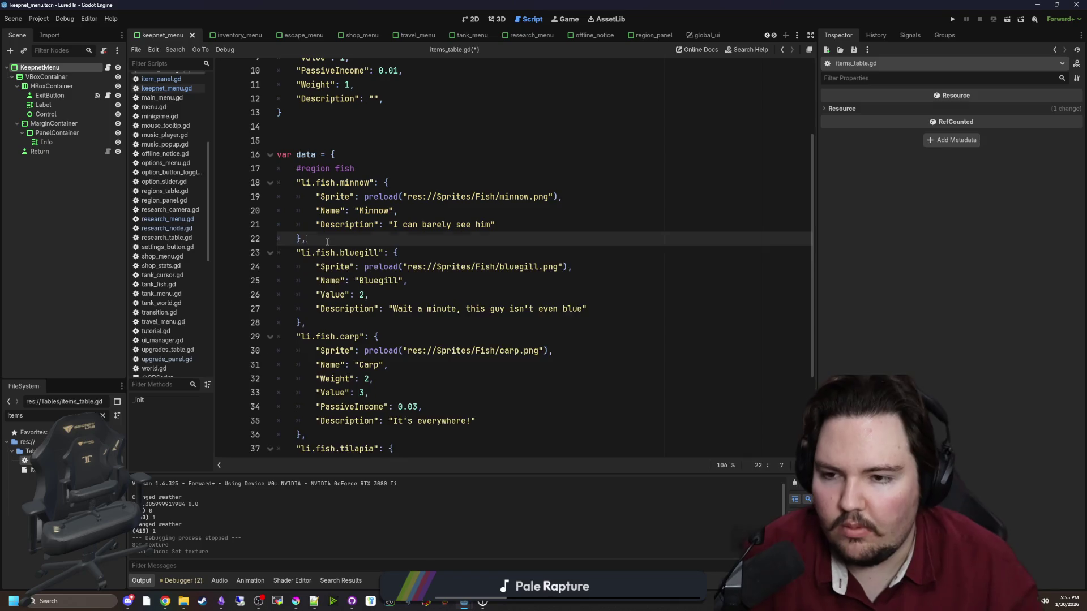
pyautogui.press('Return')
pyautogui.hotkey('ctrl', 'v')
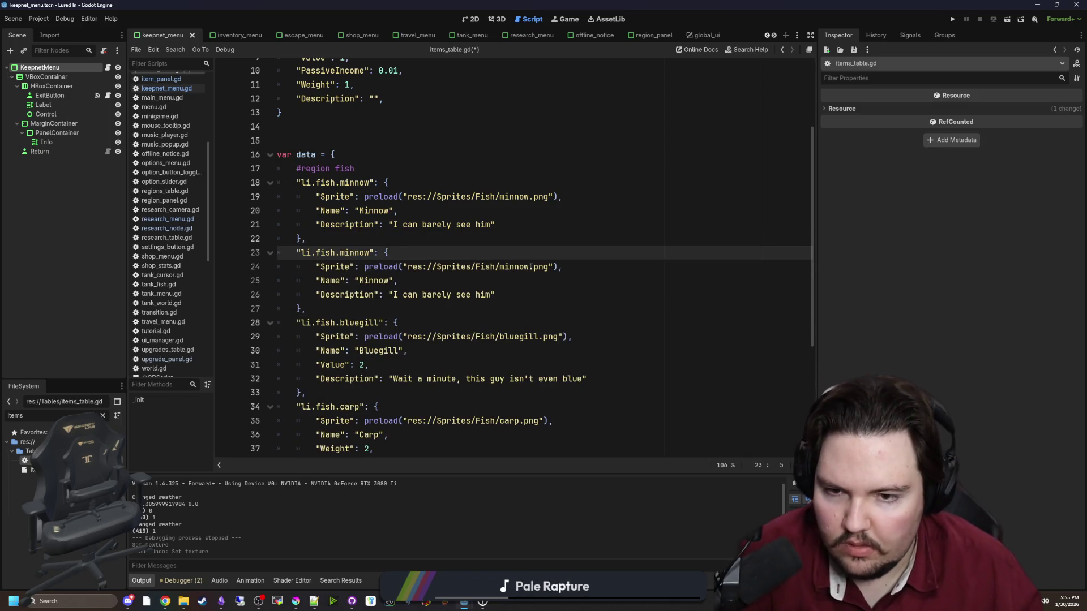
pyautogui.doubleClick(512, 266)
pyautogui.write('gold')
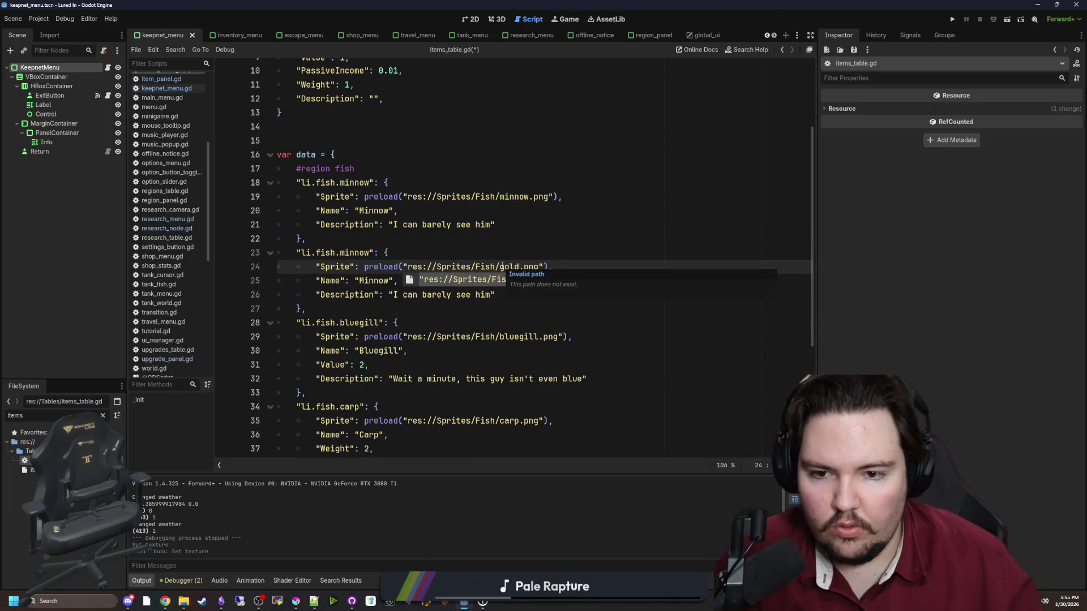
pyautogui.write('fish')
pyautogui.press('Up')
# Turn the copy into the goldfish entry, rewriting its description, key and name.
pyautogui.moveTo(490, 305); pyautogui.dragTo(394, 306)
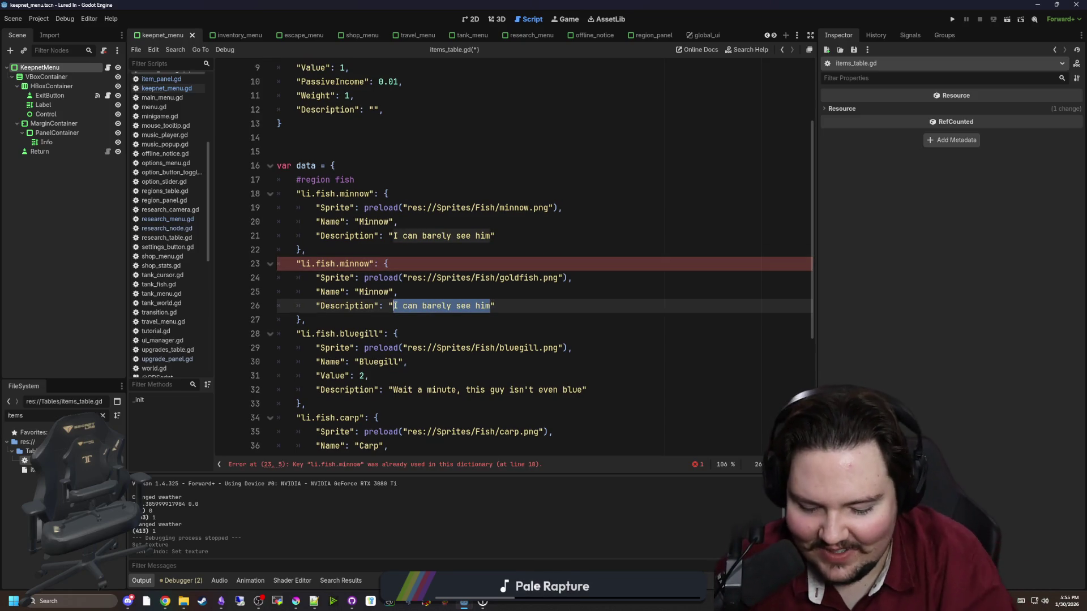
pyautogui.write('The snack that smiles')
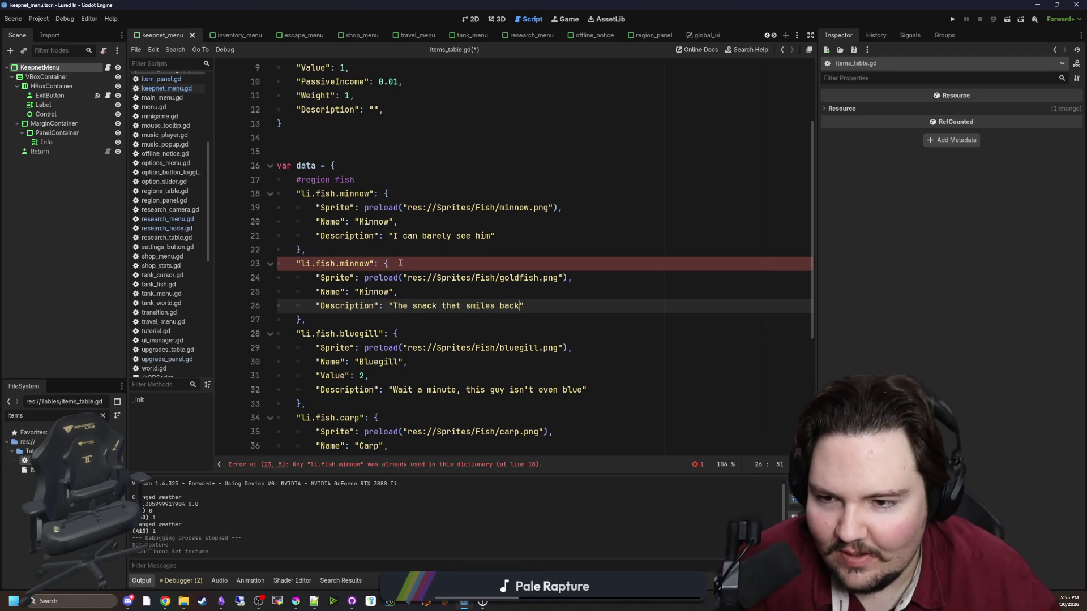
pyautogui.doubleClick(363, 263)
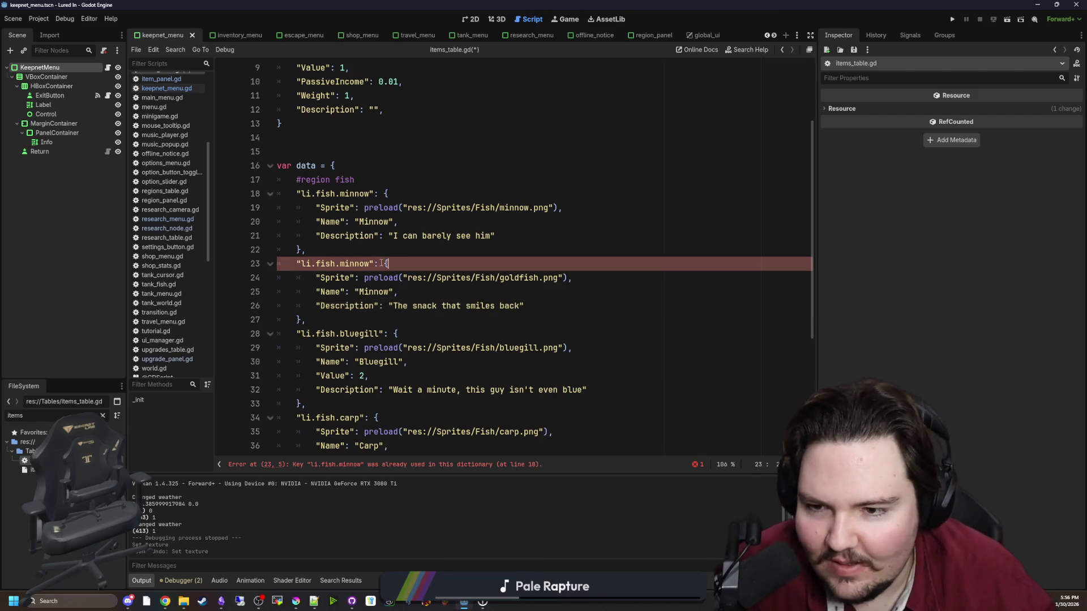
pyautogui.write('goldfish')
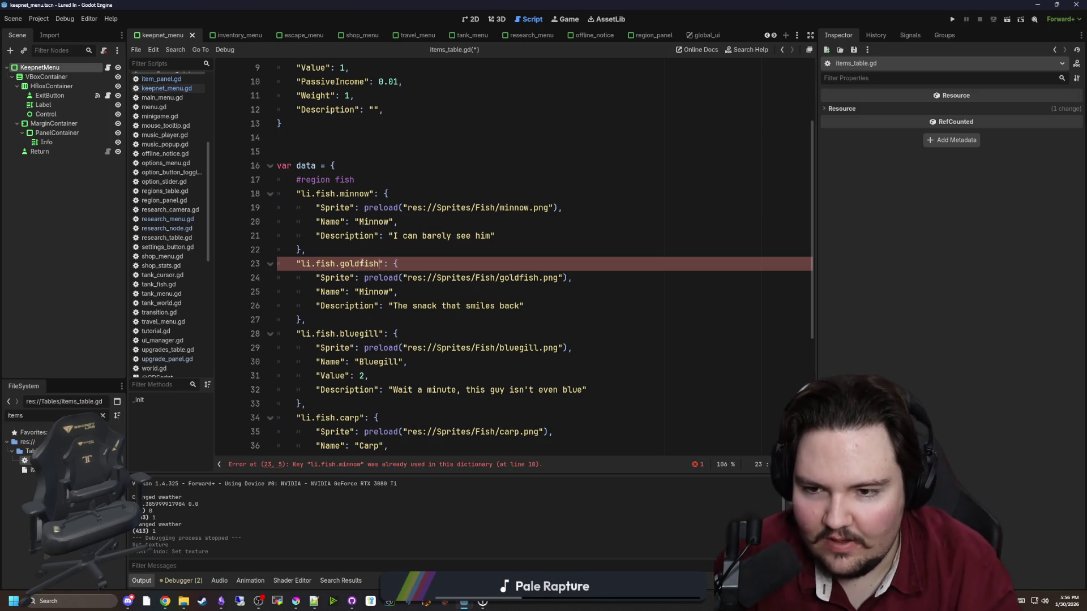
pyautogui.moveTo(306, 320)
pyautogui.mouseDown()
pyautogui.moveTo(316, 305)
pyautogui.moveTo(277, 263)
pyautogui.mouseUp()
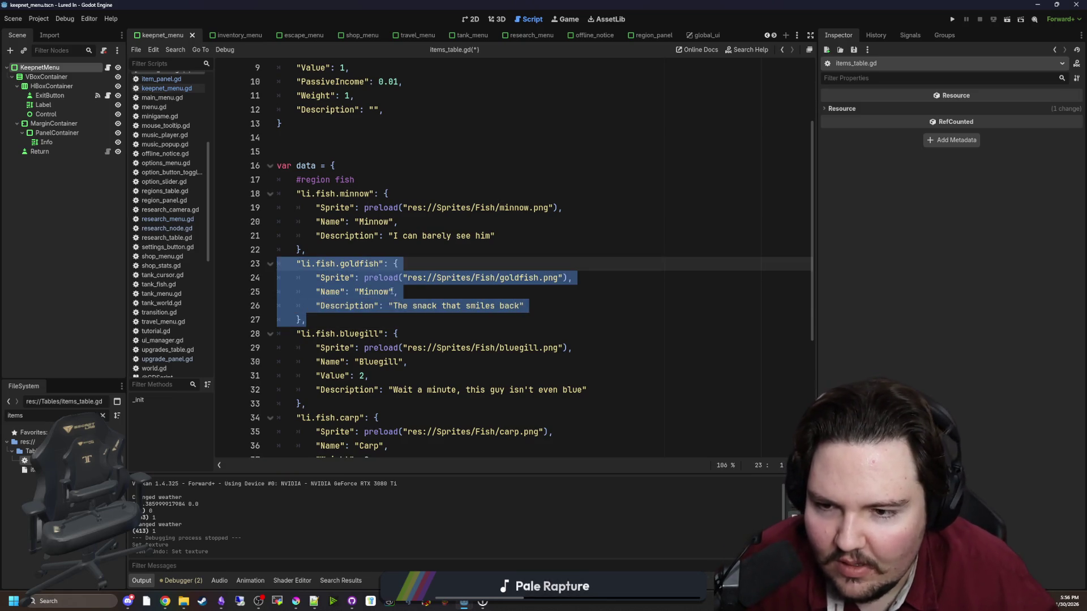
pyautogui.doubleClick(374, 292)
pyautogui.write('Goldfish')
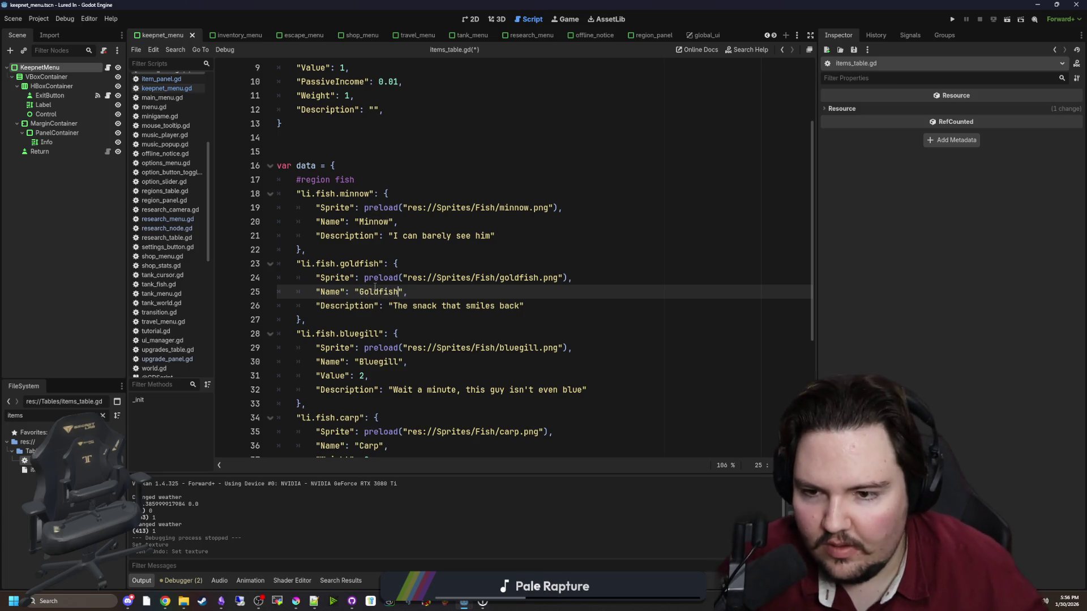
# Duplicate the goldfish entry below itself and rename the copy's key to koi.
pyautogui.moveTo(330, 325); pyautogui.dragTo(277, 263)
pyautogui.hotkey('ctrl', 'c')
pyautogui.click(316, 320)
pyautogui.press('Return')
pyautogui.hotkey('ctrl', 'v')
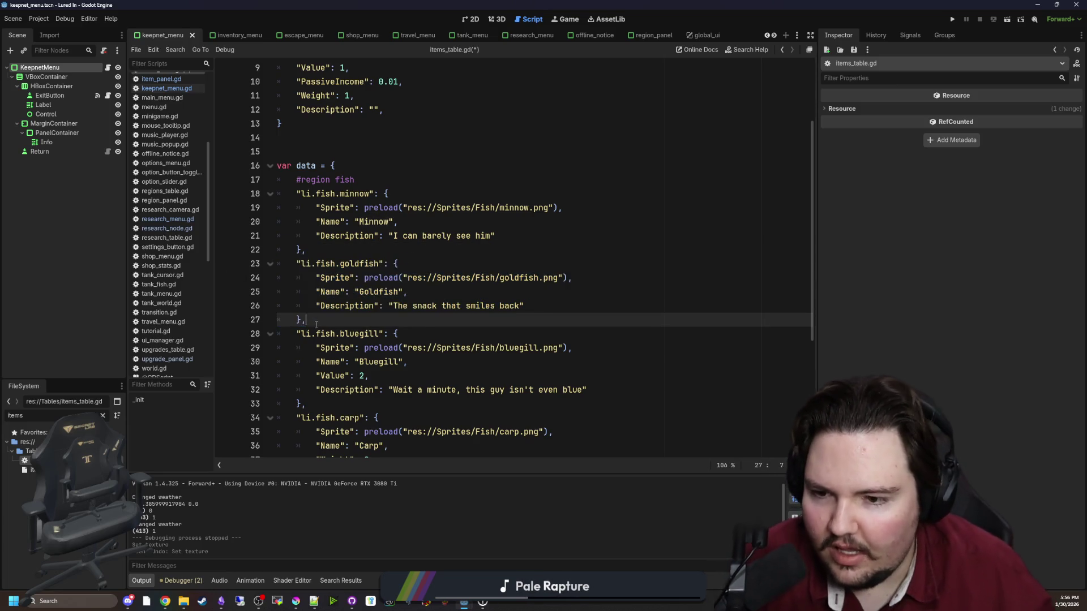
pyautogui.click(316, 333)
pyautogui.press('BackSpace')
pyautogui.doubleClick(360, 333)
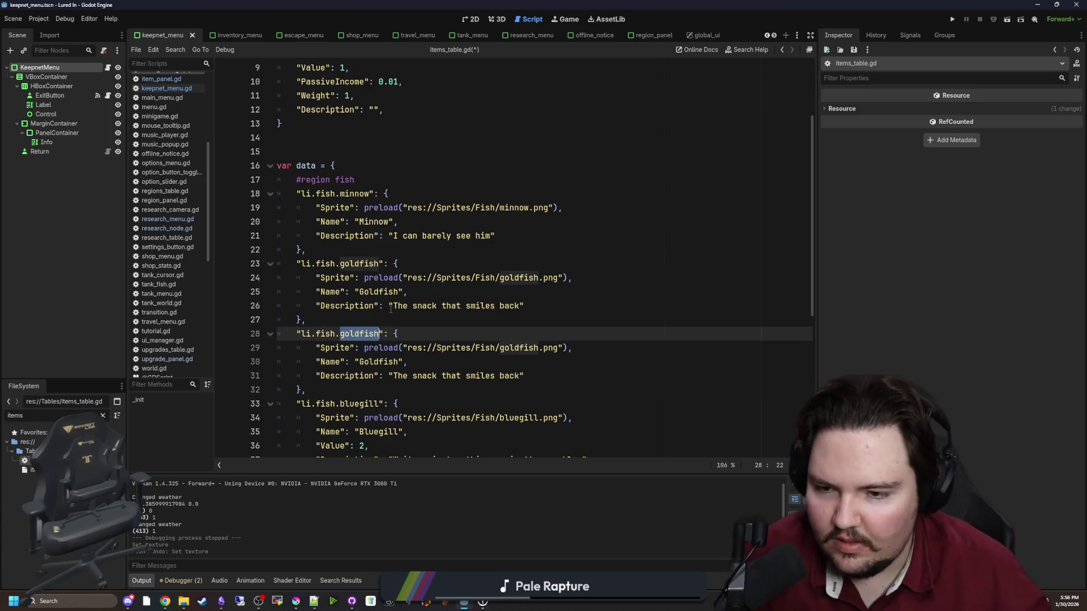
pyautogui.write('k')
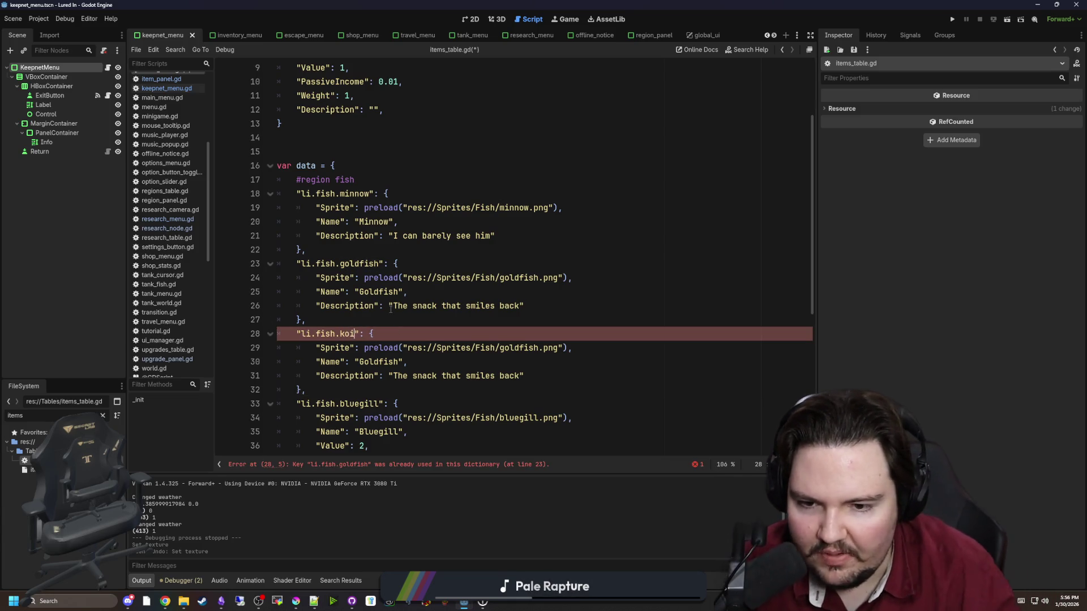
# Point the koi entry's sprite at koi.png and empty its description.
pyautogui.moveTo(537, 354); pyautogui.dragTo(500, 350)
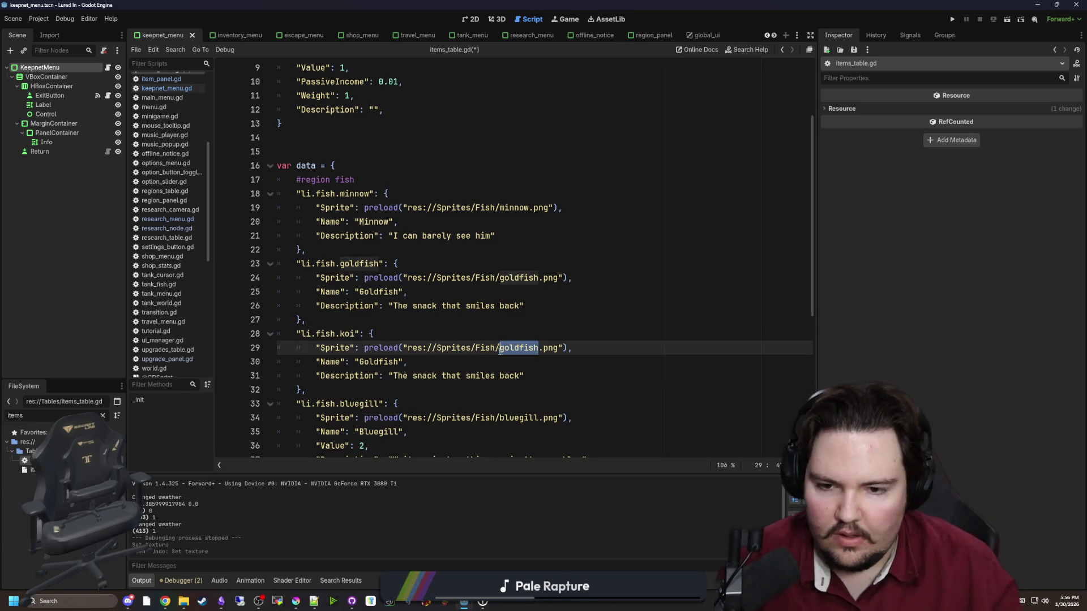
pyautogui.write('koi')
pyautogui.press('Up')
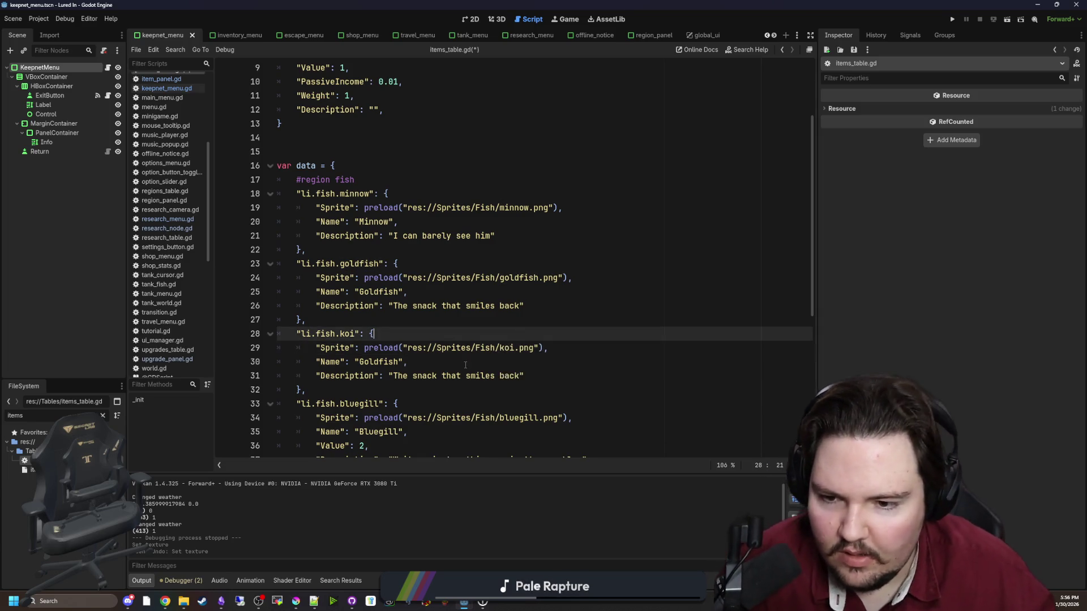
pyautogui.scroll(-1, 495, 345)
pyautogui.doubleClick(510, 334)
pyautogui.press('BackSpace')
pyautogui.press('BackSpace')
pyautogui.press('BackSpace')
pyautogui.press('BackSpace')
pyautogui.press('BackSpace')
pyautogui.press('BackSpace')
pyautogui.press('BackSpace')
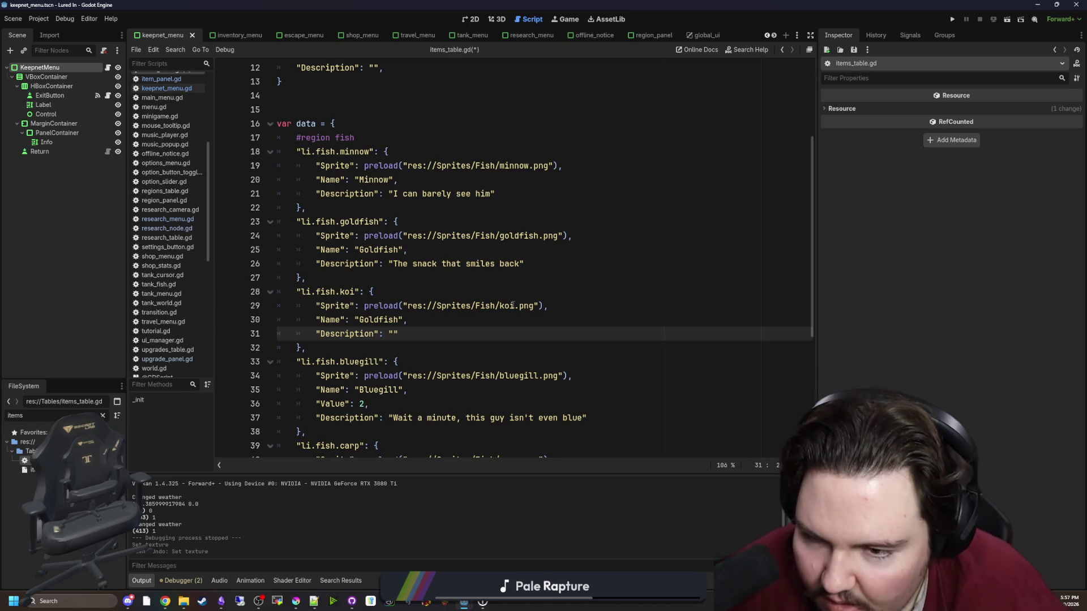
pyautogui.moveTo(513, 305)
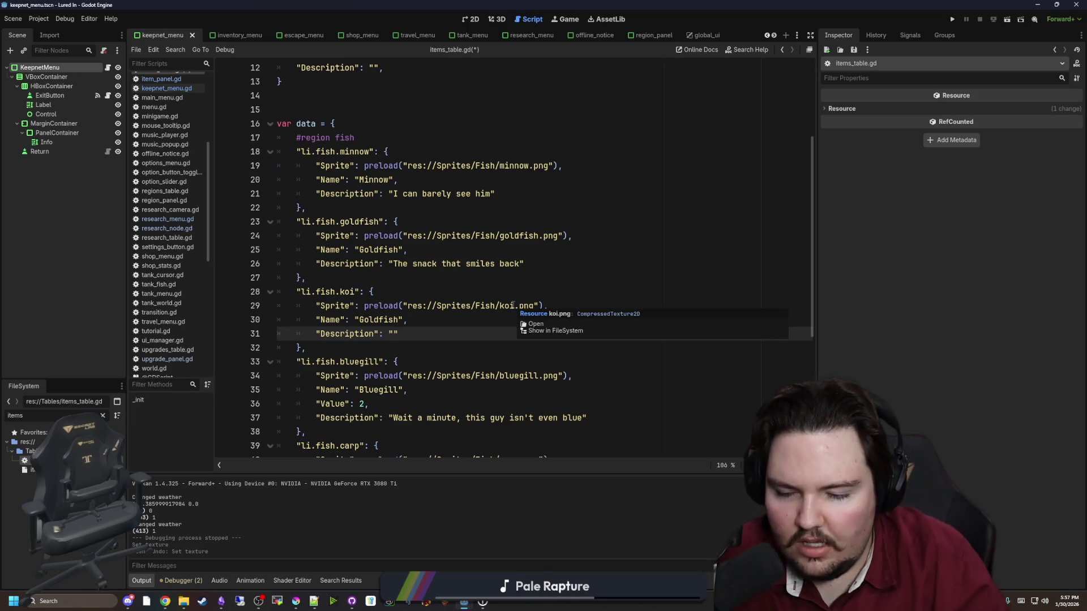
# Type 'Don't be coy with me now' as the koi description.
pyautogui.write("Don't be coy with me ")
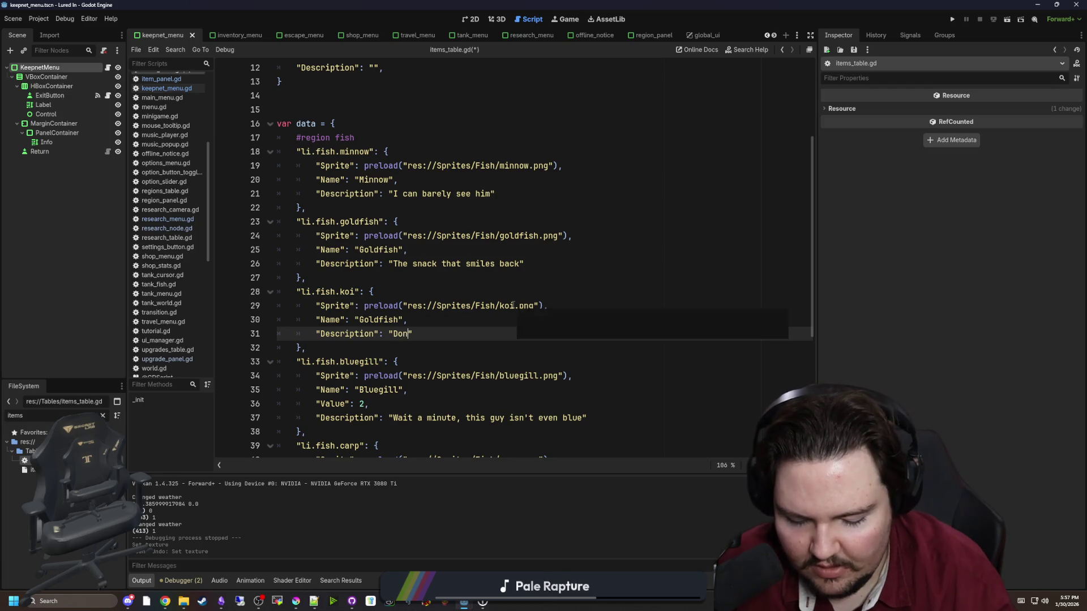
pyautogui.write('now')
pyautogui.click(513, 306)
pyautogui.scroll(-3, 512, 306)
pyautogui.click(399, 250)
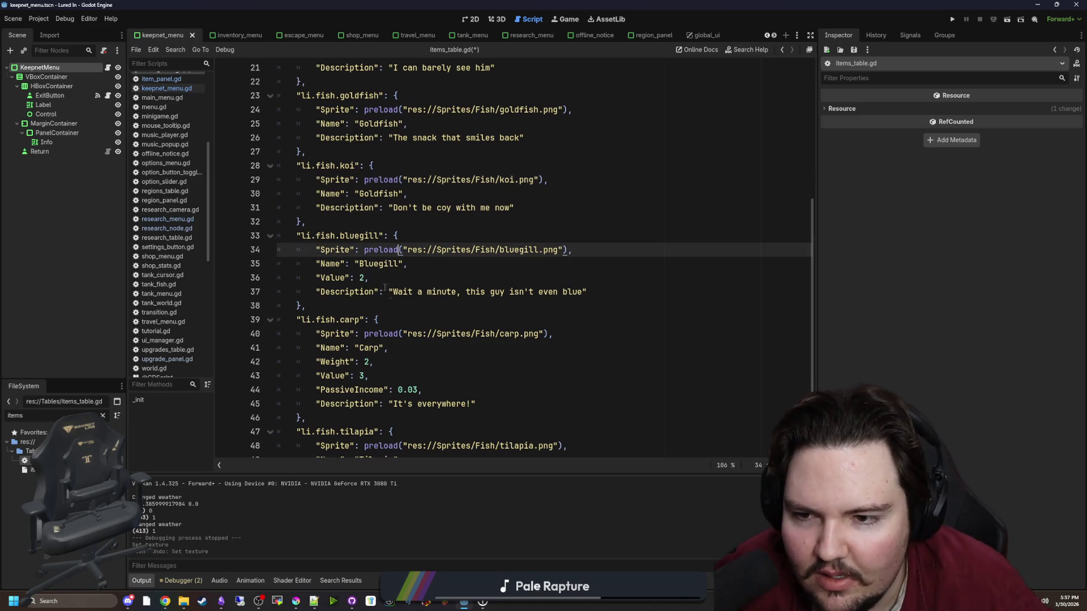
pyautogui.scroll(-3, 384, 288)
pyautogui.click(360, 297)
# Look over the bluegill and later entries, then switch to the fish sprite in Krita.
pyautogui.click(374, 198)
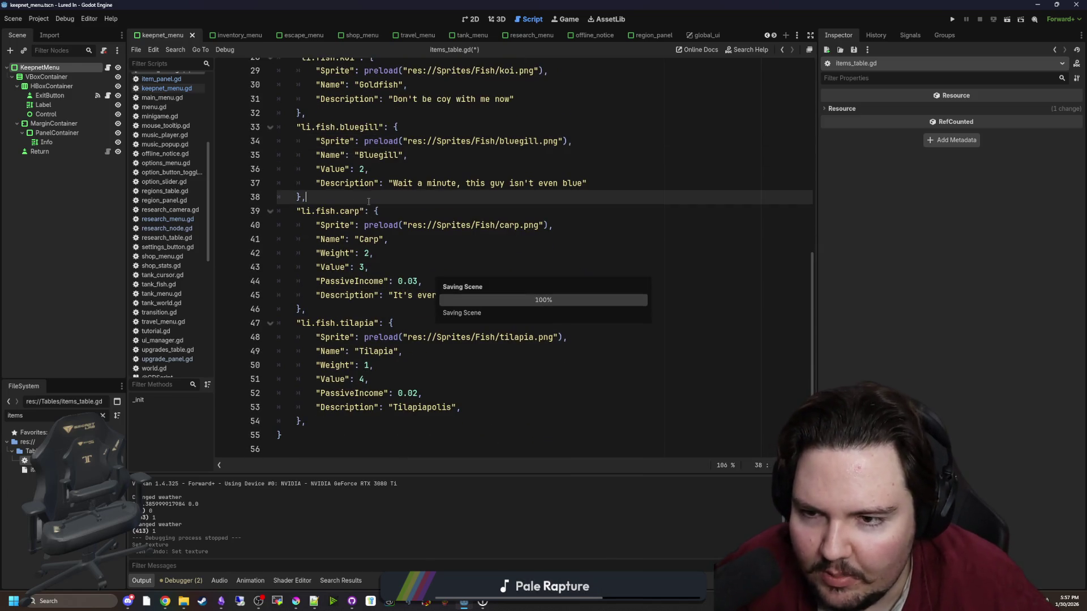
pyautogui.scroll(6, 381, 247)
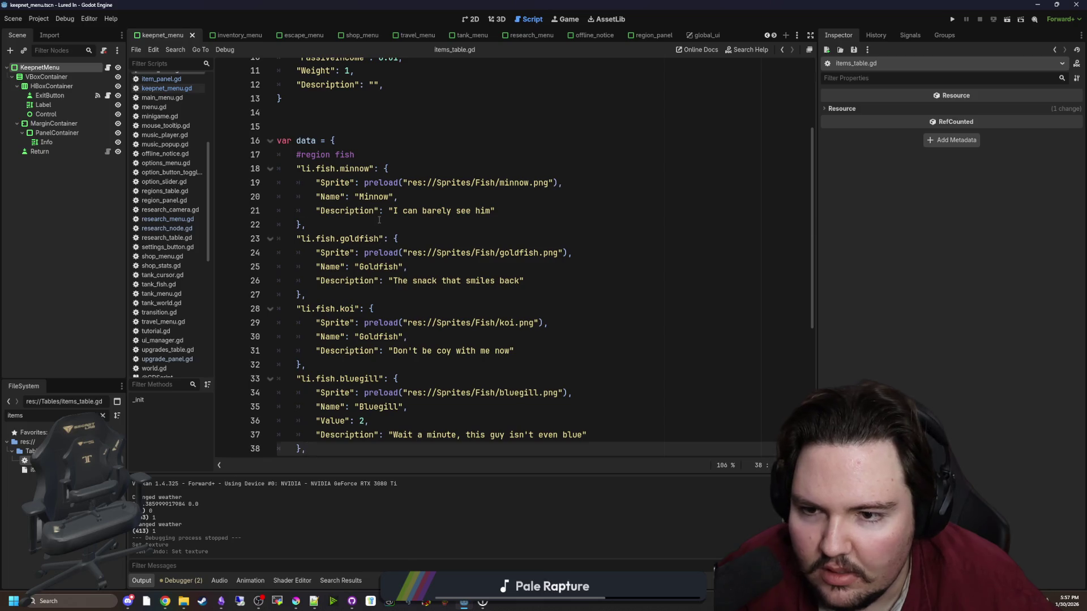
pyautogui.scroll(-4, 379, 220)
pyautogui.scroll(-2, 430, 283)
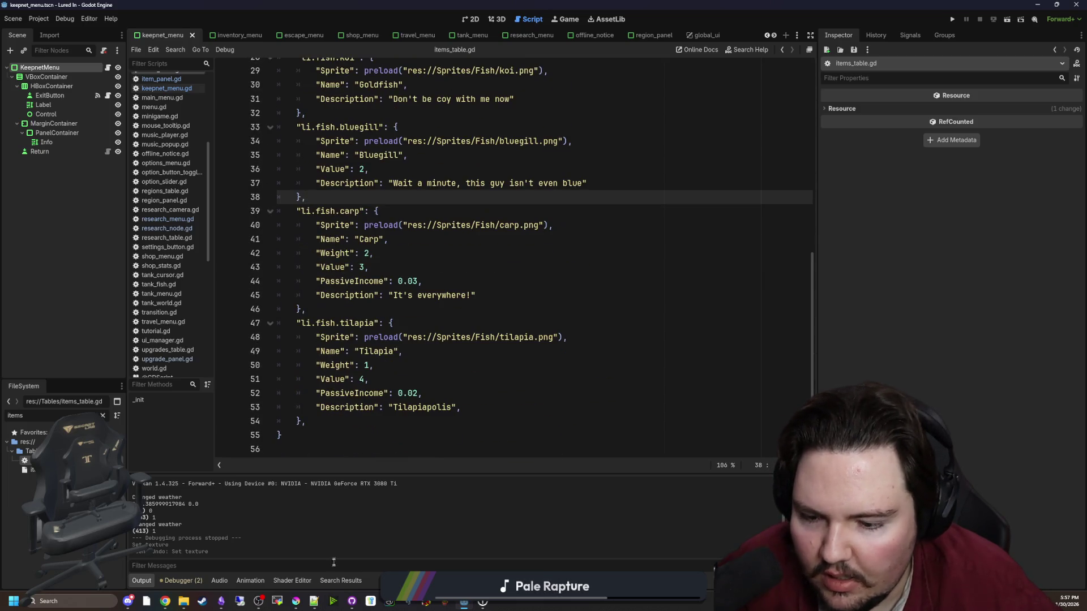
pyautogui.click(295, 601)
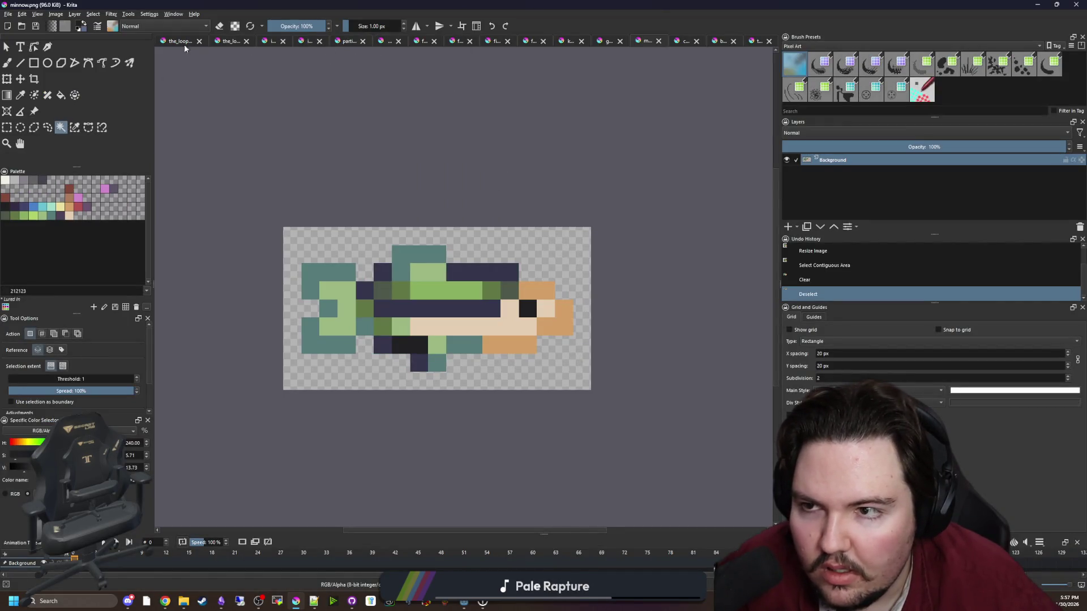
# Switch to the unsaved fish sprite sheet, deselect all, and minimize Krita back to Godot.
pyautogui.click(342, 41)
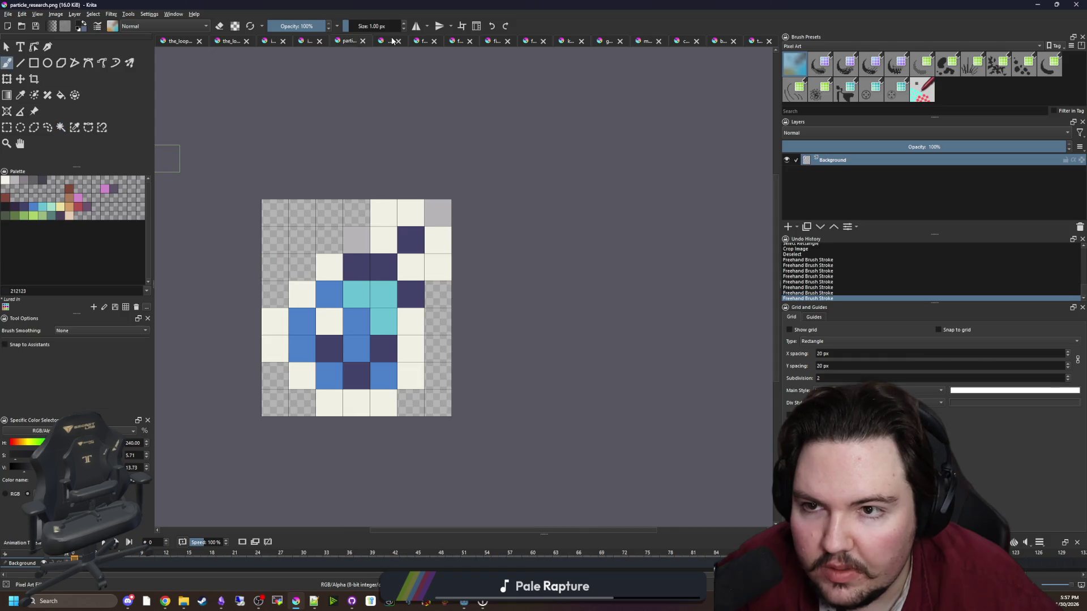
pyautogui.click(387, 40)
pyautogui.scroll(-3, 356, 240)
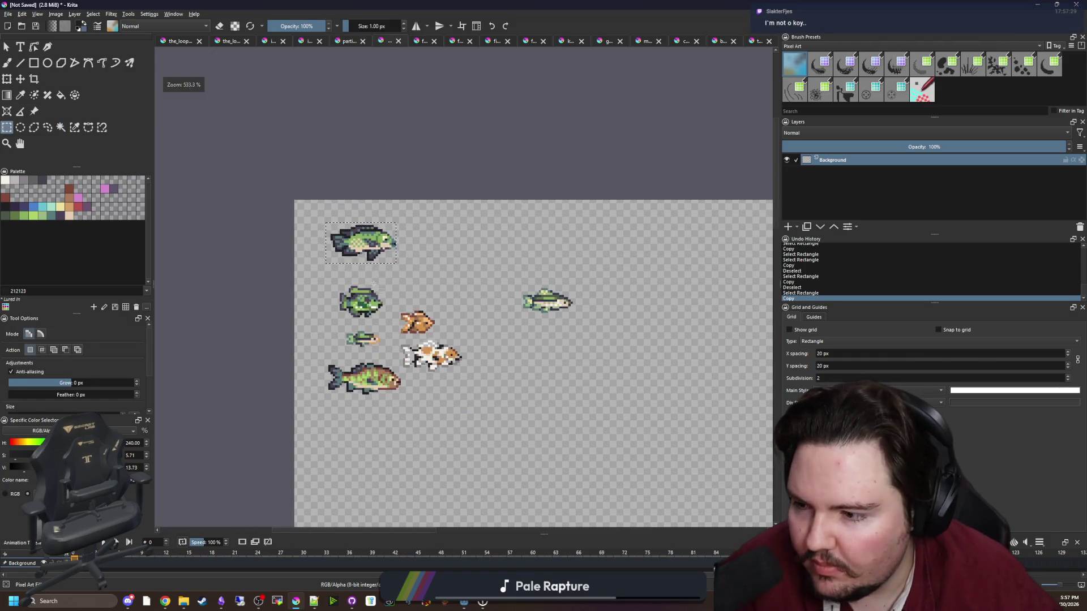
pyautogui.hotkey('ctrl', 'shift', 'a')
pyautogui.scroll(2, 564, 357)
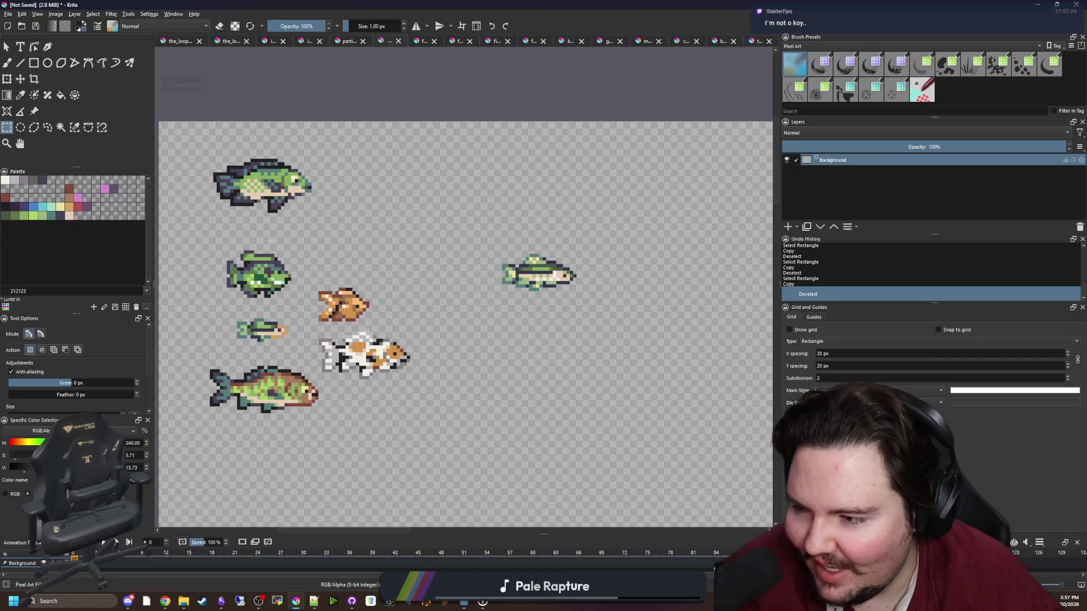
pyautogui.click(1036, 5)
pyautogui.click(396, 309)
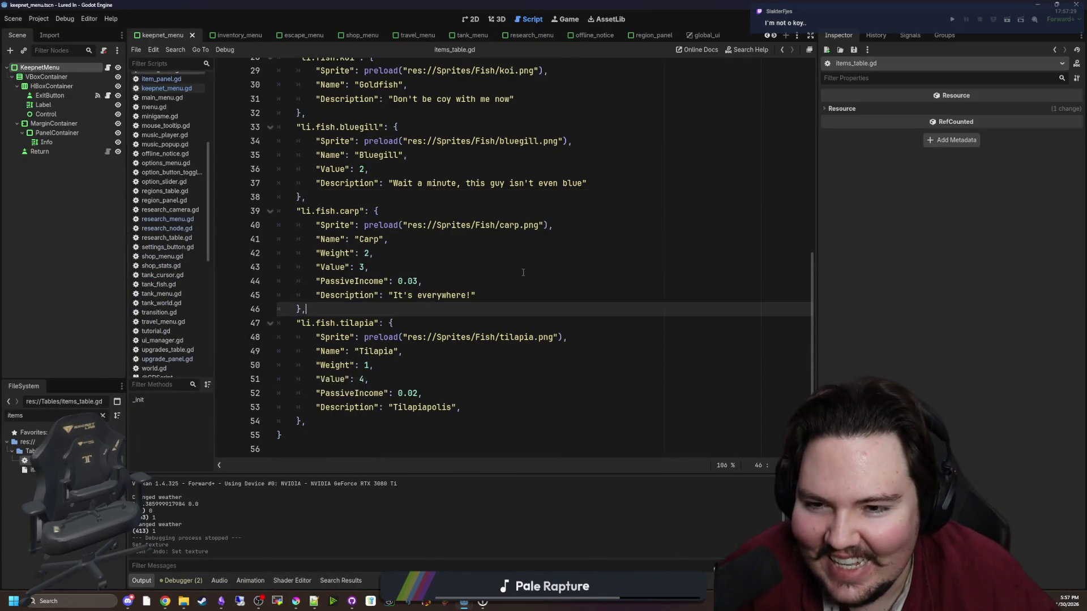
# Replace the koi description with 'I'm not feeling o koy' and save the script.
pyautogui.scroll(3, 510, 255)
pyautogui.click(500, 224)
pyautogui.moveTo(511, 224); pyautogui.dragTo(392, 224)
pyautogui.press('BackSpace')
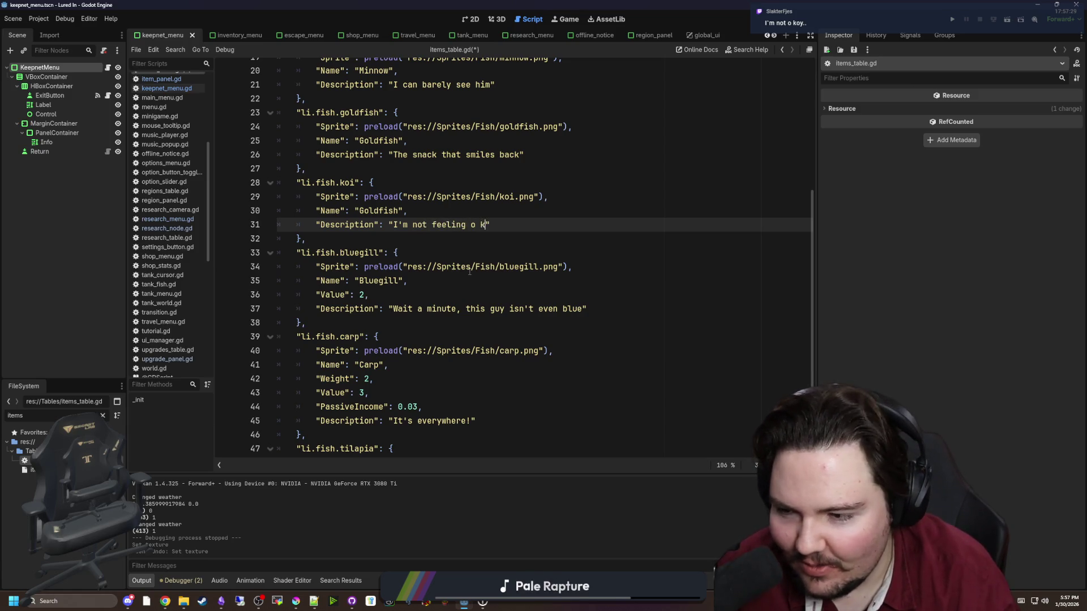
pyautogui.write('oy')
pyautogui.click(518, 253)
pyautogui.hotkey('ctrl', 's')
# Open a new Chrome window with Super+3.
pyautogui.click(544, 240)
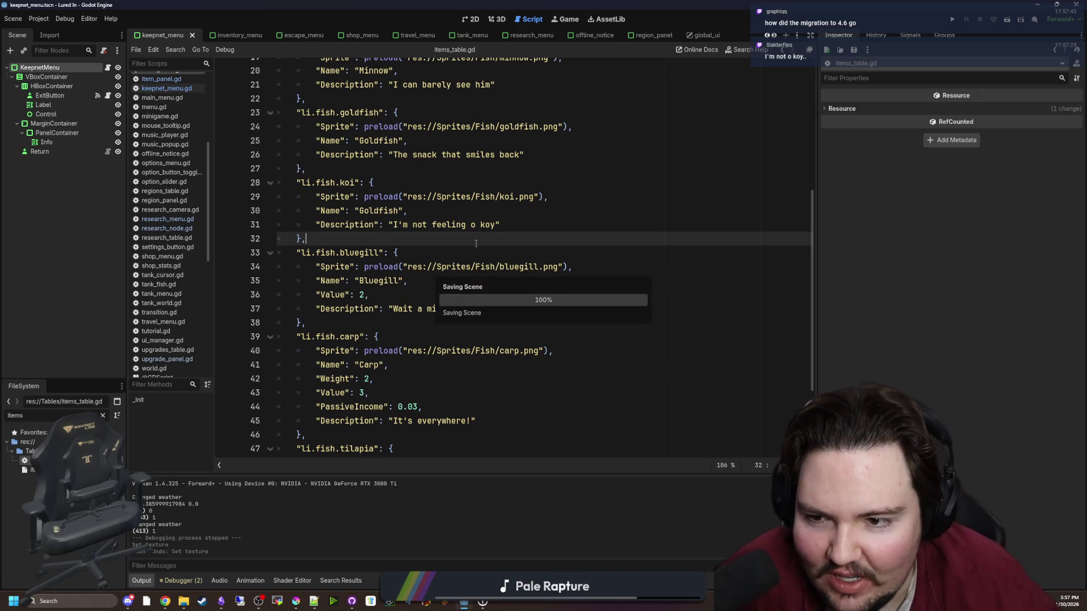
pyautogui.scroll(1, 363, 84)
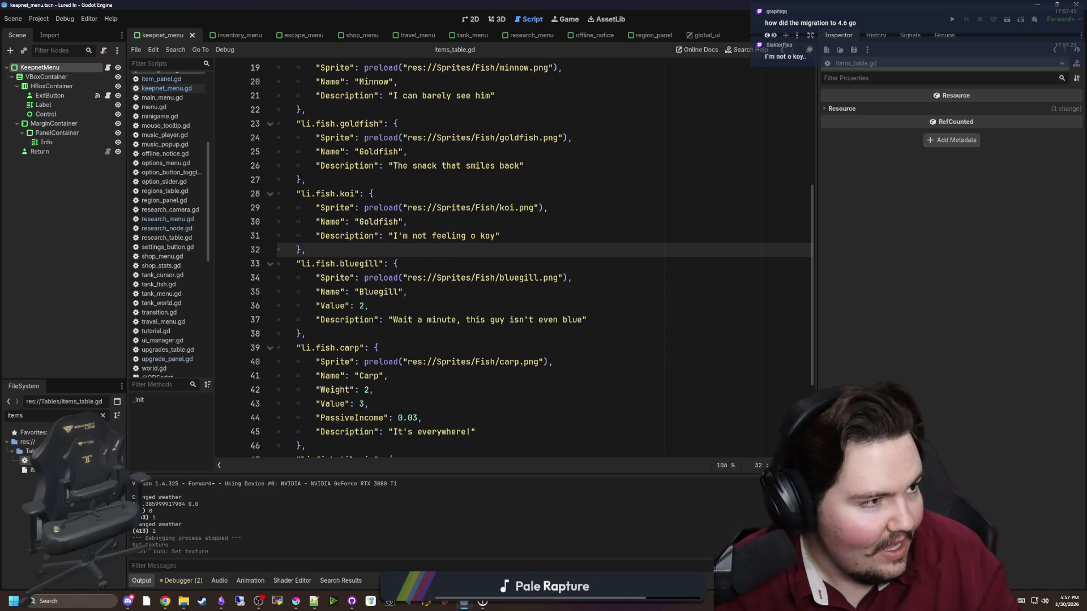
pyautogui.press('super+3')
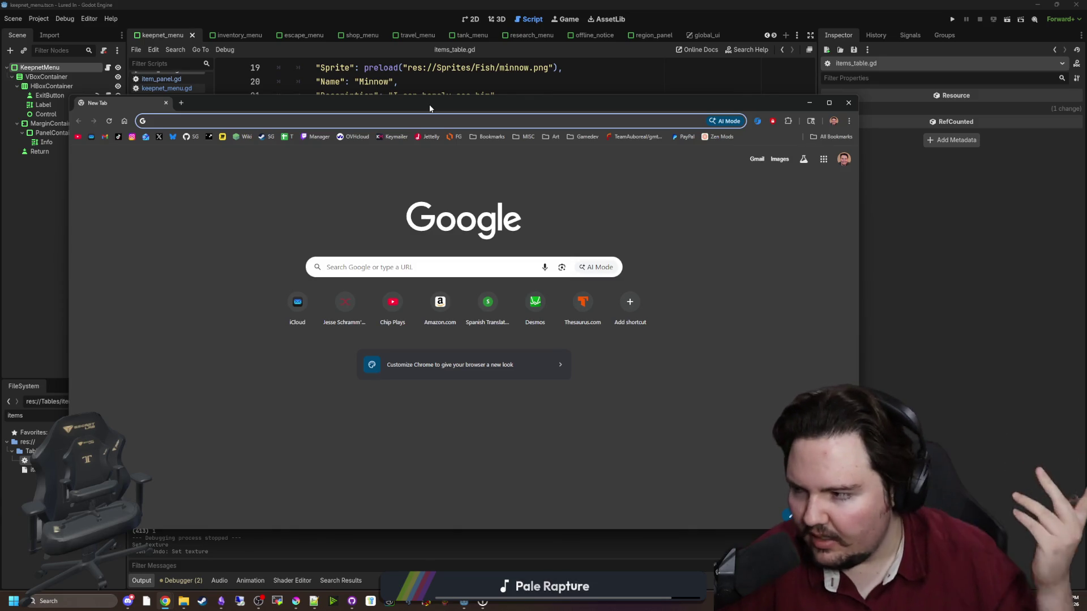
# Move the Chrome new-tab window aside, close it, and return to items_table.gd.
pyautogui.moveTo(429, 104); pyautogui.dragTo(503, 291)
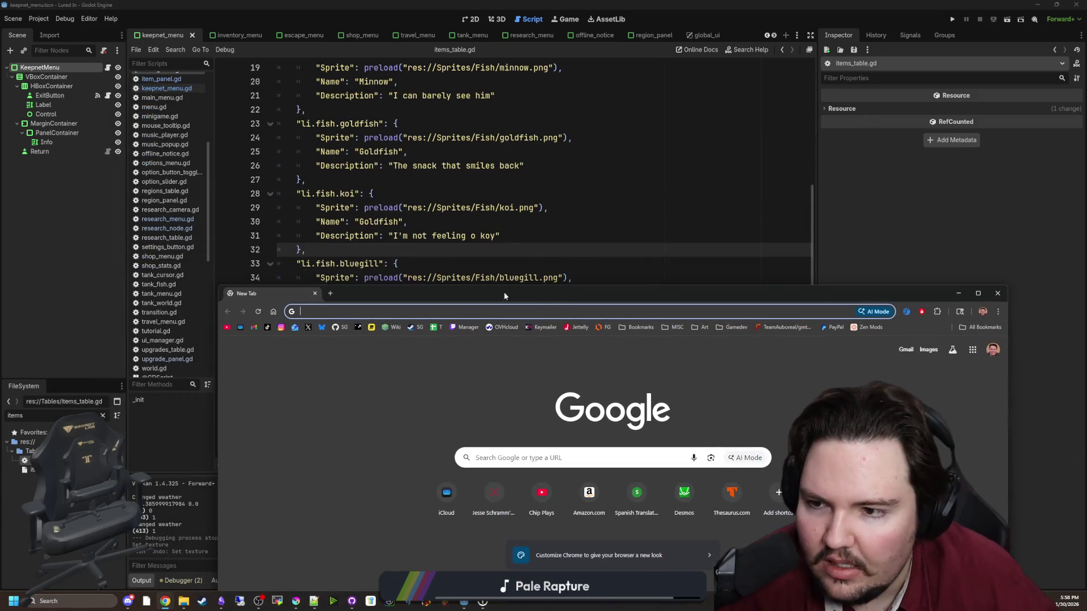
pyautogui.click(315, 293)
pyautogui.click(368, 248)
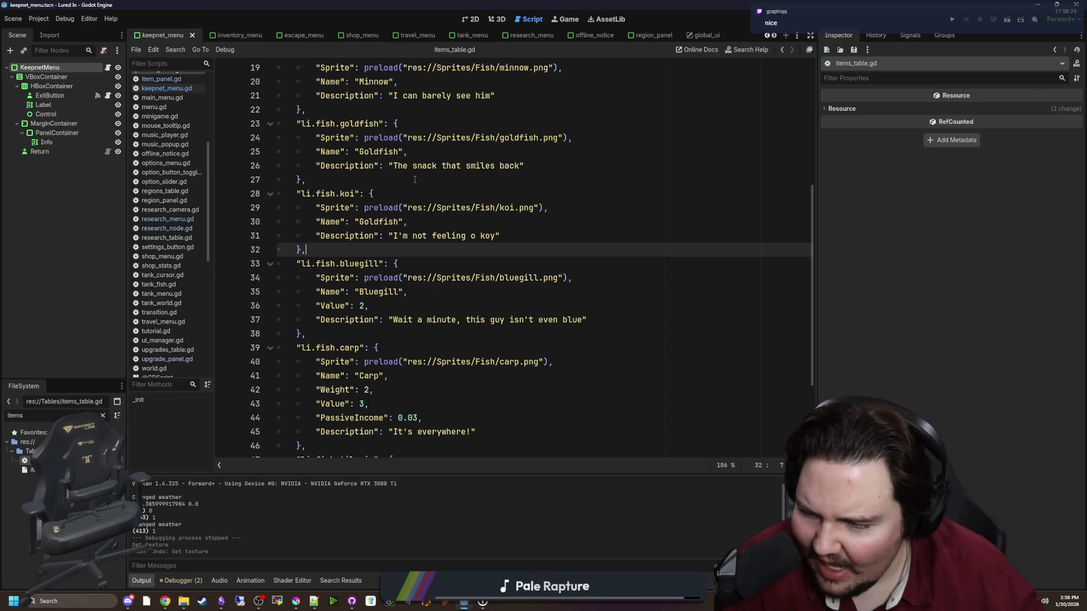
pyautogui.hotkey('ctrl', 's')
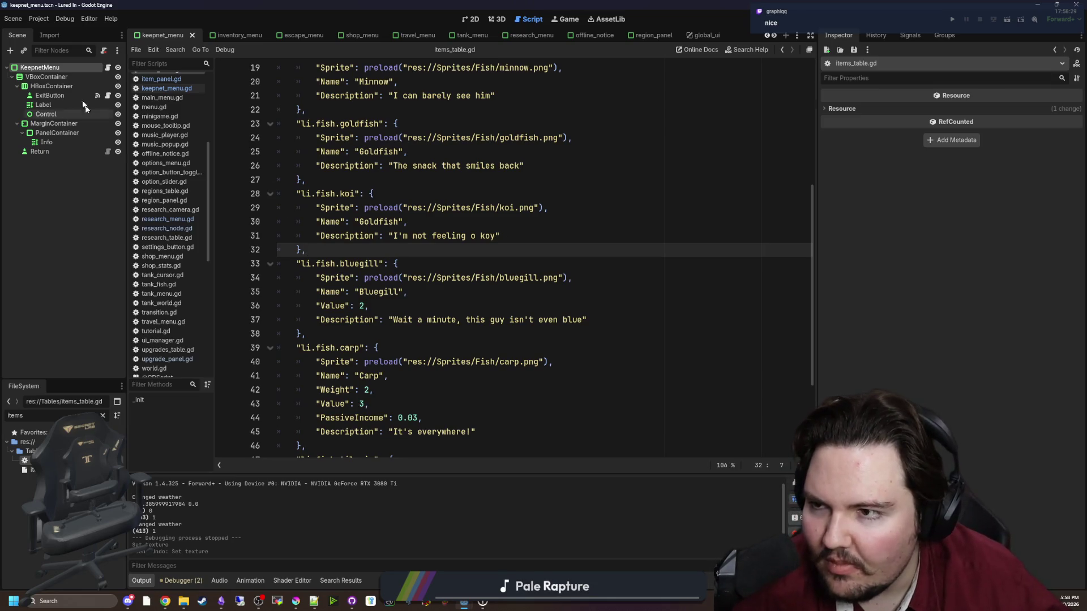
pyautogui.click(39, 19)
pyautogui.click(43, 21)
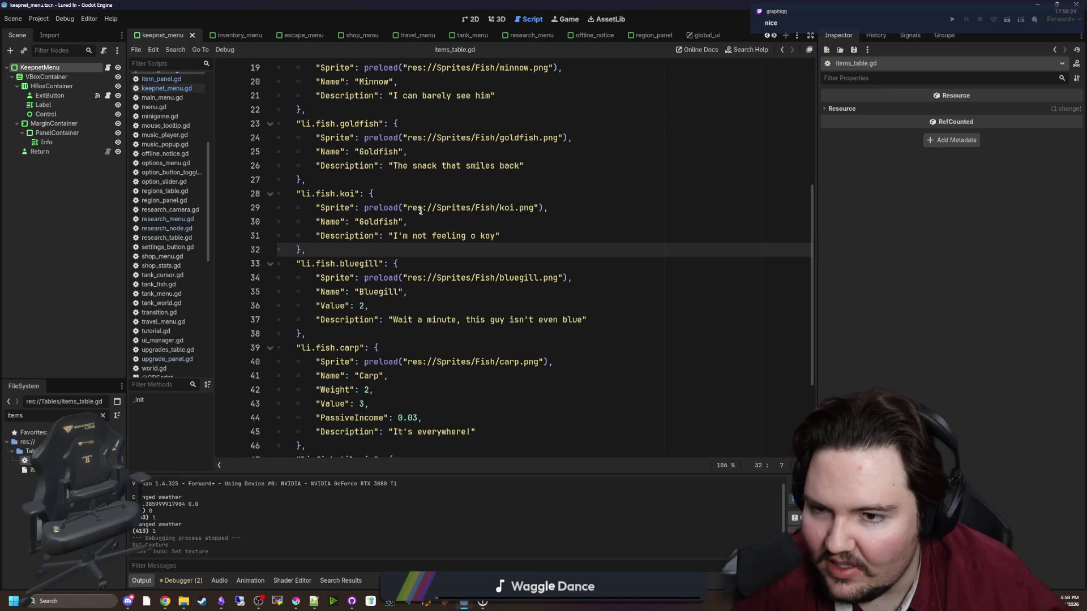
pyautogui.click(385, 236)
pyautogui.click(384, 253)
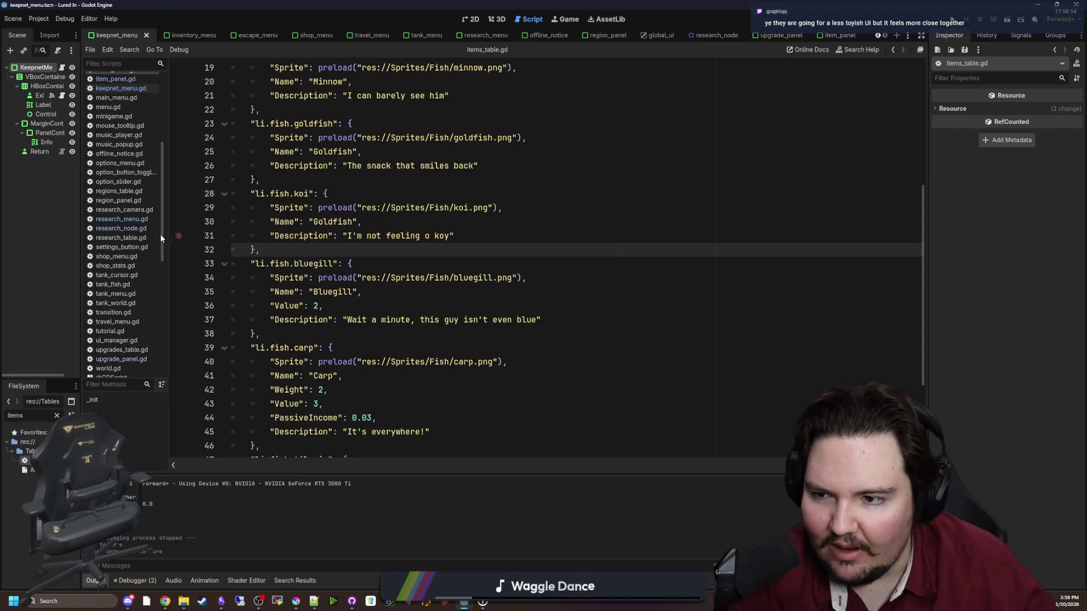
pyautogui.scroll(5, 128, 258)
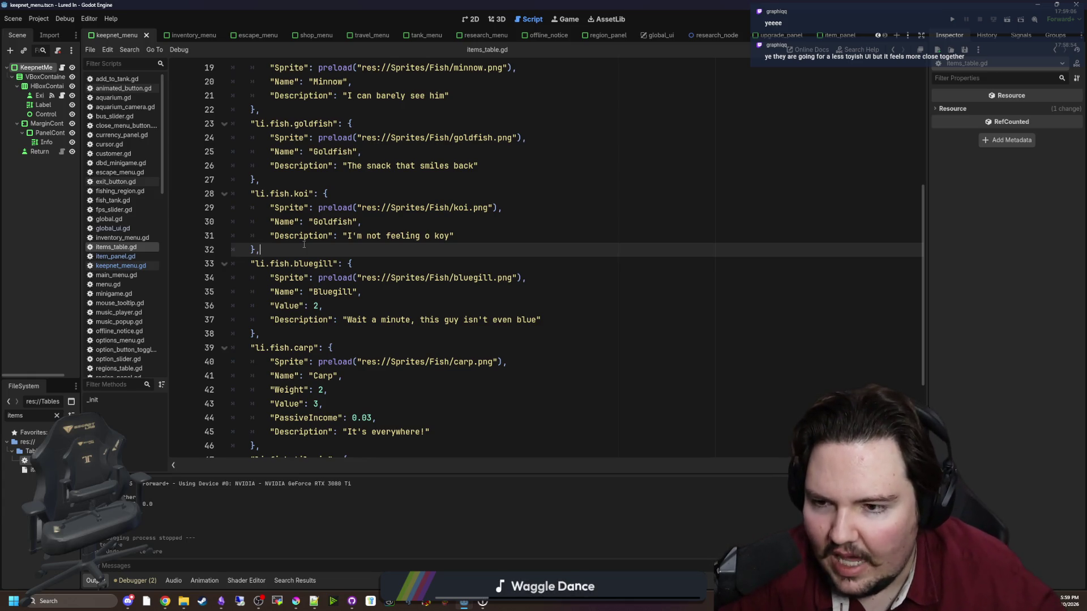
pyautogui.scroll(-10, 140, 200)
pyautogui.scroll(10, 138, 248)
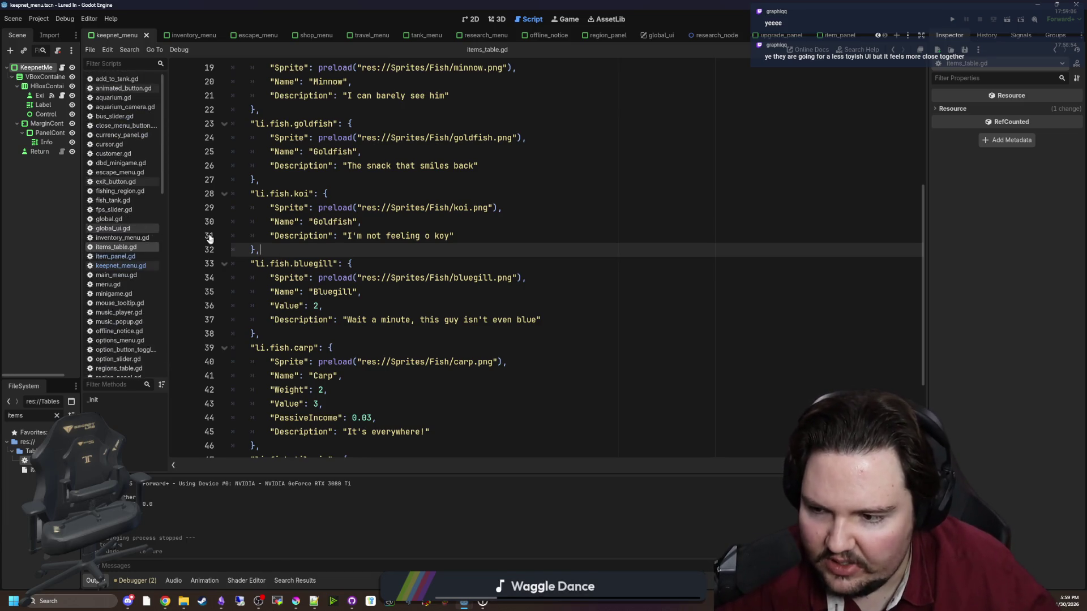
pyautogui.click(309, 237)
pyautogui.moveTo(453, 5)
pyautogui.mouseDown()
pyautogui.moveTo(451, 335)
pyautogui.moveTo(515, 509)
pyautogui.mouseUp()
pyautogui.doubleClick(515, 506)
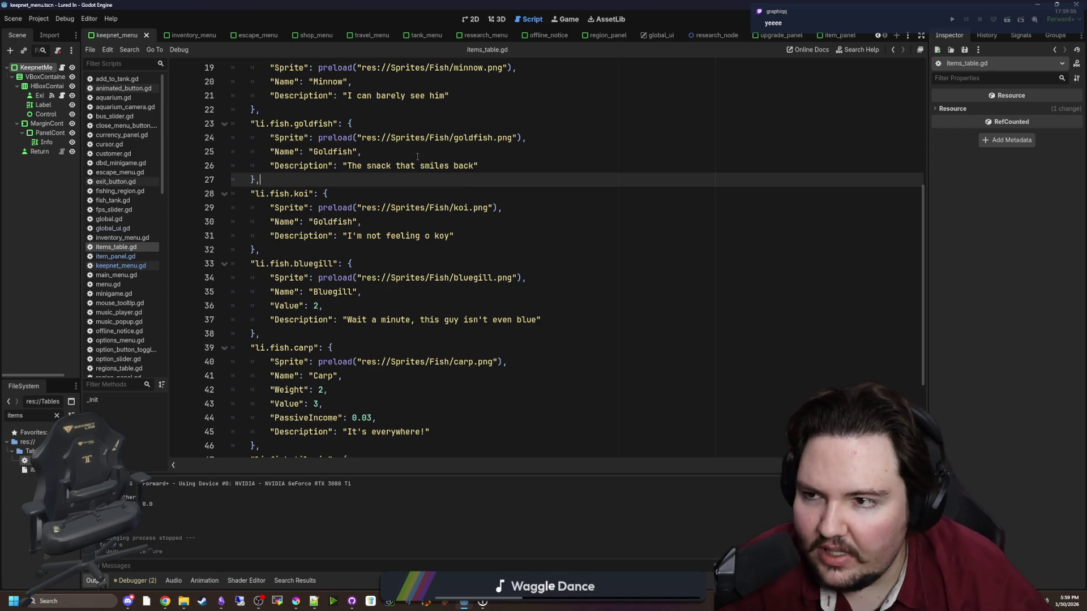
pyautogui.click(90, 18)
pyautogui.click(97, 32)
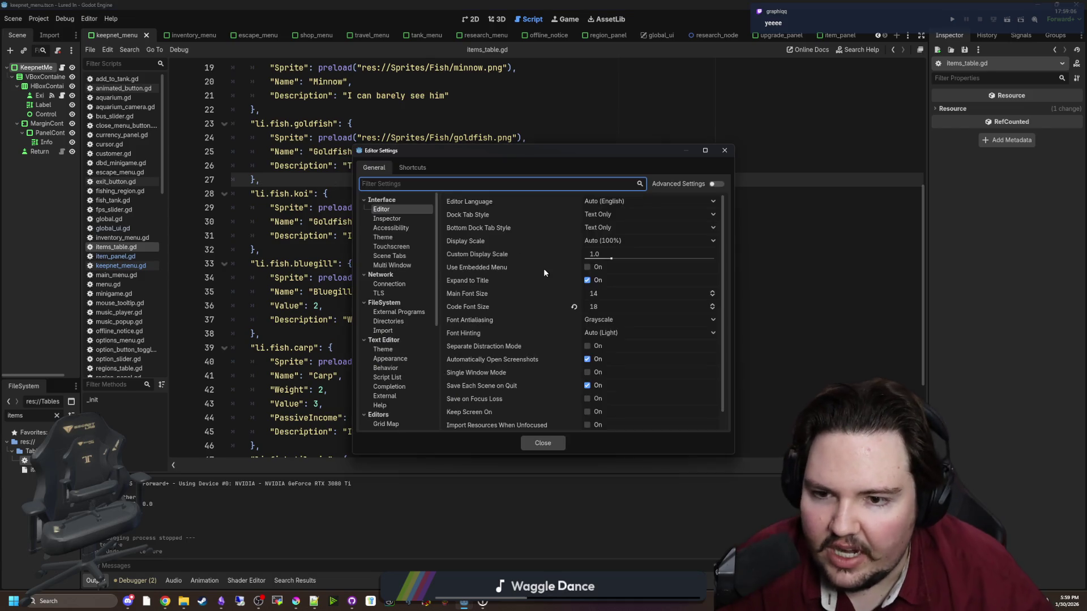
pyautogui.write('spac')
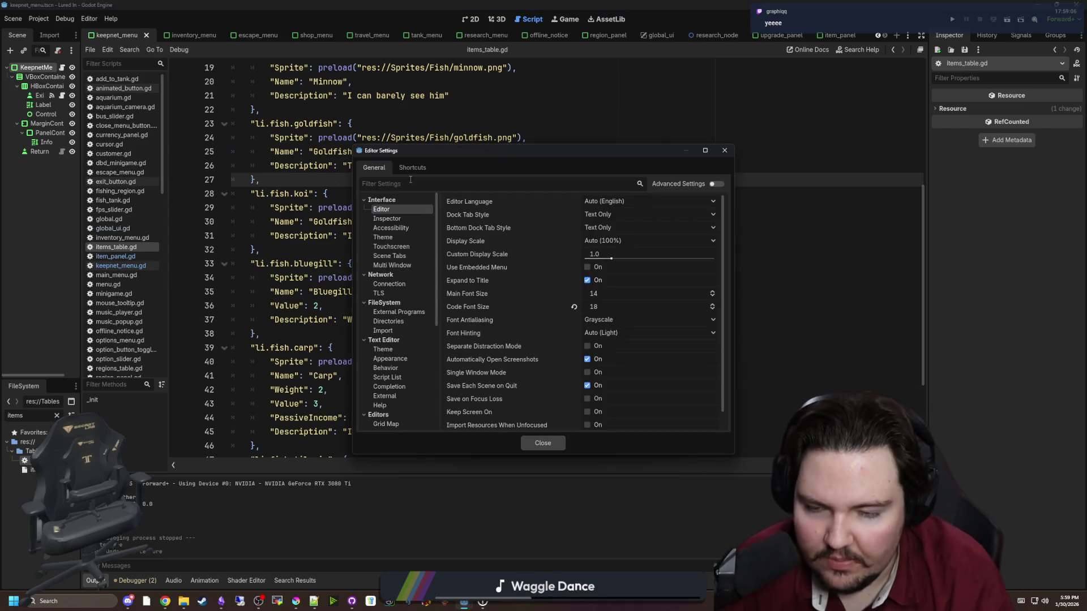
pyautogui.write('ing')
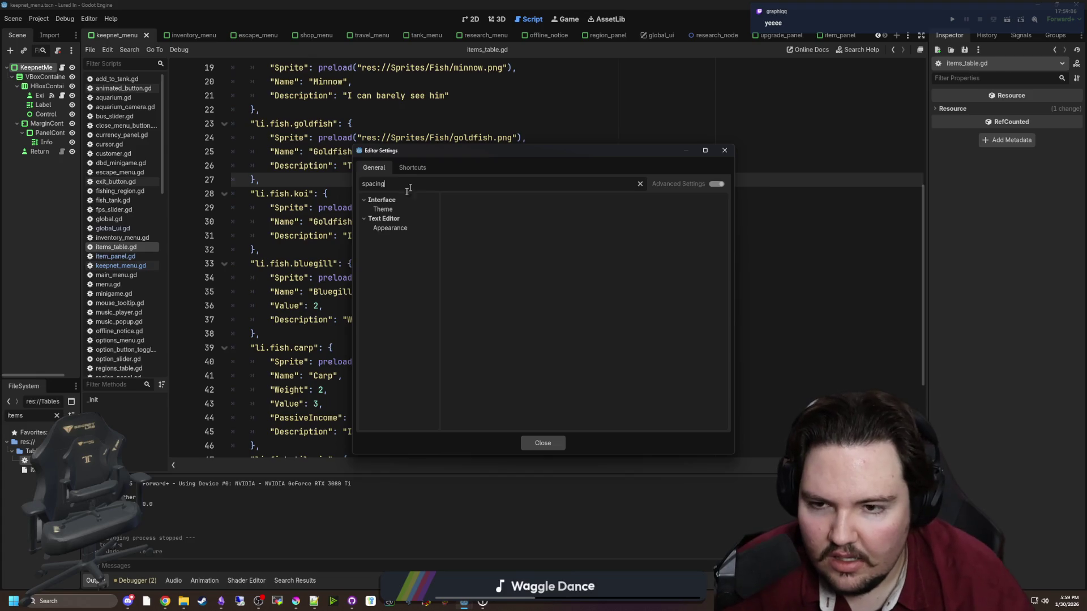
pyautogui.click(381, 209)
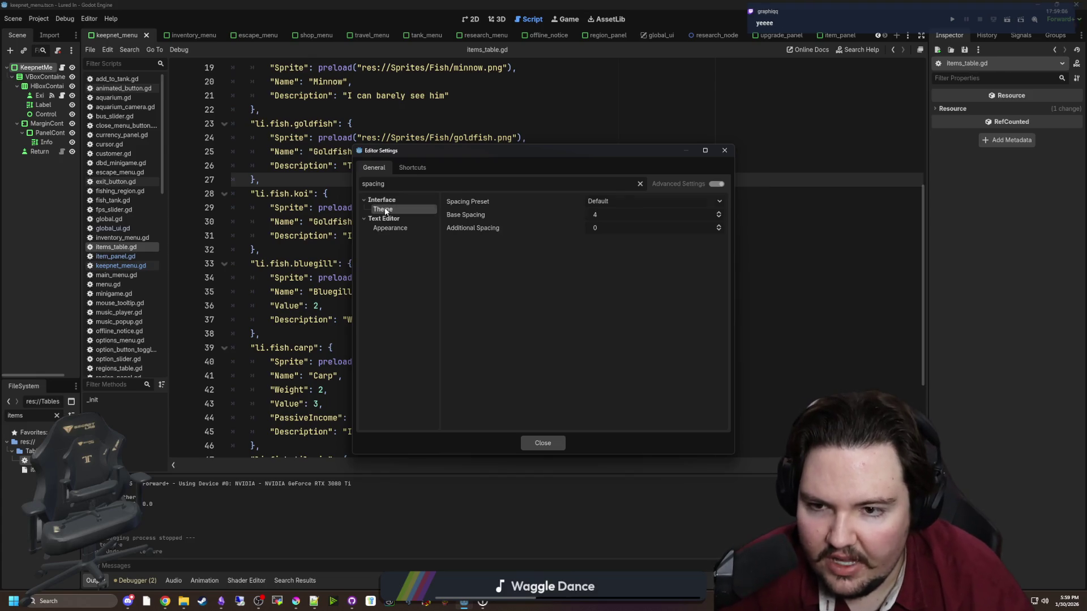
pyautogui.click(618, 201)
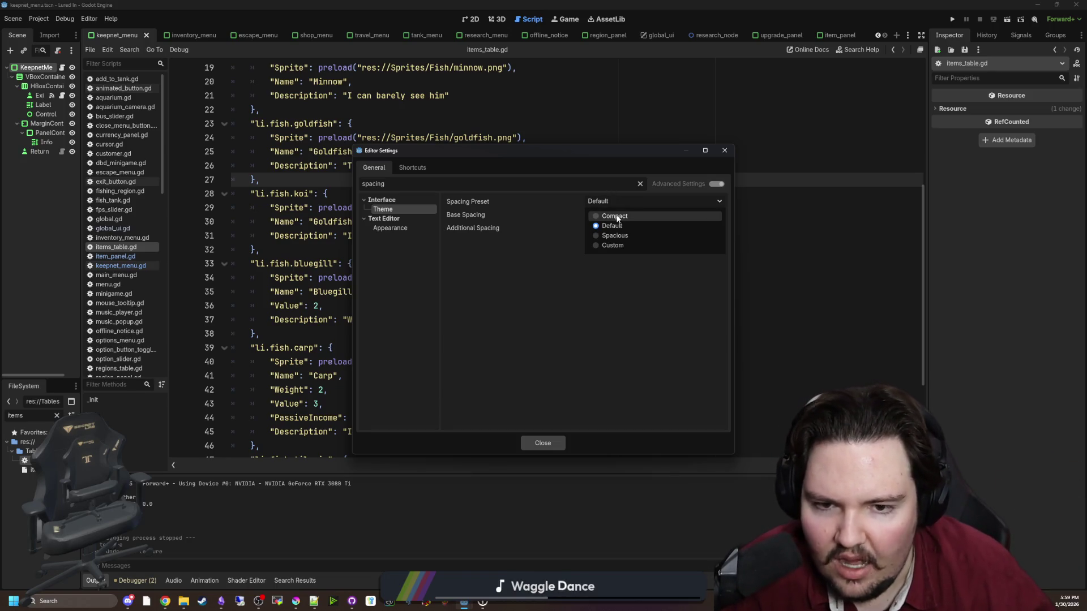
pyautogui.click(613, 246)
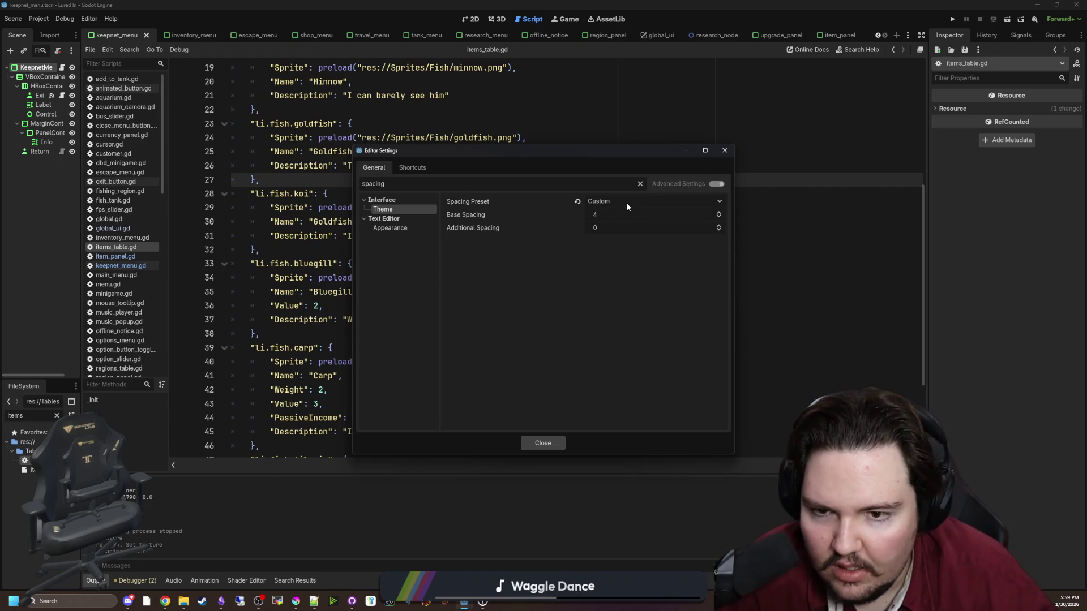
pyautogui.moveTo(623, 228); pyautogui.dragTo(645, 228)
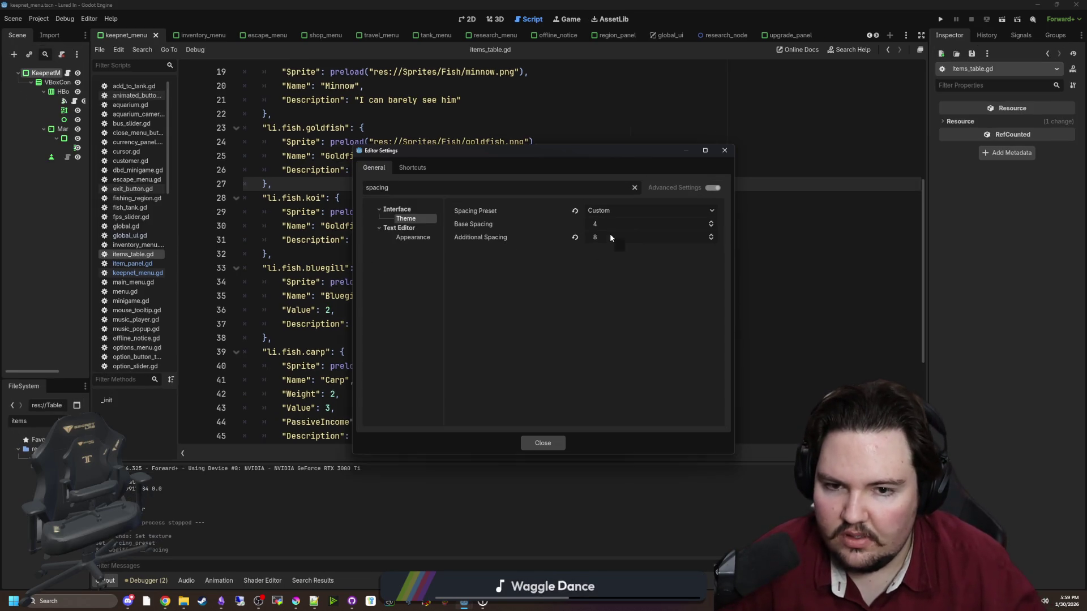
pyautogui.press('Return')
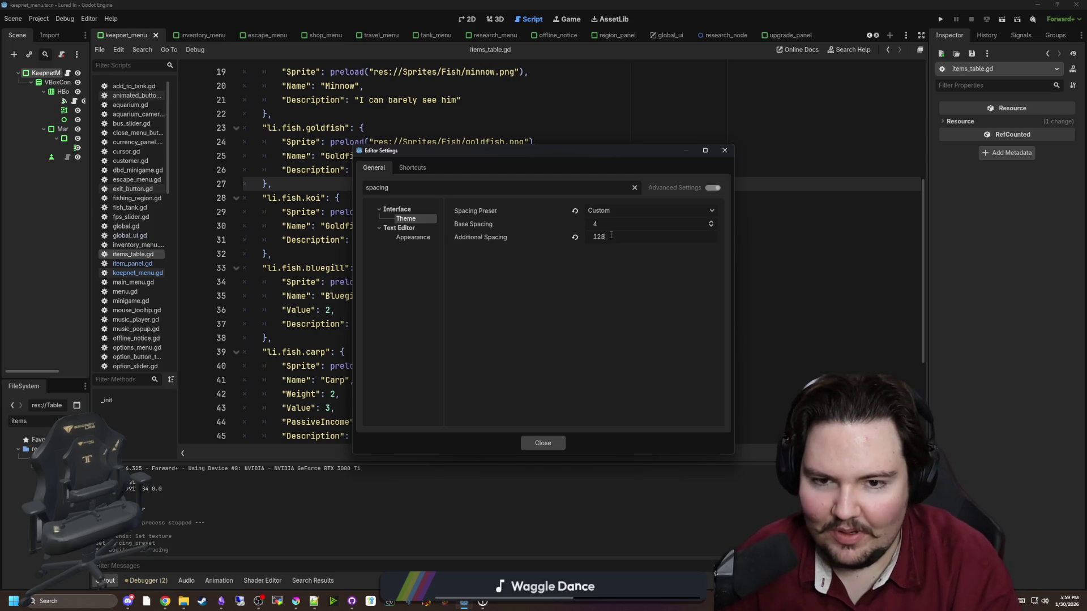
pyautogui.click(616, 224)
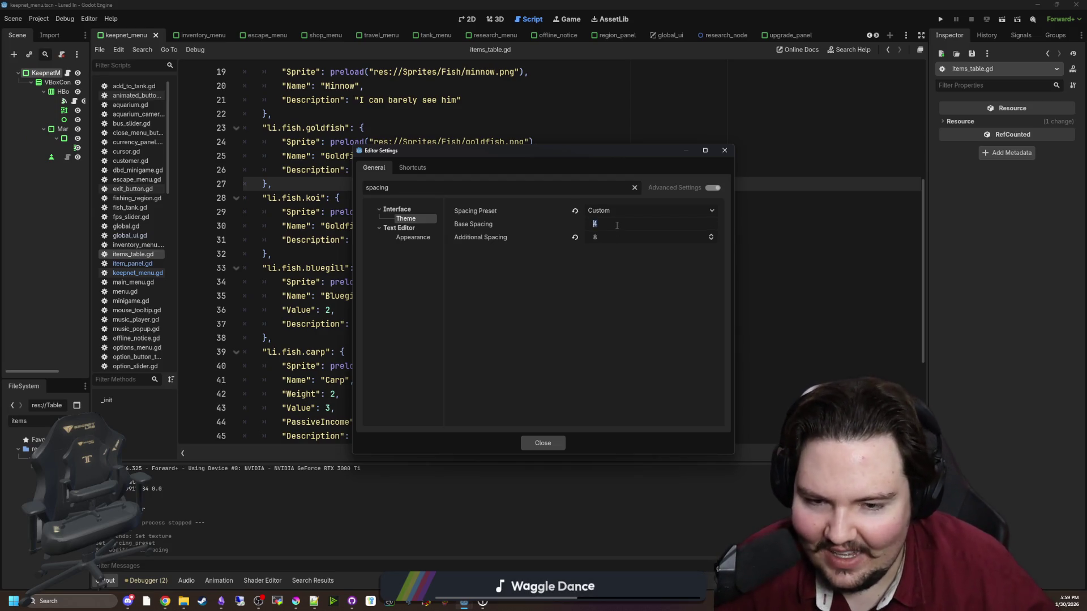
pyautogui.write('128')
pyautogui.press('Return')
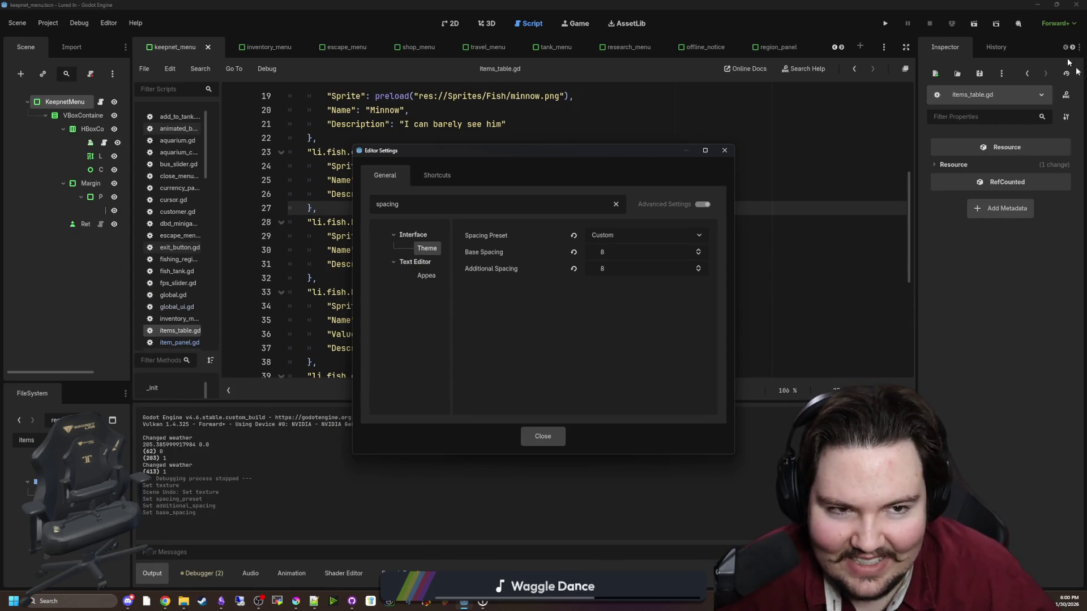
pyautogui.click(572, 254)
pyautogui.click(573, 269)
pyautogui.click(601, 235)
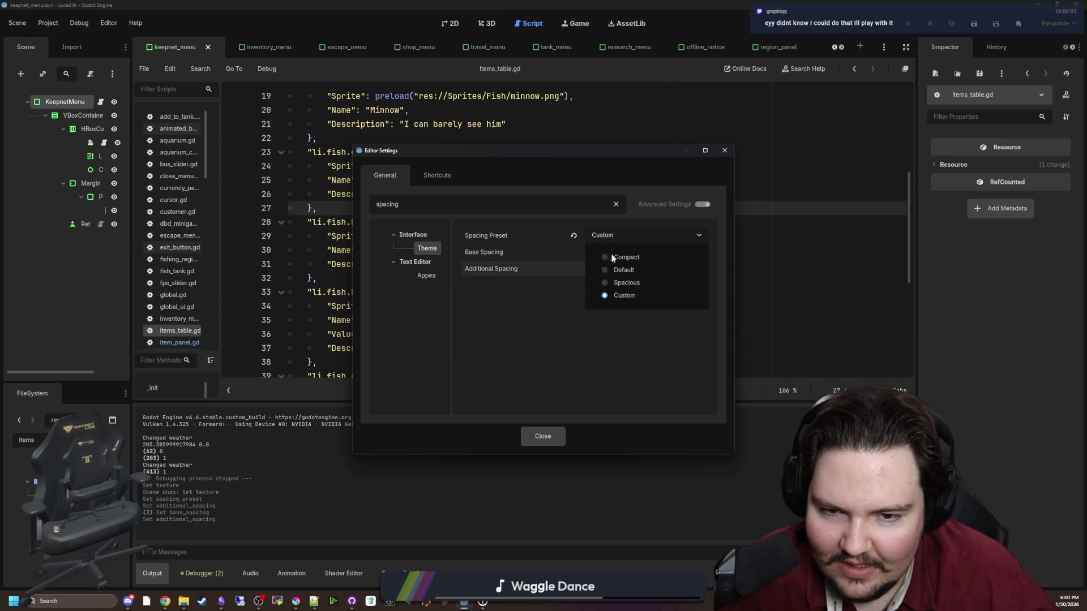
pyautogui.click(623, 270)
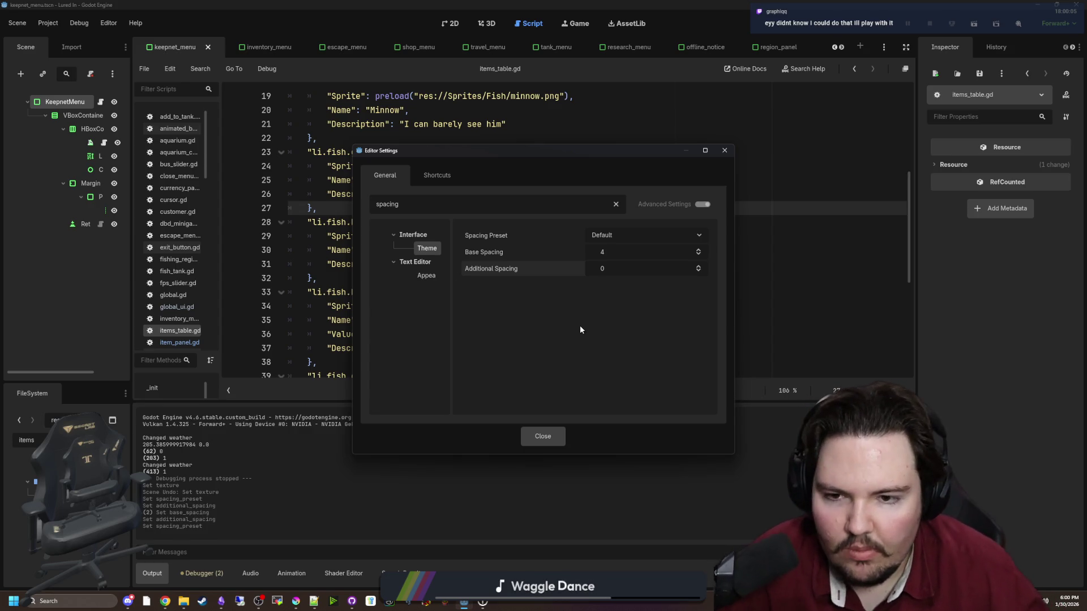
pyautogui.click(553, 442)
pyautogui.click(294, 333)
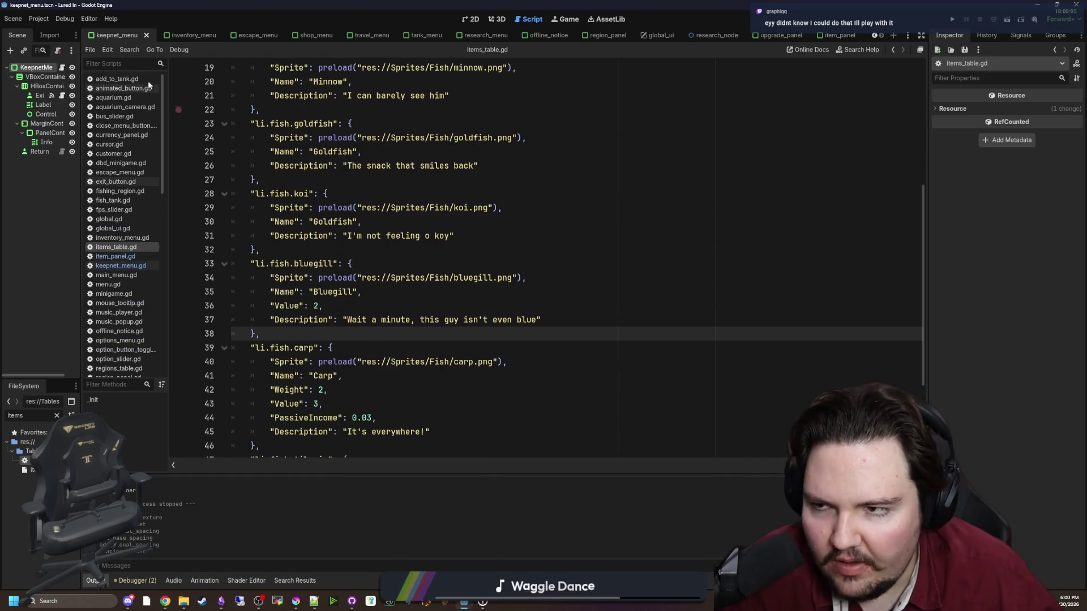
pyautogui.click(38, 16)
pyautogui.click(57, 69)
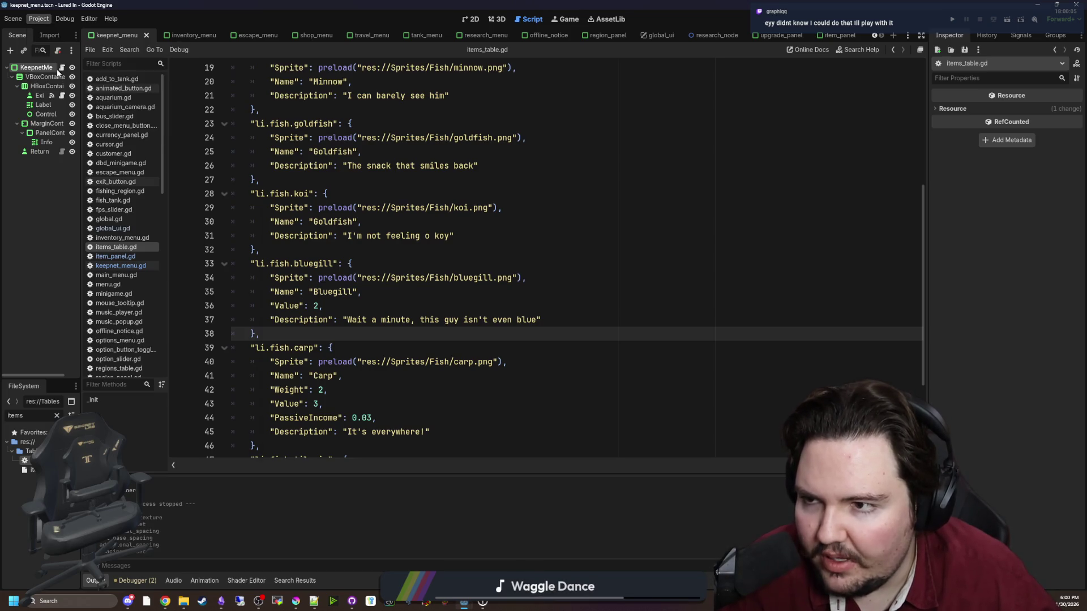
pyautogui.click(358, 181)
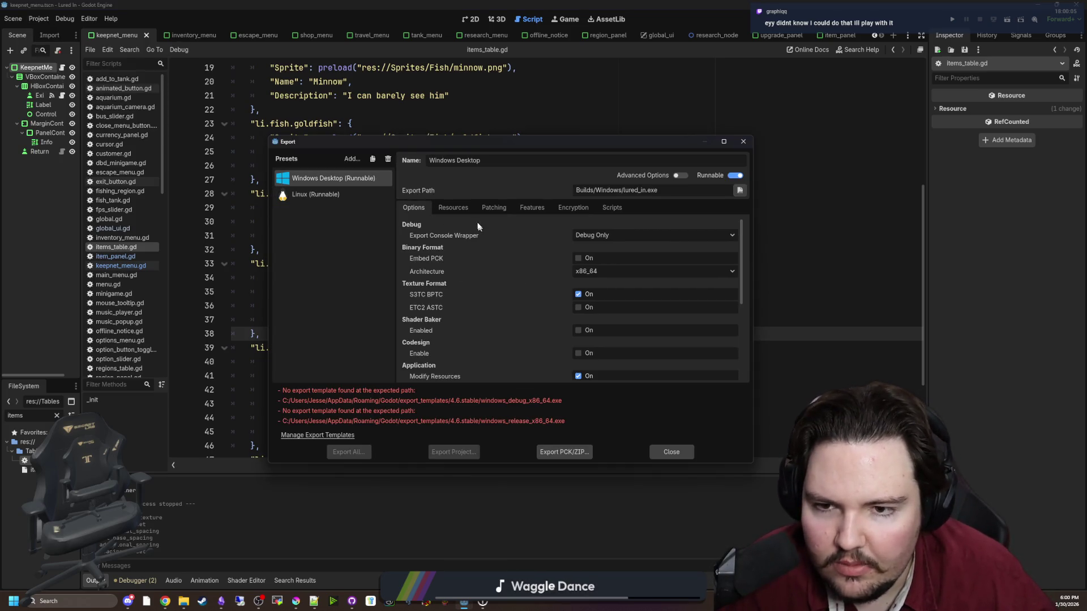
pyautogui.click(494, 208)
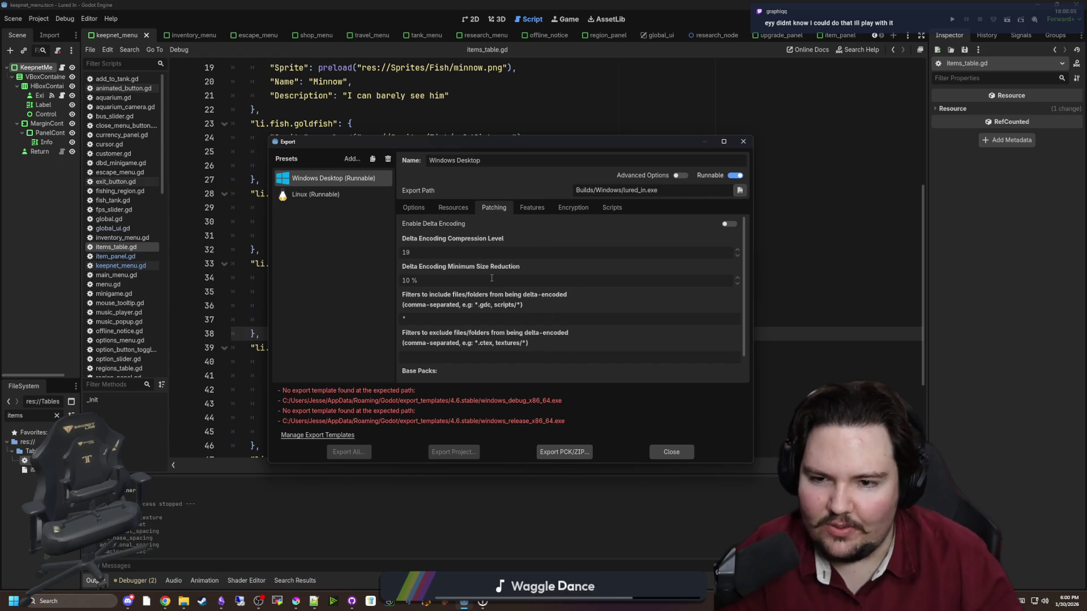
pyautogui.scroll(-2, 488, 278)
pyautogui.click(569, 373)
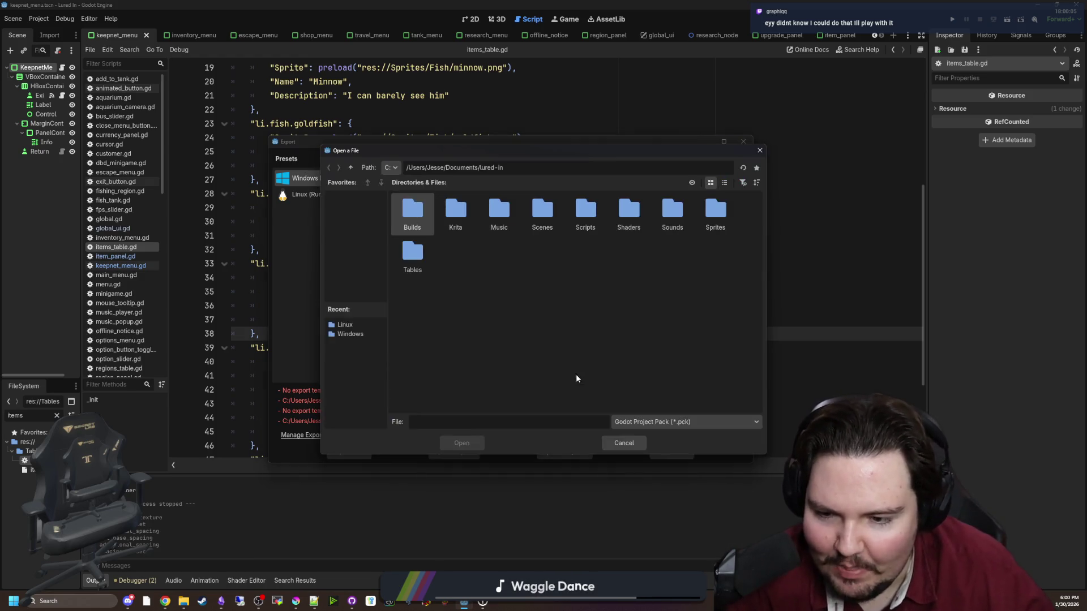
pyautogui.click(632, 445)
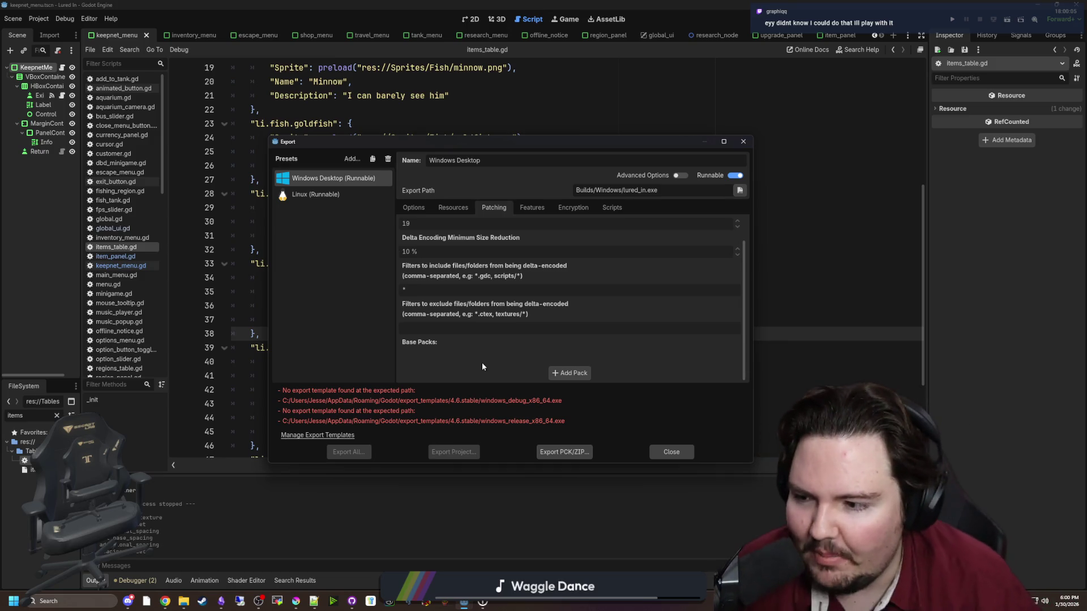
pyautogui.click(667, 452)
pyautogui.click(438, 311)
pyautogui.click(339, 236)
pyautogui.click(295, 252)
pyautogui.scroll(1, 294, 256)
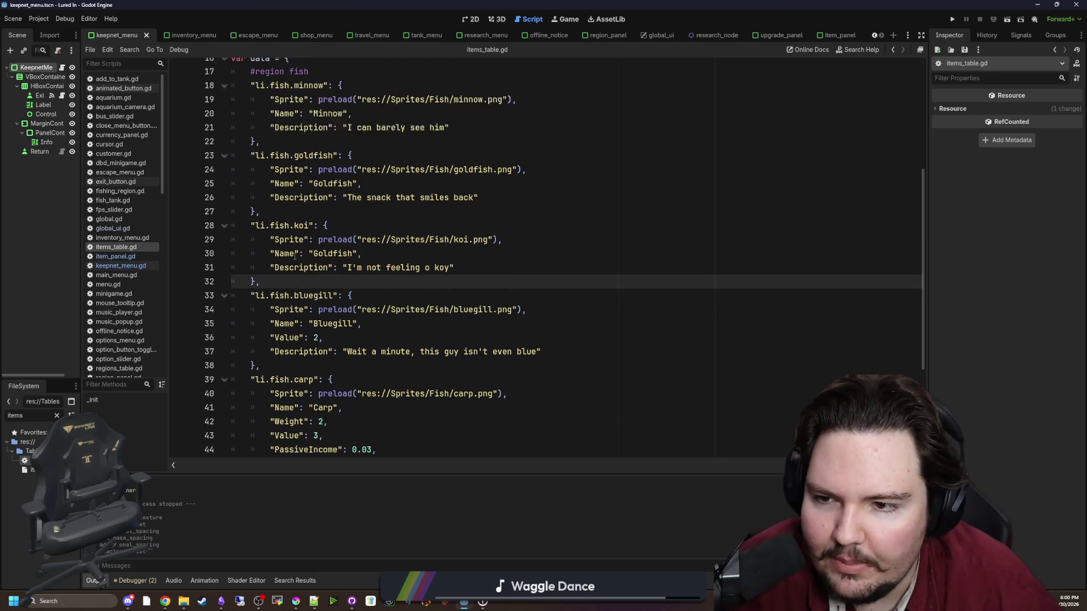
# Correct the koi entry's name from Goldfish to Koi and save the script.
pyautogui.doubleClick(333, 250)
pyautogui.doubleClick(334, 264)
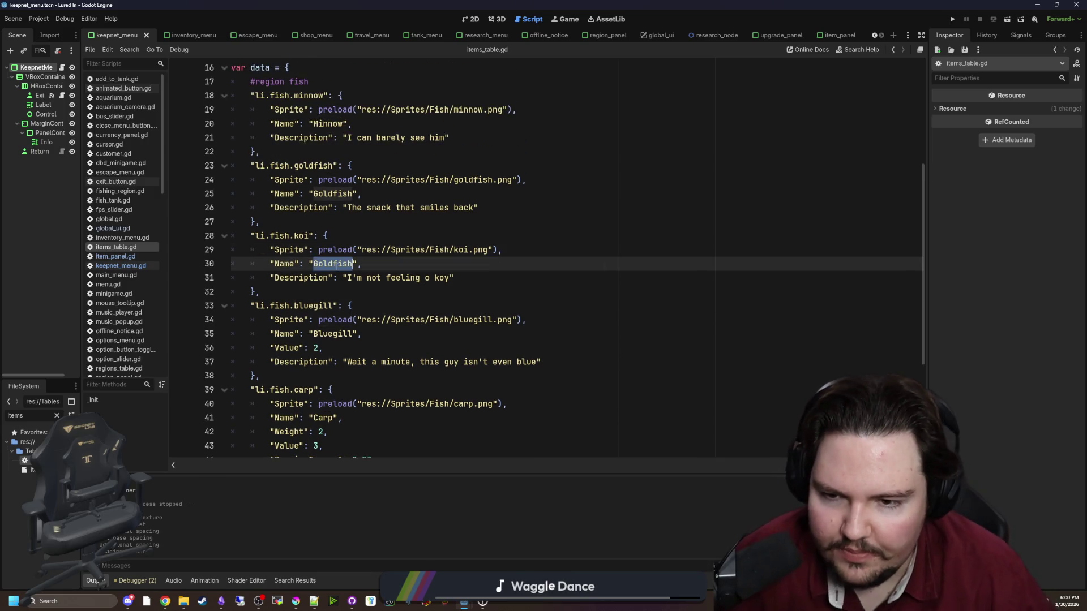
pyautogui.write('Koi')
pyautogui.click(371, 223)
pyautogui.hotkey('ctrl', 's')
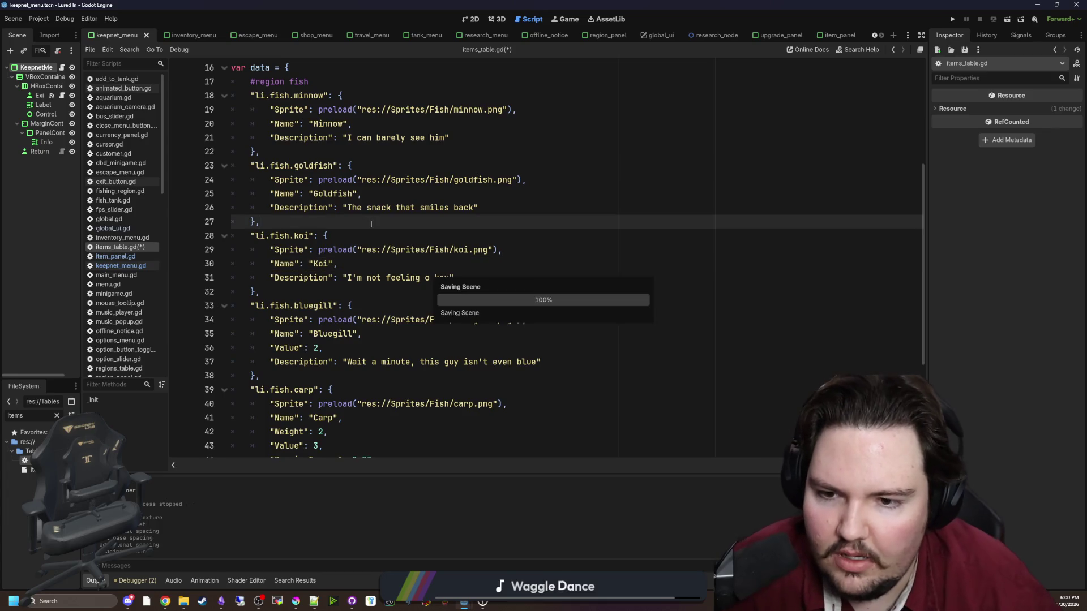
# Scroll through the table to review the koi, tilapia and bluegill entries.
pyautogui.click(351, 291)
pyautogui.scroll(-4, 329, 368)
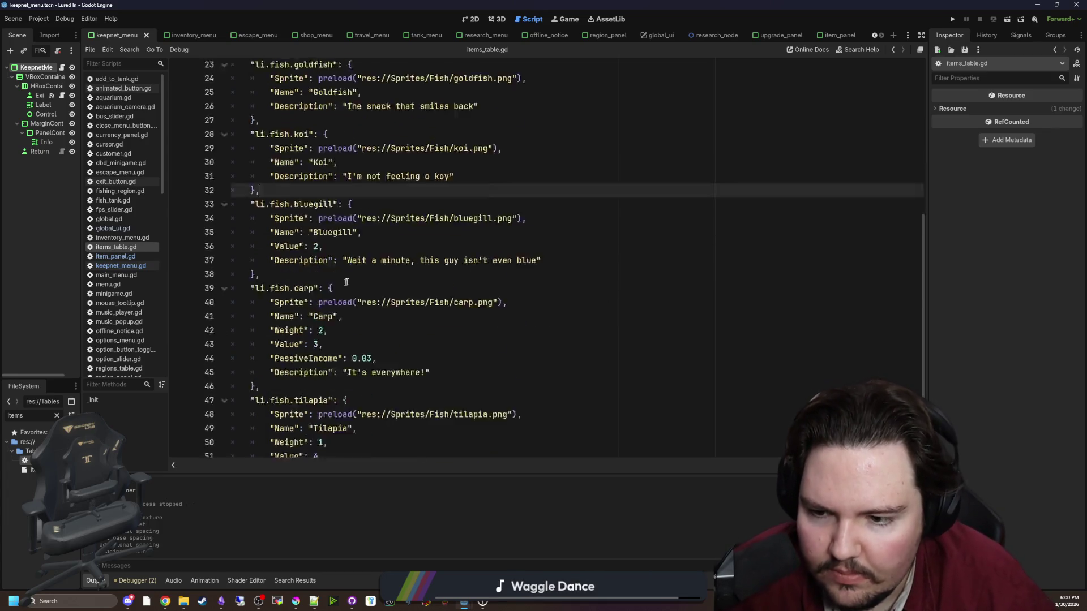
pyautogui.click(317, 421)
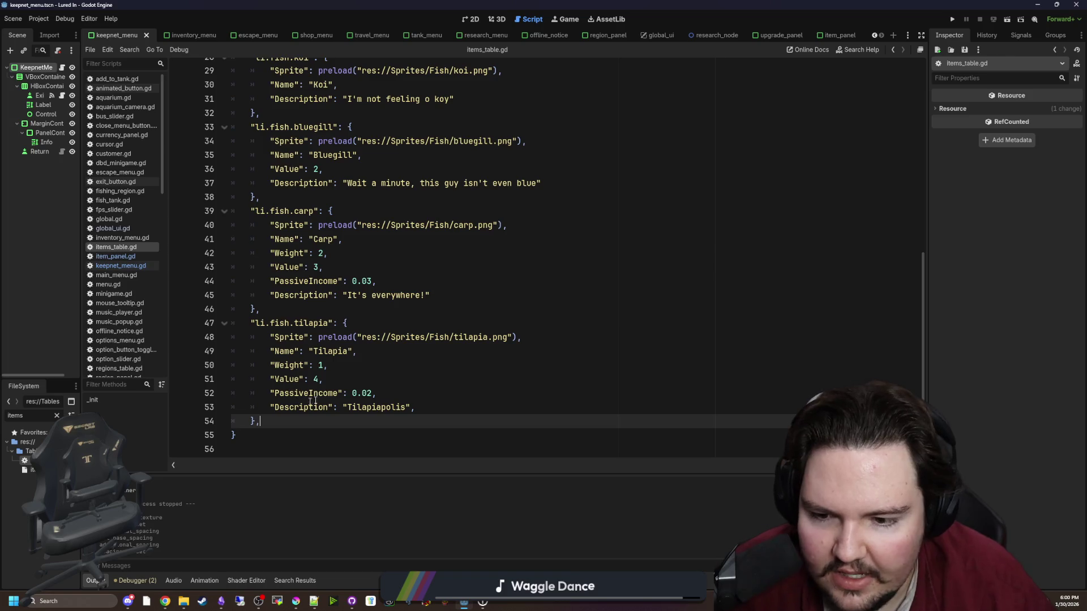
pyautogui.click(378, 379)
pyautogui.scroll(3, 386, 374)
pyautogui.click(333, 320)
pyautogui.scroll(2, 333, 320)
pyautogui.click(332, 321)
pyautogui.scroll(2, 333, 306)
pyautogui.scroll(-2, 333, 294)
pyautogui.scroll(5, 334, 277)
# Paste the default Value, PassiveIncome and Weight lines into the koi entry.
pyautogui.click(317, 236)
pyautogui.moveTo(310, 208)
pyautogui.mouseDown()
pyautogui.moveTo(229, 208)
pyautogui.moveTo(190, 176)
pyautogui.mouseUp()
pyautogui.hotkey('ctrl', 'c')
pyautogui.scroll(-4, 331, 294)
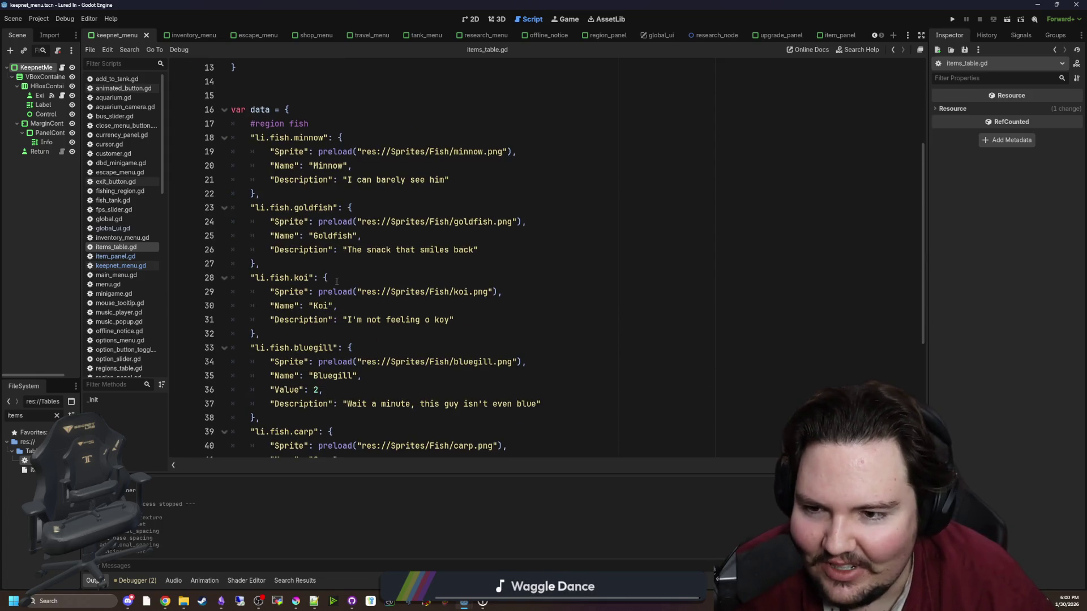
pyautogui.click(474, 324)
pyautogui.press('Return')
pyautogui.hotkey('ctrl', 'v')
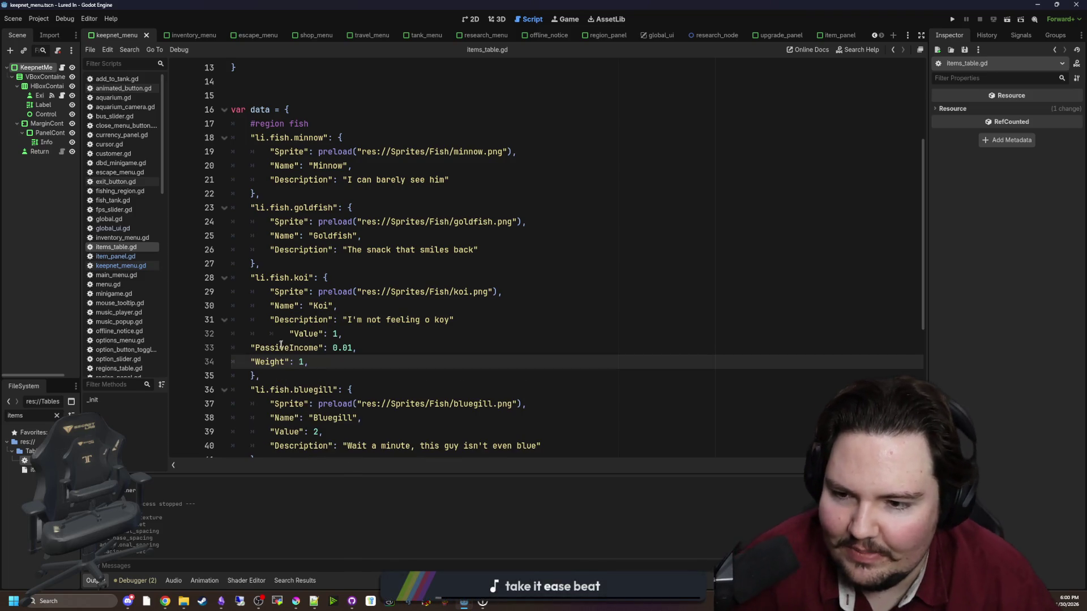
# Fix the pasted lines' indentation, add a comma after the description, and set Value to 20.
pyautogui.click(283, 334)
pyautogui.hotkey('shift', 'Tab')
pyautogui.moveTo(249, 348); pyautogui.dragTo(328, 362)
pyautogui.press('Tab')
pyautogui.click(339, 334)
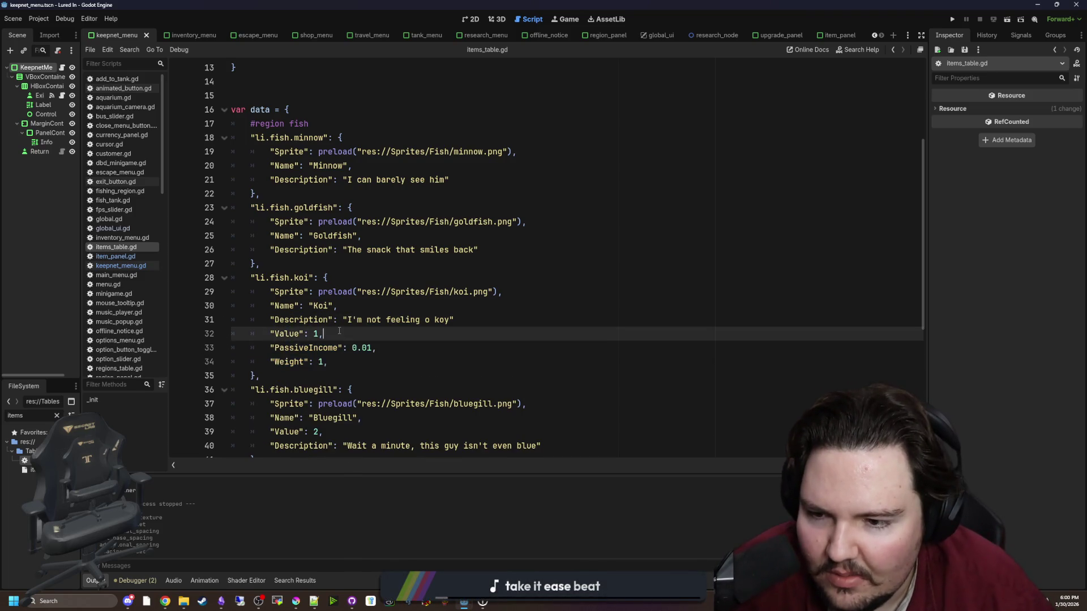
pyautogui.click(457, 321)
pyautogui.write(',')
pyautogui.click(391, 338)
pyautogui.doubleClick(316, 334)
pyautogui.write('20')
# Change the koi's PassiveIncome to 0.05.
pyautogui.scroll(-1, 335, 329)
pyautogui.scroll(-1, 335, 330)
pyautogui.click(423, 320)
pyautogui.click(424, 308)
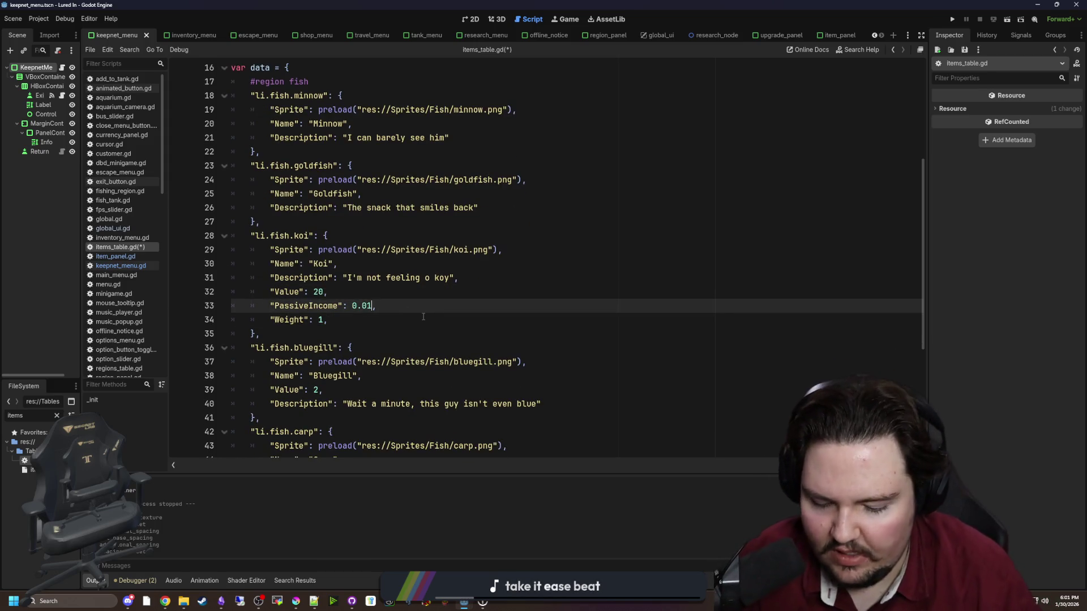
pyautogui.write('5')
pyautogui.press('BackSpace')
pyautogui.press('BackSpace')
pyautogui.write('5,')
pyautogui.click(325, 319)
# Select the koi's Value, PassiveIncome and Weight lines for copying.
pyautogui.scroll(-3, 334, 315)
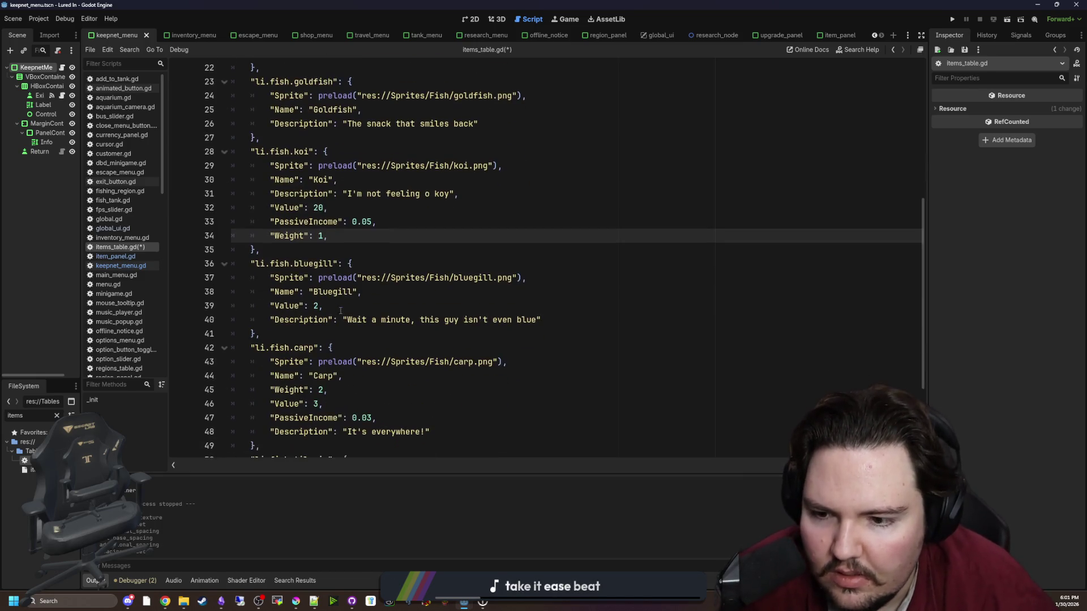
pyautogui.scroll(-5, 338, 287)
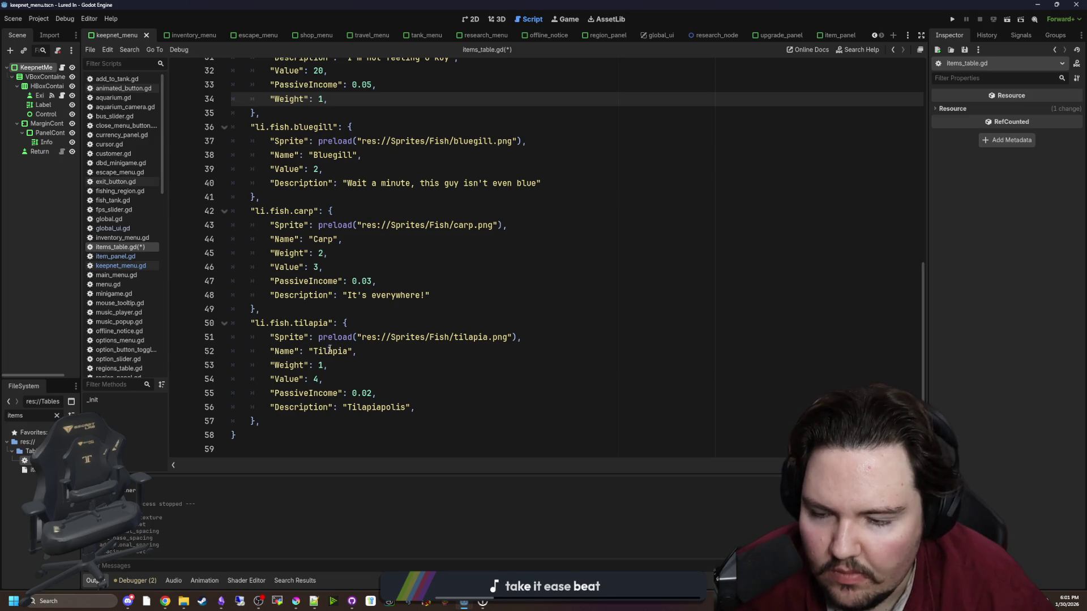
pyautogui.scroll(5, 326, 258)
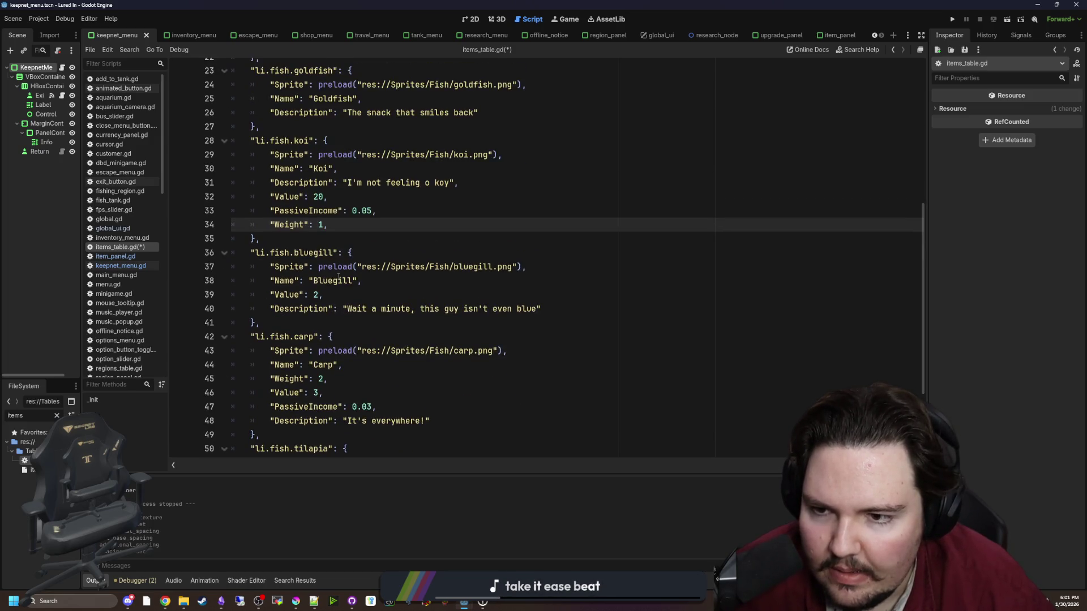
pyautogui.scroll(3, 332, 298)
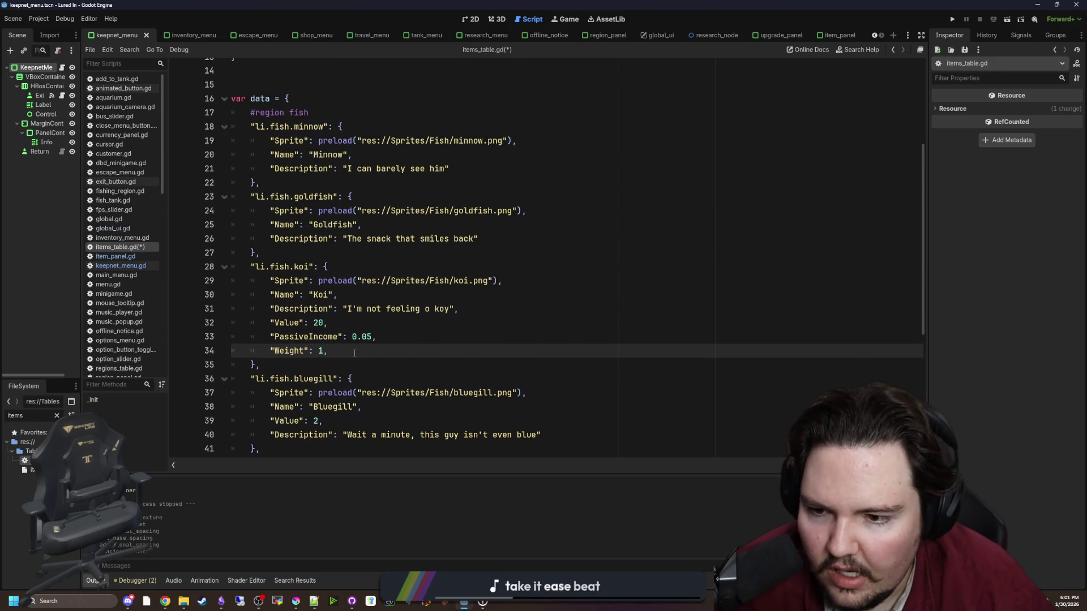
pyautogui.moveTo(355, 353); pyautogui.dragTo(204, 317)
pyautogui.hotkey('ctrl', 'c')
pyautogui.press('Return')
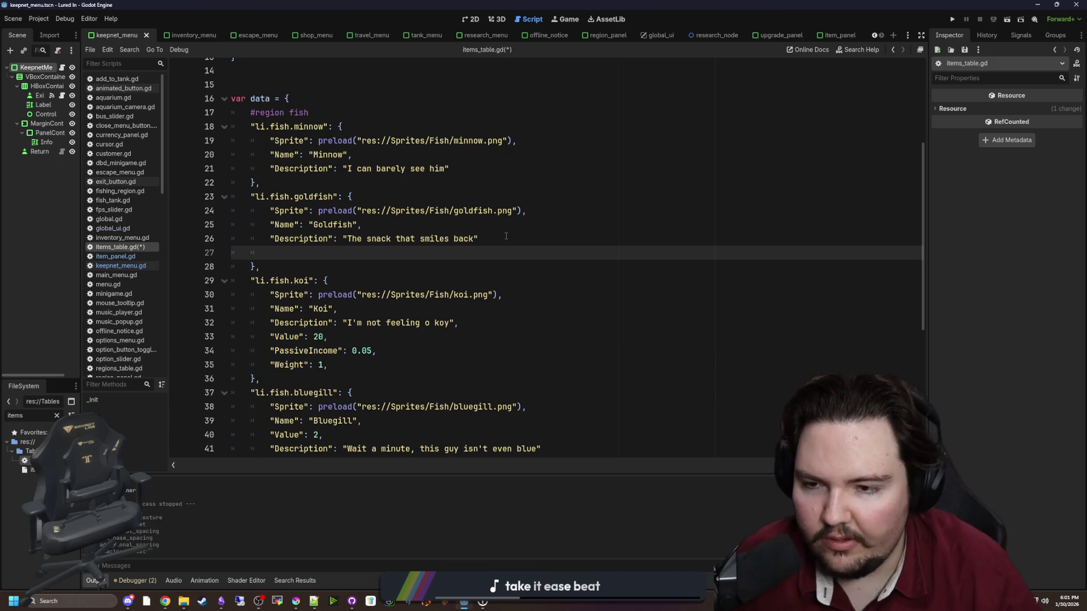
# Paste the stat lines into the goldfish entry below its description.
pyautogui.hotkey('ctrl', 'v')
pyautogui.press('Up')
pyautogui.press('BackSpace')
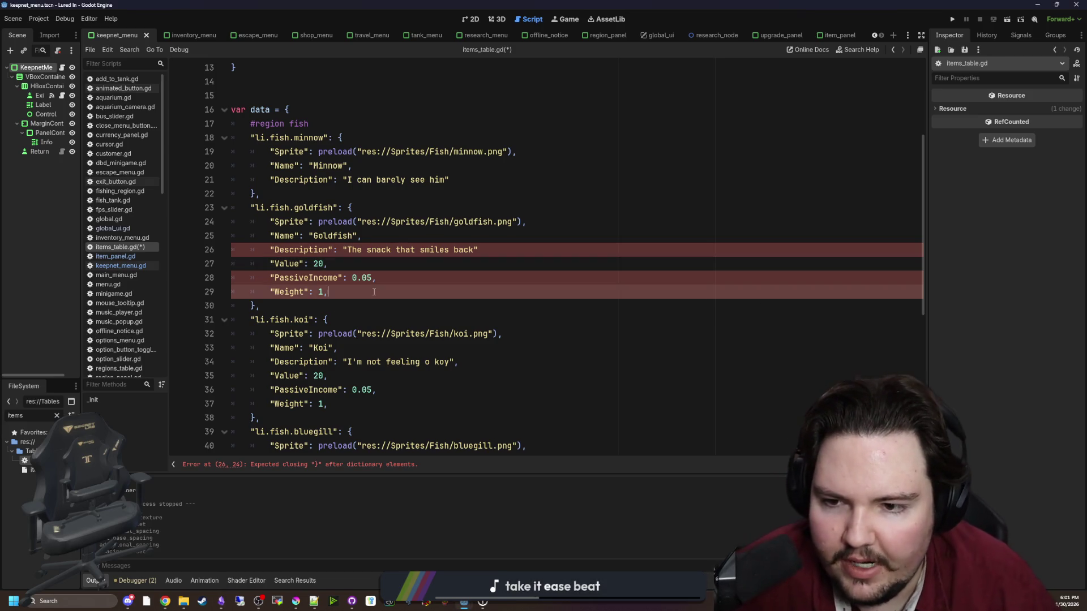
pyautogui.scroll(-7, 340, 280)
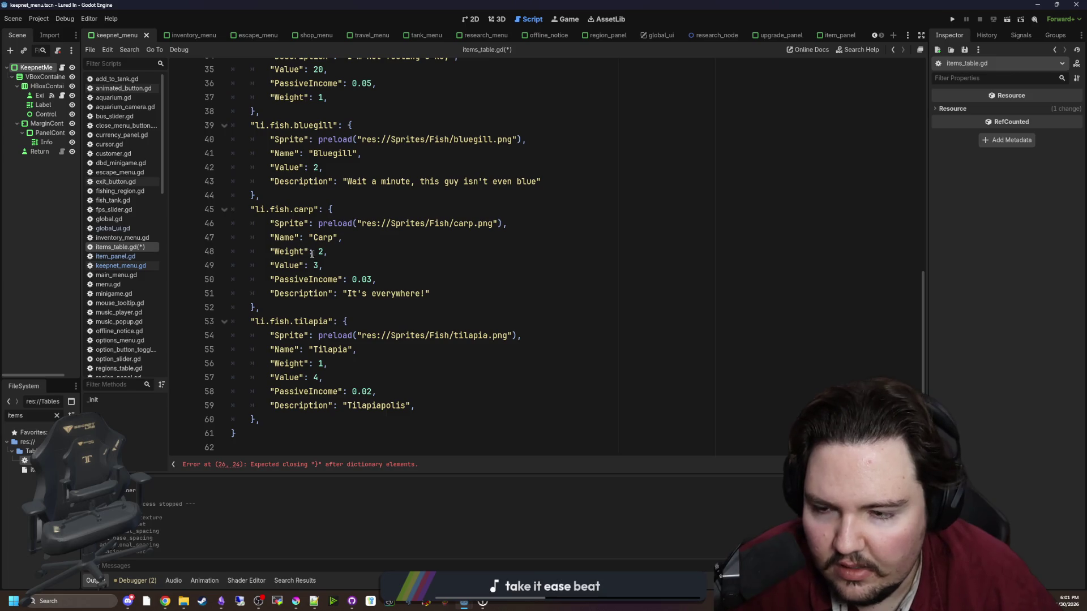
# Raise the carp's Value from 3 to 5 and add the missing comma after the goldfish description.
pyautogui.click(423, 268)
pyautogui.write('5')
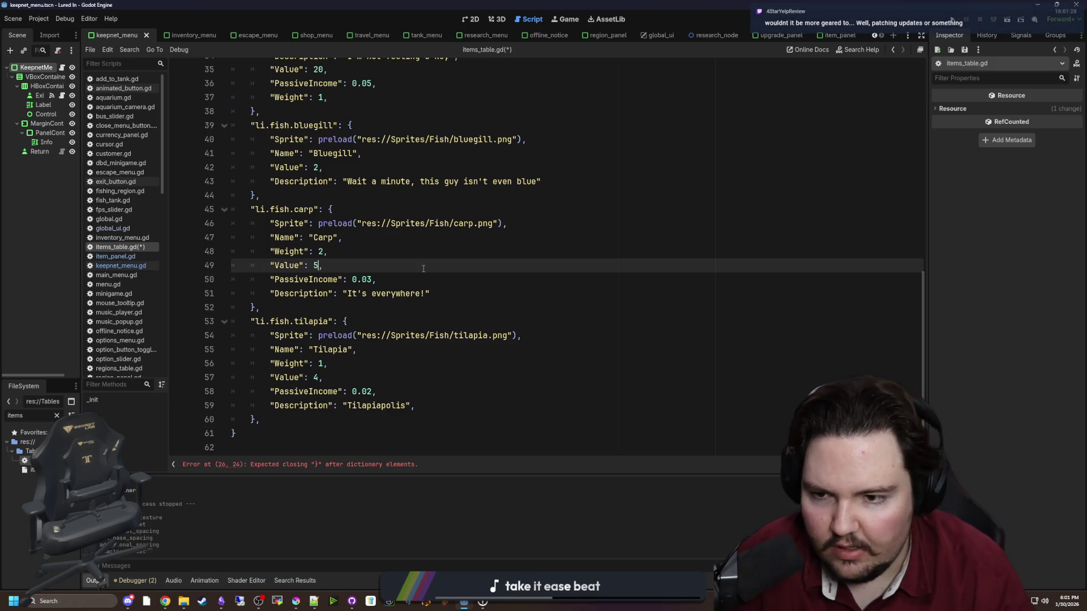
pyautogui.press('Down')
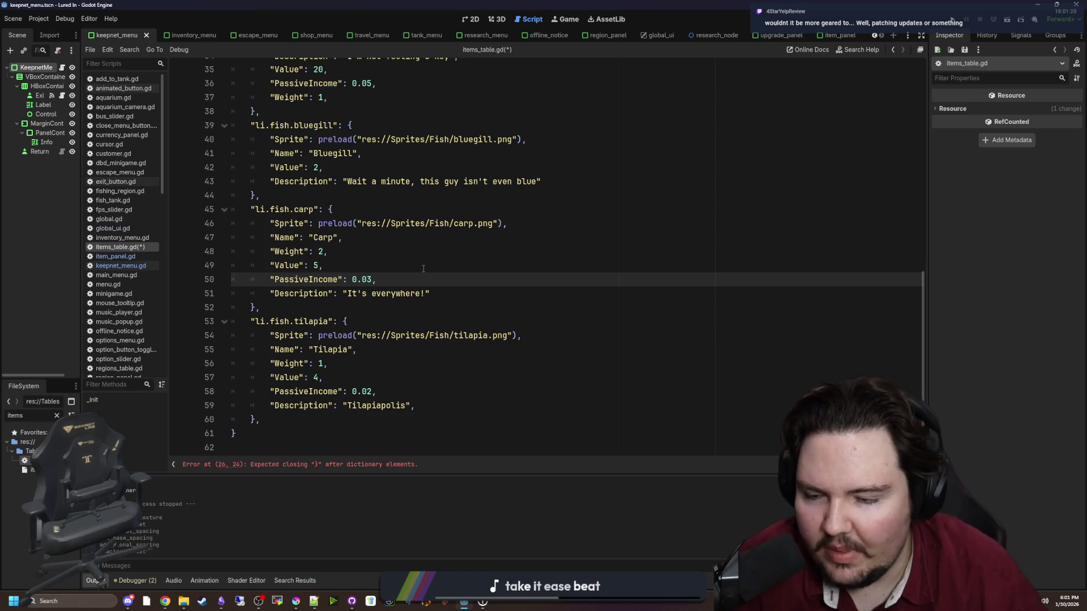
pyautogui.scroll(8, 423, 269)
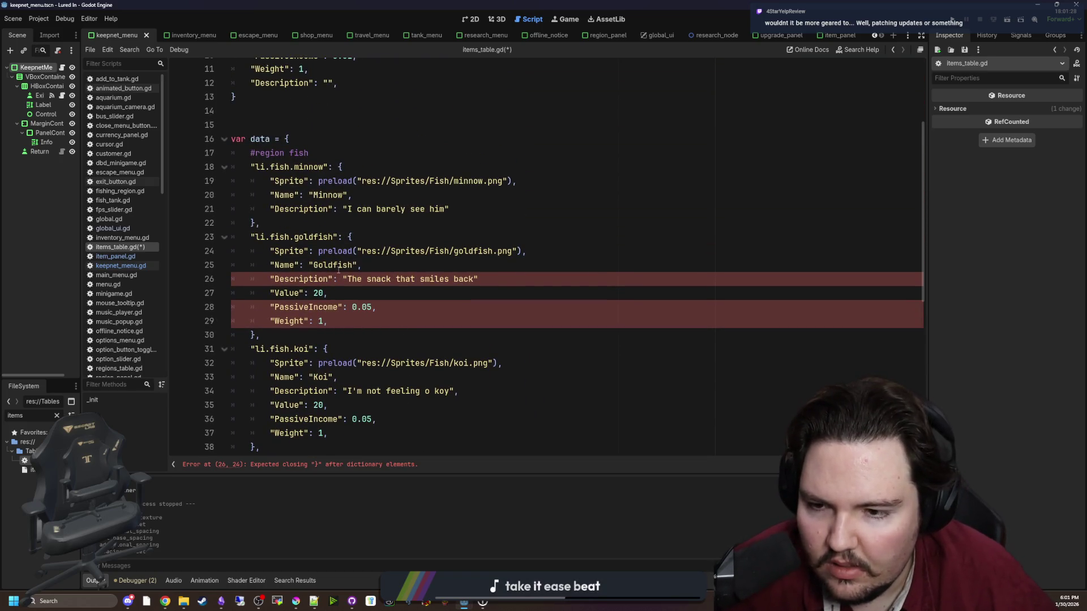
pyautogui.click(498, 282)
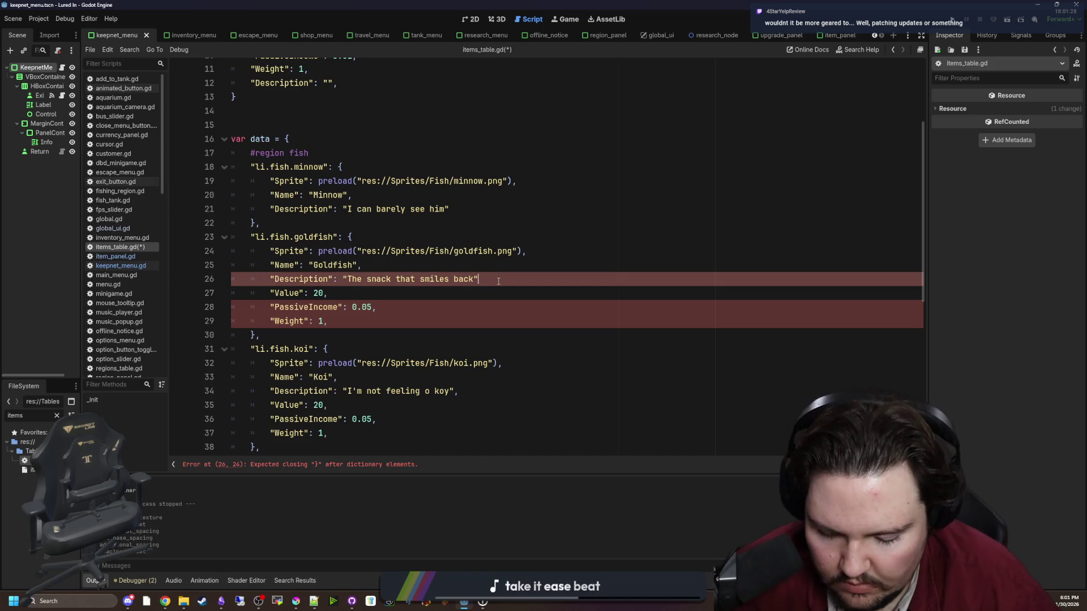
pyautogui.write(',')
pyautogui.scroll(1, 369, 286)
pyautogui.click(335, 307)
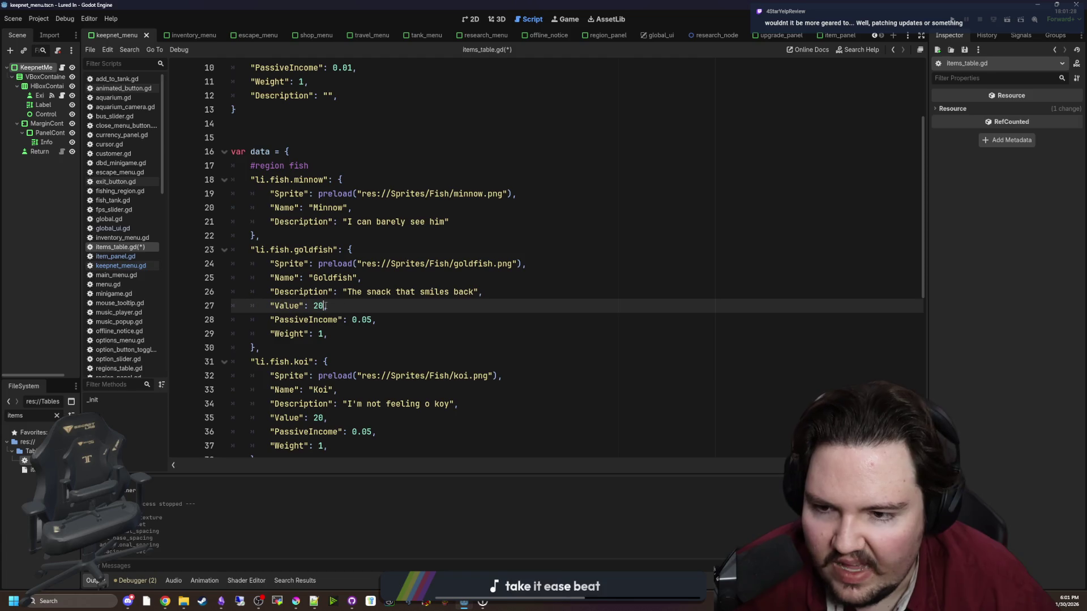
pyautogui.click(357, 336)
pyautogui.scroll(3, 351, 317)
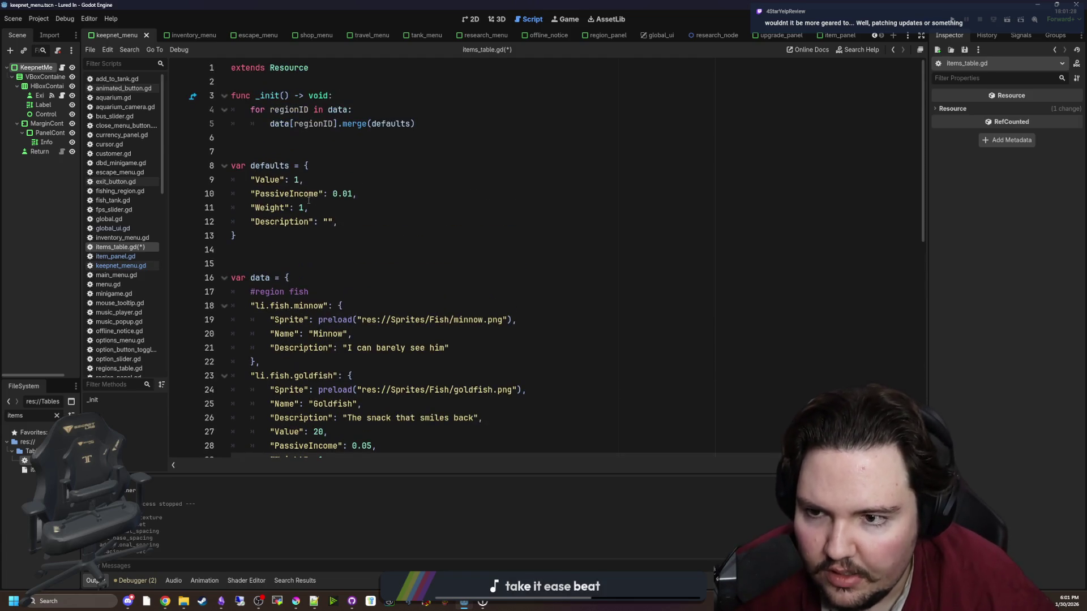
pyautogui.scroll(-4, 329, 276)
# Change the goldfish Value from 20 to 2.
pyautogui.click(321, 263)
pyautogui.press('BackSpace')
pyautogui.press('BackSpace')
pyautogui.write('5')
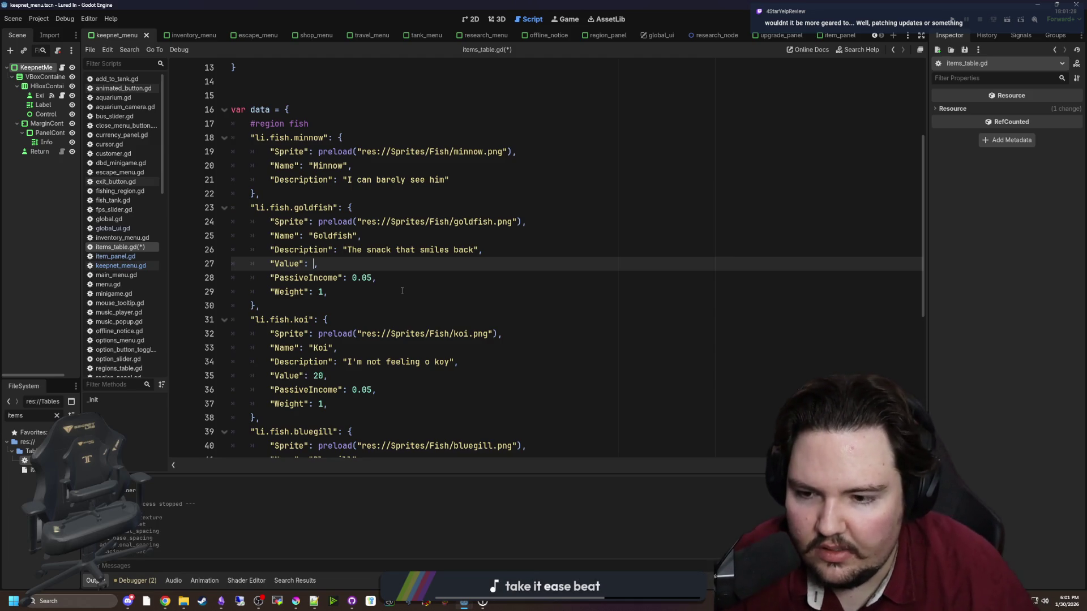
pyautogui.press('BackSpace')
pyautogui.write('2')
pyautogui.scroll(-1, 391, 278)
pyautogui.scroll(-3, 382, 260)
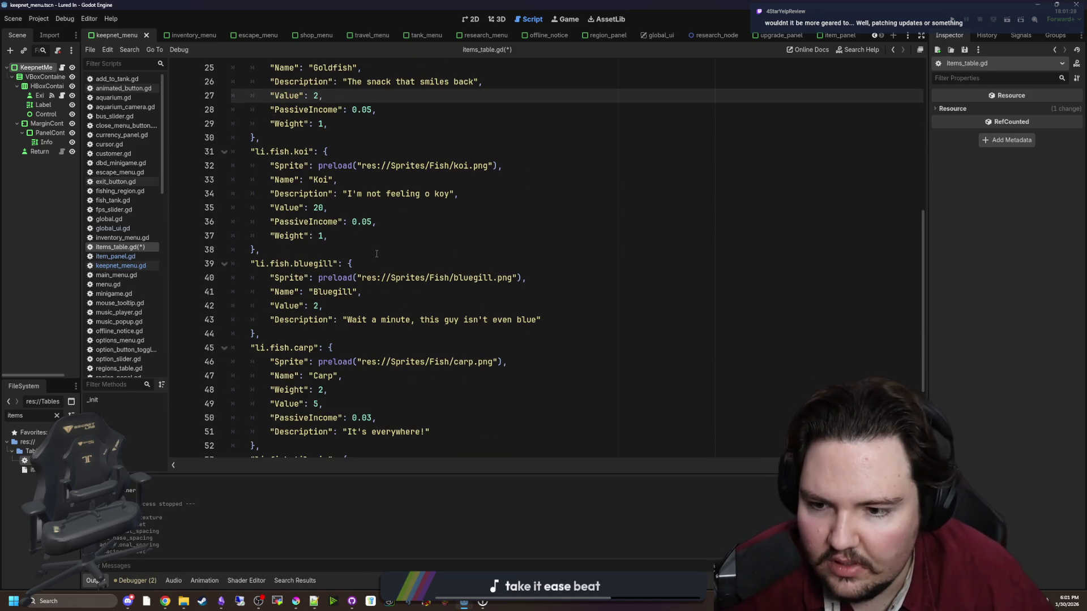
pyautogui.scroll(4, 376, 253)
# Change the goldfish PassiveIncome from 0.05 to 0.02.
pyautogui.click(365, 282)
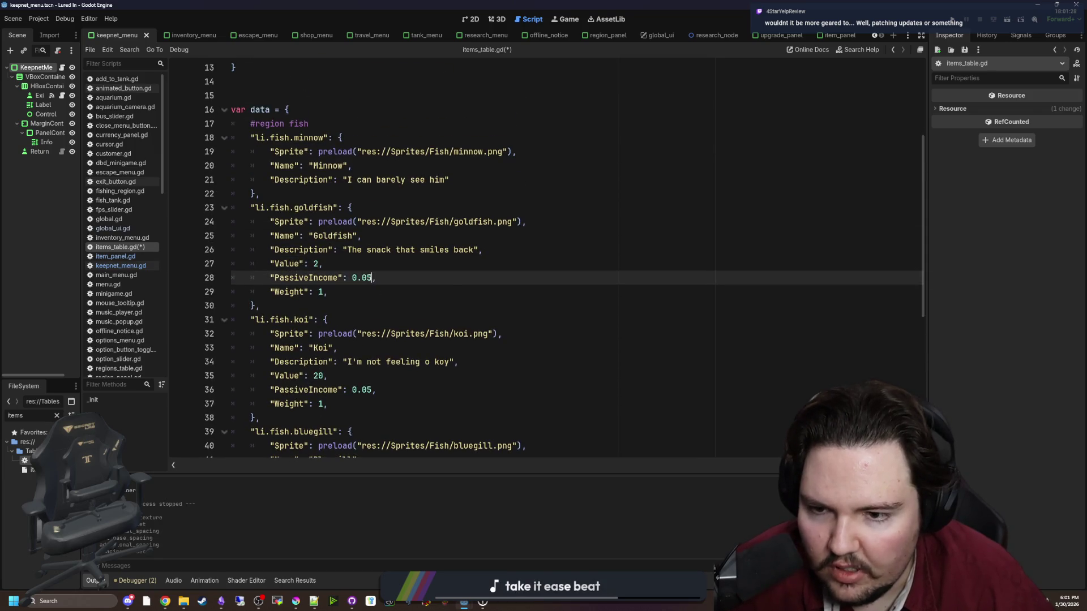
pyautogui.scroll(-3, 396, 289)
pyautogui.scroll(6, 487, 296)
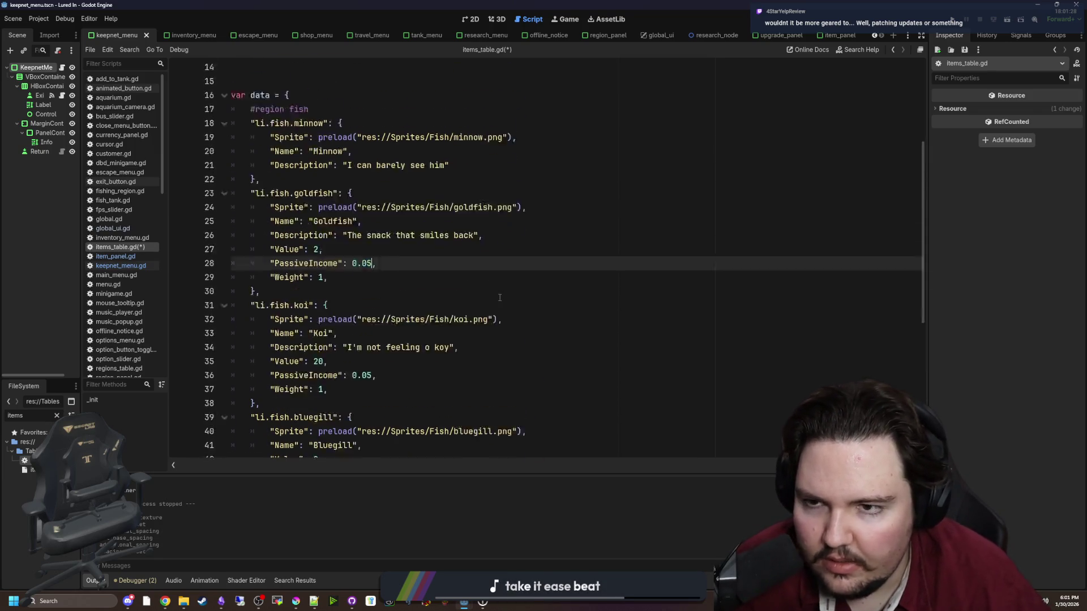
pyautogui.press('BackSpace')
pyautogui.write('2')
pyautogui.scroll(-1, 430, 340)
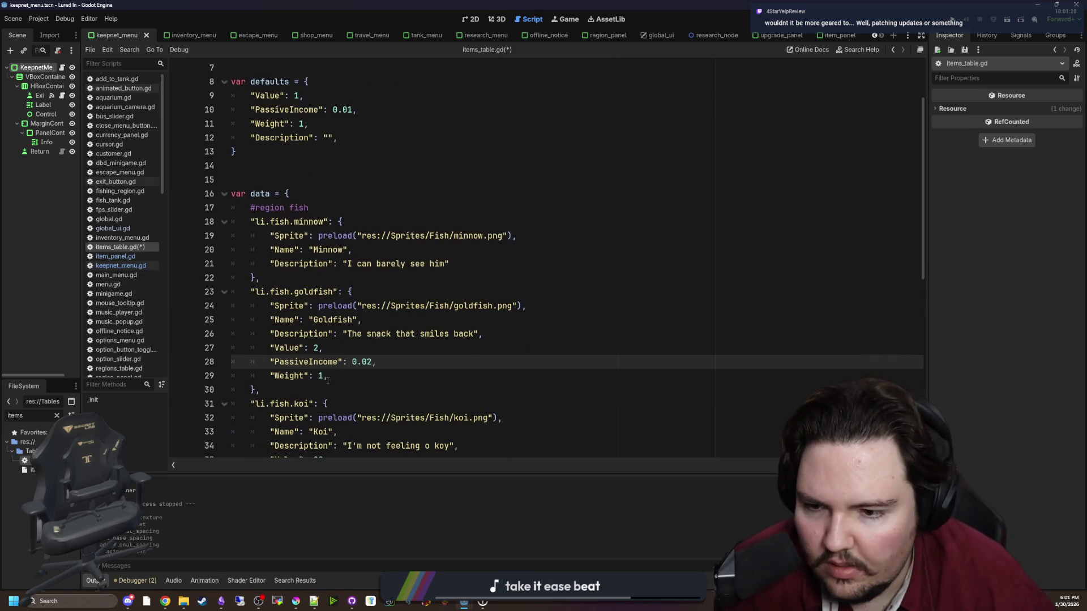
# Delete the goldfish Weight line and its leftover empty line.
pyautogui.click(340, 375)
pyautogui.hotkey('shift', 'Home')
pyautogui.hotkey('shift', 'Home')
pyautogui.press('BackSpace')
pyautogui.press('BackSpace')
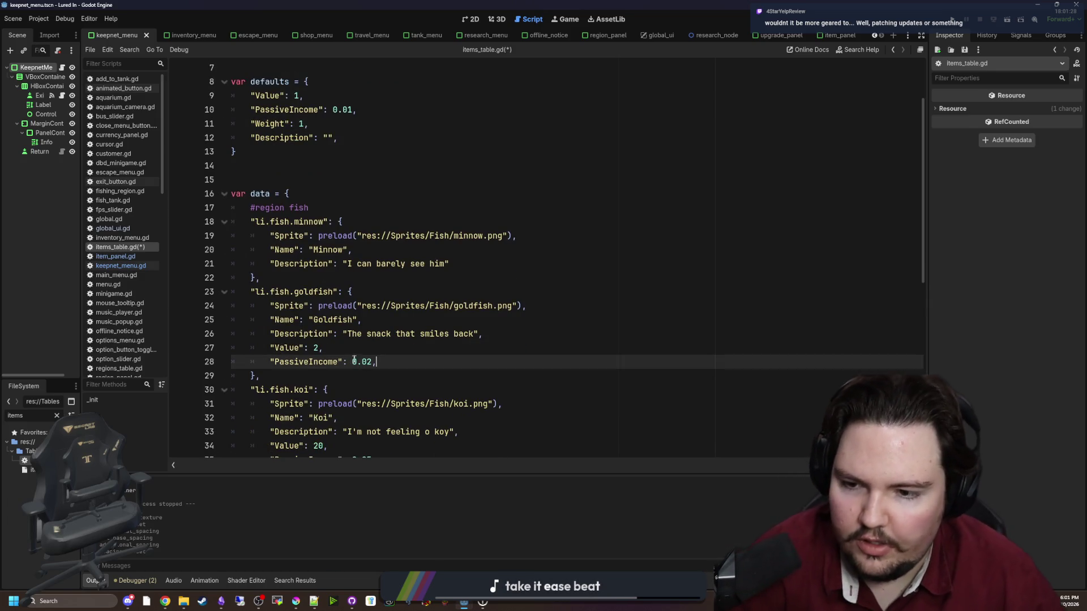
pyautogui.click(376, 348)
# Save items_table.gd with Ctrl+S.
pyautogui.hotkey('ctrl', 's')
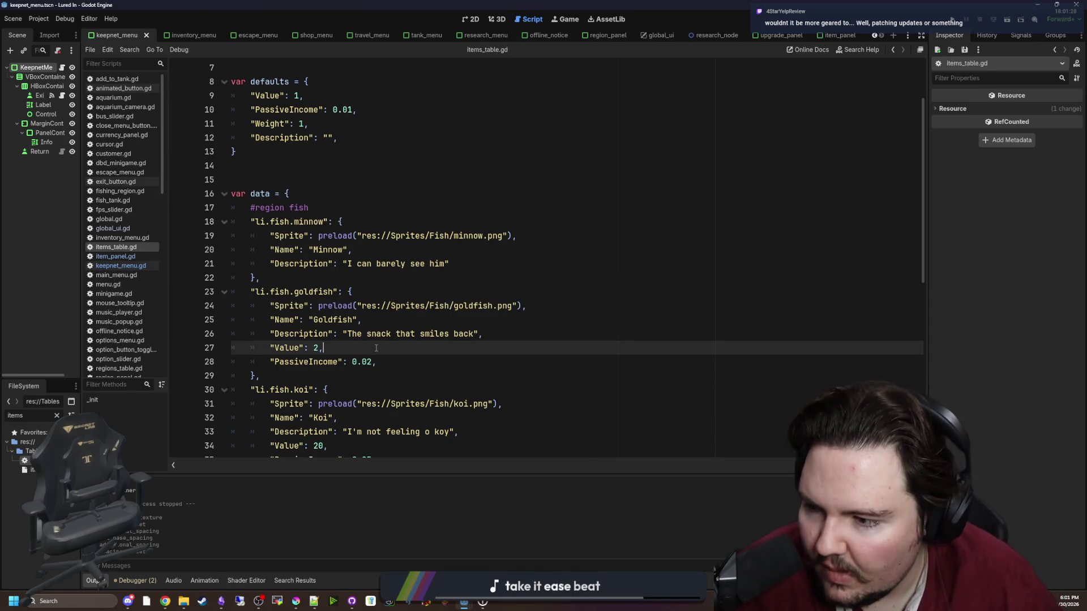
pyautogui.hotkey('ctrl', 's')
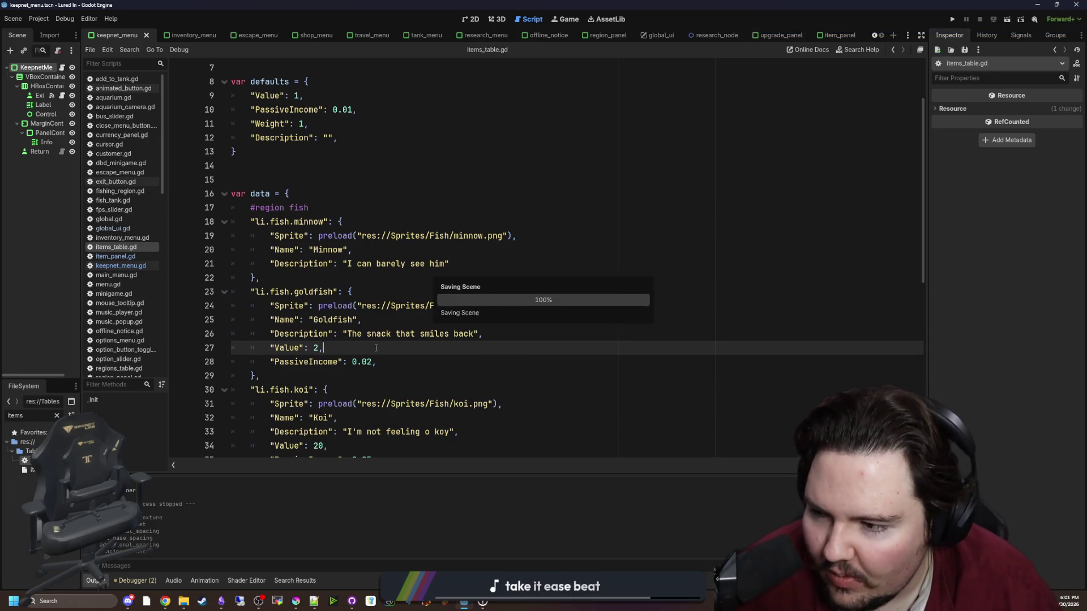
pyautogui.hotkey('ctrl', 's')
pyautogui.press('Up')
pyautogui.press('Up')
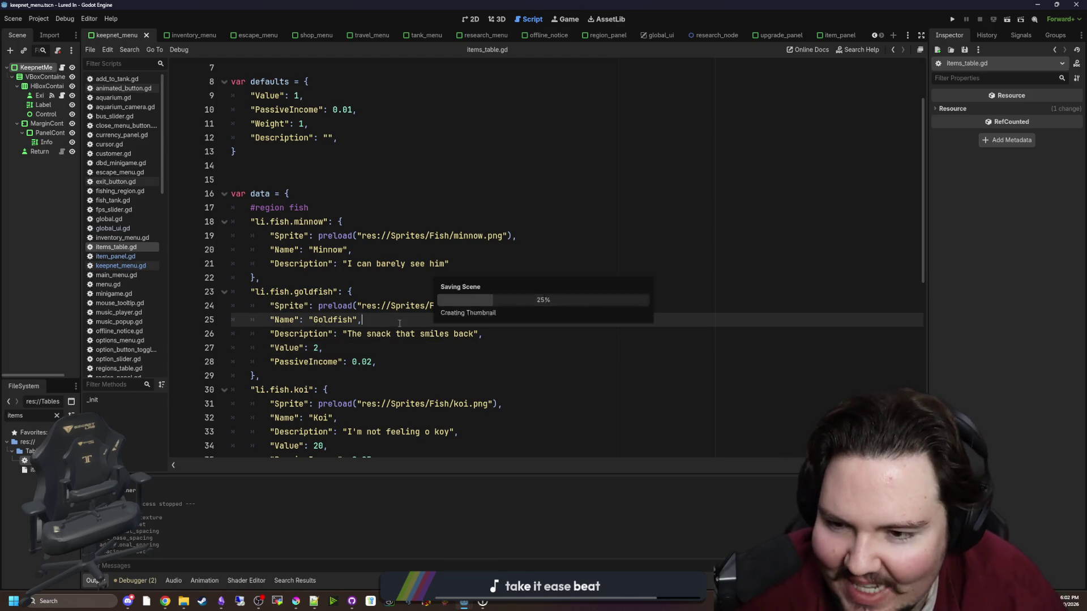
pyautogui.click(35, 21)
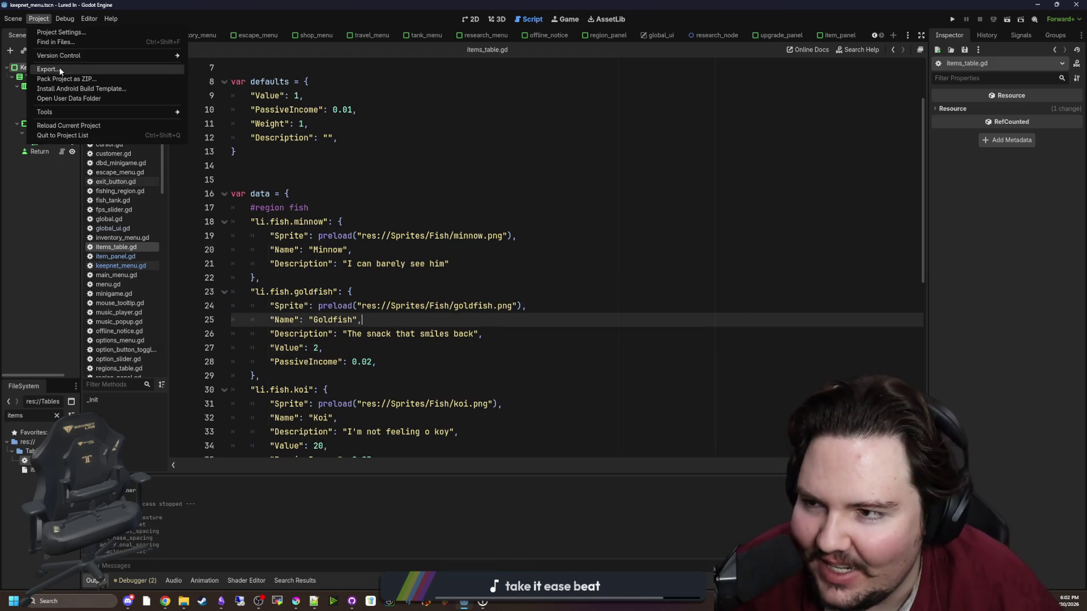
# Open Project > Export and review the Windows Desktop preset's patching options.
pyautogui.click(39, 70)
pyautogui.click(504, 206)
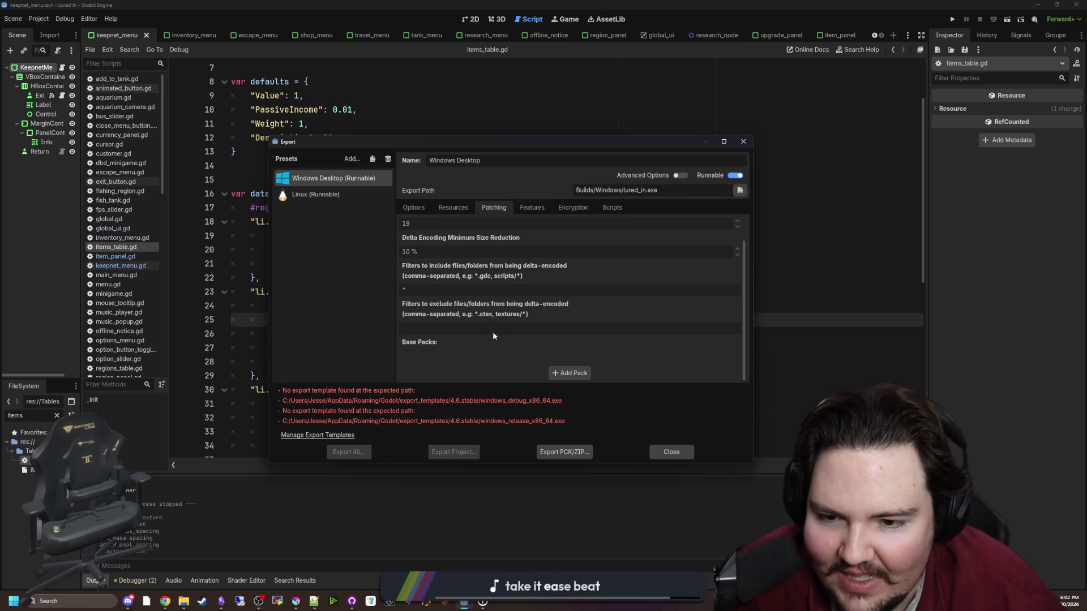
pyautogui.scroll(2, 500, 334)
pyautogui.scroll(-1, 500, 307)
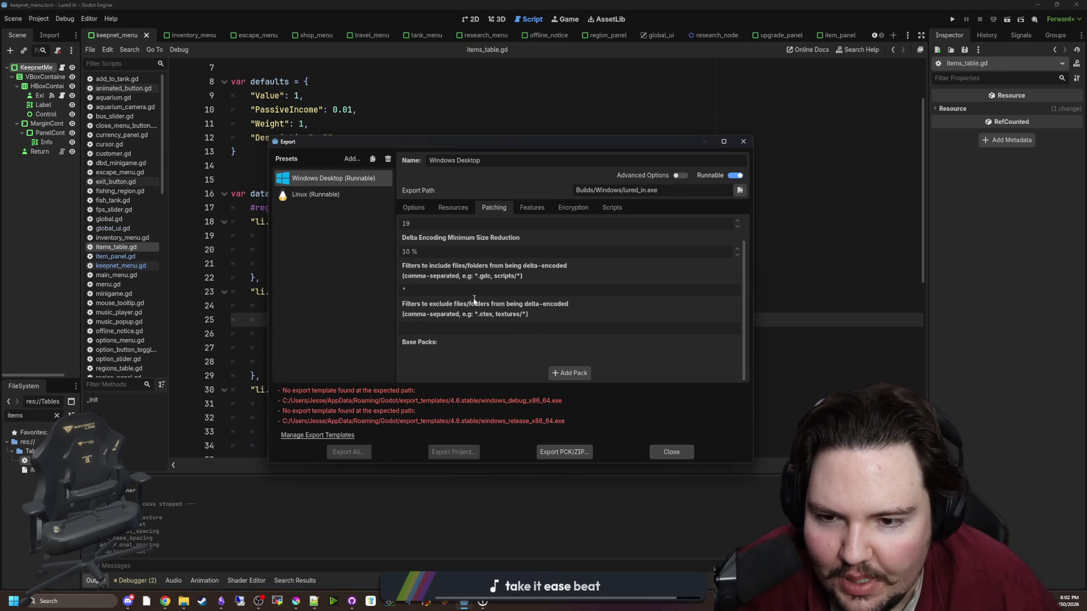
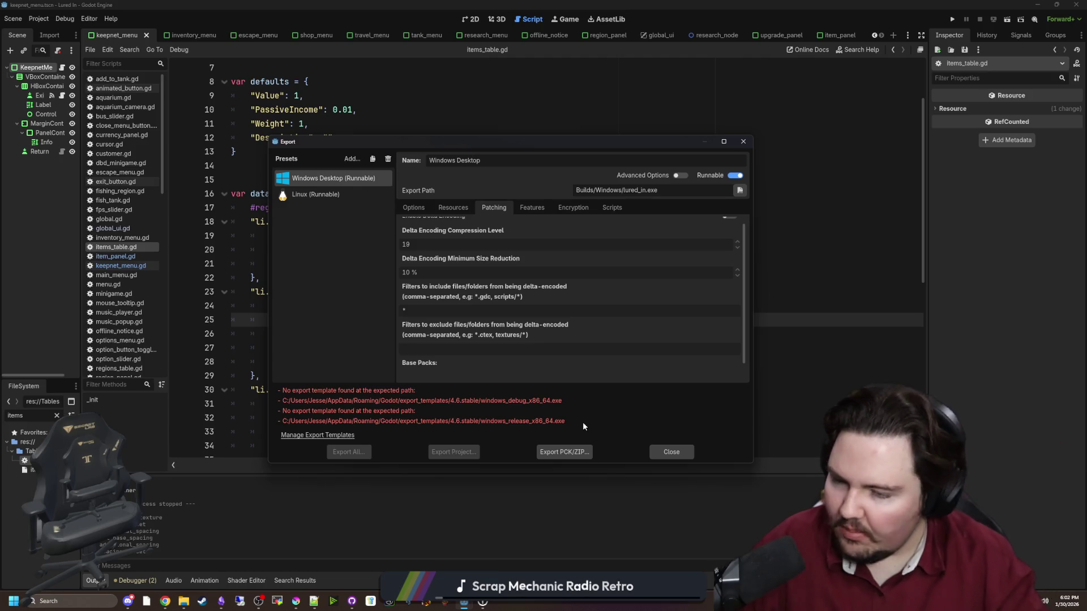
# Close the Godot export settings and look over the minnow entry in items_table.gd.
pyautogui.click(671, 452)
pyautogui.click(362, 263)
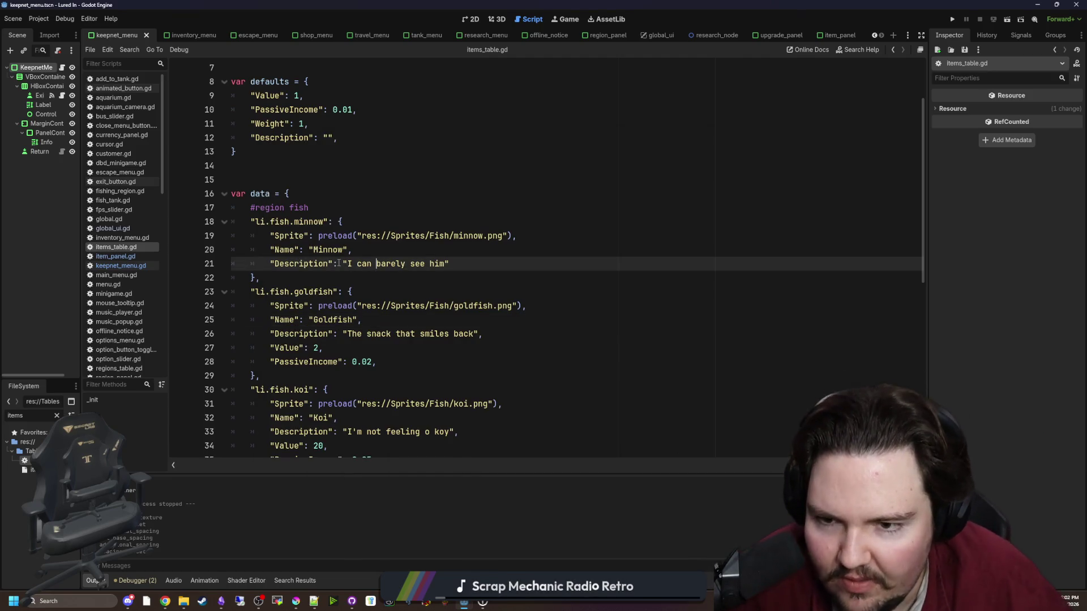
pyautogui.click(327, 276)
pyautogui.scroll(-9, 327, 276)
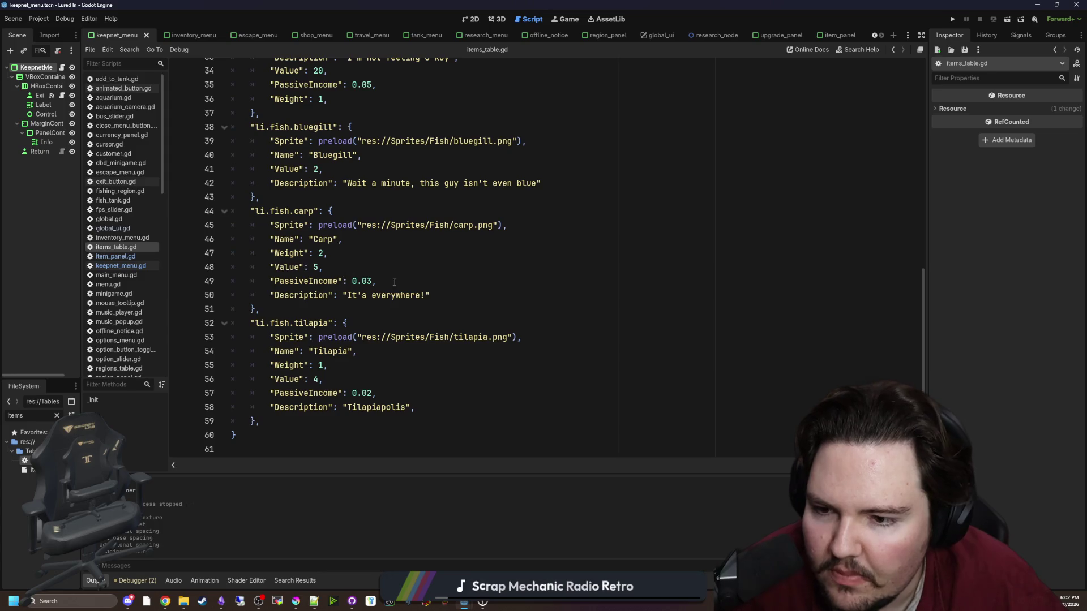
# Review the carp entry and defaults block, then bring up the Krita fish sprite sheet.
pyautogui.click(366, 310)
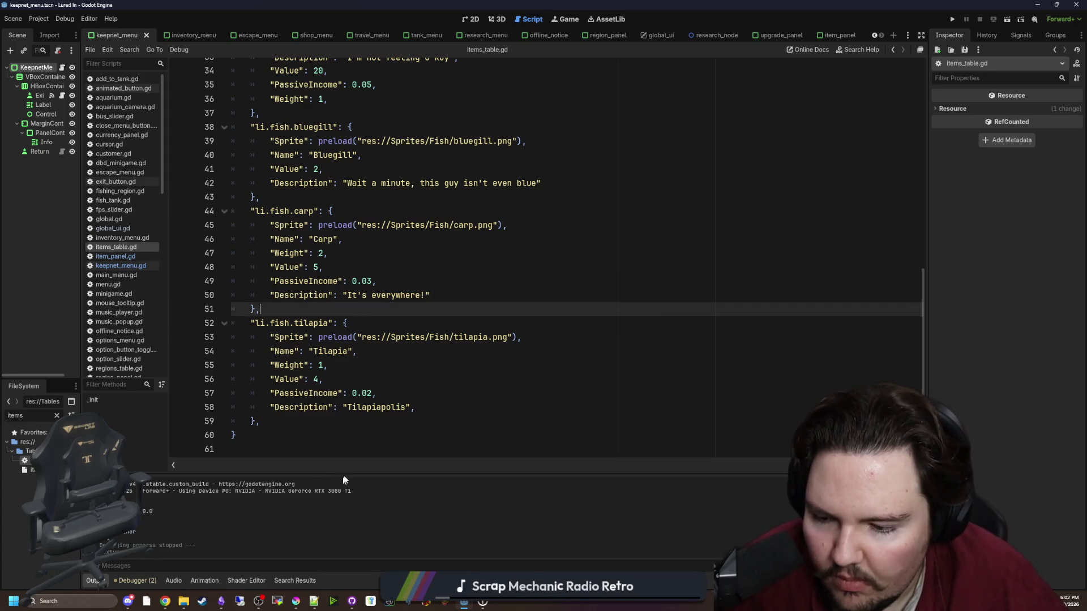
pyautogui.scroll(11, 325, 432)
pyautogui.click(266, 249)
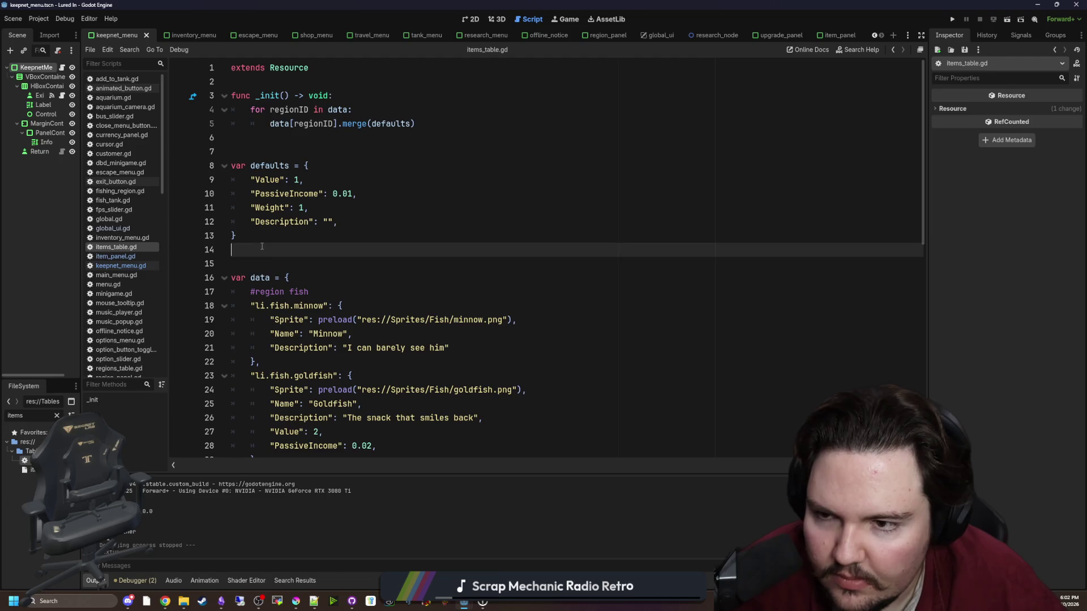
pyautogui.scroll(-11, 294, 295)
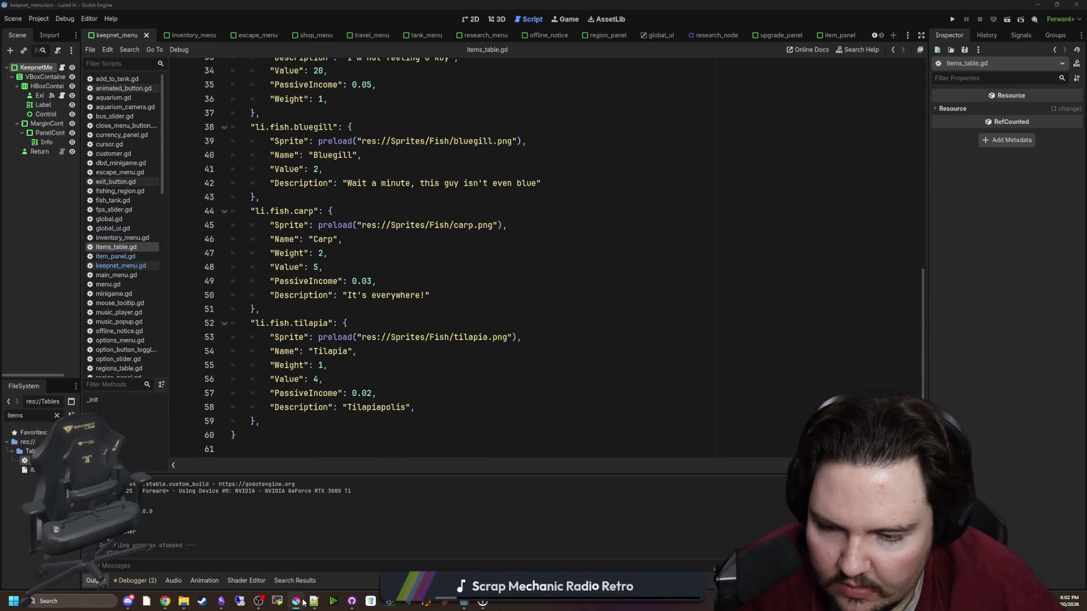
pyautogui.click(258, 601)
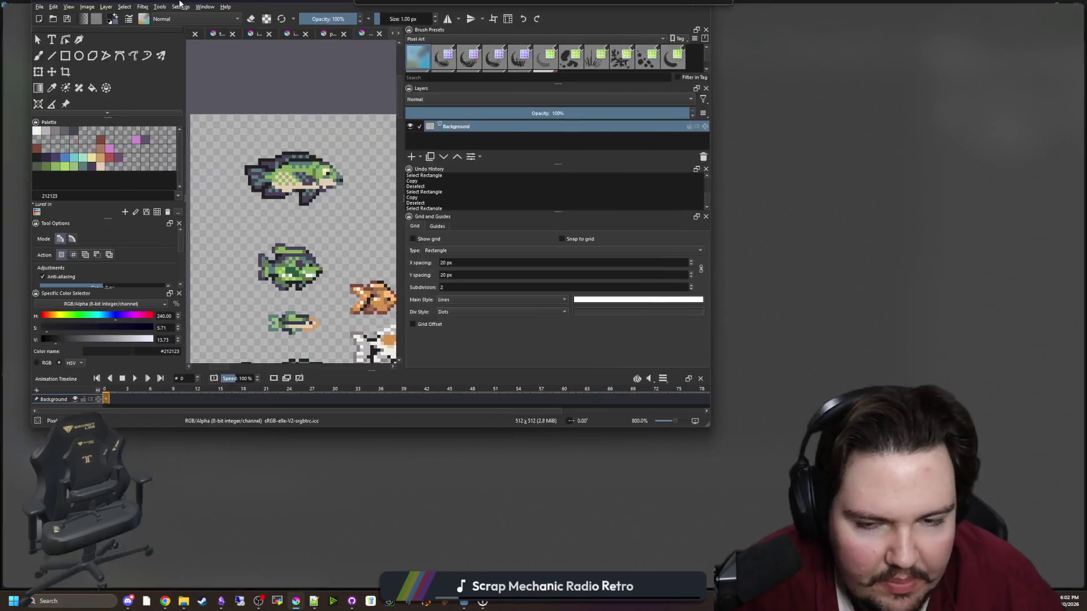
# Check the unticked fish in Obsidian's Lured In checklist, then return to Krita and open Chrome.
pyautogui.scroll(1, 334, 357)
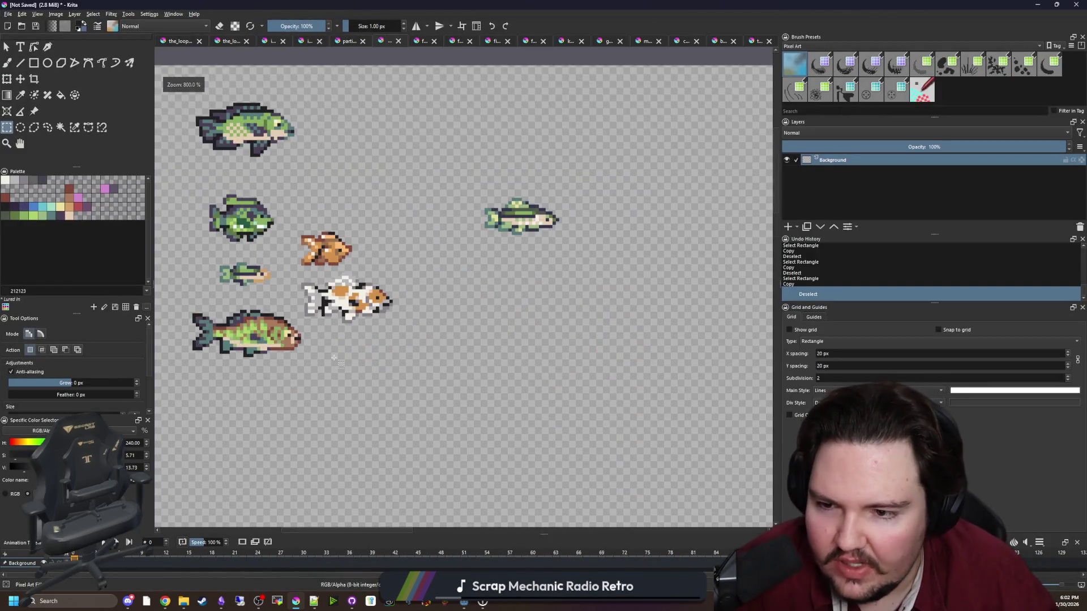
pyautogui.hotkey('alt', 'Tab')
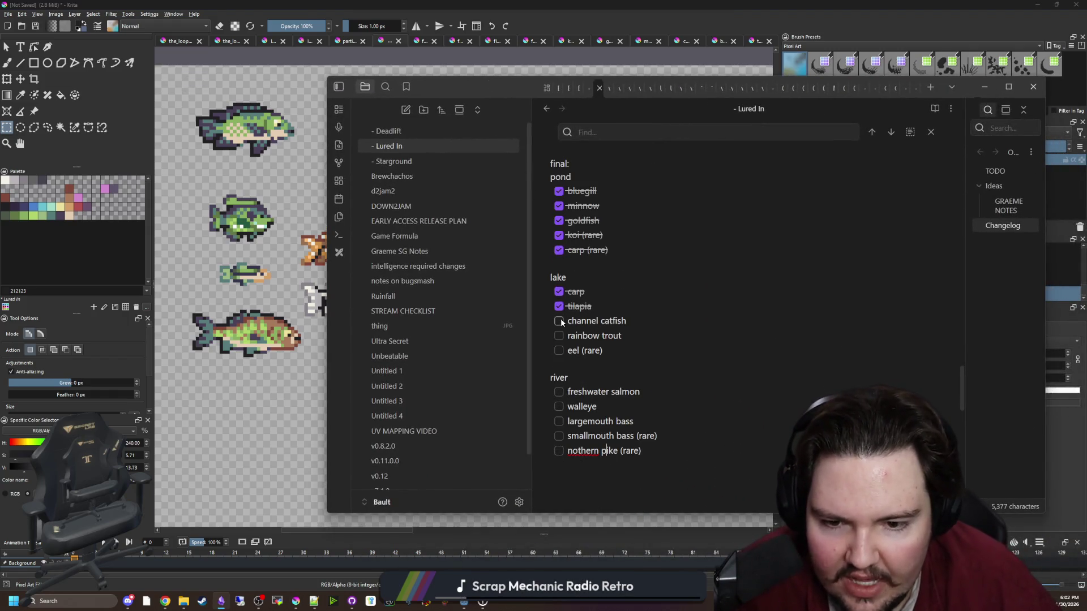
pyautogui.scroll(-1, 562, 322)
pyautogui.scroll(1, 553, 367)
pyautogui.scroll(-1, 576, 300)
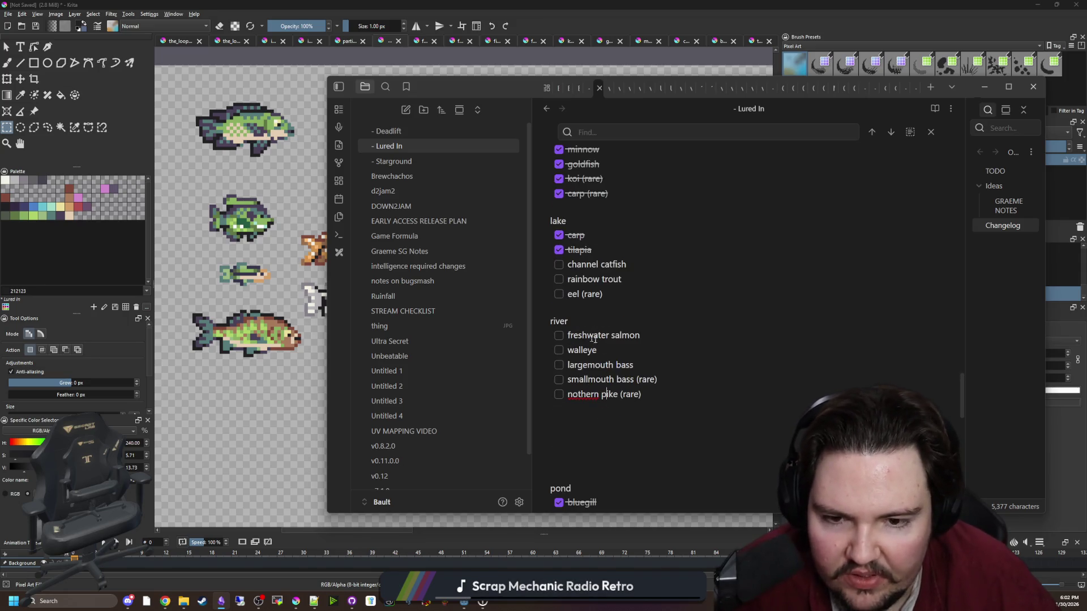
pyautogui.hotkey('alt', 'Tab')
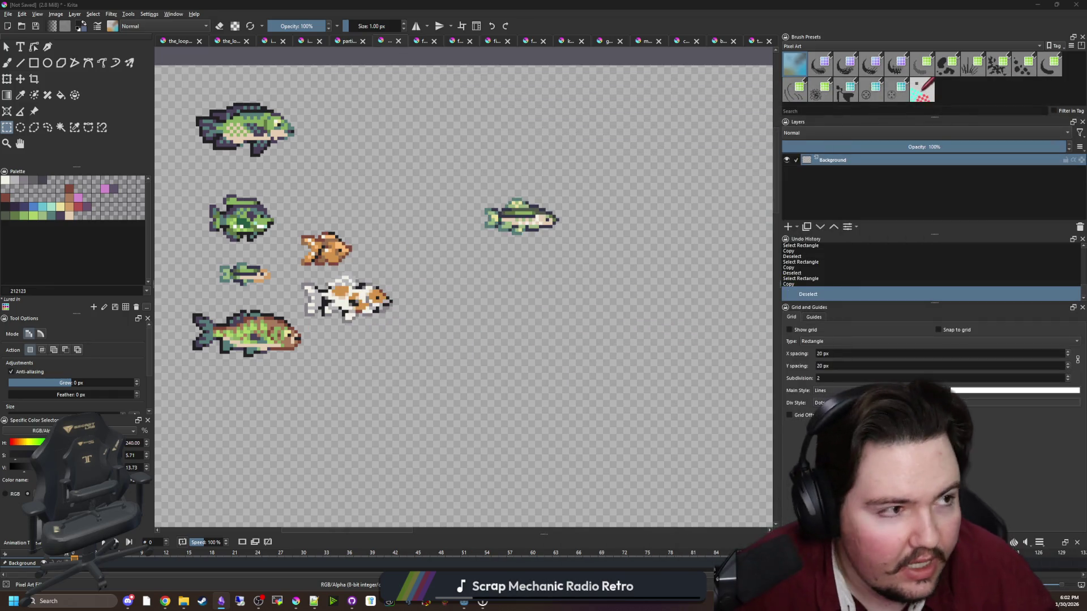
pyautogui.press('super+3')
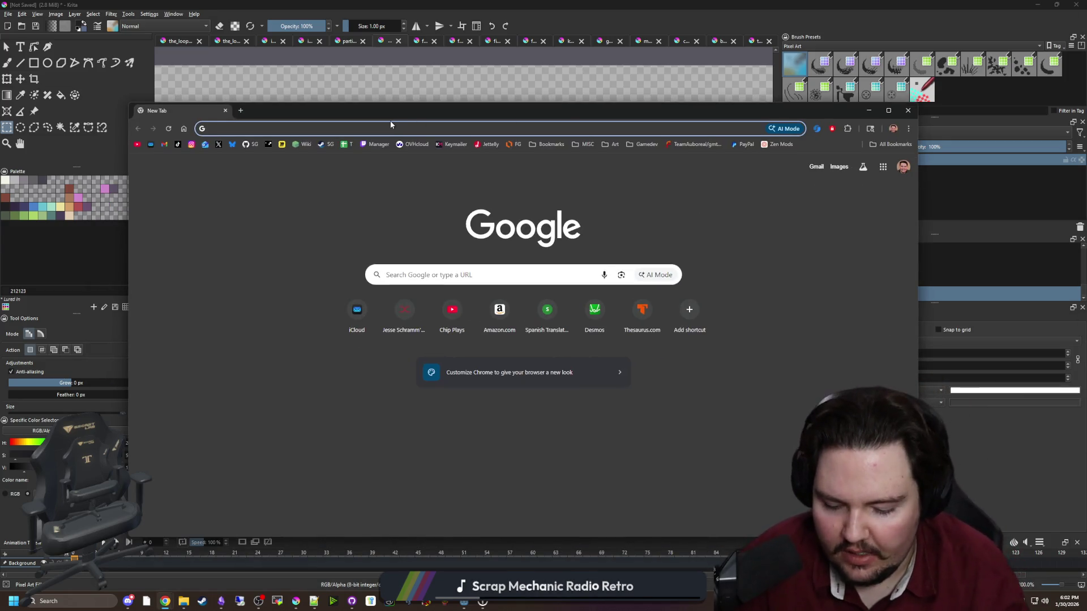
# Search Google for 'northern pike' and show the image results.
pyautogui.write('northern pike')
pyautogui.press('Return')
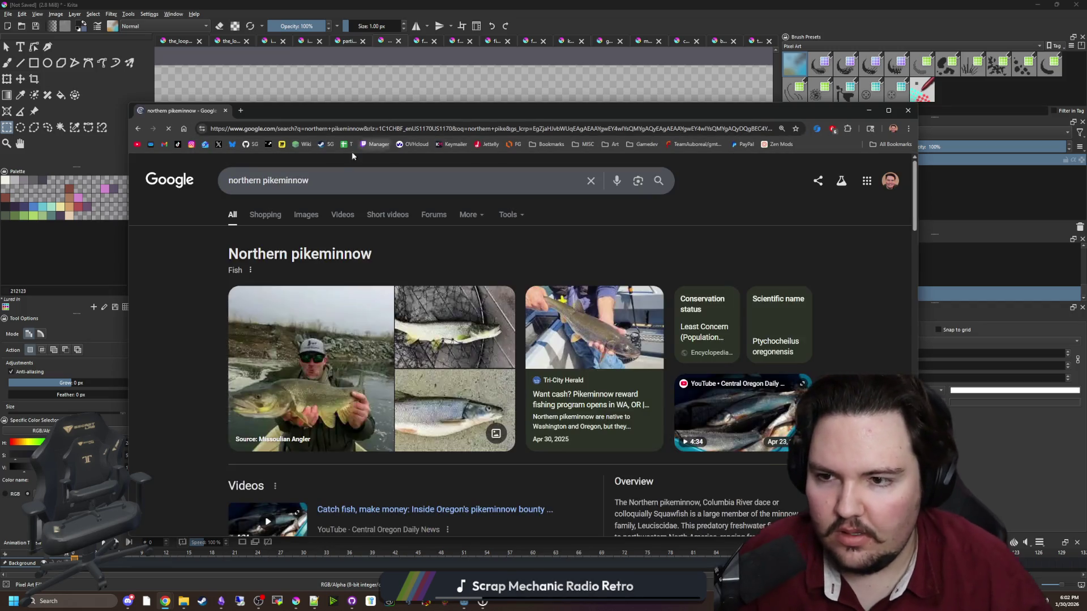
pyautogui.click(329, 177)
pyautogui.press('BackSpace')
pyautogui.press('BackSpace')
pyautogui.press('BackSpace')
pyautogui.press('BackSpace')
pyautogui.press('BackSpace')
pyautogui.press('Return')
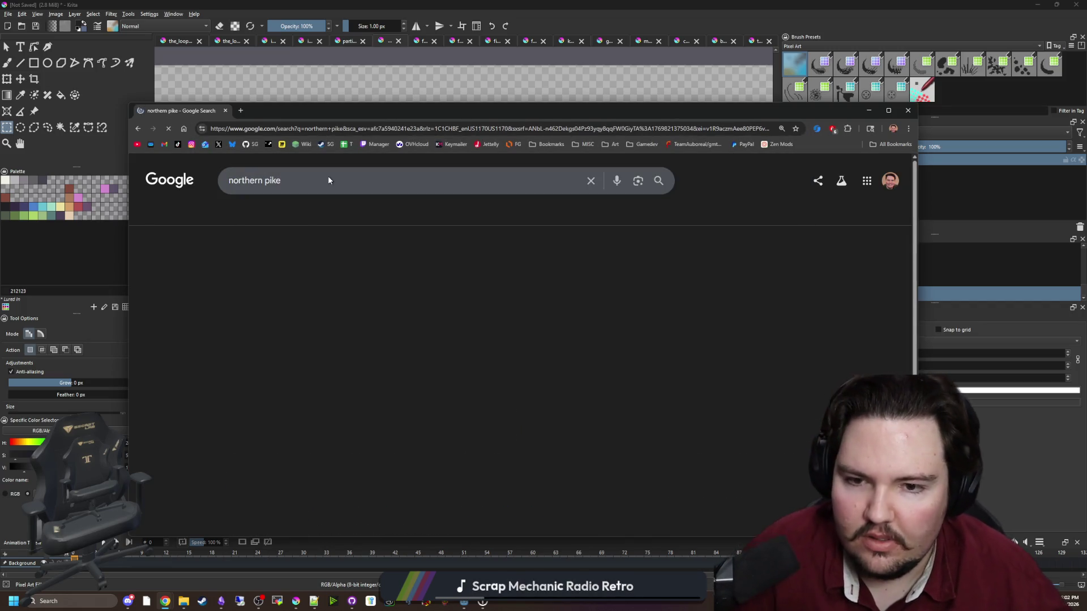
pyautogui.click(263, 213)
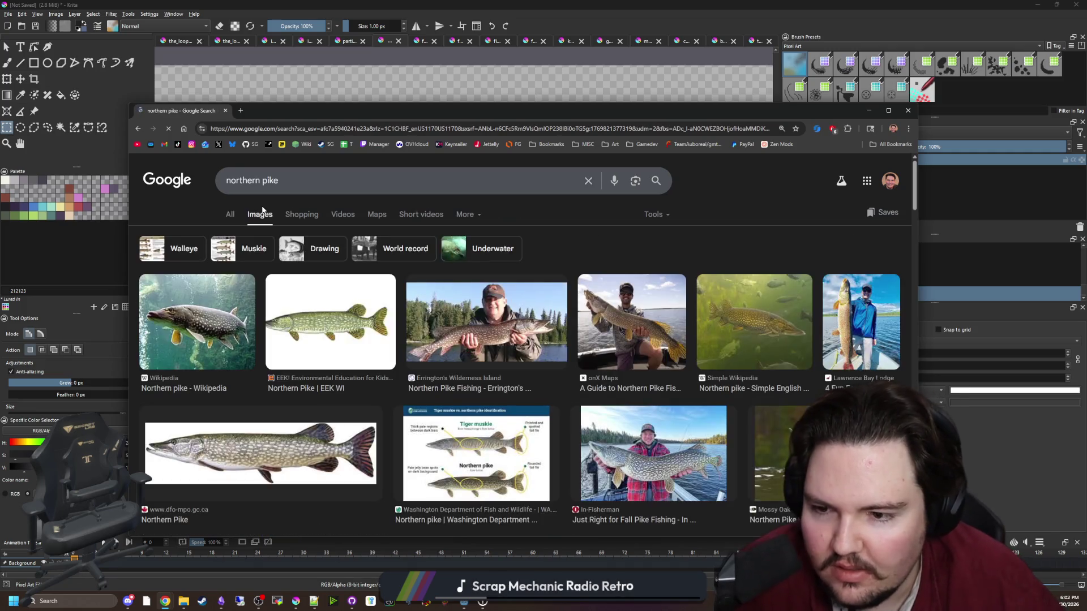
# Preview candidate pike images, including Errington's, dfo-mpo side view and the tiger muskie chart.
pyautogui.click(452, 323)
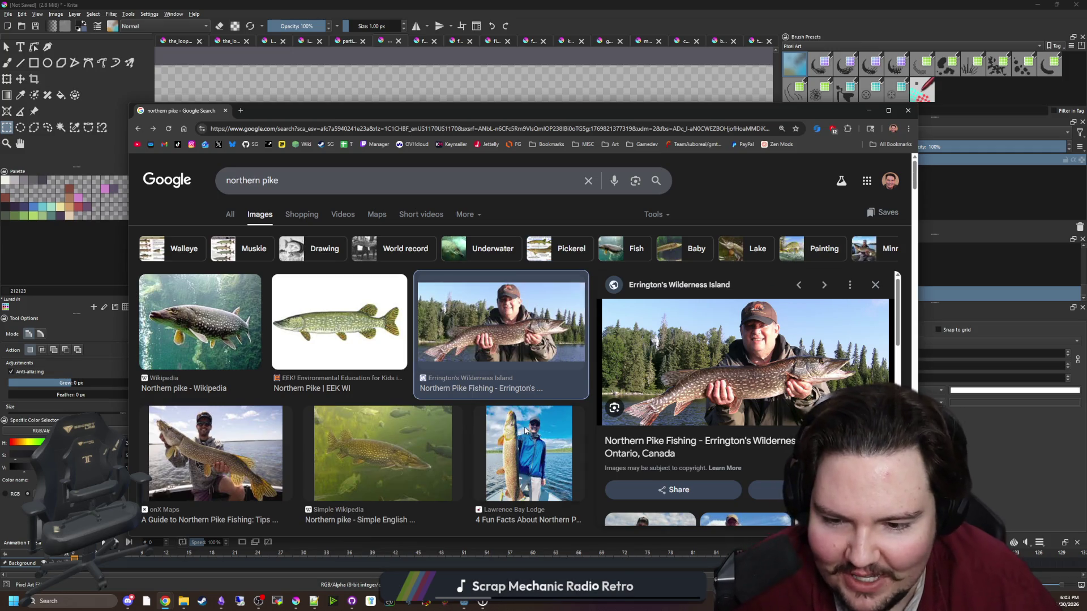
pyautogui.click(527, 450)
pyautogui.click(253, 428)
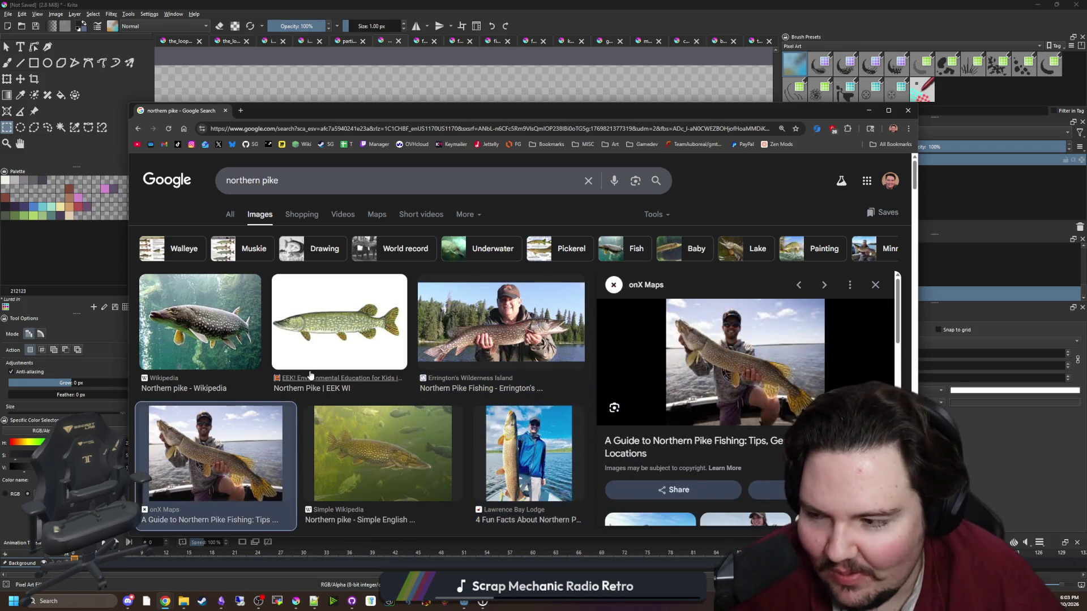
pyautogui.click(333, 348)
pyautogui.click(467, 321)
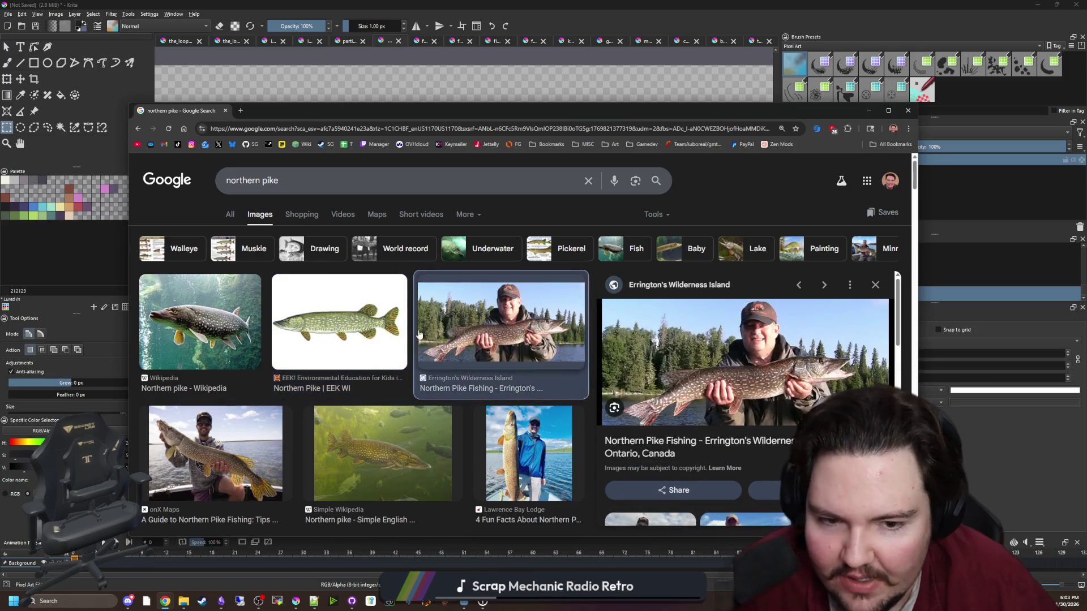
pyautogui.scroll(-4, 311, 332)
pyautogui.click(312, 331)
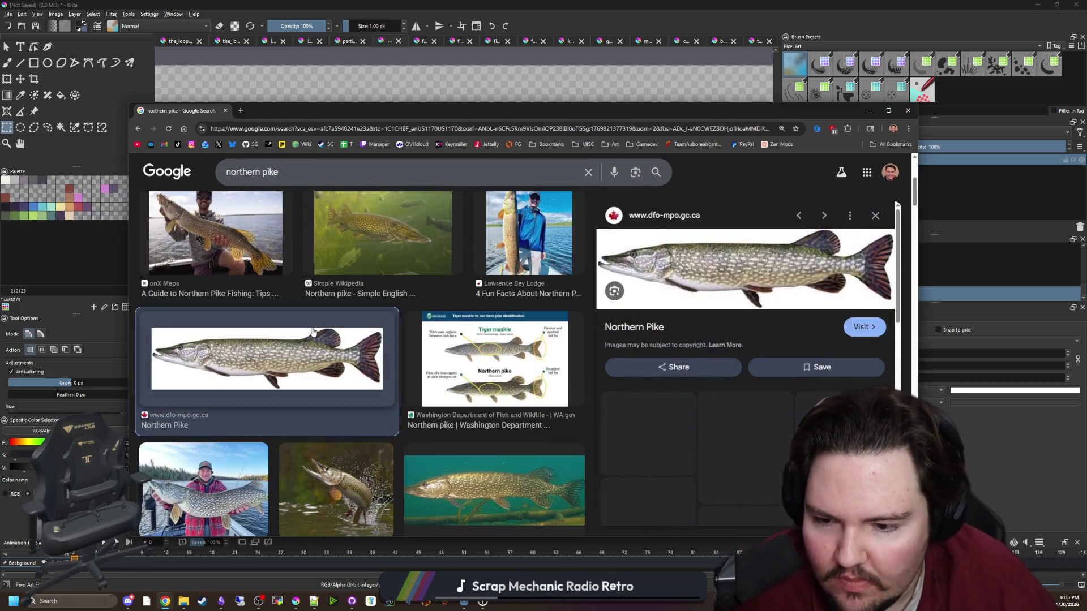
pyautogui.click(515, 372)
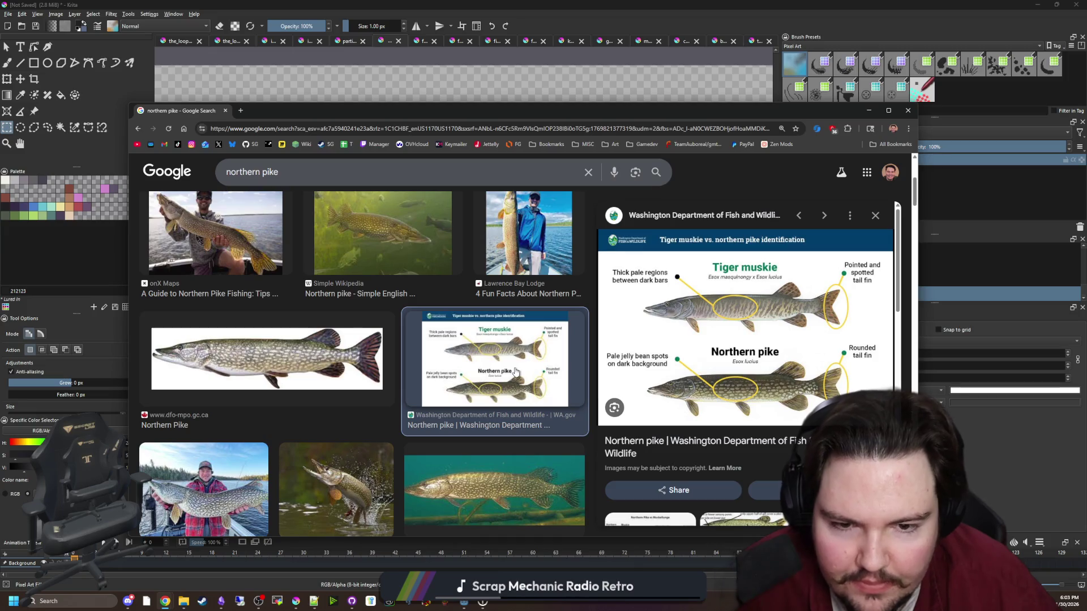
pyautogui.scroll(-3, 515, 372)
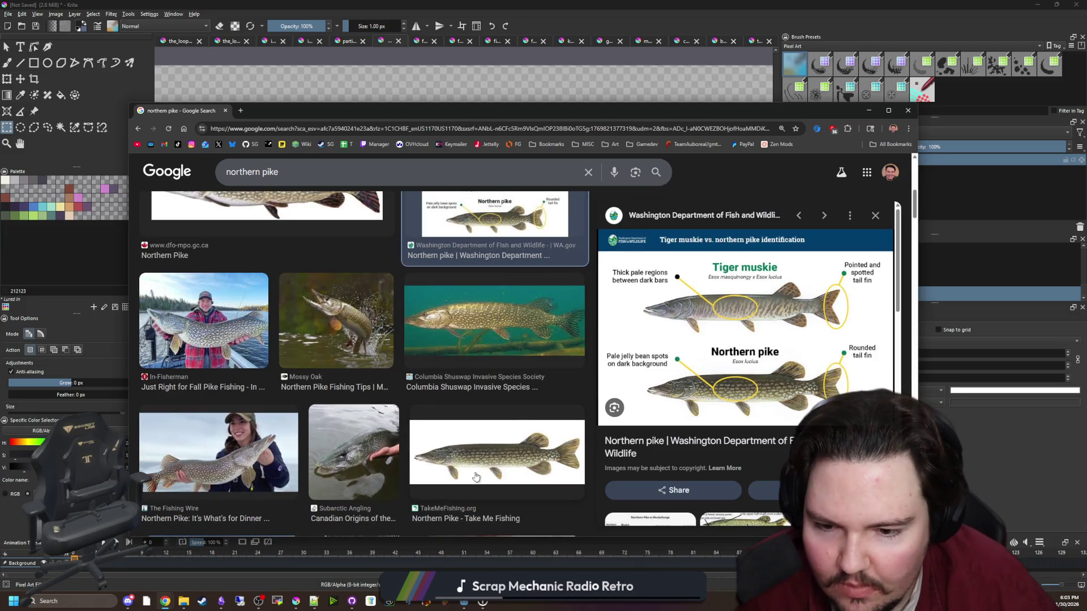
# Copy the TakeMeFishing side-view pike image, move the browser aside and return to Krita.
pyautogui.click(475, 477)
pyautogui.rightClick(726, 265)
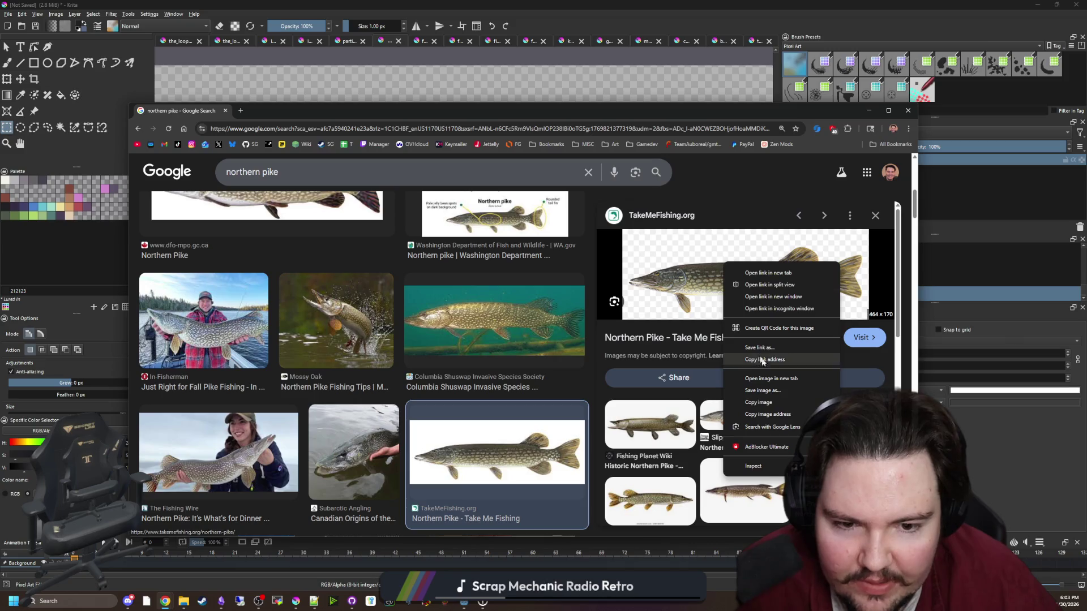
pyautogui.click(758, 402)
pyautogui.scroll(5, 529, 352)
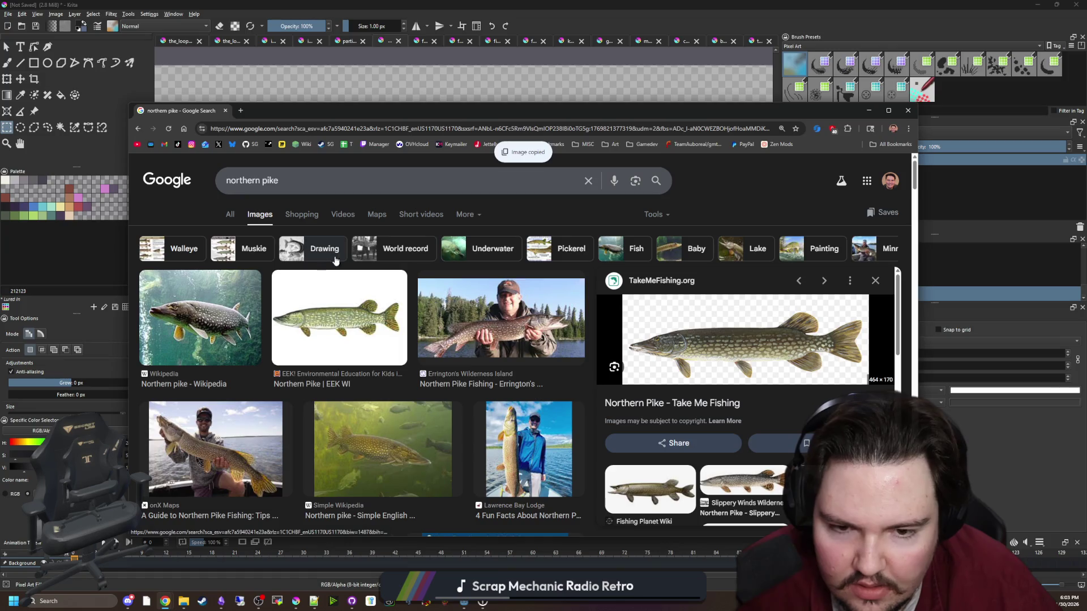
pyautogui.scroll(-3, 412, 263)
pyautogui.scroll(-3, 413, 269)
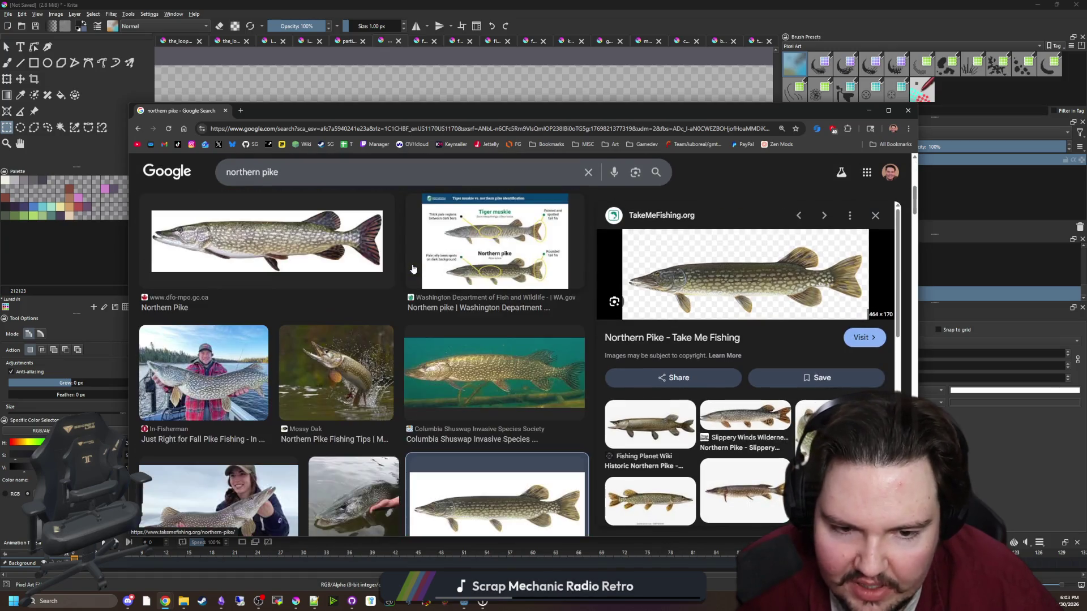
pyautogui.scroll(-3, 413, 268)
pyautogui.scroll(-3, 413, 268)
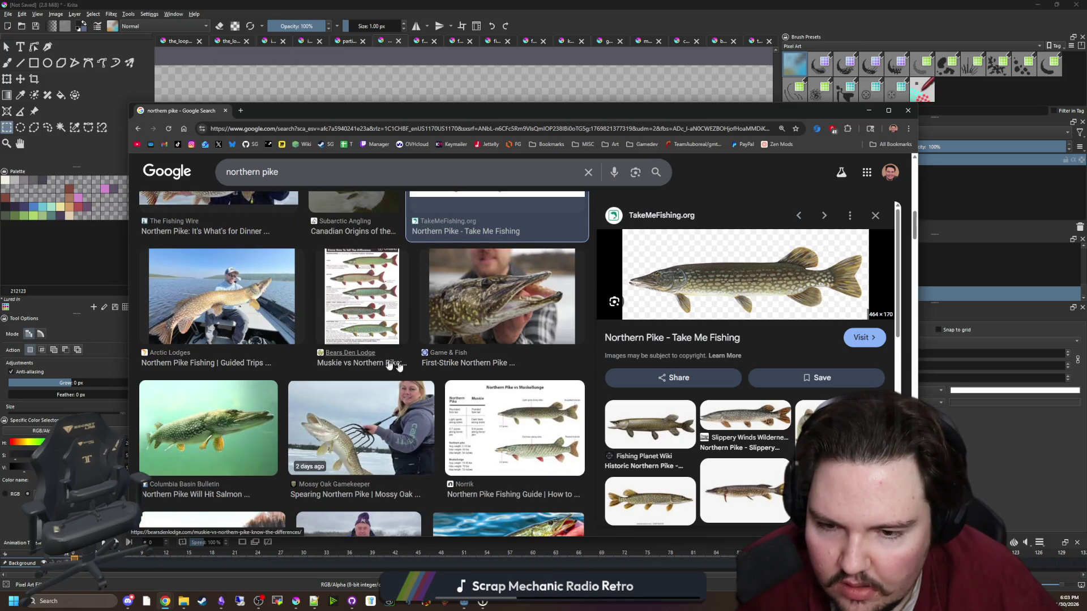
pyautogui.scroll(10, 363, 308)
pyautogui.moveTo(453, 110); pyautogui.dragTo(763, 437)
pyautogui.hotkey('alt', 'Tab')
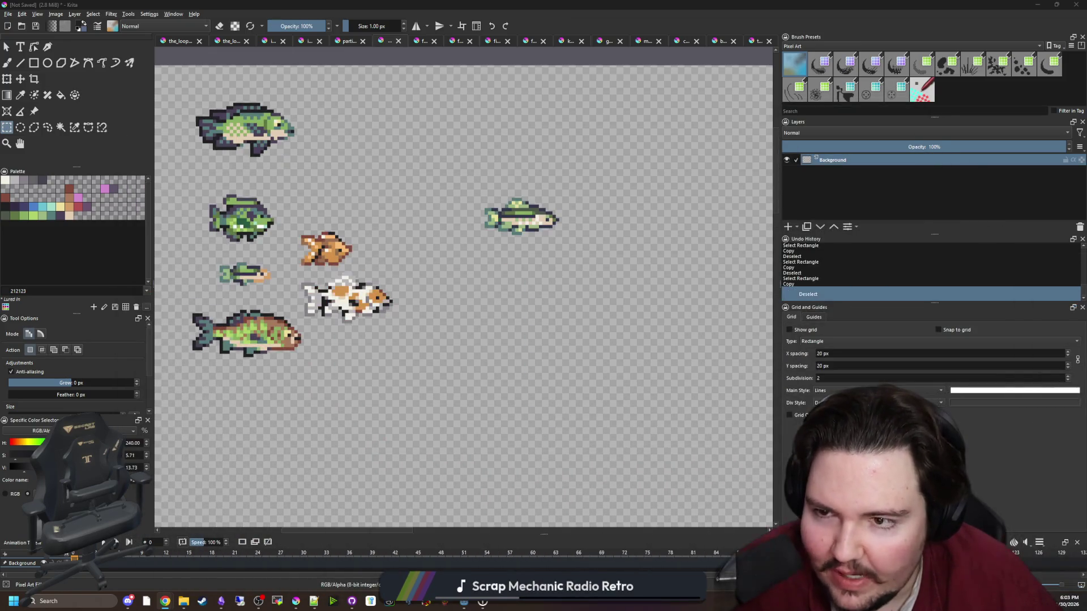
# Paste the pike onto a new paint layer above Background and mirror it horizontally.
pyautogui.moveTo(308, 381); pyautogui.dragTo(381, 315)
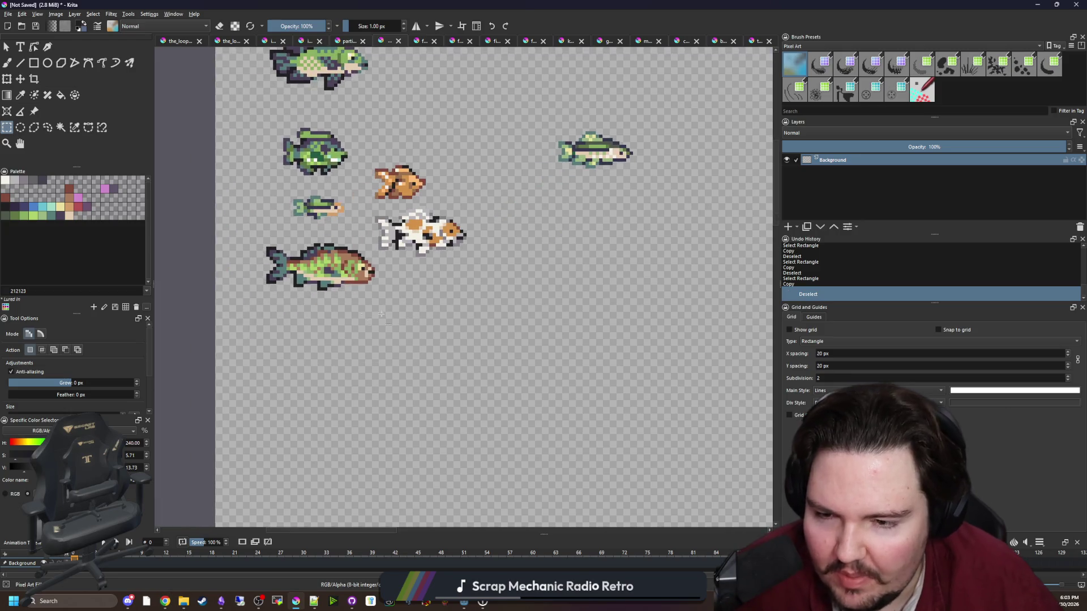
pyautogui.click(789, 226)
pyautogui.click(537, 303)
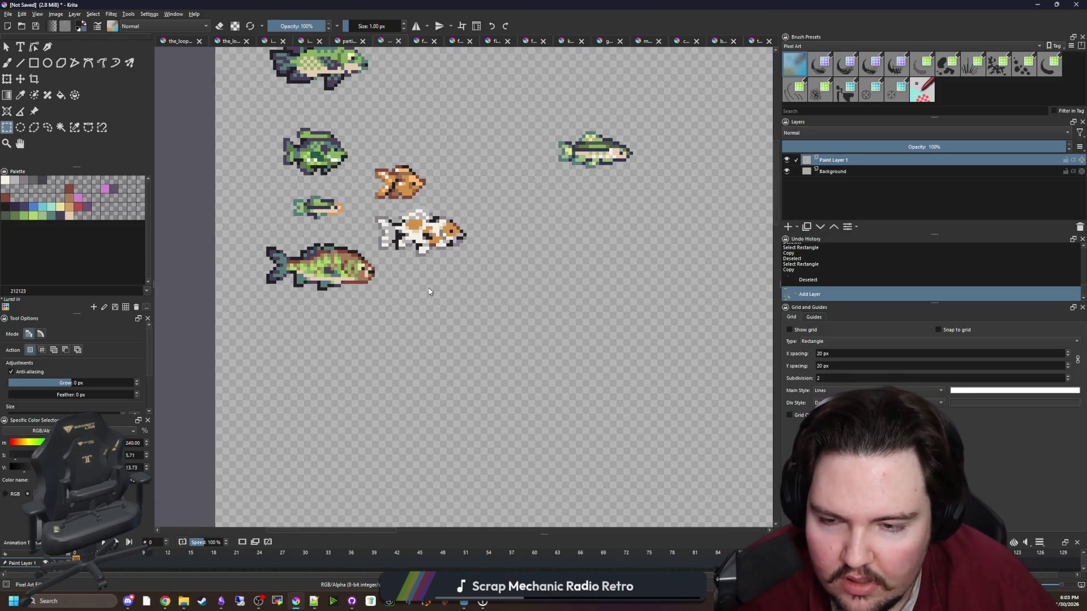
pyautogui.rightClick(506, 375)
pyautogui.click(520, 445)
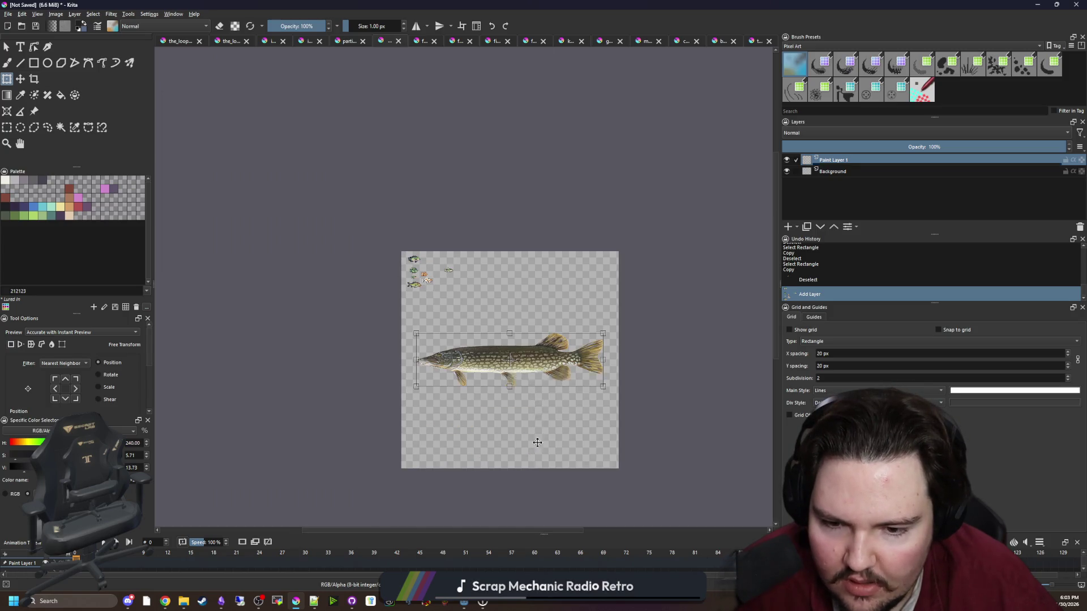
# Scale the pike down and move it up-left on the canvas.
pyautogui.scroll(3, 519, 375)
pyautogui.moveTo(742, 406); pyautogui.dragTo(376, 299)
pyautogui.moveTo(317, 283); pyautogui.dragTo(281, 189)
pyautogui.scroll(4, 208, 125)
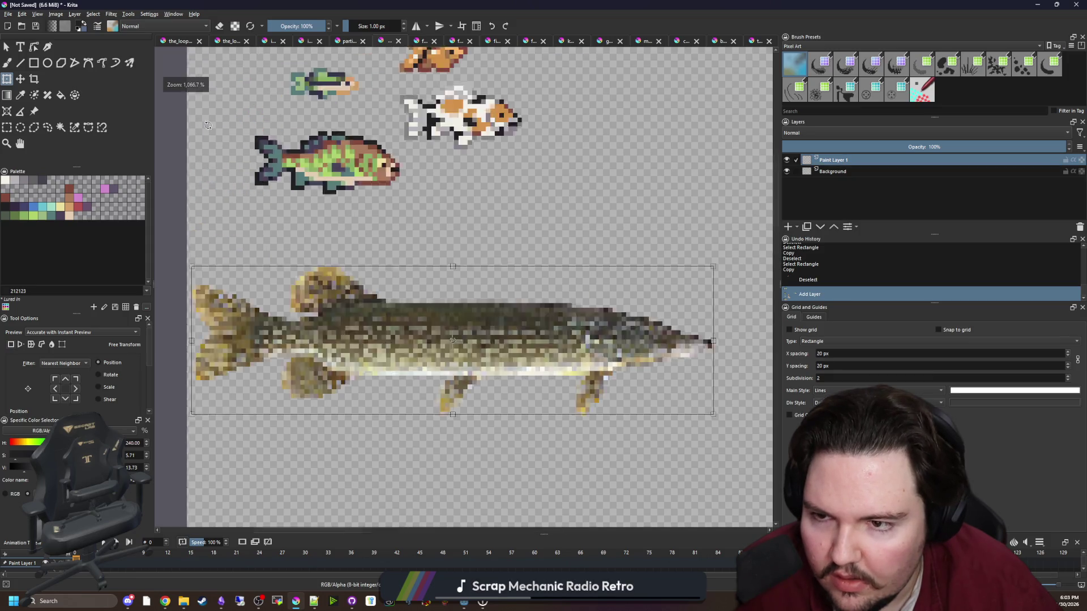
pyautogui.scroll(2, 208, 125)
pyautogui.scroll(-4, 322, 283)
pyautogui.scroll(2, 322, 283)
# Shrink the pike further, position it under the other fish and apply the transform.
pyautogui.moveTo(675, 440); pyautogui.dragTo(452, 376)
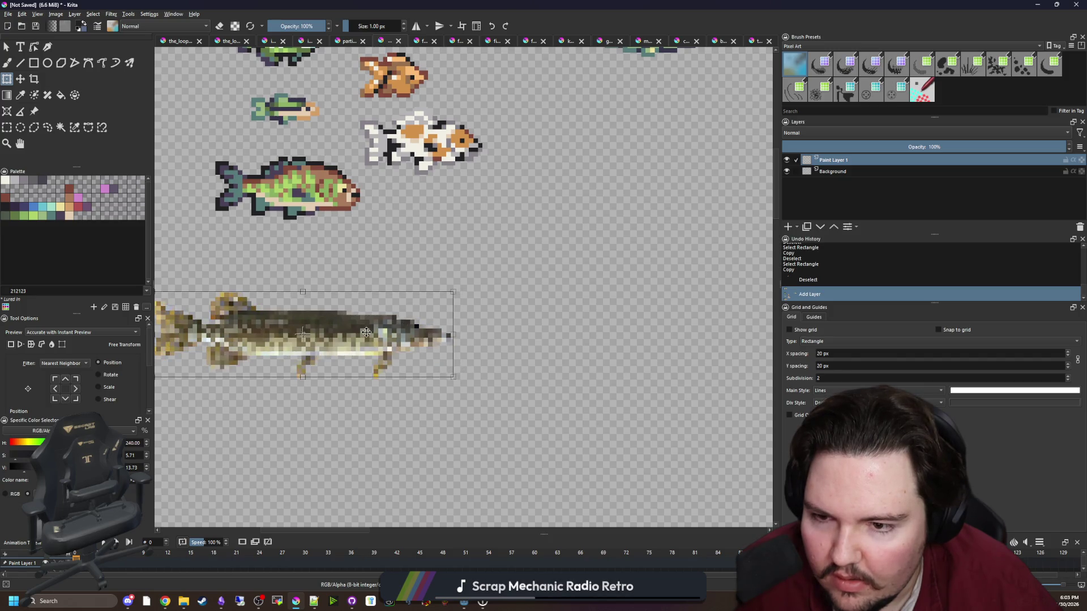
pyautogui.moveTo(366, 332); pyautogui.dragTo(415, 275)
pyautogui.moveTo(504, 322); pyautogui.dragTo(486, 308)
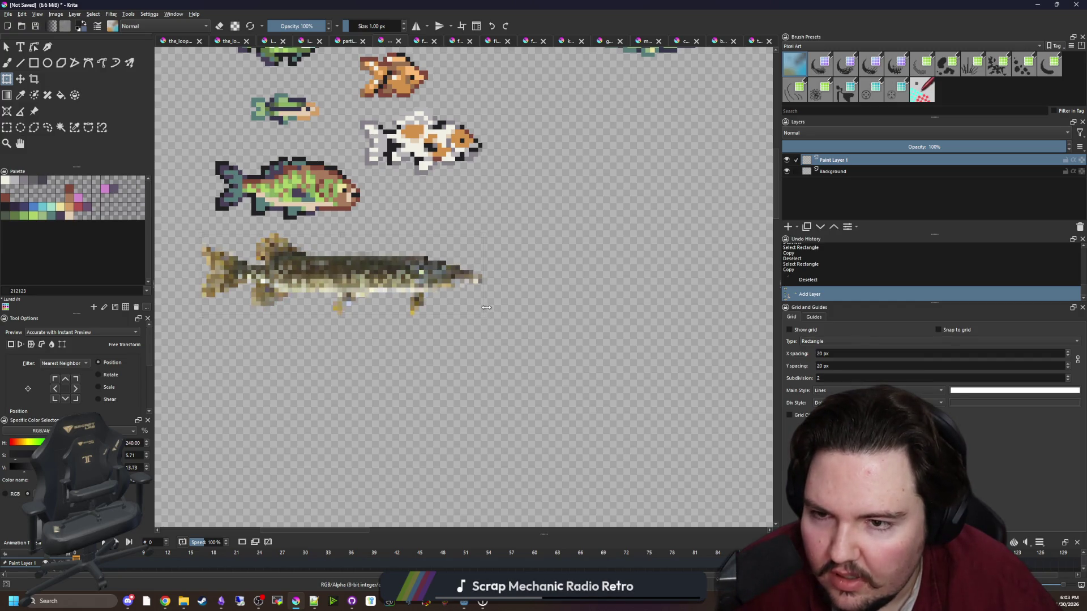
pyautogui.moveTo(379, 284); pyautogui.dragTo(392, 284)
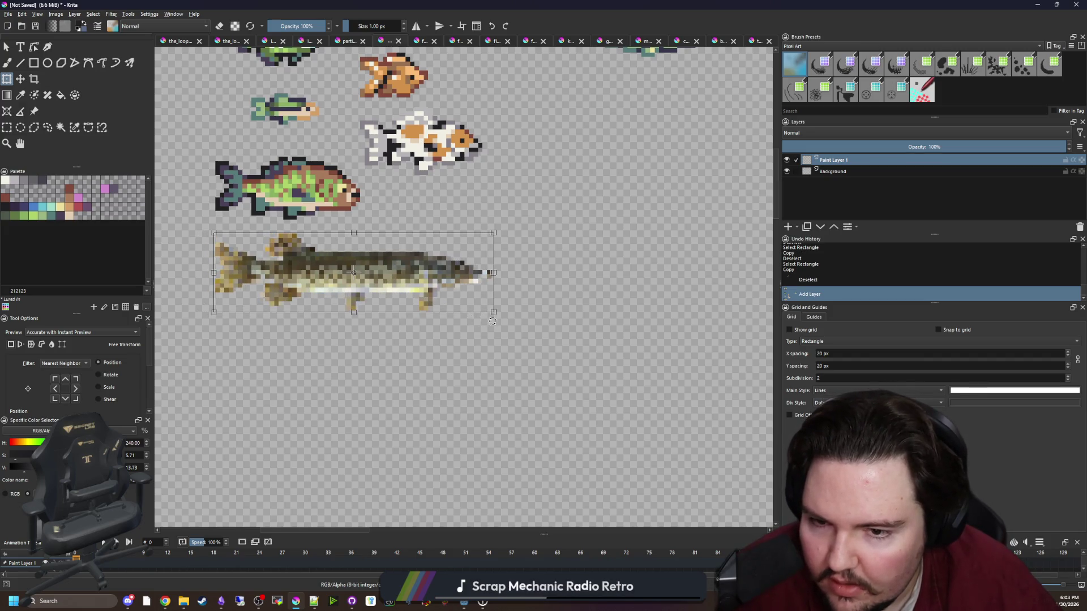
pyautogui.moveTo(492, 312)
pyautogui.mouseDown()
pyautogui.moveTo(470, 310)
pyautogui.moveTo(480, 308)
pyautogui.mouseUp()
pyautogui.scroll(2, 212, 244)
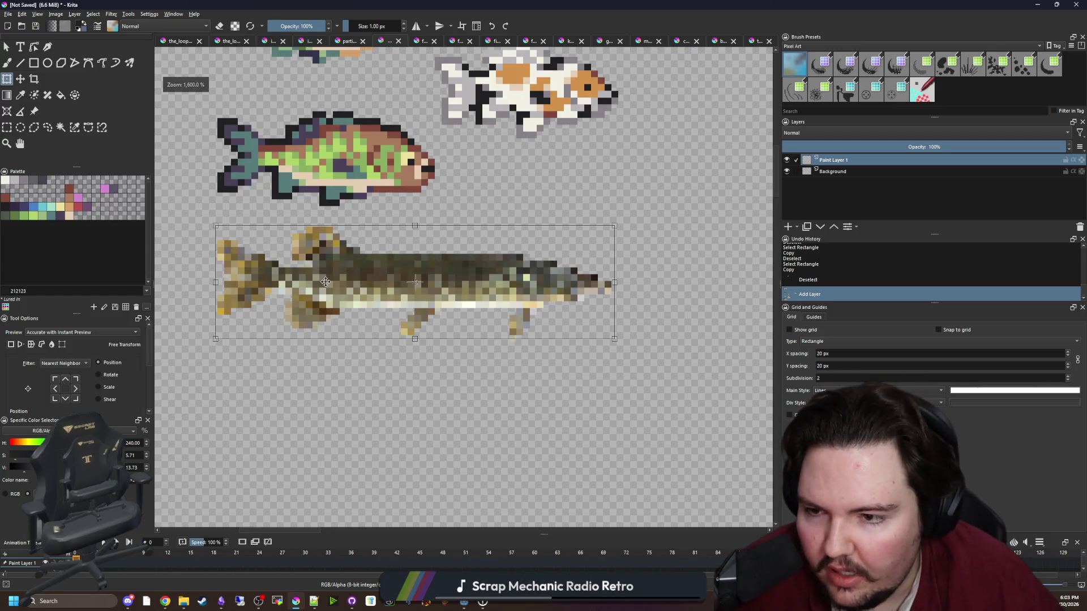
pyautogui.press('Return')
pyautogui.scroll(1, 325, 266)
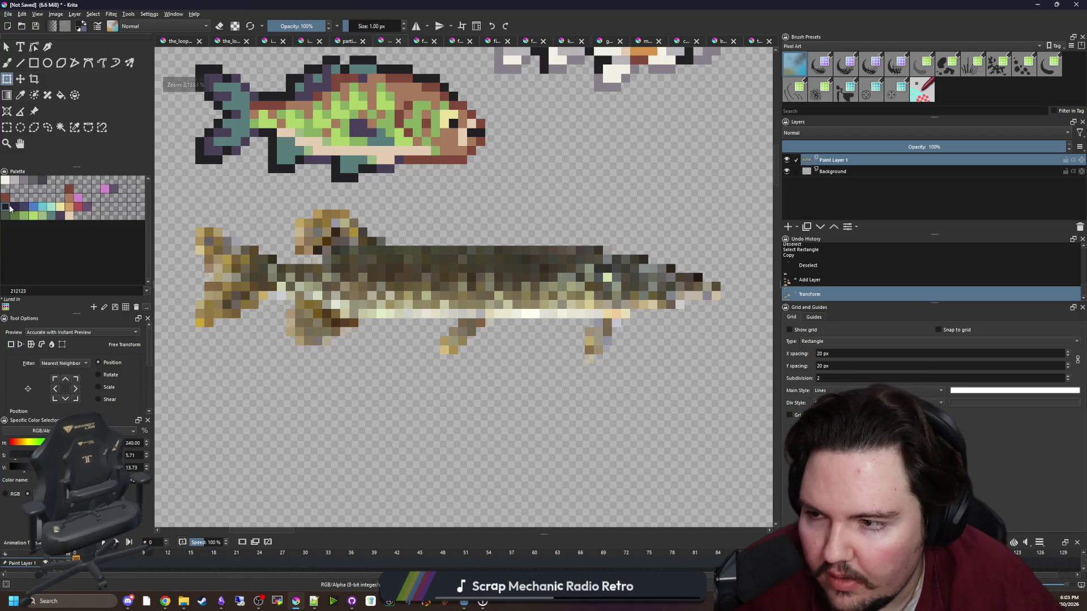
# Try a black pixel outline along the pike's edges, then undo it.
pyautogui.scroll(1, 325, 261)
pyautogui.press('b')
pyautogui.scroll(2, 484, 295)
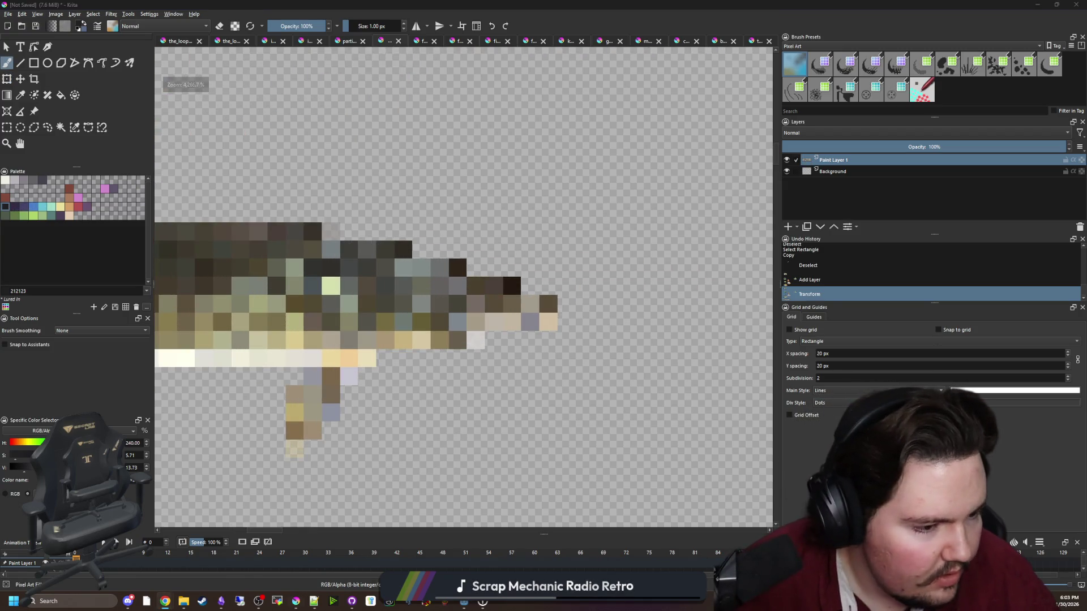
pyautogui.scroll(1, 456, 337)
pyautogui.moveTo(507, 342)
pyautogui.mouseDown()
pyautogui.moveTo(603, 342)
pyautogui.moveTo(611, 286)
pyautogui.mouseUp()
pyautogui.moveTo(594, 260); pyautogui.dragTo(481, 232)
pyautogui.hotkey('ctrl', 'z')
pyautogui.hotkey('ctrl', 'z')
pyautogui.hotkey('ctrl', 'z')
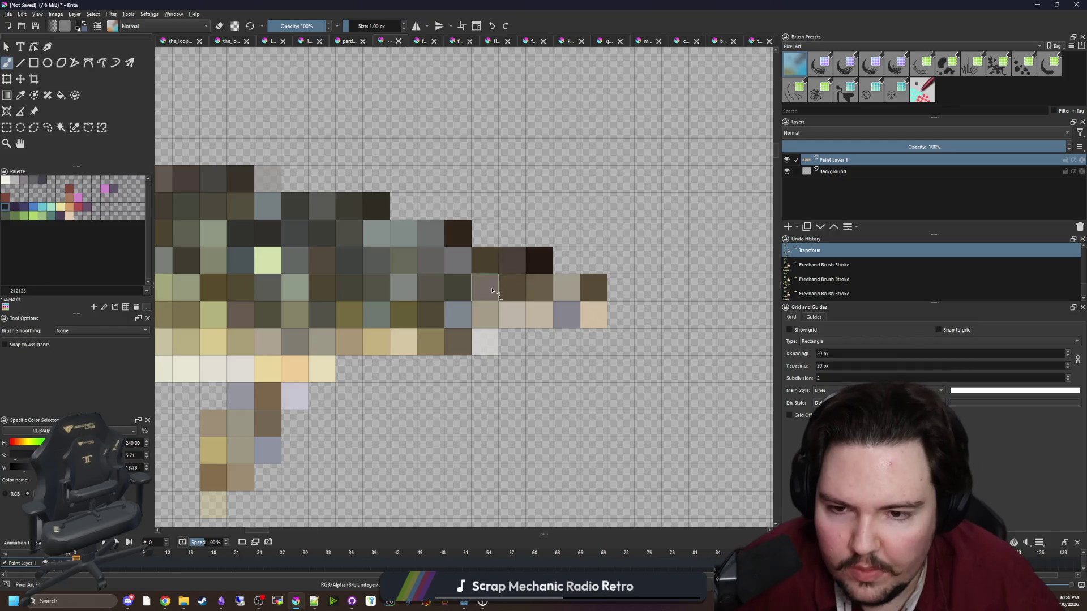
# Sample the pike's khaki body colour and flood fill parts of the body with it.
pyautogui.press('p')
pyautogui.scroll(-4, 529, 255)
pyautogui.scroll(1, 460, 327)
pyautogui.press('f')
pyautogui.click(417, 311)
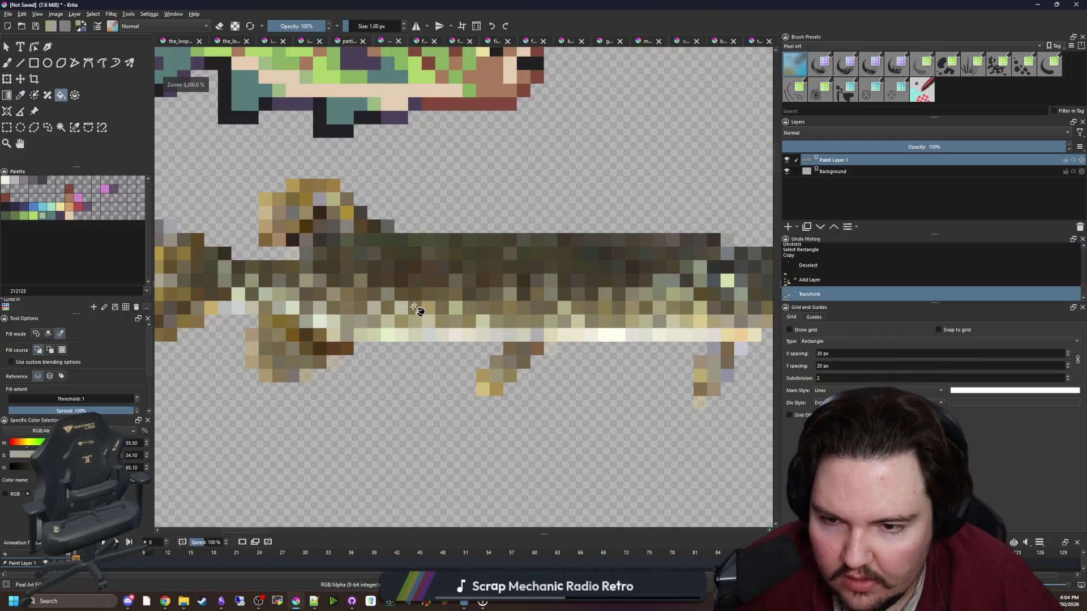
pyautogui.scroll(-2, 428, 296)
pyautogui.click(430, 297)
pyautogui.scroll(2, 428, 296)
pyautogui.click(402, 295)
pyautogui.click(497, 295)
# Raise the fill threshold to 27, fill the body and dark back, then undo those fills.
pyautogui.click(39, 398)
pyautogui.click(475, 294)
pyautogui.click(482, 281)
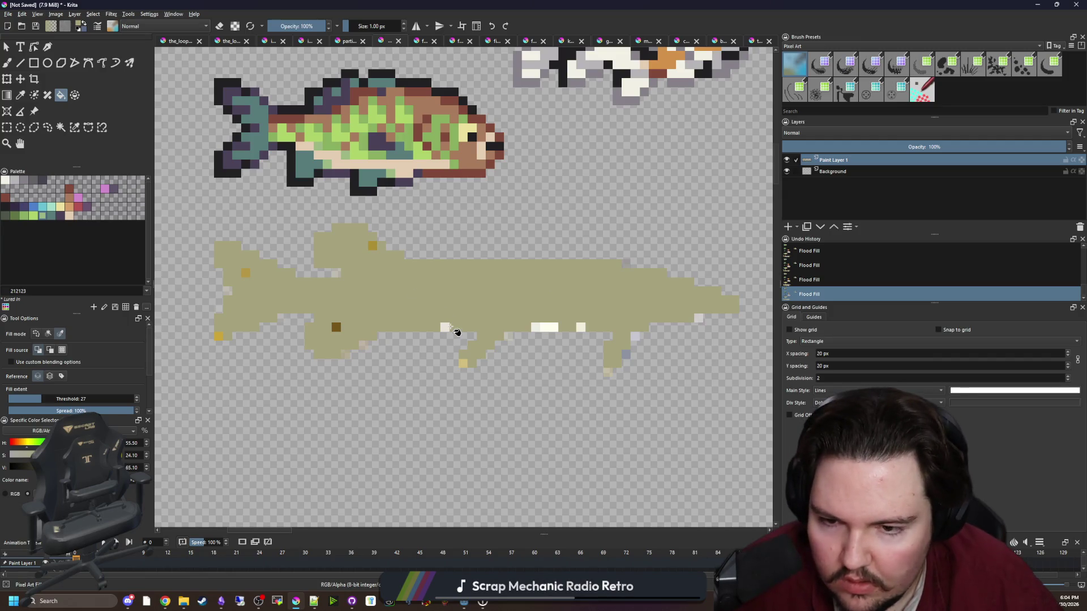
pyautogui.scroll(-5, 457, 332)
pyautogui.hotkey('ctrl', 'z')
pyautogui.hotkey('ctrl', 'z')
pyautogui.hotkey('ctrl', 'z')
pyautogui.scroll(5, 173, 322)
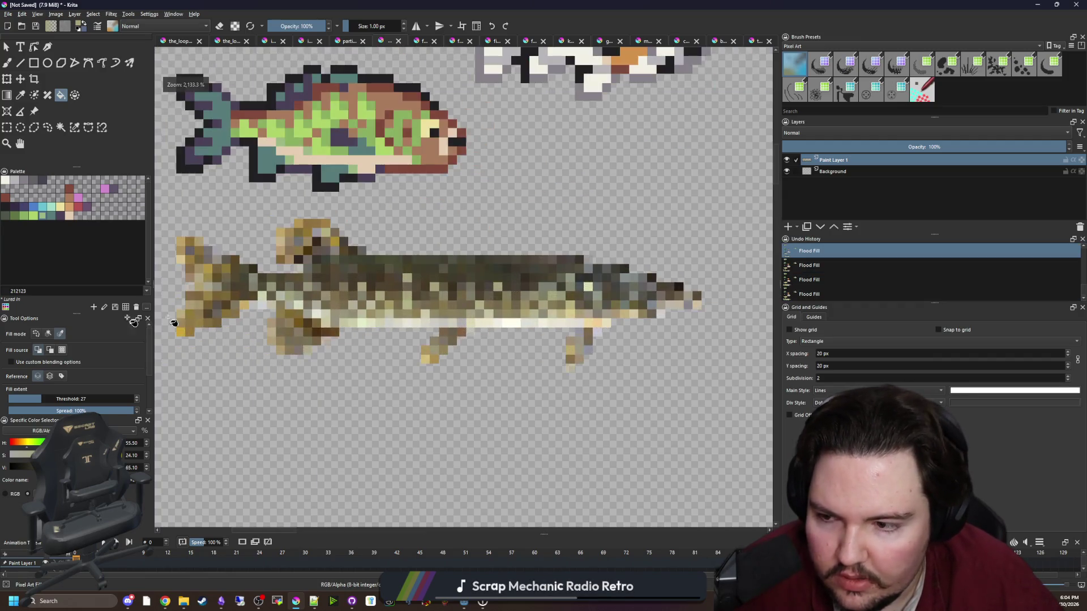
# Fill the whole pike body, light belly pixels and fin pixels khaki with a wider fill spread.
pyautogui.click(47, 333)
pyautogui.click(382, 310)
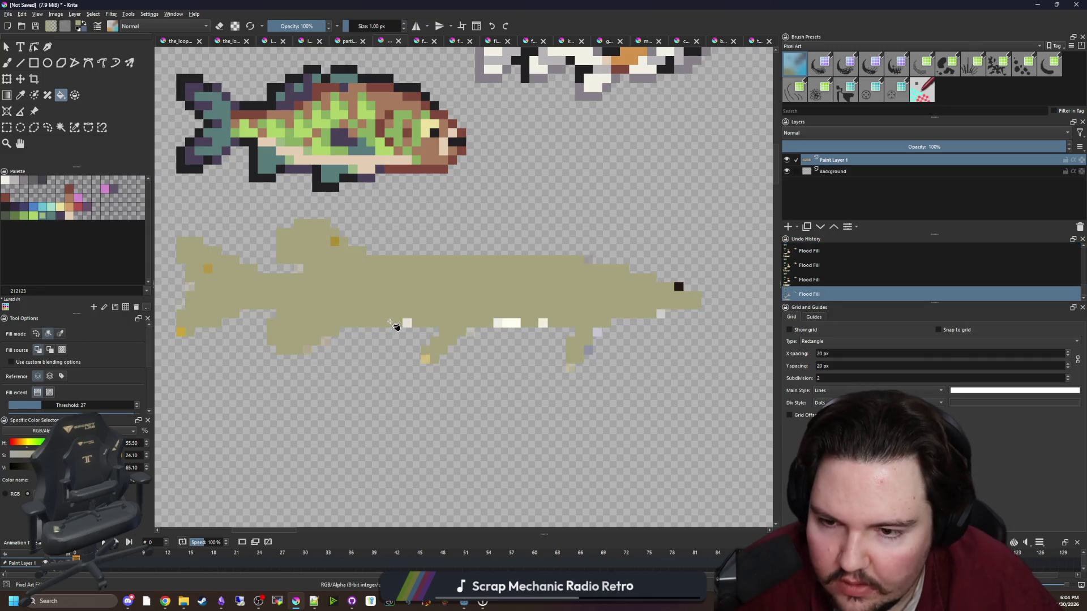
pyautogui.click(408, 323)
pyautogui.click(506, 323)
pyautogui.click(542, 323)
pyautogui.scroll(3, 561, 340)
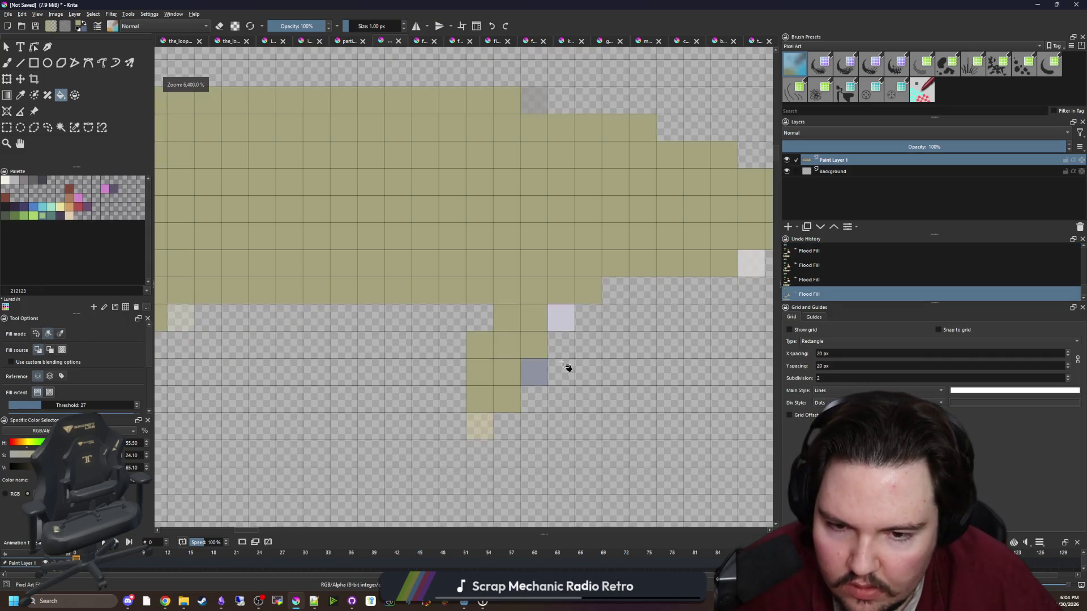
pyautogui.click(480, 426)
pyautogui.scroll(-3, 558, 311)
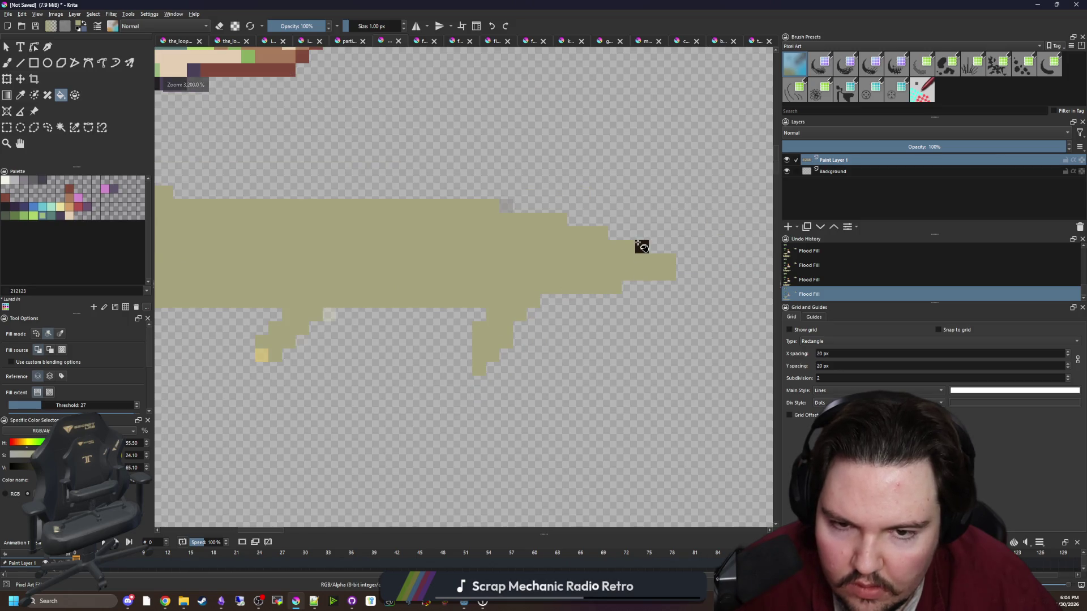
pyautogui.scroll(-2, 509, 218)
pyautogui.scroll(2, 418, 274)
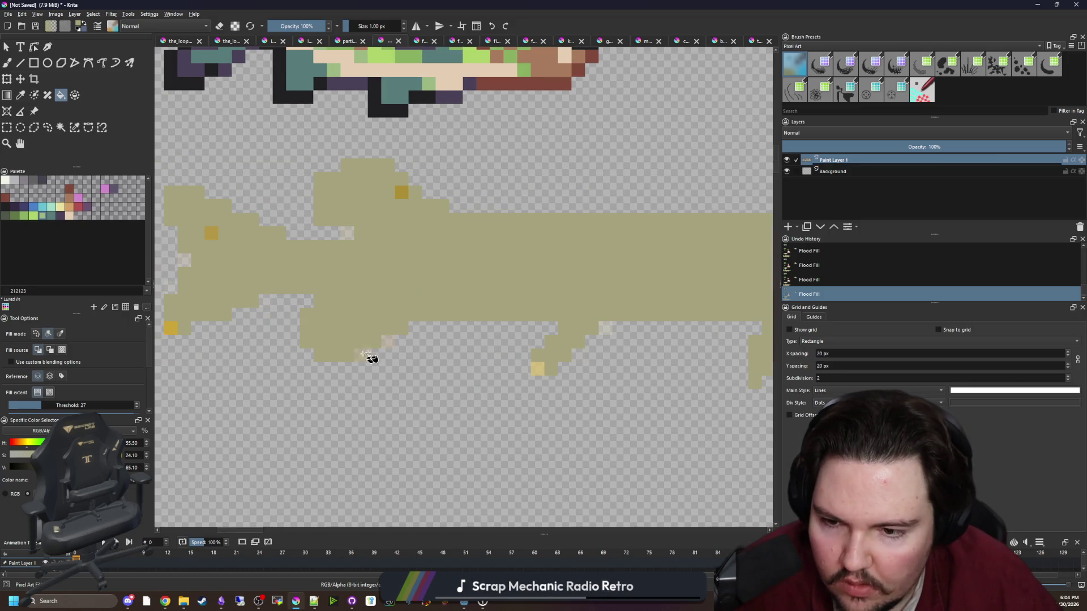
pyautogui.click(538, 368)
# Fill the two leftover gold pixels khaki and lower the fill threshold back to 1.
pyautogui.moveTo(353, 236); pyautogui.dragTo(436, 245)
pyautogui.click(436, 245)
pyautogui.hotkey('ctrl', 'z')
pyautogui.click(294, 242)
pyautogui.click(256, 335)
pyautogui.moveTo(37, 402); pyautogui.dragTo(9, 403)
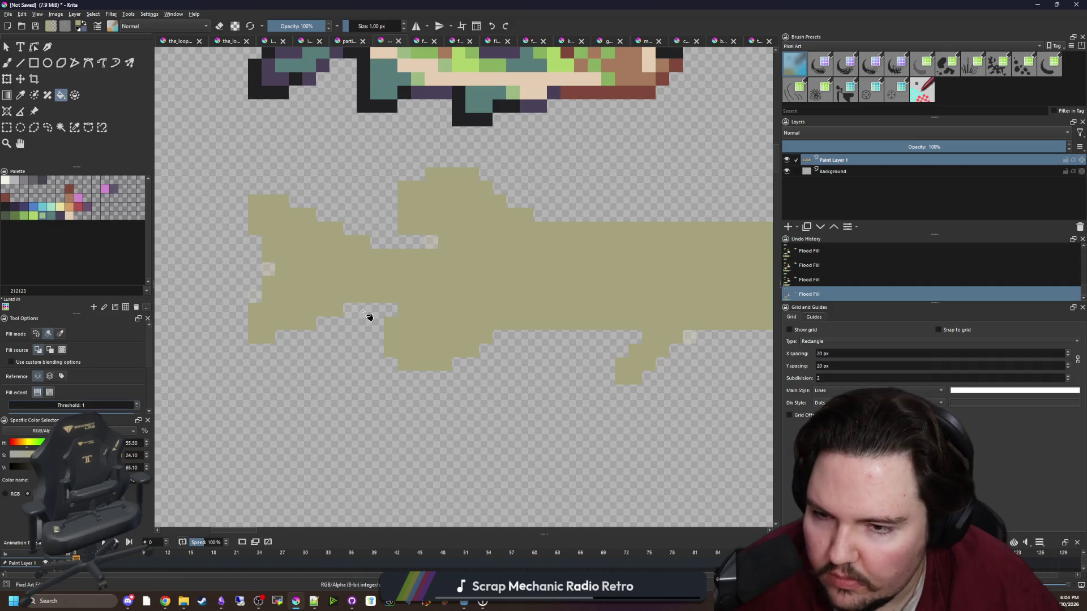
pyautogui.scroll(-3, 340, 294)
# Paint khaki pixels onto the lower-left fins with the pixel brush.
pyautogui.press('b')
pyautogui.scroll(6, 410, 290)
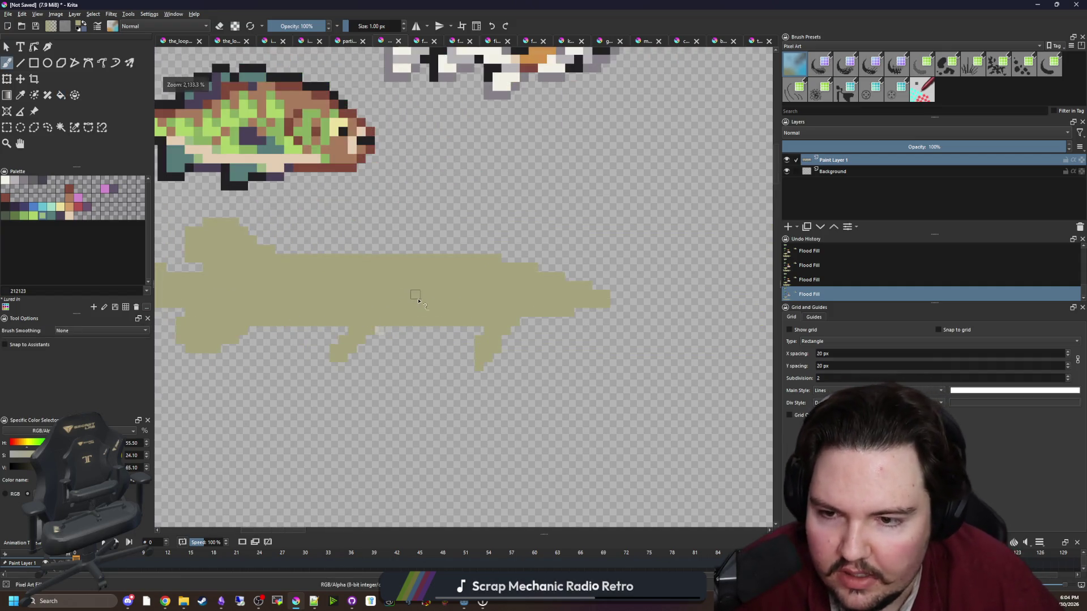
pyautogui.click(300, 321)
pyautogui.hotkey('ctrl', 'z')
pyautogui.hotkey('ctrl', 'shift', 'z')
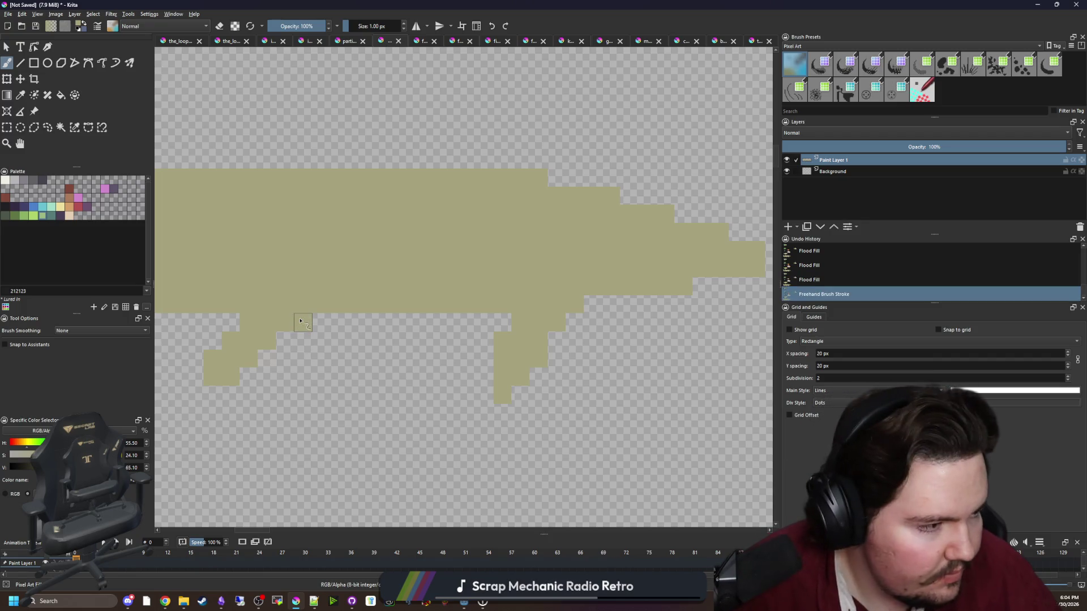
pyautogui.moveTo(302, 352); pyautogui.dragTo(427, 333)
pyautogui.click(398, 331)
pyautogui.click(380, 349)
# Switch the brush to eraser mode to clean up leftover pixels around the pike.
pyautogui.press('e')
pyautogui.scroll(3, 464, 351)
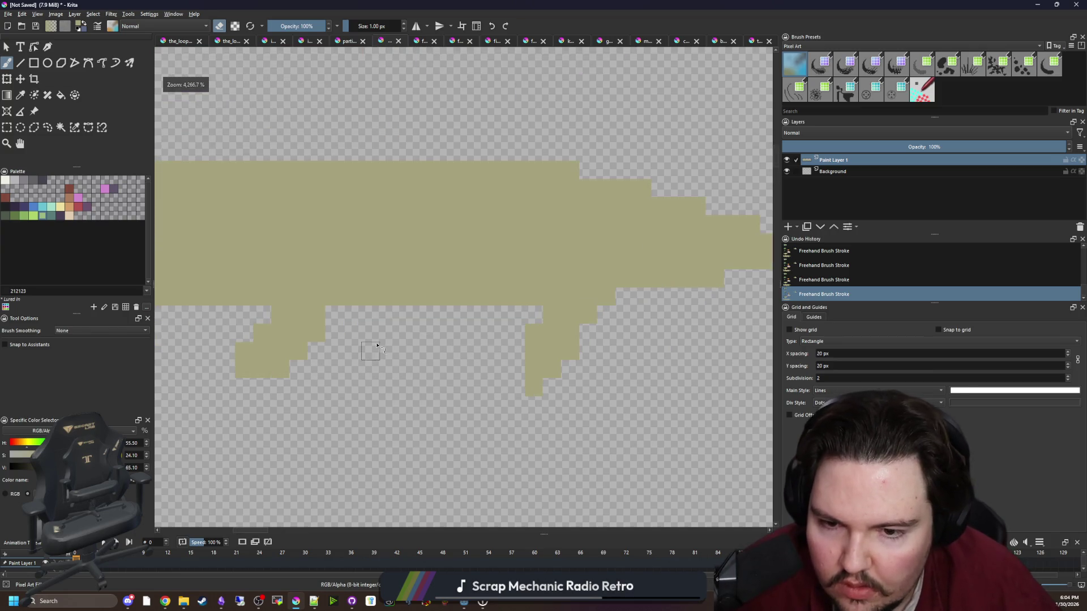
pyautogui.scroll(-5, 284, 368)
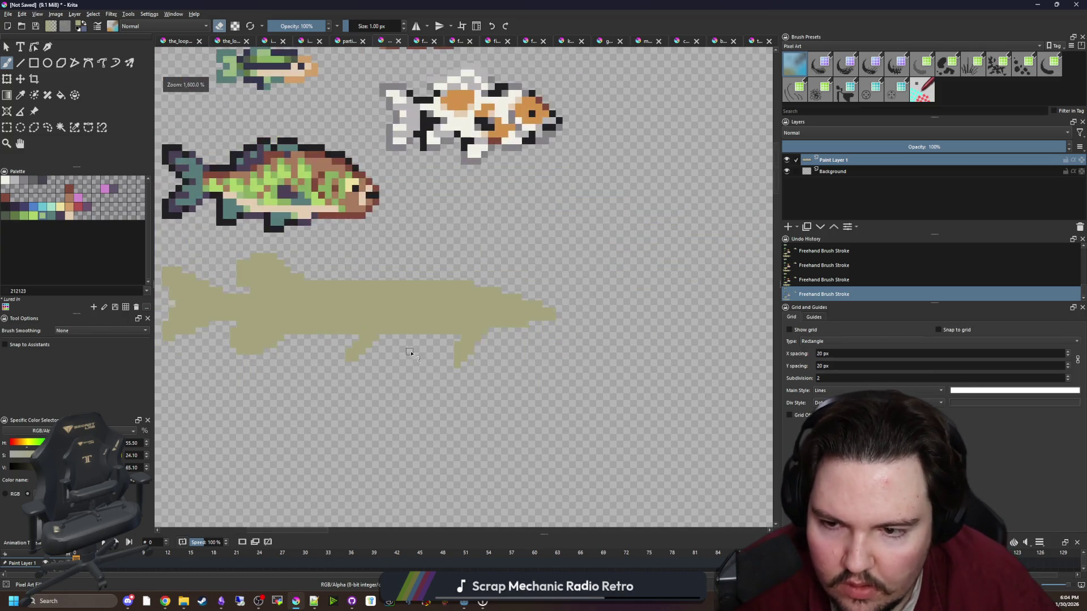
pyautogui.scroll(6, 365, 360)
pyautogui.press('e')
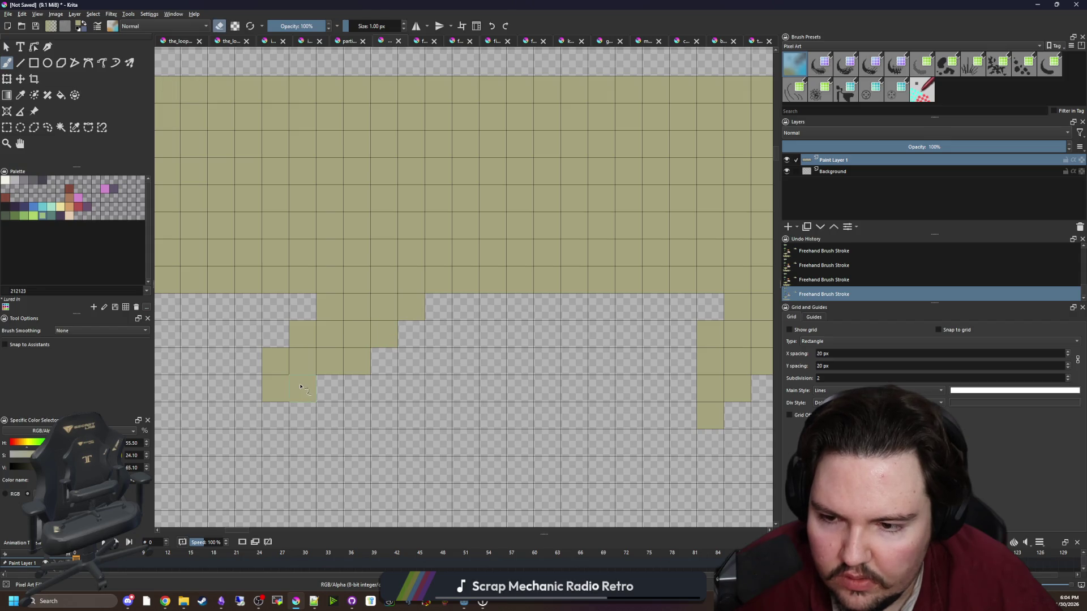
pyautogui.scroll(-4, 461, 367)
pyautogui.scroll(-3, 389, 320)
pyautogui.scroll(7, 583, 310)
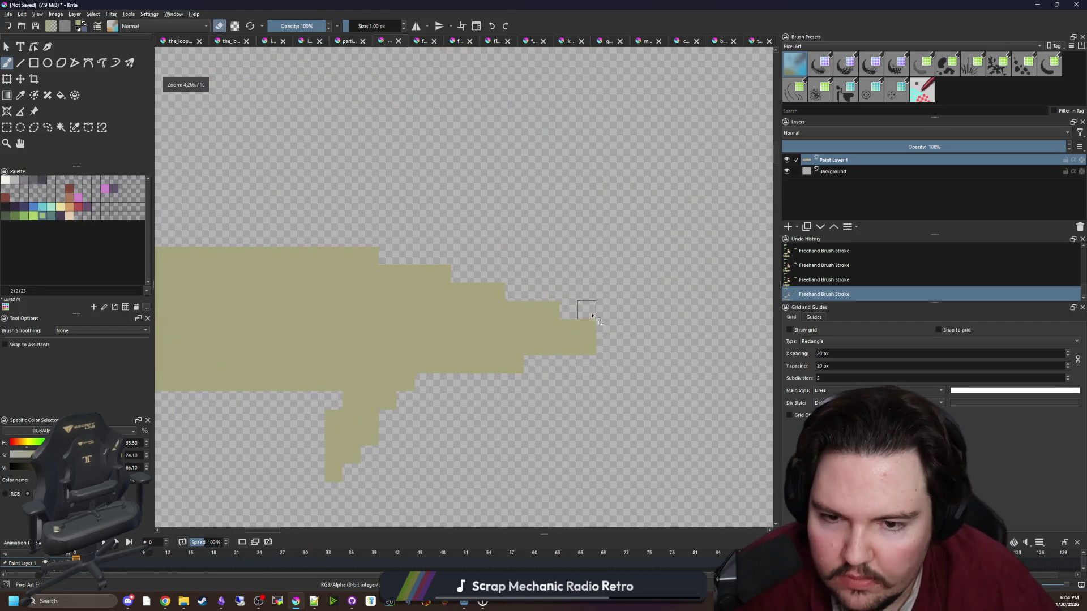
# Draw the black outline along the pike's lower and top edges with a stepped front.
pyautogui.click(7, 206)
pyautogui.press('e')
pyautogui.moveTo(317, 399)
pyautogui.mouseDown()
pyautogui.moveTo(436, 395)
pyautogui.moveTo(490, 368)
pyautogui.moveTo(583, 362)
pyautogui.moveTo(589, 291)
pyautogui.moveTo(381, 236)
pyautogui.moveTo(532, 247)
pyautogui.moveTo(424, 226)
pyautogui.mouseUp()
pyautogui.scroll(-3, 413, 253)
pyautogui.scroll(3, 617, 238)
pyautogui.moveTo(617, 238); pyautogui.dragTo(274, 238)
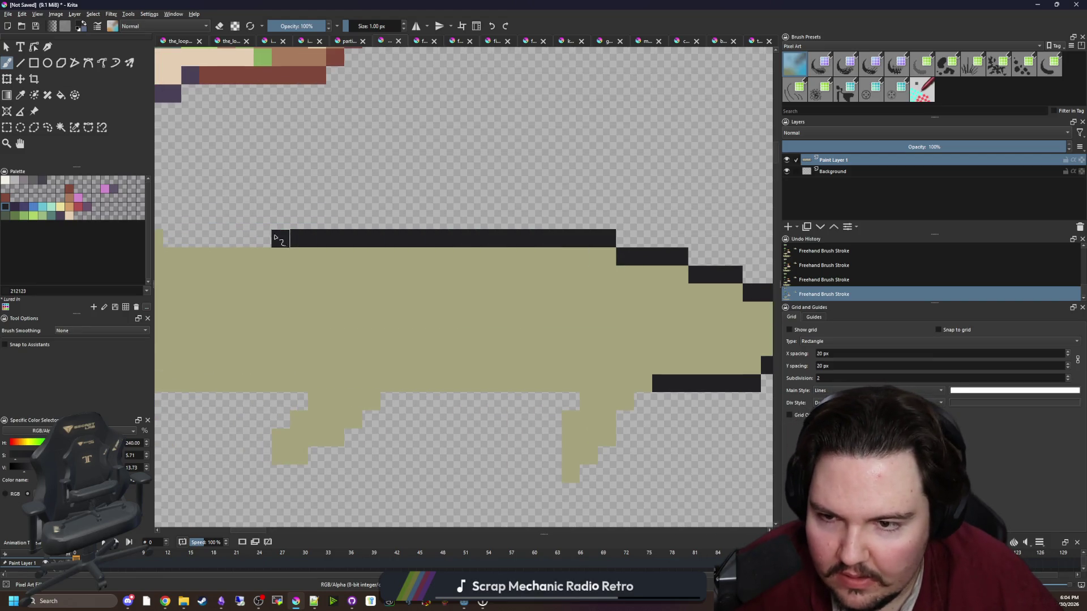
pyautogui.scroll(-3, 274, 238)
pyautogui.scroll(4, 468, 262)
pyautogui.click(396, 234)
pyautogui.moveTo(410, 234); pyautogui.dragTo(361, 213)
pyautogui.click(337, 181)
pyautogui.moveTo(482, 164); pyautogui.dragTo(385, 164)
# Outline the fins and the tail in black pixel staircases.
pyautogui.moveTo(360, 199)
pyautogui.mouseDown()
pyautogui.moveTo(311, 218)
pyautogui.moveTo(310, 297)
pyautogui.mouseUp()
pyautogui.moveTo(365, 328); pyautogui.dragTo(283, 328)
pyautogui.moveTo(317, 324); pyautogui.dragTo(496, 330)
pyautogui.moveTo(436, 307)
pyautogui.mouseDown()
pyautogui.moveTo(396, 280)
pyautogui.moveTo(300, 249)
pyautogui.mouseUp()
pyautogui.moveTo(315, 273); pyautogui.dragTo(413, 262)
pyautogui.moveTo(369, 214)
pyautogui.mouseDown()
pyautogui.moveTo(295, 215)
pyautogui.moveTo(296, 286)
pyautogui.moveTo(332, 399)
pyautogui.moveTo(316, 309)
pyautogui.mouseUp()
pyautogui.moveTo(300, 314)
pyautogui.mouseDown()
pyautogui.moveTo(274, 407)
pyautogui.moveTo(328, 450)
pyautogui.moveTo(394, 426)
pyautogui.moveTo(436, 393)
pyautogui.moveTo(336, 362)
pyautogui.mouseUp()
pyautogui.scroll(-2, 300, 362)
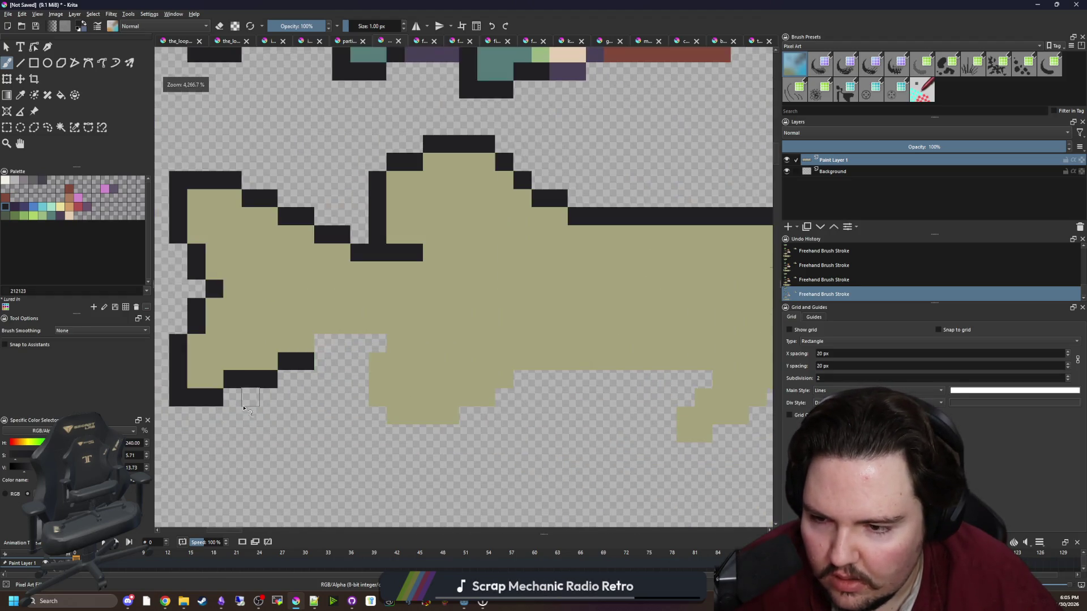
pyautogui.scroll(2, 352, 315)
pyautogui.moveTo(351, 316)
pyautogui.mouseDown()
pyautogui.moveTo(449, 311)
pyautogui.moveTo(425, 407)
pyautogui.moveTo(472, 444)
pyautogui.moveTo(557, 450)
pyautogui.moveTo(634, 406)
pyautogui.moveTo(662, 368)
pyautogui.mouseUp()
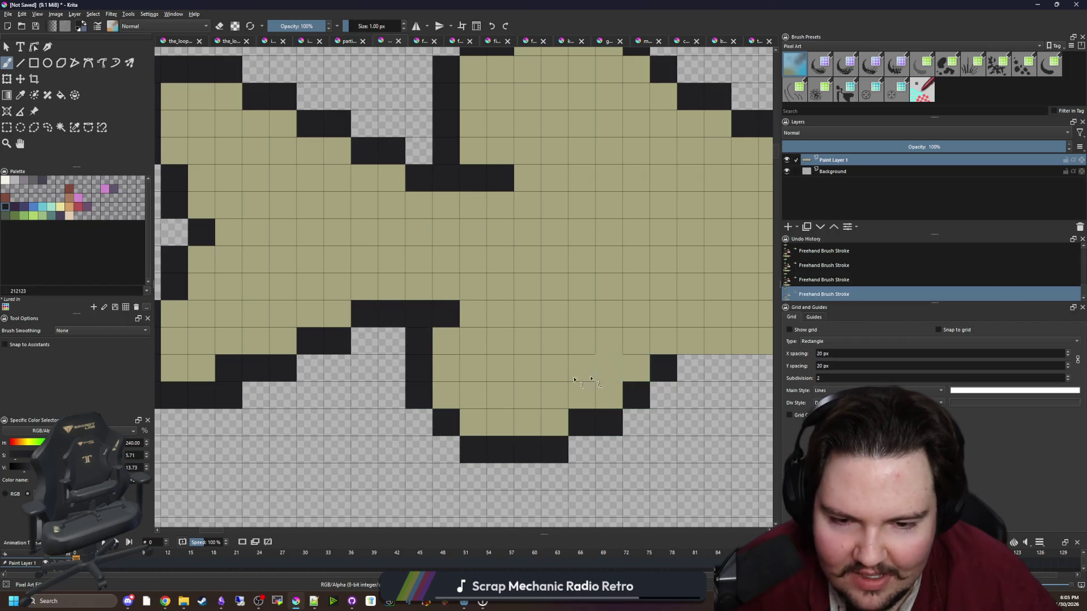
# Re-sample the black and outline the pike's belly edge and lower fin.
pyautogui.scroll(-2, 662, 368)
pyautogui.scroll(2, 368, 328)
pyautogui.keyDown('ctrl'); pyautogui.click(368, 328); pyautogui.keyUp('ctrl')
pyautogui.scroll(-3, 349, 383)
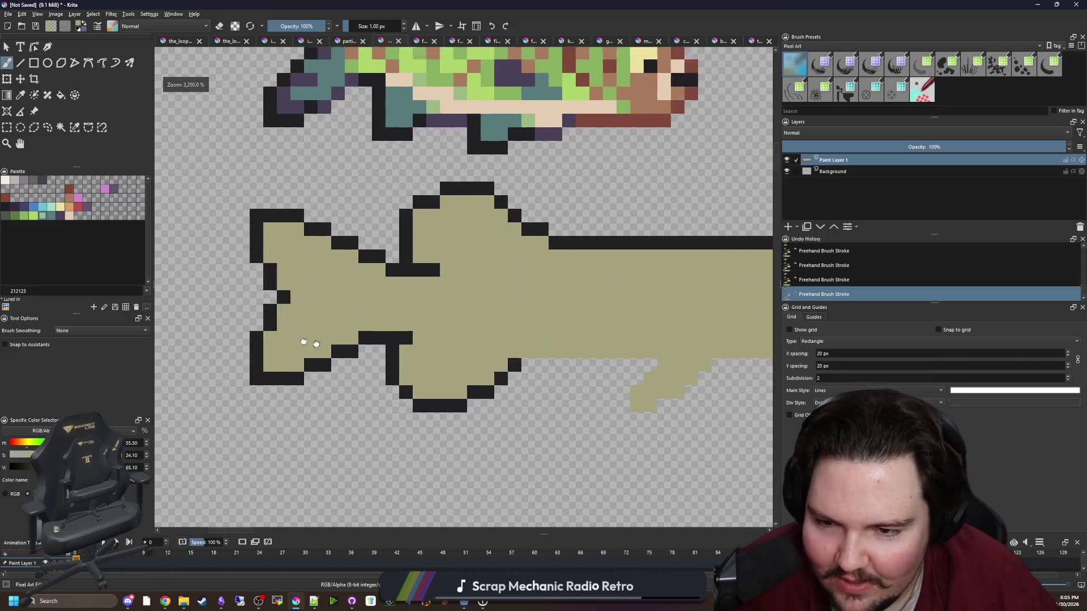
pyautogui.scroll(2, 444, 339)
pyautogui.keyDown('ctrl'); pyautogui.click(432, 344); pyautogui.keyUp('ctrl')
pyautogui.moveTo(599, 346); pyautogui.dragTo(416, 346)
pyautogui.moveTo(579, 365)
pyautogui.mouseDown()
pyautogui.moveTo(560, 384)
pyautogui.moveTo(606, 419)
pyautogui.moveTo(710, 348)
pyautogui.mouseUp()
pyautogui.moveTo(710, 348)
pyautogui.mouseDown()
pyautogui.moveTo(275, 351)
pyautogui.moveTo(430, 348)
pyautogui.moveTo(412, 425)
pyautogui.moveTo(447, 438)
pyautogui.moveTo(503, 348)
pyautogui.mouseUp()
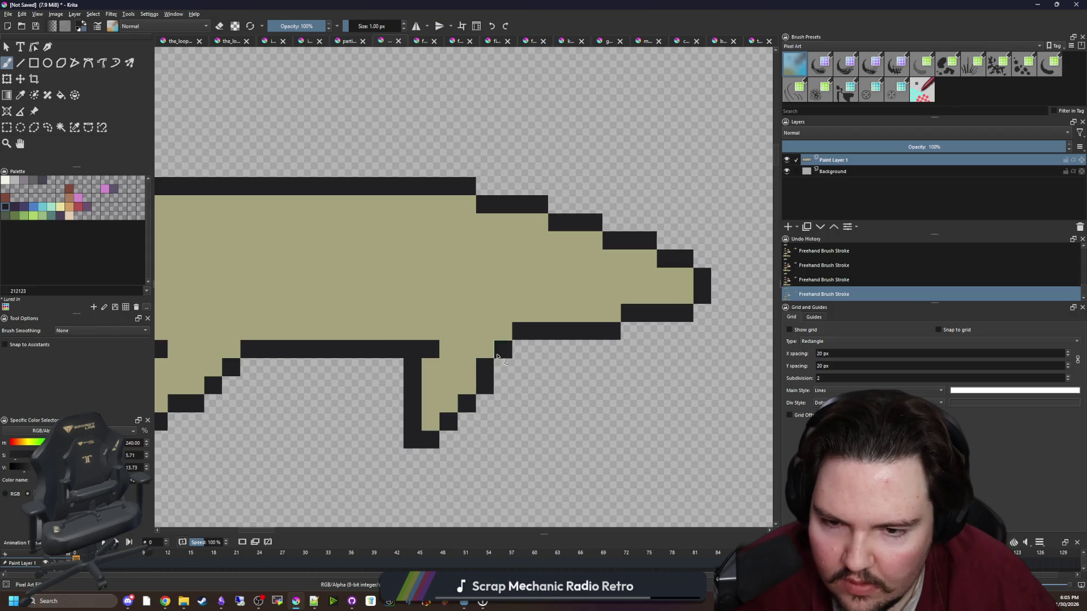
pyautogui.scroll(-3, 468, 363)
pyautogui.scroll(-3, 415, 355)
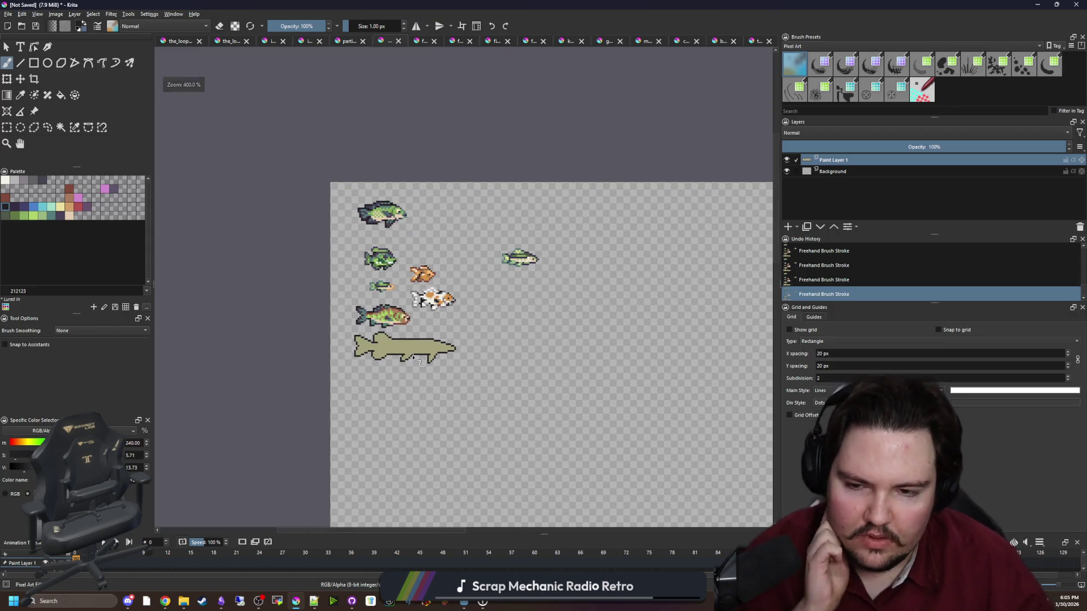
pyautogui.scroll(2, 413, 357)
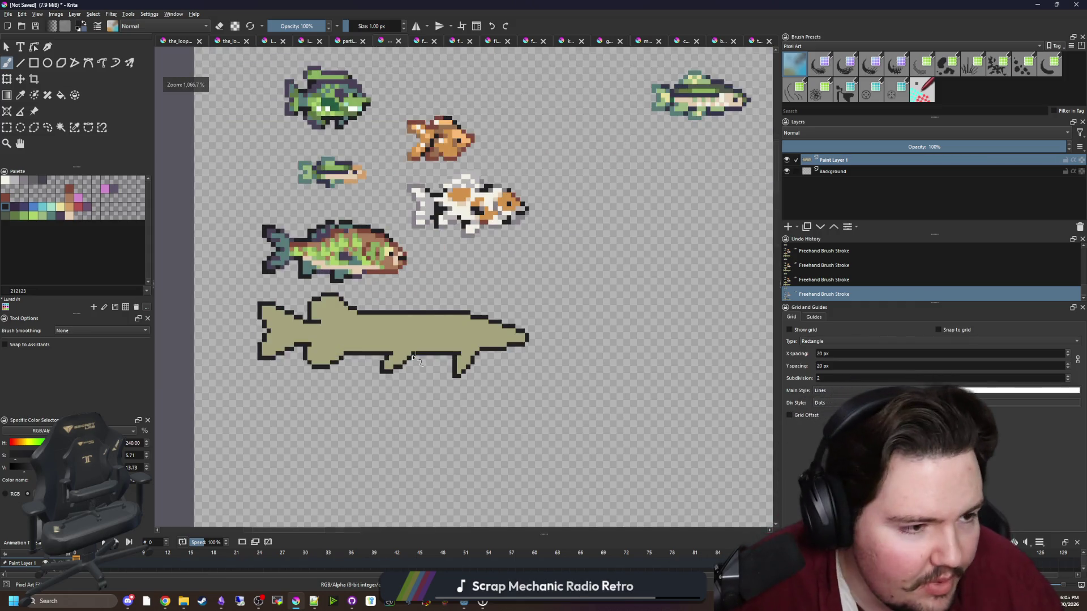
pyautogui.scroll(2, 413, 357)
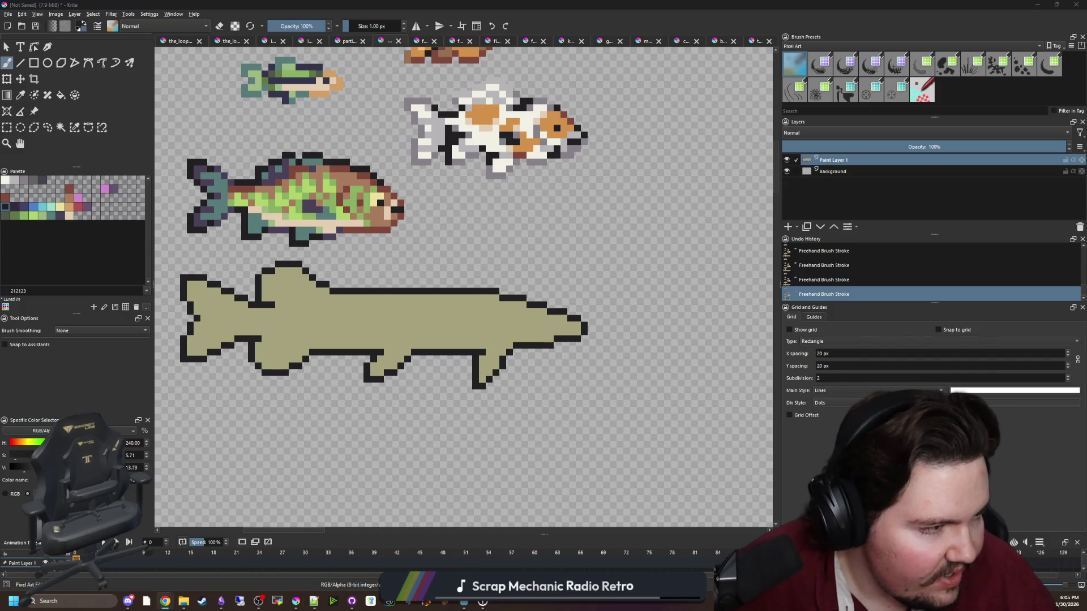
# Compare the outline with the northern pike reference photo, then pick teal 567b79.
pyautogui.hotkey('alt', 'Tab')
pyautogui.scroll(8, 833, 298)
pyautogui.scroll(-8, 826, 391)
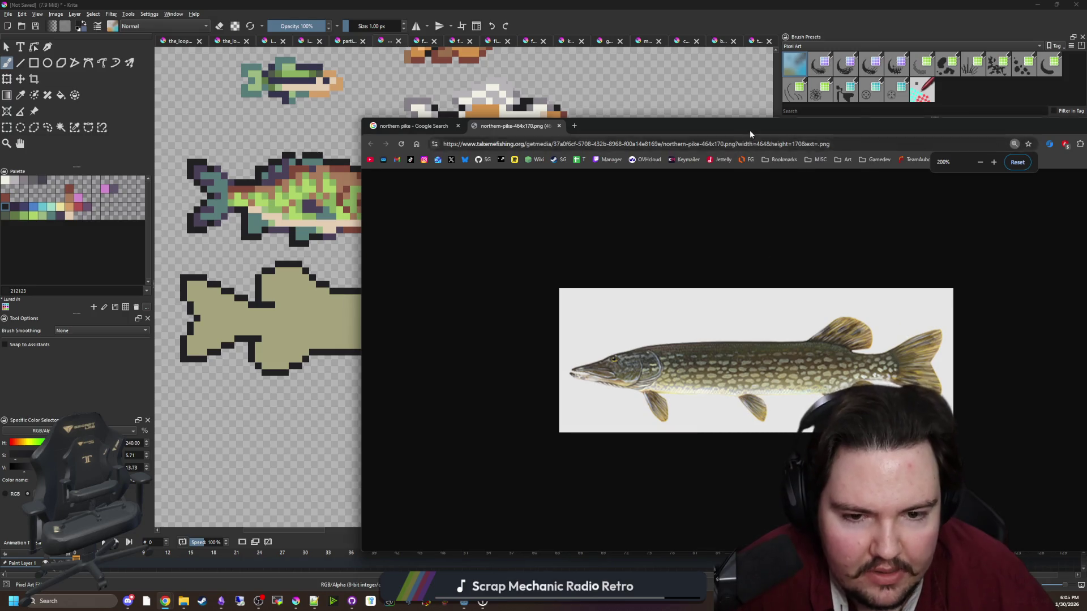
pyautogui.hotkey('alt', 'Tab')
pyautogui.scroll(3, 385, 321)
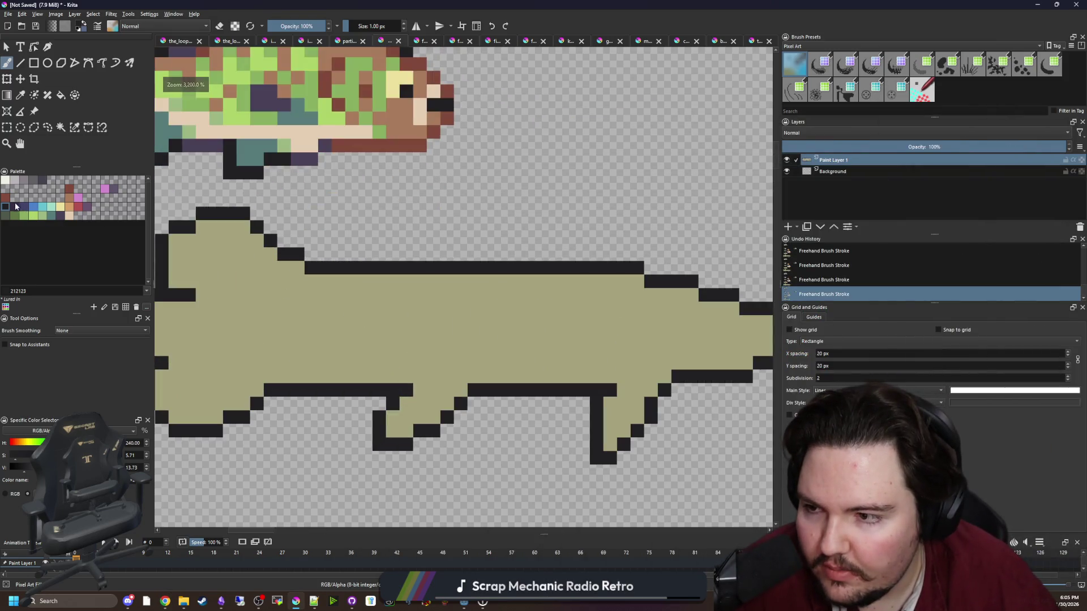
pyautogui.click(51, 215)
# Flood-fill the pike's body and switch to a dark green, undoing a stray line.
pyautogui.press('f')
pyautogui.click(356, 327)
pyautogui.scroll(-4, 356, 327)
pyautogui.scroll(2, 187, 280)
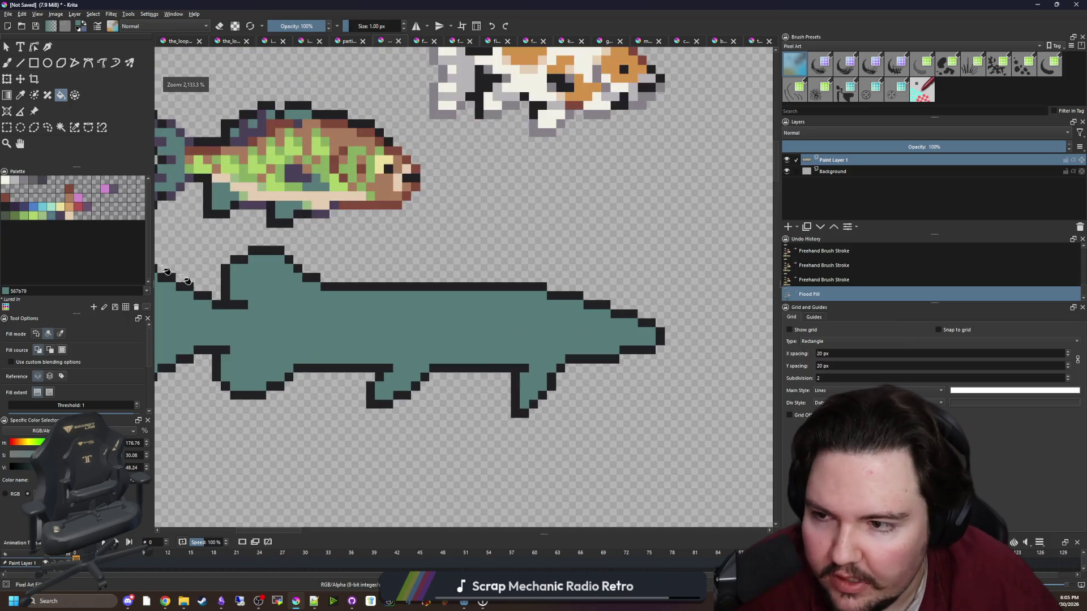
pyautogui.click(18, 217)
pyautogui.scroll(-4, 370, 322)
pyautogui.scroll(4, 376, 323)
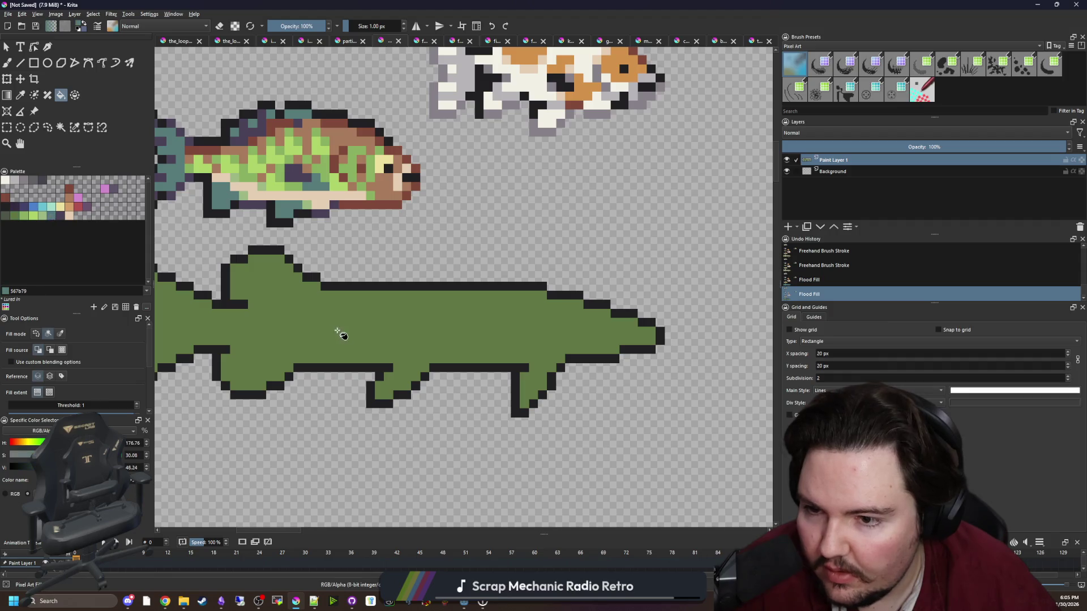
pyautogui.press('b')
pyautogui.moveTo(332, 323); pyautogui.dragTo(437, 323)
pyautogui.hotkey('ctrl', 'z')
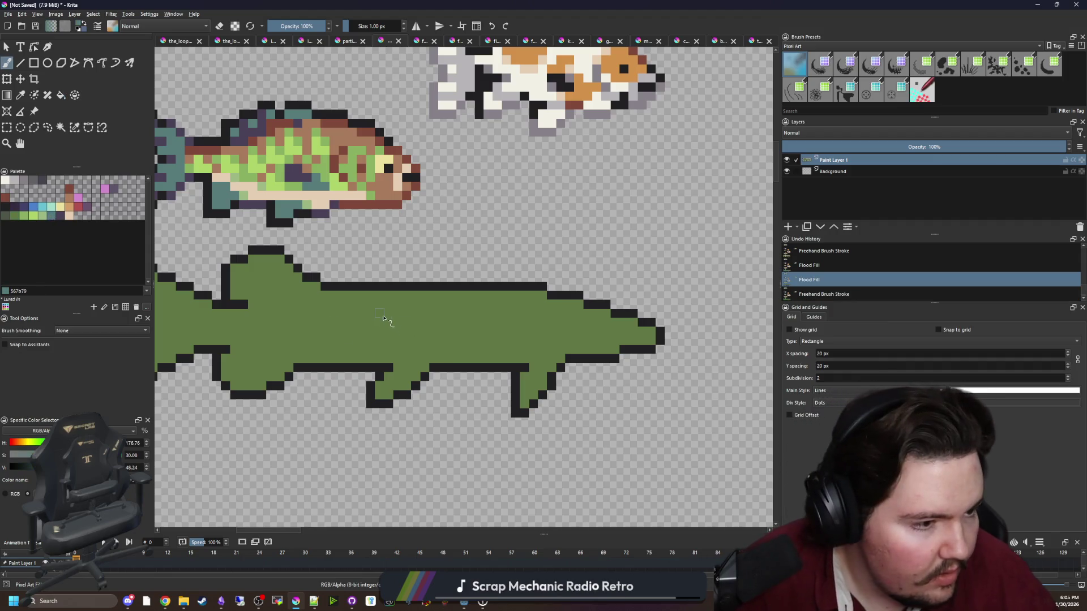
# Mark off the head with a teal boundary and fill it teal.
pyautogui.scroll(1, 584, 347)
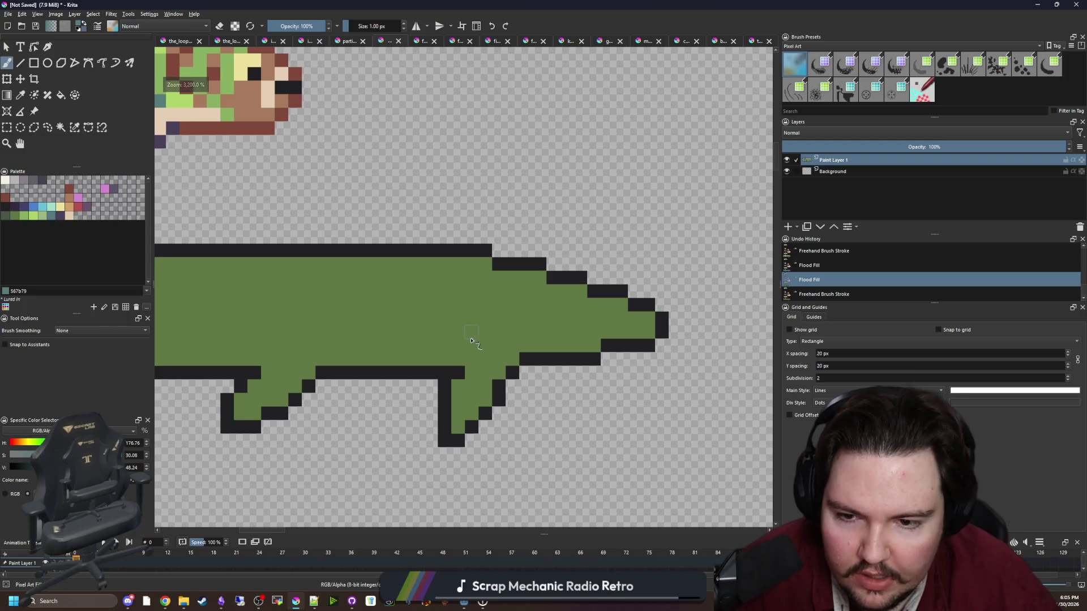
pyautogui.moveTo(524, 351); pyautogui.dragTo(456, 305)
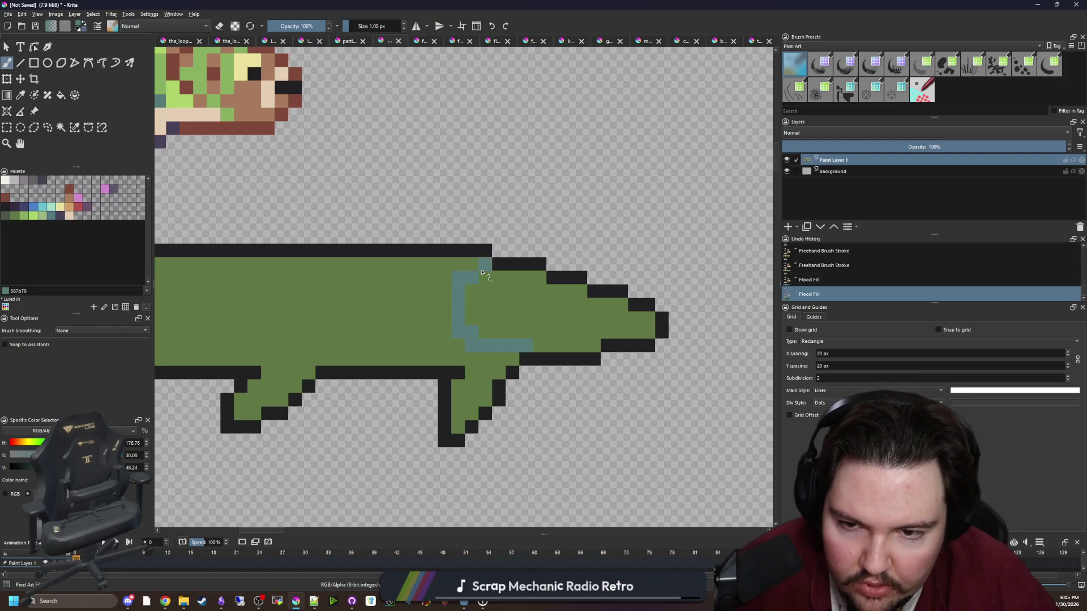
pyautogui.press('f')
pyautogui.click(509, 312)
pyautogui.press('b')
pyautogui.click(468, 266)
pyautogui.scroll(-3, 468, 266)
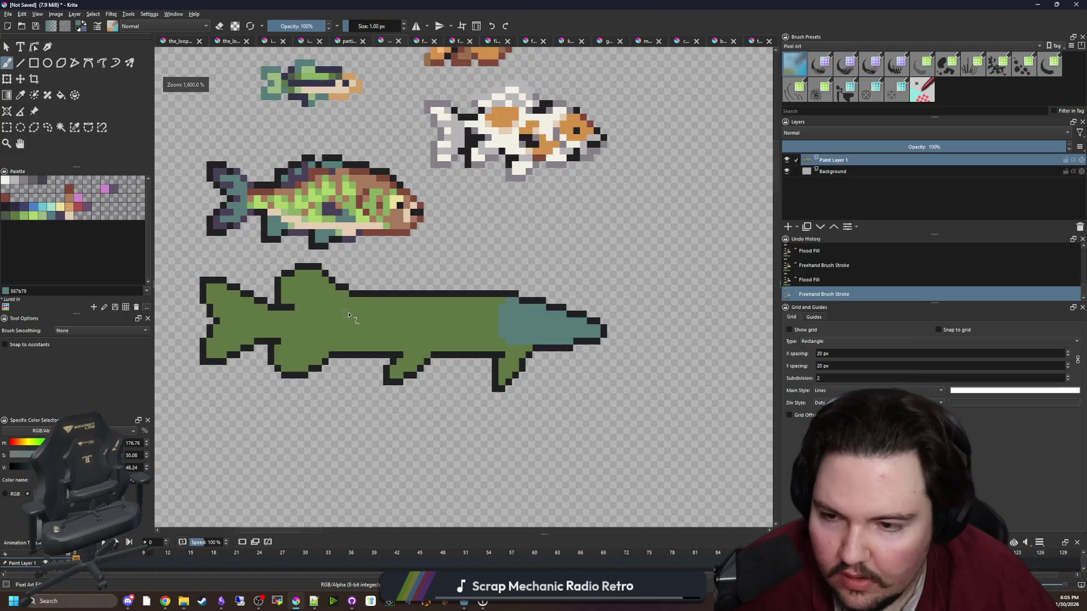
pyautogui.scroll(3, 354, 318)
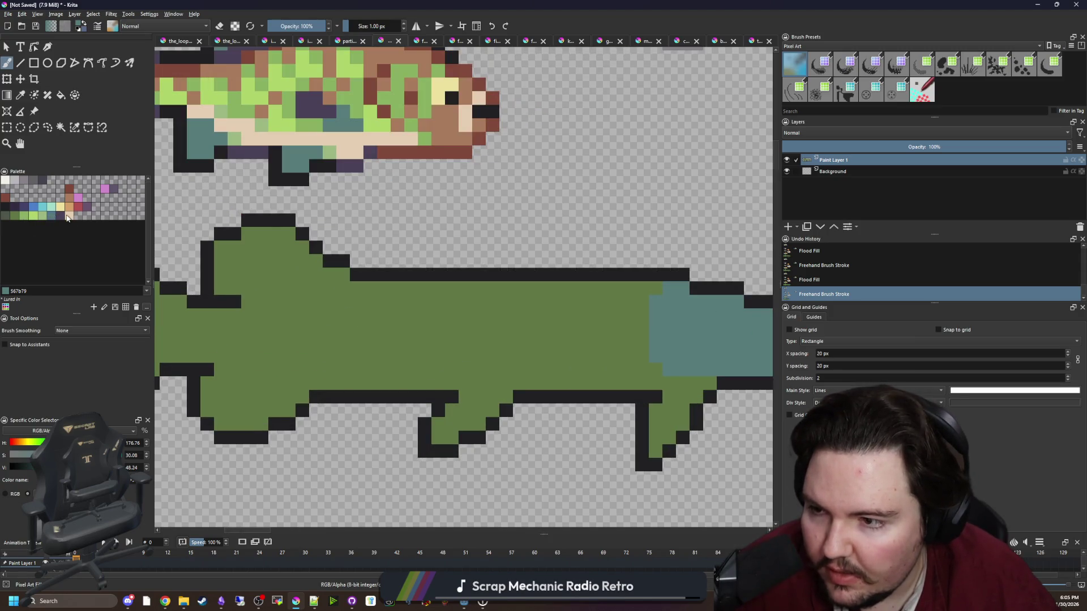
# Paint a beige e5ceb4 stripe along the pike's belly.
pyautogui.click(67, 216)
pyautogui.scroll(-1, 497, 306)
pyautogui.scroll(1, 575, 343)
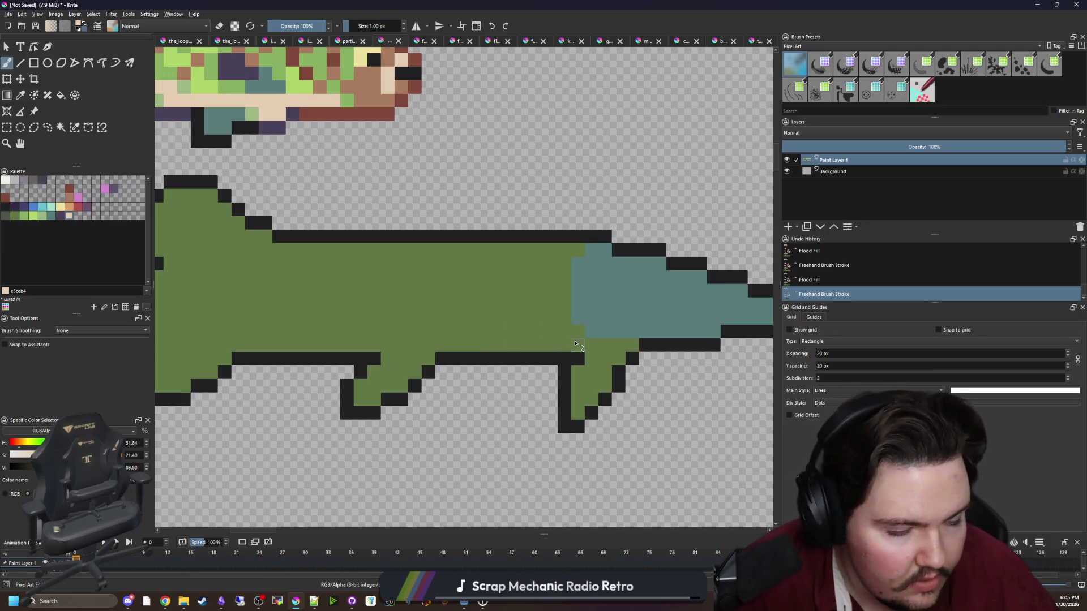
pyautogui.moveTo(573, 344)
pyautogui.mouseDown()
pyautogui.moveTo(311, 338)
pyautogui.moveTo(571, 334)
pyautogui.mouseUp()
pyautogui.moveTo(308, 343)
pyautogui.mouseDown()
pyautogui.moveTo(495, 355)
pyautogui.moveTo(400, 356)
pyautogui.moveTo(325, 337)
pyautogui.moveTo(477, 344)
pyautogui.moveTo(395, 339)
pyautogui.moveTo(417, 334)
pyautogui.mouseUp()
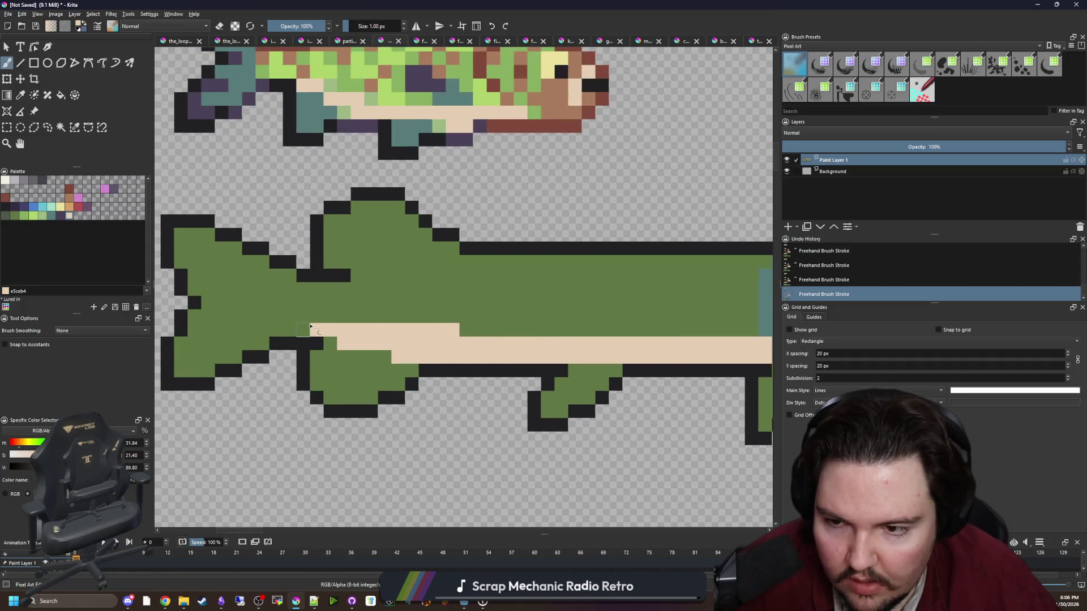
pyautogui.moveTo(333, 325); pyautogui.dragTo(363, 325)
pyautogui.moveTo(537, 328); pyautogui.dragTo(262, 323)
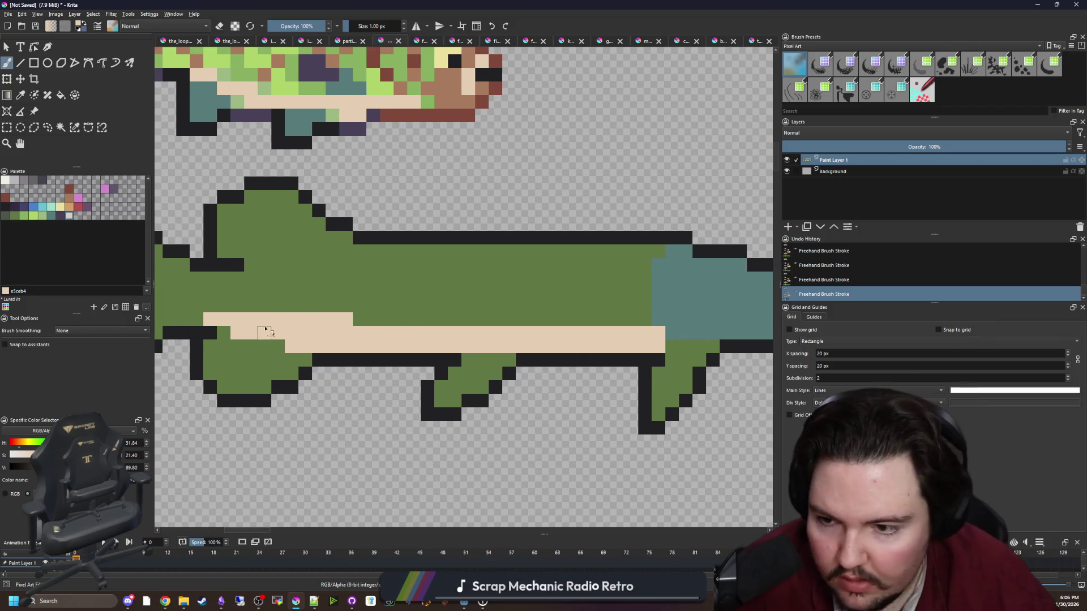
pyautogui.scroll(2, 262, 325)
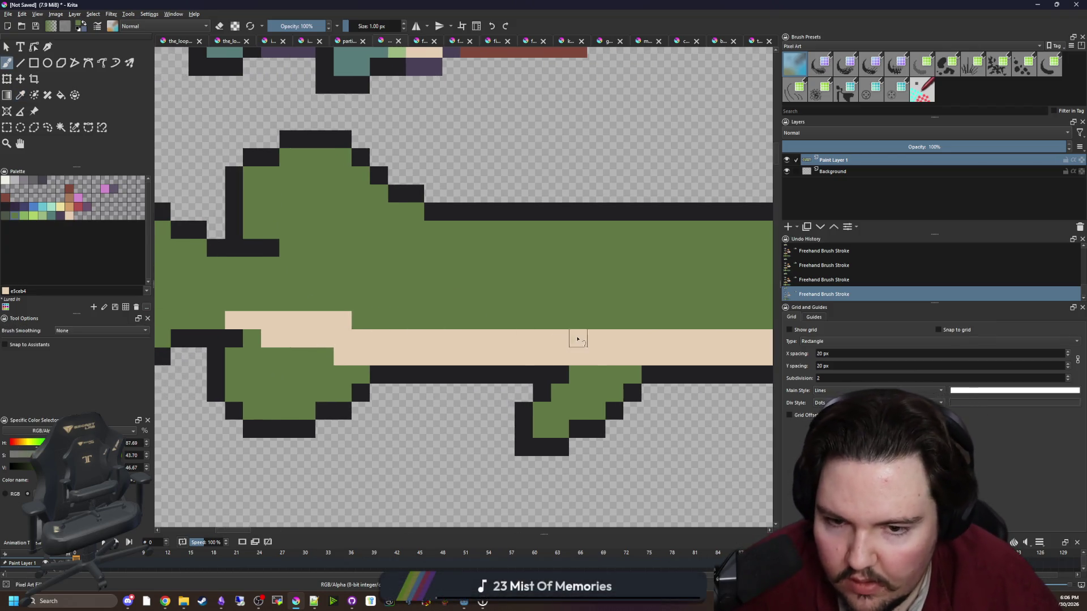
pyautogui.hscroll(3, 577, 337)
pyautogui.scroll(-5, 213, 323)
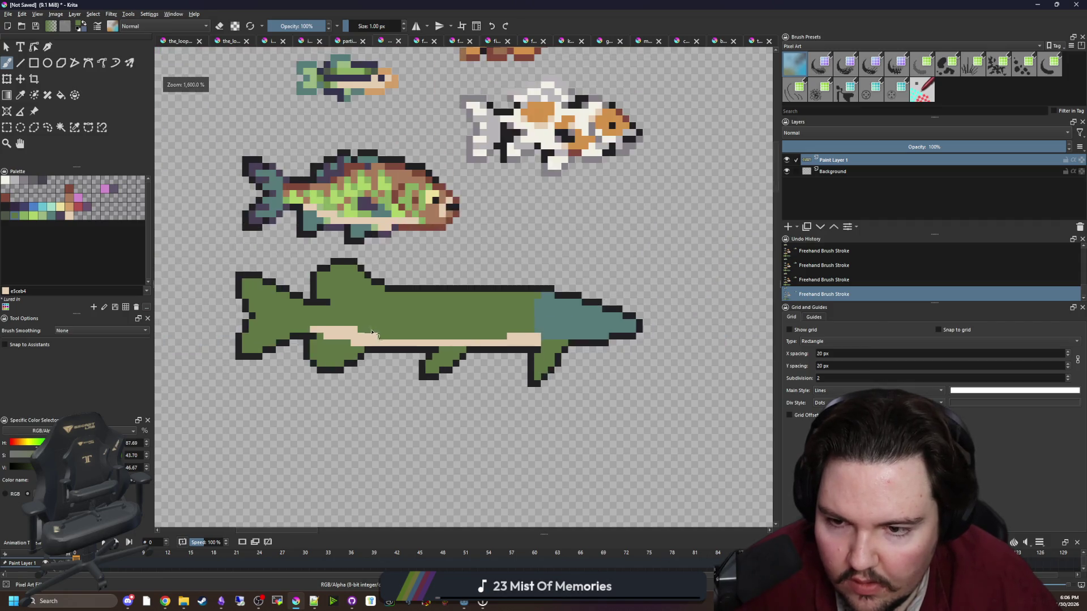
pyautogui.scroll(4, 351, 337)
# Repaint the stripe's left end green and try a light green Color 30 row, then undo it.
pyautogui.moveTo(326, 332); pyautogui.dragTo(299, 331)
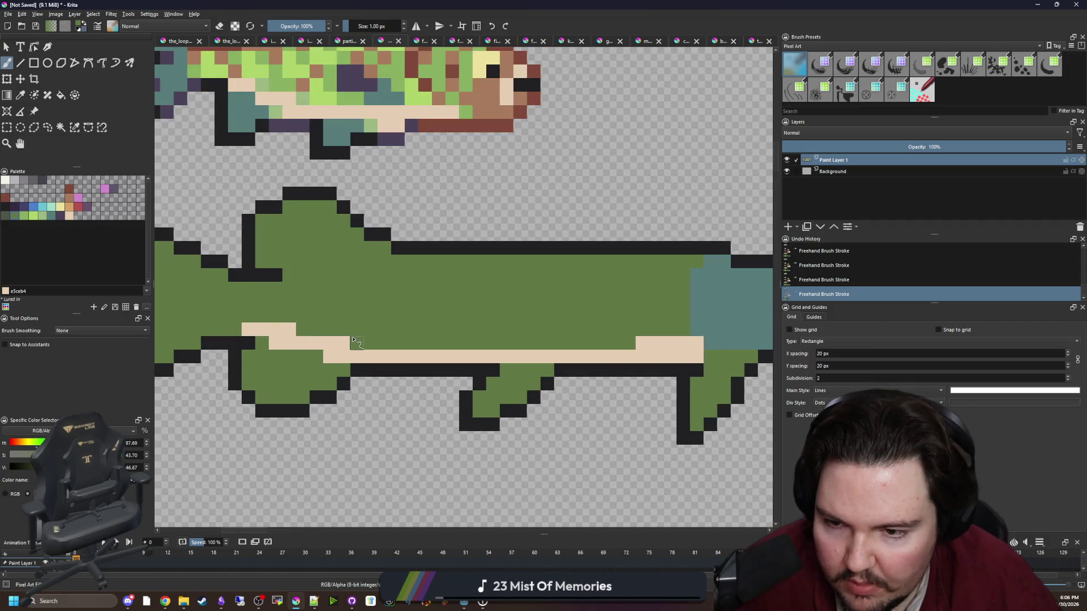
pyautogui.hscroll(3, 647, 342)
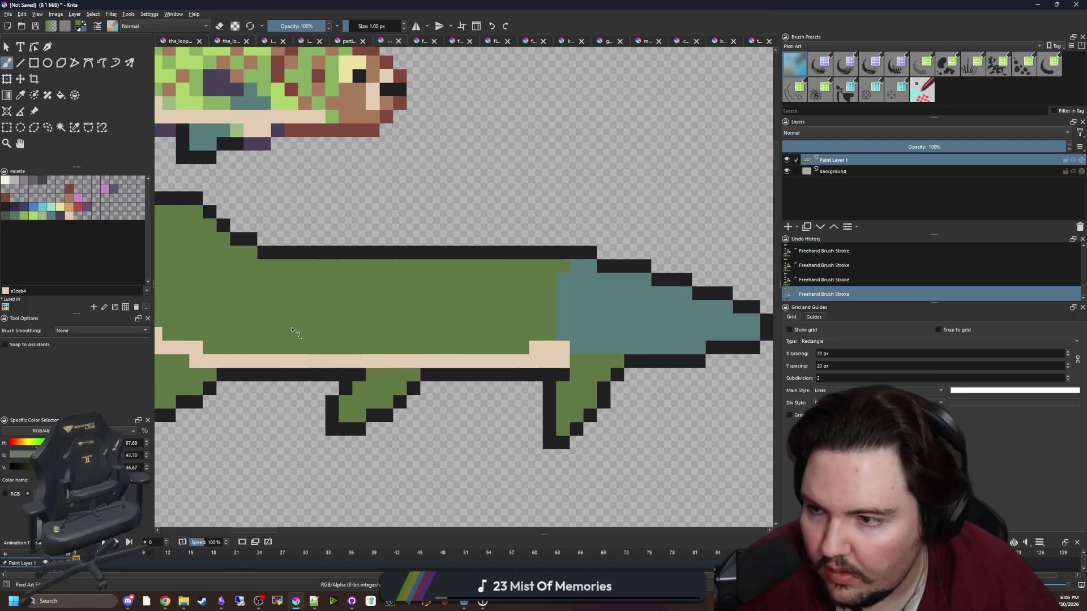
pyautogui.scroll(2, 226, 339)
pyautogui.click(43, 216)
pyautogui.moveTo(206, 355); pyautogui.dragTo(591, 356)
pyautogui.hotkey('ctrl', 'z')
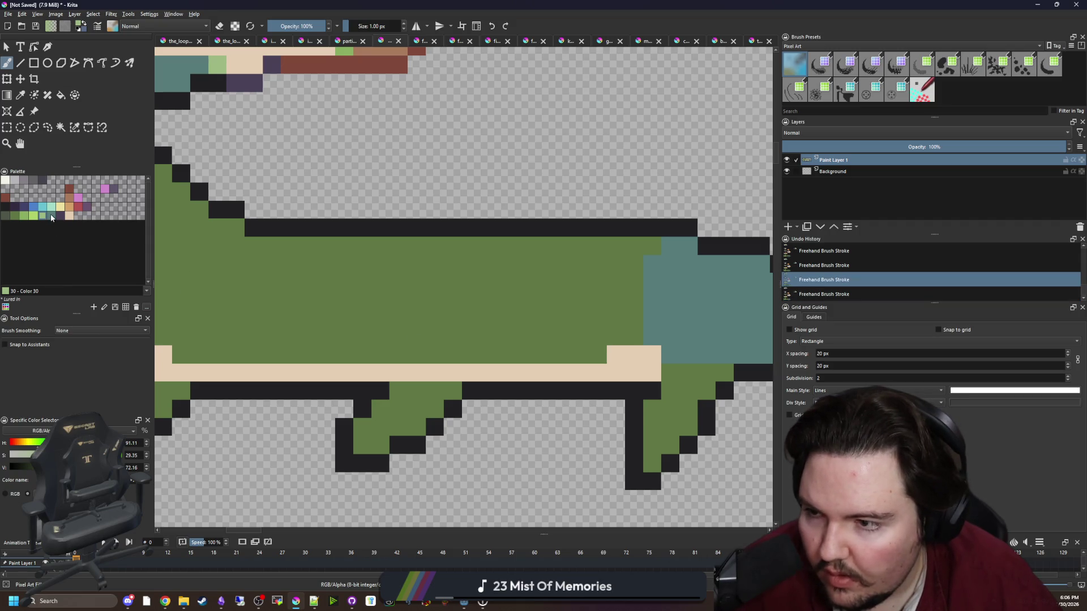
# Paint light green rows above the belly stripe, undoing one stray stroke.
pyautogui.moveTo(181, 354)
pyautogui.mouseDown()
pyautogui.moveTo(560, 354)
pyautogui.moveTo(627, 340)
pyautogui.moveTo(484, 318)
pyautogui.moveTo(195, 337)
pyautogui.moveTo(589, 337)
pyautogui.mouseUp()
pyautogui.moveTo(196, 300)
pyautogui.mouseDown()
pyautogui.moveTo(496, 316)
pyautogui.moveTo(448, 334)
pyautogui.moveTo(353, 332)
pyautogui.moveTo(496, 318)
pyautogui.mouseUp()
pyautogui.scroll(-1, 614, 348)
pyautogui.moveTo(592, 293)
pyautogui.mouseDown()
pyautogui.moveTo(469, 296)
pyautogui.moveTo(456, 305)
pyautogui.mouseUp()
pyautogui.scroll(-1, 450, 312)
pyautogui.scroll(1, 450, 312)
pyautogui.hotkey('ctrl', 'z')
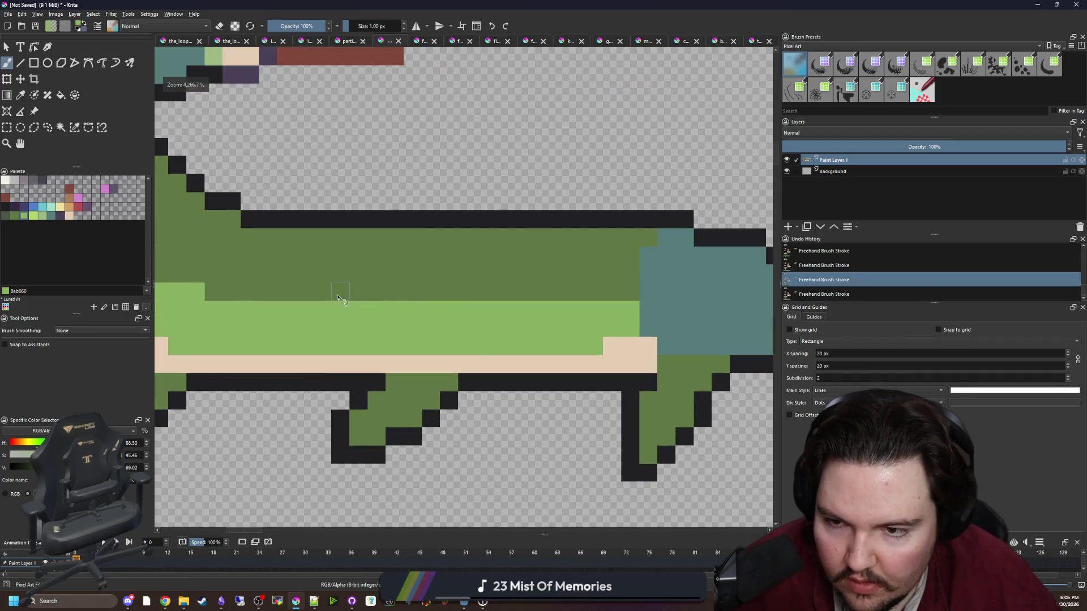
# Extend the light green band leftward, then sample colours and pick a lighter green swatch.
pyautogui.moveTo(643, 297); pyautogui.dragTo(588, 293)
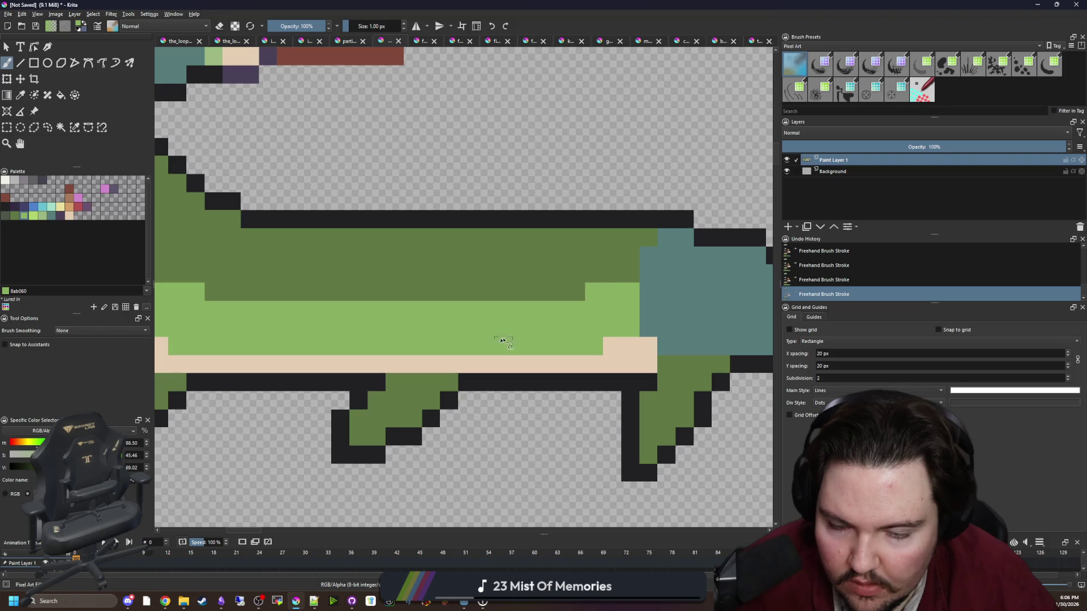
pyautogui.scroll(-6, 453, 339)
pyautogui.scroll(4, 446, 338)
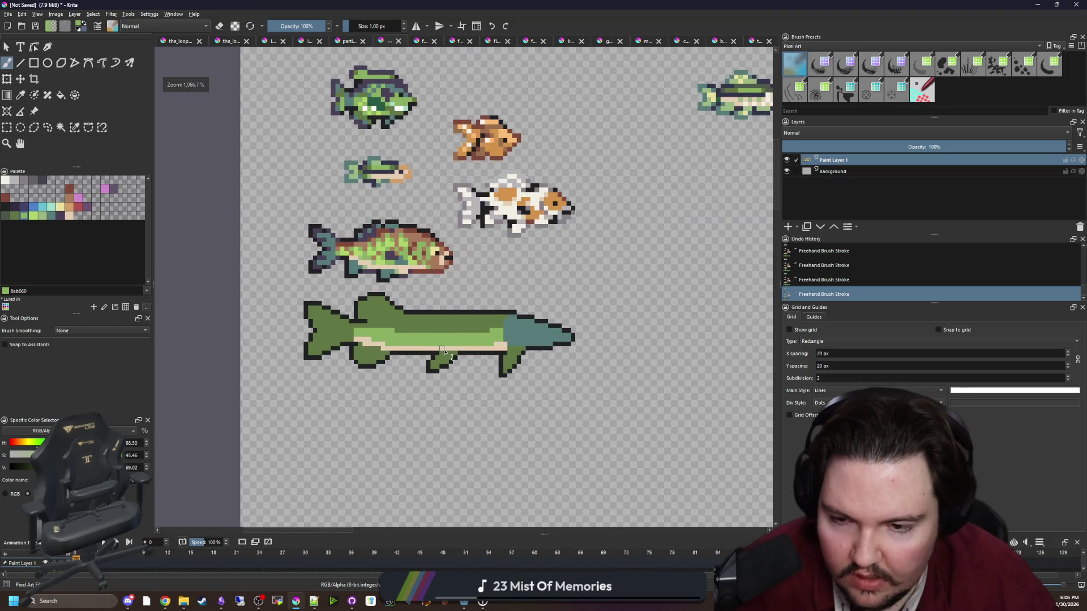
pyautogui.scroll(2, 444, 352)
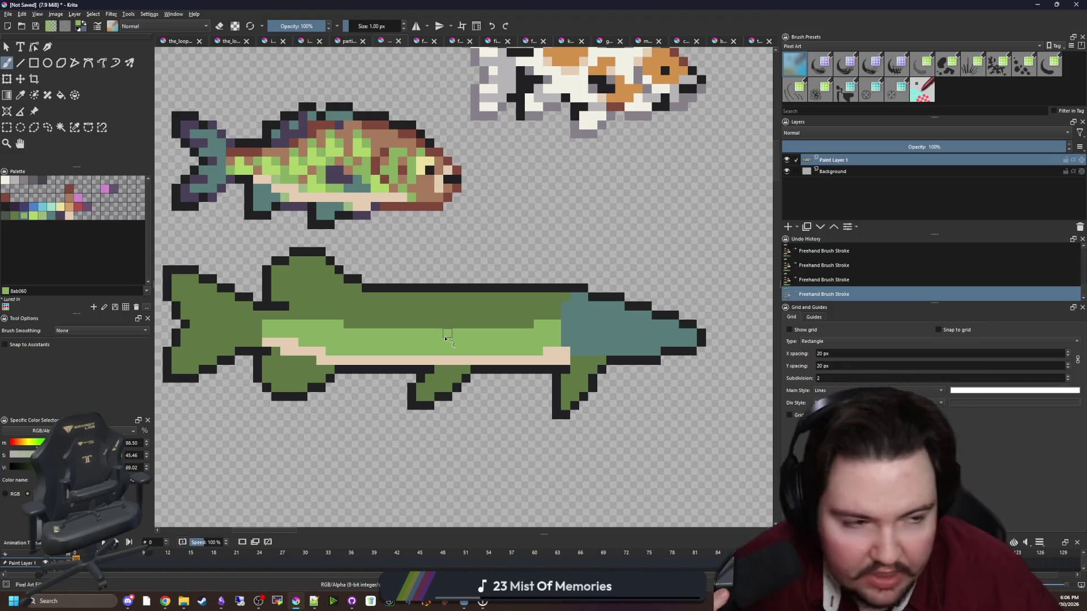
pyautogui.scroll(1, 444, 339)
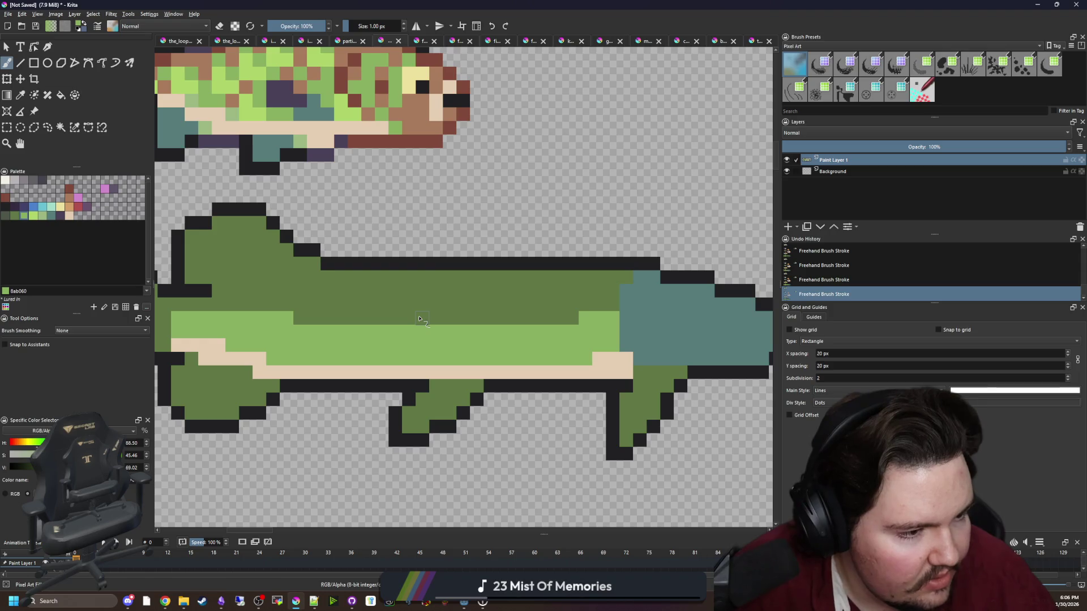
pyautogui.scroll(1, 339, 369)
pyautogui.press('p')
pyautogui.click(339, 369)
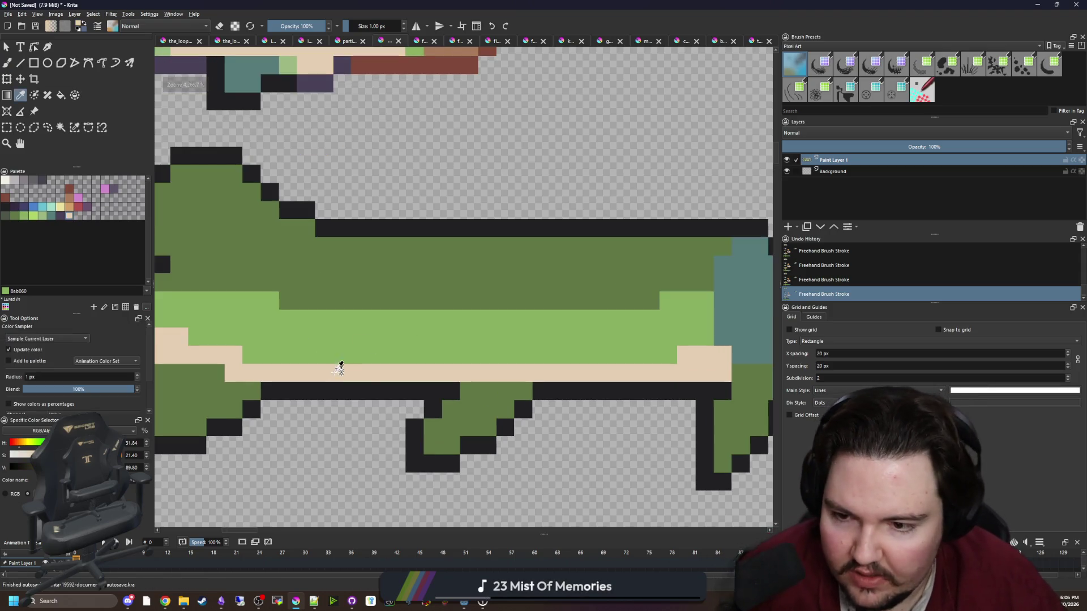
pyautogui.click(337, 342)
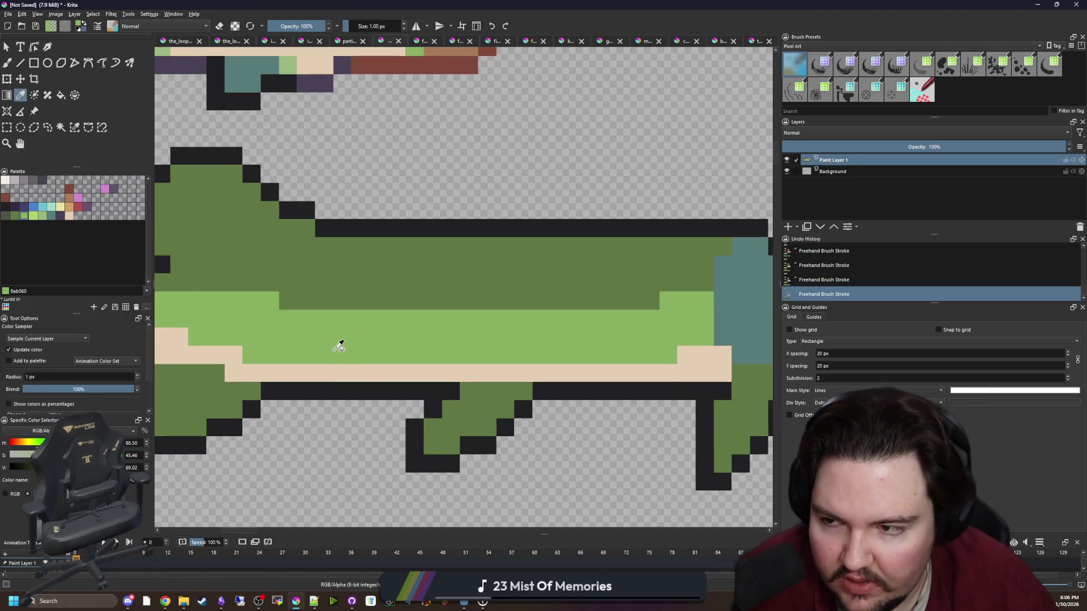
pyautogui.click(41, 217)
# Dab lighter green speckles along the flank, then undo them.
pyautogui.press('b')
pyautogui.click(378, 355)
pyautogui.click(361, 351)
pyautogui.moveTo(360, 319)
pyautogui.mouseDown()
pyautogui.moveTo(396, 319)
pyautogui.moveTo(396, 300)
pyautogui.moveTo(456, 287)
pyautogui.mouseUp()
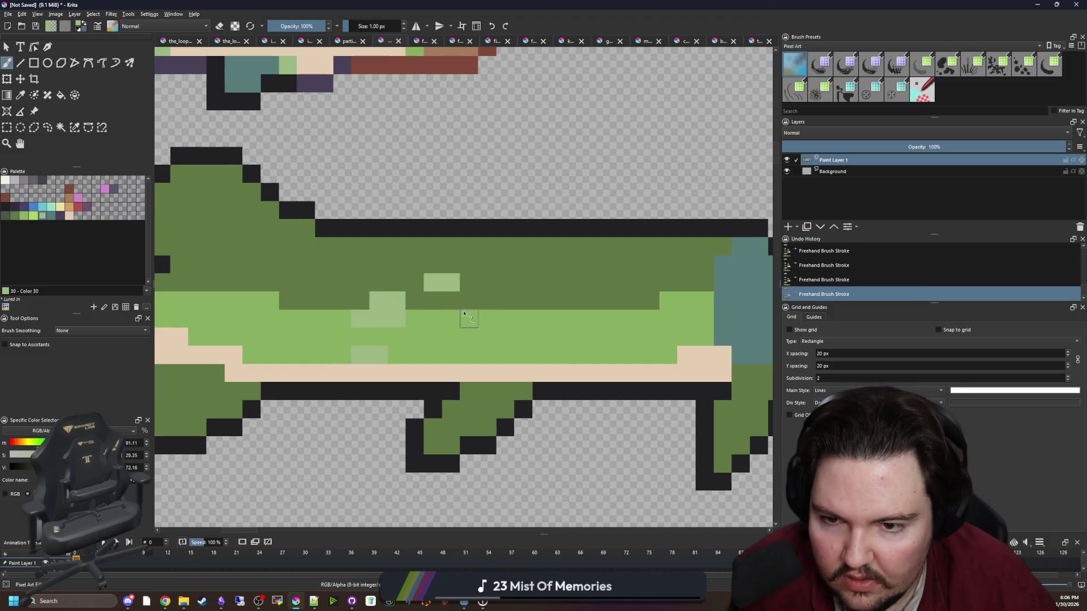
pyautogui.scroll(-4, 410, 305)
pyautogui.scroll(2, 410, 304)
pyautogui.hotkey('ctrl', 'z')
pyautogui.hotkey('ctrl', 'z')
pyautogui.hotkey('ctrl', 'z')
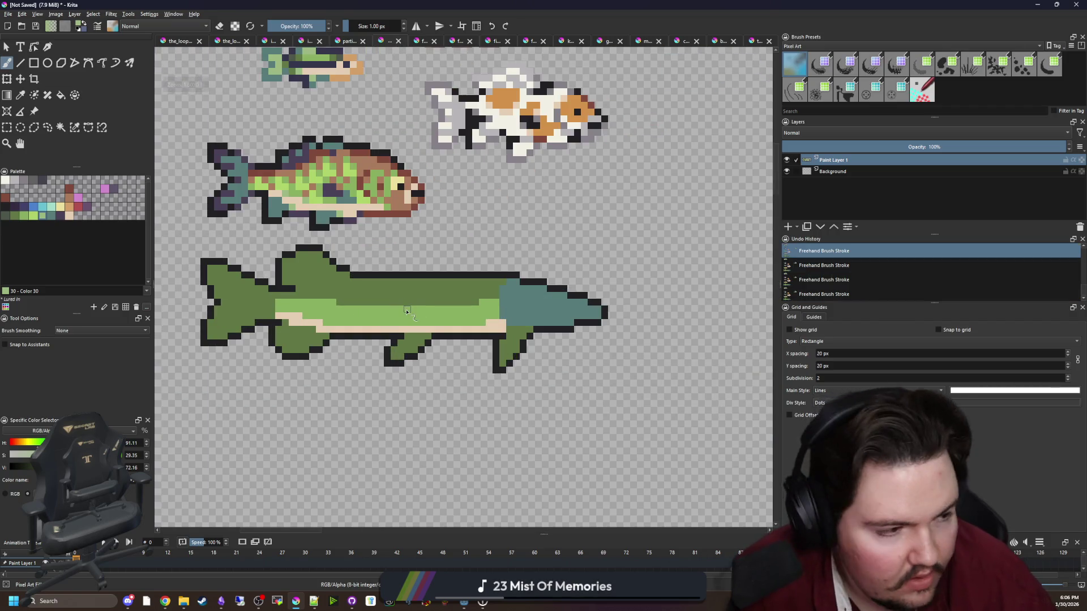
pyautogui.scroll(2, 408, 305)
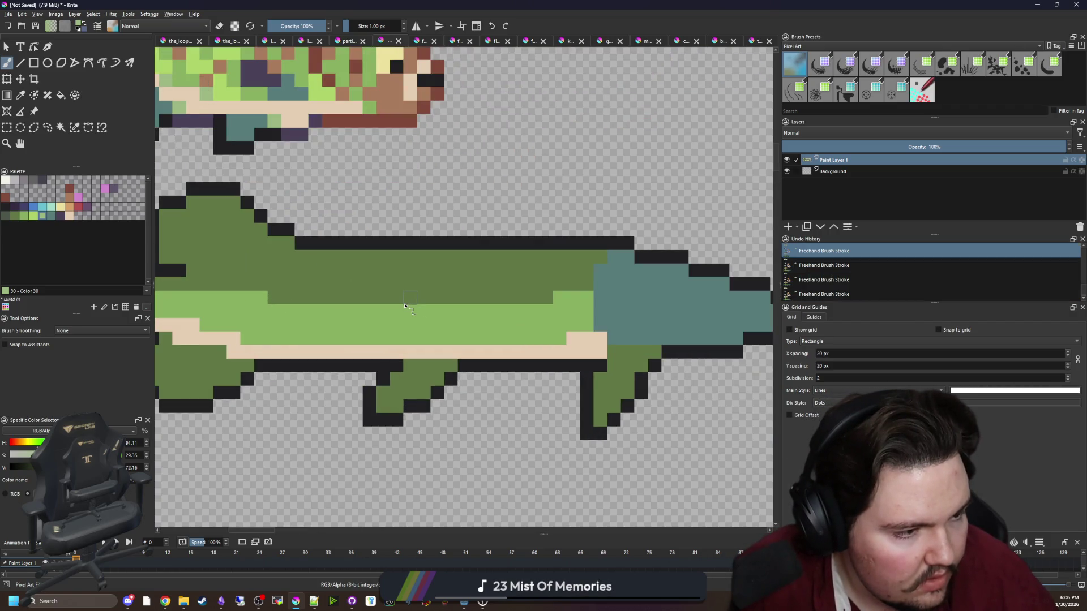
pyautogui.scroll(1, 388, 333)
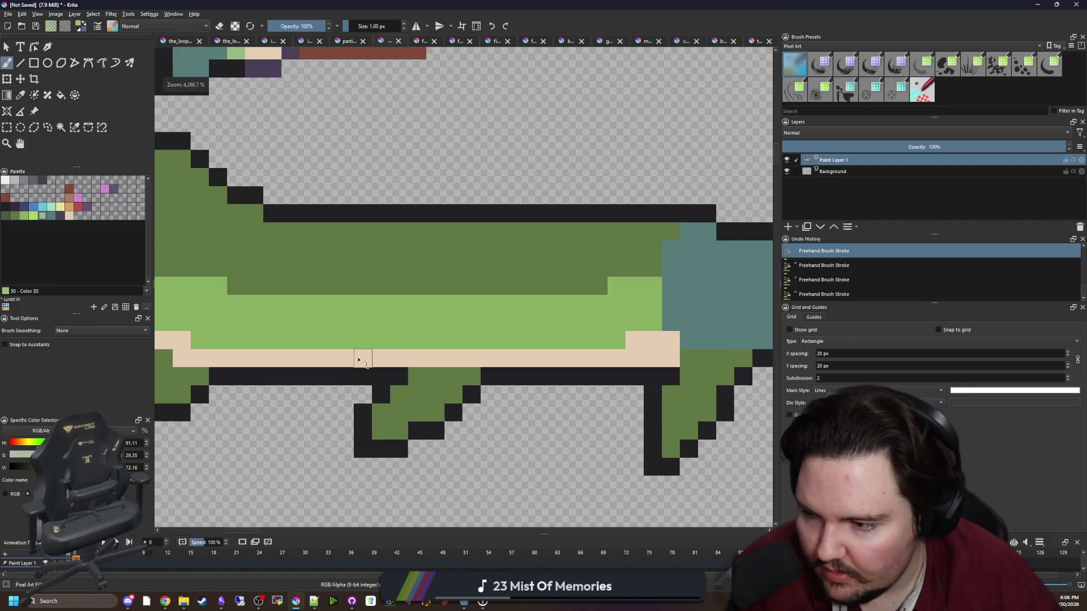
# Pick up the beige and paint spots across the light and dark green body.
pyautogui.keyDown('ctrl'); pyautogui.click(345, 364); pyautogui.keyUp('ctrl')
pyautogui.click(346, 363)
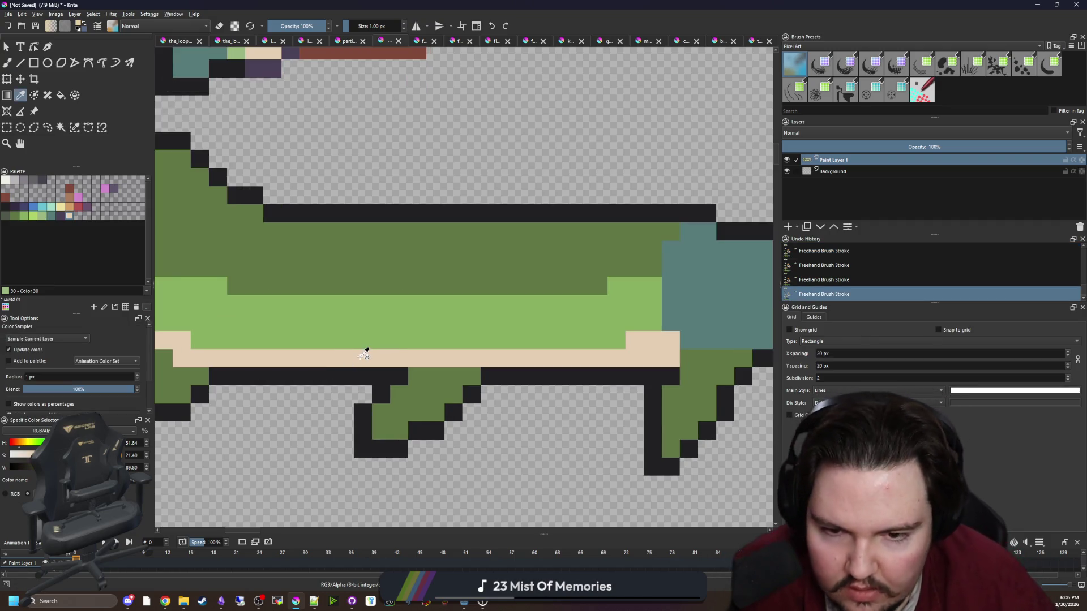
pyautogui.hscroll(3, 317, 319)
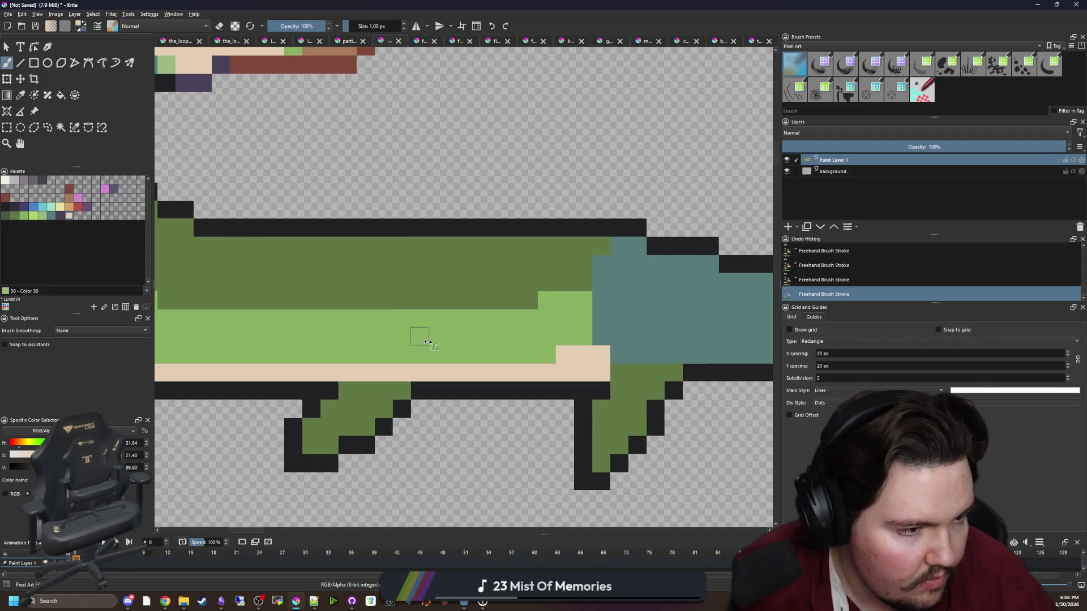
pyautogui.moveTo(526, 338); pyautogui.dragTo(512, 341)
pyautogui.click(558, 317)
pyautogui.moveTo(470, 306); pyautogui.dragTo(452, 300)
pyautogui.click(455, 336)
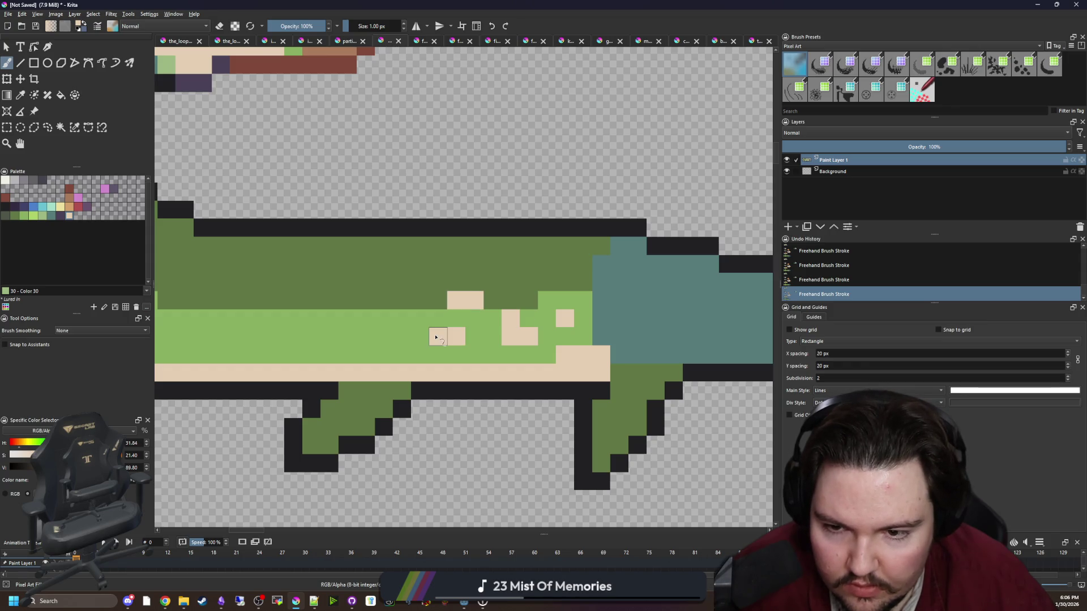
pyautogui.moveTo(400, 336)
pyautogui.mouseDown()
pyautogui.moveTo(384, 335)
pyautogui.moveTo(522, 370)
pyautogui.mouseUp()
pyautogui.click(486, 324)
pyautogui.moveTo(457, 356)
pyautogui.mouseDown()
pyautogui.moveTo(363, 342)
pyautogui.moveTo(319, 306)
pyautogui.mouseUp()
pyautogui.click(399, 355)
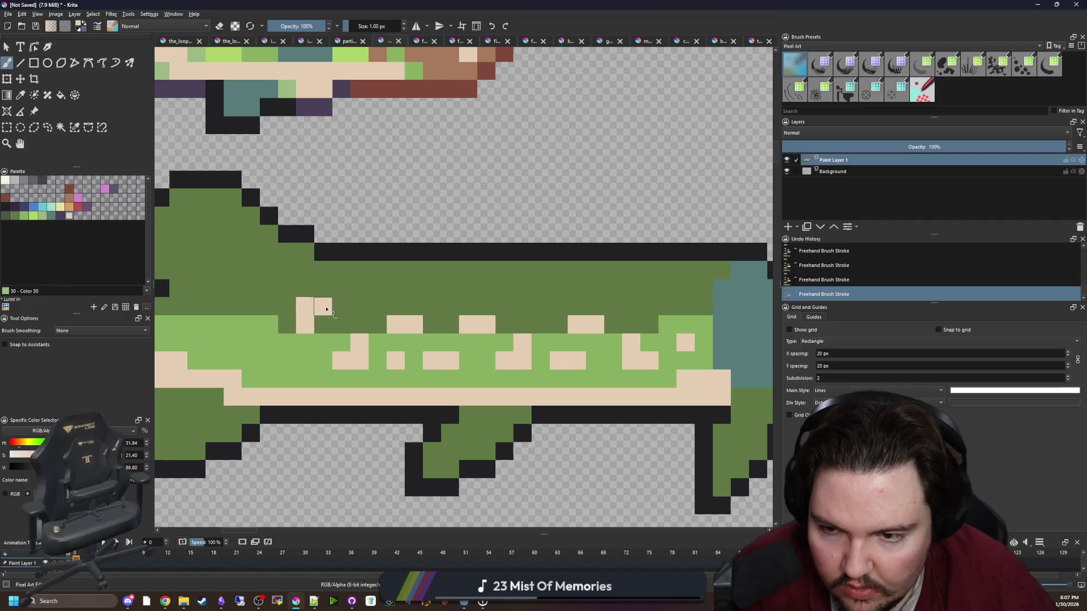
# Scatter more beige spots near the front of the pike, undoing the last stroke.
pyautogui.moveTo(390, 361)
pyautogui.mouseDown()
pyautogui.moveTo(377, 360)
pyautogui.moveTo(340, 313)
pyautogui.moveTo(405, 344)
pyautogui.mouseUp()
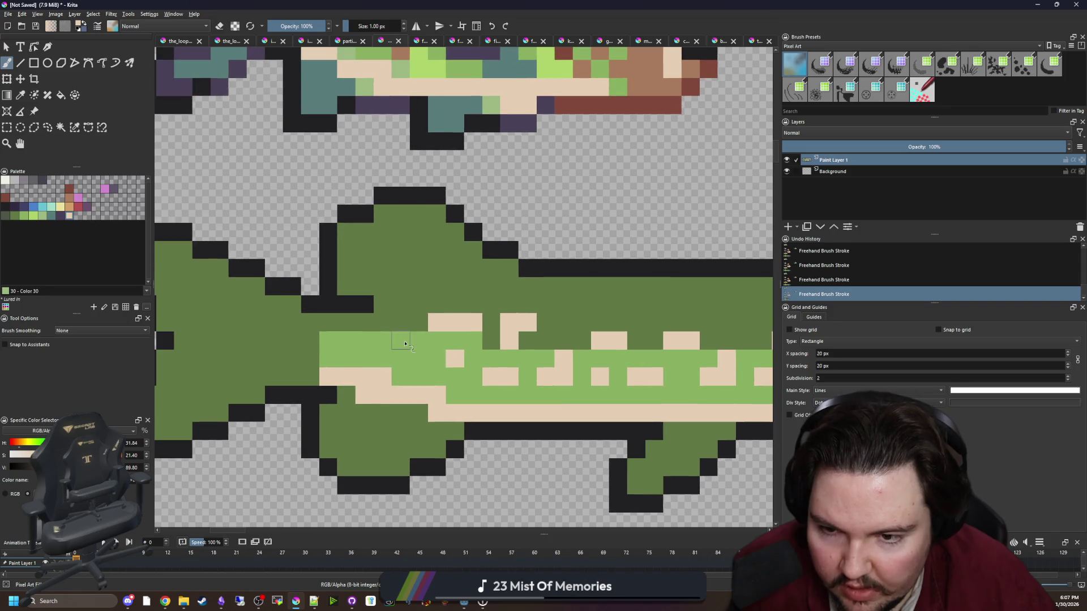
pyautogui.click(369, 343)
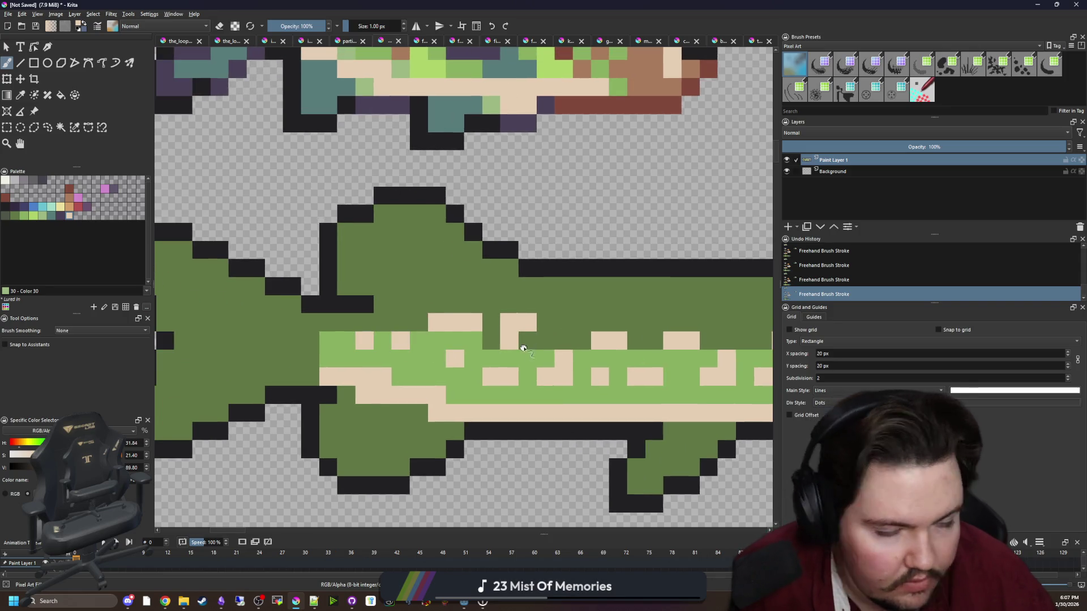
pyautogui.moveTo(331, 347)
pyautogui.mouseDown()
pyautogui.moveTo(379, 344)
pyautogui.moveTo(358, 356)
pyautogui.mouseUp()
pyautogui.click(377, 319)
pyautogui.click(323, 340)
pyautogui.click(342, 320)
pyautogui.click(328, 374)
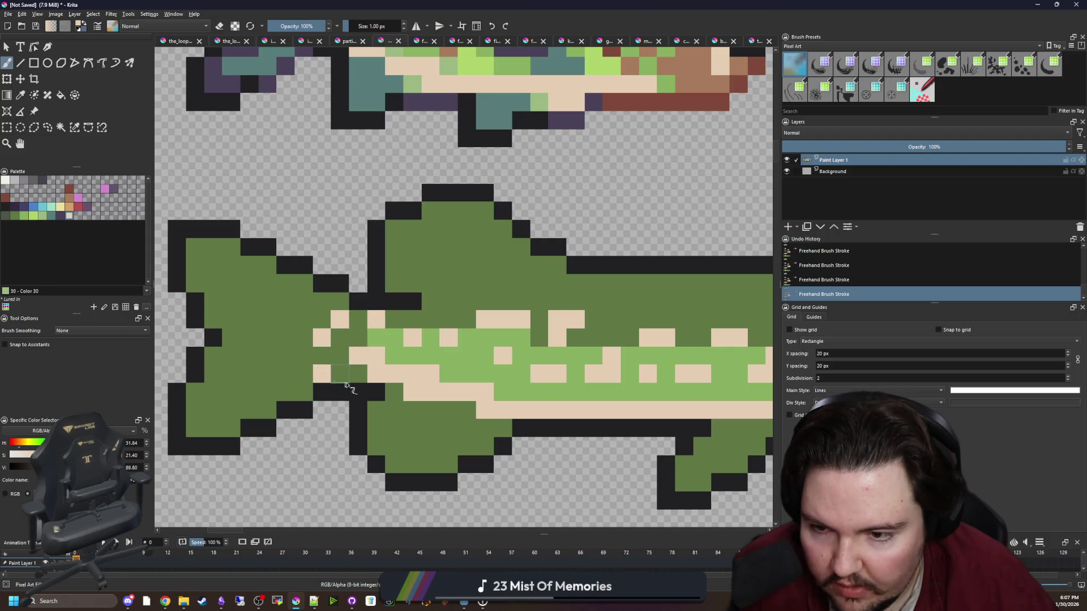
pyautogui.scroll(-4, 315, 357)
pyautogui.scroll(5, 374, 360)
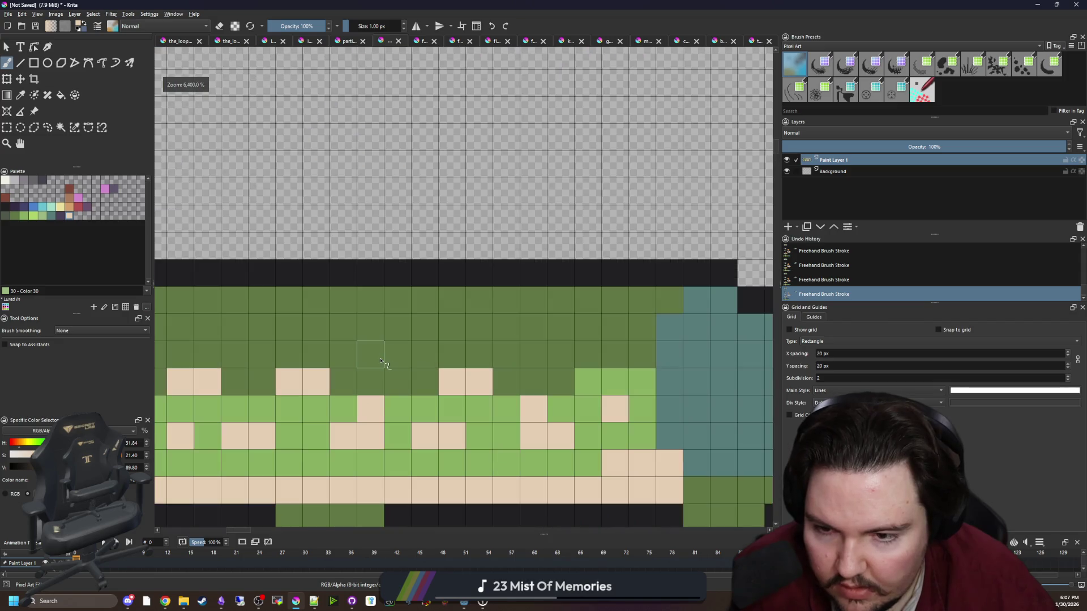
pyautogui.hotkey('ctrl', 'z')
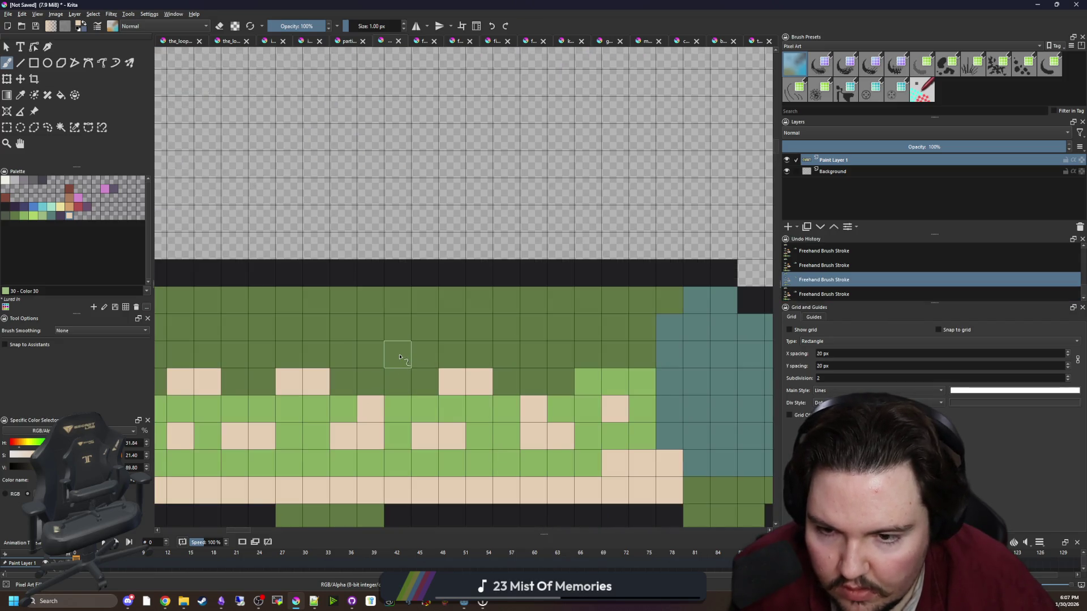
# Repaint beige spots on the dark green and add more across the upper body.
pyautogui.moveTo(399, 357); pyautogui.dragTo(424, 355)
pyautogui.click(347, 335)
pyautogui.hscroll(-3, 362, 348)
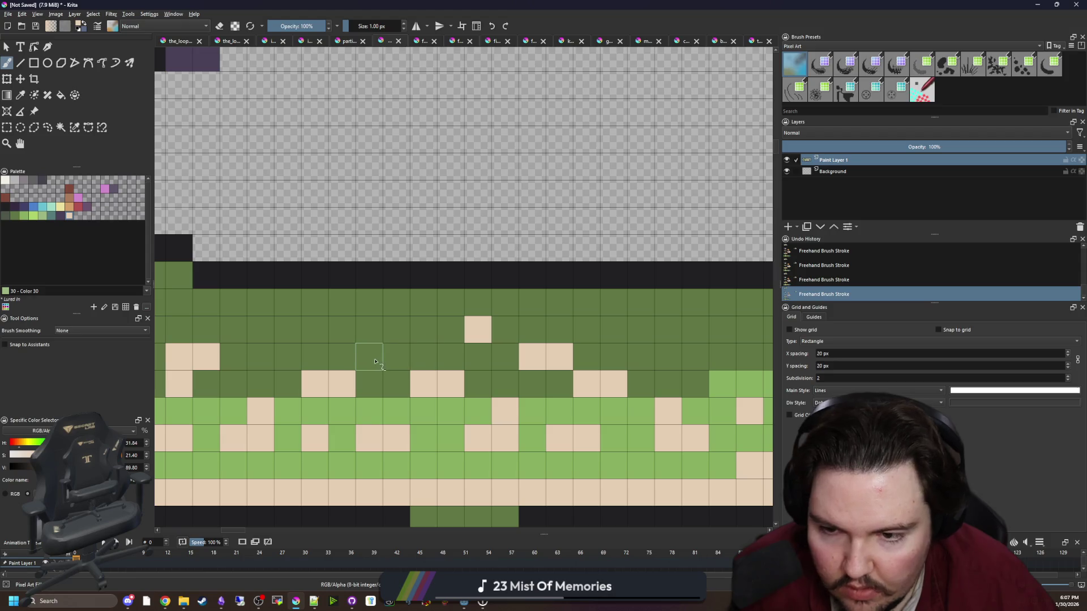
pyautogui.hscroll(-3, 382, 354)
pyautogui.moveTo(470, 322)
pyautogui.mouseDown()
pyautogui.moveTo(362, 328)
pyautogui.moveTo(424, 309)
pyautogui.mouseUp()
pyautogui.scroll(-5, 362, 327)
pyautogui.scroll(5, 407, 317)
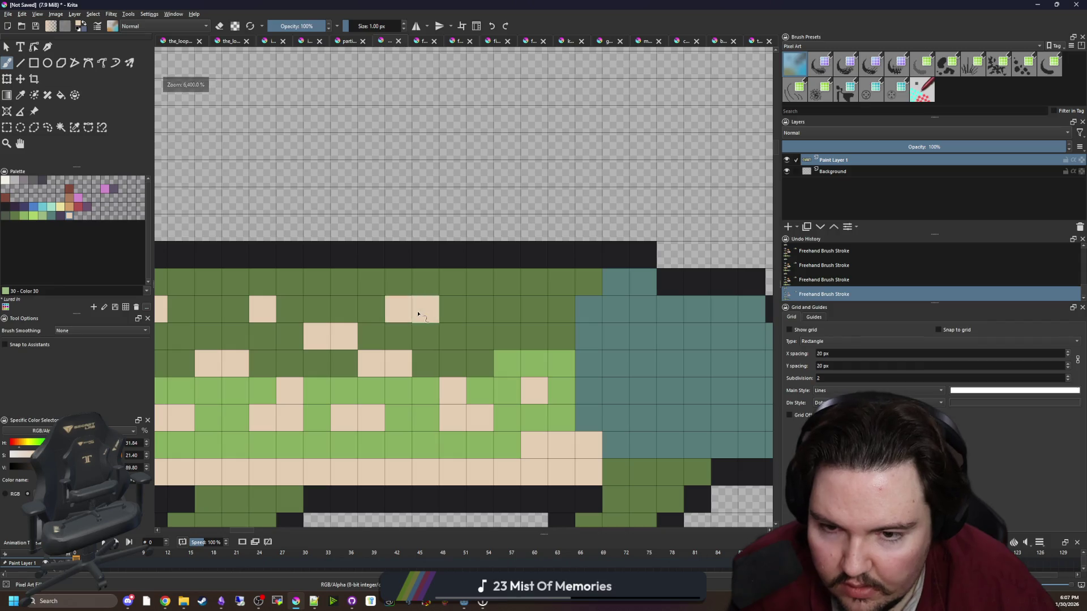
pyautogui.moveTo(501, 313)
pyautogui.mouseDown()
pyautogui.moveTo(480, 310)
pyautogui.moveTo(481, 337)
pyautogui.mouseUp()
pyautogui.scroll(-5, 481, 338)
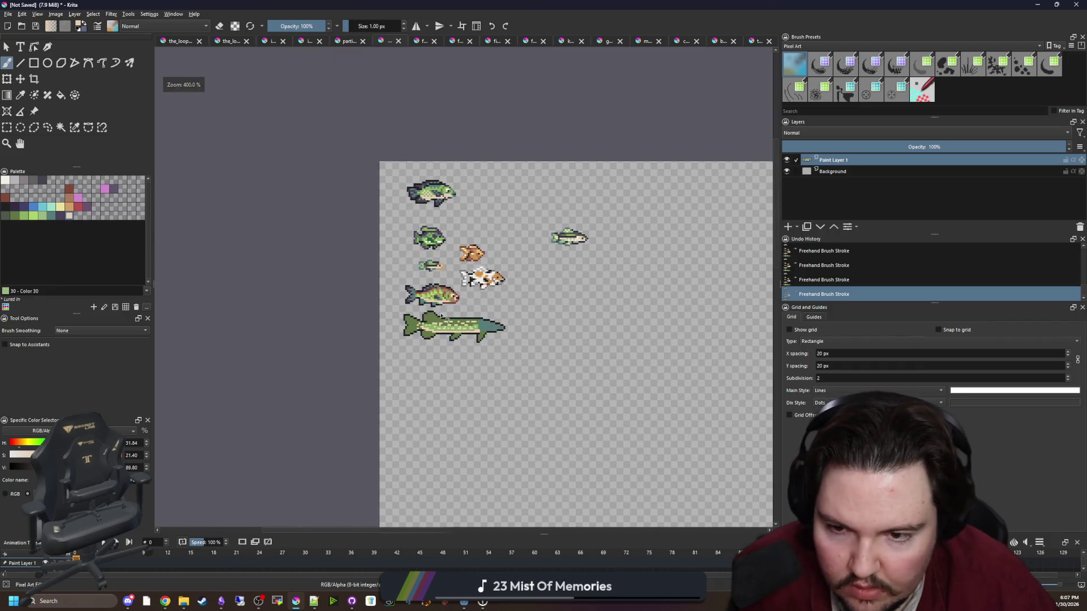
pyautogui.scroll(4, 436, 321)
pyautogui.scroll(2, 498, 333)
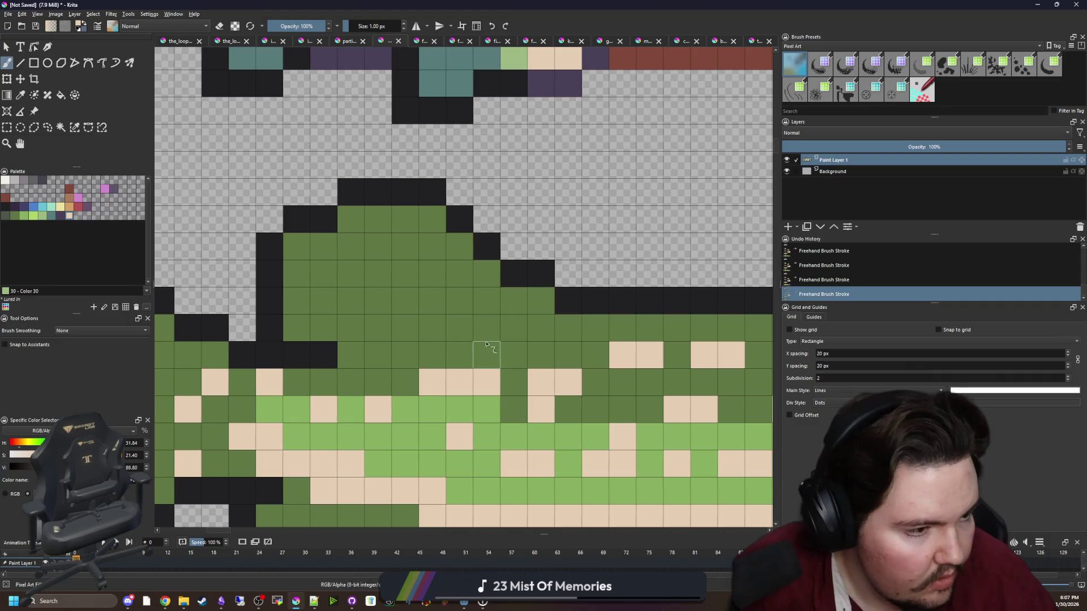
pyautogui.scroll(-2, 475, 334)
pyautogui.press('p')
pyautogui.scroll(-1, 418, 309)
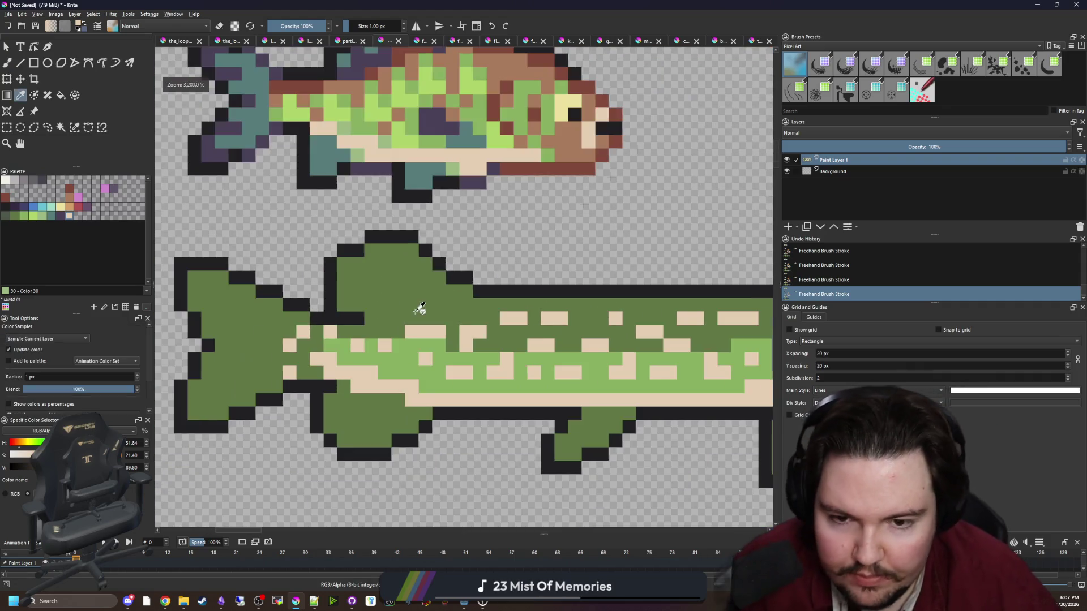
# Sample teal from the pike's tail and paint a teal row along the dorsal fin's base.
pyautogui.scroll(-1, 363, 317)
pyautogui.click(618, 340)
pyautogui.scroll(3, 390, 294)
pyautogui.press('b')
pyautogui.moveTo(487, 299)
pyautogui.mouseDown()
pyautogui.moveTo(306, 299)
pyautogui.moveTo(260, 312)
pyautogui.mouseUp()
# Fill the green dorsal fin with tan d3a068, keeping one base pixel teal.
pyautogui.scroll(-2, 289, 331)
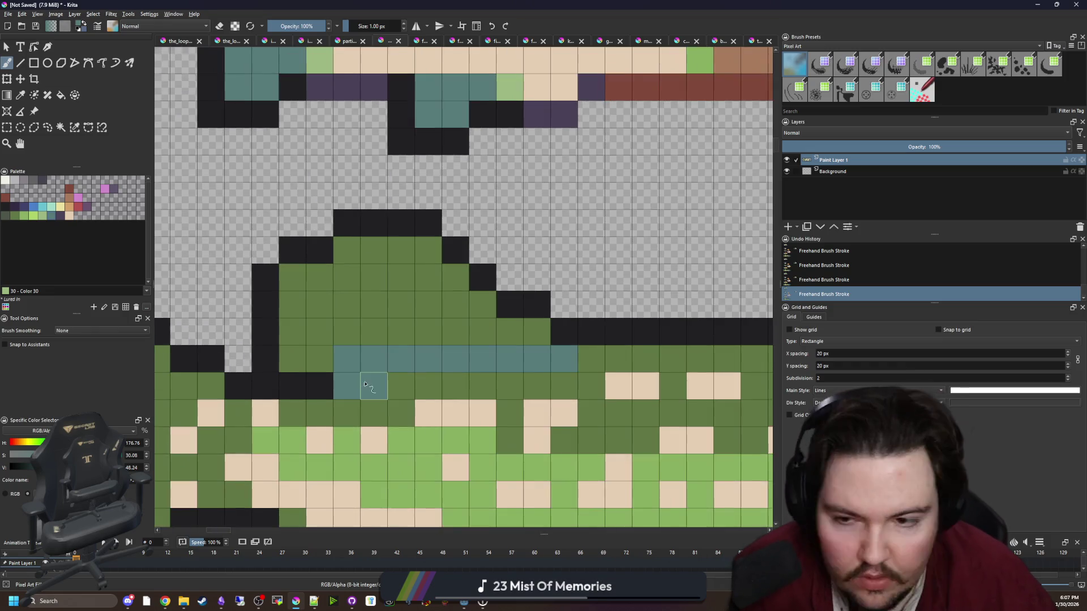
pyautogui.scroll(2, 363, 381)
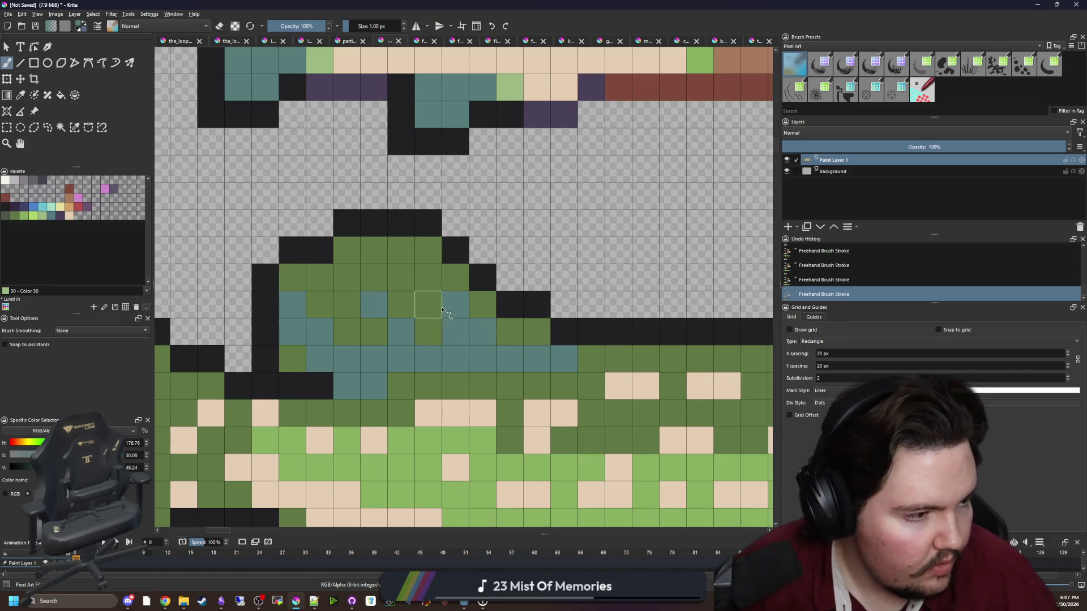
pyautogui.scroll(-1, 424, 308)
pyautogui.scroll(1, 417, 308)
pyautogui.click(69, 215)
pyautogui.press('f')
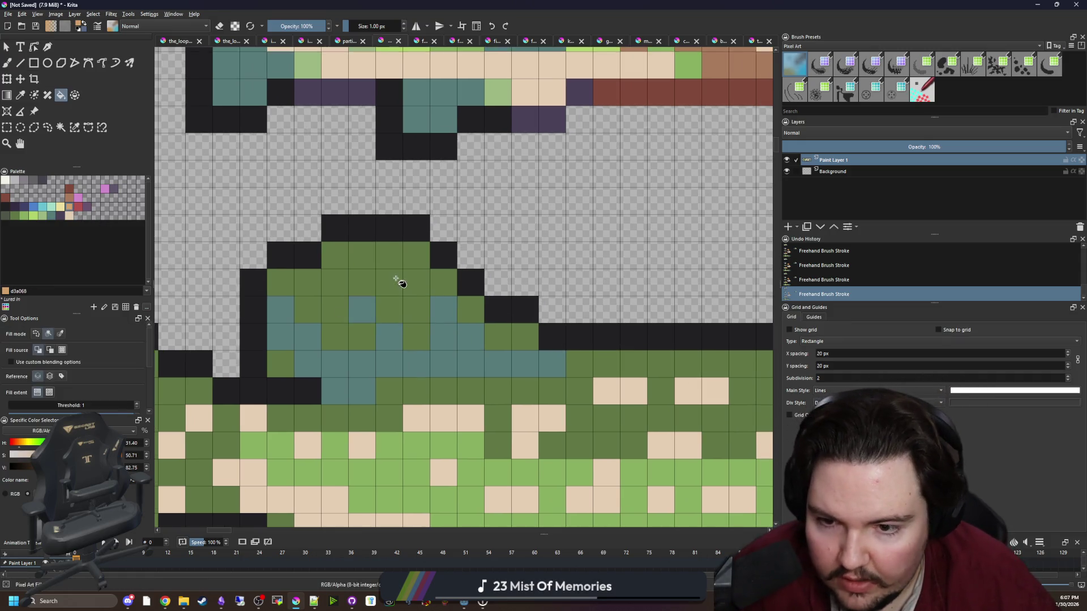
pyautogui.click(402, 280)
pyautogui.press('b')
pyautogui.moveTo(470, 309); pyautogui.dragTo(517, 340)
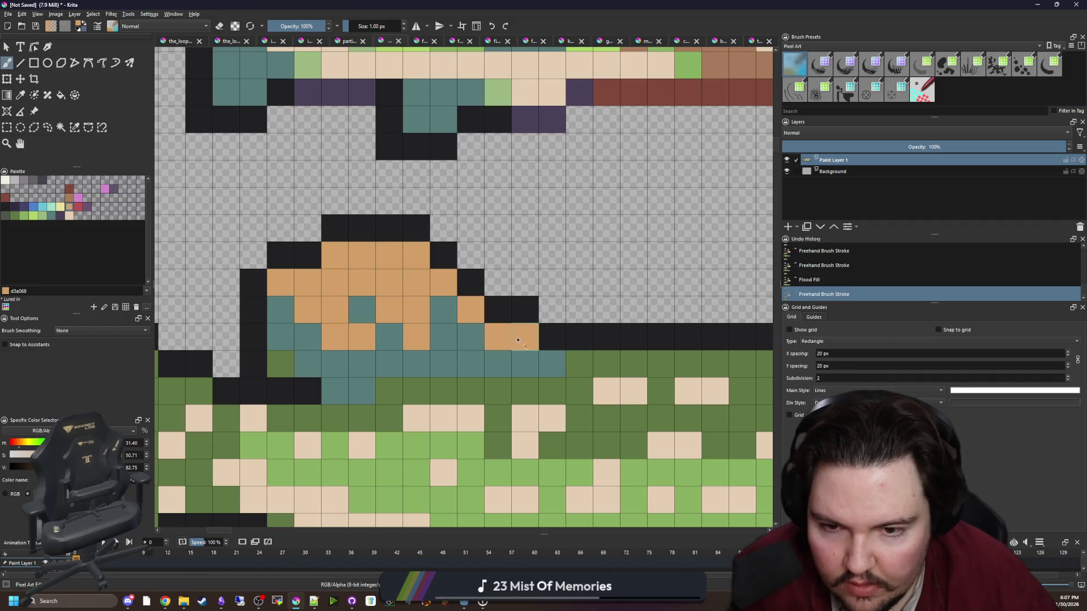
pyautogui.click(280, 363)
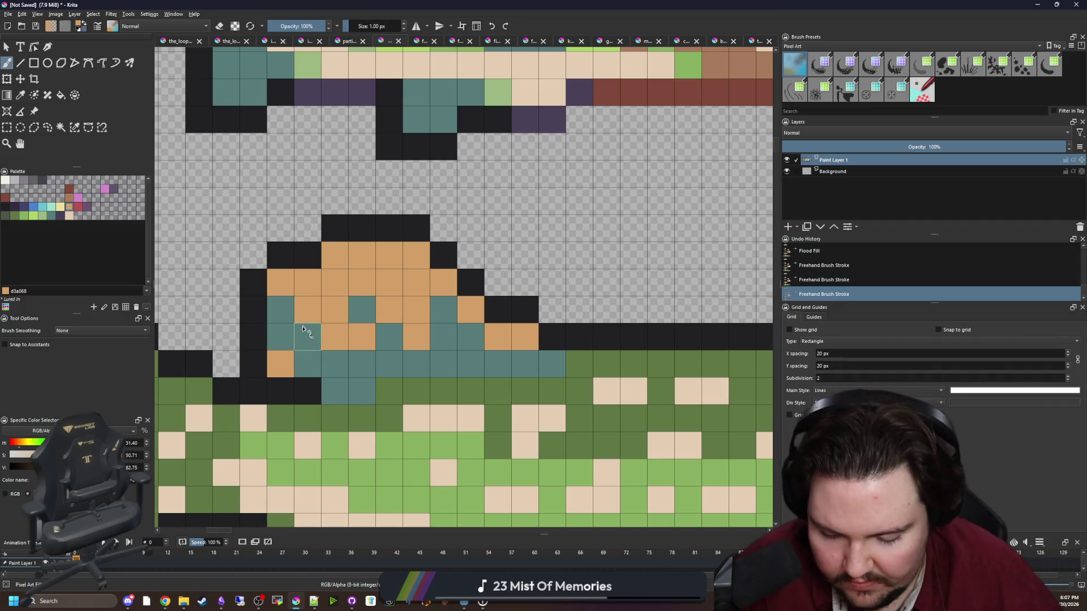
pyautogui.keyDown('ctrl'); pyautogui.click(303, 330); pyautogui.keyUp('ctrl')
pyautogui.click(285, 361)
# Flood-fill both tan dorsal fin patches with brown a77b5b.
pyautogui.click(70, 201)
pyautogui.press('f')
pyautogui.click(326, 301)
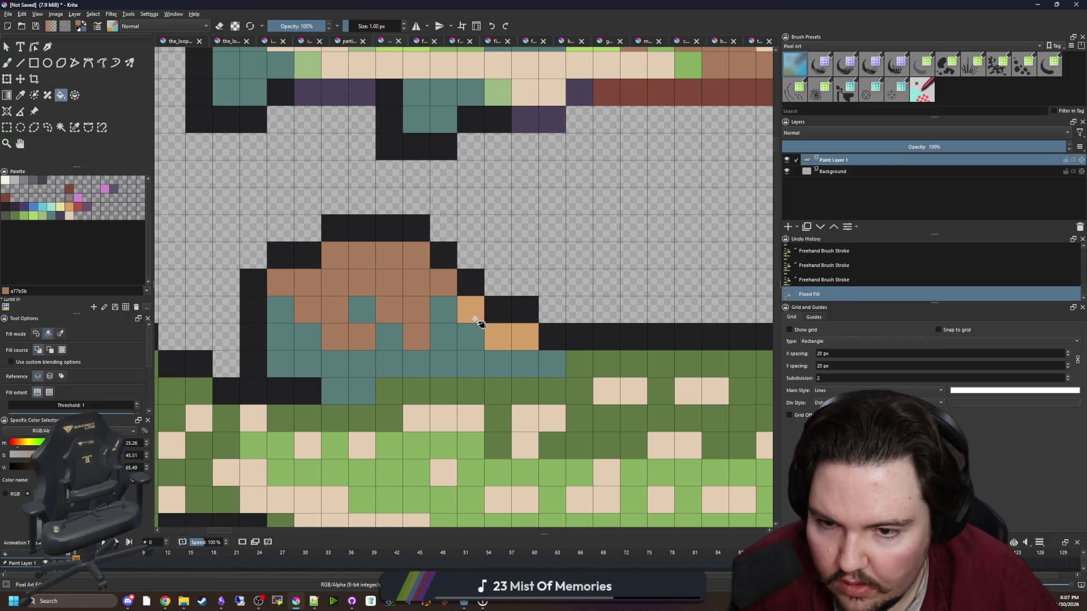
pyautogui.click(477, 321)
# Fleck the brown dorsal fin with tan d3a068 highlight pixels, including near its top.
pyautogui.click(503, 337)
pyautogui.press('b')
pyautogui.click(69, 207)
pyautogui.click(308, 281)
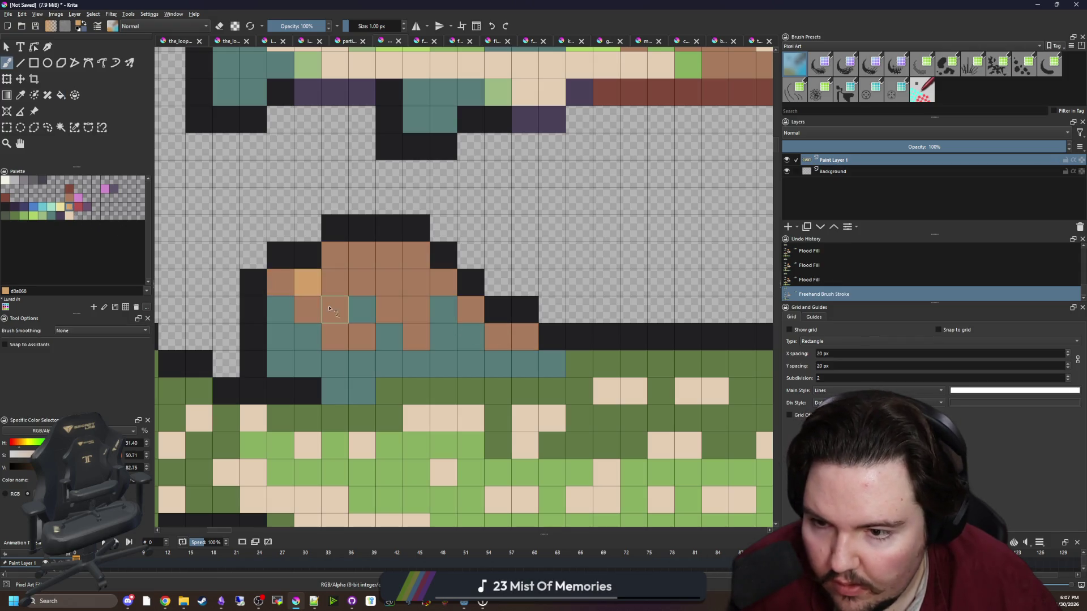
pyautogui.click(280, 282)
pyautogui.click(308, 309)
pyautogui.click(361, 336)
pyautogui.click(334, 309)
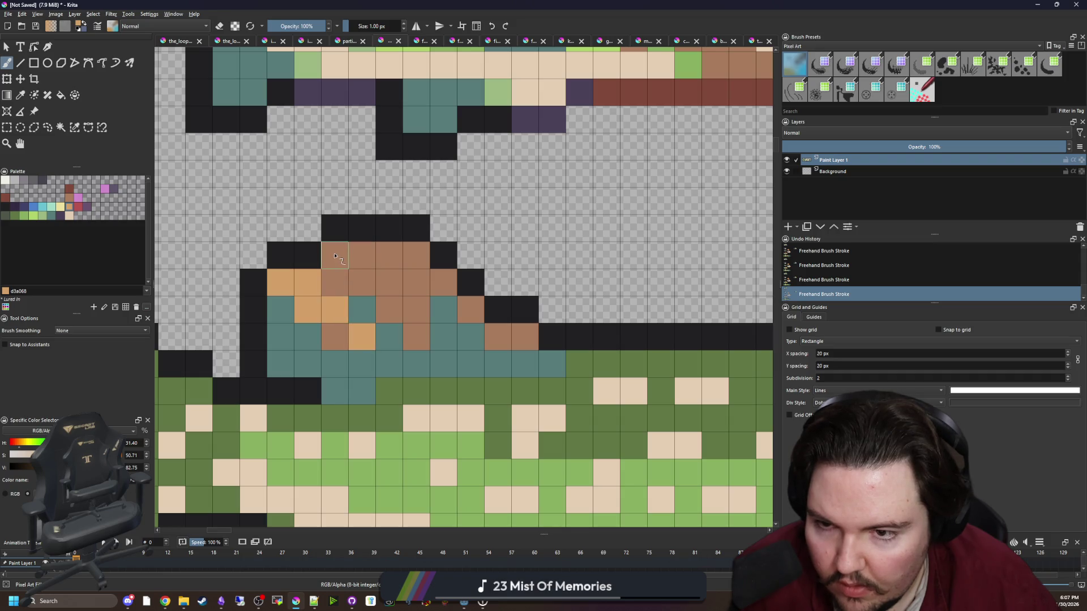
pyautogui.click(334, 255)
pyautogui.click(362, 254)
pyautogui.click(362, 282)
pyautogui.click(389, 309)
pyautogui.click(416, 309)
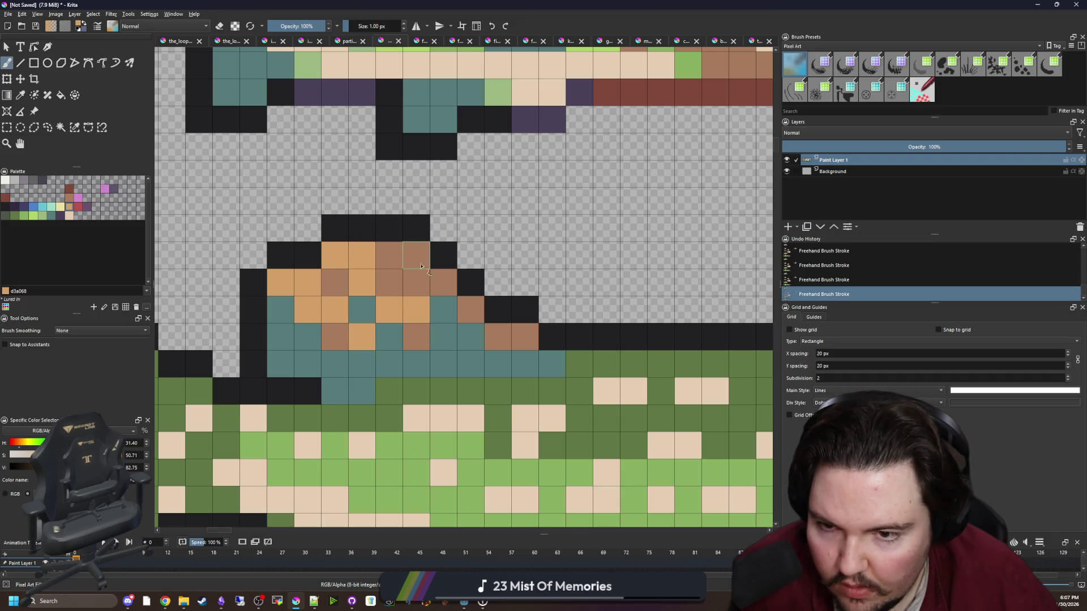
pyautogui.scroll(-5, 421, 266)
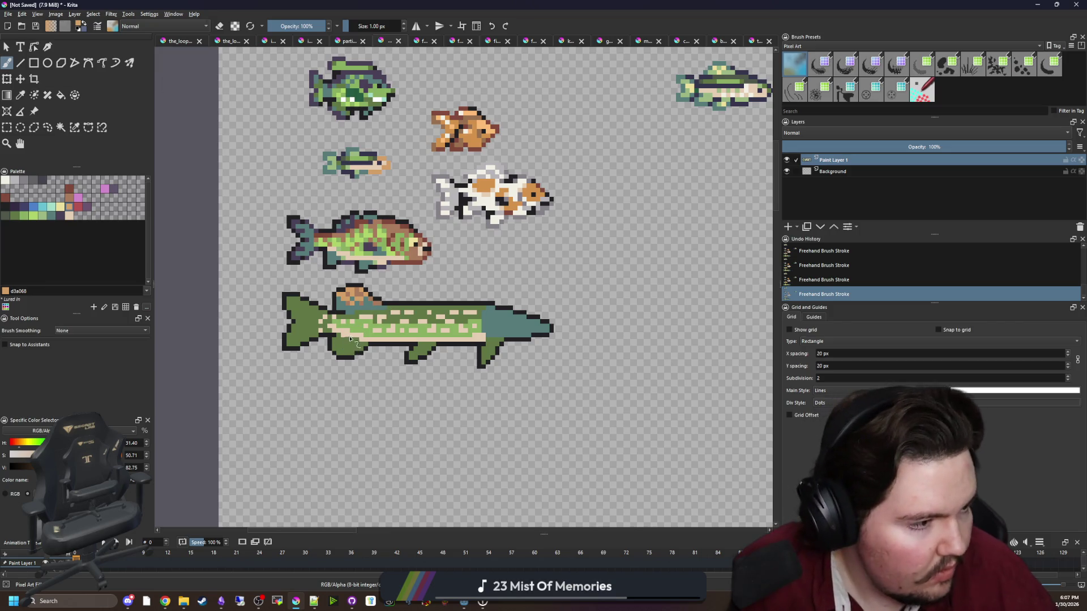
# Paint tan pixels and rows across the pike's tail fin.
pyautogui.scroll(2, 350, 338)
pyautogui.moveTo(229, 414)
pyautogui.mouseDown()
pyautogui.moveTo(258, 415)
pyautogui.moveTo(339, 333)
pyautogui.mouseUp()
pyautogui.click(257, 333)
pyautogui.click(275, 331)
pyautogui.moveTo(284, 279); pyautogui.dragTo(363, 285)
pyautogui.moveTo(256, 234); pyautogui.dragTo(284, 227)
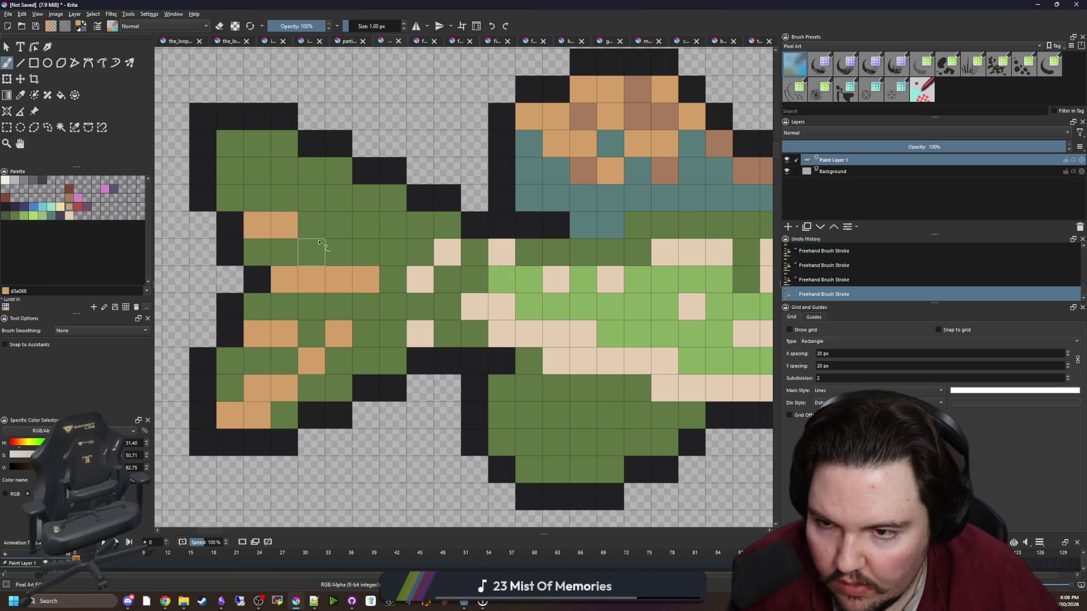
pyautogui.moveTo(339, 252); pyautogui.dragTo(298, 238)
pyautogui.moveTo(245, 157)
pyautogui.mouseDown()
pyautogui.moveTo(284, 170)
pyautogui.moveTo(311, 198)
pyautogui.mouseUp()
pyautogui.click(366, 224)
# Sample the dorsal fin's brown and turn the tail's remaining dark-green pixels and patches brown.
pyautogui.scroll(-1, 311, 280)
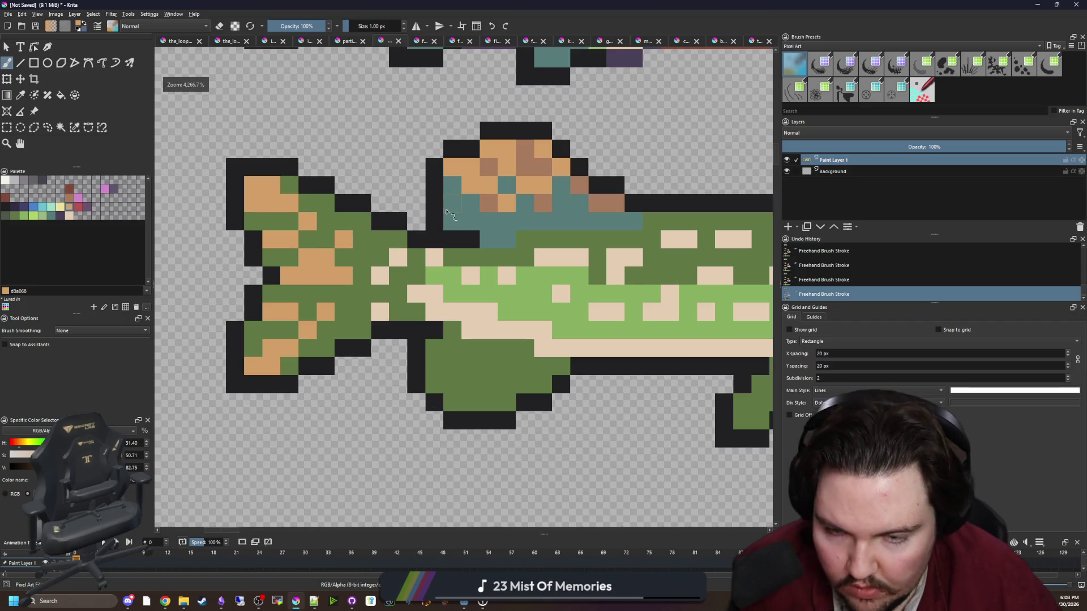
pyautogui.press('p')
pyautogui.click(542, 204)
pyautogui.press('b')
pyautogui.moveTo(417, 314); pyautogui.dragTo(379, 245)
pyautogui.click(381, 294)
pyautogui.press('f')
pyautogui.click(362, 260)
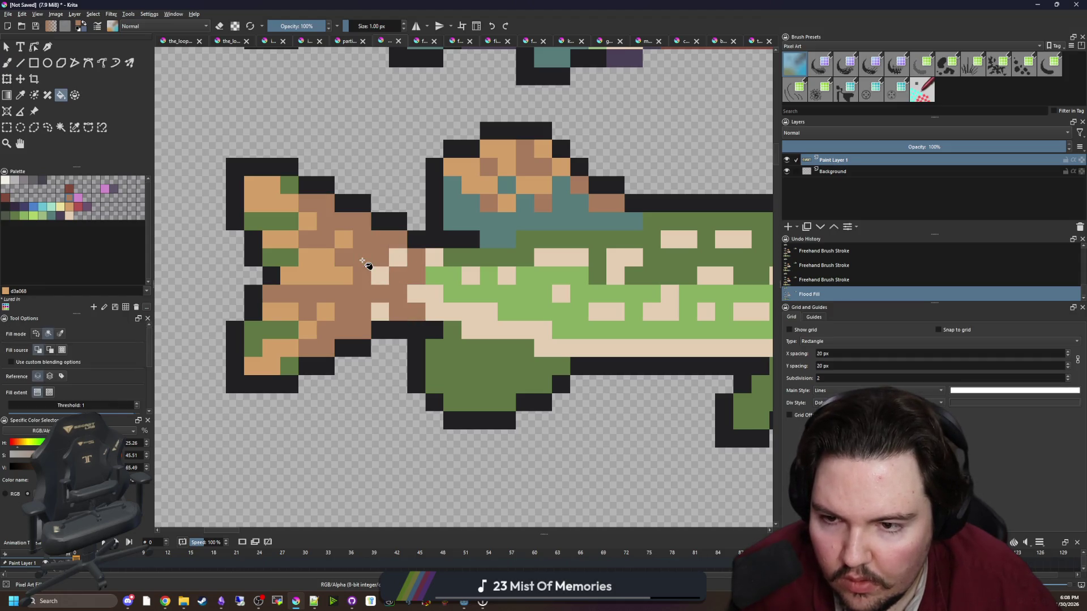
pyautogui.click(279, 332)
pyautogui.click(290, 362)
pyautogui.click(287, 255)
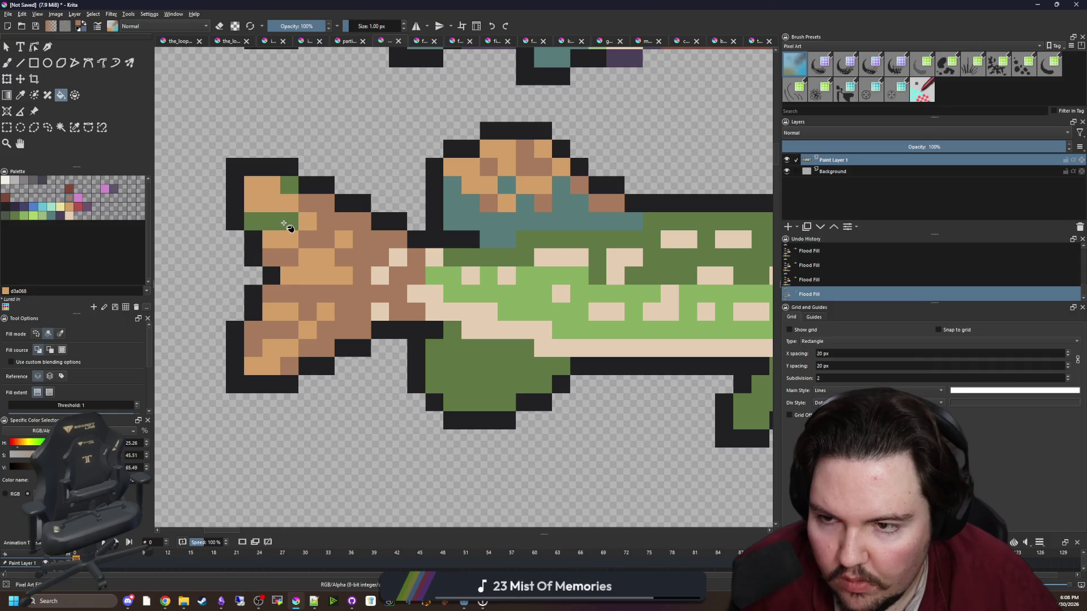
pyautogui.click(287, 225)
# Paint teal cells where the tail meets the body.
pyautogui.press('b')
pyautogui.keyDown('ctrl'); pyautogui.click(566, 215); pyautogui.keyUp('ctrl')
pyautogui.scroll(2, 406, 271)
pyautogui.moveTo(421, 334)
pyautogui.mouseDown()
pyautogui.moveTo(394, 305)
pyautogui.moveTo(422, 251)
pyautogui.moveTo(380, 226)
pyautogui.moveTo(394, 224)
pyautogui.mouseUp()
pyautogui.click(366, 305)
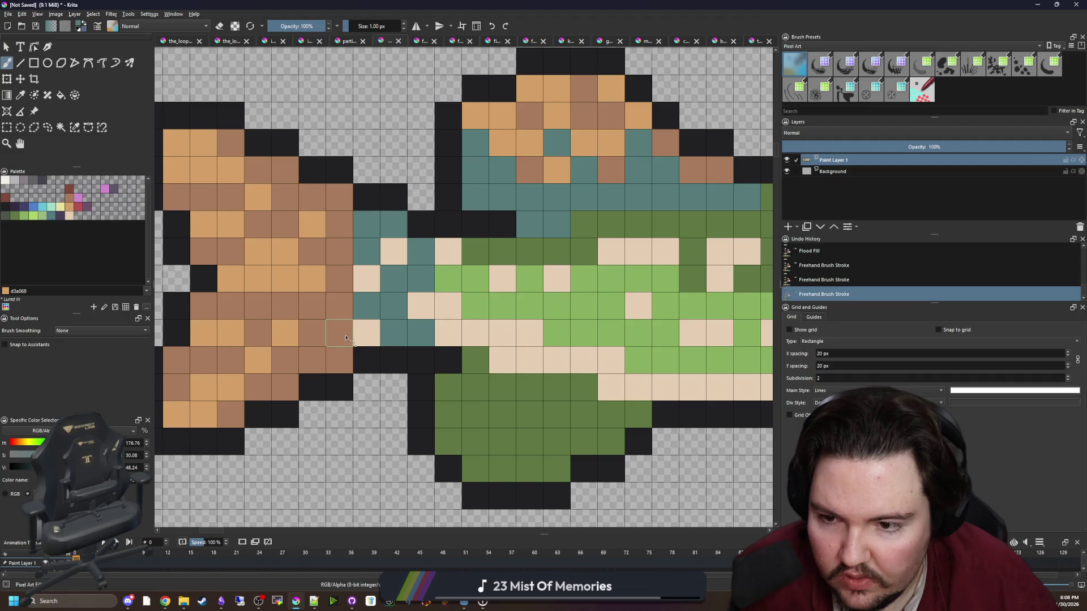
pyautogui.moveTo(340, 333); pyautogui.dragTo(312, 360)
pyautogui.click(285, 387)
# Extend teal rows across the tail base and over several brown tail-fin pixels.
pyautogui.moveTo(340, 306); pyautogui.dragTo(258, 305)
pyautogui.moveTo(339, 251)
pyautogui.mouseDown()
pyautogui.moveTo(340, 225)
pyautogui.moveTo(312, 196)
pyautogui.mouseUp()
pyautogui.click(285, 170)
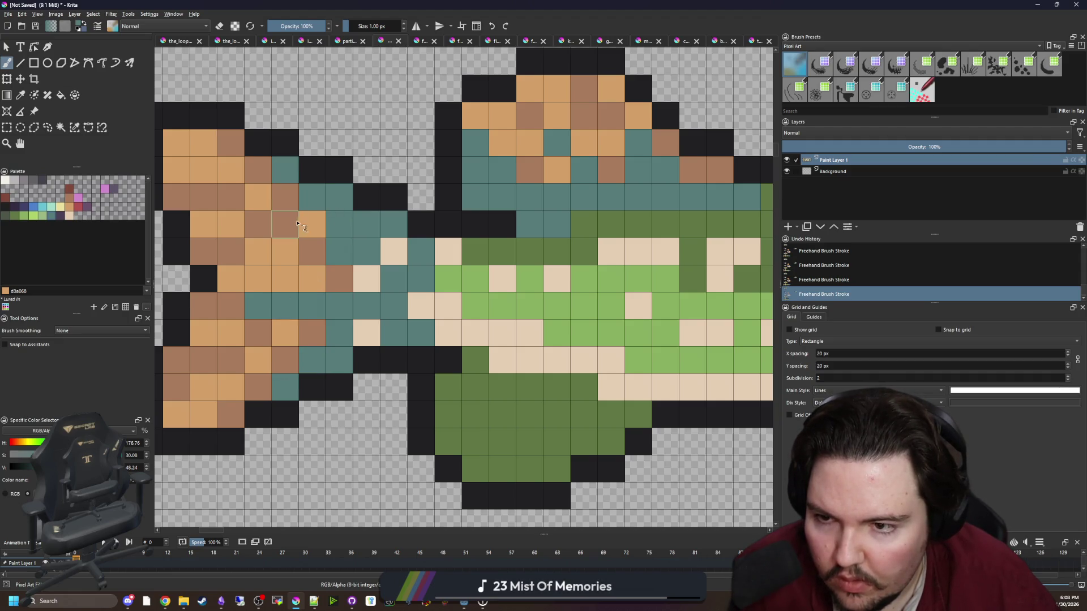
pyautogui.click(285, 224)
pyautogui.click(258, 224)
pyautogui.click(313, 251)
pyautogui.scroll(-8, 340, 305)
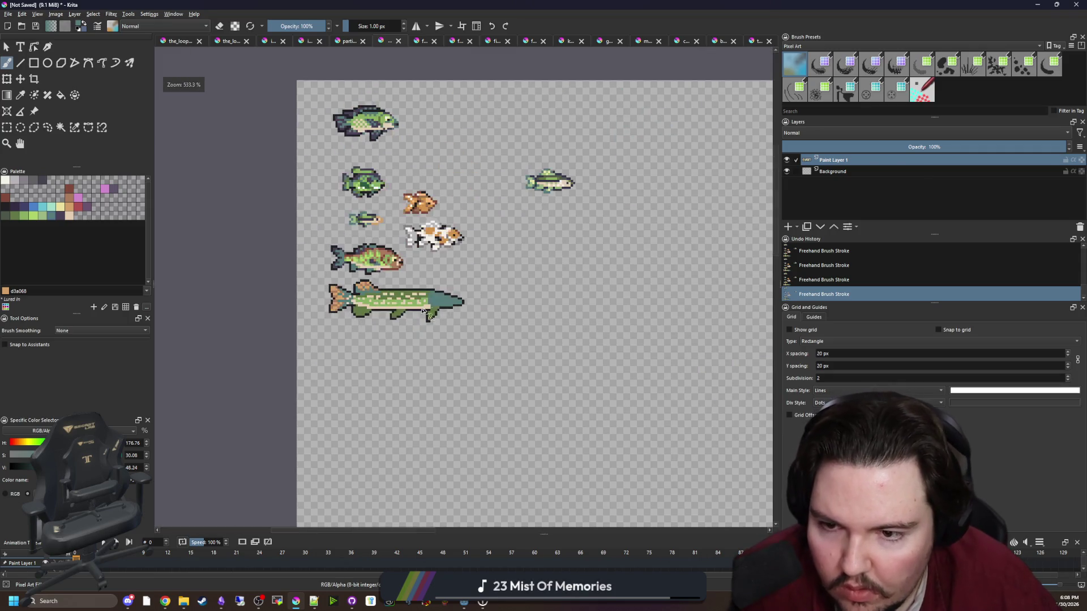
# Sample tan from the fin and paint tan pixels onto the pike's lower fins.
pyautogui.scroll(2, 317, 308)
pyautogui.scroll(6, 317, 305)
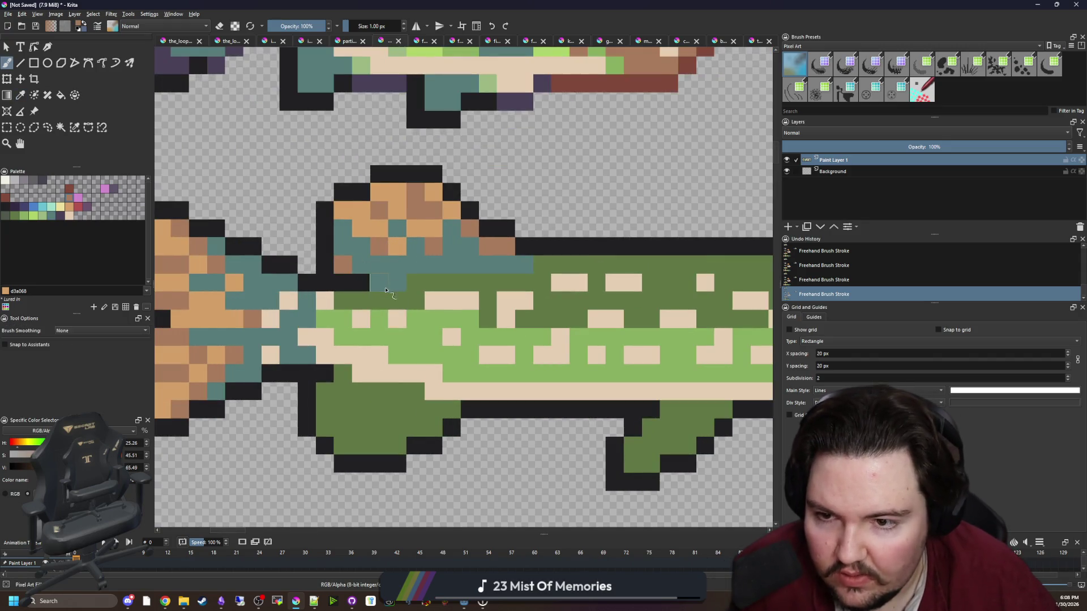
pyautogui.click(397, 247)
pyautogui.click(422, 227)
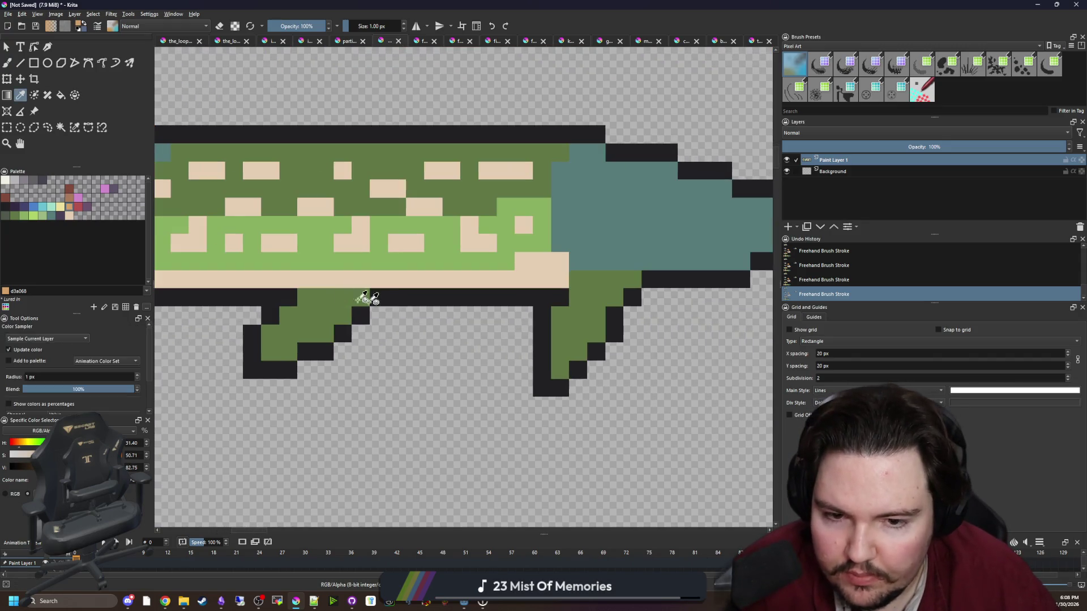
pyautogui.press('b')
pyautogui.moveTo(559, 369)
pyautogui.mouseDown()
pyautogui.moveTo(577, 351)
pyautogui.moveTo(758, 323)
pyautogui.mouseUp()
pyautogui.click(565, 338)
pyautogui.click(578, 315)
pyautogui.click(468, 359)
pyautogui.moveTo(450, 360); pyautogui.dragTo(450, 342)
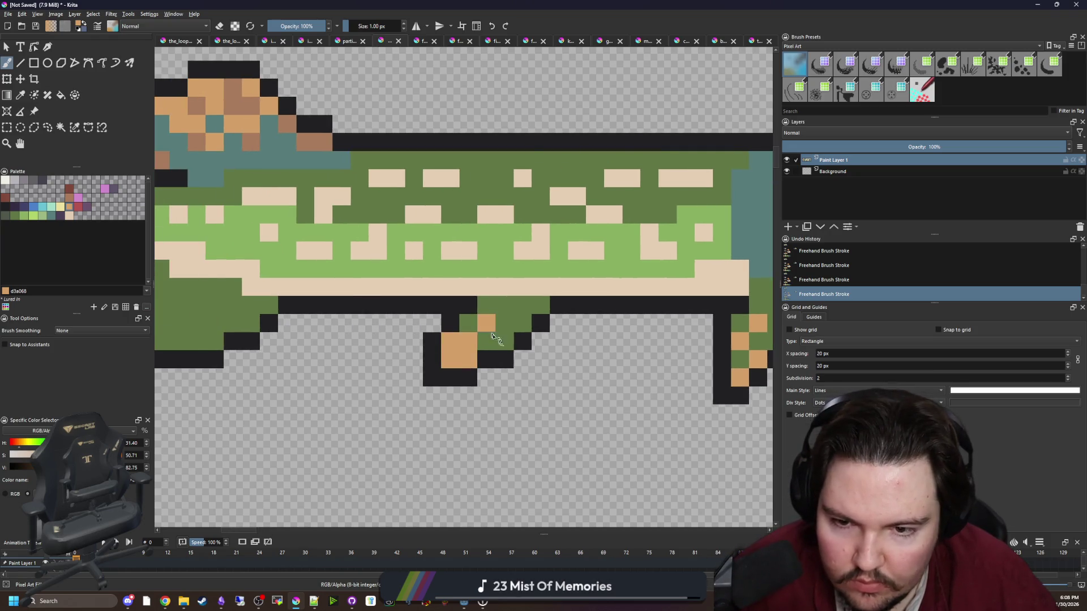
pyautogui.moveTo(271, 322); pyautogui.dragTo(514, 338)
pyautogui.moveTo(409, 358); pyautogui.dragTo(423, 356)
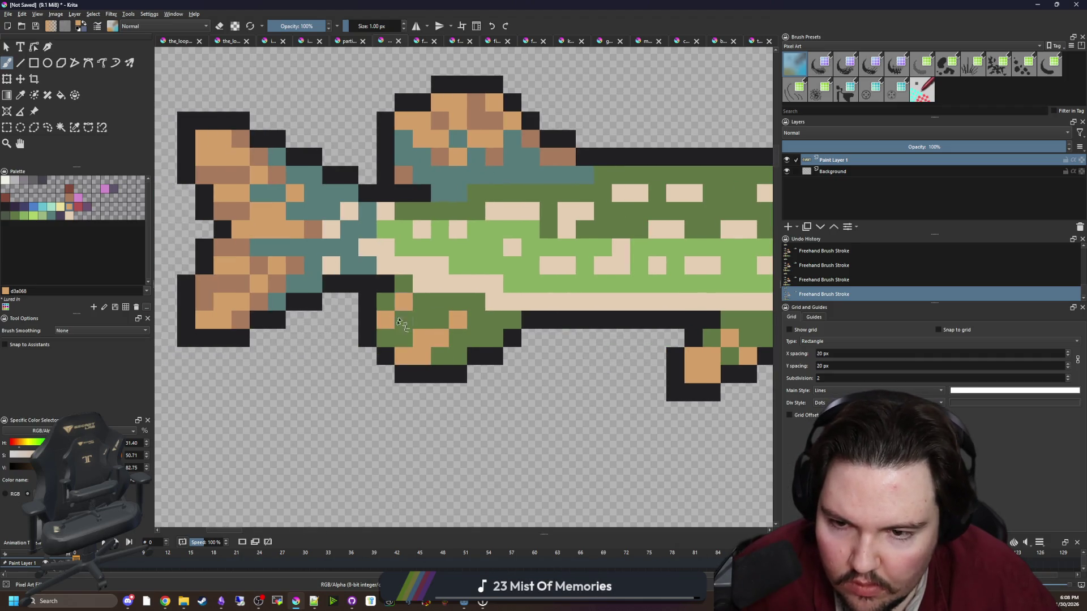
# Sample brown and flood-fill all green patches of the front and rear lower fins brown.
pyautogui.scroll(-2, 399, 323)
pyautogui.scroll(2, 418, 204)
pyautogui.press('p')
pyautogui.click(422, 162)
pyautogui.press('f')
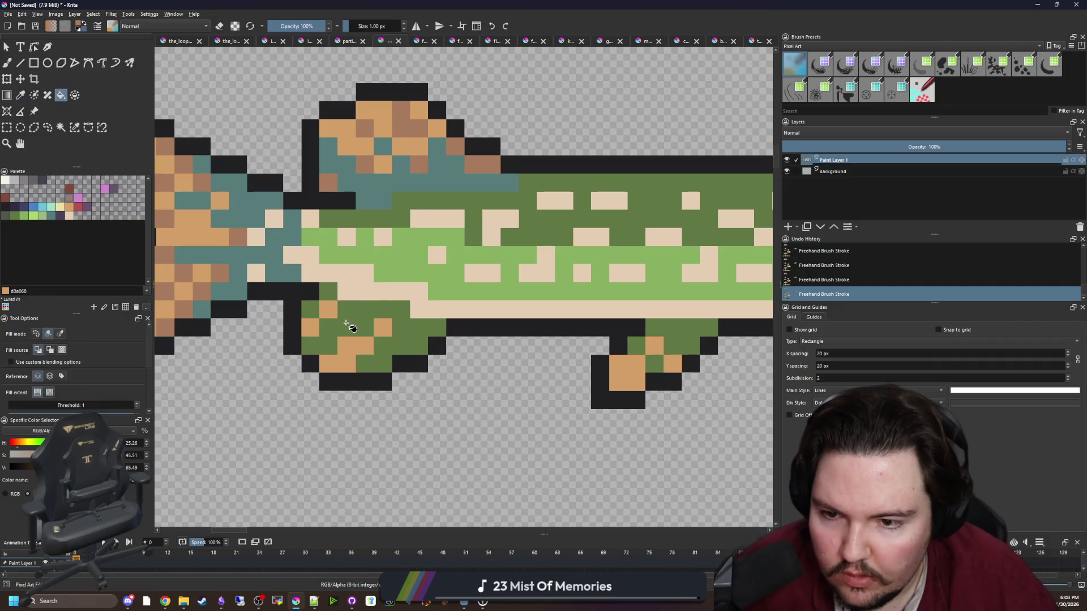
pyautogui.click(346, 323)
pyautogui.click(310, 309)
pyautogui.click(329, 291)
pyautogui.click(682, 335)
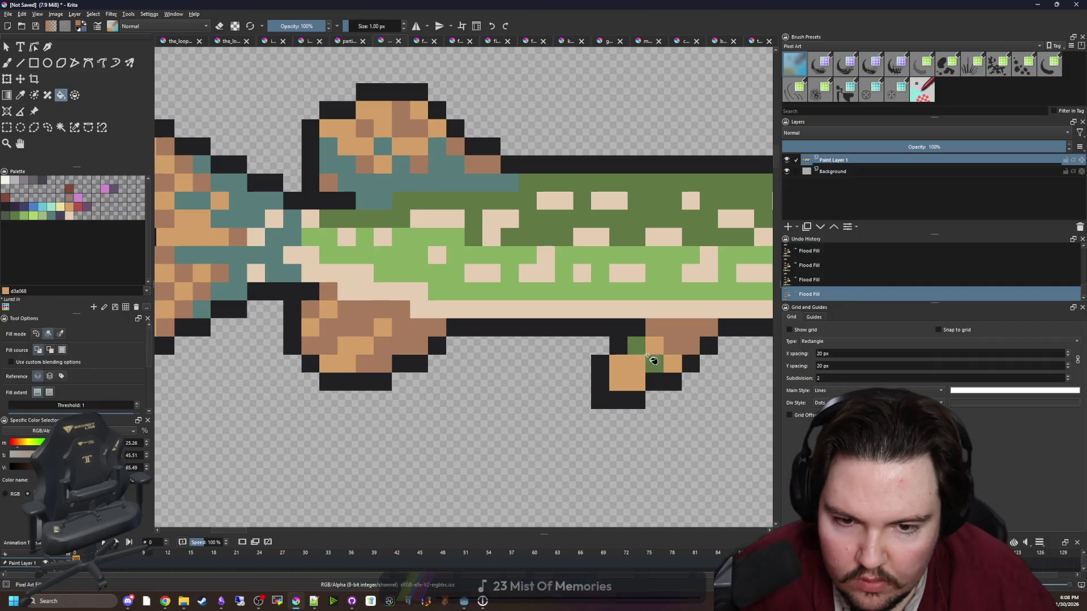
pyautogui.click(636, 346)
pyautogui.hscroll(6, 509, 362)
pyautogui.click(428, 365)
pyautogui.click(408, 383)
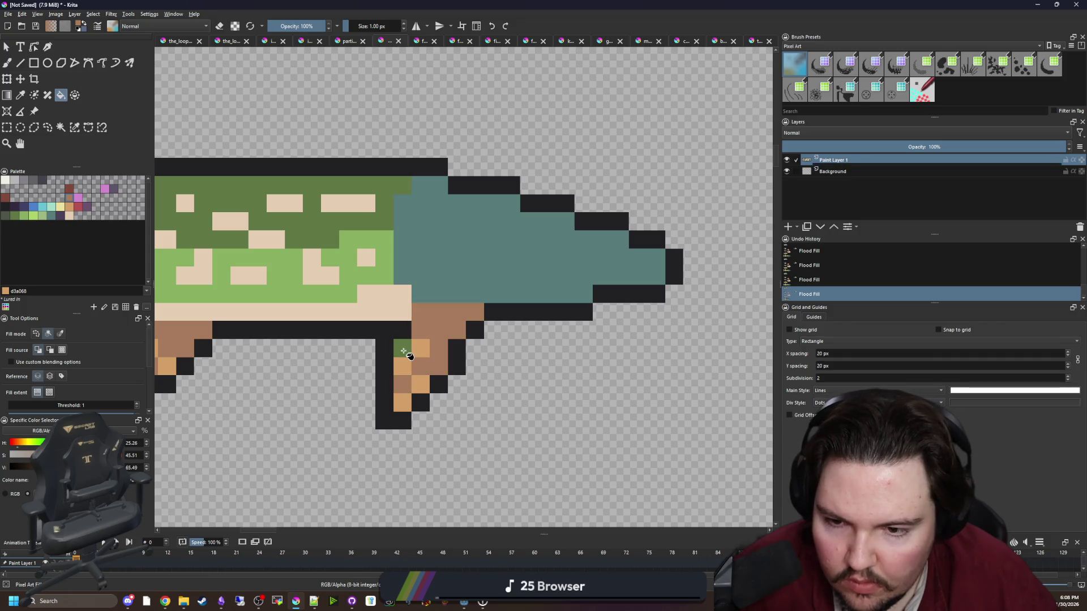
pyautogui.click(402, 348)
# Sample teal from the body and paint a row of teal lower-fin pixels.
pyautogui.press('p')
pyautogui.hscroll(-5, 272, 228)
pyautogui.click(291, 183)
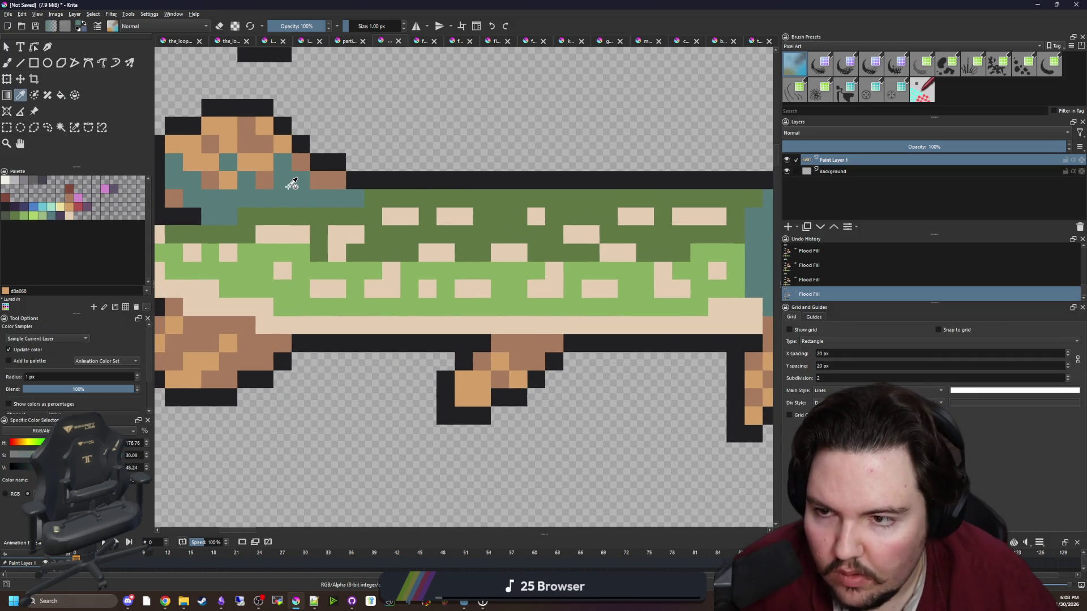
pyautogui.hscroll(1, 292, 183)
pyautogui.press('b')
pyautogui.click(433, 345)
pyautogui.moveTo(415, 345)
pyautogui.mouseDown()
pyautogui.moveTo(415, 327)
pyautogui.moveTo(359, 327)
pyautogui.moveTo(359, 345)
pyautogui.mouseUp()
pyautogui.click(450, 346)
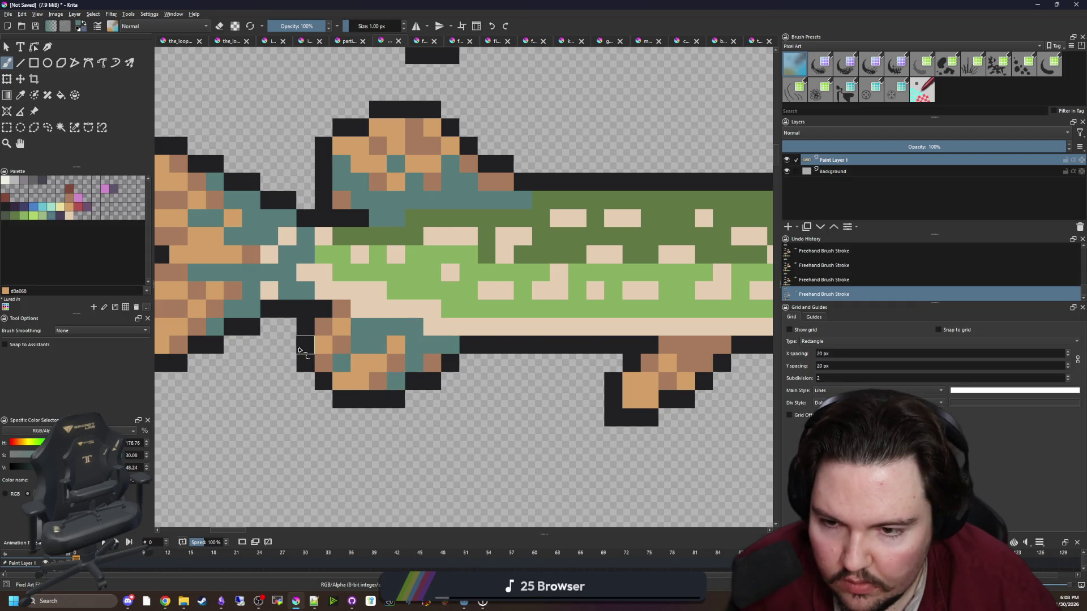
# Undo a stray teal pixel, add five teal pixels to the rear lower fin, then sample dark green.
pyautogui.scroll(-1, 298, 350)
pyautogui.scroll(1, 533, 338)
pyautogui.hotkey('ctrl', 'z')
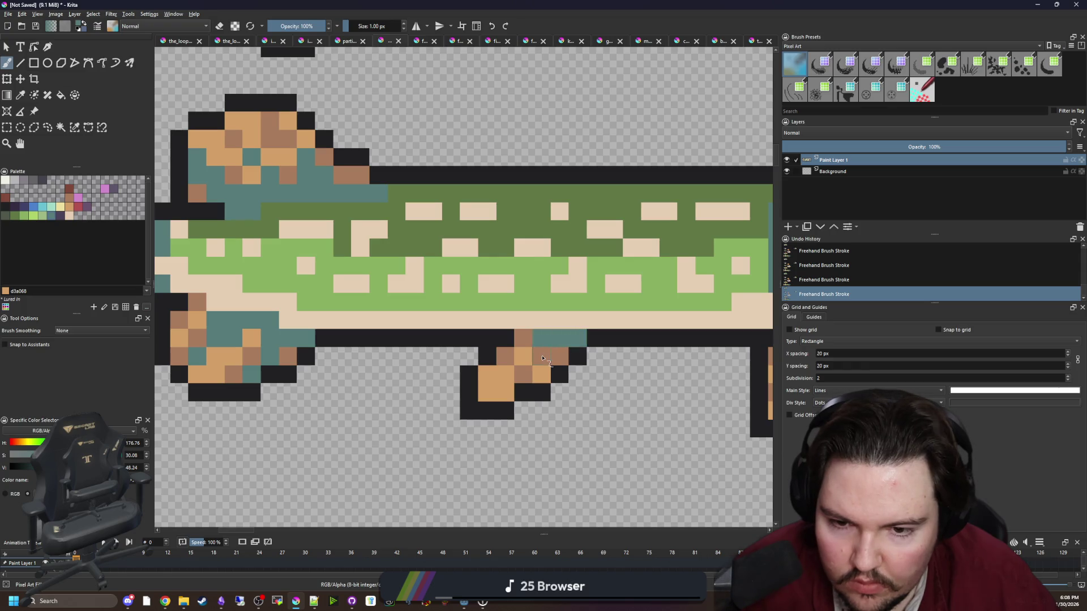
pyautogui.hscroll(3, 256, 347)
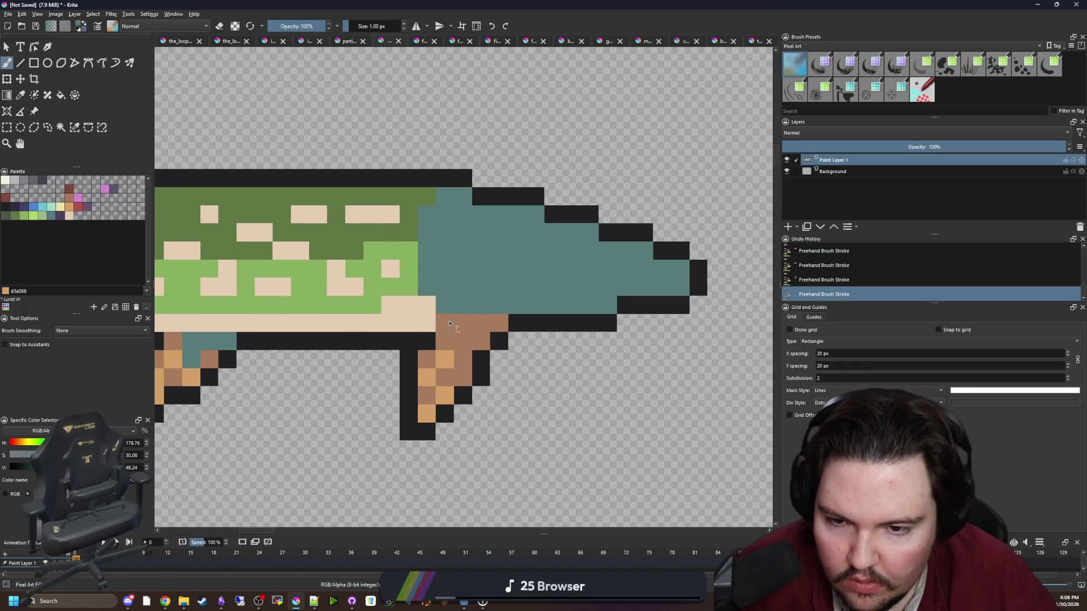
pyautogui.click(463, 342)
pyautogui.click(446, 341)
pyautogui.click(445, 376)
pyautogui.click(462, 376)
pyautogui.click(481, 341)
pyautogui.press('p')
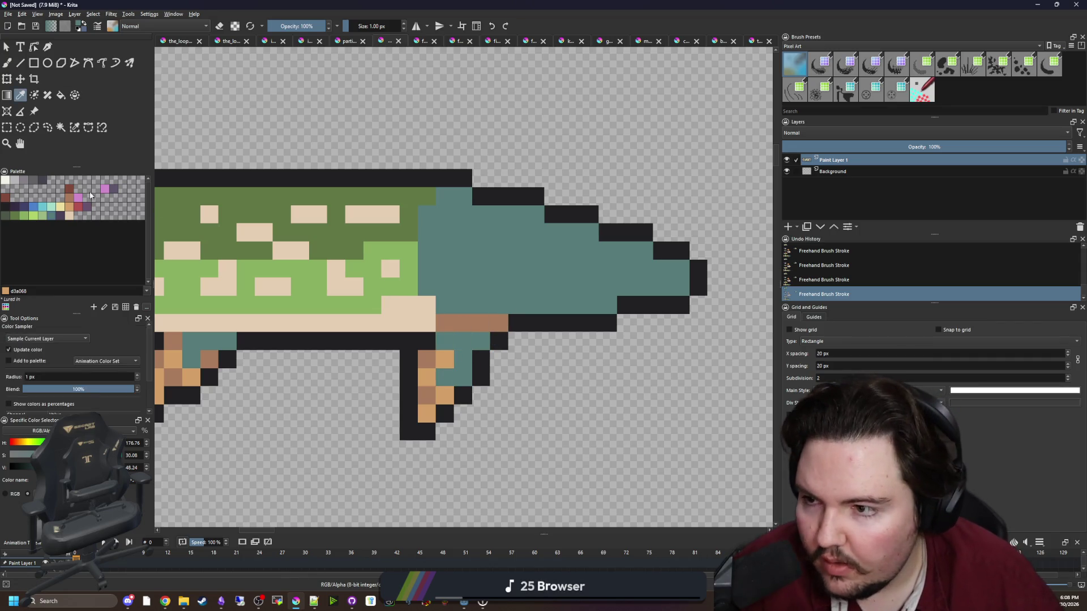
pyautogui.click(226, 344)
# Shade the strip under the head and a run of pixels along the back dark green.
pyautogui.press('b')
pyautogui.moveTo(498, 323); pyautogui.dragTo(446, 323)
pyautogui.press('-')
pyautogui.scroll(4, 373, 357)
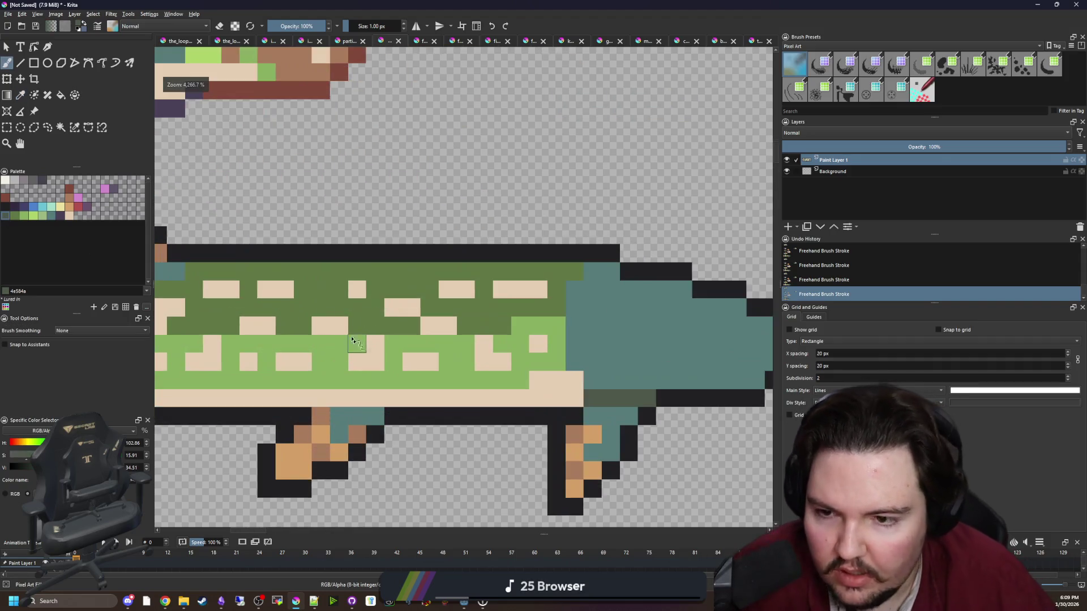
pyautogui.moveTo(458, 290)
pyautogui.mouseDown()
pyautogui.moveTo(455, 278)
pyautogui.moveTo(473, 270)
pyautogui.mouseUp()
pyautogui.click(442, 296)
pyautogui.hscroll(3, 430, 283)
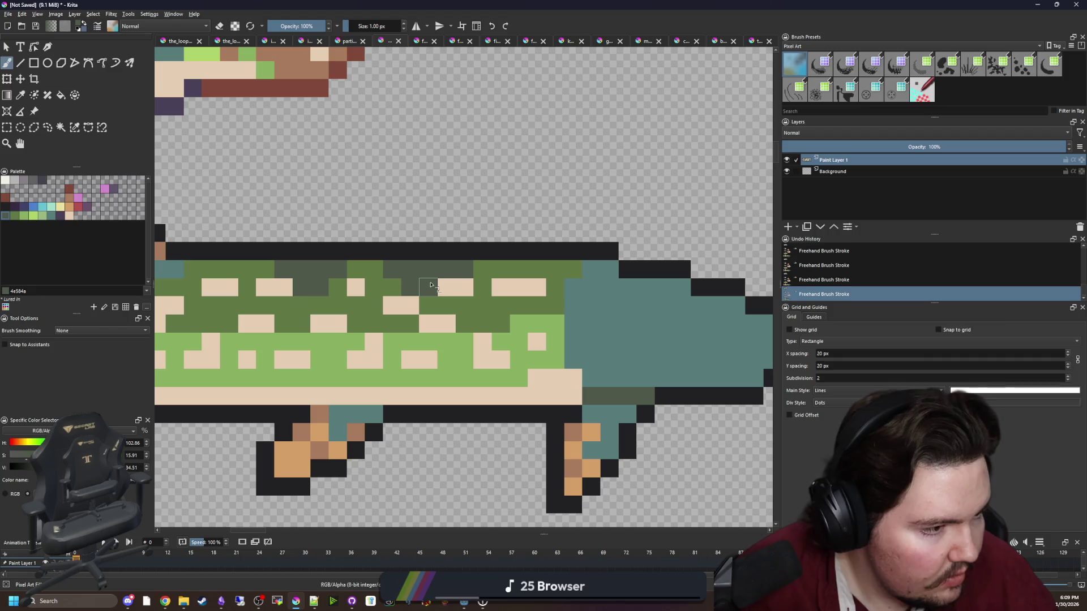
pyautogui.moveTo(556, 277); pyautogui.dragTo(502, 266)
# Paint a pale yellow eye on the pike's head from the palette swatch.
pyautogui.hscroll(-5, 535, 310)
pyautogui.scroll(1, 535, 310)
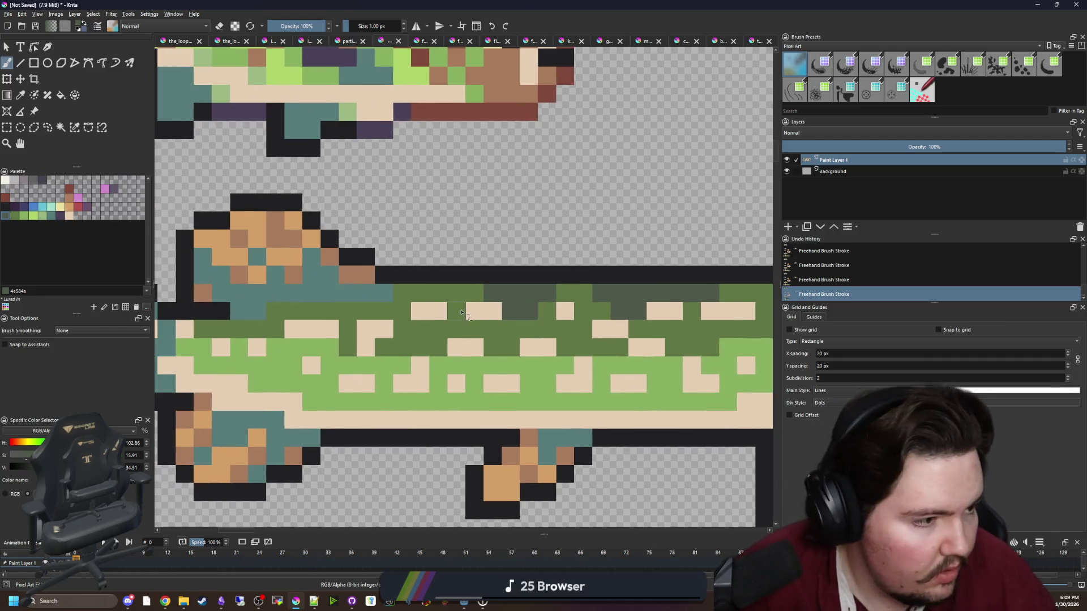
pyautogui.scroll(-2, 378, 292)
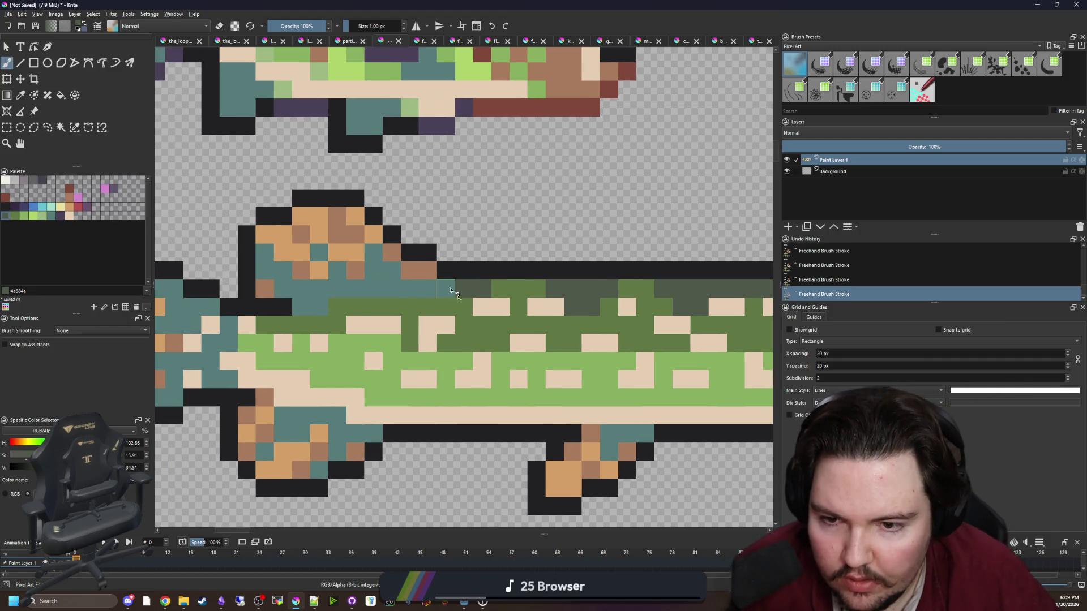
pyautogui.scroll(-2, 357, 295)
pyautogui.scroll(-3, 358, 295)
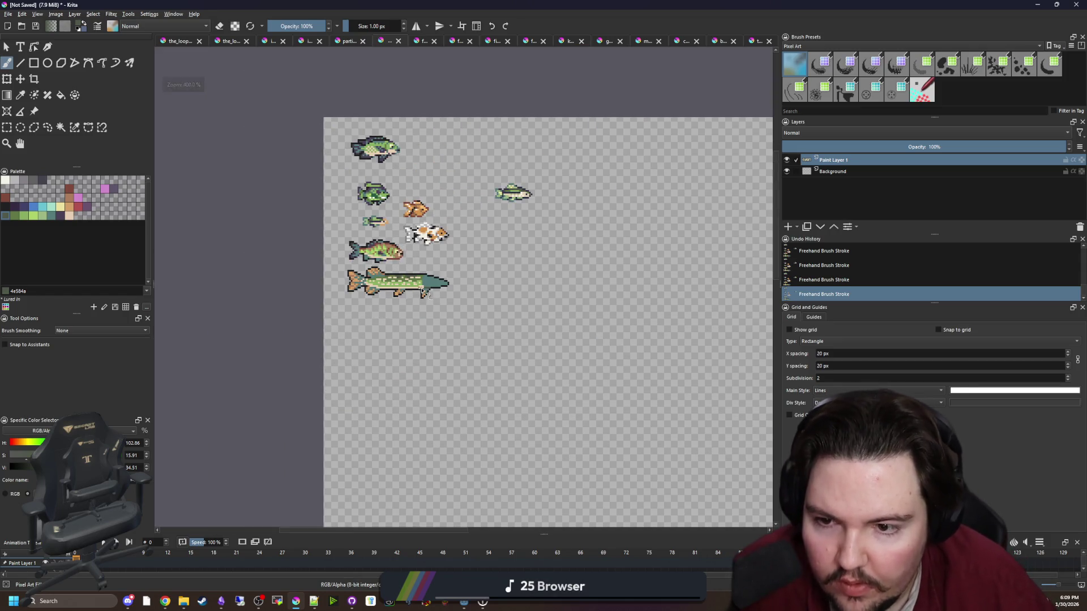
pyautogui.scroll(5, 432, 299)
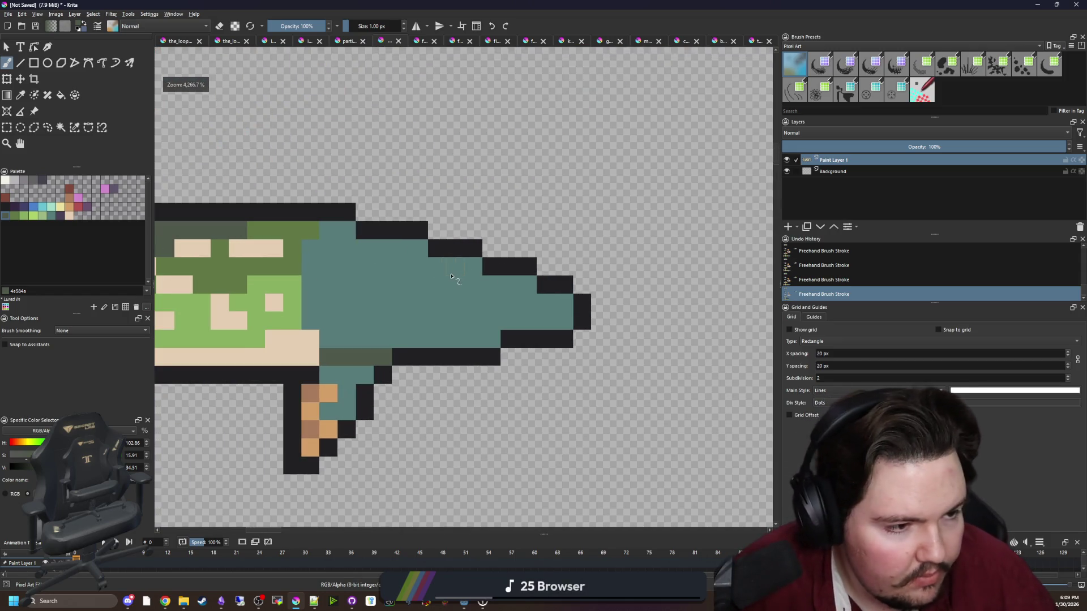
pyautogui.scroll(1, 465, 280)
pyautogui.click(59, 207)
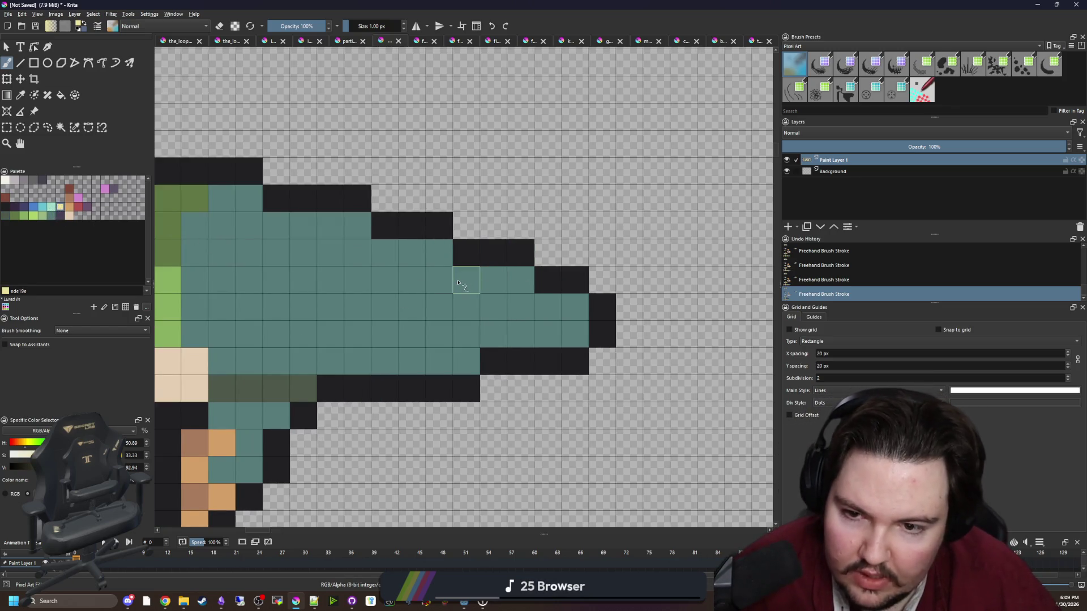
pyautogui.moveTo(458, 282); pyautogui.dragTo(477, 261)
# Add a dark pupil inside the pale yellow eye.
pyautogui.press('p')
pyautogui.scroll(-2, 479, 271)
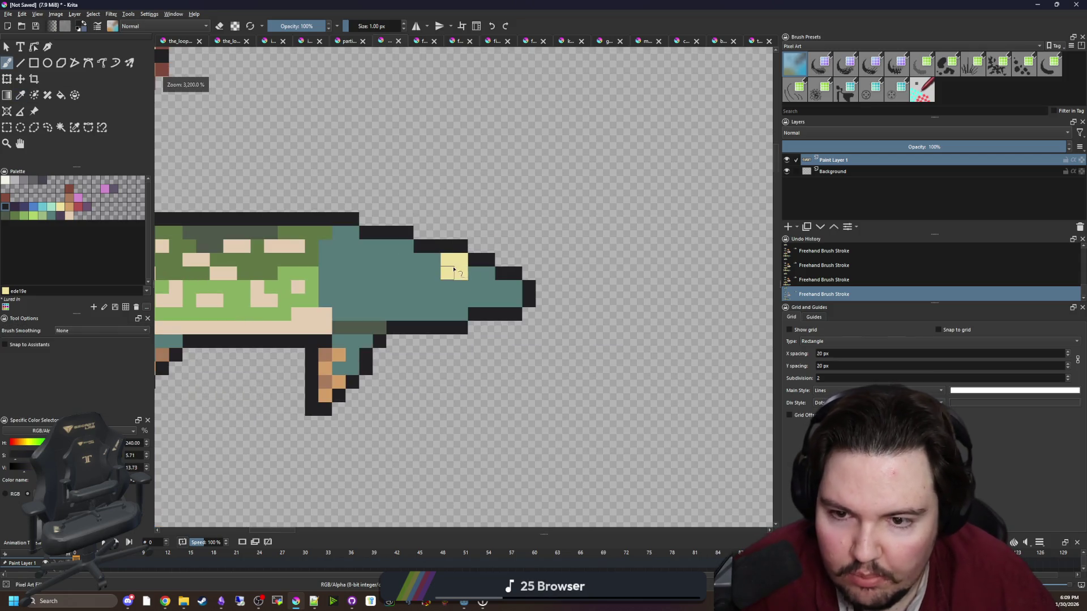
pyautogui.scroll(2, 474, 281)
pyautogui.press('b')
pyautogui.click(470, 279)
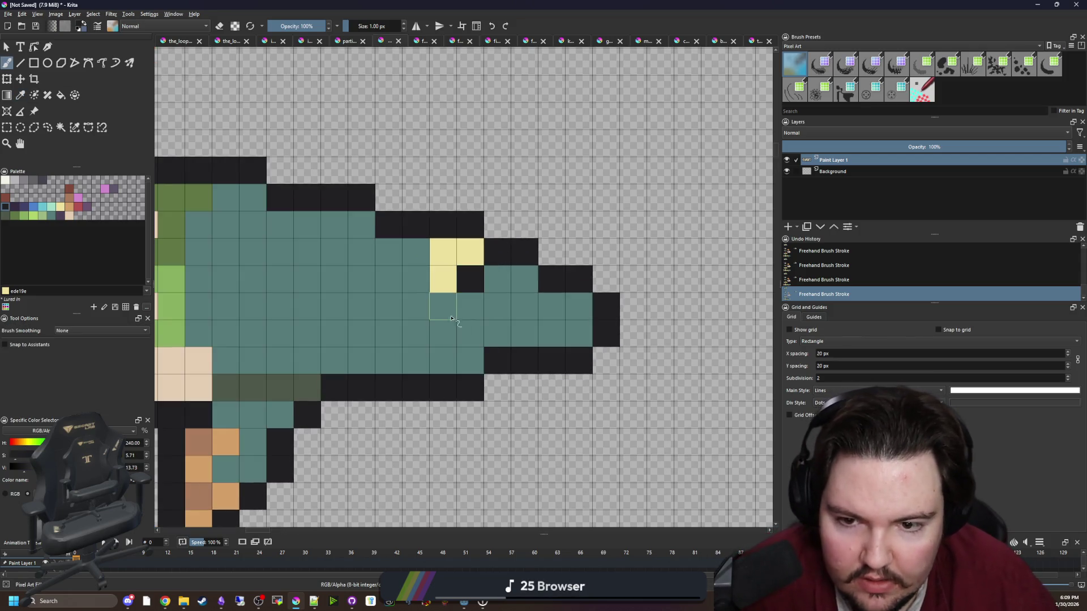
# Draw a long dark mouth line along the snout, redrawing it once after an undo.
pyautogui.moveTo(514, 305); pyautogui.dragTo(468, 295)
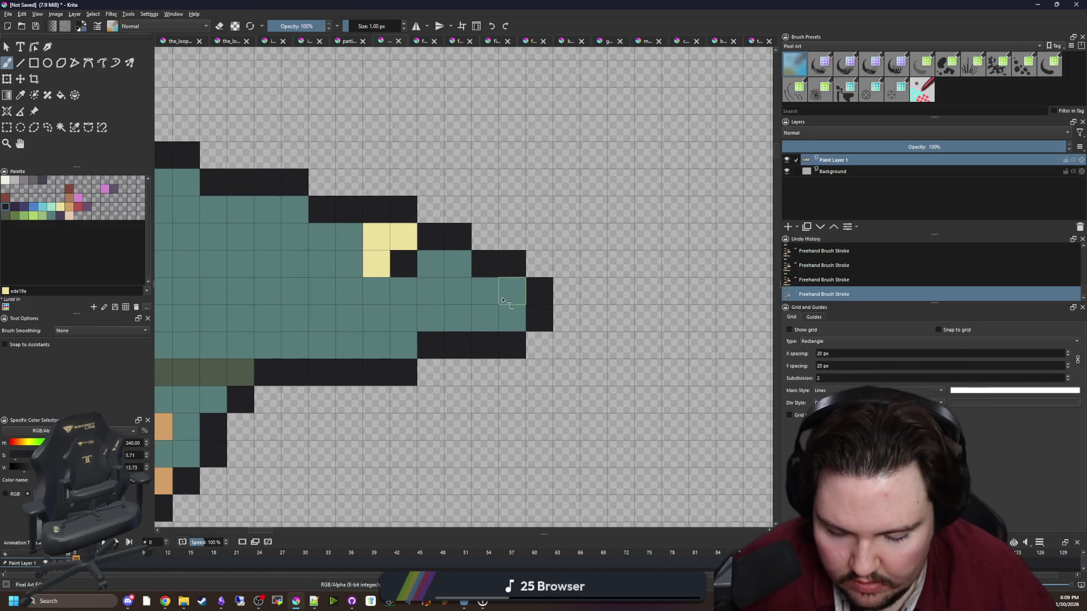
pyautogui.press('p')
pyautogui.press('b')
pyautogui.moveTo(518, 321)
pyautogui.mouseDown()
pyautogui.moveTo(396, 315)
pyautogui.moveTo(470, 325)
pyautogui.mouseUp()
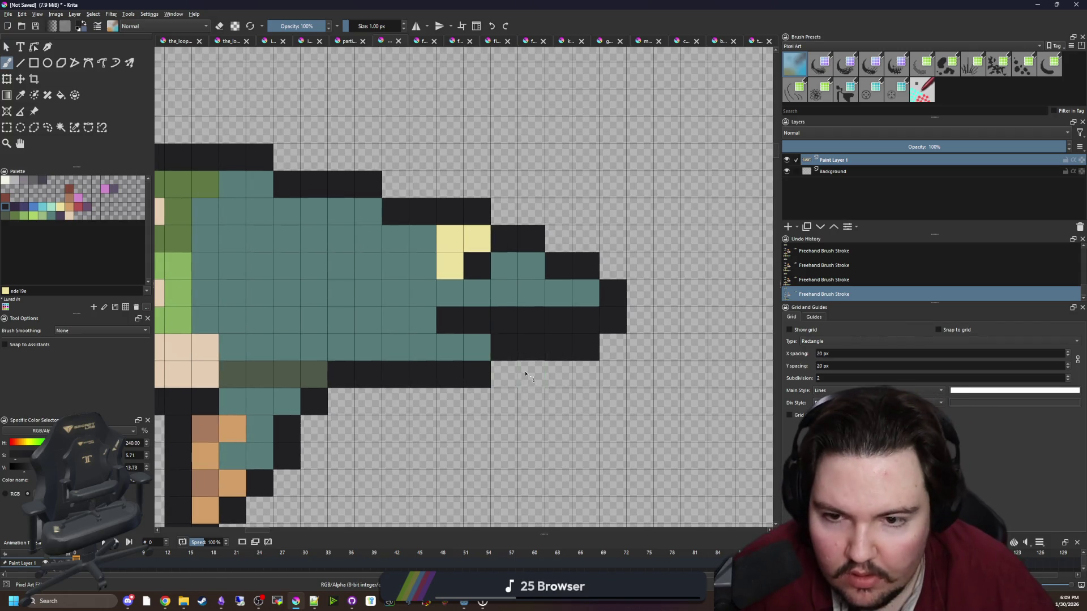
pyautogui.scroll(-5, 525, 375)
pyautogui.scroll(4, 510, 347)
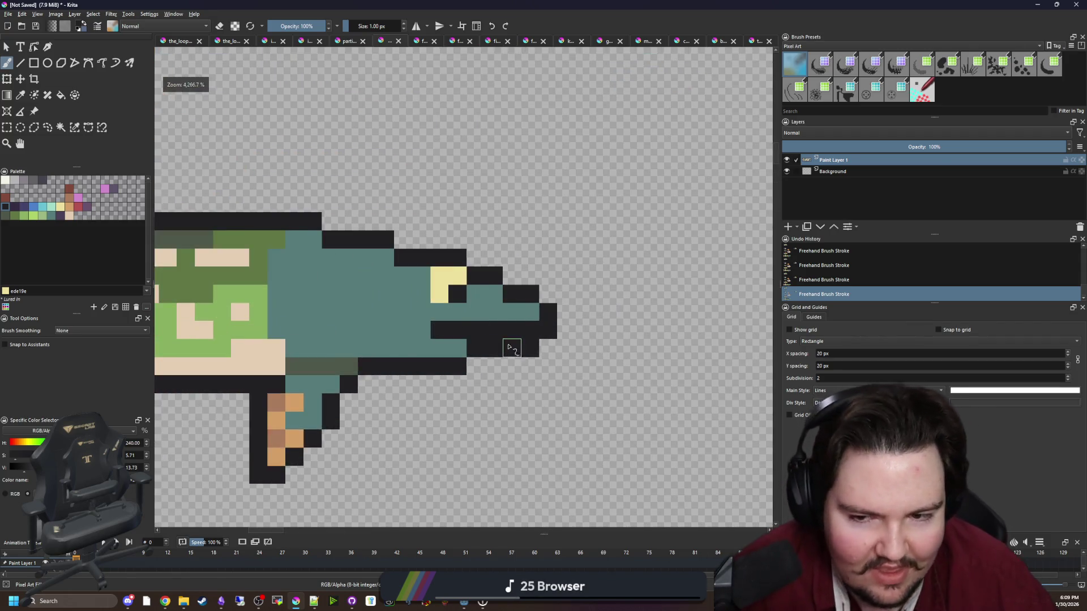
pyautogui.scroll(1, 510, 348)
pyautogui.hotkey('ctrl', 'z')
pyautogui.moveTo(542, 322); pyautogui.dragTo(411, 325)
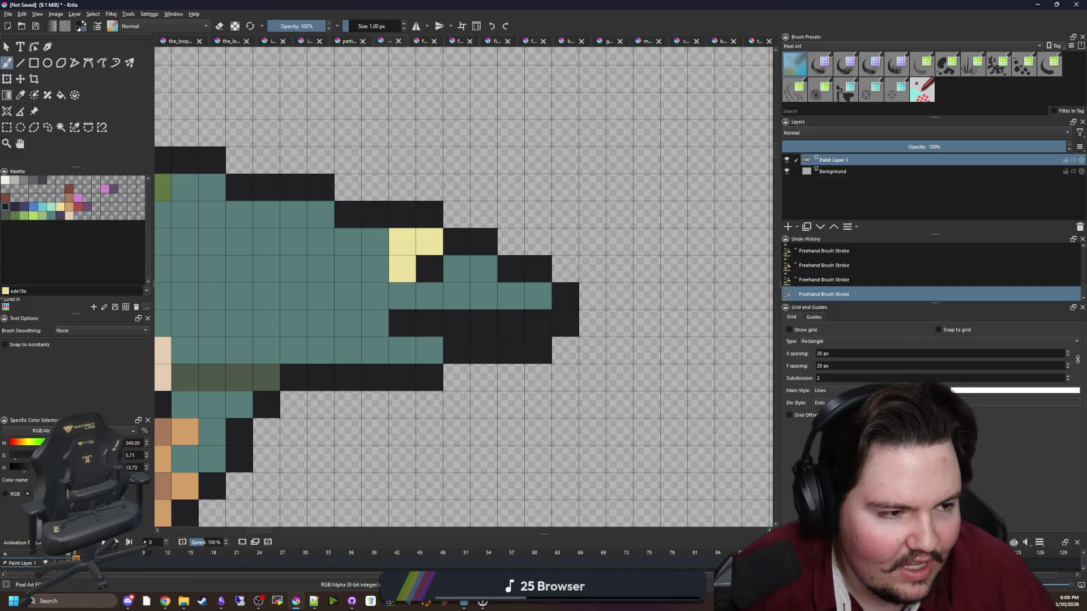
# Enlarge the brush and dab a round black blob on empty canvas.
pyautogui.scroll(-5, 575, 192)
pyautogui.scroll(4, 339, 321)
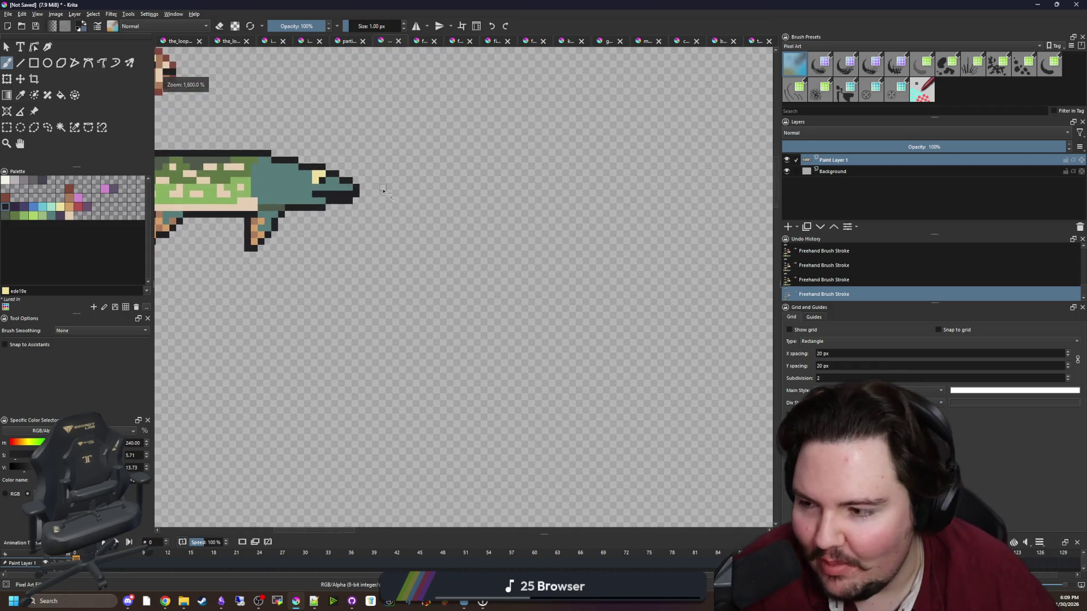
pyautogui.press(']')
pyautogui.press(']')
pyautogui.press(']')
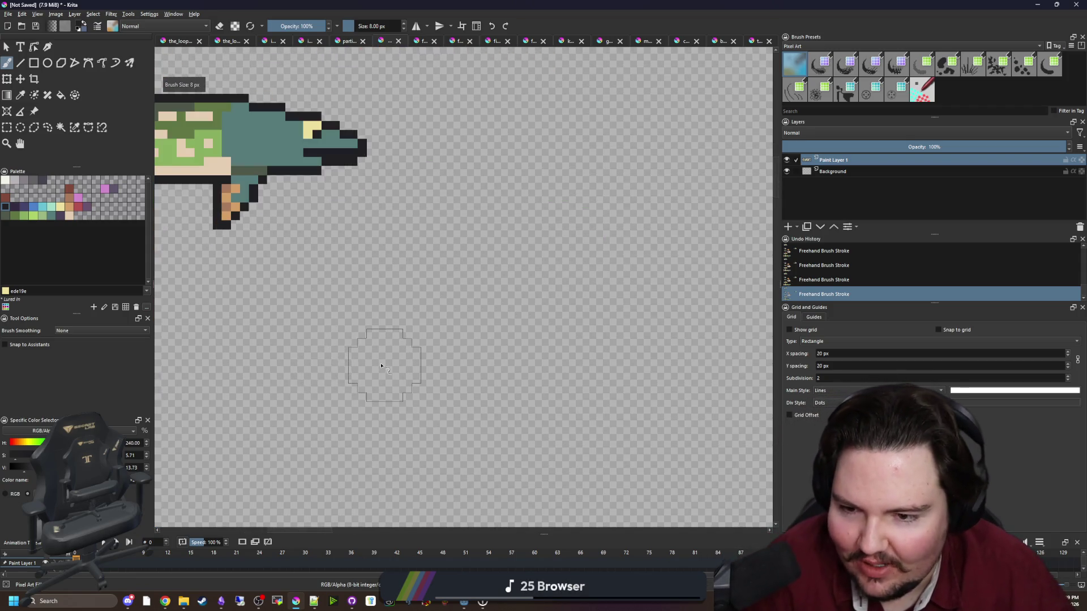
pyautogui.click(386, 370)
pyautogui.scroll(3, 400, 382)
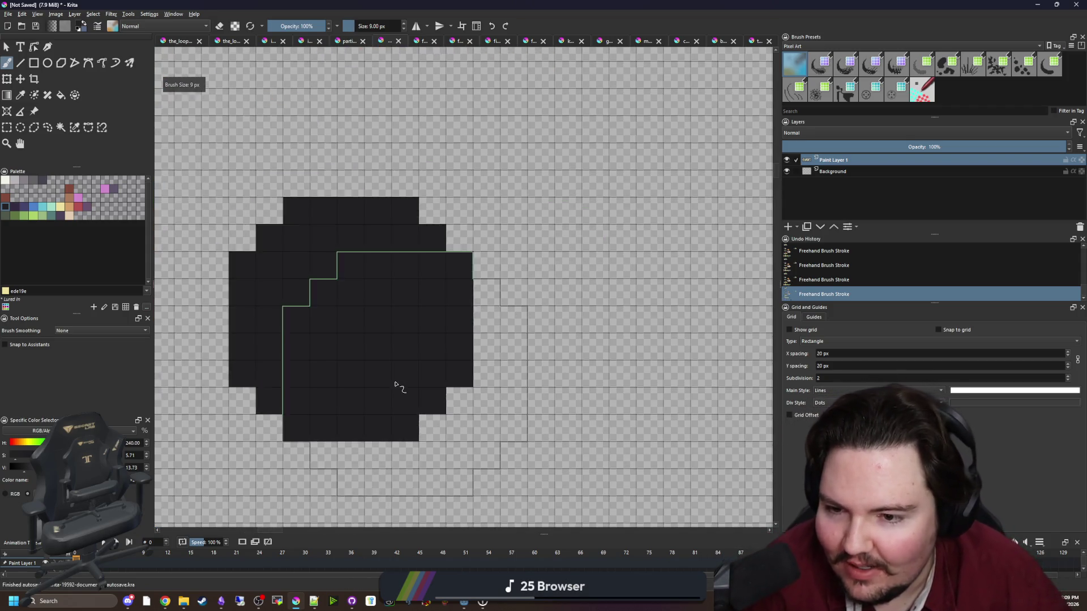
# Turn the blob into a trial eye: pale yellow dab with a dark 212123 centre.
pyautogui.click(60, 207)
pyautogui.click(351, 320)
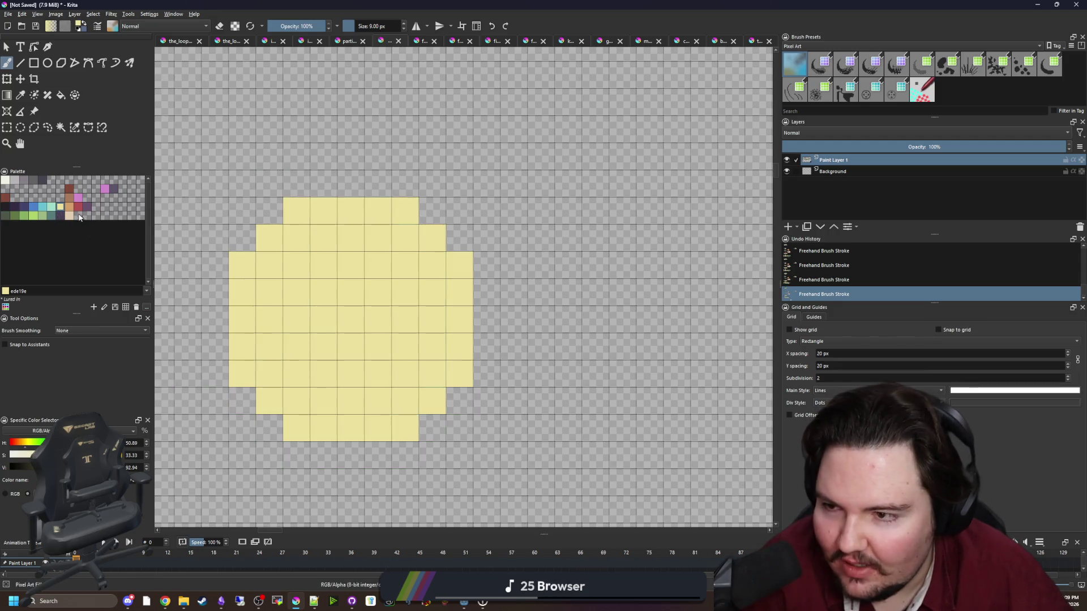
pyautogui.click(6, 209)
pyautogui.press('[')
pyautogui.press('[')
pyautogui.click(362, 331)
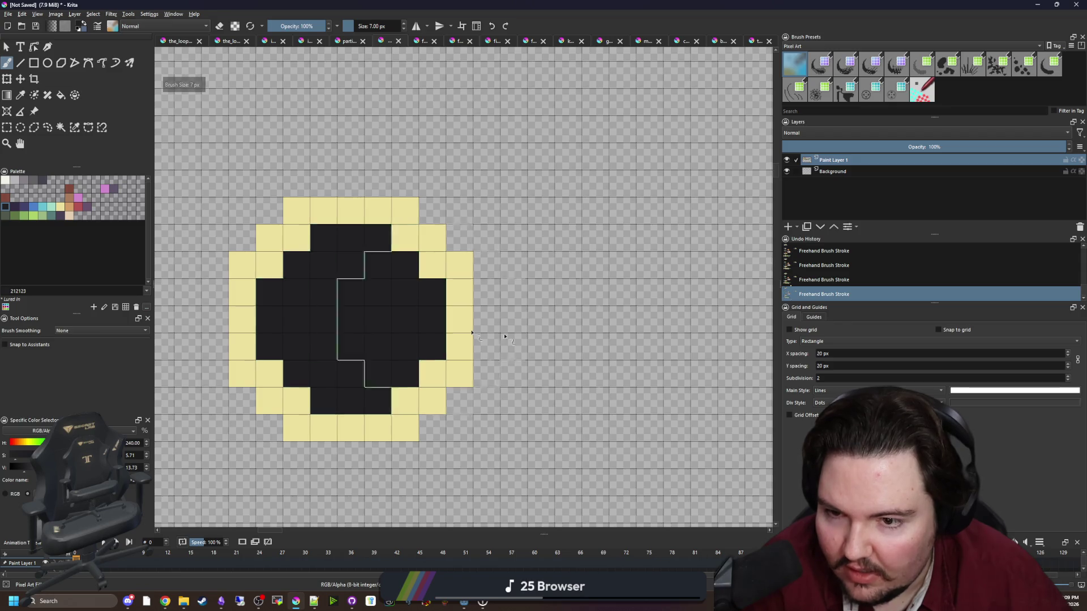
pyautogui.scroll(-4, 505, 336)
pyautogui.scroll(3, 498, 327)
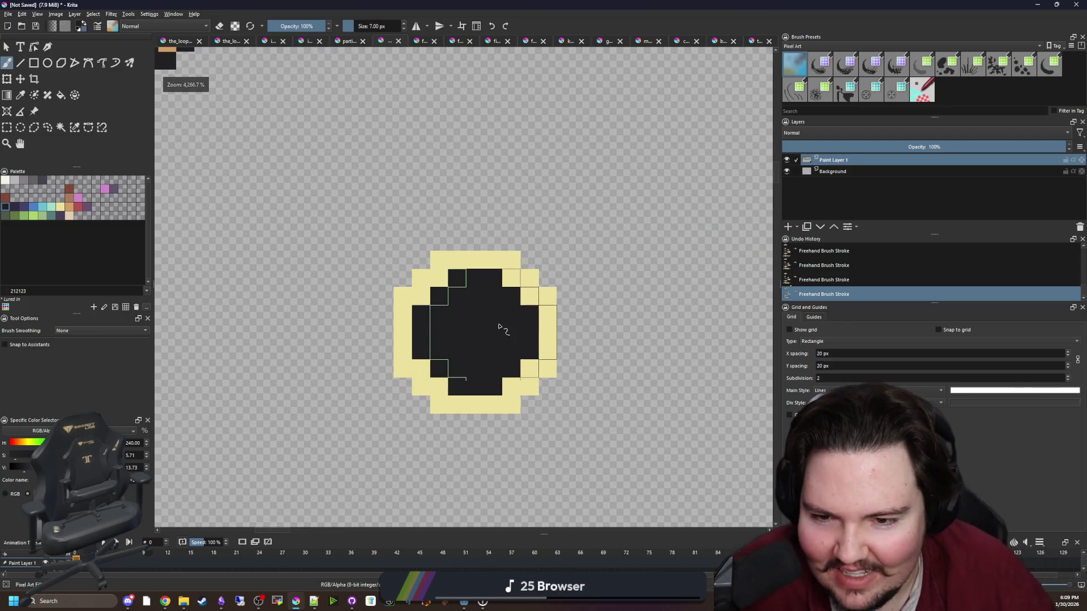
pyautogui.scroll(-4, 498, 327)
pyautogui.scroll(2, 490, 342)
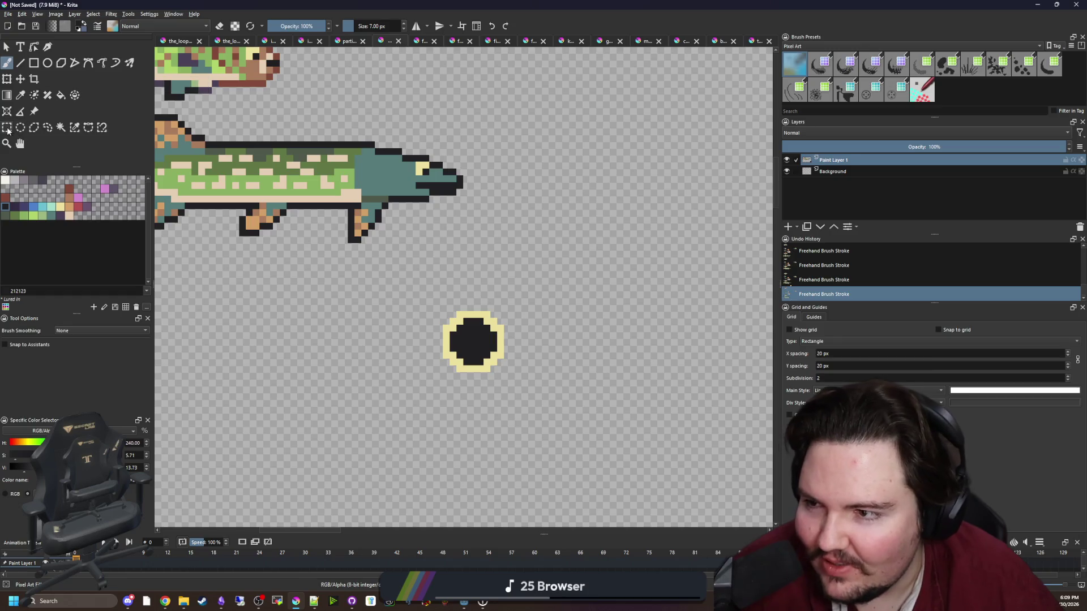
# Rectangle-select the trial eye drawing, delete it, and deselect.
pyautogui.click(7, 126)
pyautogui.moveTo(429, 296); pyautogui.dragTo(524, 400)
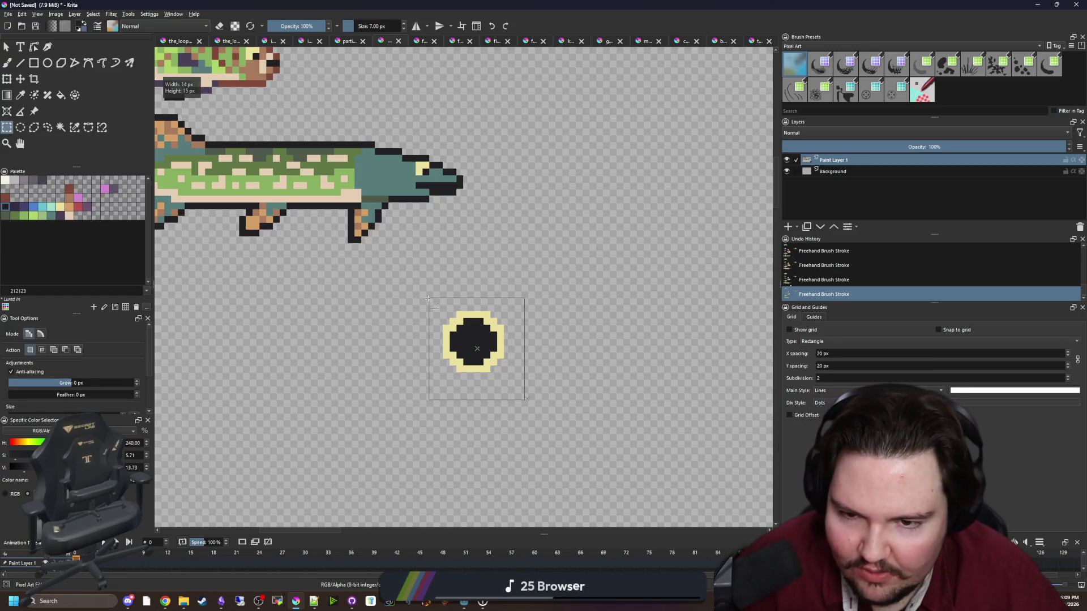
pyautogui.press('Delete')
pyautogui.hotkey('ctrl', 'shift', 'a')
pyautogui.scroll(-3, 462, 253)
pyautogui.scroll(4, 462, 253)
# Try a pale yellow ring around the pike's eye, then undo it.
pyautogui.press('b')
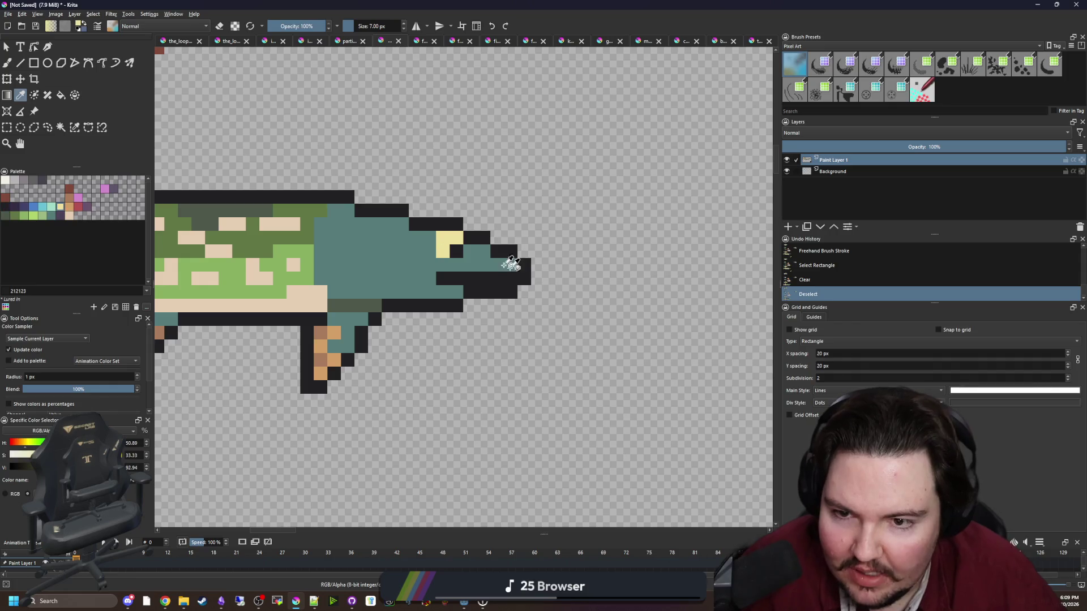
pyautogui.press('[')
pyautogui.press('[')
pyautogui.press('[')
pyautogui.keyDown('ctrl'); pyautogui.click(328, 277); pyautogui.keyUp('ctrl')
pyautogui.moveTo(340, 277)
pyautogui.mouseDown()
pyautogui.moveTo(396, 306)
pyautogui.moveTo(390, 258)
pyautogui.mouseUp()
pyautogui.press('[')
pyautogui.press('[')
pyautogui.press('[')
pyautogui.scroll(-3, 408, 266)
pyautogui.scroll(3, 408, 265)
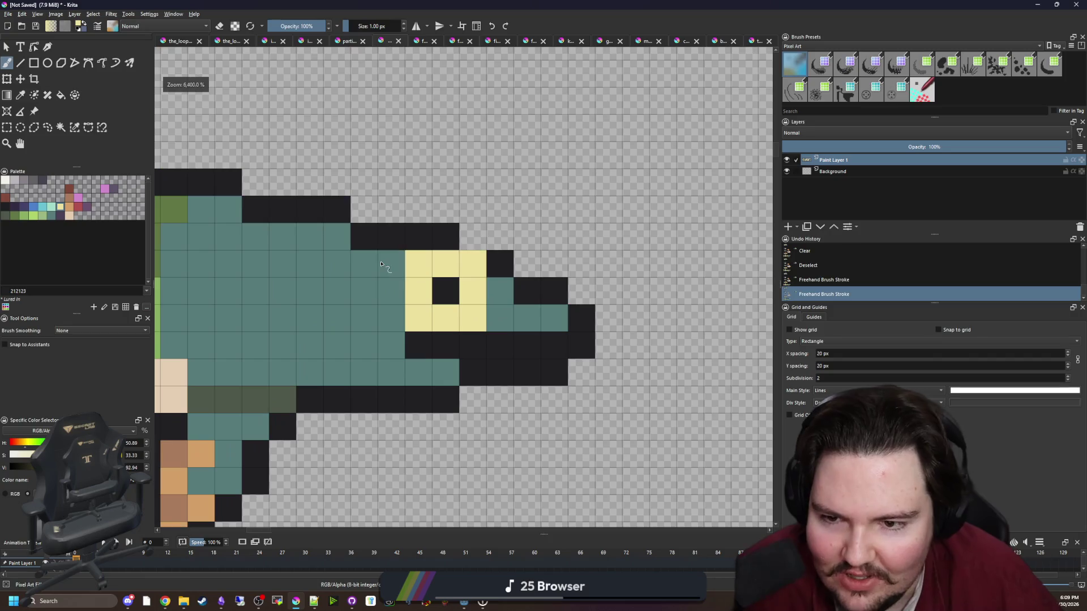
pyautogui.hotkey('ctrl', 'z')
pyautogui.hotkey('ctrl', 'z')
pyautogui.scroll(-1, 496, 227)
pyautogui.moveTo(495, 227); pyautogui.dragTo(318, 157)
# Draw a pale yellow eye outline beside the pike and flood-fill its inside dark.
pyautogui.moveTo(380, 323)
pyautogui.mouseDown()
pyautogui.moveTo(380, 376)
pyautogui.moveTo(498, 436)
pyautogui.moveTo(567, 310)
pyautogui.moveTo(362, 272)
pyautogui.moveTo(375, 308)
pyautogui.mouseUp()
pyautogui.press('p')
pyautogui.click(276, 242)
pyautogui.press('f')
pyautogui.click(464, 343)
pyautogui.scroll(-8, 467, 324)
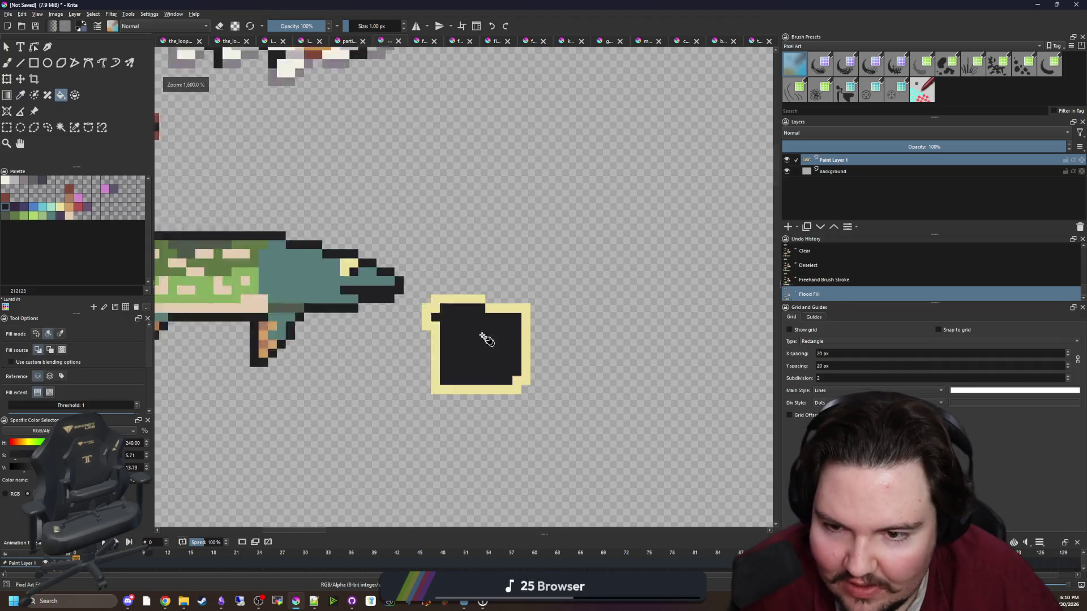
pyautogui.scroll(3, 467, 324)
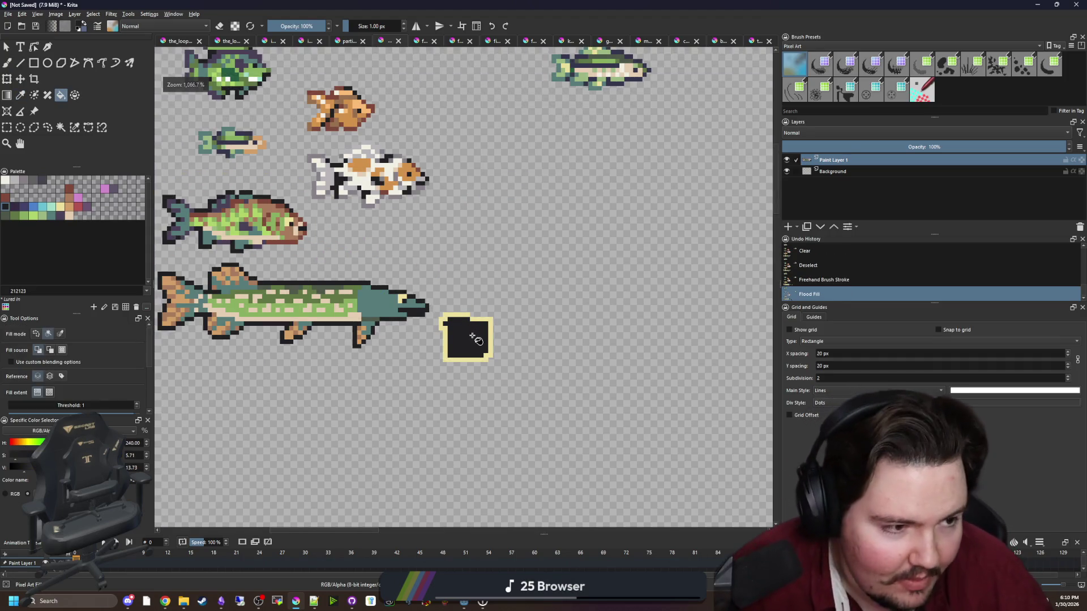
pyautogui.scroll(4, 467, 325)
# Repaint the eye's top row, left notch and corner pixels pale yellow.
pyautogui.press('p')
pyautogui.click(466, 268)
pyautogui.press('b')
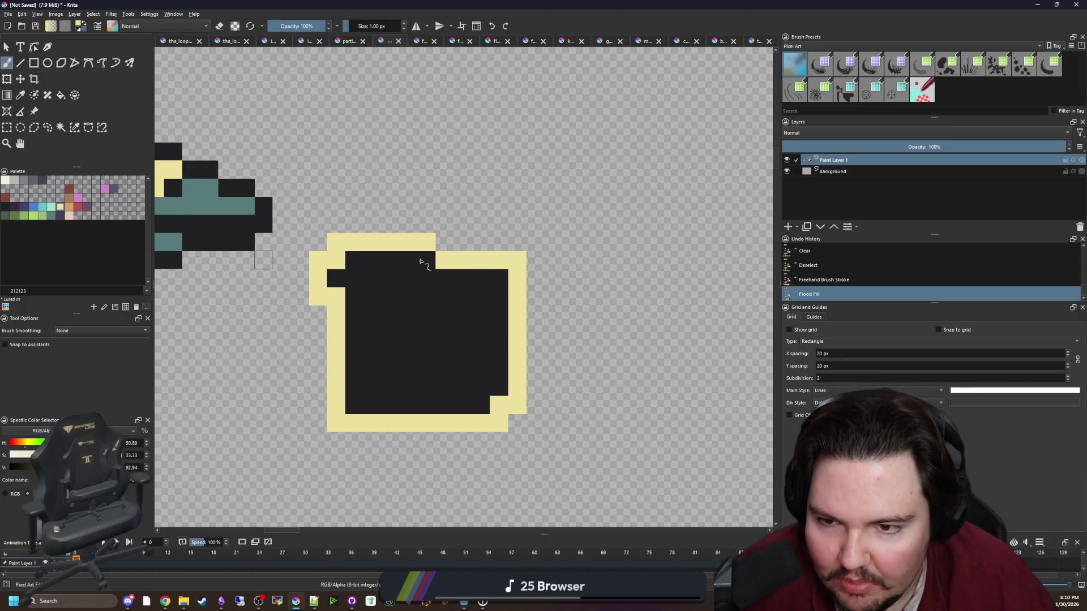
pyautogui.moveTo(424, 259); pyautogui.dragTo(335, 274)
pyautogui.click(354, 405)
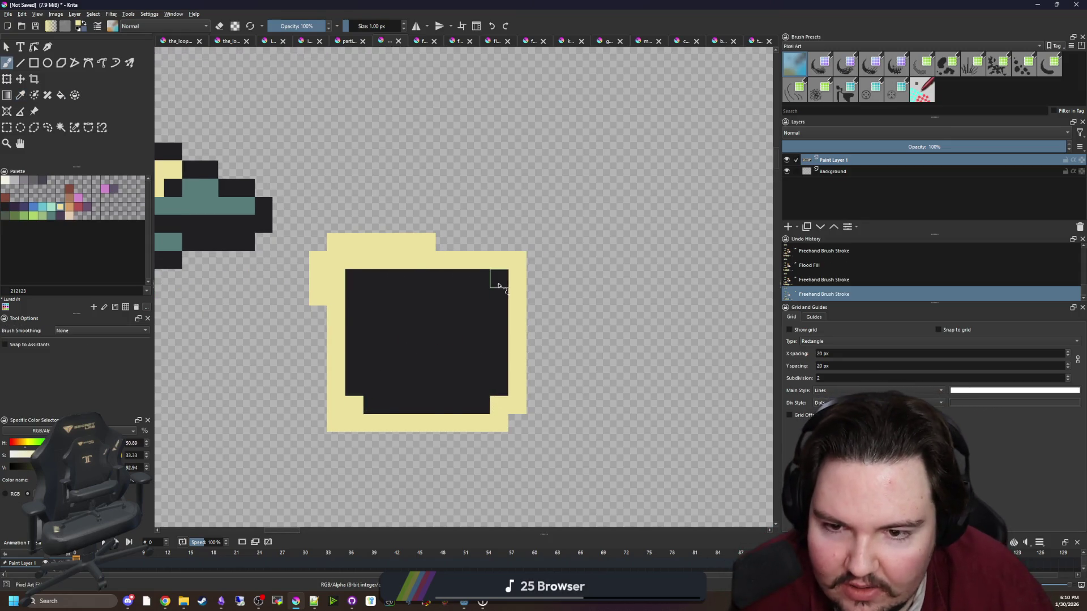
pyautogui.click(499, 286)
pyautogui.scroll(-6, 357, 292)
pyautogui.scroll(5, 352, 293)
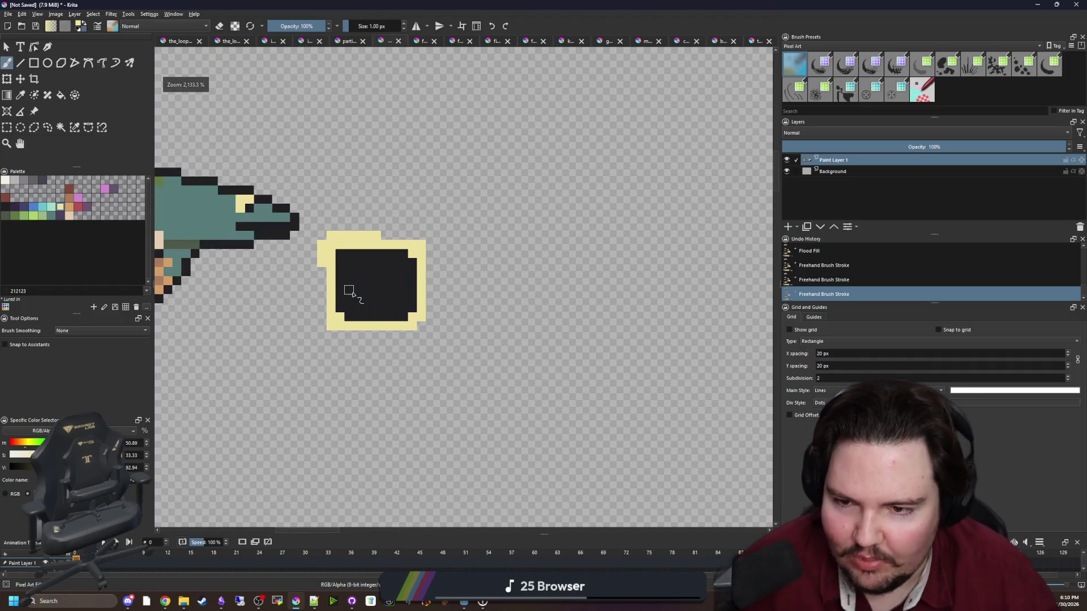
pyautogui.scroll(1, 352, 293)
# Erase the trial eye blob and its leftover yellow pixel with an enlarged eraser.
pyautogui.press('e')
pyautogui.press(']')
pyautogui.press(']')
pyautogui.press(']')
pyautogui.moveTo(514, 364)
pyautogui.mouseDown()
pyautogui.moveTo(474, 328)
pyautogui.moveTo(516, 326)
pyautogui.mouseUp()
pyautogui.click(447, 368)
pyautogui.scroll(-5, 494, 342)
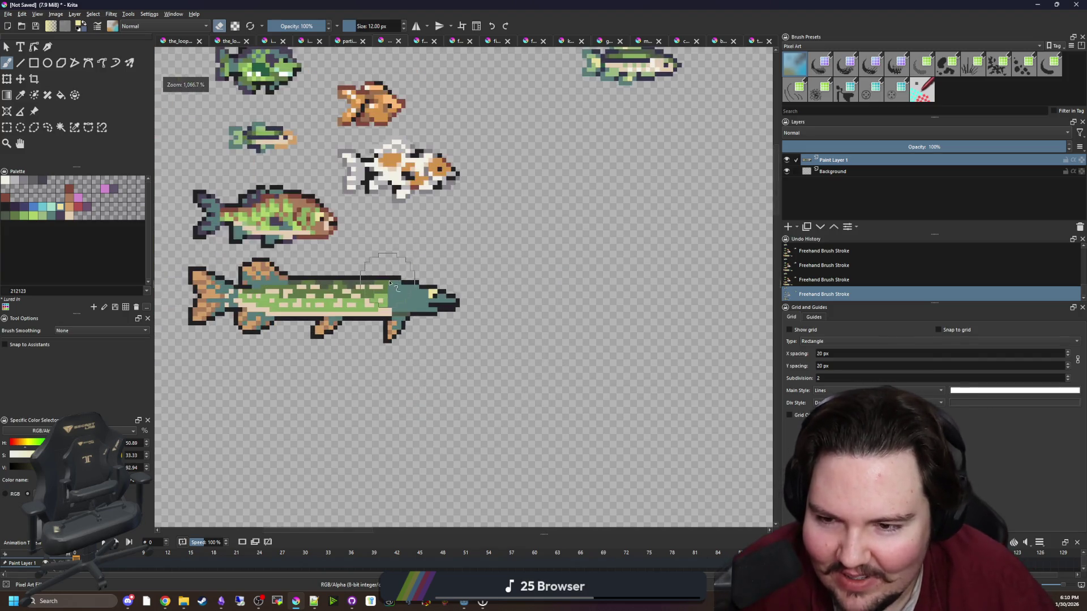
pyautogui.scroll(4, 417, 290)
pyautogui.press('[')
pyautogui.press('[')
pyautogui.press('[')
pyautogui.press('[')
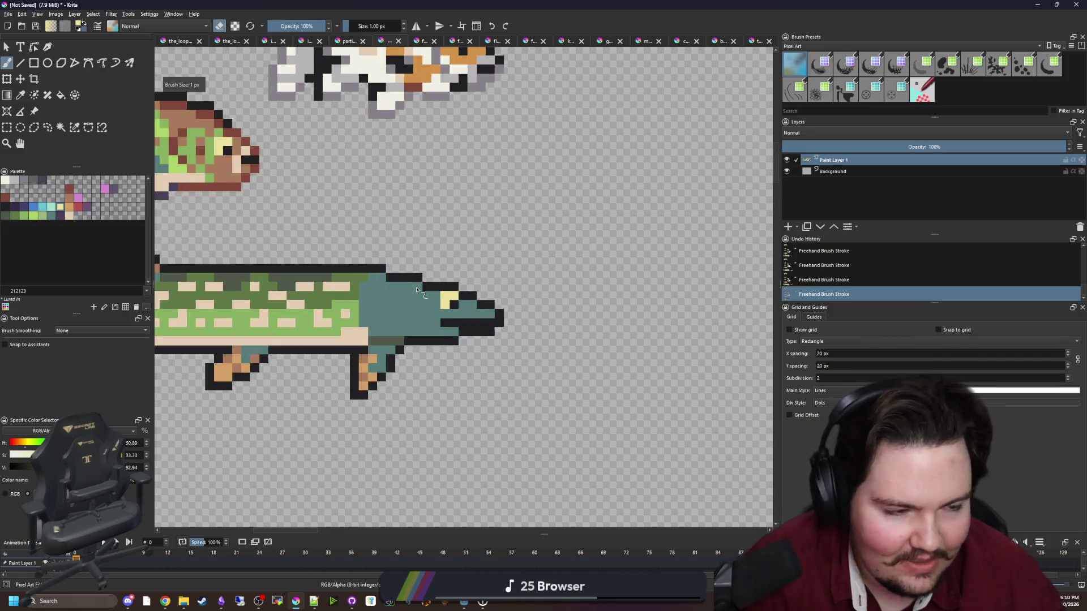
# Turn erasing off and paint dark olive shading on the head and a column behind the gill.
pyautogui.scroll(3, 417, 290)
pyautogui.press('e')
pyautogui.keyDown('ctrl'); pyautogui.click(413, 401); pyautogui.keyUp('ctrl')
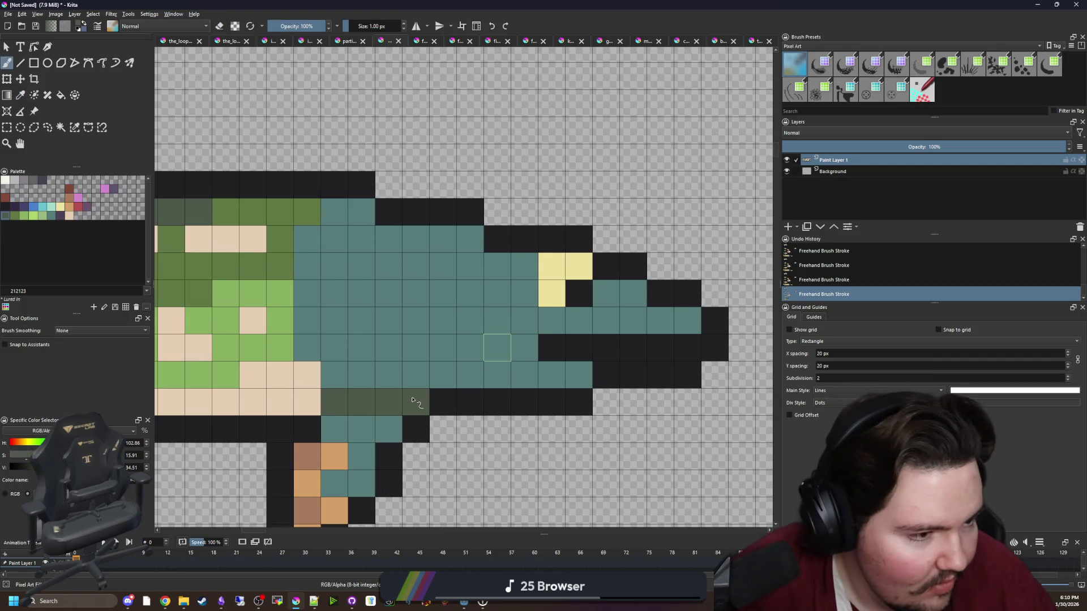
pyautogui.moveTo(491, 379)
pyautogui.mouseDown()
pyautogui.moveTo(465, 369)
pyautogui.moveTo(443, 292)
pyautogui.mouseUp()
pyautogui.moveTo(444, 375); pyautogui.dragTo(530, 376)
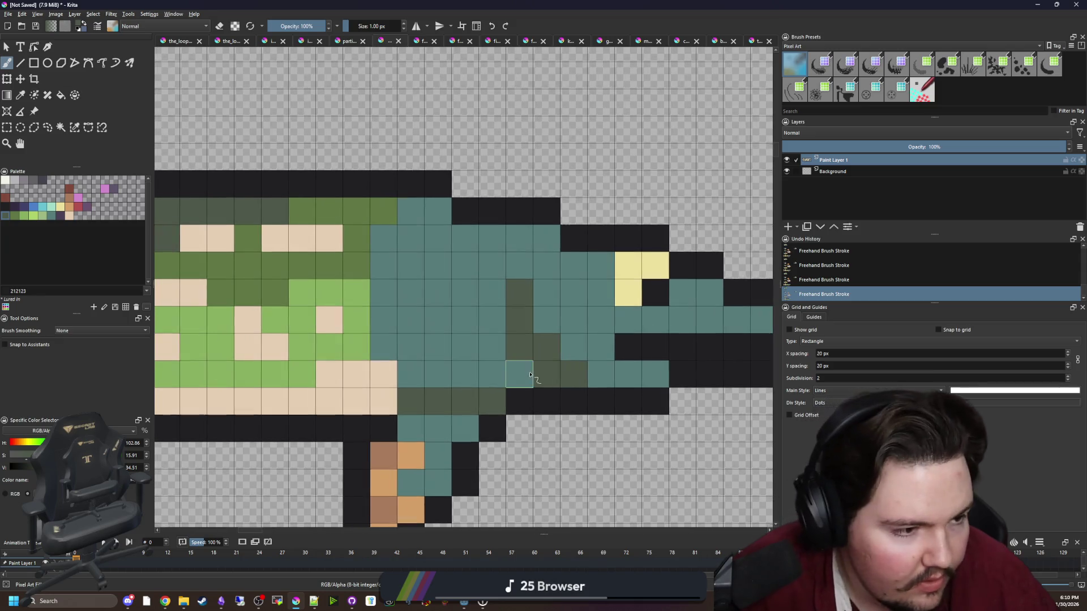
pyautogui.moveTo(445, 368)
pyautogui.mouseDown()
pyautogui.moveTo(375, 351)
pyautogui.moveTo(381, 291)
pyautogui.moveTo(408, 236)
pyautogui.mouseUp()
pyautogui.click(410, 237)
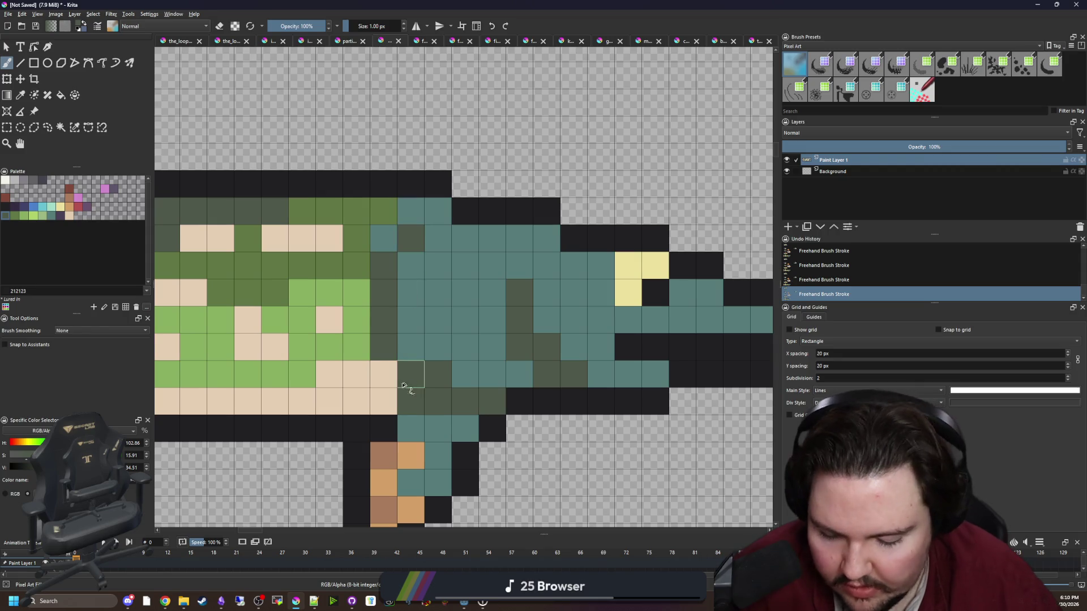
# Sample the body's light green and paint a light-green row across the lower head and jaw.
pyautogui.press('p')
pyautogui.click(280, 292)
pyautogui.press('b')
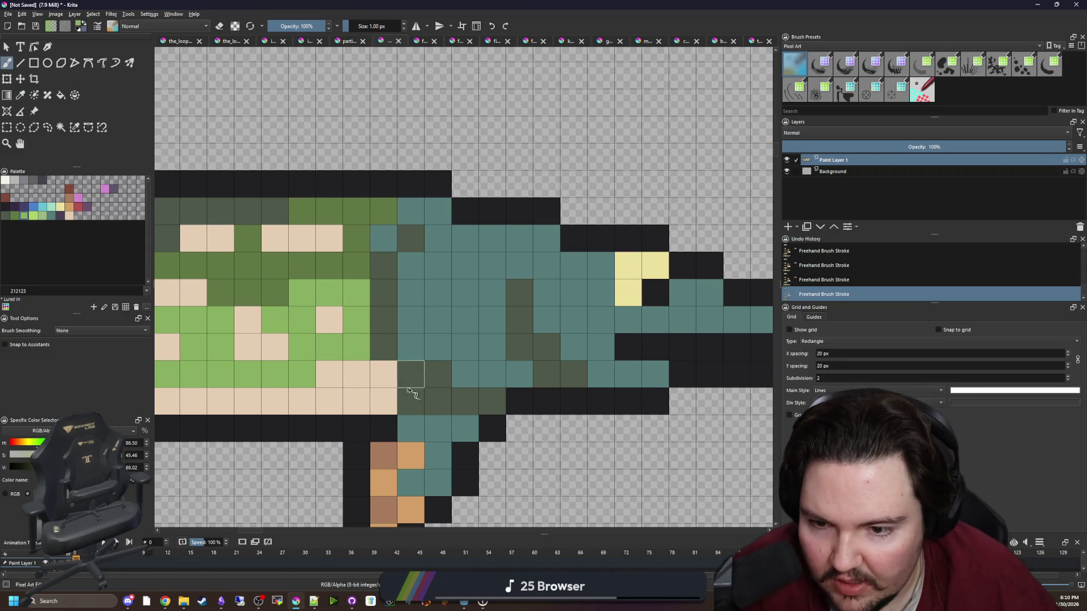
pyautogui.scroll(-1, 362, 376)
pyautogui.scroll(1, 428, 339)
pyautogui.scroll(-1, 428, 339)
pyautogui.scroll(1, 405, 331)
pyautogui.moveTo(516, 369)
pyautogui.mouseDown()
pyautogui.moveTo(462, 369)
pyautogui.moveTo(436, 342)
pyautogui.mouseUp()
pyautogui.moveTo(381, 369)
pyautogui.mouseDown()
pyautogui.moveTo(326, 369)
pyautogui.moveTo(271, 344)
pyautogui.mouseUp()
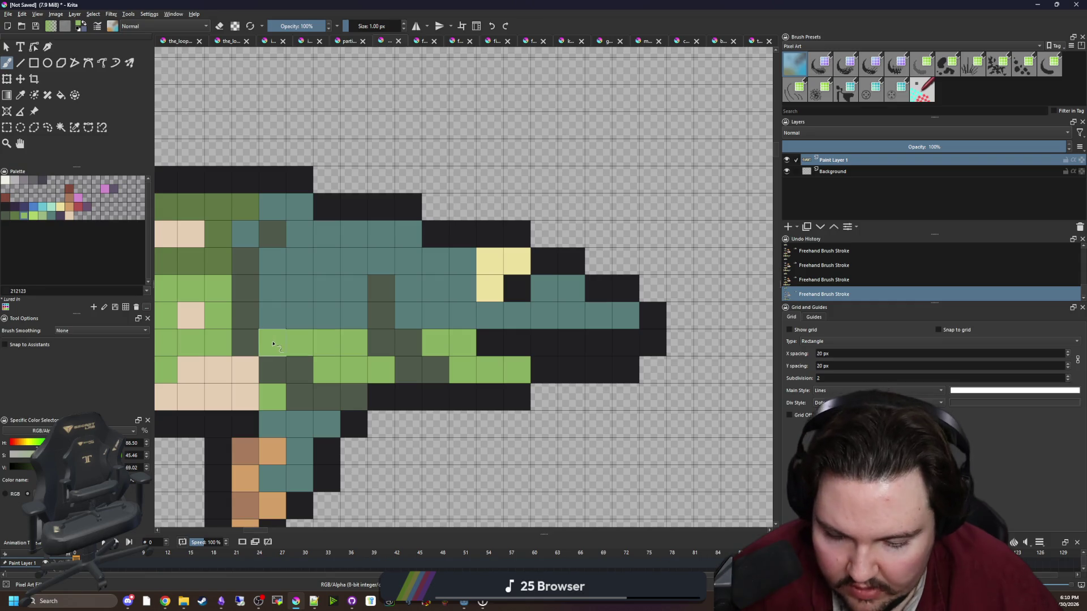
# Paint a dark-green row along the head toward the snout, then more light-green jaw cells.
pyautogui.keyDown('ctrl'); pyautogui.click(219, 240); pyautogui.keyUp('ctrl')
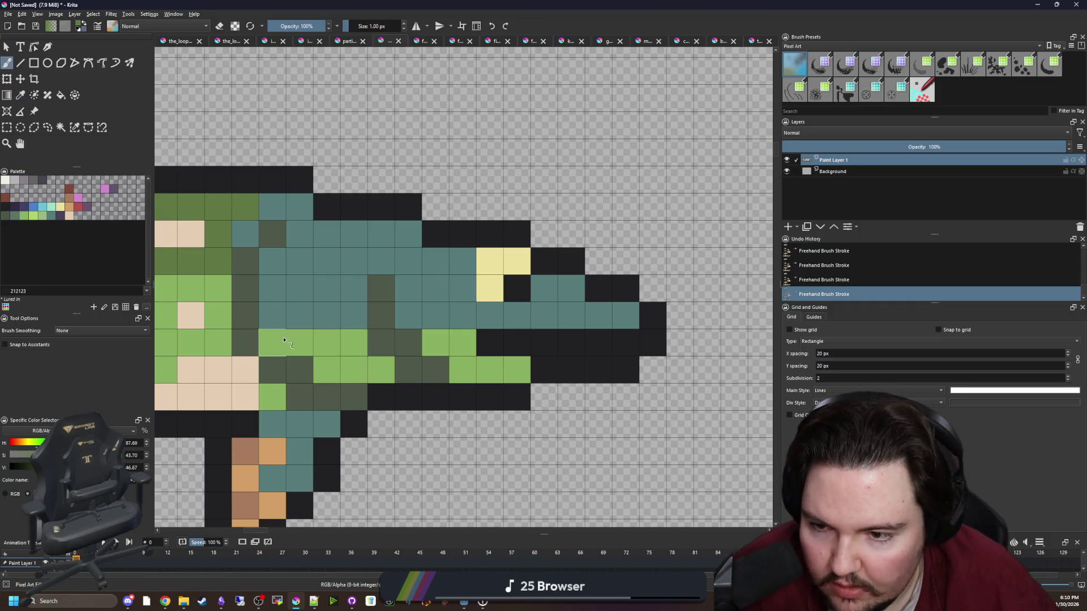
pyautogui.moveTo(283, 340); pyautogui.dragTo(354, 342)
pyautogui.moveTo(463, 341); pyautogui.dragTo(437, 339)
pyautogui.scroll(-4, 436, 339)
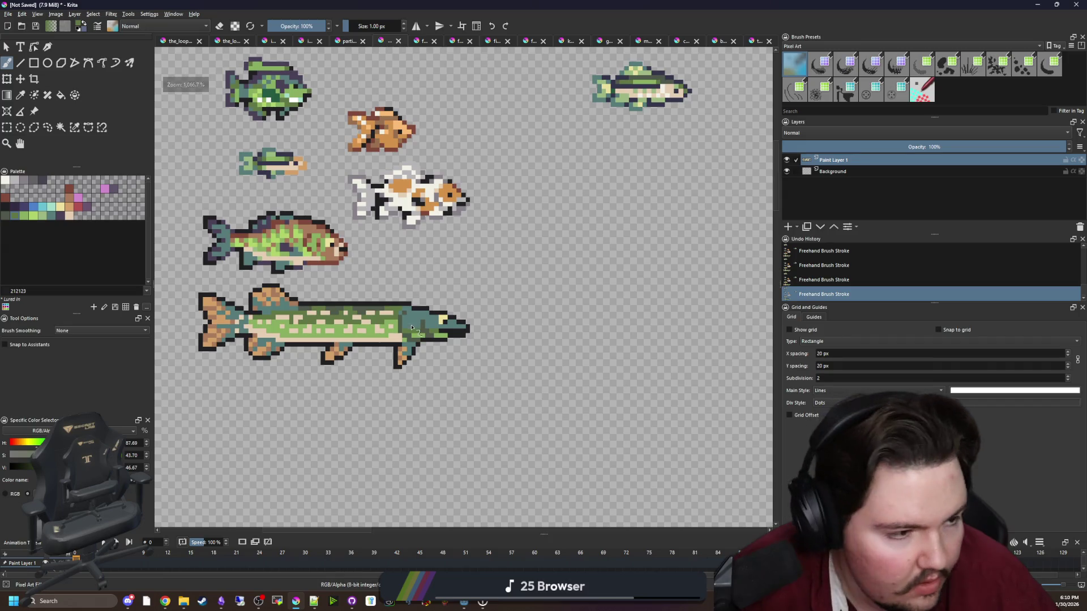
pyautogui.scroll(2, 412, 327)
pyautogui.scroll(4, 399, 318)
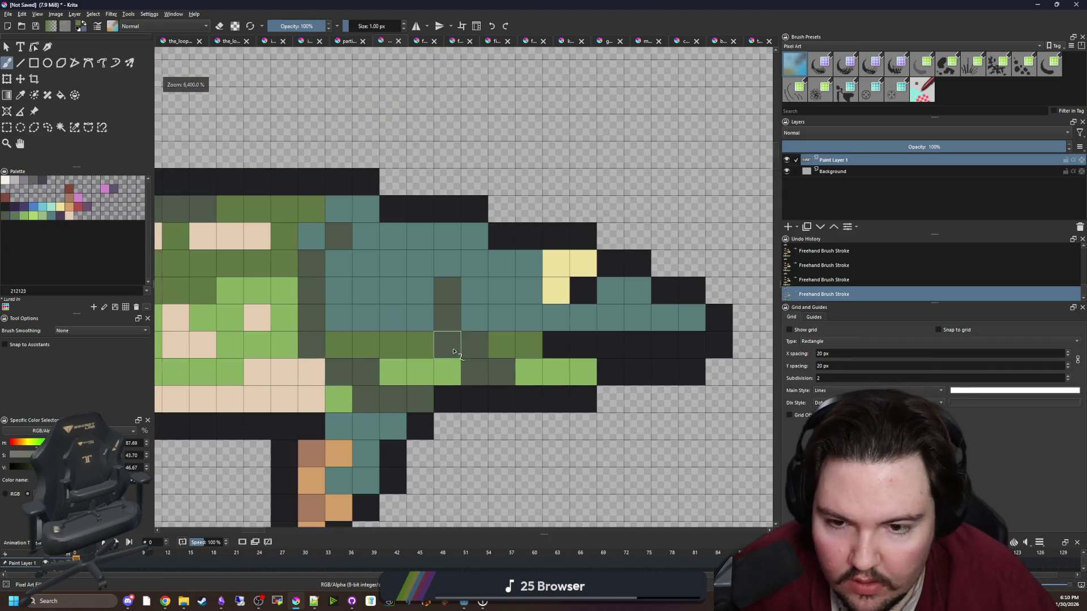
pyautogui.keyDown('ctrl'); pyautogui.click(453, 365); pyautogui.keyUp('ctrl')
pyautogui.moveTo(456, 362)
pyautogui.mouseDown()
pyautogui.moveTo(498, 361)
pyautogui.moveTo(495, 333)
pyautogui.moveTo(523, 334)
pyautogui.mouseUp()
# Paint two jaw cells near-black, then turn a black jaw cell and its neighbour light green.
pyautogui.keyDown('ctrl'); pyautogui.click(527, 364); pyautogui.keyUp('ctrl')
pyautogui.moveTo(464, 388); pyautogui.dragTo(519, 371)
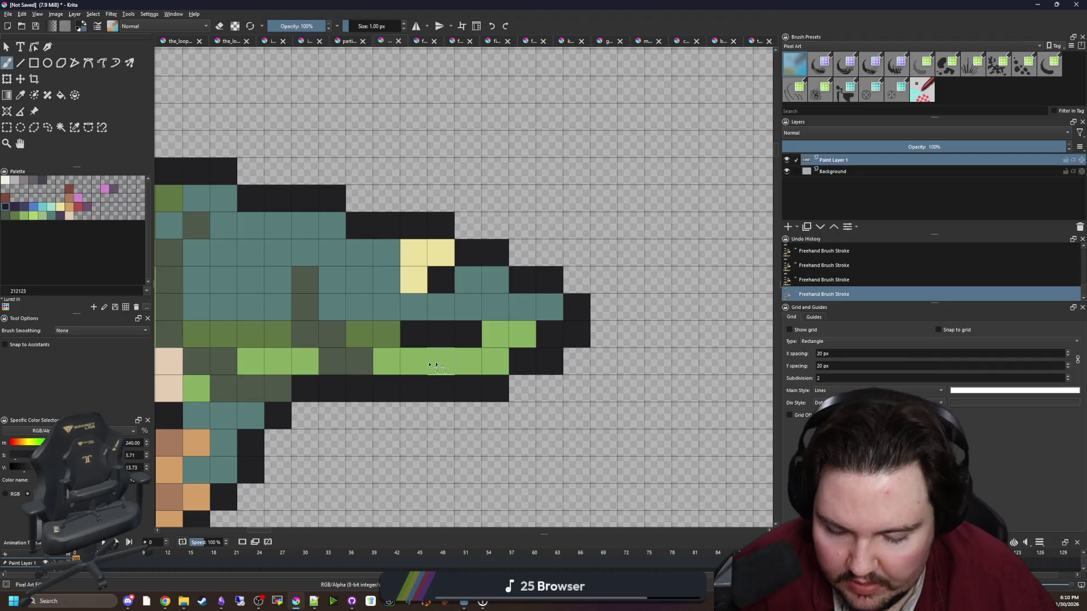
pyautogui.moveTo(429, 364); pyautogui.dragTo(502, 356)
pyautogui.moveTo(586, 330); pyautogui.dragTo(505, 328)
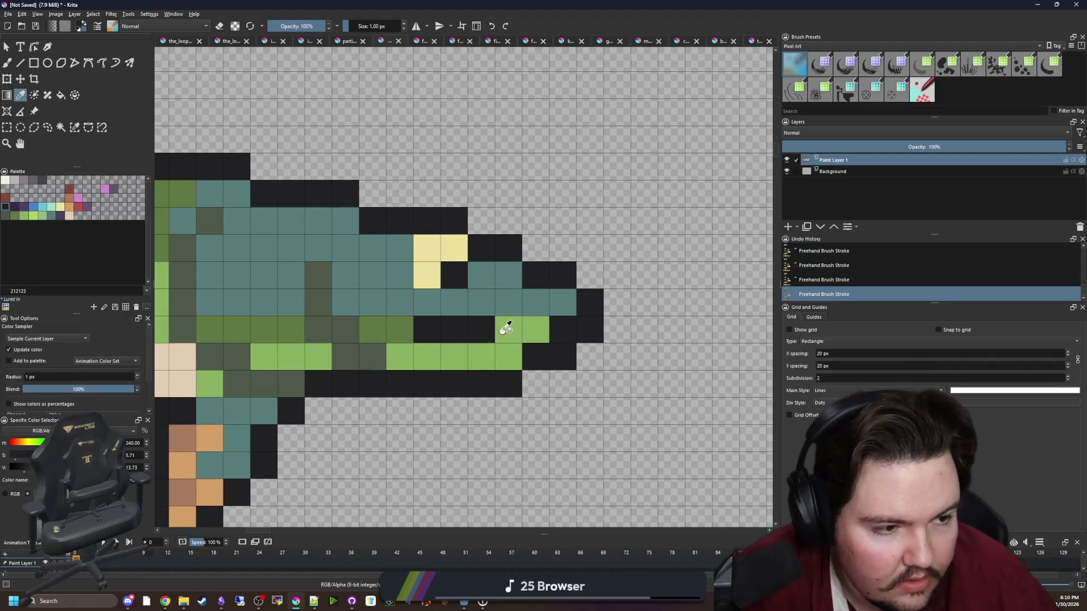
pyautogui.click(537, 321)
pyautogui.press('b')
pyautogui.click(563, 330)
pyautogui.click(536, 354)
# Paint a black cell below the jaw and a beige belly-coloured row along the lower jaw.
pyautogui.press('p')
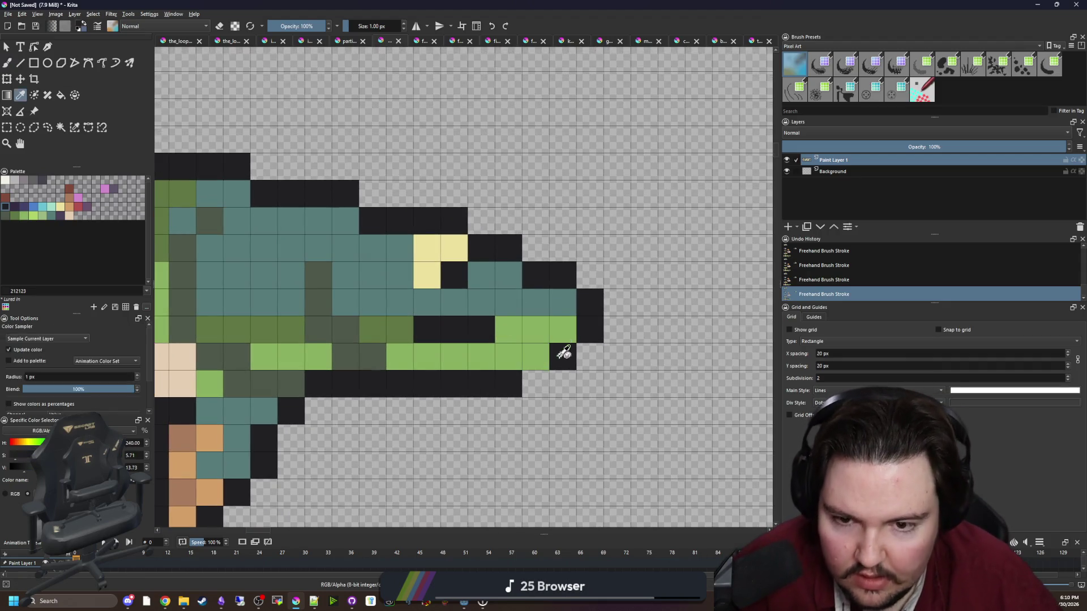
pyautogui.click(563, 356)
pyautogui.press('b')
pyautogui.click(535, 384)
pyautogui.press('p')
pyautogui.click(190, 373)
pyautogui.press('b')
pyautogui.moveTo(537, 357); pyautogui.dragTo(452, 357)
pyautogui.scroll(-8, 540, 343)
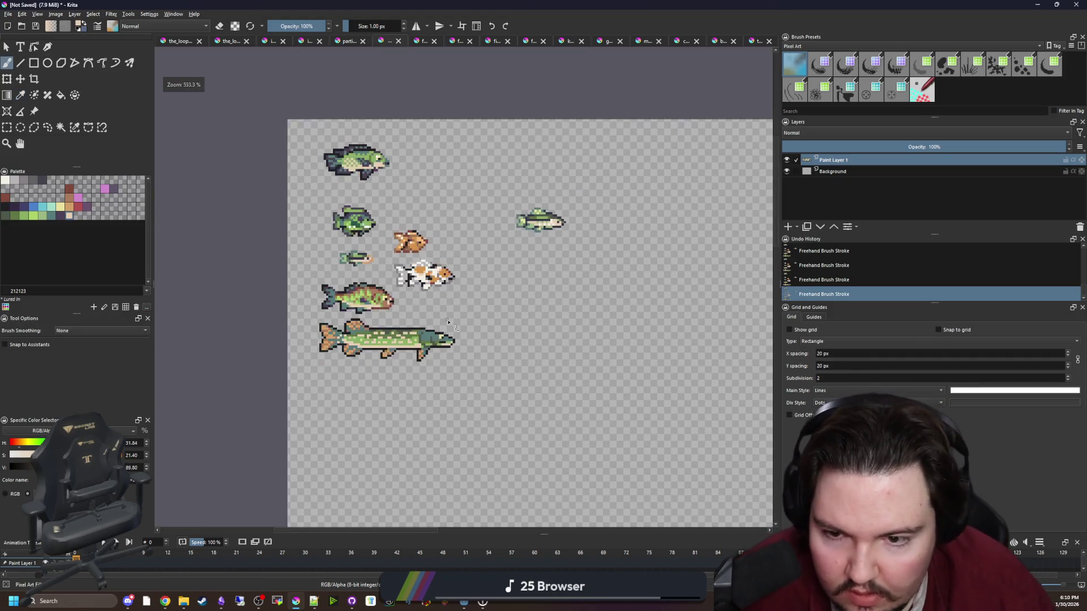
pyautogui.scroll(8, 440, 352)
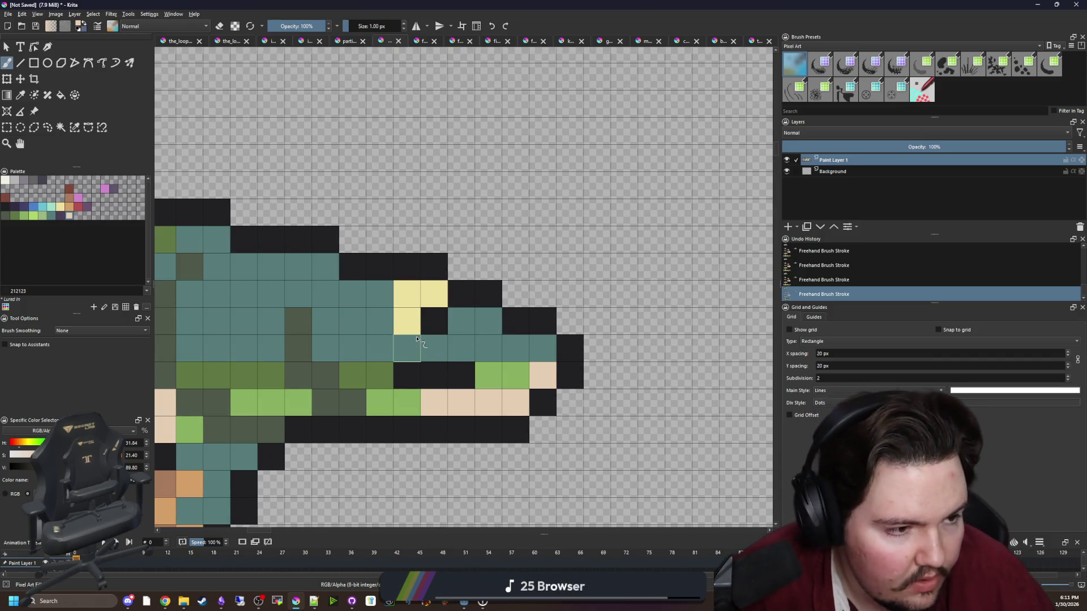
# Try repainting the eye in black and teal, then undo the eye strokes.
pyautogui.keyDown('ctrl'); pyautogui.click(435, 320); pyautogui.keyUp('ctrl')
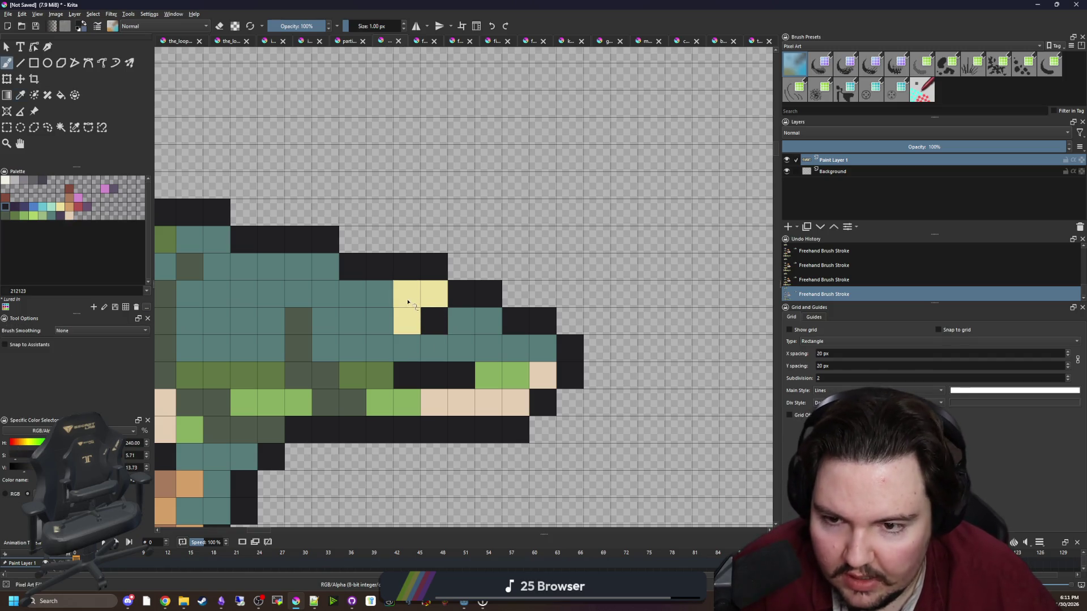
pyautogui.click(406, 294)
pyautogui.keyDown('ctrl'); pyautogui.click(461, 319); pyautogui.keyUp('ctrl')
pyautogui.moveTo(406, 321); pyautogui.dragTo(434, 306)
pyautogui.hotkey('ctrl', 'z')
pyautogui.hotkey('ctrl', 'z')
pyautogui.hotkey('ctrl', 'z')
# Sample the body's light green and scatter it over several teal cells behind the head.
pyautogui.scroll(-5, 434, 305)
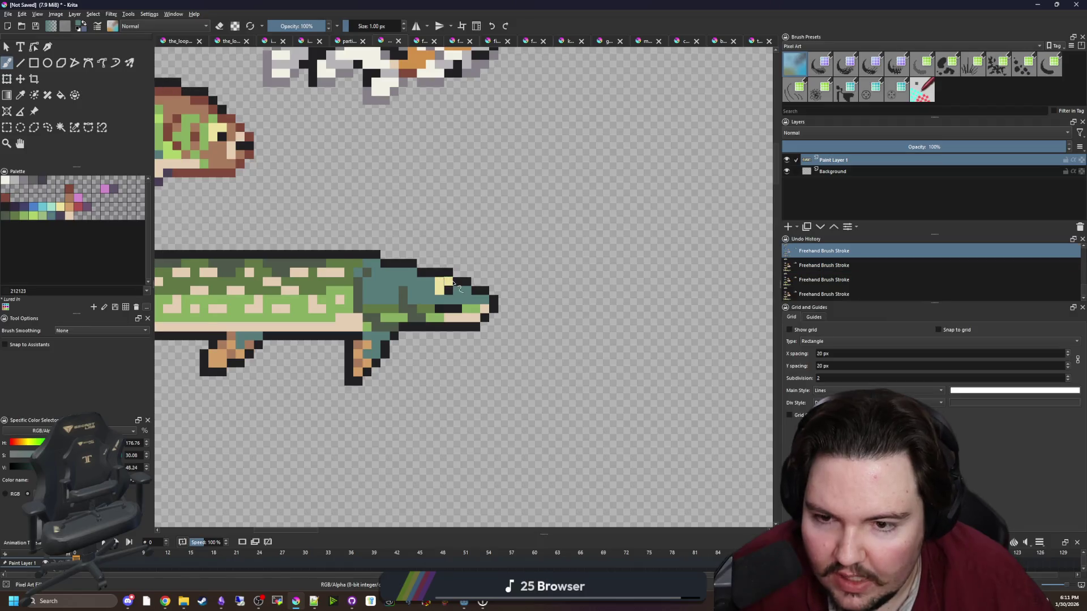
pyautogui.scroll(5, 453, 297)
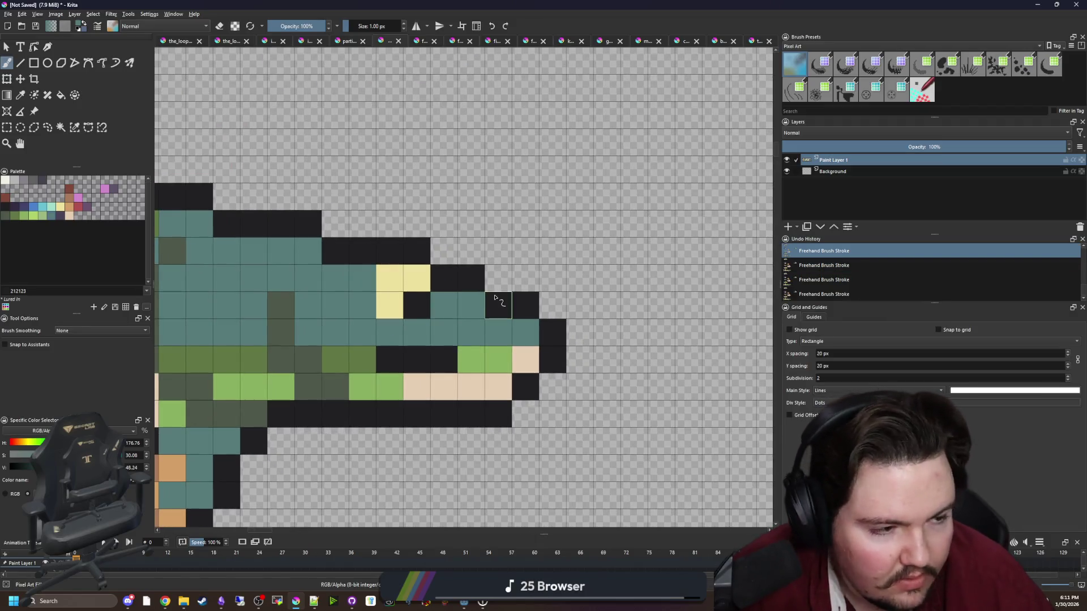
pyautogui.moveTo(363, 319)
pyautogui.mouseDown()
pyautogui.moveTo(459, 334)
pyautogui.moveTo(459, 348)
pyautogui.mouseUp()
pyautogui.press('p')
pyautogui.click(334, 334)
pyautogui.press('b')
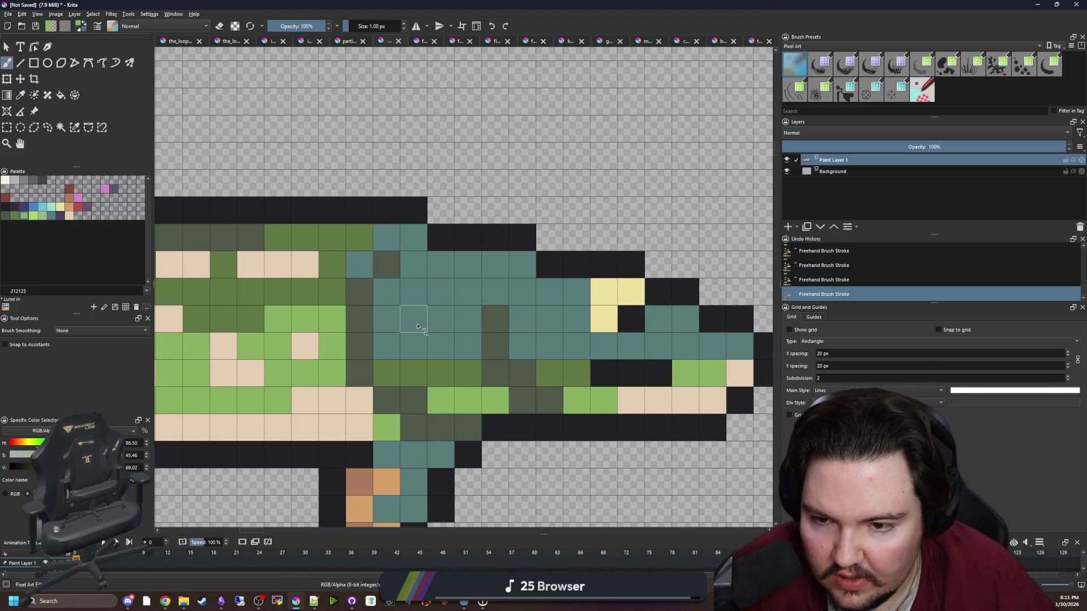
pyautogui.moveTo(413, 319); pyautogui.dragTo(440, 318)
pyautogui.click(549, 319)
pyautogui.moveTo(467, 276)
pyautogui.mouseDown()
pyautogui.moveTo(440, 265)
pyautogui.moveTo(420, 297)
pyautogui.mouseUp()
pyautogui.click(468, 291)
pyautogui.click(475, 270)
pyautogui.scroll(-6, 531, 331)
pyautogui.scroll(4, 509, 339)
pyautogui.scroll(-6, 497, 273)
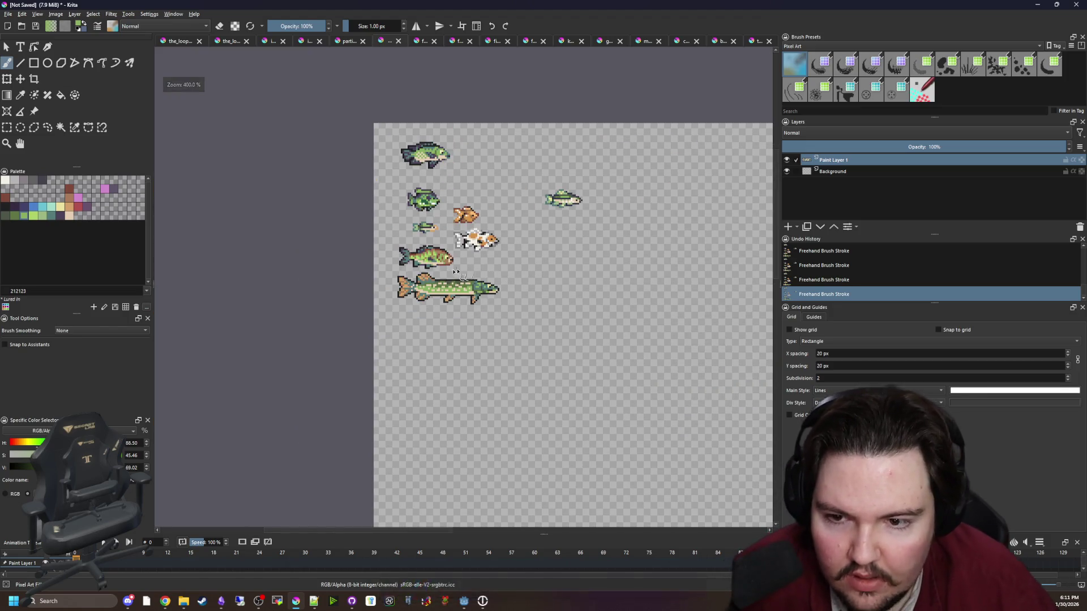
pyautogui.scroll(4, 461, 277)
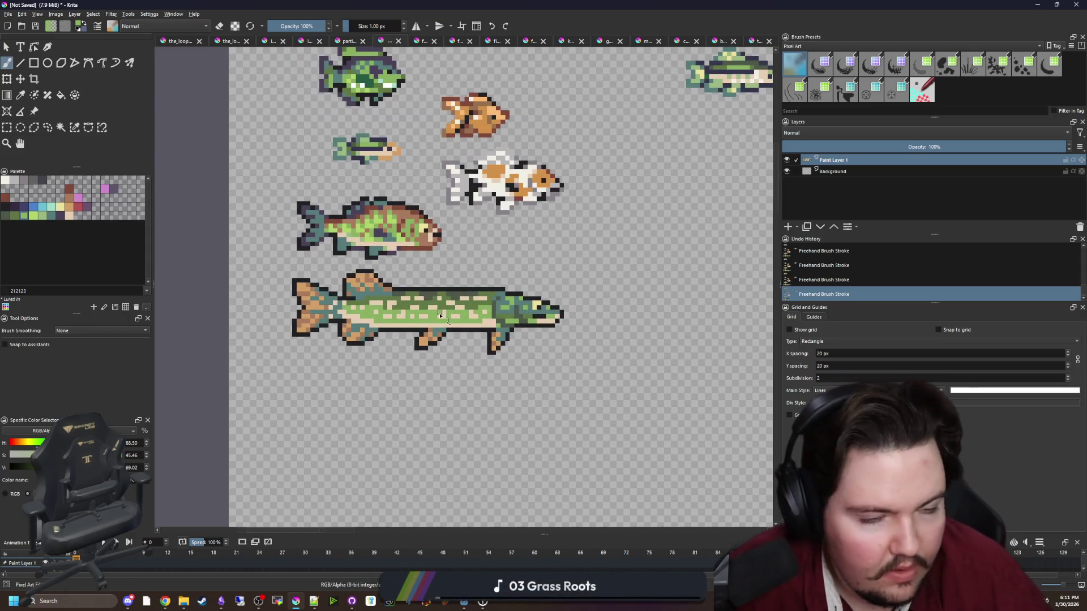
# Pick the green body colour, select all cream spots by colour and paint them green.
pyautogui.scroll(3, 428, 307)
pyautogui.press('p')
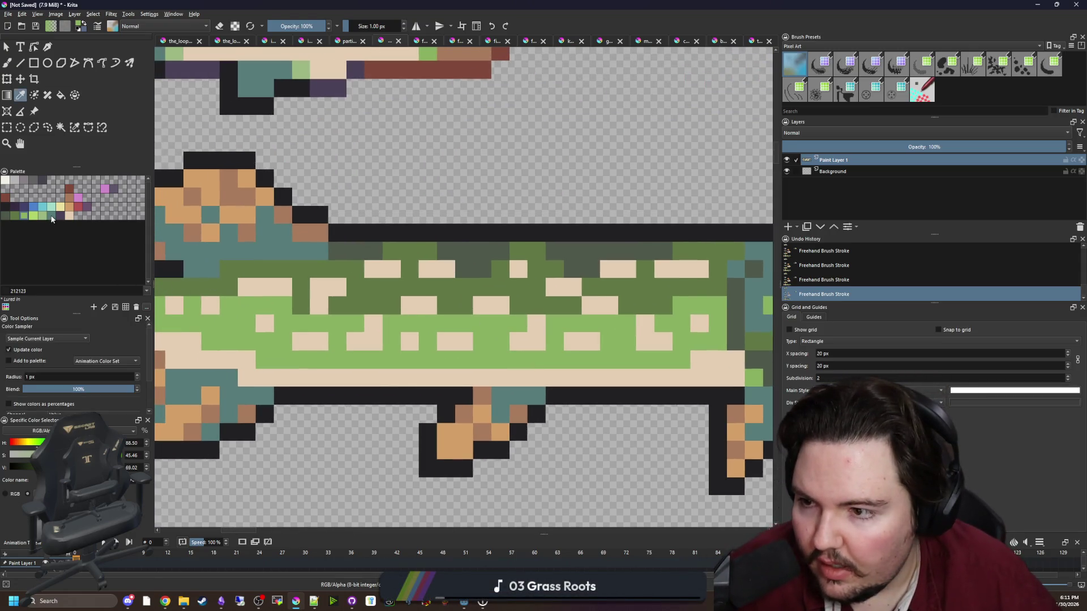
pyautogui.click(43, 219)
pyautogui.click(75, 128)
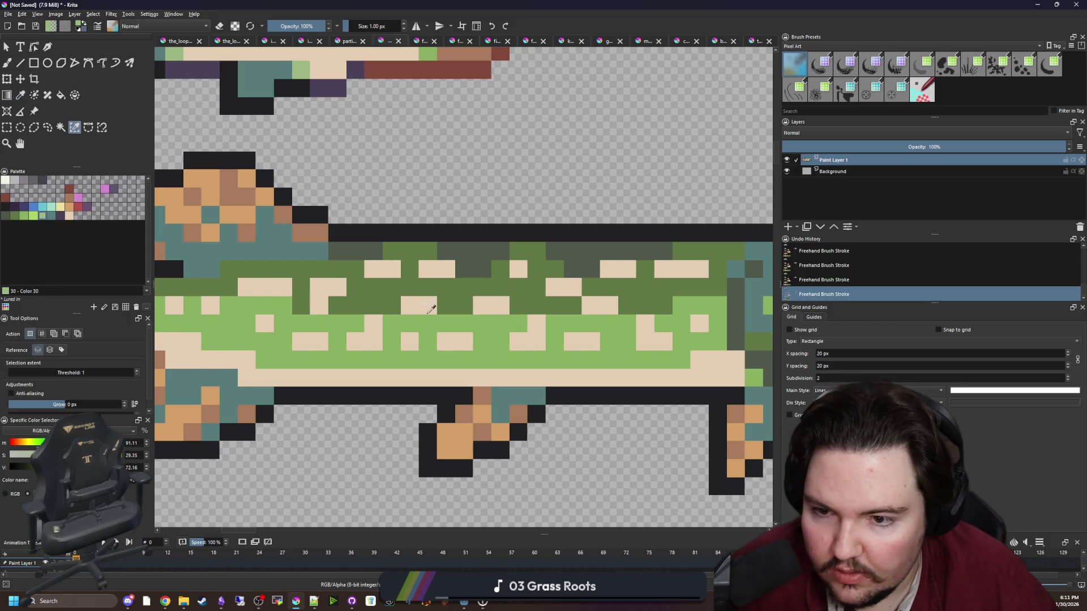
pyautogui.click(427, 305)
pyautogui.press('b')
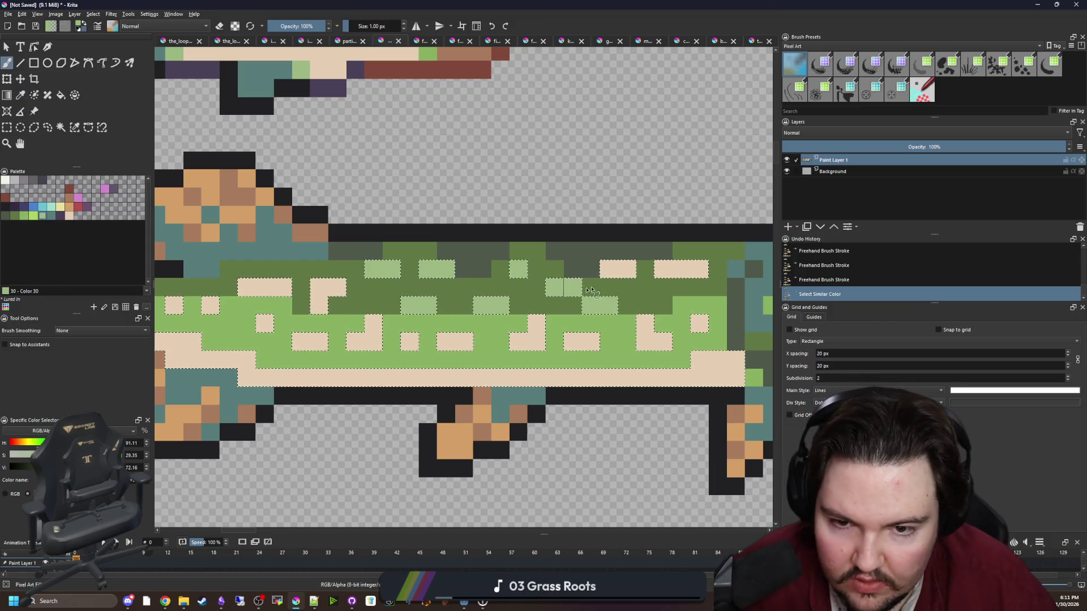
pyautogui.moveTo(588, 291); pyautogui.dragTo(572, 289)
pyautogui.moveTo(340, 288); pyautogui.dragTo(249, 288)
pyautogui.click(264, 323)
pyautogui.click(309, 341)
pyautogui.click(374, 322)
pyautogui.click(536, 323)
pyautogui.click(645, 322)
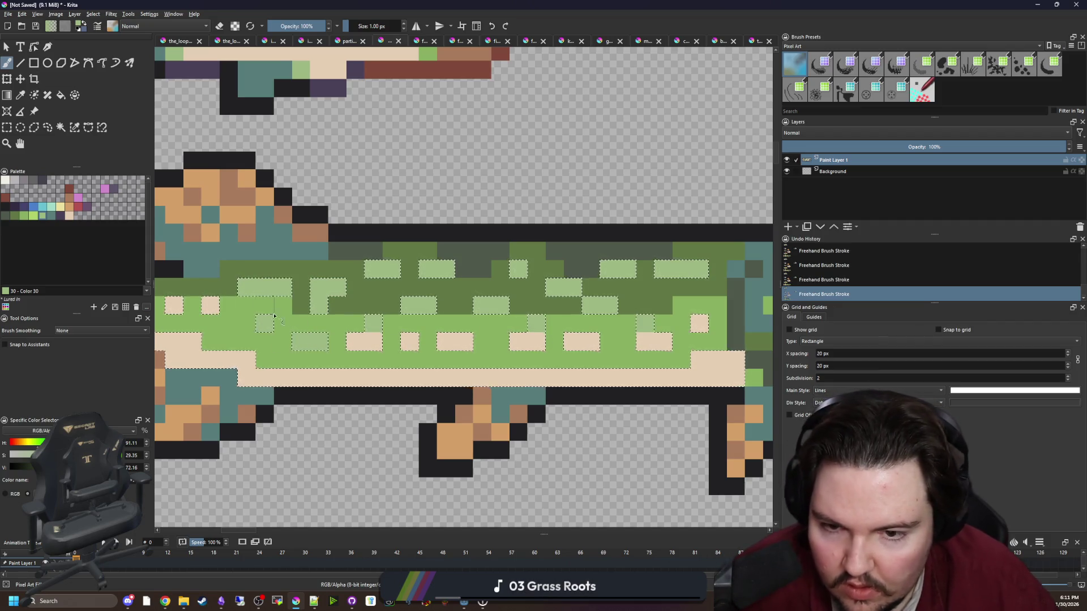
# Paint the remaining cream spots near the tail green, clear the selection and touch up.
pyautogui.scroll(-2, 274, 317)
pyautogui.scroll(2, 242, 293)
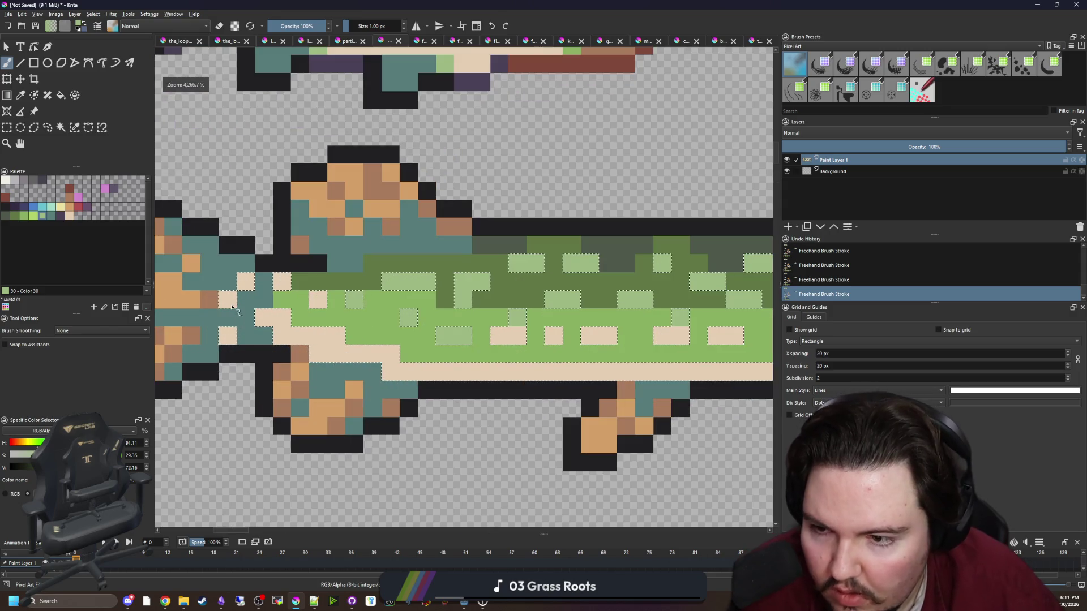
pyautogui.click(245, 281)
pyautogui.click(281, 282)
pyautogui.moveTo(264, 317); pyautogui.dragTo(282, 318)
pyautogui.click(336, 336)
pyautogui.click(390, 353)
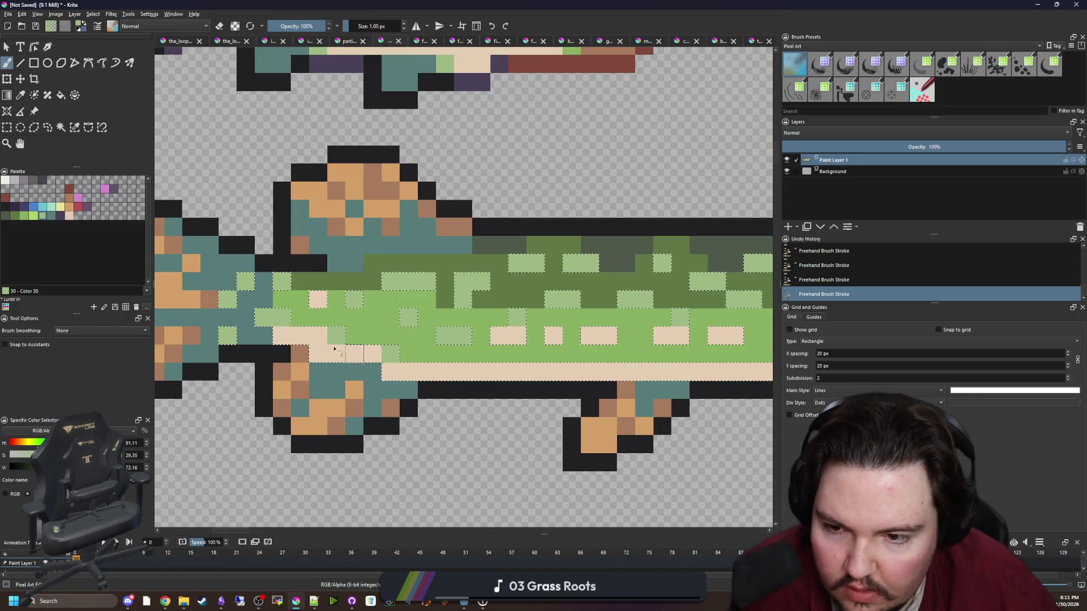
pyautogui.scroll(-2, 335, 349)
pyautogui.hotkey('ctrl', 'shift', 'a')
pyautogui.scroll(1, 560, 340)
pyautogui.click(561, 340)
pyautogui.scroll(-2, 467, 350)
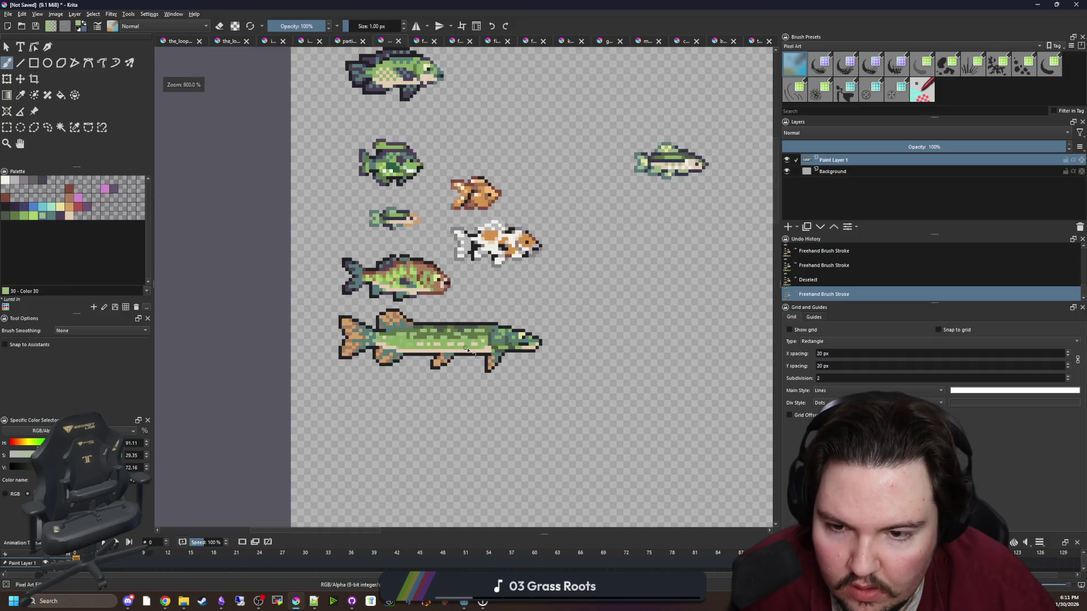
pyautogui.scroll(-2, 453, 356)
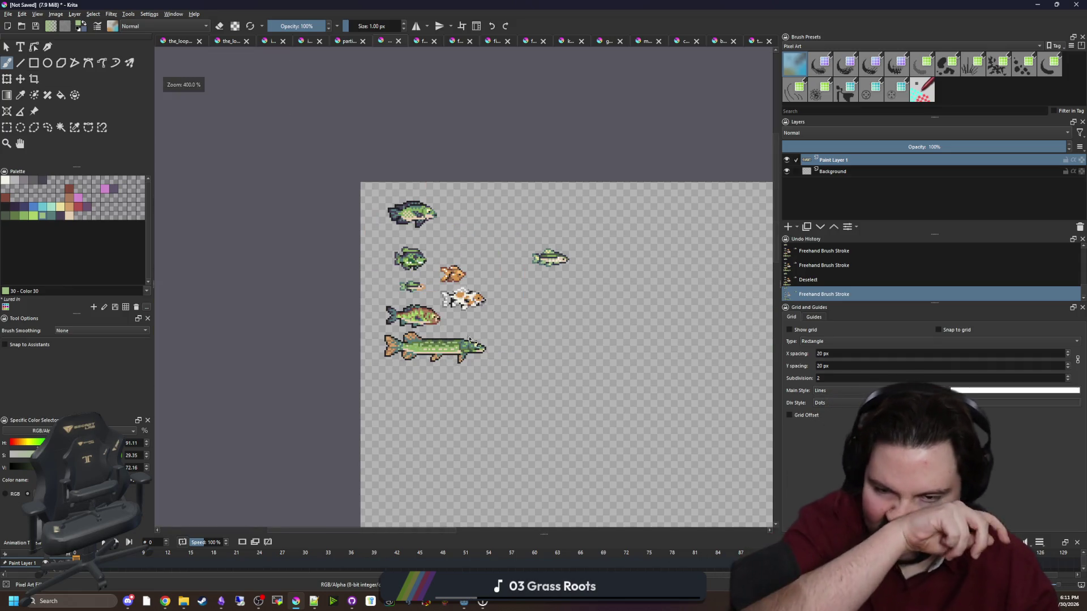
pyautogui.scroll(5, 438, 346)
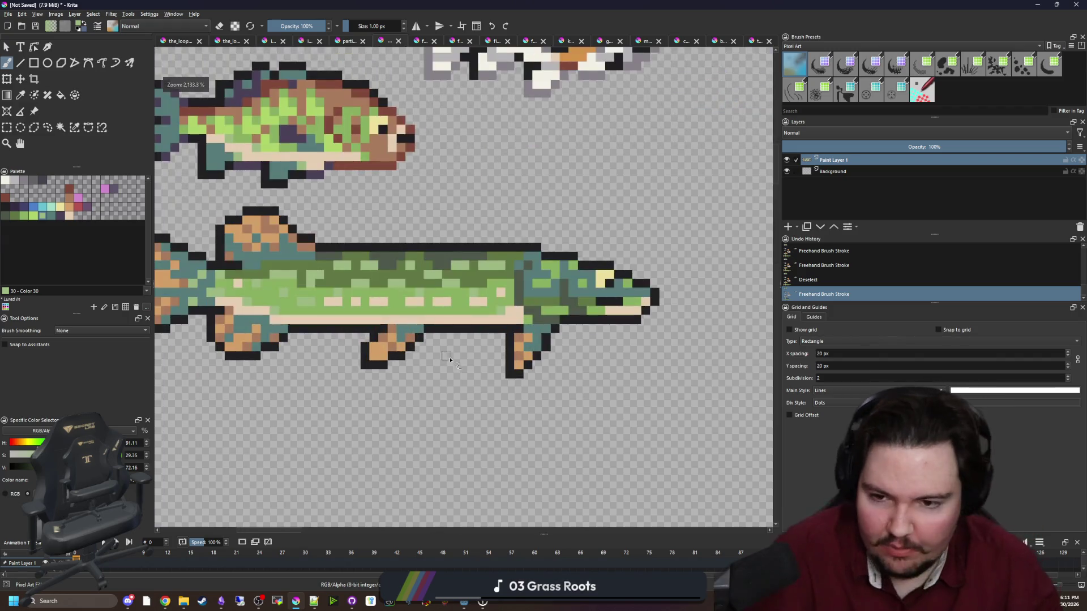
pyautogui.scroll(2, 408, 294)
# Select the black outline by colour and paint the back edge dark green with a 4 px brush.
pyautogui.keyDown('ctrl'); pyautogui.click(457, 242); pyautogui.keyUp('ctrl')
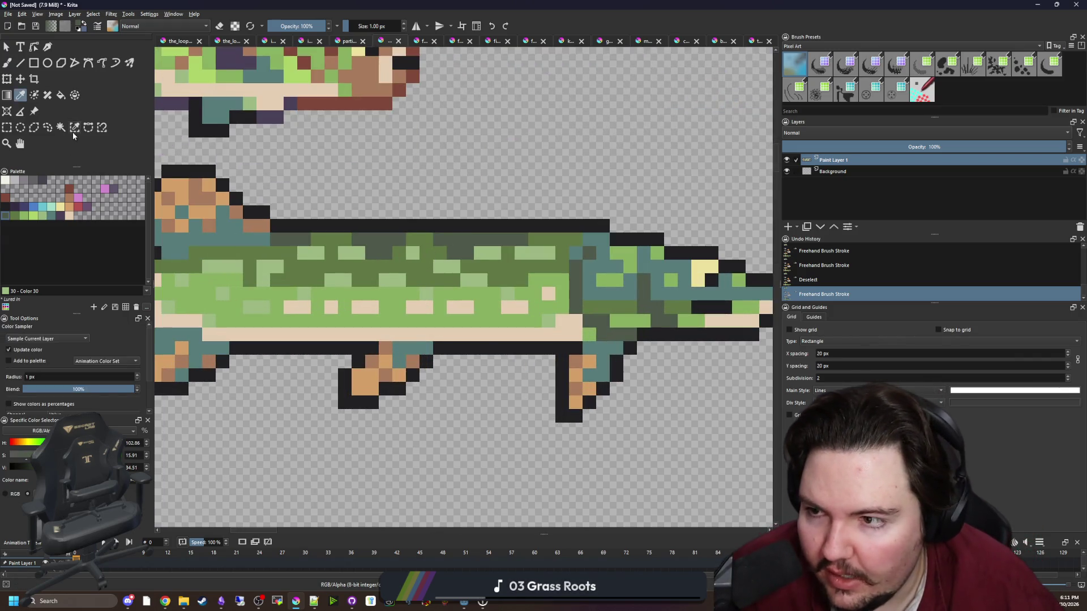
pyautogui.click(74, 127)
pyautogui.click(326, 223)
pyautogui.scroll(-3, 325, 224)
pyautogui.press('b')
pyautogui.press(']')
pyautogui.press(']')
pyautogui.press(']')
pyautogui.scroll(2, 381, 247)
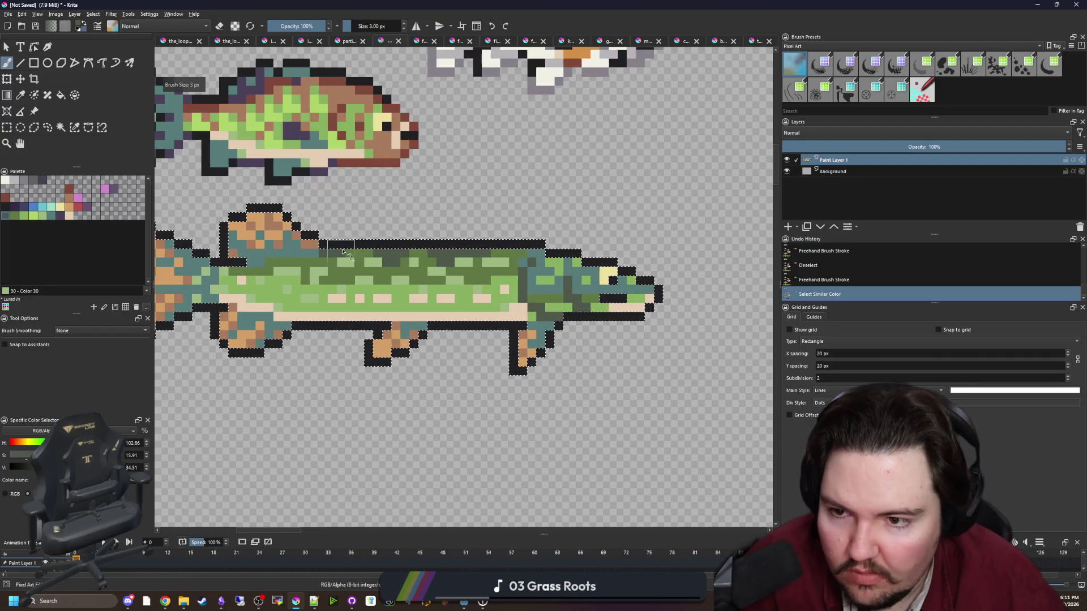
pyautogui.moveTo(379, 248)
pyautogui.mouseDown()
pyautogui.moveTo(588, 255)
pyautogui.moveTo(645, 283)
pyautogui.moveTo(623, 269)
pyautogui.mouseUp()
pyautogui.hotkey('ctrl', 'z')
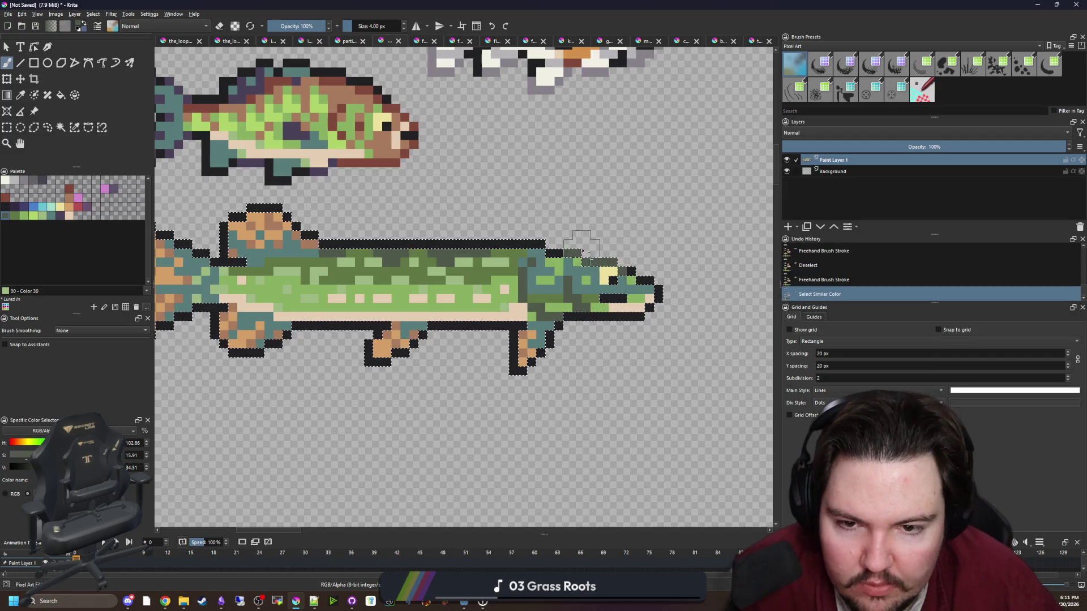
pyautogui.moveTo(317, 245); pyautogui.dragTo(374, 245)
pyautogui.moveTo(362, 283); pyautogui.dragTo(384, 285)
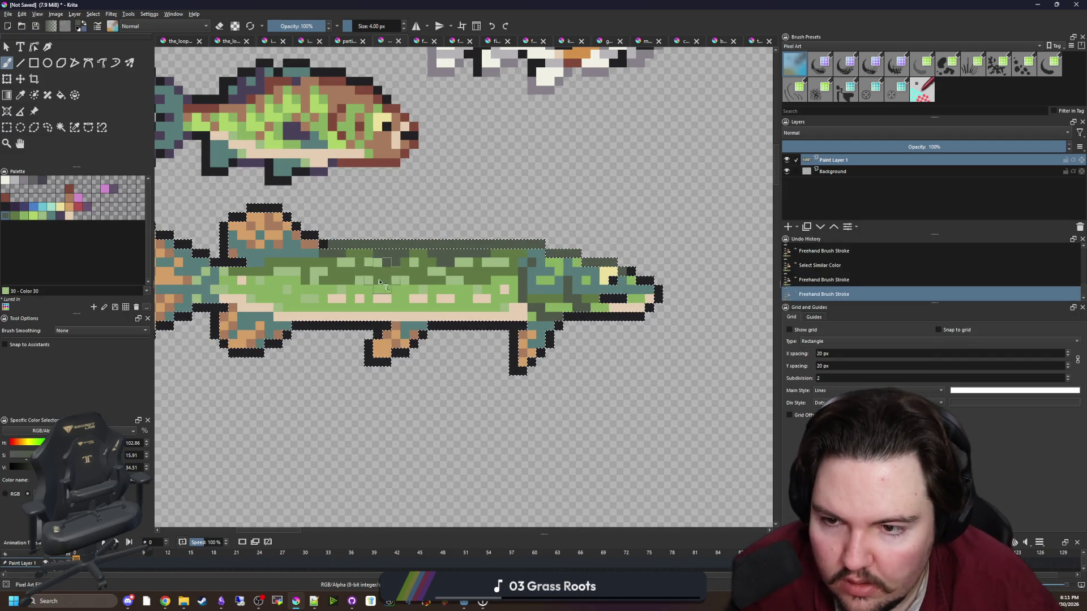
pyautogui.scroll(-2, 434, 307)
pyautogui.scroll(1, 453, 311)
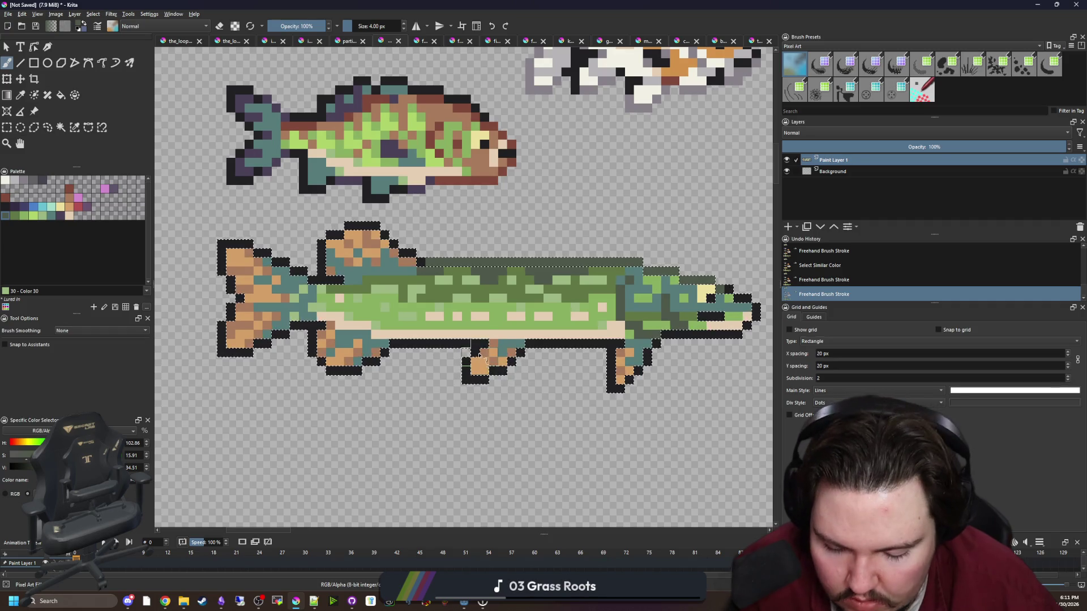
# Repaint the black belly line dark green, extending it one pixel.
pyautogui.press('p')
pyautogui.scroll(3, 492, 319)
pyautogui.click(491, 320)
pyautogui.press('b')
pyautogui.moveTo(354, 346); pyautogui.dragTo(425, 346)
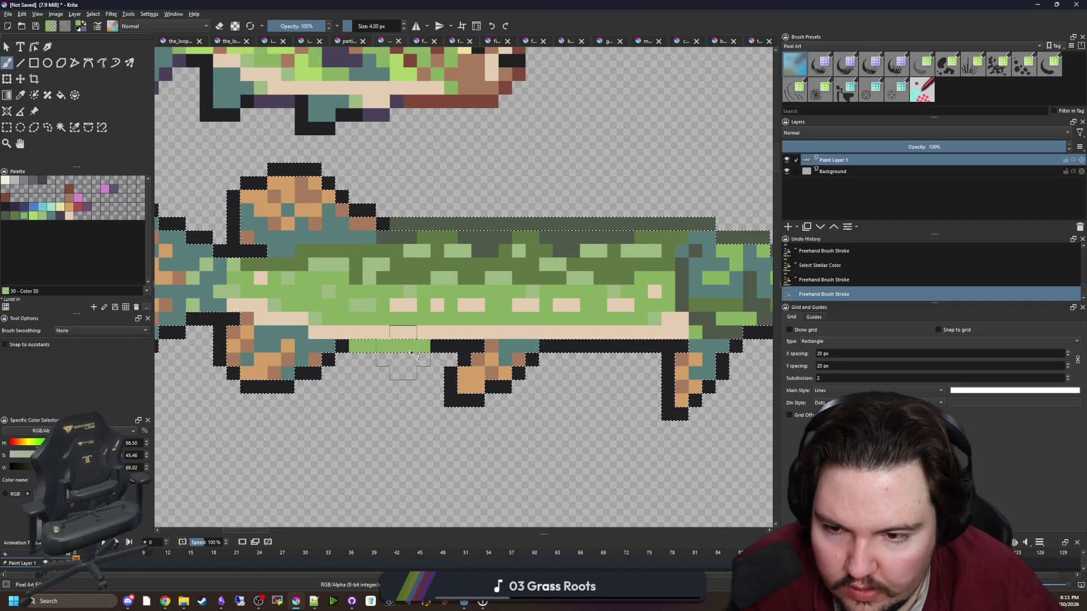
pyautogui.press('p')
pyautogui.click(413, 277)
pyautogui.press('b')
pyautogui.moveTo(354, 346); pyautogui.dragTo(425, 346)
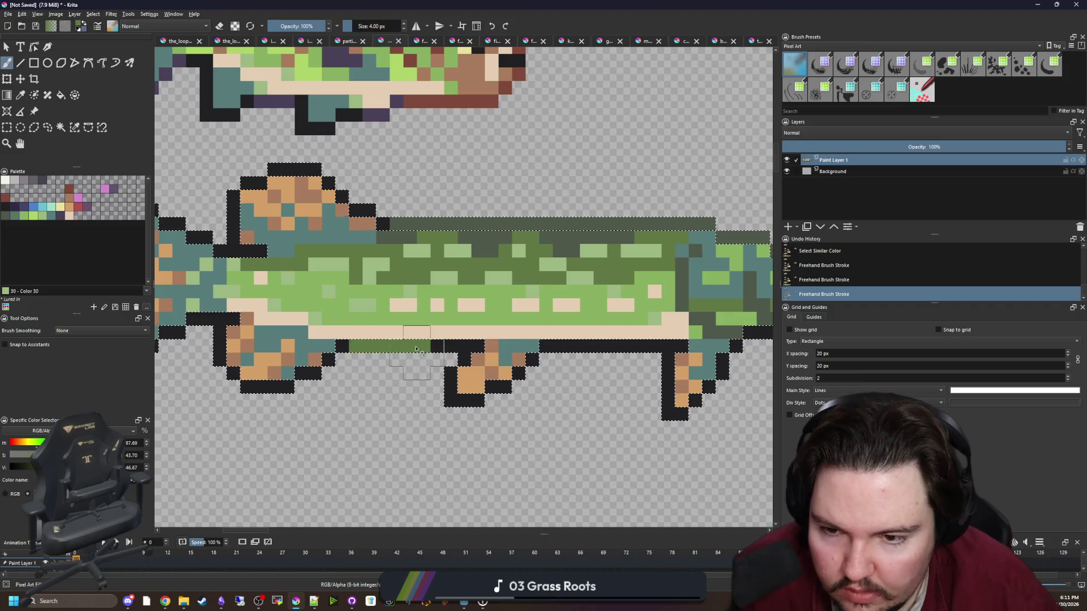
pyautogui.click(430, 342)
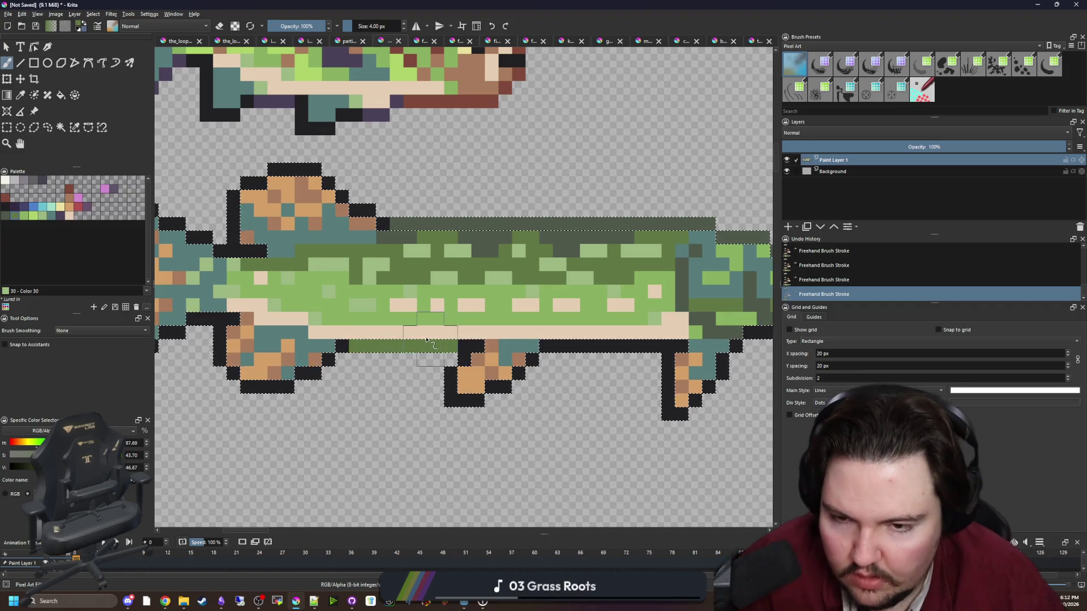
# Shrink the brush to 1 px and repaint the belly line in the fins' tan brown.
pyautogui.press('[')
pyautogui.press('[')
pyautogui.press('[')
pyautogui.press('p')
pyautogui.click(437, 336)
pyautogui.press('b')
pyautogui.moveTo(352, 346); pyautogui.dragTo(452, 346)
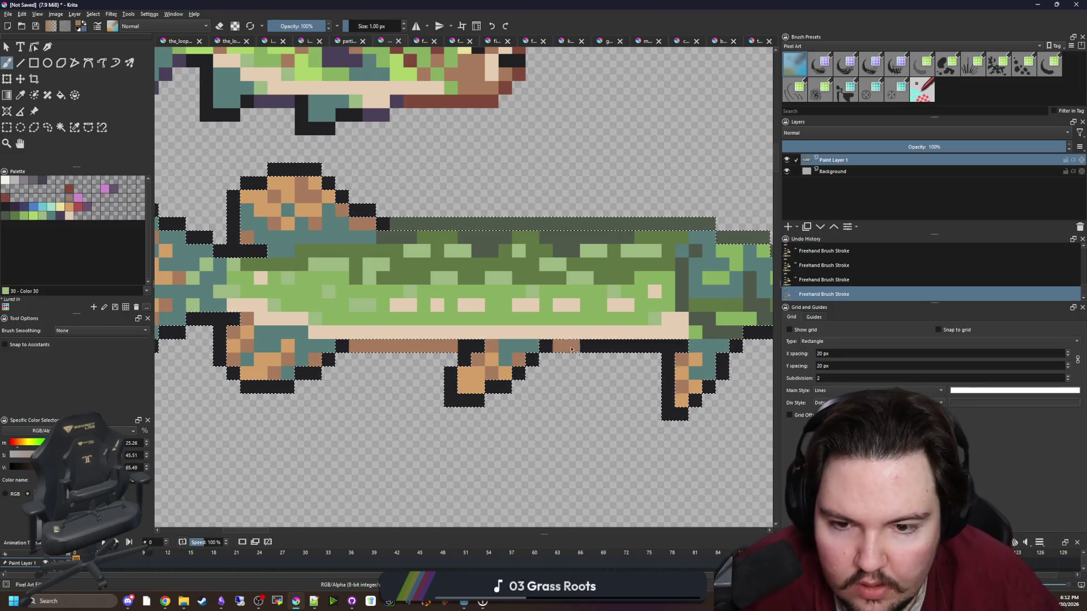
pyautogui.scroll(-2, 541, 361)
pyautogui.scroll(1, 396, 360)
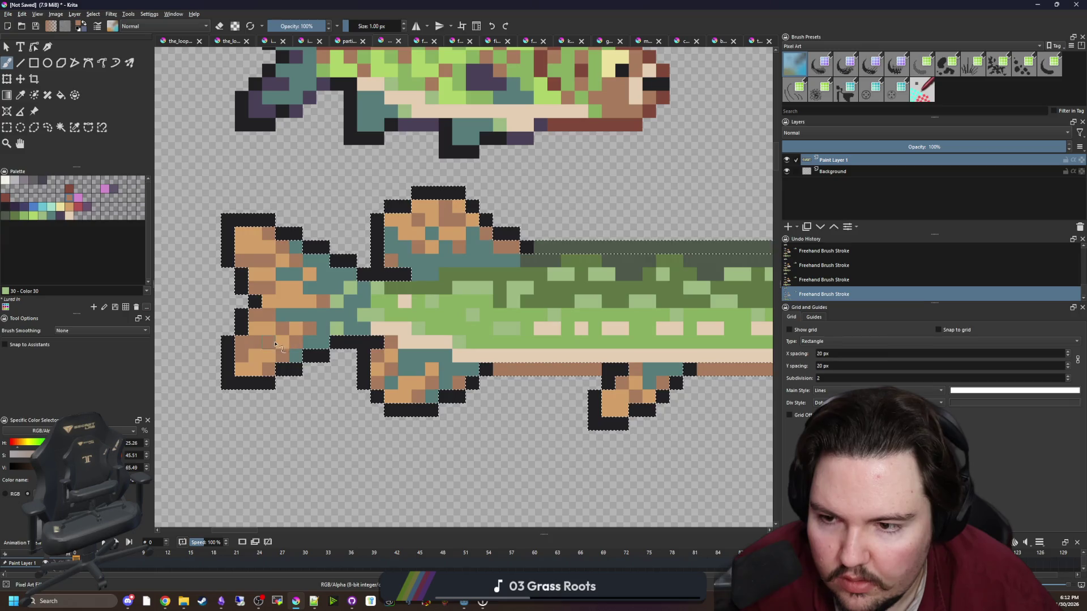
# Recolour the tail outline dark brown 80493a with a 4 px brush.
pyautogui.scroll(1, 330, 360)
pyautogui.click(75, 201)
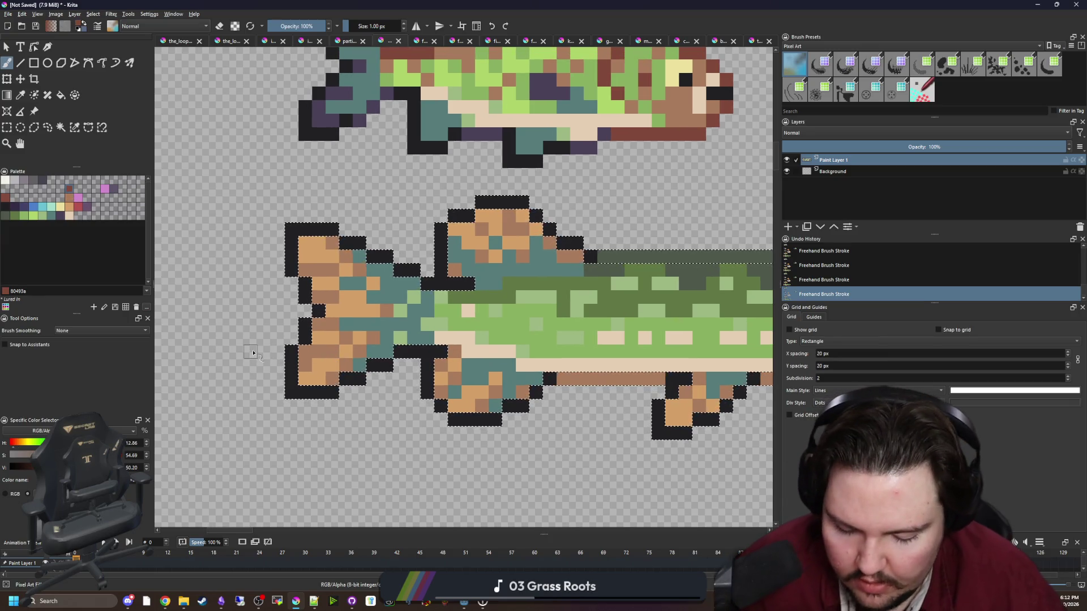
pyautogui.press(']')
pyautogui.moveTo(258, 366)
pyautogui.mouseDown()
pyautogui.moveTo(295, 295)
pyautogui.moveTo(381, 260)
pyautogui.mouseUp()
pyautogui.moveTo(587, 292)
pyautogui.mouseDown()
pyautogui.moveTo(360, 257)
pyautogui.moveTo(399, 324)
pyautogui.mouseUp()
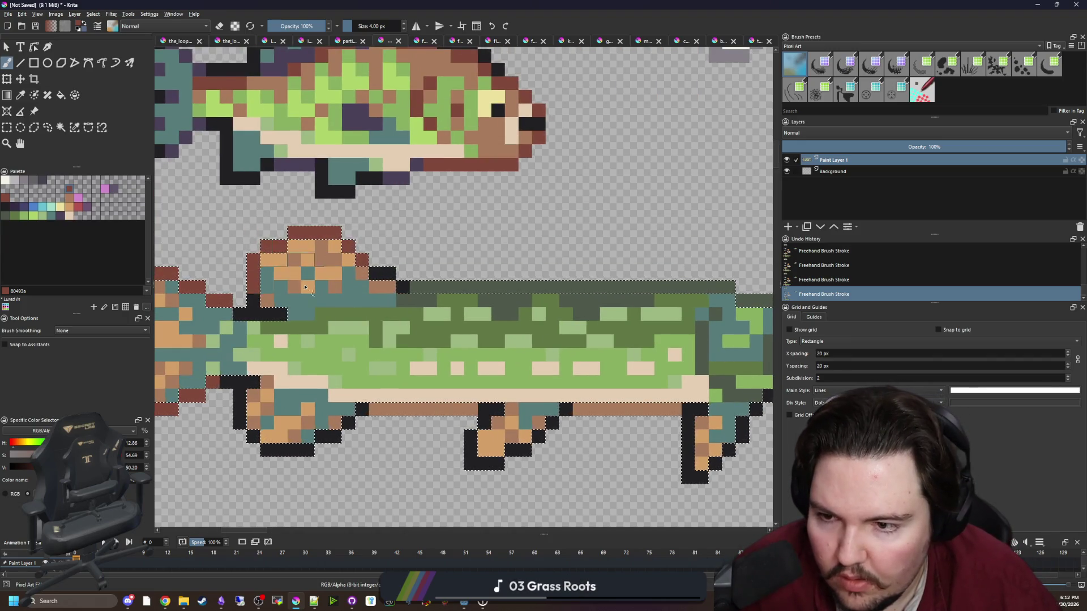
pyautogui.moveTo(523, 478); pyautogui.dragTo(372, 402)
pyautogui.moveTo(320, 372); pyautogui.dragTo(474, 376)
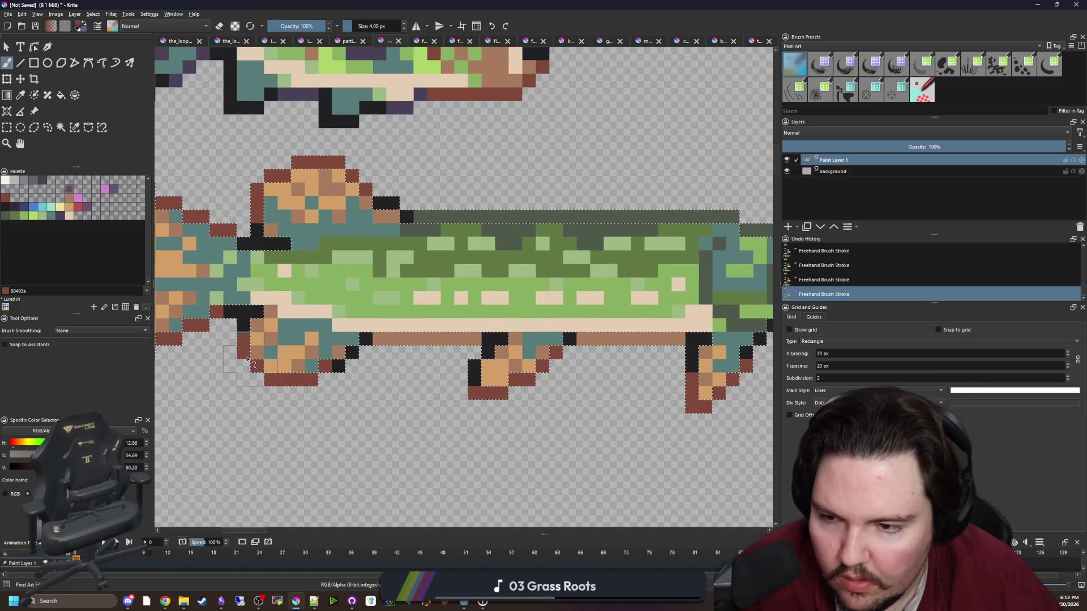
# Deselect and add a single 1 px black pixel where the brown belly row meets the front fin.
pyautogui.hotkey('ctrl', 'shift', 'a')
pyautogui.scroll(3, 409, 316)
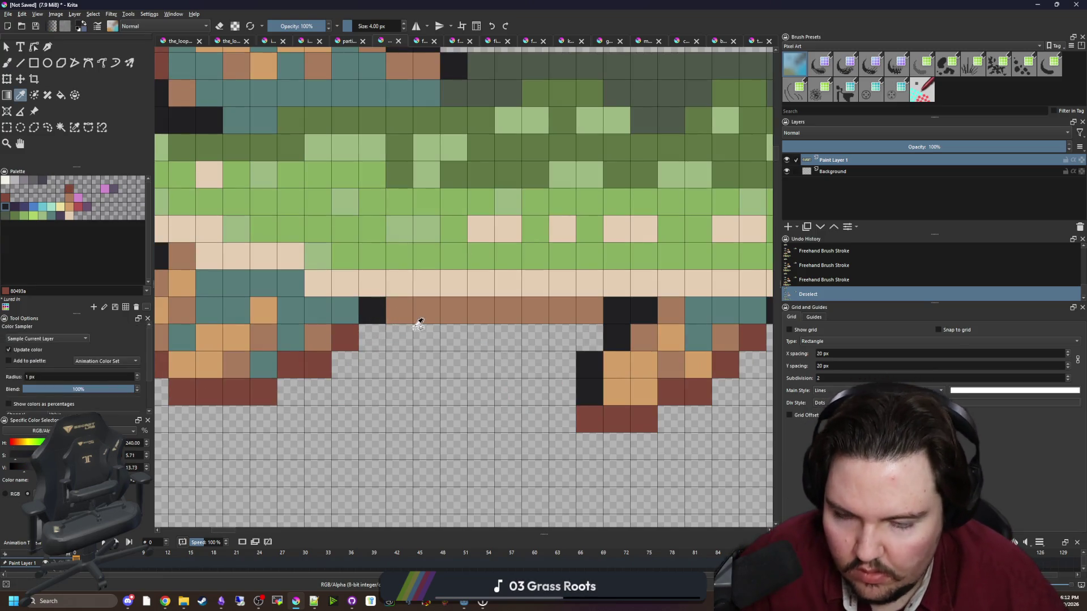
pyautogui.press('[')
pyautogui.press('[')
pyautogui.press('[')
pyautogui.click(390, 319)
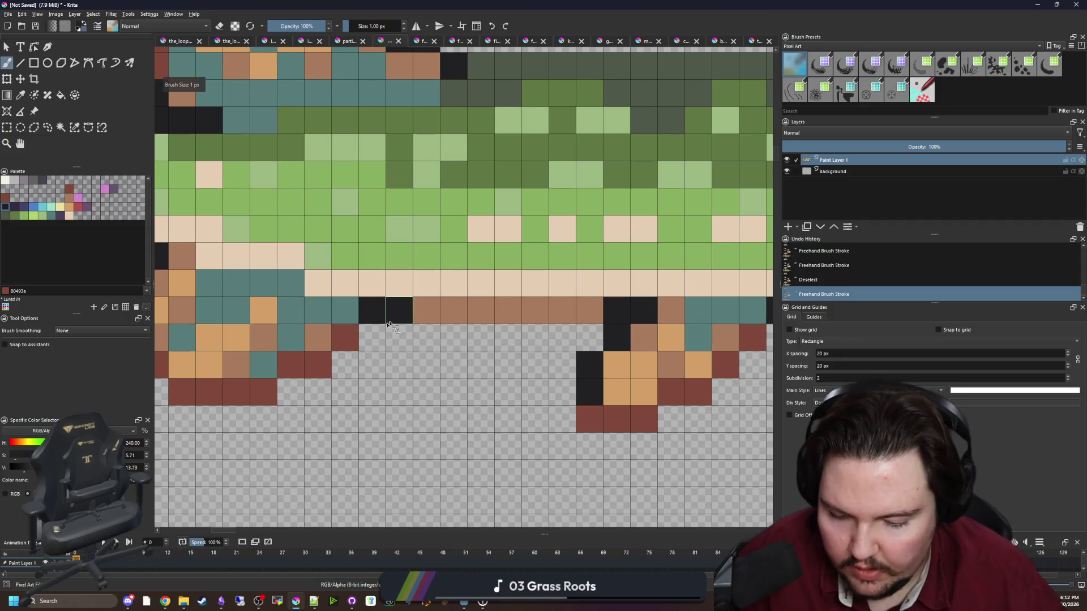
pyautogui.scroll(-4, 389, 324)
pyautogui.scroll(-2, 346, 360)
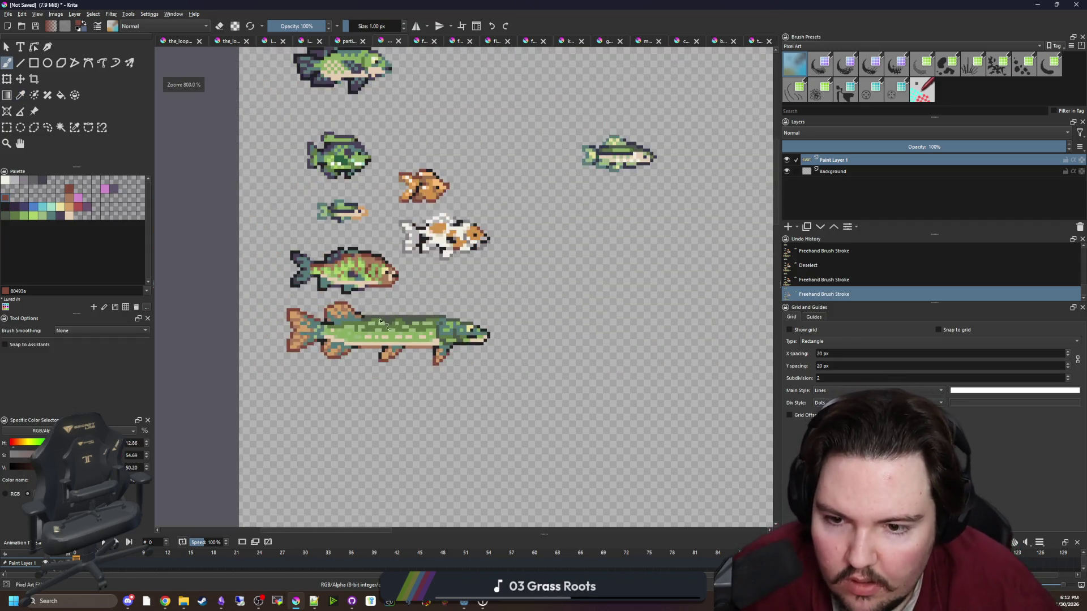
# Repaint the pike's lower jaw row tan, then brown along the jaw and snout tip.
pyautogui.scroll(-2, 395, 292)
pyautogui.scroll(7, 433, 368)
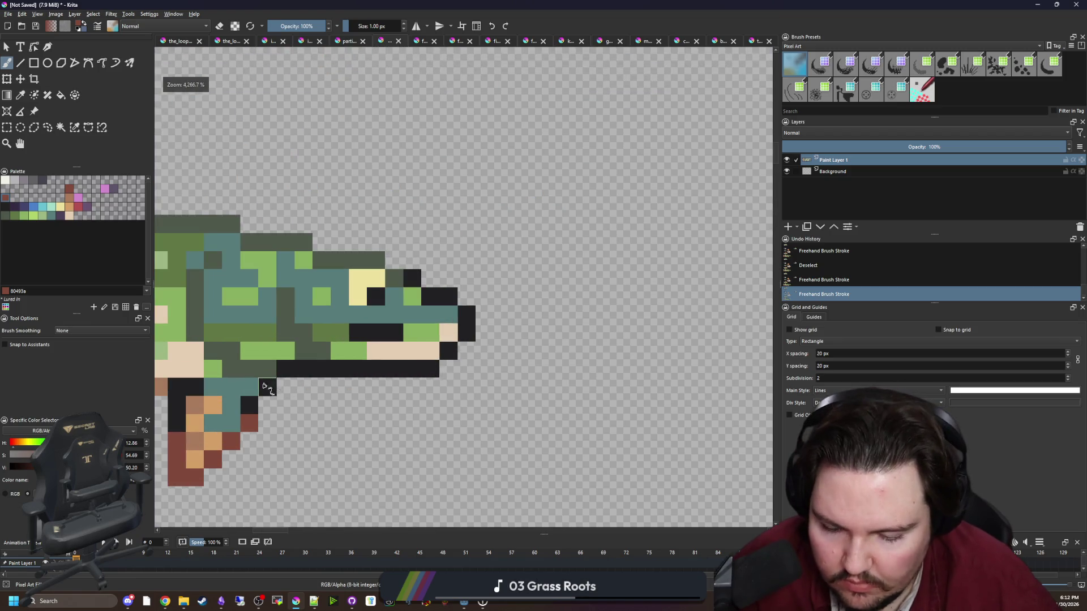
pyautogui.keyDown('ctrl'); pyautogui.click(212, 440); pyautogui.keyUp('ctrl')
pyautogui.moveTo(433, 368)
pyautogui.mouseDown()
pyautogui.moveTo(355, 369)
pyautogui.moveTo(466, 332)
pyautogui.mouseUp()
pyautogui.press('p')
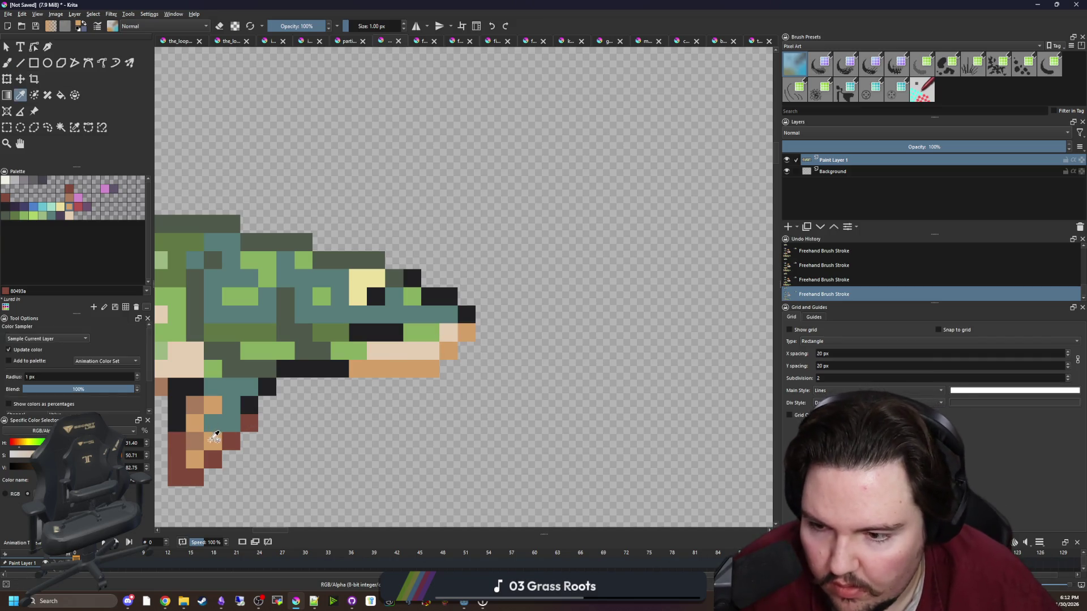
pyautogui.click(197, 441)
pyautogui.press('b')
pyautogui.moveTo(355, 369)
pyautogui.mouseDown()
pyautogui.moveTo(436, 368)
pyautogui.moveTo(466, 332)
pyautogui.mouseUp()
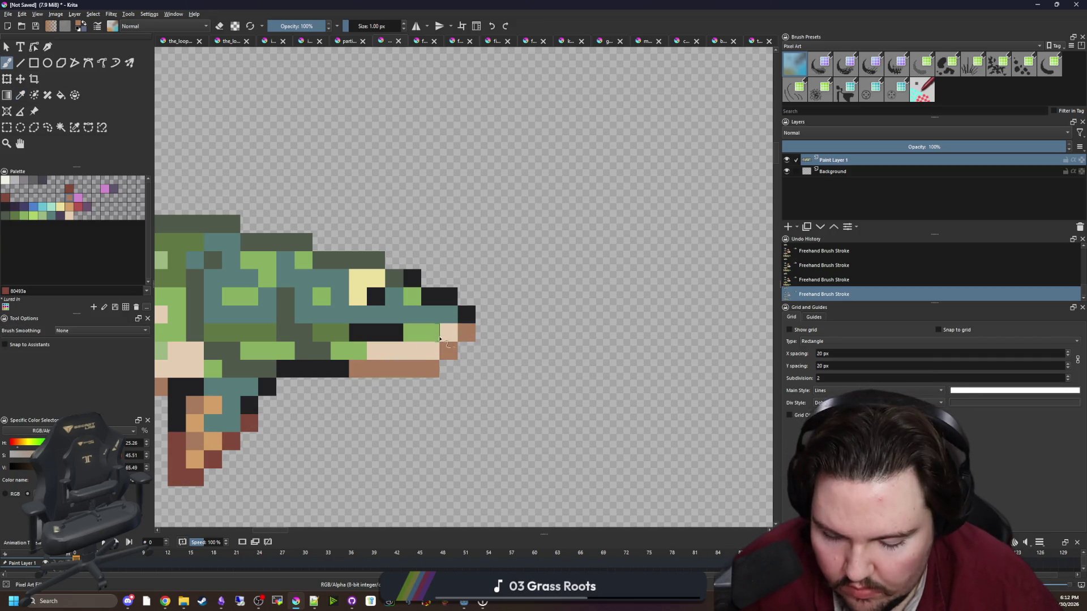
# Paint two bottom jaw pixels and two snout-tip pixels red-brown.
pyautogui.keyDown('ctrl'); pyautogui.click(249, 422); pyautogui.keyUp('ctrl')
pyautogui.moveTo(339, 368); pyautogui.dragTo(321, 369)
pyautogui.moveTo(448, 296); pyautogui.dragTo(466, 314)
pyautogui.scroll(-5, 478, 356)
pyautogui.scroll(4, 479, 357)
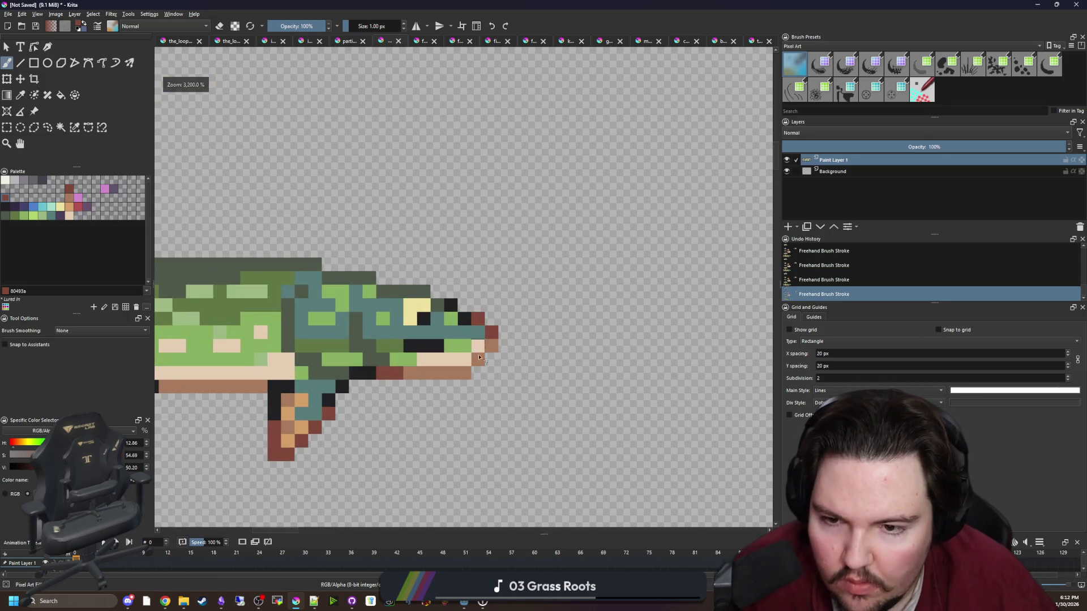
pyautogui.scroll(-5, 479, 357)
pyautogui.scroll(6, 508, 318)
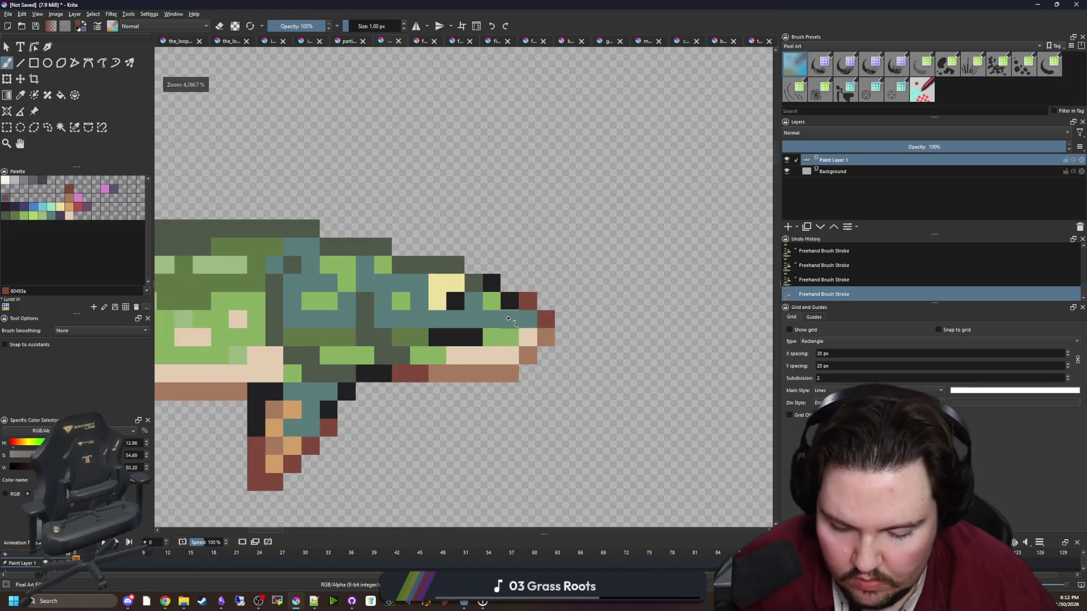
# Colour two snout pixels black and one more snout pixel red-brown.
pyautogui.keyDown('ctrl'); pyautogui.click(509, 302); pyautogui.keyUp('ctrl')
pyautogui.click(528, 301)
pyautogui.click(548, 331)
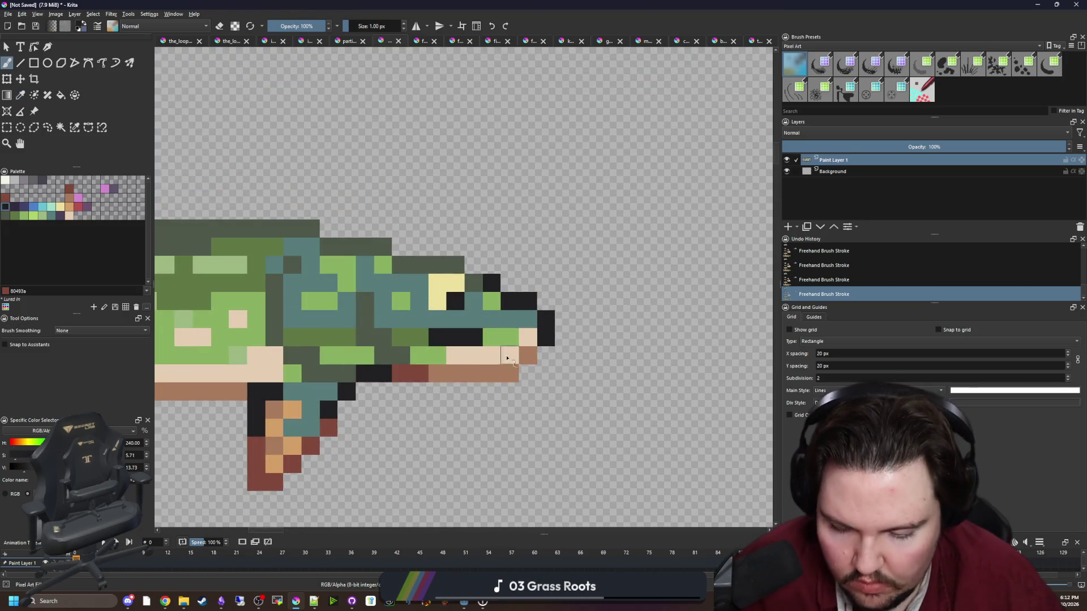
pyautogui.keyDown('ctrl'); pyautogui.click(335, 425); pyautogui.keyUp('ctrl')
pyautogui.click(525, 368)
# Draw a rectangular selection box around the whole pike.
pyautogui.scroll(-5, 525, 368)
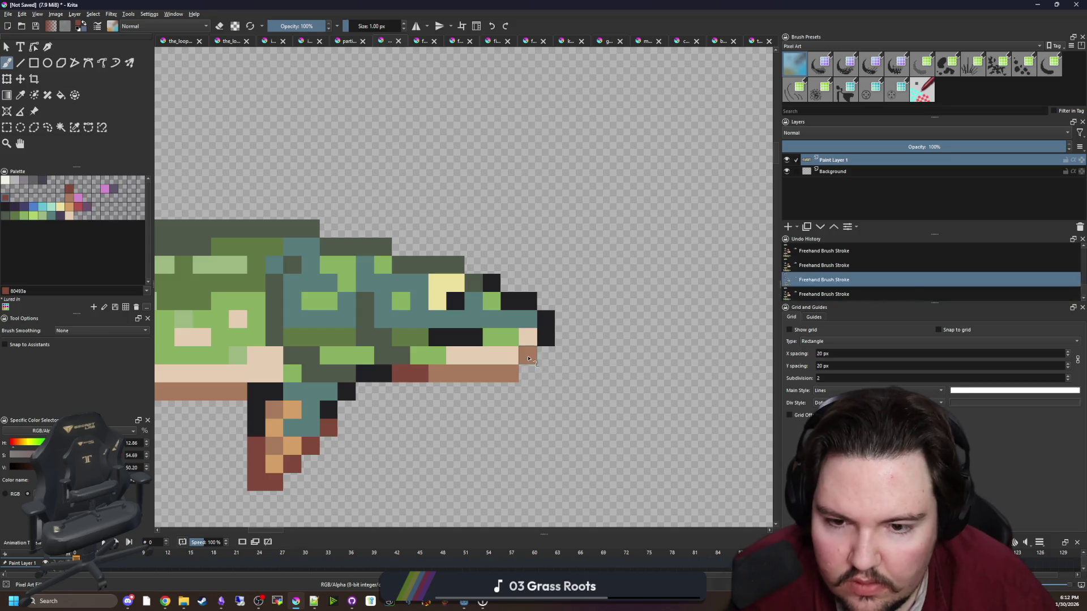
pyautogui.scroll(3, 458, 346)
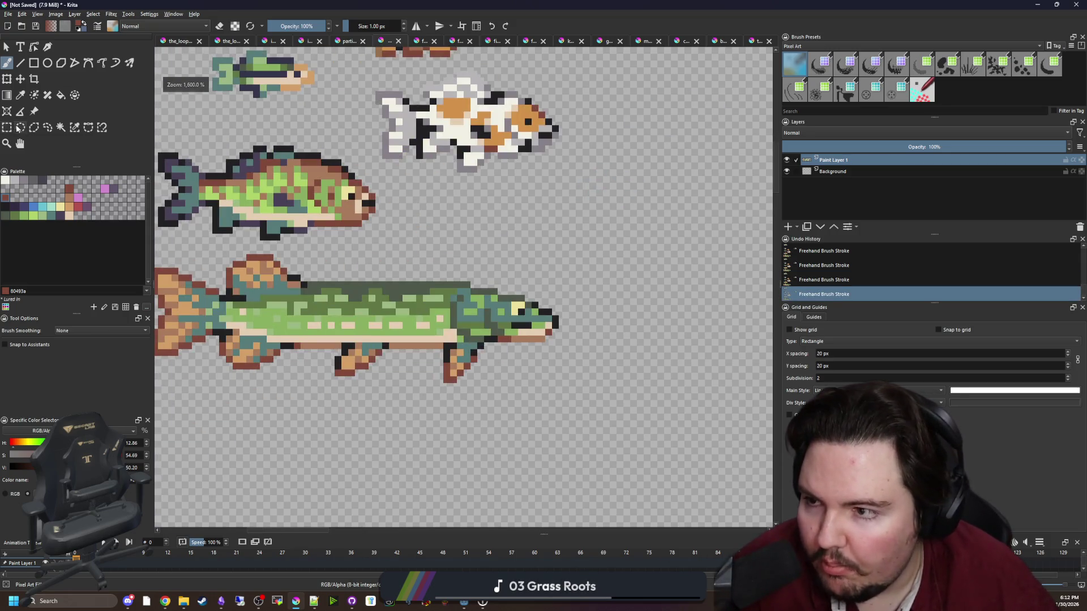
pyautogui.hotkey('ctrl', 'r')
pyautogui.moveTo(653, 403)
pyautogui.mouseDown()
pyautogui.moveTo(232, 259)
pyautogui.moveTo(704, 428)
pyautogui.mouseUp()
# Copy the selected pike and create a new document from the clipboard.
pyautogui.hotkey('ctrl', 'c')
pyautogui.click(8, 13)
pyautogui.click(23, 23)
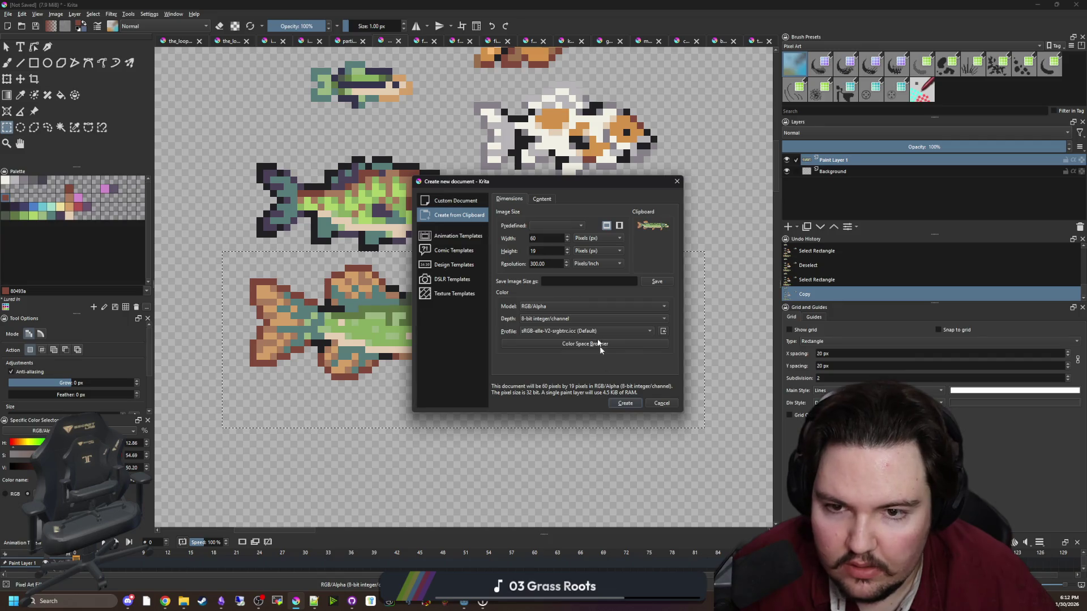
pyautogui.click(625, 403)
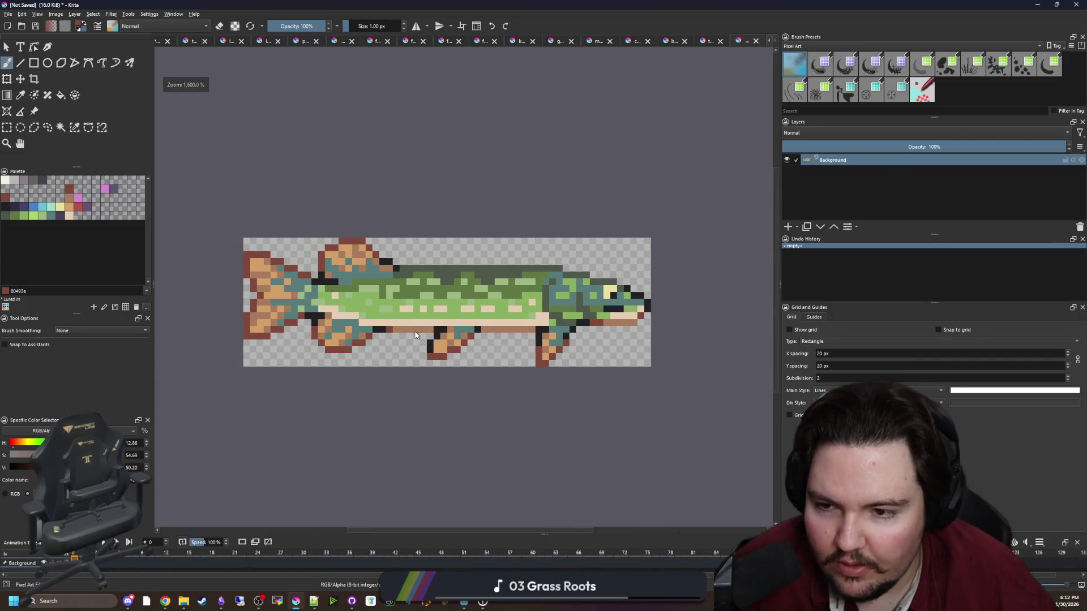
# Resize the new canvas to 62 pixels wide.
pyautogui.scroll(4, 270, 329)
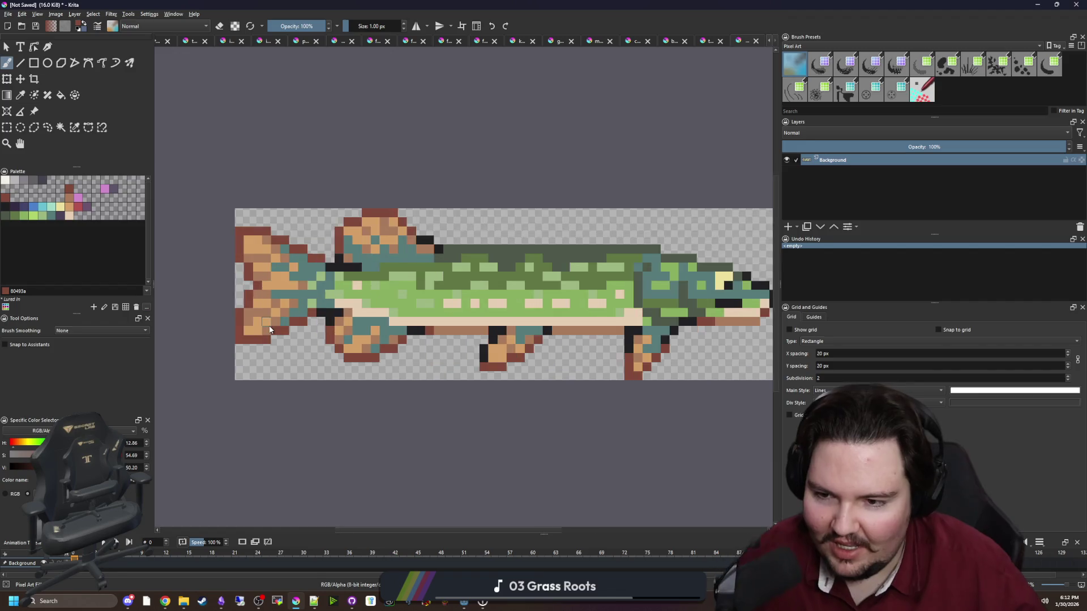
pyautogui.press('p')
pyautogui.scroll(-3, 276, 328)
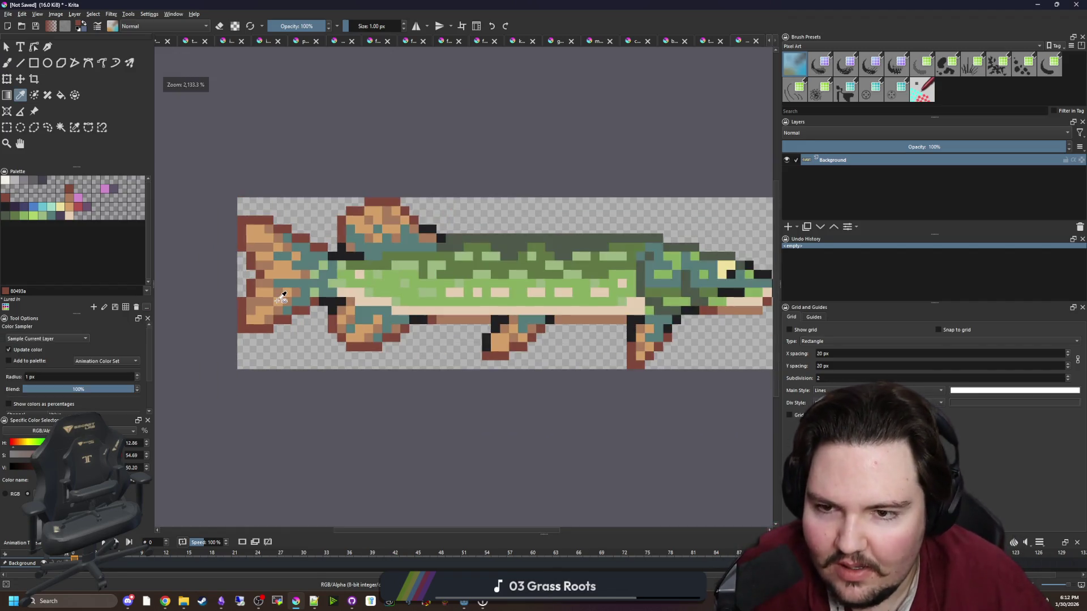
pyautogui.scroll(-3, 333, 227)
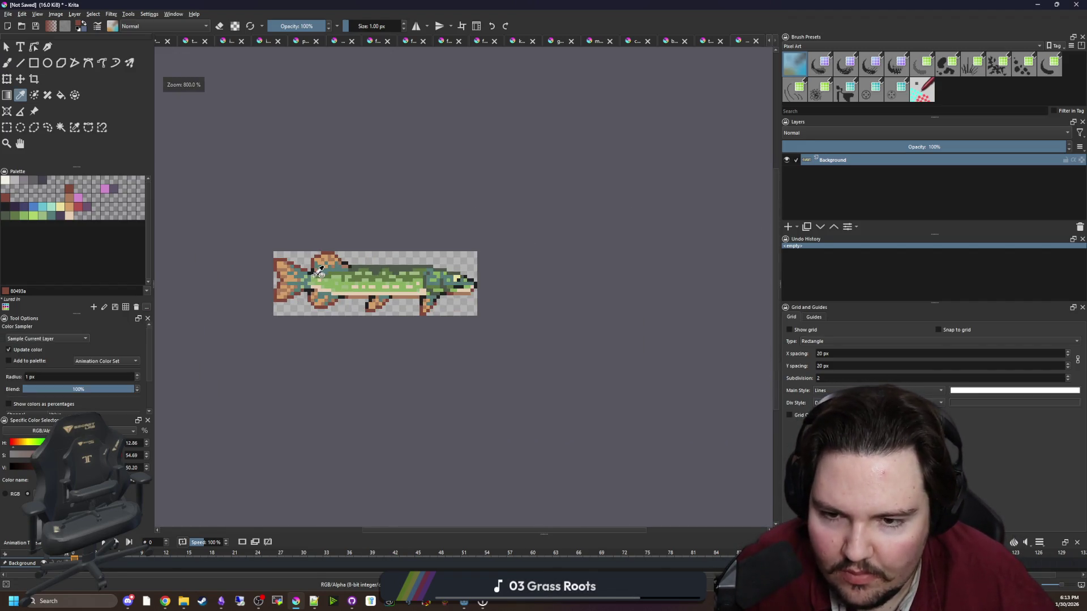
pyautogui.click(56, 14)
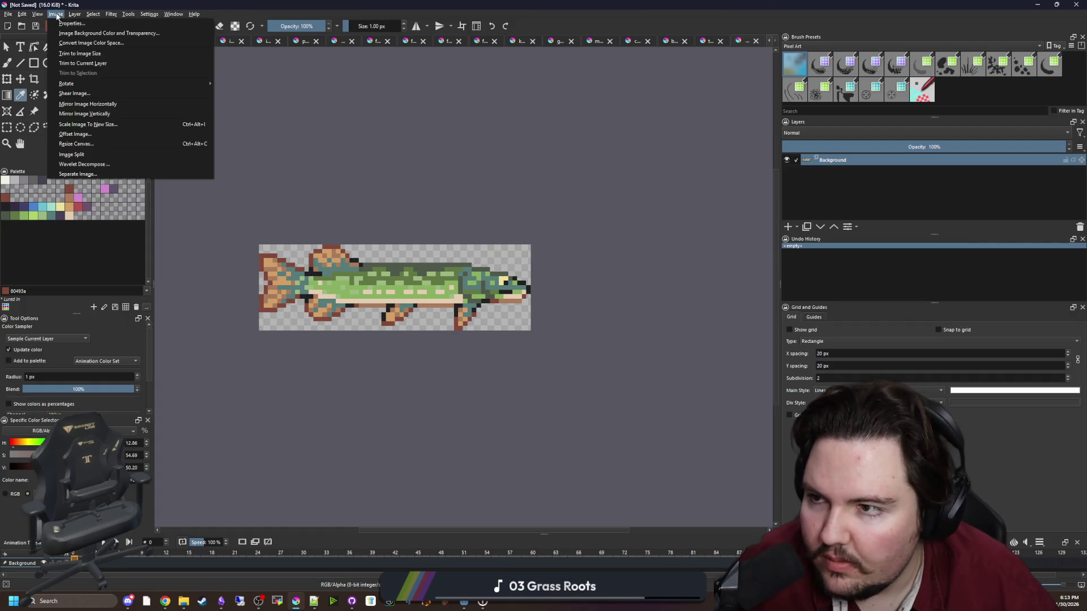
pyautogui.click(79, 144)
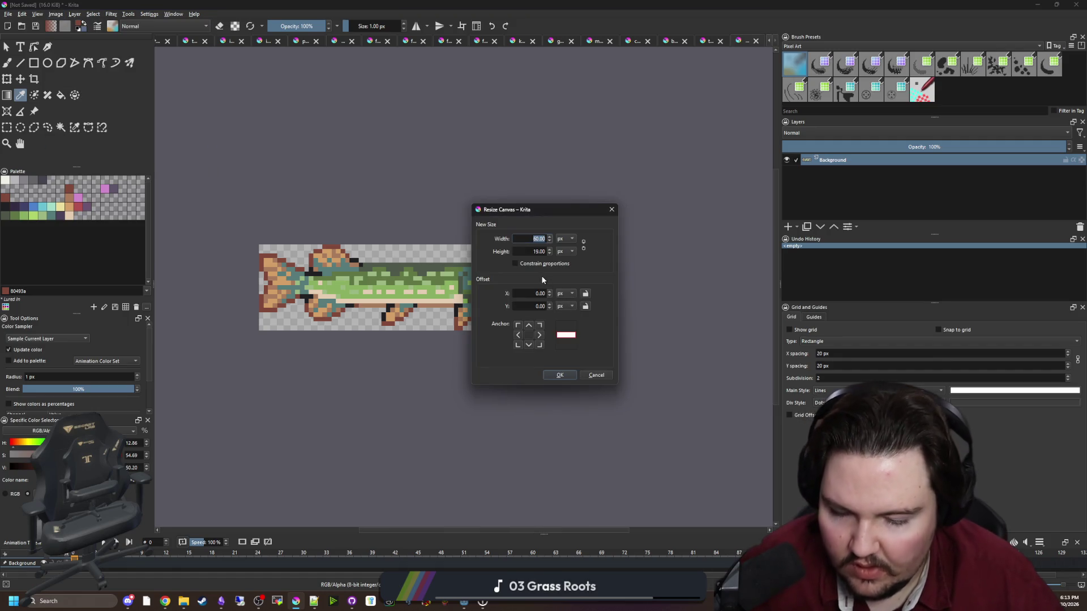
pyautogui.press('Tab')
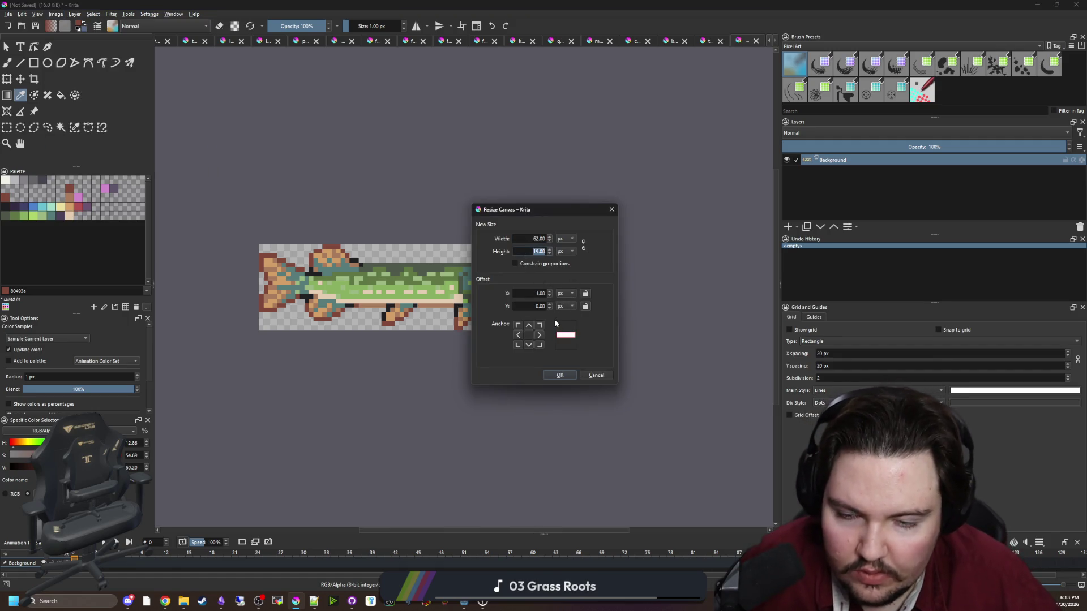
pyautogui.write('21')
pyautogui.click(559, 375)
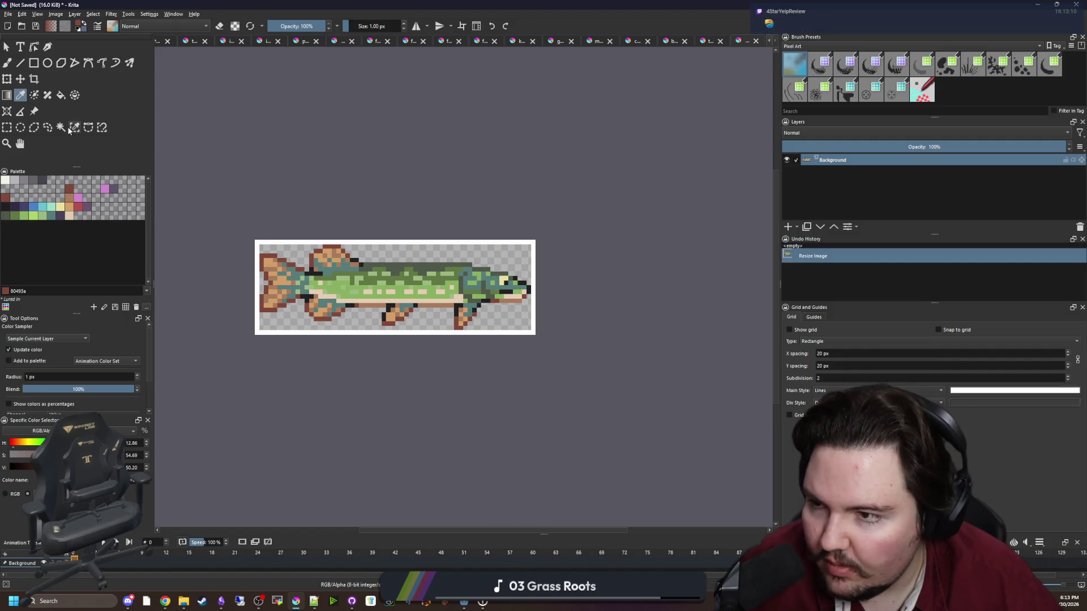
# Select the white border around the fish with Contiguous Selection and delete it.
pyautogui.click(60, 127)
pyautogui.click(357, 241)
pyautogui.click(351, 240)
pyautogui.press('Delete')
# Deselect, then save the sprite as northern_pike in PNG format, accepting the export options.
pyautogui.hotkey('ctrl', 'shift', 'a')
pyautogui.scroll(1, 340, 244)
pyautogui.click(8, 14)
pyautogui.click(34, 64)
pyautogui.write('n')
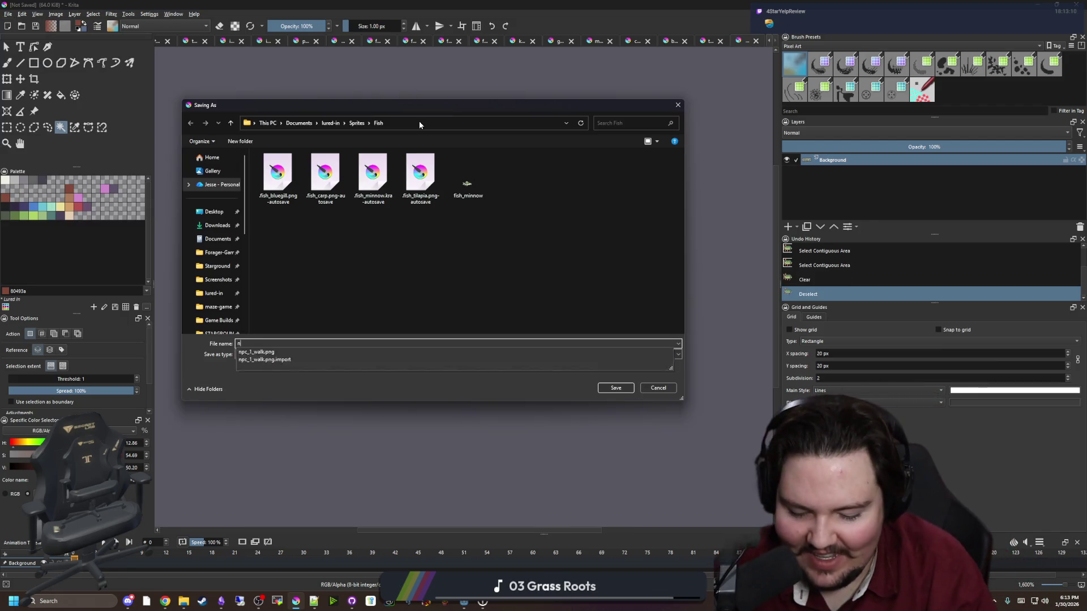
pyautogui.write('orthern_pike')
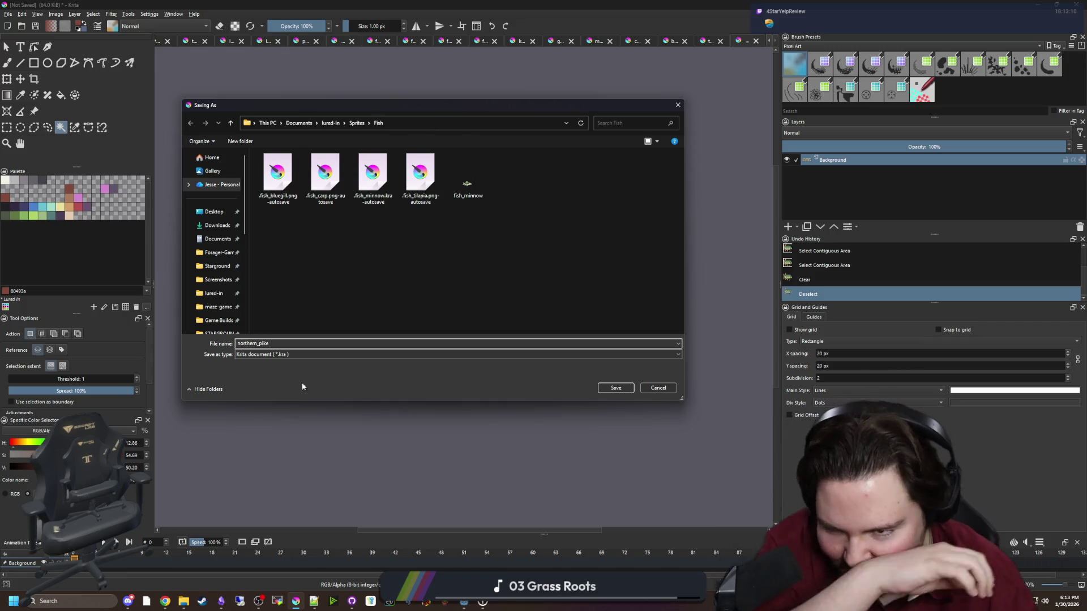
pyautogui.click(255, 354)
pyautogui.click(264, 464)
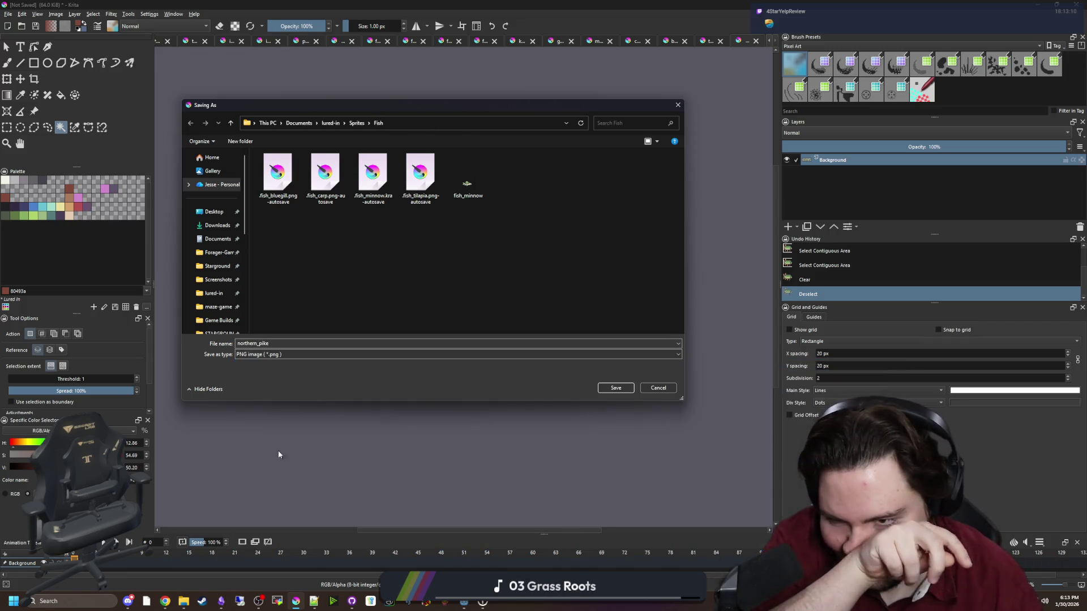
pyautogui.click(616, 392)
pyautogui.click(590, 378)
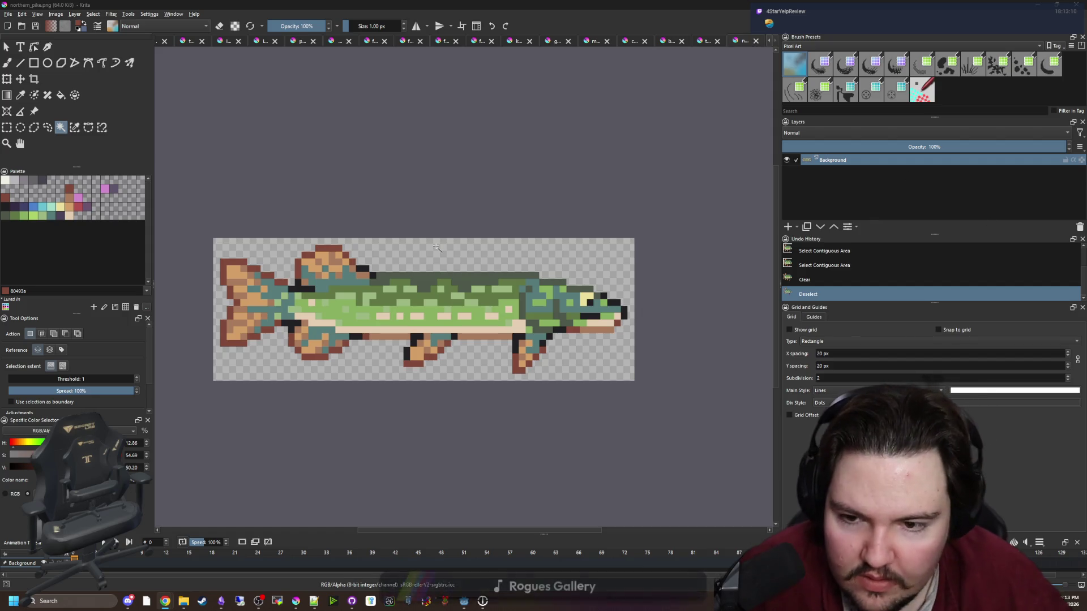
# Switch over to the Lured In fish checklist notes.
pyautogui.scroll(-4, 426, 242)
pyautogui.scroll(4, 416, 246)
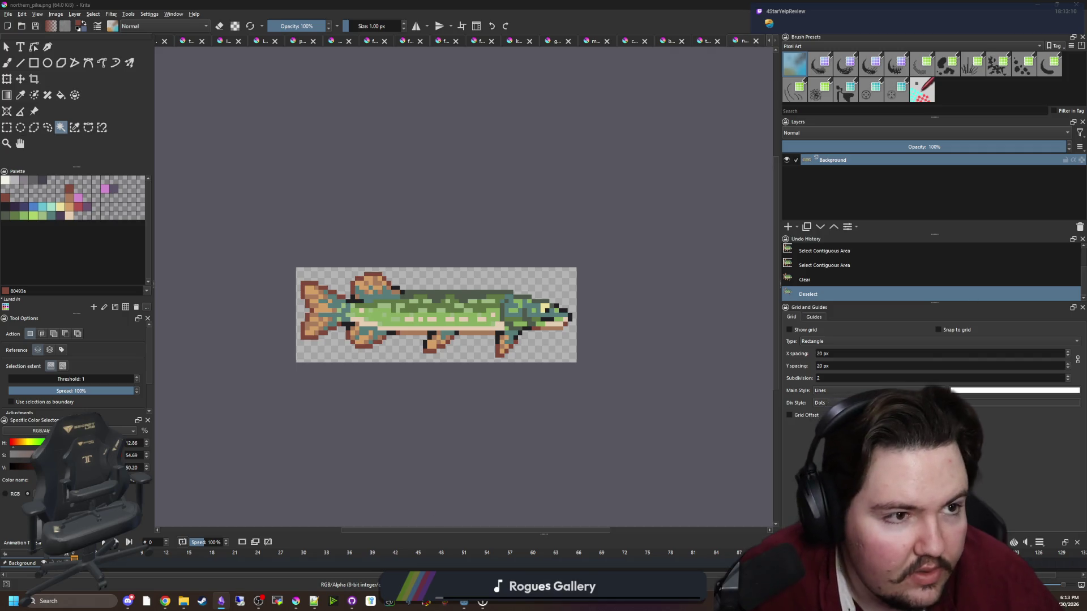
pyautogui.hotkey('alt', 'Tab')
pyautogui.scroll(1, 401, 352)
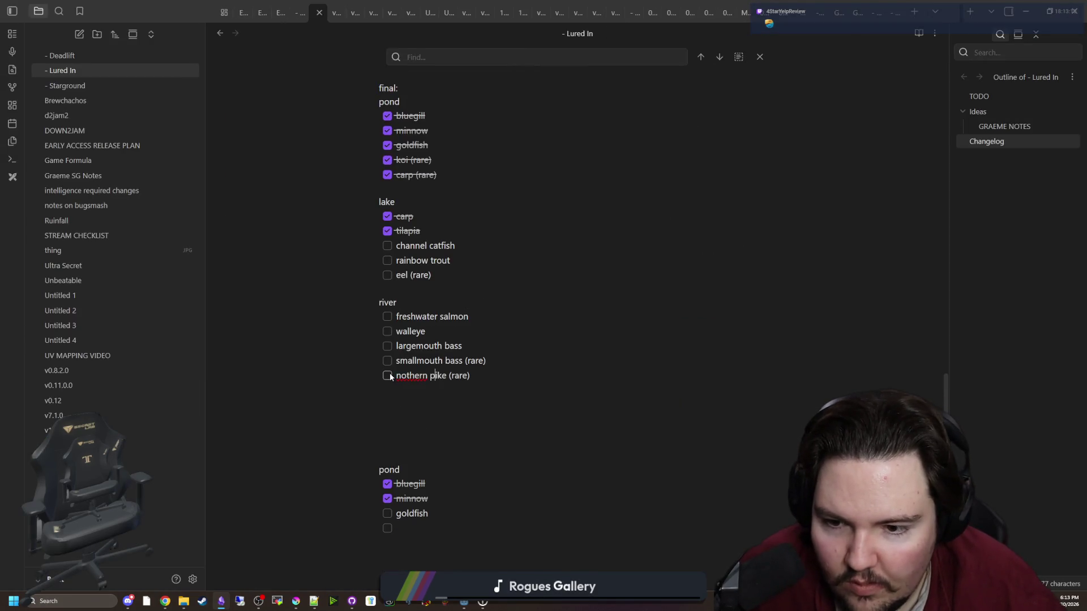
# Scroll up the Lured In checklist, then switch to the browser window.
pyautogui.scroll(1, 414, 379)
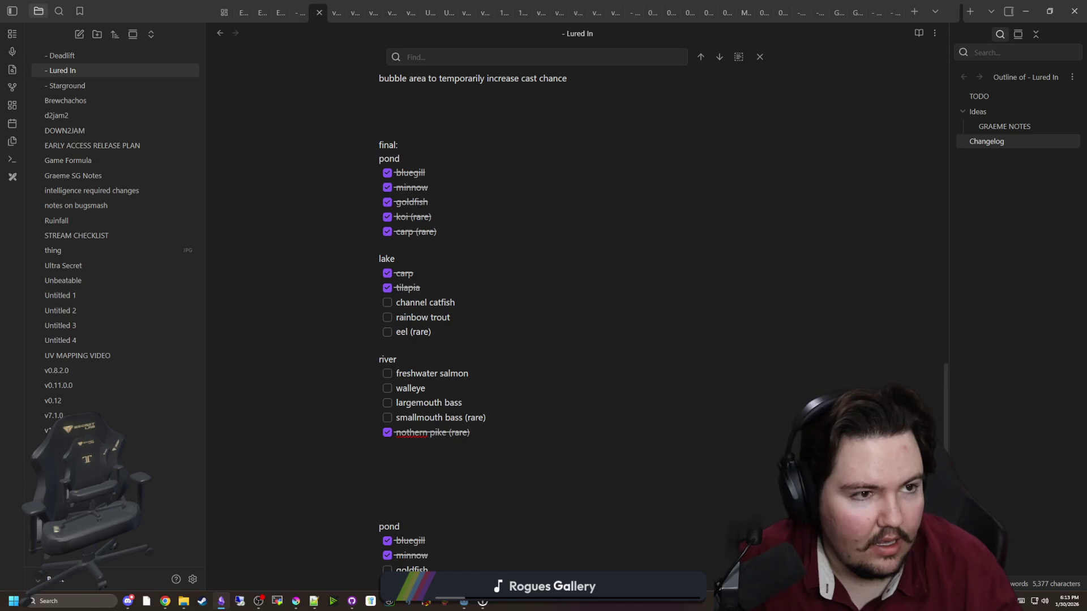
pyautogui.hotkey('alt', 'Tab')
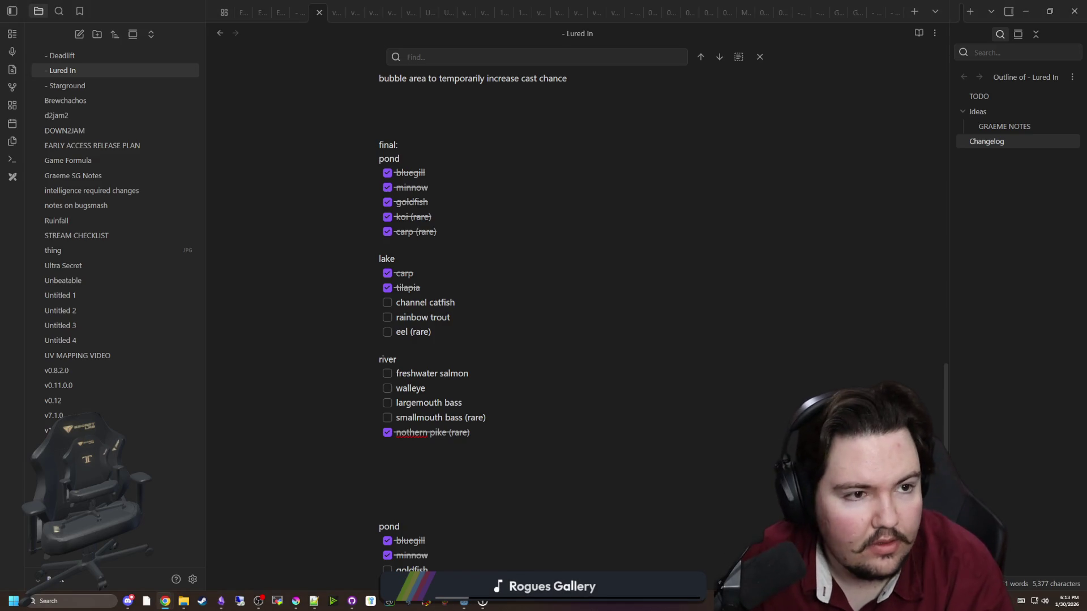
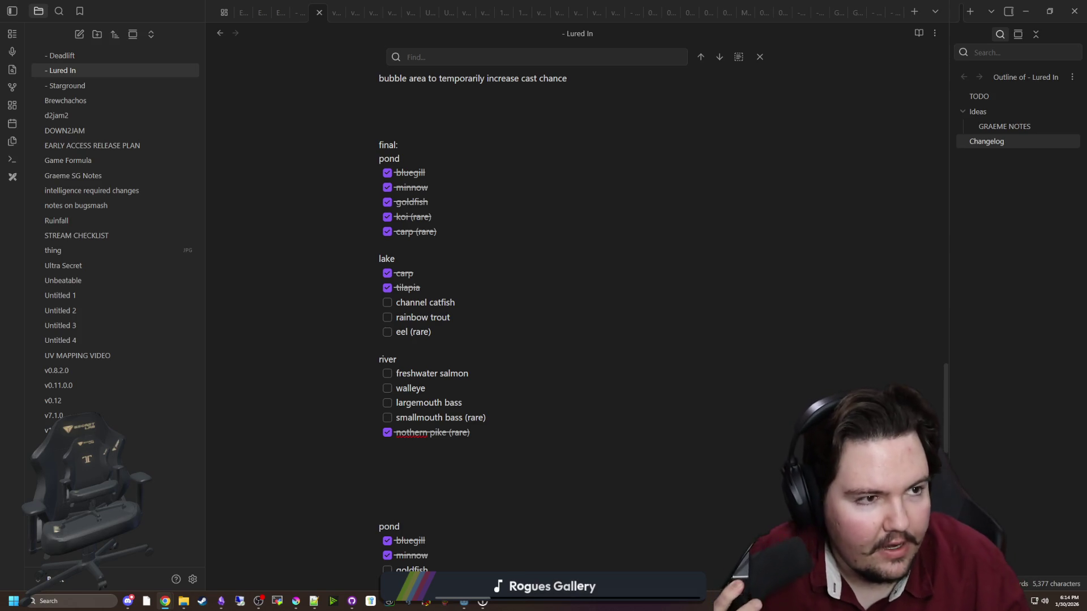
# Move 'eel (rare)' out of the lake list onto a new line under smallmouth bass in the river list.
pyautogui.click(442, 329)
pyautogui.click(460, 333)
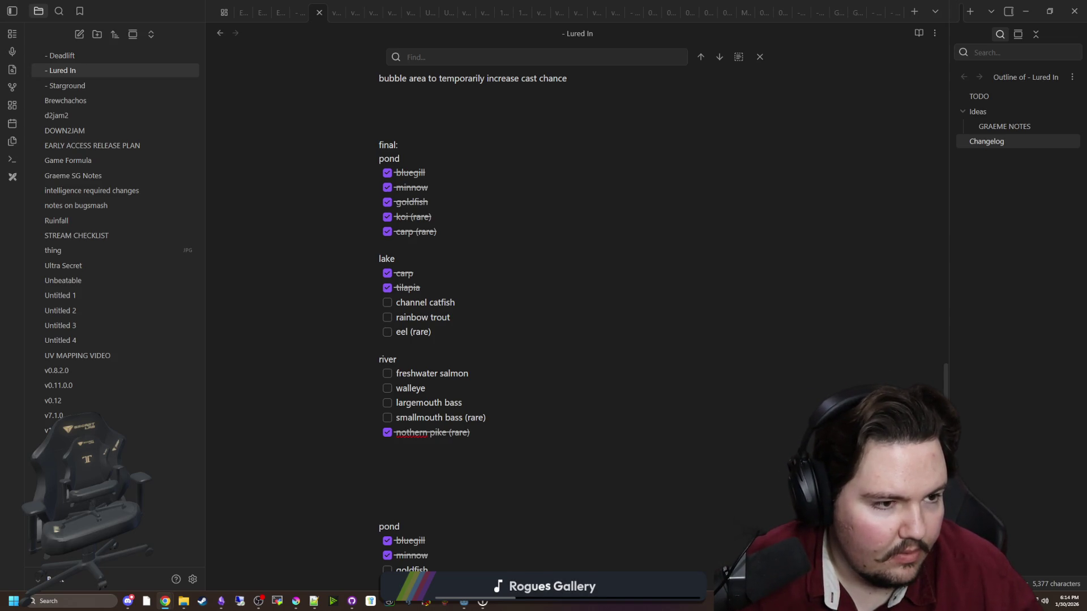
pyautogui.moveTo(470, 331); pyautogui.dragTo(375, 333)
pyautogui.press('BackSpace')
pyautogui.click(514, 416)
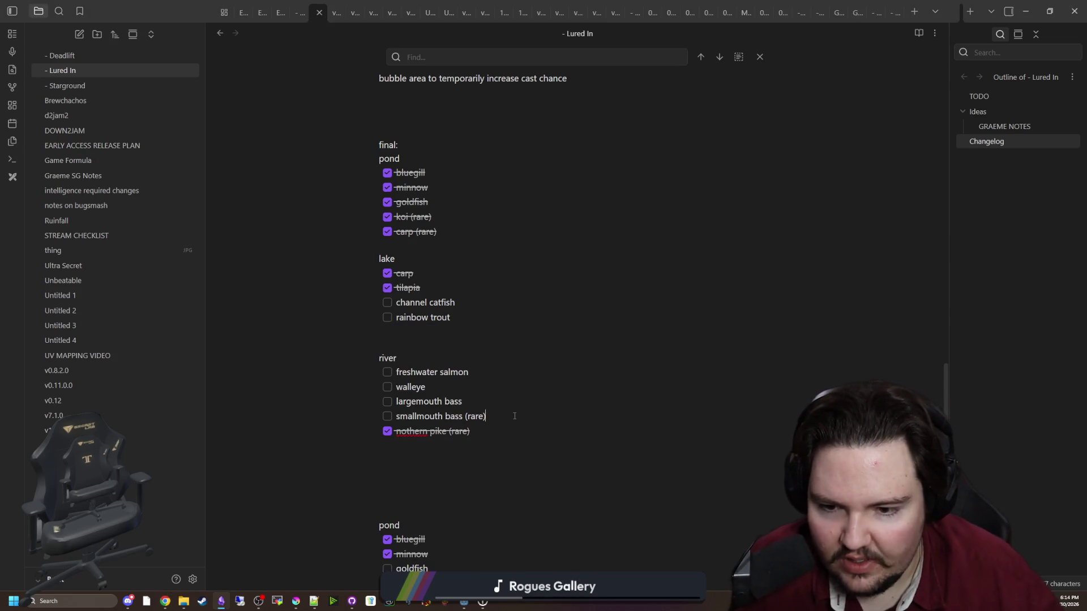
pyautogui.press('Return')
pyautogui.write('- [ ] eel (rare)')
# Move 'nothern pike (rare)' from the river list to under rainbow trout in the lake list, and tick it done.
pyautogui.moveTo(490, 440); pyautogui.dragTo(368, 450)
pyautogui.hotkey('ctrl', 'x')
pyautogui.click(461, 312)
pyautogui.press('Return')
pyautogui.hotkey('ctrl', 'v')
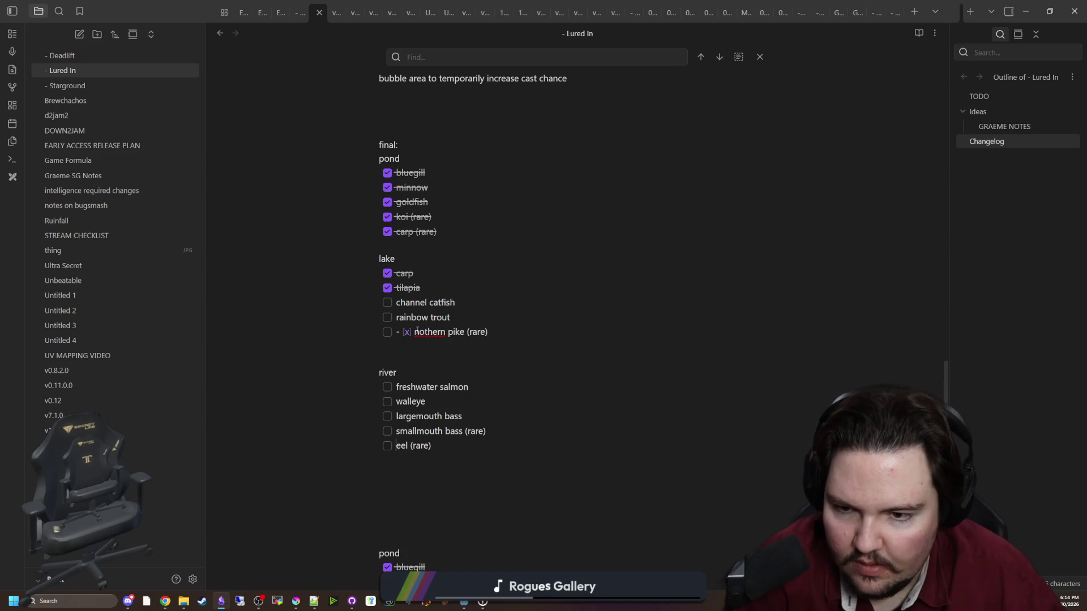
pyautogui.press('BackSpace')
pyautogui.press('BackSpace')
pyautogui.press('BackSpace')
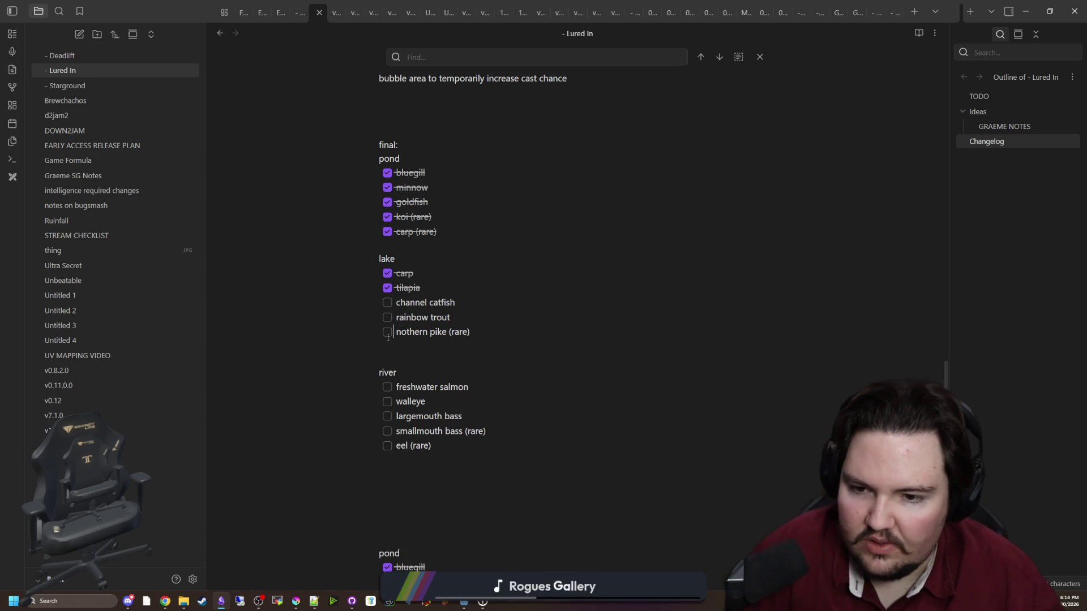
pyautogui.click(387, 332)
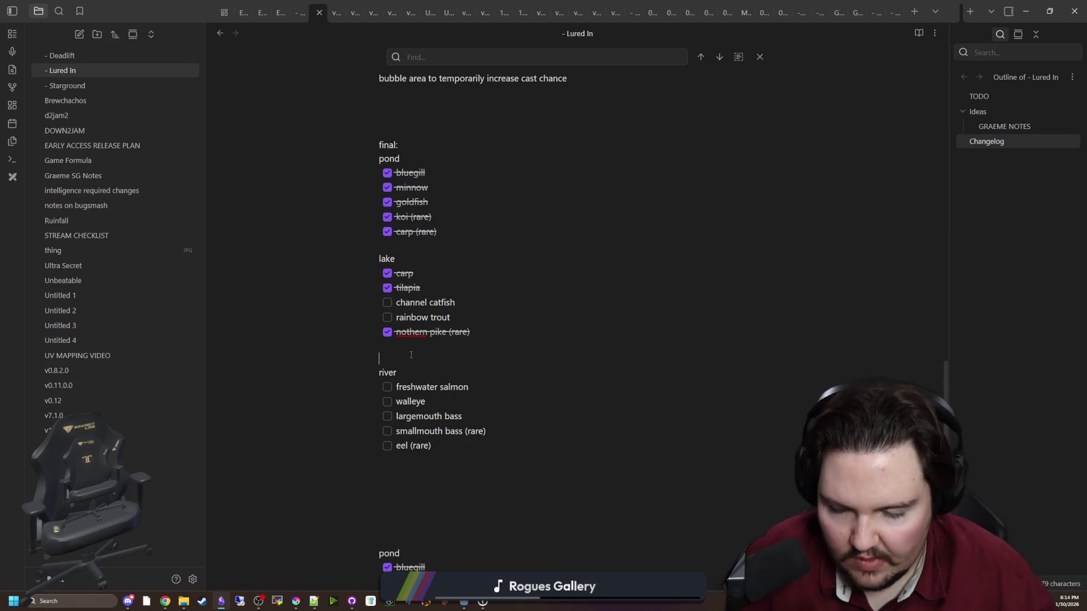
pyautogui.moveTo(459, 444)
pyautogui.mouseDown()
pyautogui.moveTo(378, 445)
pyautogui.moveTo(463, 344)
pyautogui.mouseUp()
pyautogui.hotkey('alt', 'Tab')
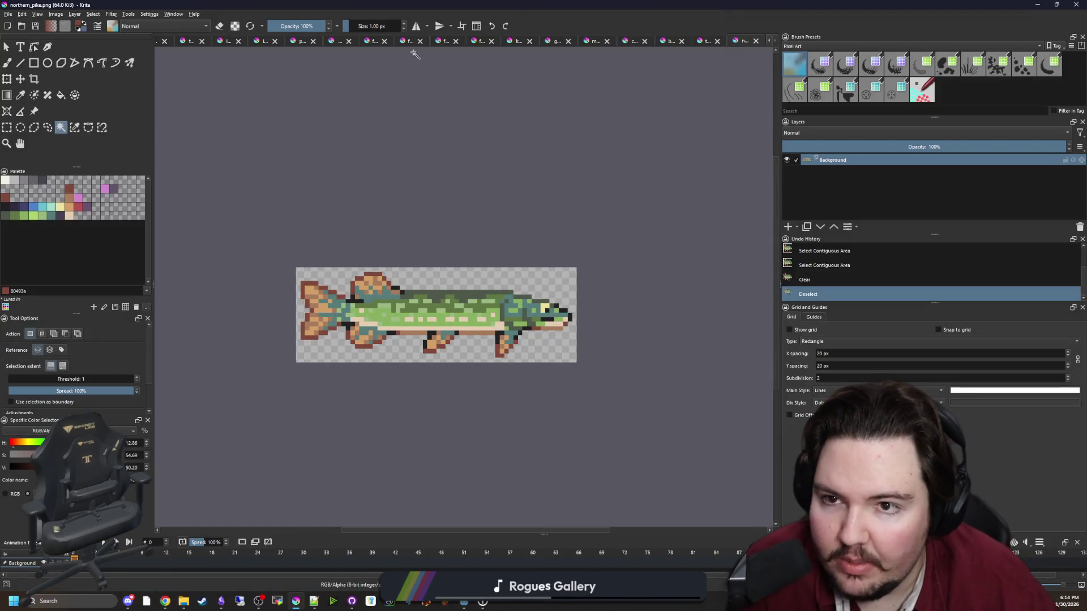
# Bring up the unsaved sheet containing all the fish sprites in Krita.
pyautogui.click(432, 41)
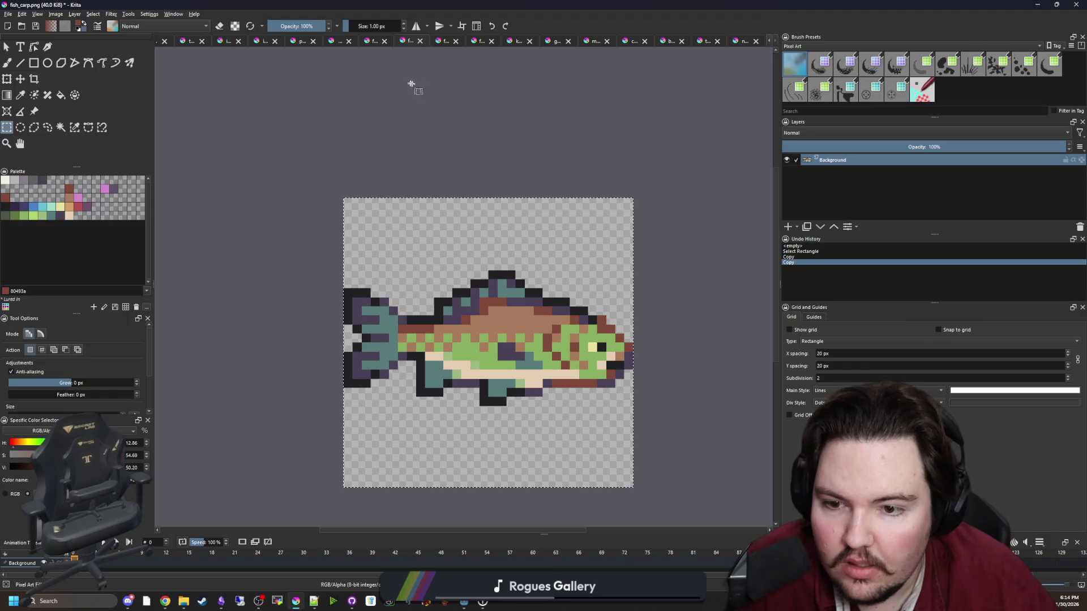
pyautogui.hotkey('ctrl', 'Tab')
pyautogui.hotkey('ctrl', 'Tab')
pyautogui.hotkey('ctrl', 'Tab')
pyautogui.hotkey('ctrl', 'Tab')
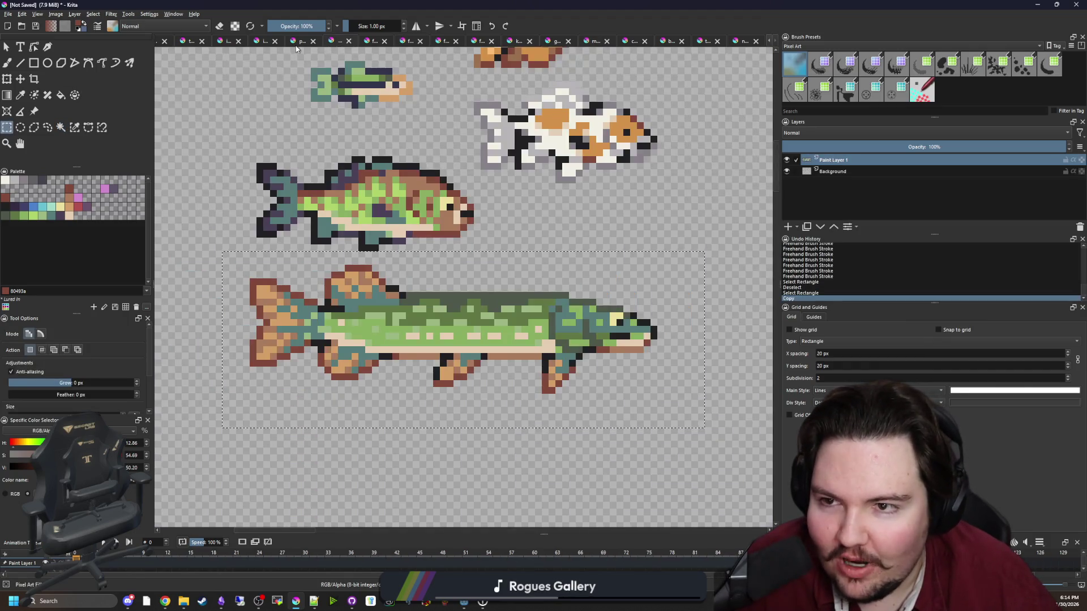
pyautogui.press('-')
pyautogui.press('-')
pyautogui.press('-')
pyautogui.hotkey('alt', 'Tab')
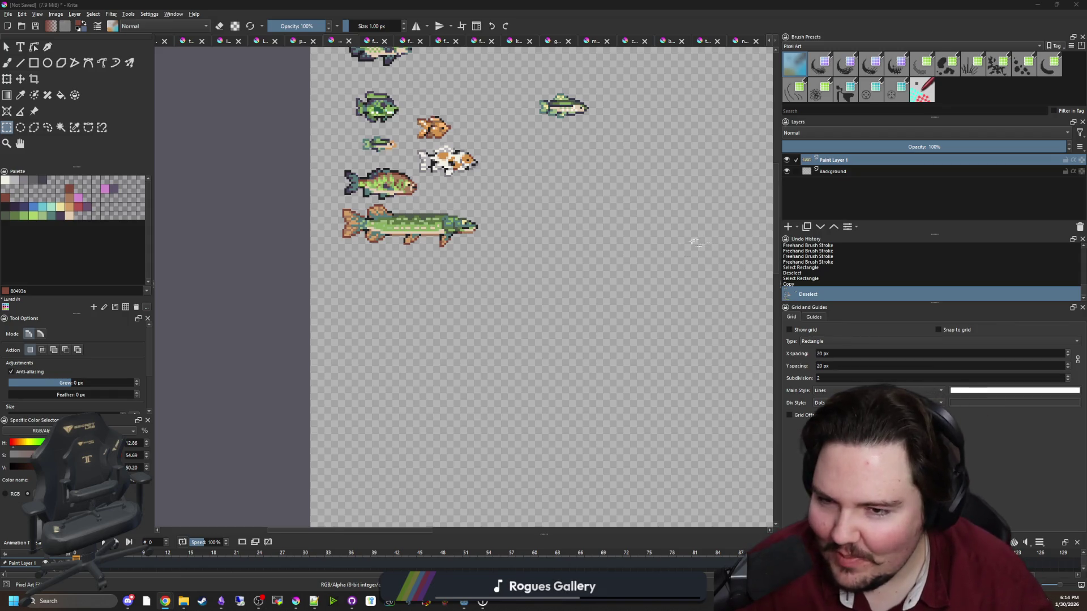
pyautogui.scroll(2, 422, 240)
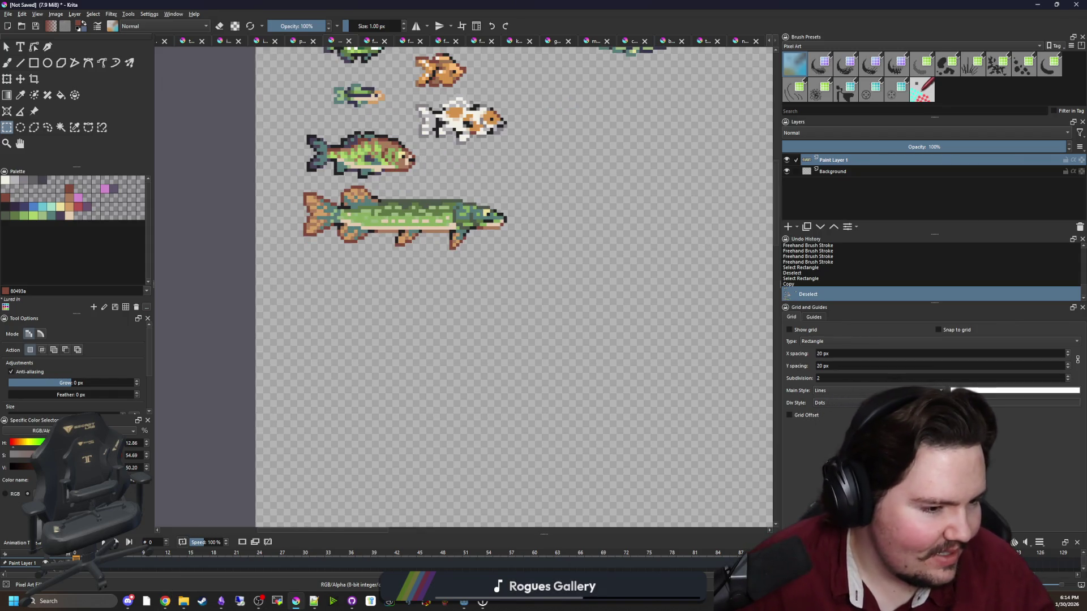
pyautogui.hotkey('alt', 'Tab')
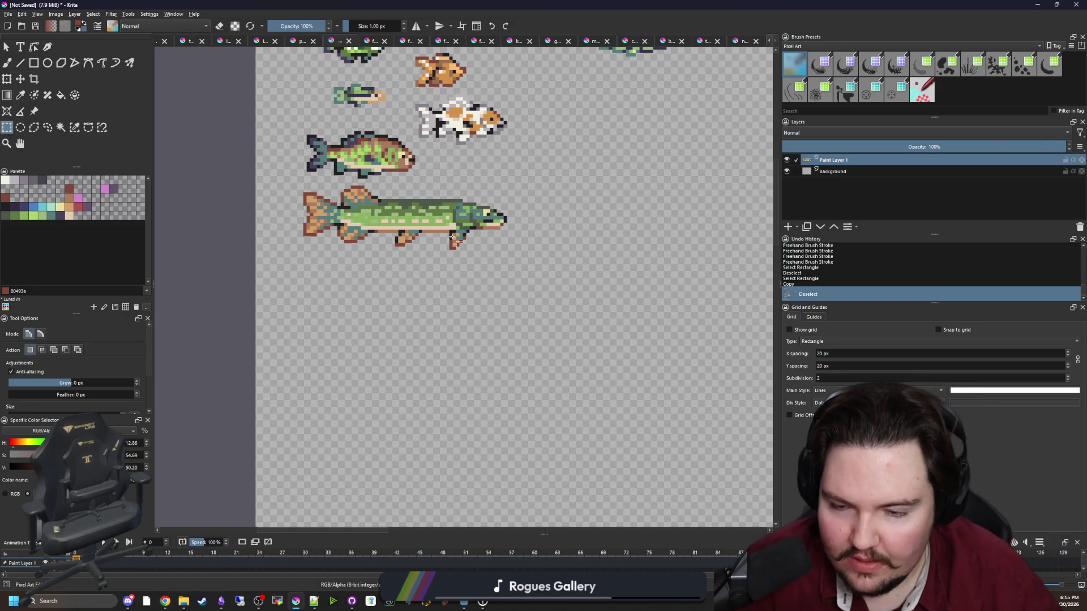
pyautogui.scroll(3, 438, 246)
# Sample the pike's green as the paint colour and set a 5 px freehand brush.
pyautogui.press('p')
pyautogui.click(374, 175)
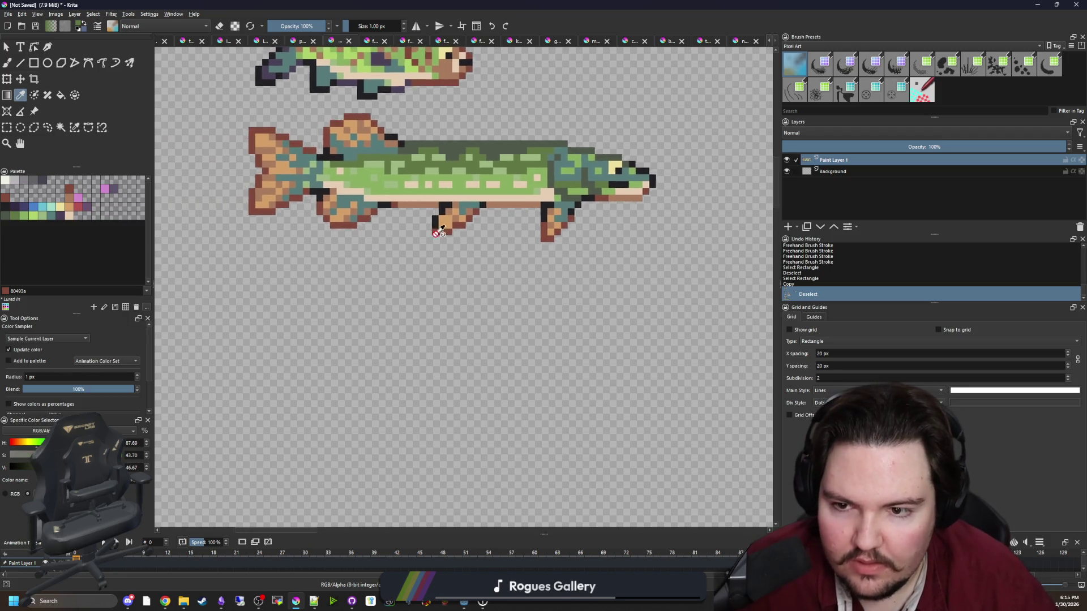
pyautogui.press('b')
pyautogui.press(']')
pyautogui.press(']')
pyautogui.scroll(-2, 444, 300)
pyautogui.press(']')
pyautogui.press(']')
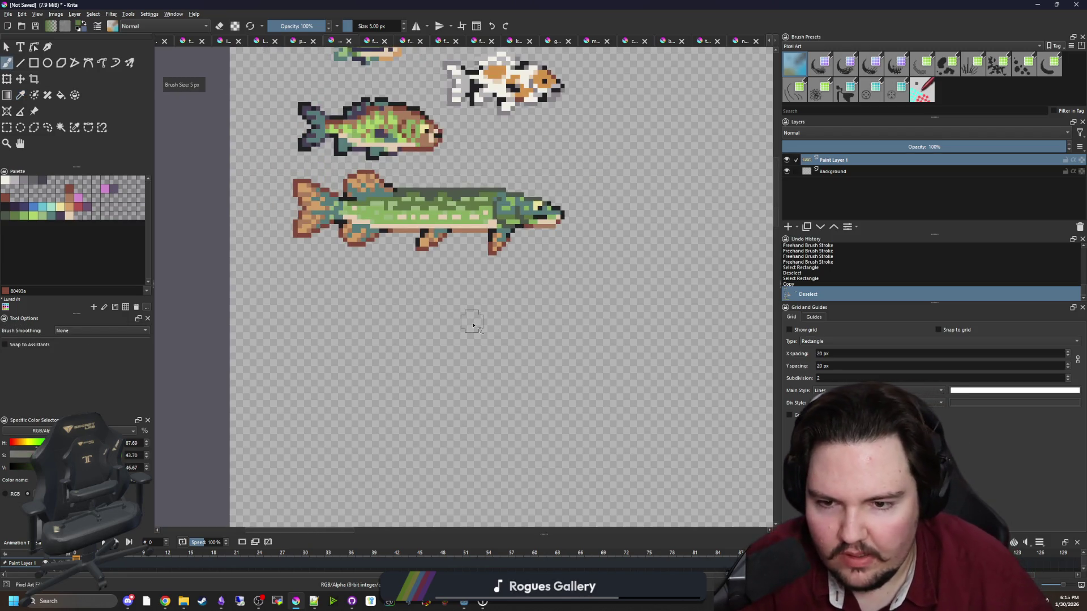
# Paint a curved green eel body below the pike with a 6 px brush.
pyautogui.press(']')
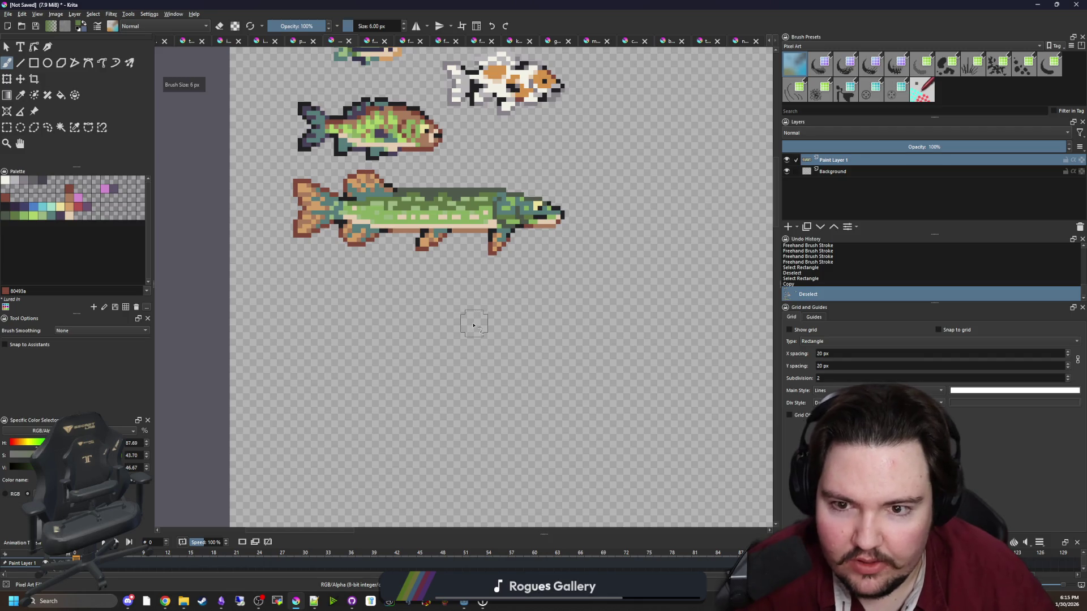
pyautogui.scroll(2, 477, 213)
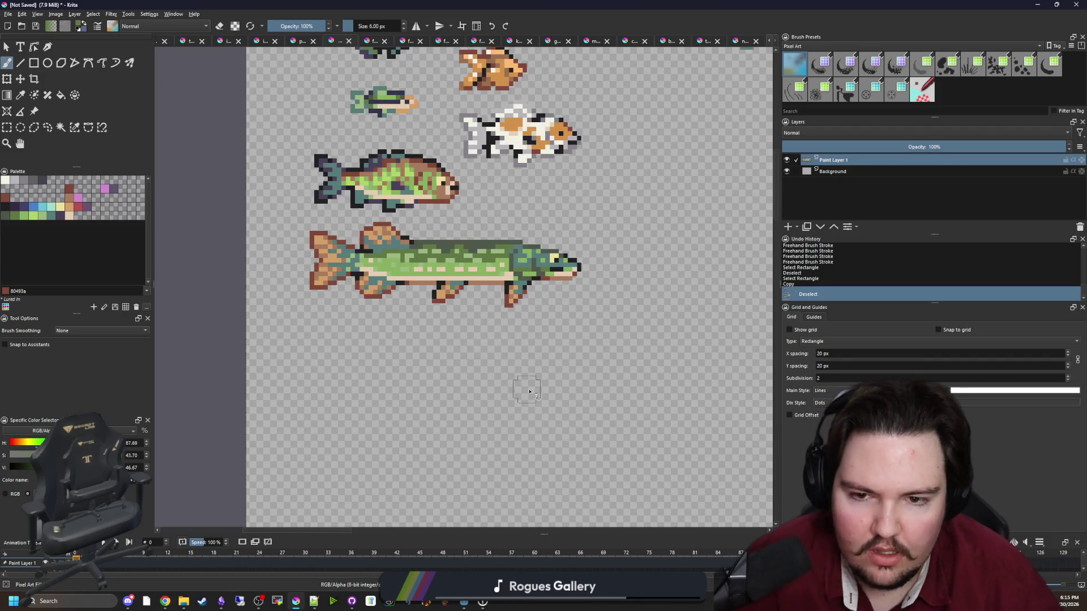
pyautogui.scroll(-2, 526, 384)
pyautogui.scroll(2, 509, 360)
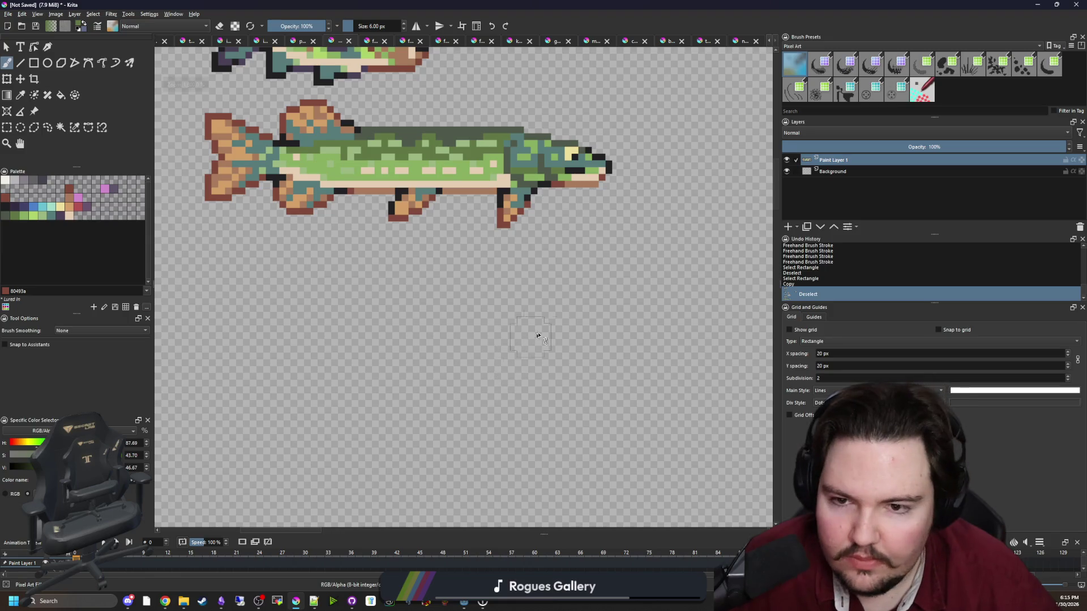
pyautogui.moveTo(586, 377)
pyautogui.mouseDown()
pyautogui.moveTo(534, 348)
pyautogui.moveTo(474, 371)
pyautogui.moveTo(337, 367)
pyautogui.moveTo(367, 278)
pyautogui.moveTo(331, 258)
pyautogui.mouseUp()
pyautogui.scroll(1, 340, 336)
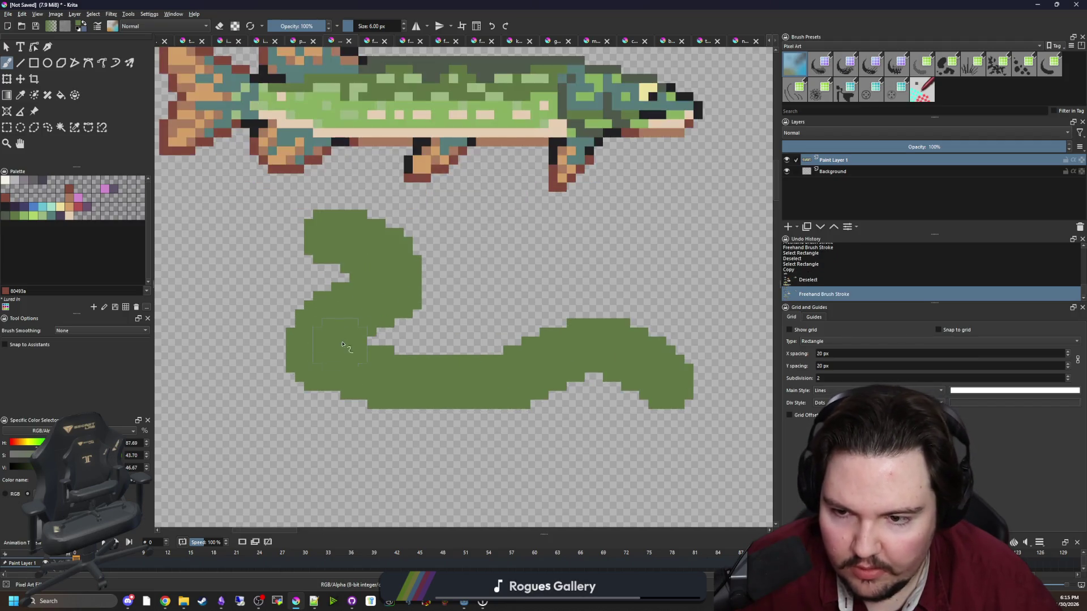
pyautogui.scroll(1, 266, 383)
# With a 1 px brush, add edge pixels, thicken the left side and fill the gap under the bump.
pyautogui.press('e')
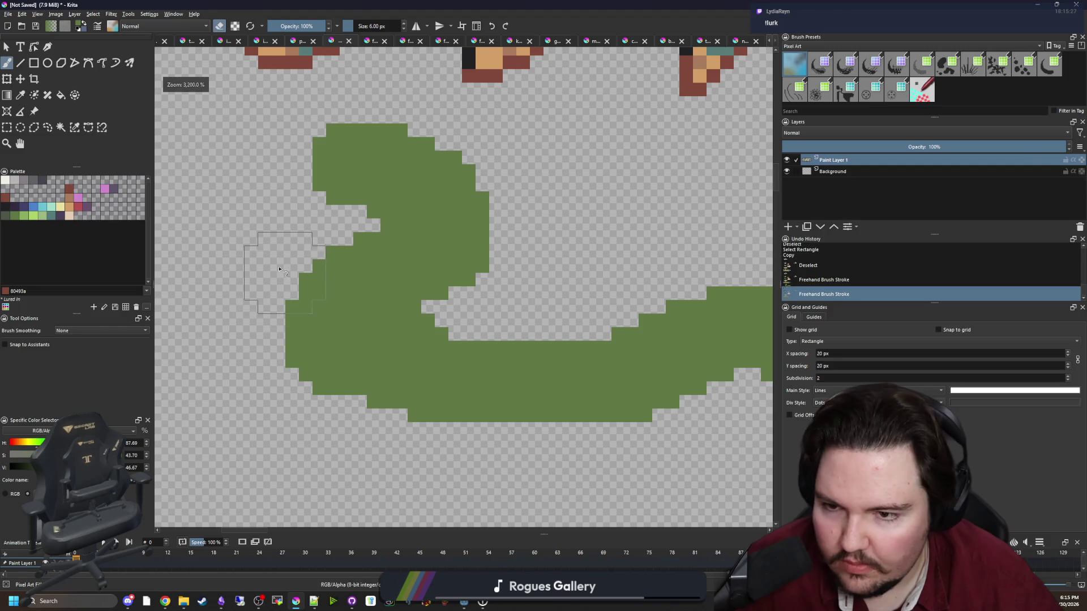
pyautogui.press('[')
pyautogui.press('[')
pyautogui.press('[')
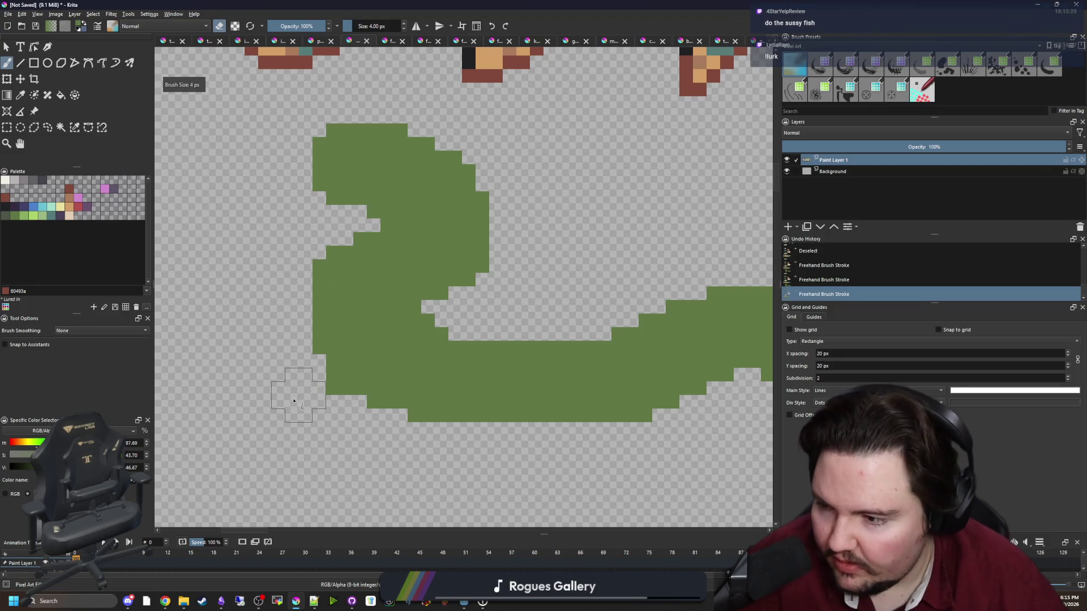
pyautogui.press('e')
pyautogui.click(319, 361)
pyautogui.moveTo(315, 336); pyautogui.dragTo(307, 307)
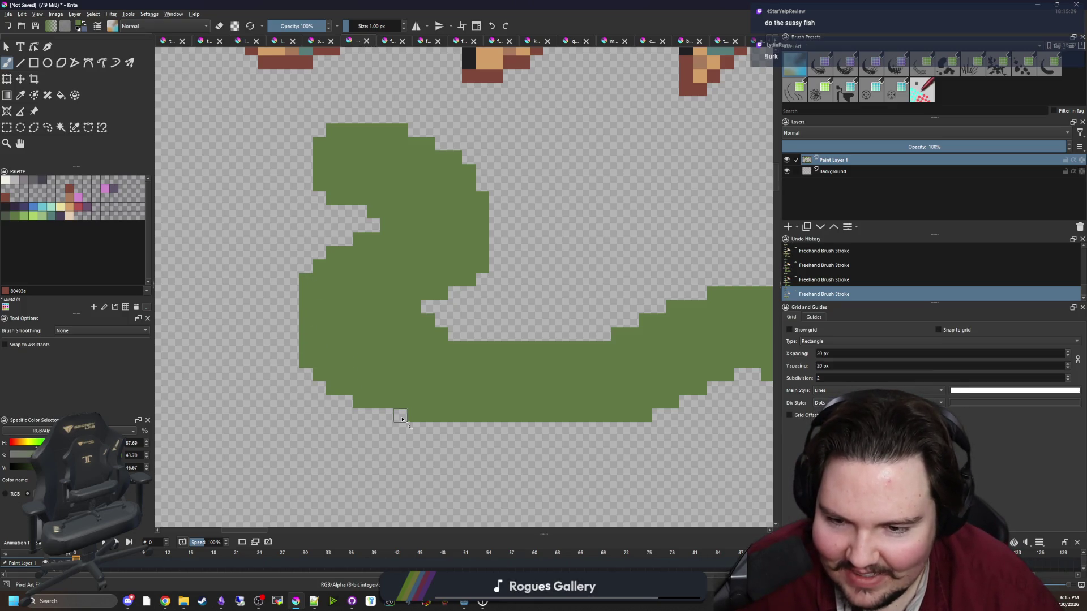
pyautogui.scroll(-2, 354, 346)
pyautogui.scroll(2, 617, 360)
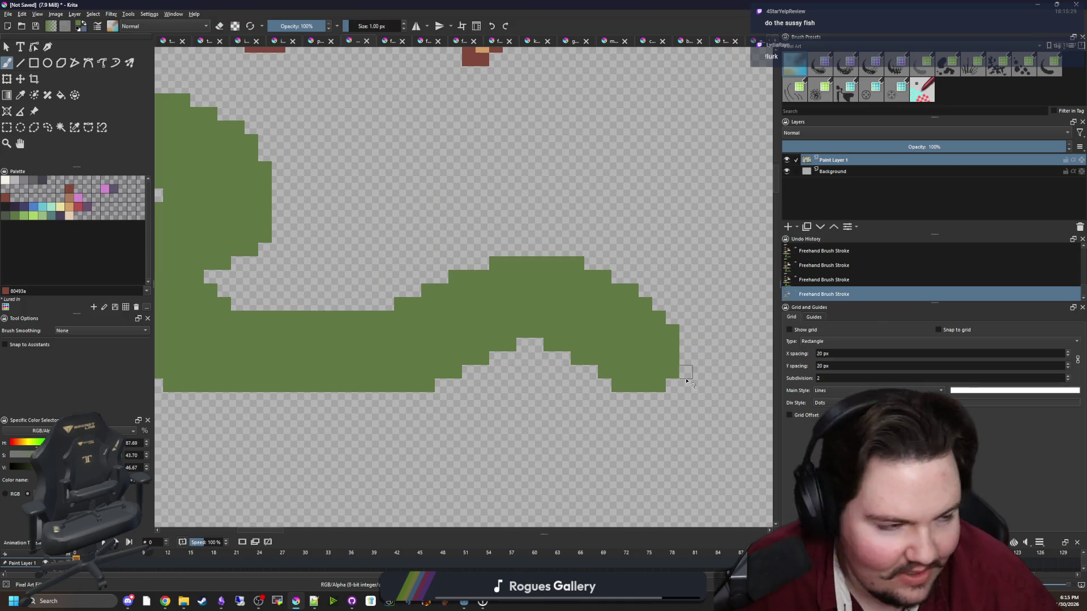
pyautogui.hscroll(3, 687, 382)
pyautogui.scroll(1, 555, 376)
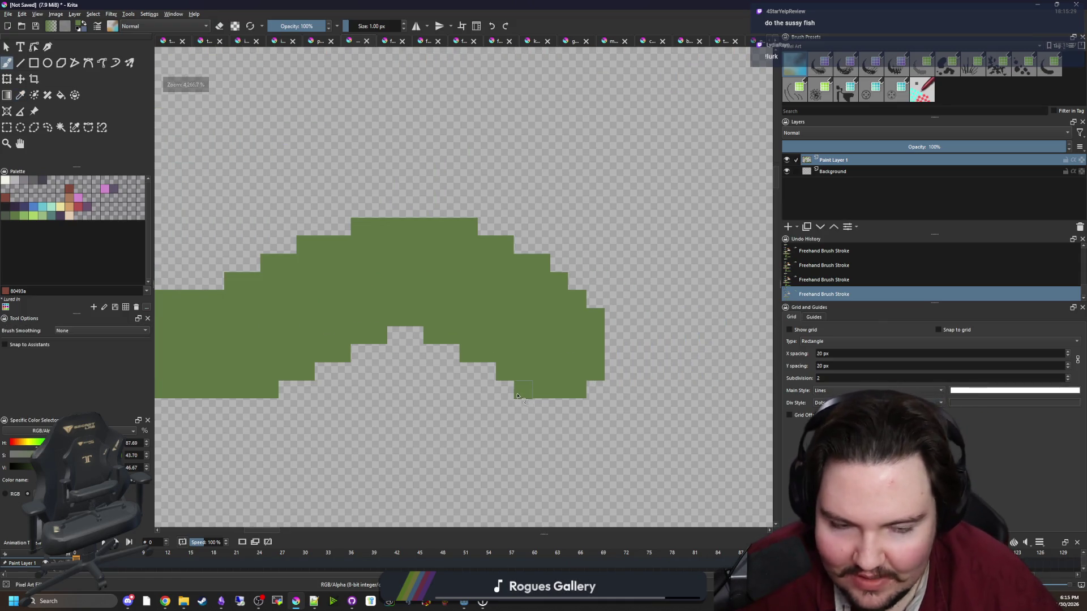
pyautogui.scroll(-3, 517, 395)
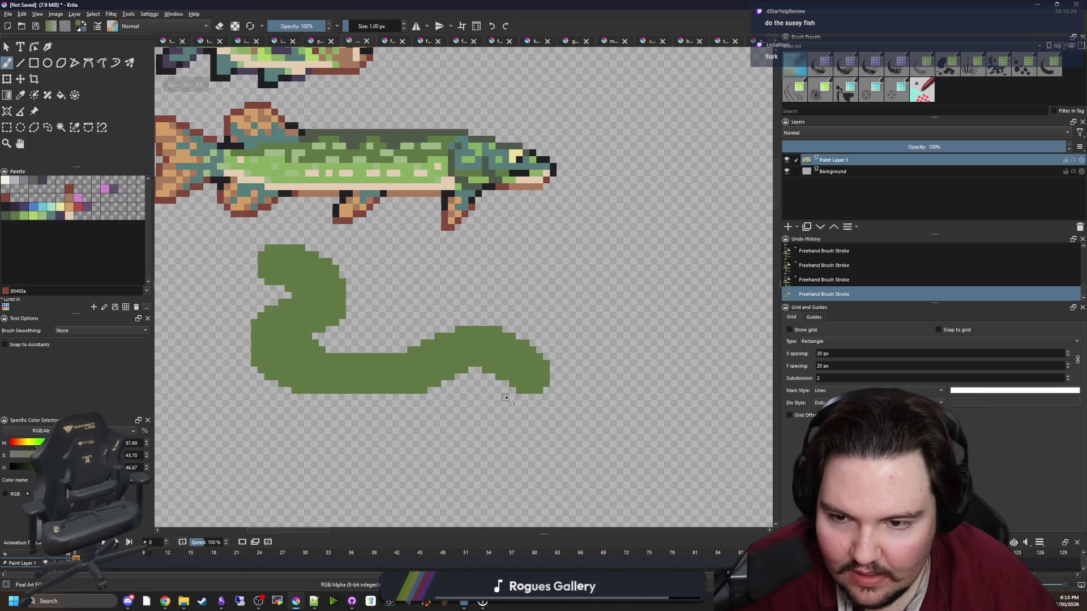
pyautogui.scroll(2, 506, 397)
pyautogui.moveTo(396, 386)
pyautogui.mouseDown()
pyautogui.moveTo(560, 386)
pyautogui.moveTo(445, 346)
pyautogui.moveTo(421, 380)
pyautogui.mouseUp()
pyautogui.scroll(-3, 435, 359)
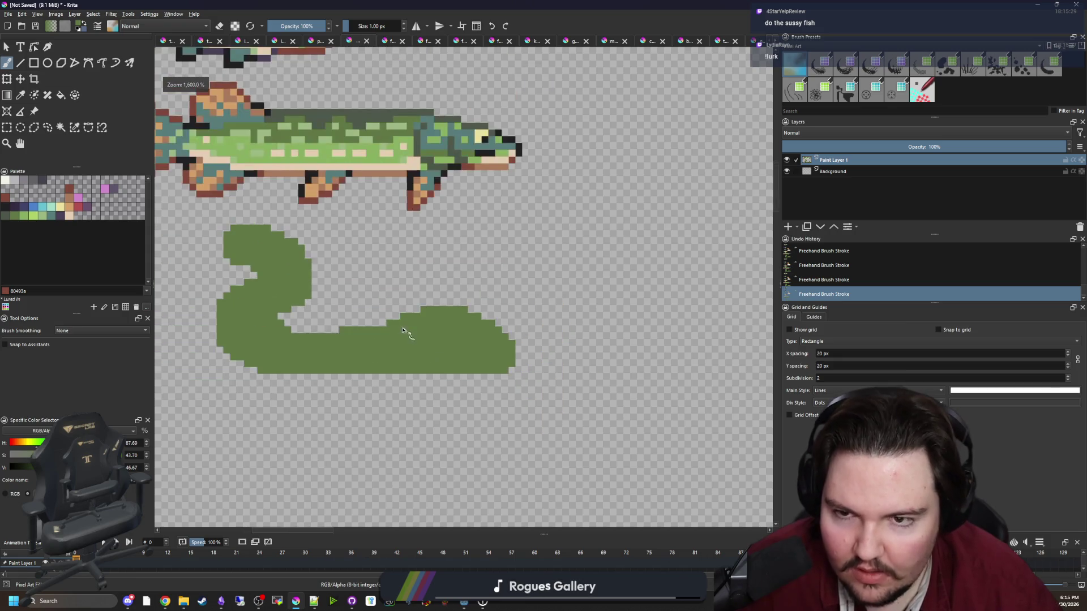
pyautogui.scroll(4, 436, 359)
# Erase along the shape's top, inner right, upper-left and lower-left edges to trim stray pixels.
pyautogui.press('e')
pyautogui.moveTo(577, 340)
pyautogui.mouseDown()
pyautogui.moveTo(396, 295)
pyautogui.moveTo(588, 317)
pyautogui.moveTo(419, 308)
pyautogui.moveTo(528, 311)
pyautogui.moveTo(540, 328)
pyautogui.moveTo(227, 340)
pyautogui.mouseUp()
pyautogui.moveTo(404, 345)
pyautogui.mouseDown()
pyautogui.moveTo(627, 345)
pyautogui.moveTo(534, 365)
pyautogui.moveTo(413, 364)
pyautogui.mouseUp()
pyautogui.scroll(-3, 412, 364)
pyautogui.scroll(2, 389, 365)
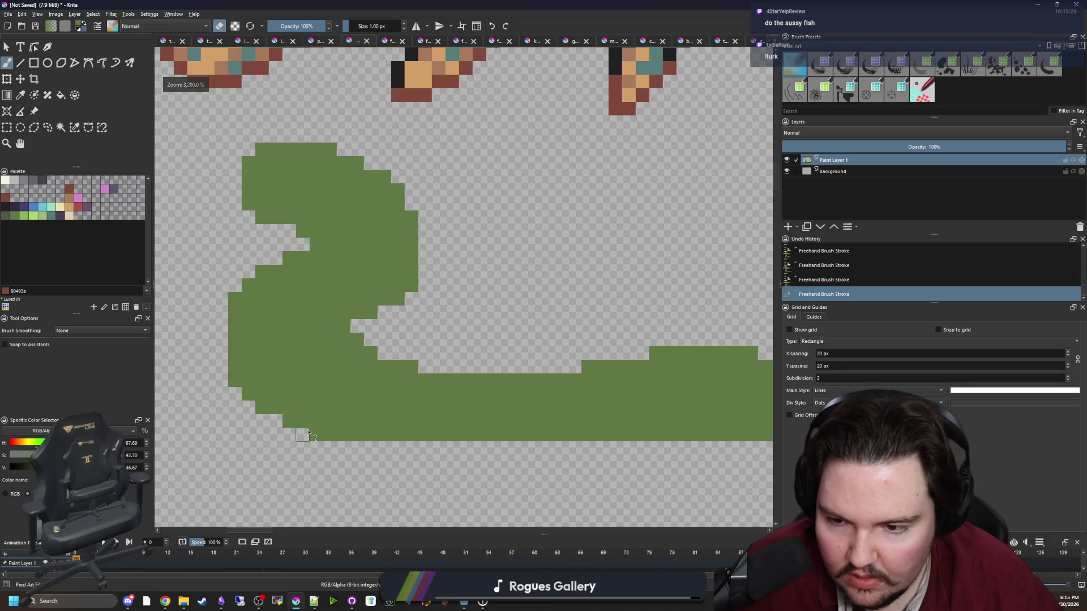
pyautogui.moveTo(345, 341)
pyautogui.mouseDown()
pyautogui.moveTo(371, 316)
pyautogui.moveTo(409, 231)
pyautogui.moveTo(349, 151)
pyautogui.moveTo(259, 174)
pyautogui.moveTo(284, 219)
pyautogui.mouseUp()
pyautogui.scroll(1, 296, 231)
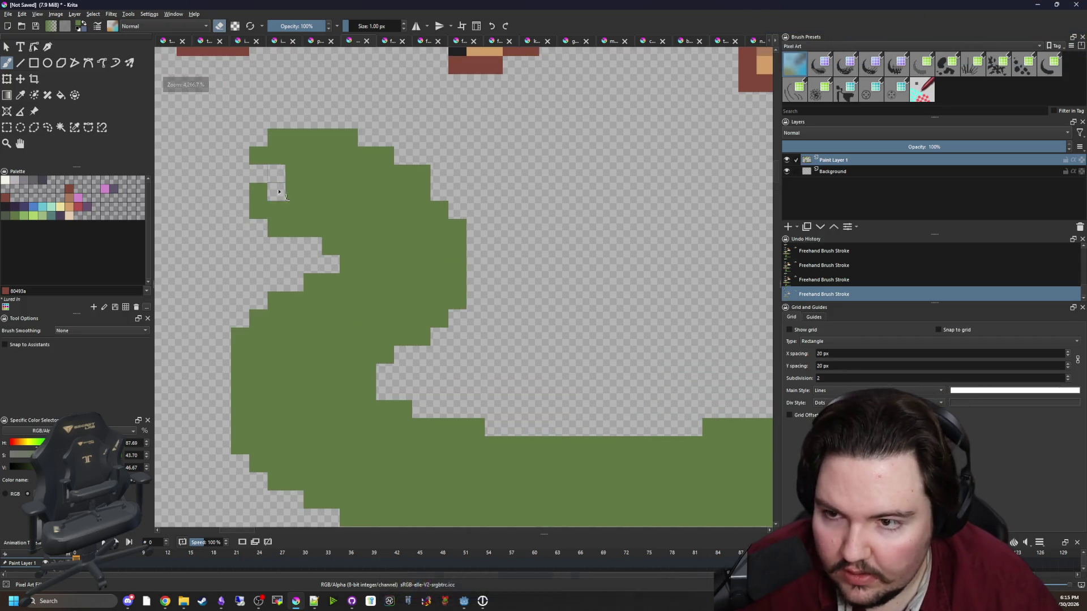
pyautogui.moveTo(258, 154)
pyautogui.mouseDown()
pyautogui.moveTo(318, 240)
pyautogui.moveTo(277, 226)
pyautogui.moveTo(326, 248)
pyautogui.mouseUp()
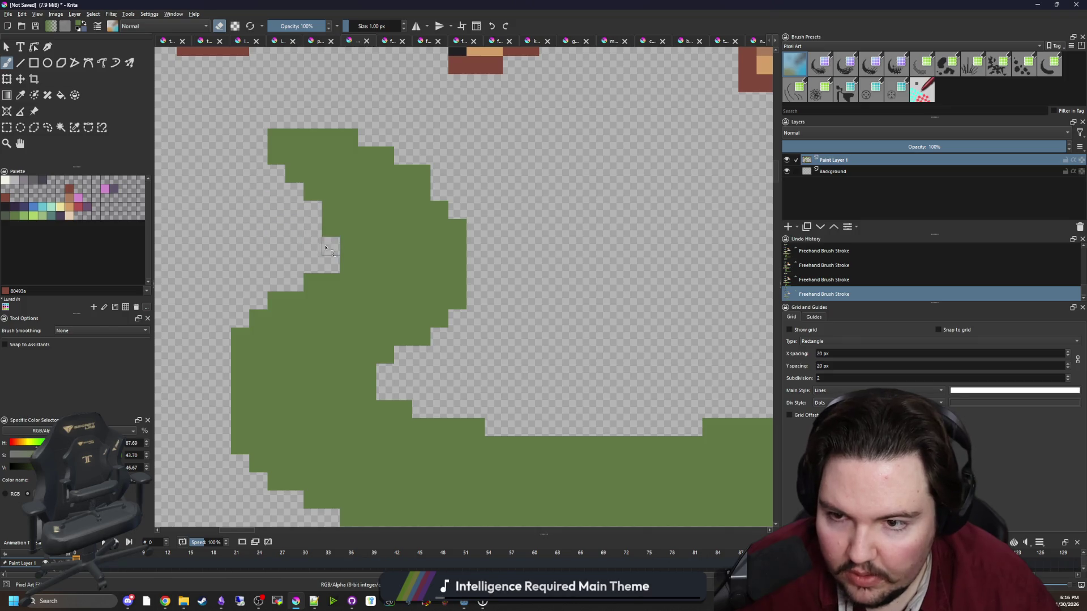
pyautogui.moveTo(277, 300)
pyautogui.mouseDown()
pyautogui.moveTo(235, 339)
pyautogui.moveTo(238, 357)
pyautogui.mouseUp()
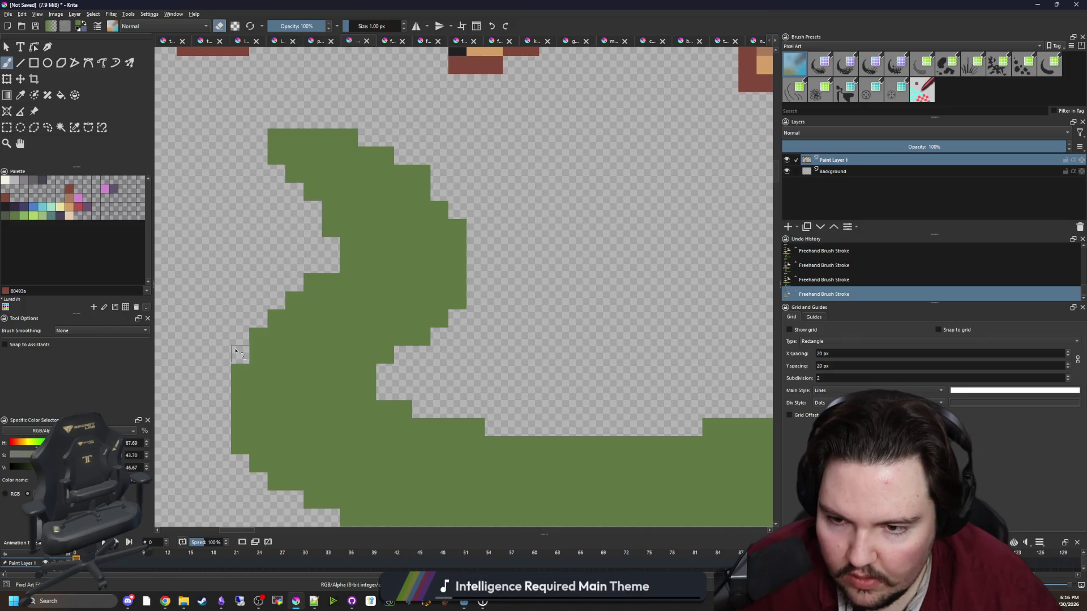
pyautogui.scroll(-3, 266, 362)
pyautogui.scroll(2, 299, 431)
pyautogui.moveTo(298, 430); pyautogui.dragTo(281, 428)
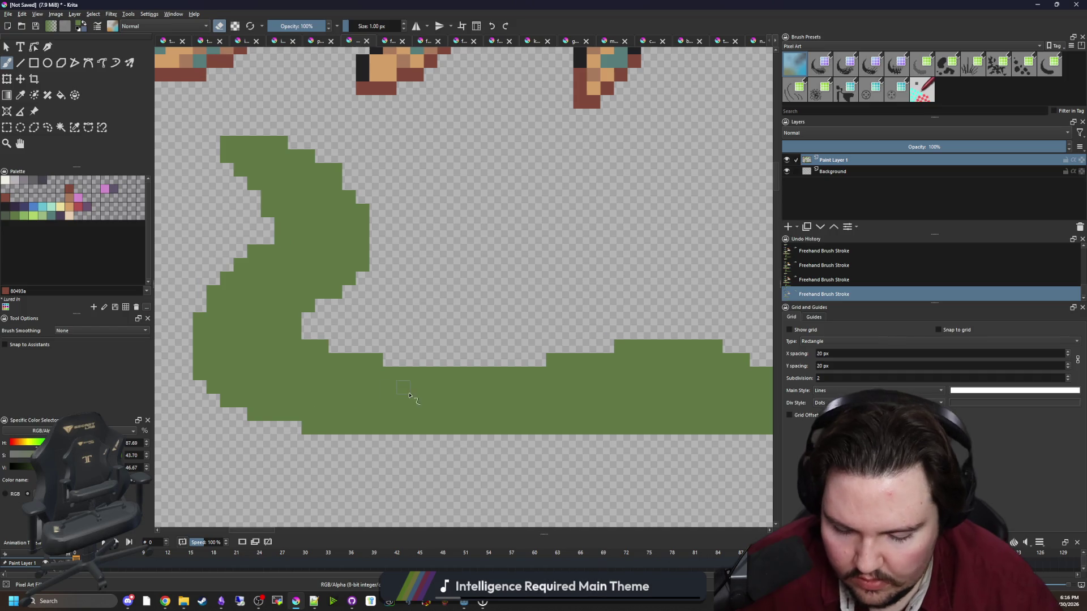
# Paint green along the eel shape's bottom edge.
pyautogui.press('e')
pyautogui.click(314, 389)
pyautogui.moveTo(327, 391); pyautogui.dragTo(509, 390)
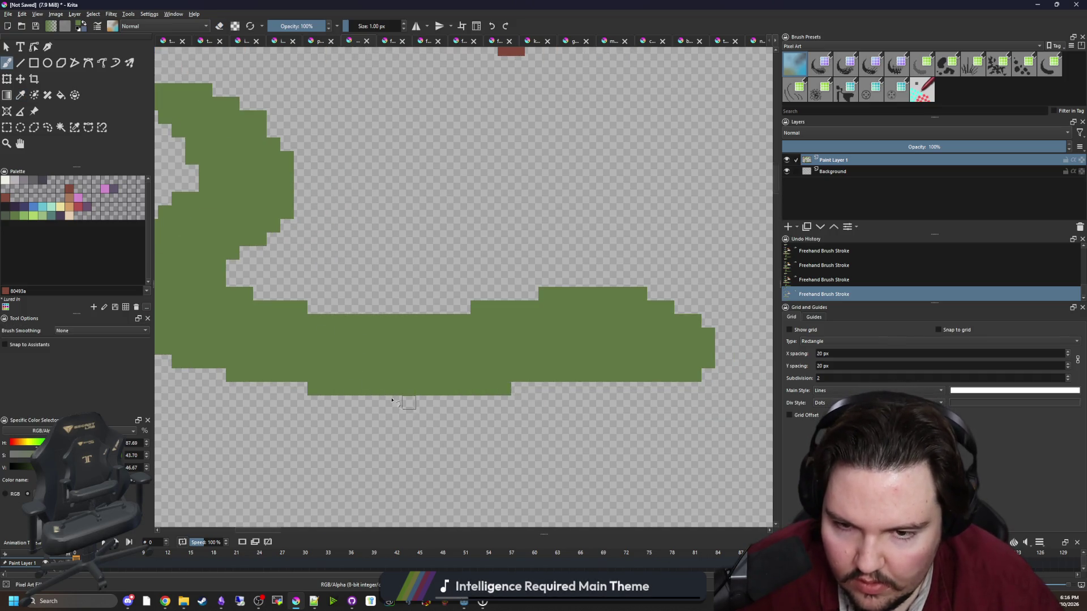
pyautogui.scroll(-6, 396, 402)
pyautogui.scroll(4, 333, 362)
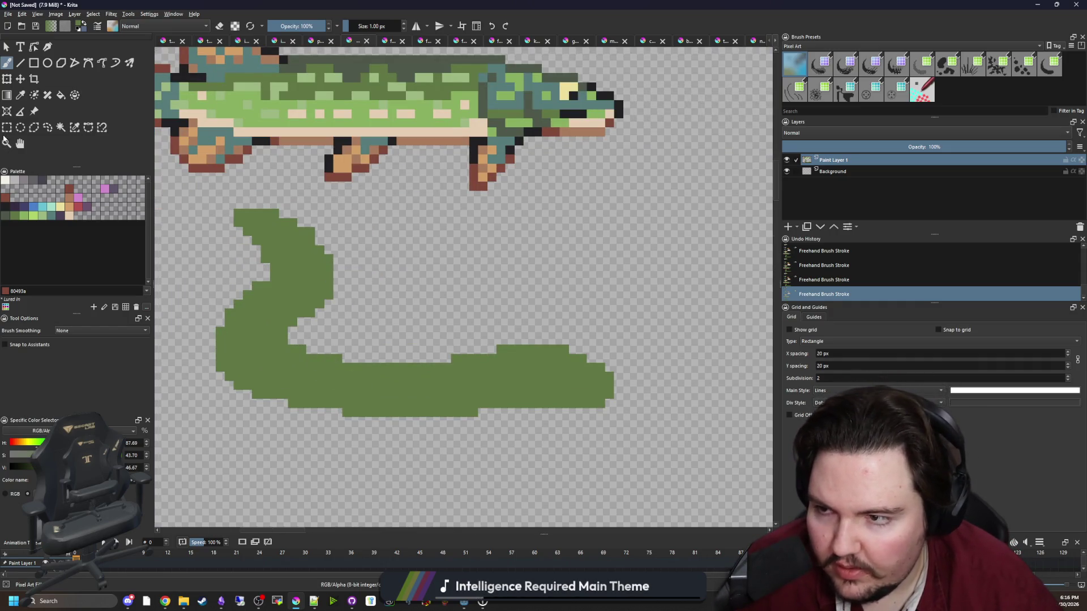
# Rectangle-select the left part of the green eel.
pyautogui.click(6, 127)
pyautogui.scroll(3, 413, 371)
pyautogui.moveTo(270, 220)
pyautogui.mouseDown()
pyautogui.moveTo(460, 436)
pyautogui.moveTo(413, 416)
pyautogui.moveTo(324, 257)
pyautogui.mouseUp()
# Shift the selected left bend of the eel right and down, then deselect.
pyautogui.scroll(-4, 439, 383)
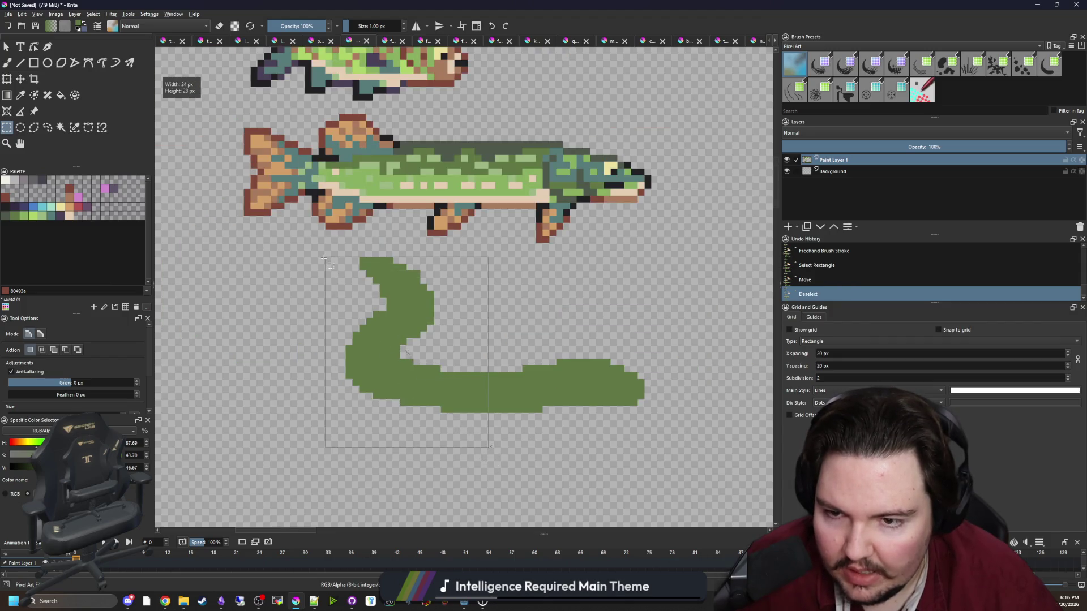
pyautogui.click(20, 79)
pyautogui.moveTo(448, 404)
pyautogui.mouseDown()
pyautogui.moveTo(467, 439)
pyautogui.moveTo(475, 408)
pyautogui.moveTo(566, 362)
pyautogui.moveTo(453, 407)
pyautogui.moveTo(431, 356)
pyautogui.moveTo(388, 318)
pyautogui.moveTo(391, 299)
pyautogui.mouseUp()
pyautogui.hotkey('ctrl', 'shift', 'a')
pyautogui.scroll(3, 520, 433)
# Smooth the eel's stair-step edges at the inner bend and along the bottom.
pyautogui.press('b')
pyautogui.scroll(2, 464, 436)
pyautogui.press('e')
pyautogui.moveTo(397, 272)
pyautogui.mouseDown()
pyautogui.moveTo(393, 284)
pyautogui.moveTo(480, 248)
pyautogui.moveTo(383, 292)
pyautogui.mouseUp()
pyautogui.moveTo(485, 425)
pyautogui.mouseDown()
pyautogui.moveTo(297, 453)
pyautogui.moveTo(404, 434)
pyautogui.mouseUp()
pyautogui.moveTo(359, 327)
pyautogui.mouseDown()
pyautogui.moveTo(373, 309)
pyautogui.moveTo(512, 253)
pyautogui.moveTo(453, 308)
pyautogui.moveTo(421, 307)
pyautogui.mouseUp()
pyautogui.scroll(-2, 437, 400)
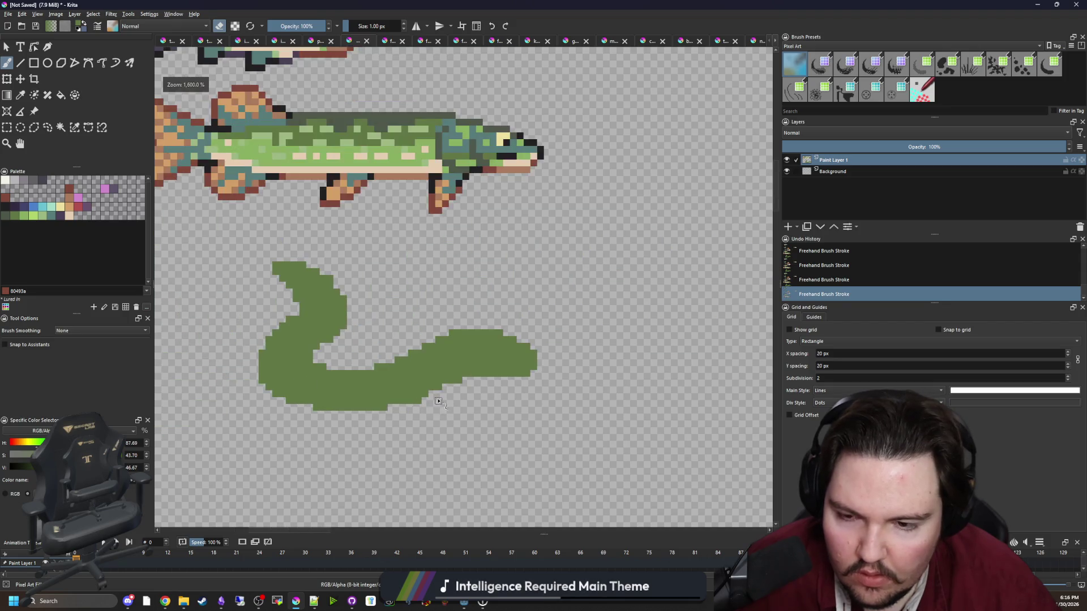
pyautogui.scroll(1, 388, 391)
# Bring the browser's sussy fish search results forward.
pyautogui.hotkey('ctrl', 'r')
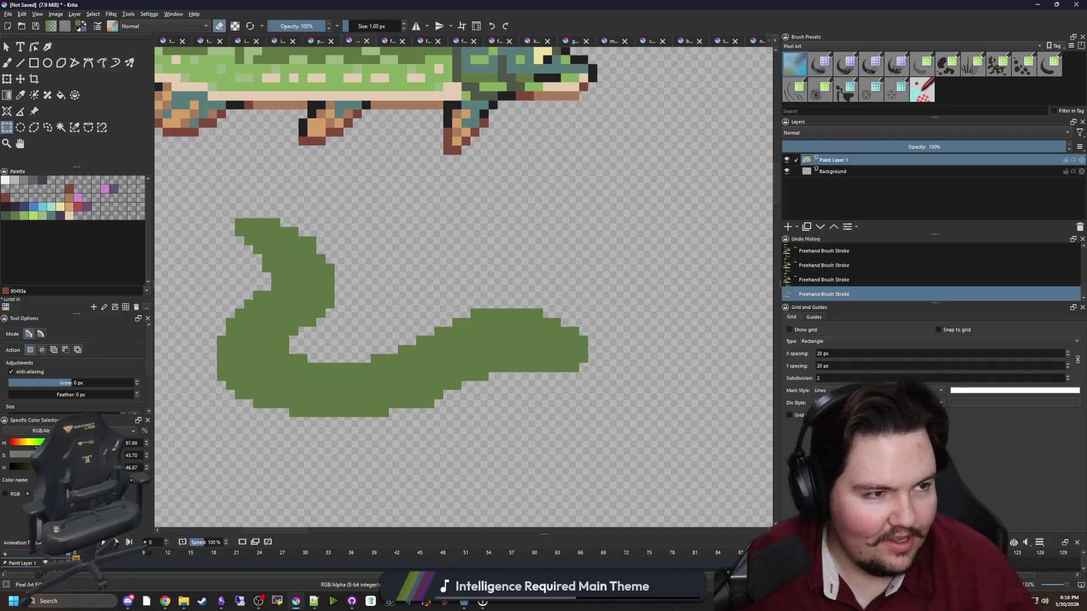
pyautogui.hotkey('alt', 'Tab')
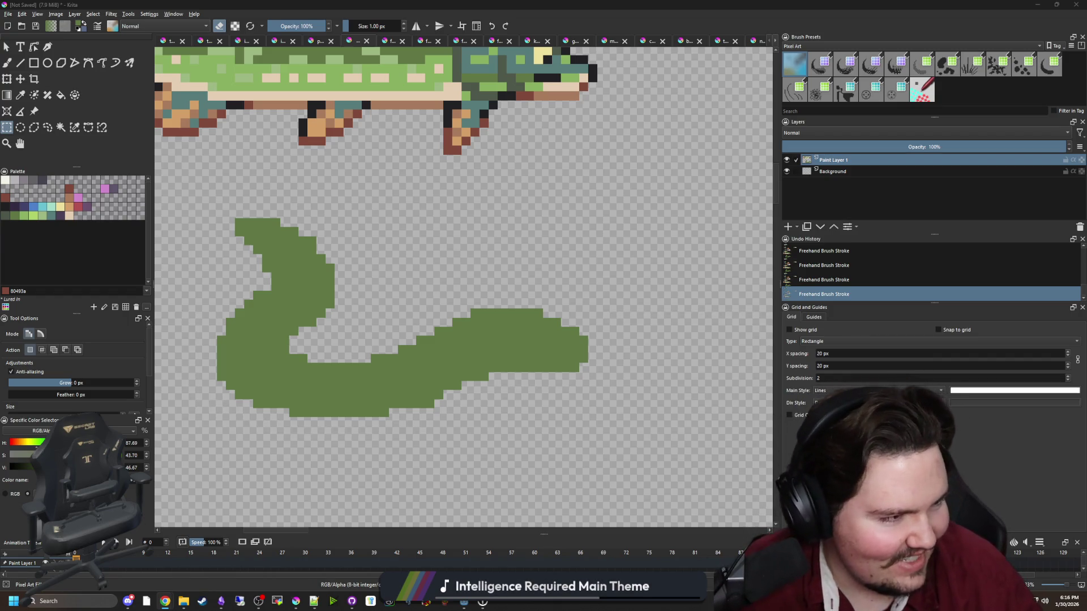
pyautogui.press('super+shift+Left')
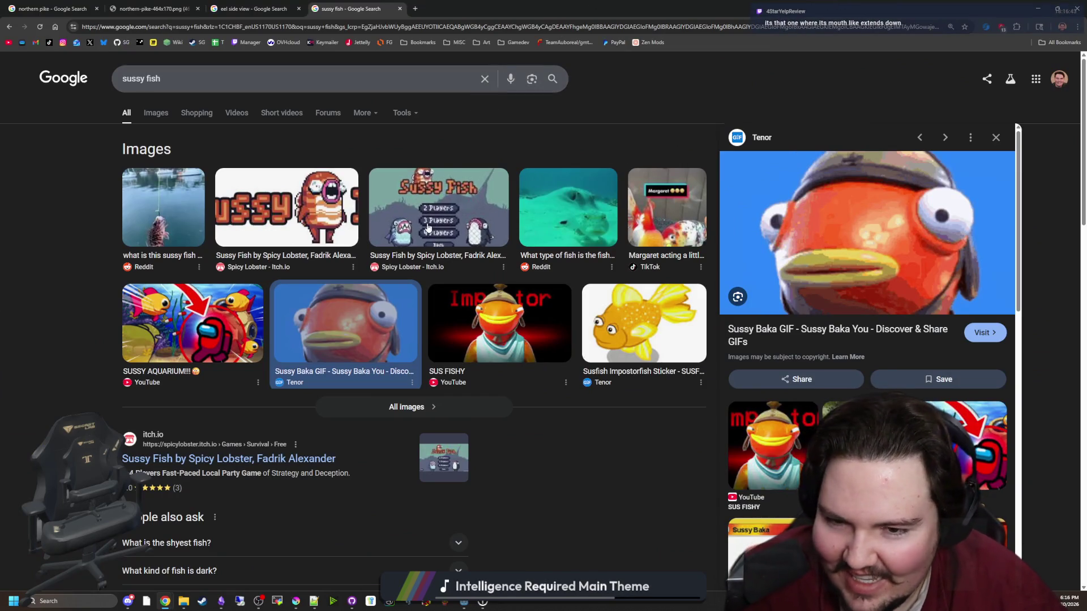
# Preview a few sussy fish results and filter the search to images only.
pyautogui.click(317, 206)
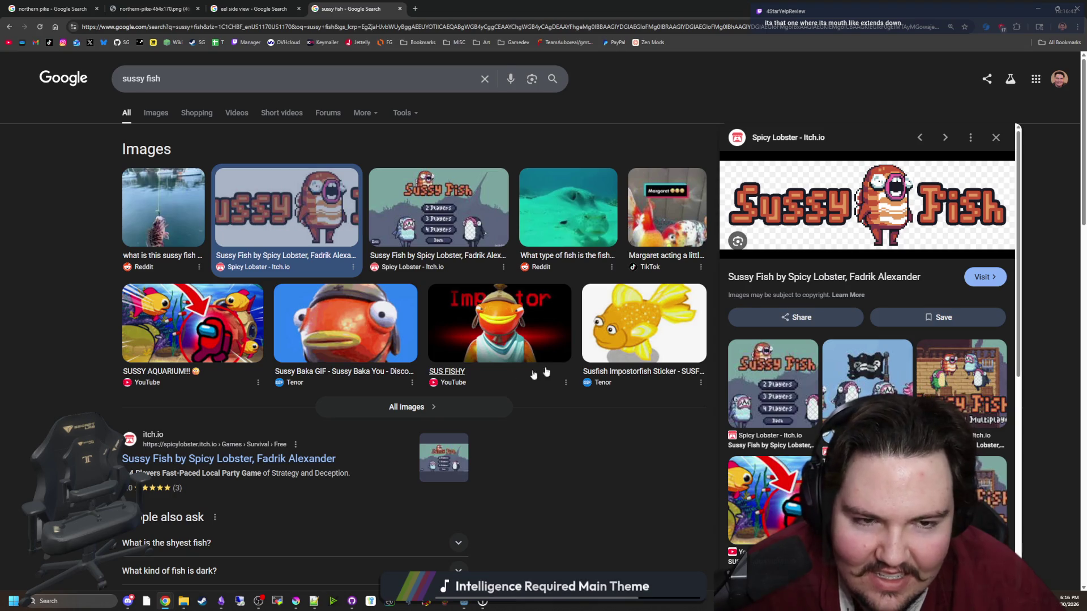
pyautogui.click(345, 325)
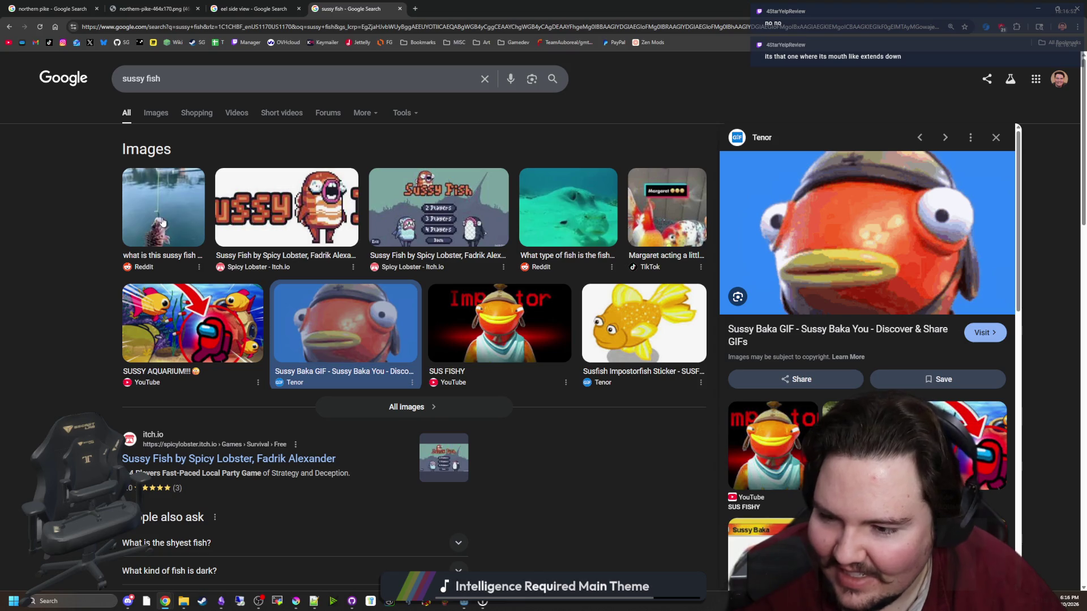
pyautogui.click(156, 113)
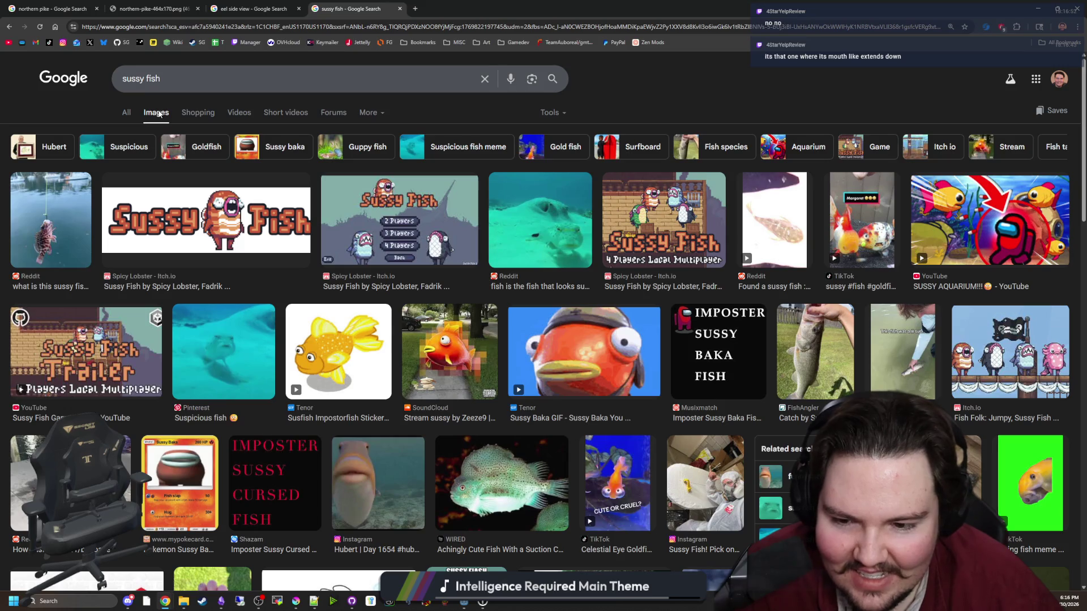
pyautogui.click(376, 481)
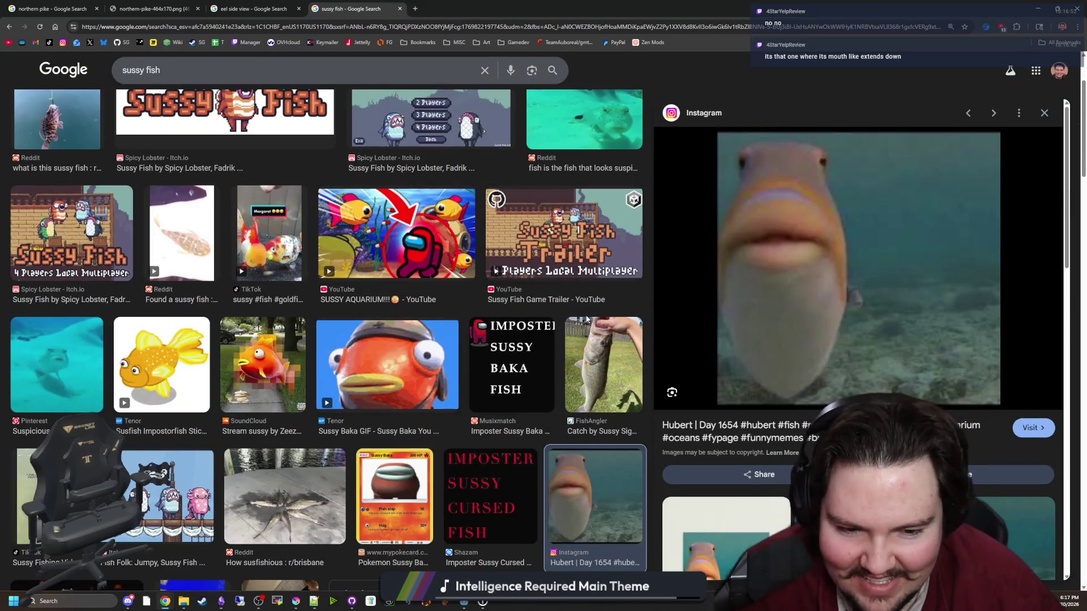
pyautogui.scroll(2, 557, 314)
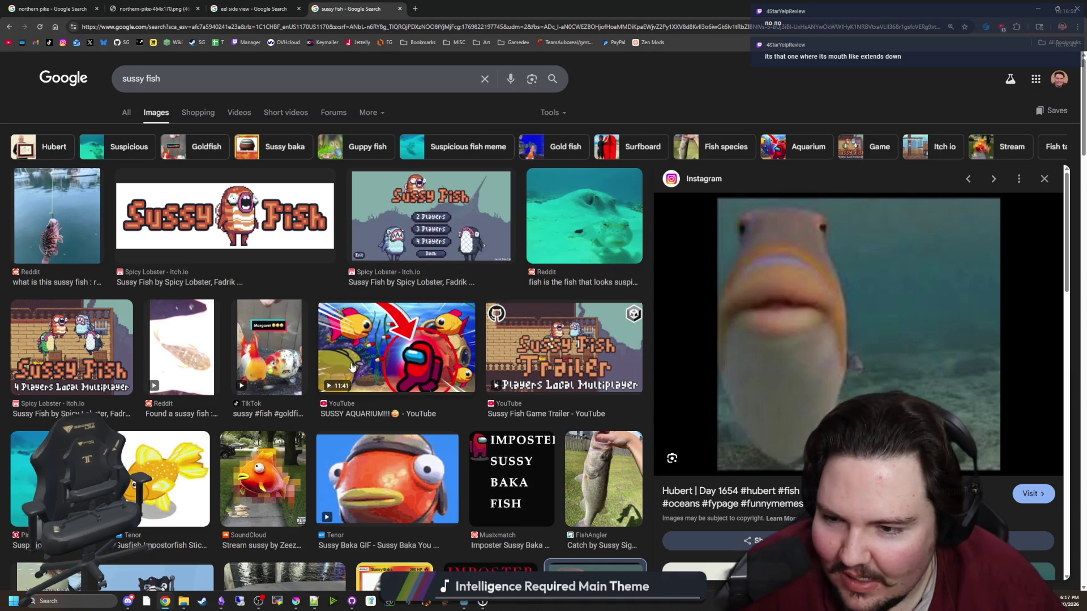
pyautogui.scroll(-4, 213, 342)
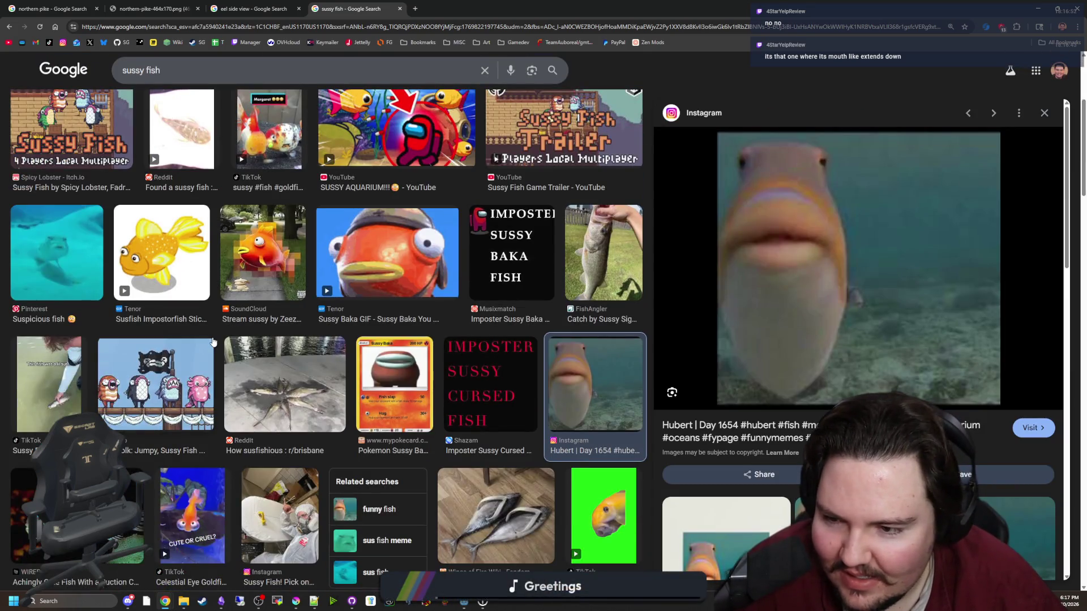
pyautogui.scroll(-1, 214, 342)
pyautogui.scroll(-1, 213, 342)
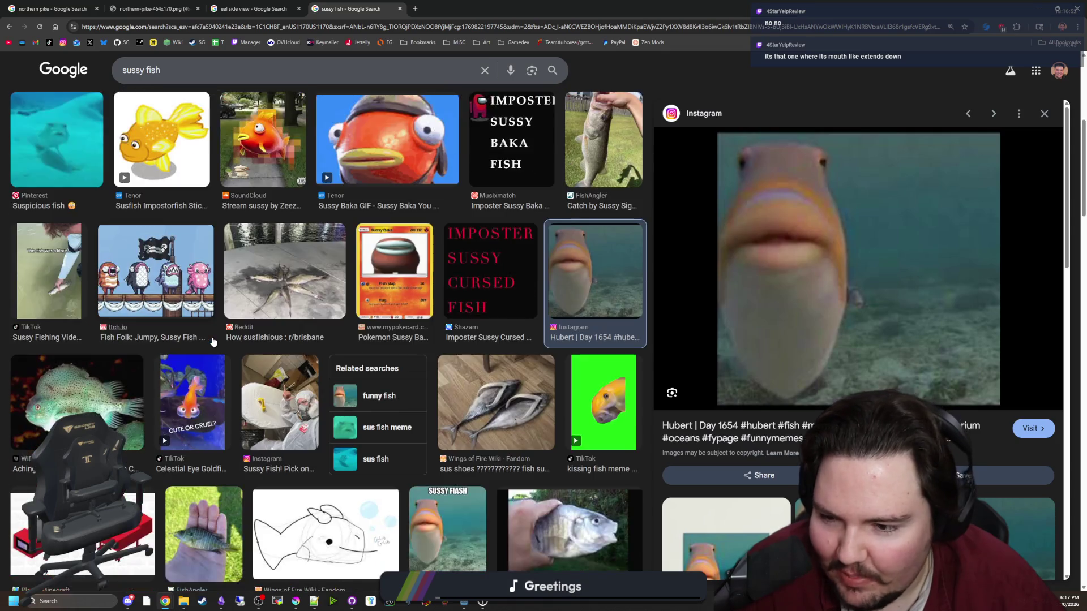
pyautogui.scroll(-2, 213, 341)
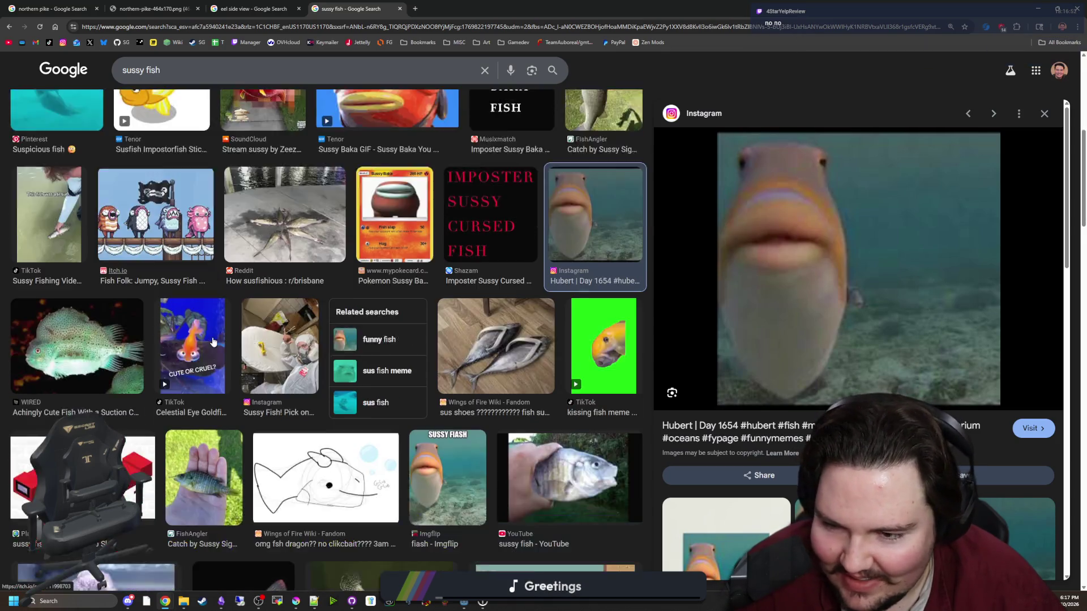
pyautogui.scroll(-2, 213, 342)
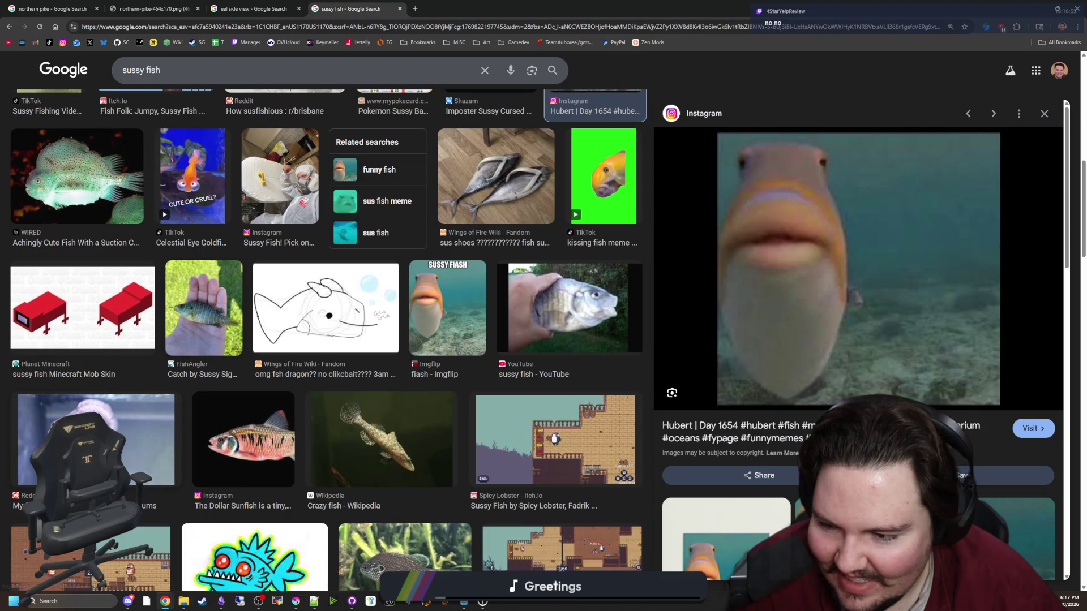
pyautogui.scroll(-4, 175, 430)
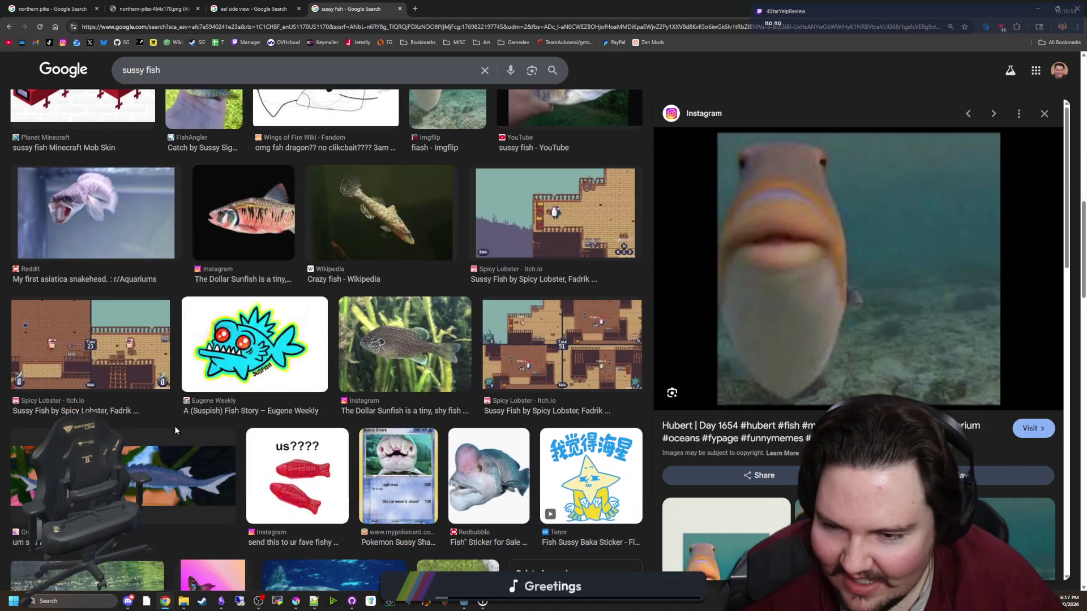
# Browse more sussy fish images, including the Redbubble sticker and ocean sunfish, then minimize the browser.
pyautogui.click(486, 468)
pyautogui.scroll(-3, 871, 323)
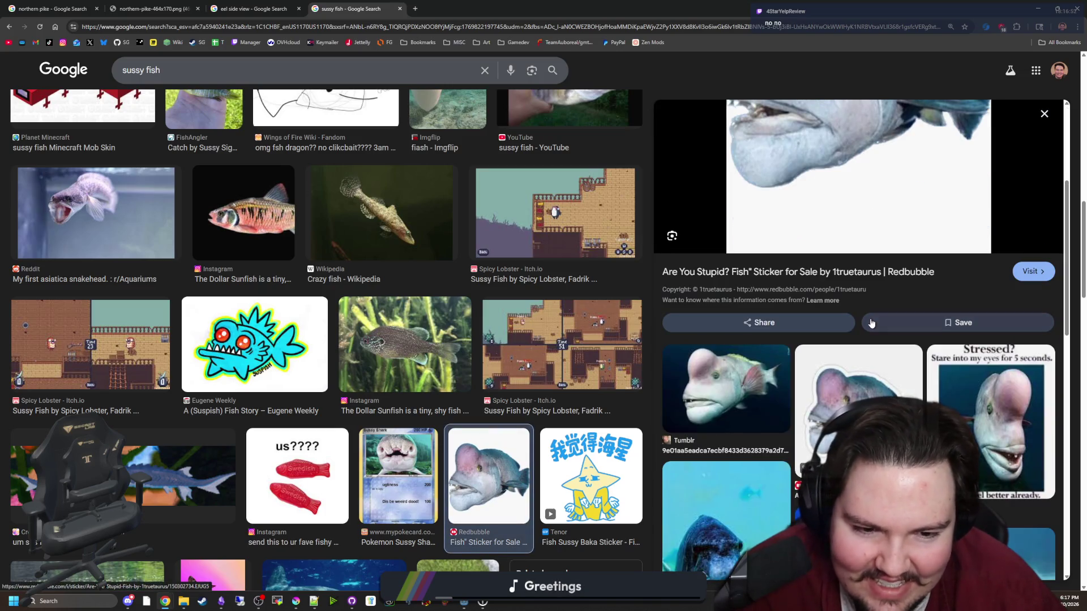
pyautogui.scroll(-2, 871, 324)
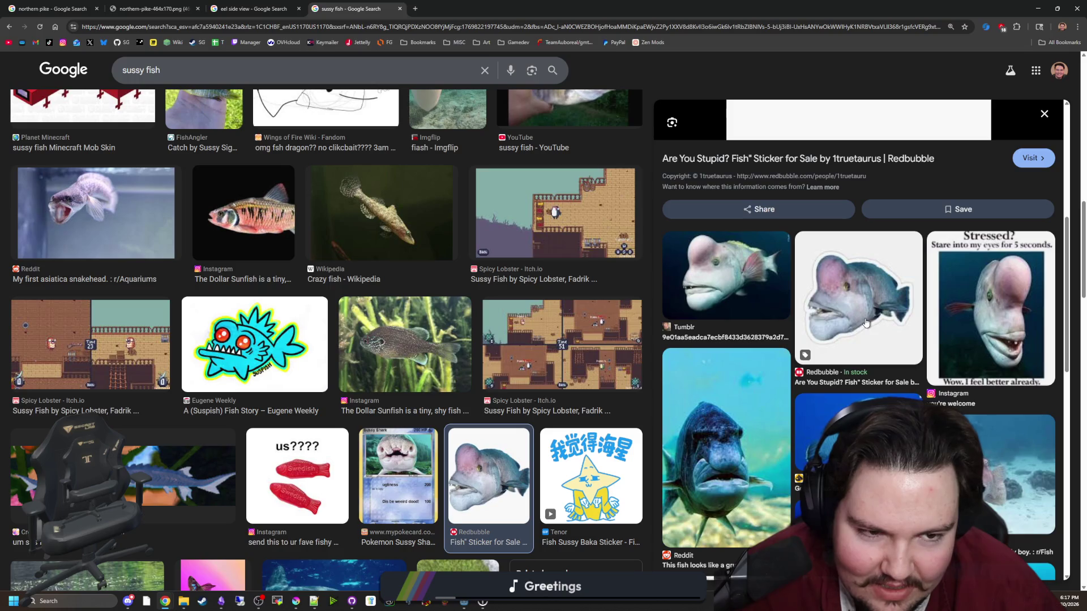
pyautogui.scroll(-2, 847, 336)
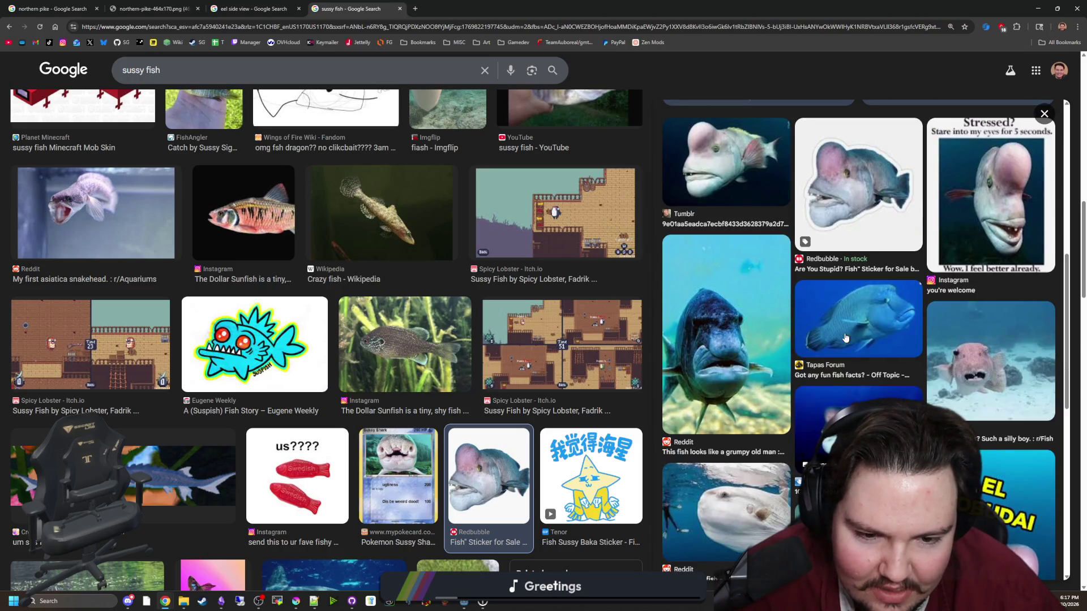
pyautogui.scroll(-2, 845, 338)
pyautogui.scroll(-3, 846, 338)
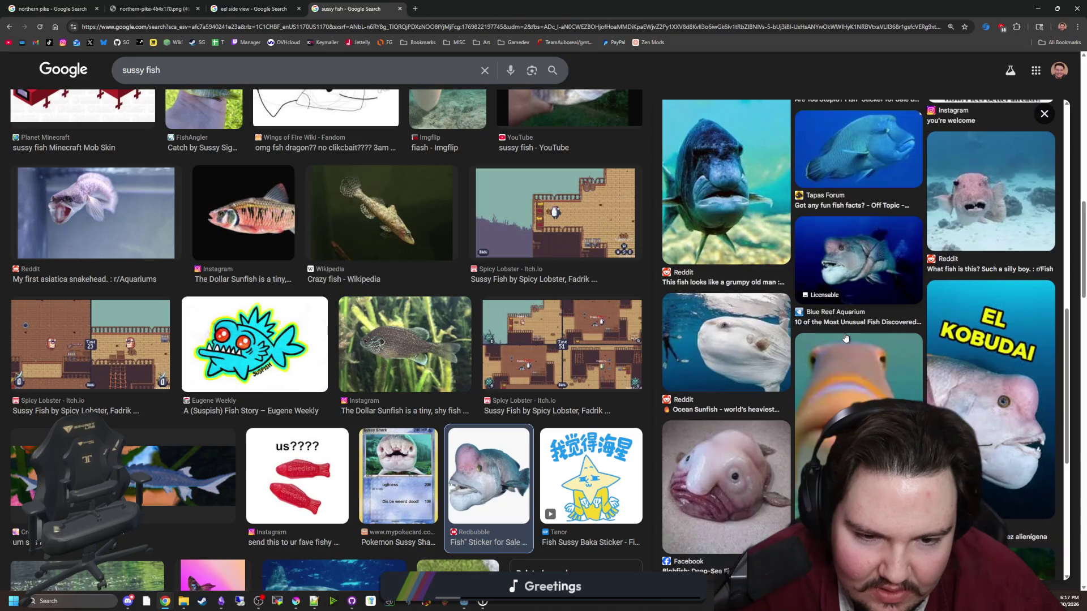
pyautogui.scroll(7, 863, 332)
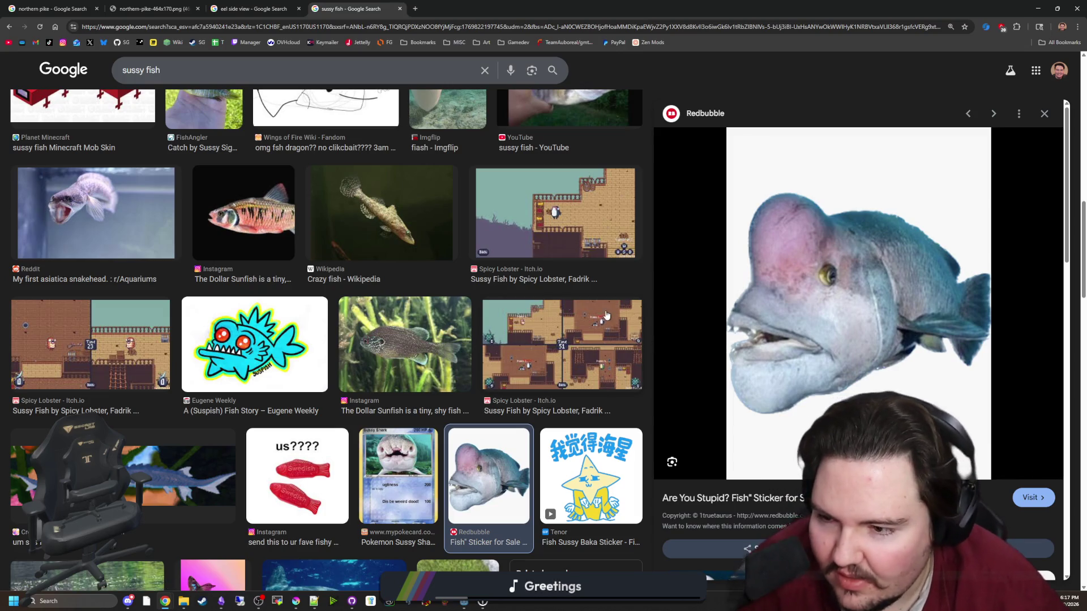
pyautogui.scroll(-3, 431, 270)
pyautogui.scroll(-1, 431, 270)
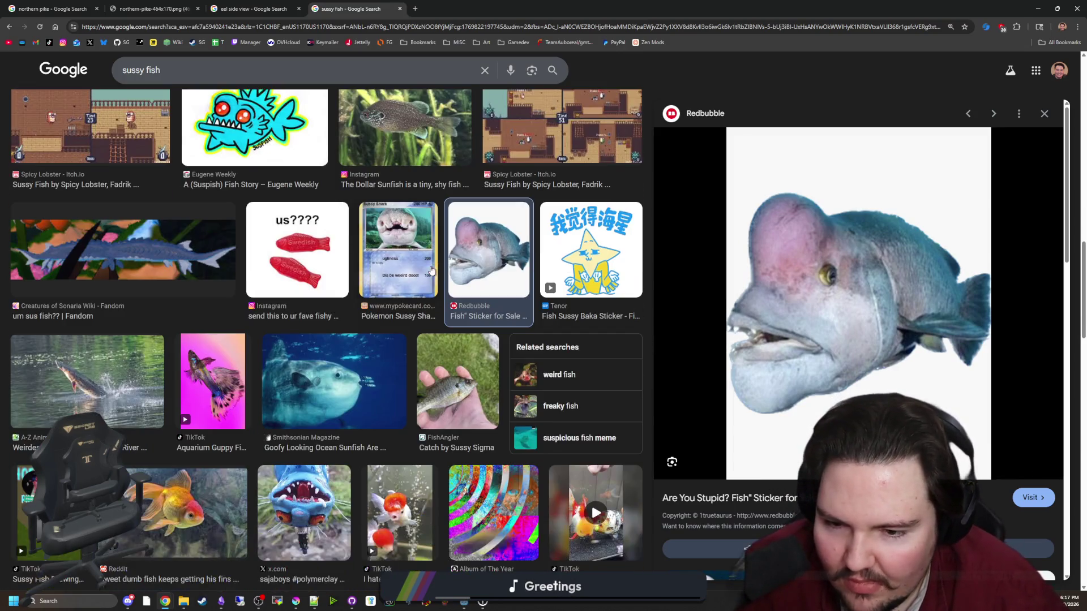
pyautogui.click(322, 353)
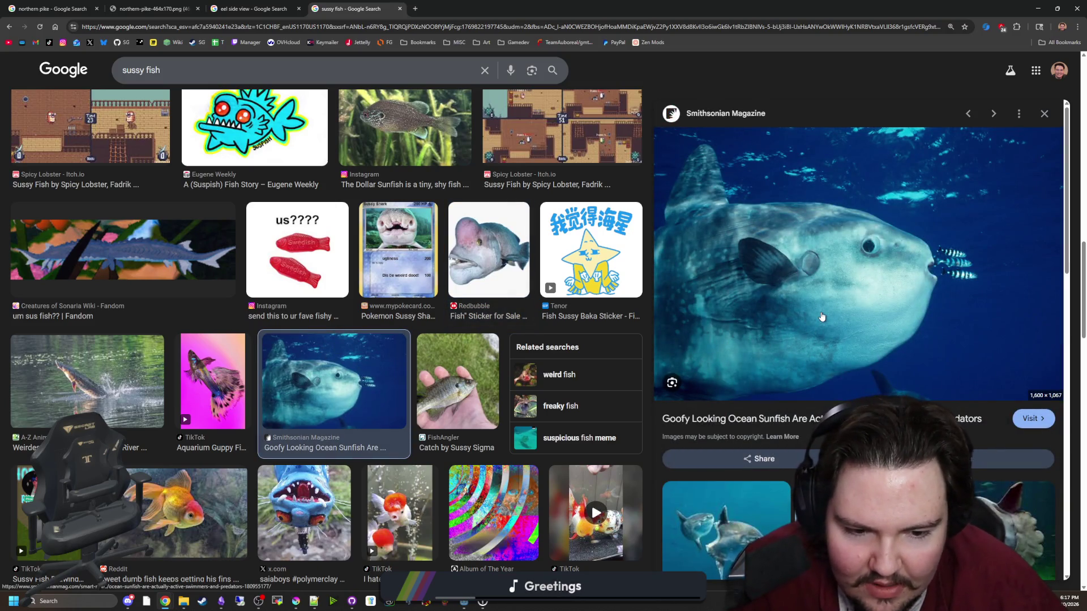
pyautogui.scroll(-3, 821, 317)
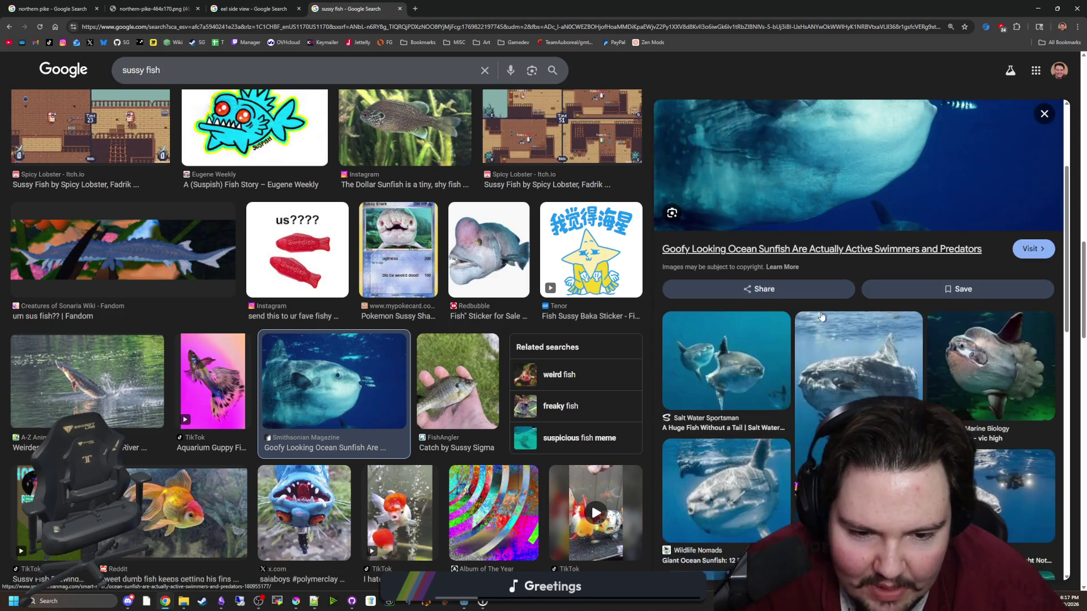
pyautogui.click(831, 377)
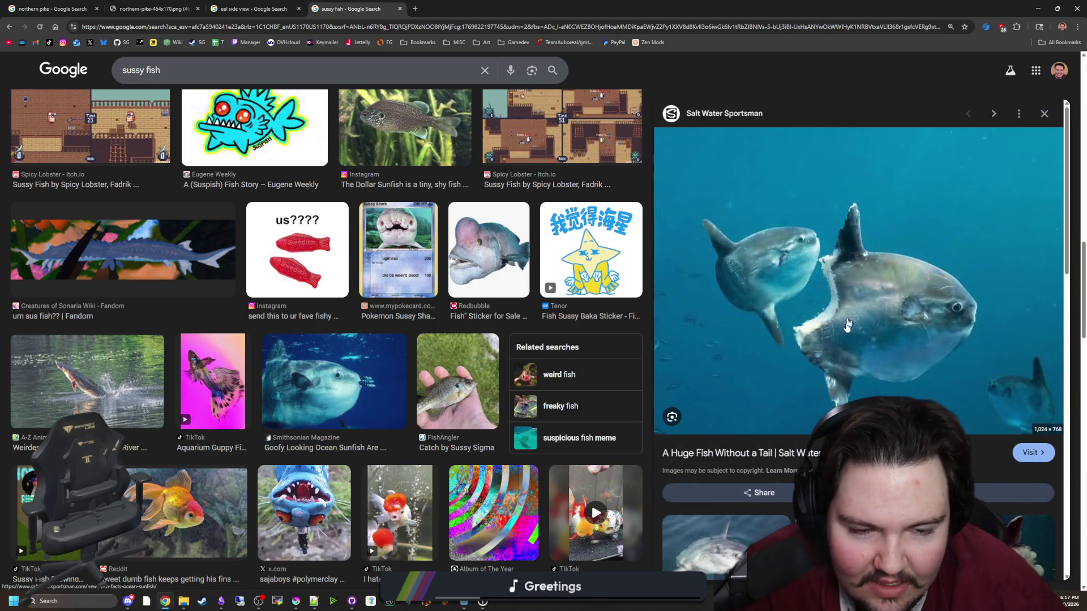
pyautogui.scroll(-2, 851, 361)
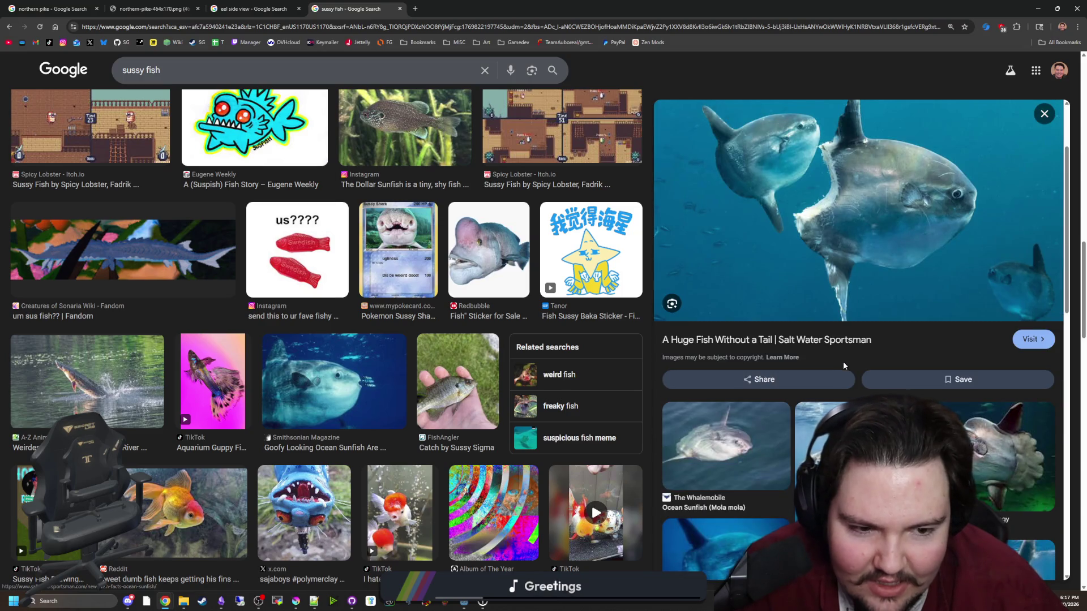
pyautogui.scroll(-1, 843, 367)
pyautogui.scroll(-6, 843, 367)
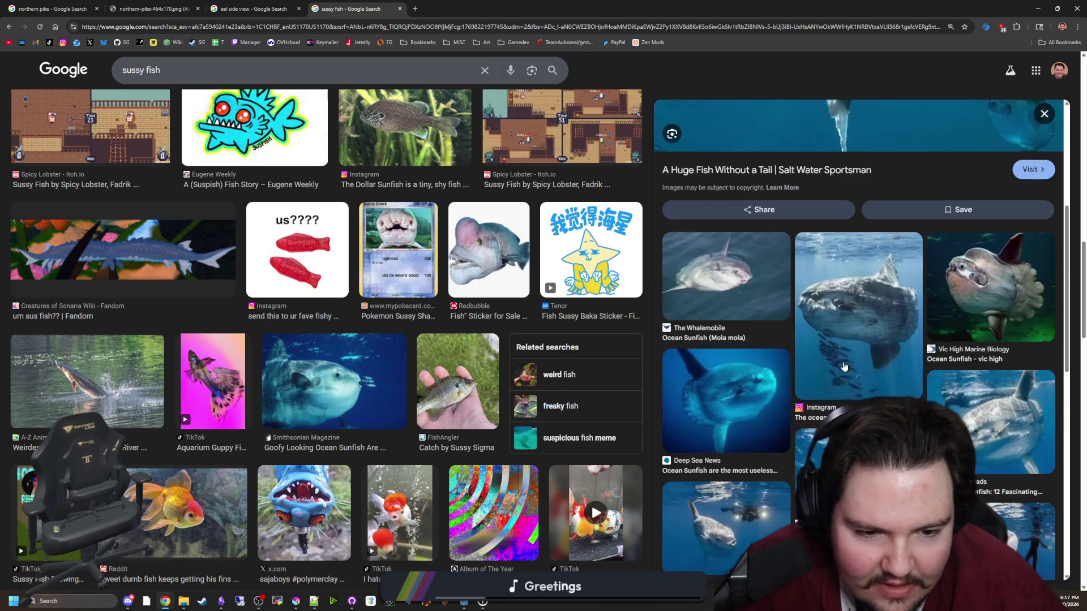
pyautogui.scroll(15, 843, 367)
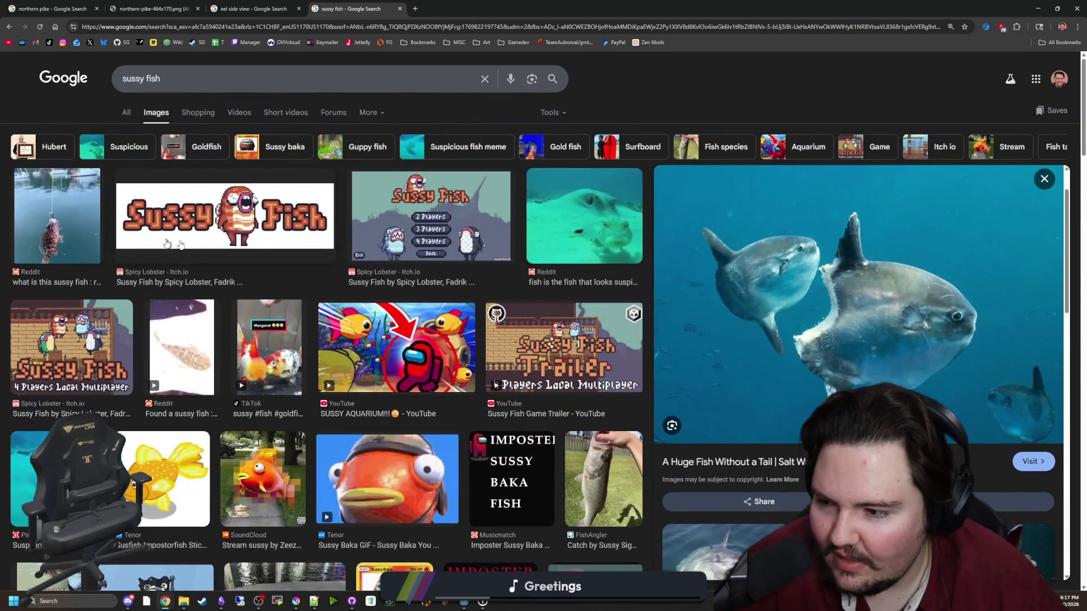
pyautogui.click(1037, 8)
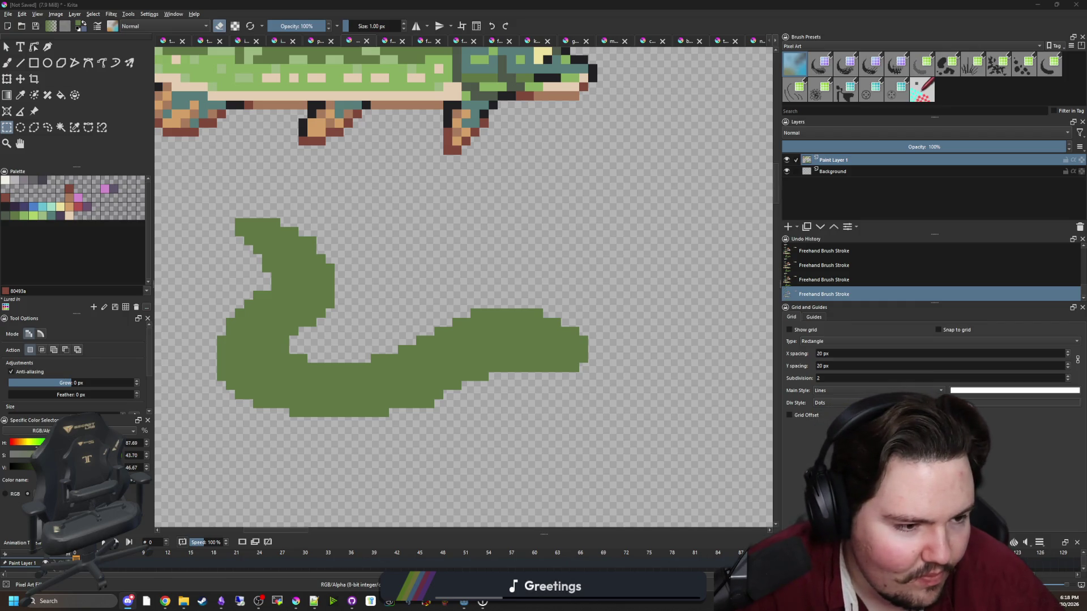
# Erase a staircase of pixels to shape the green eel's head.
pyautogui.click(549, 209)
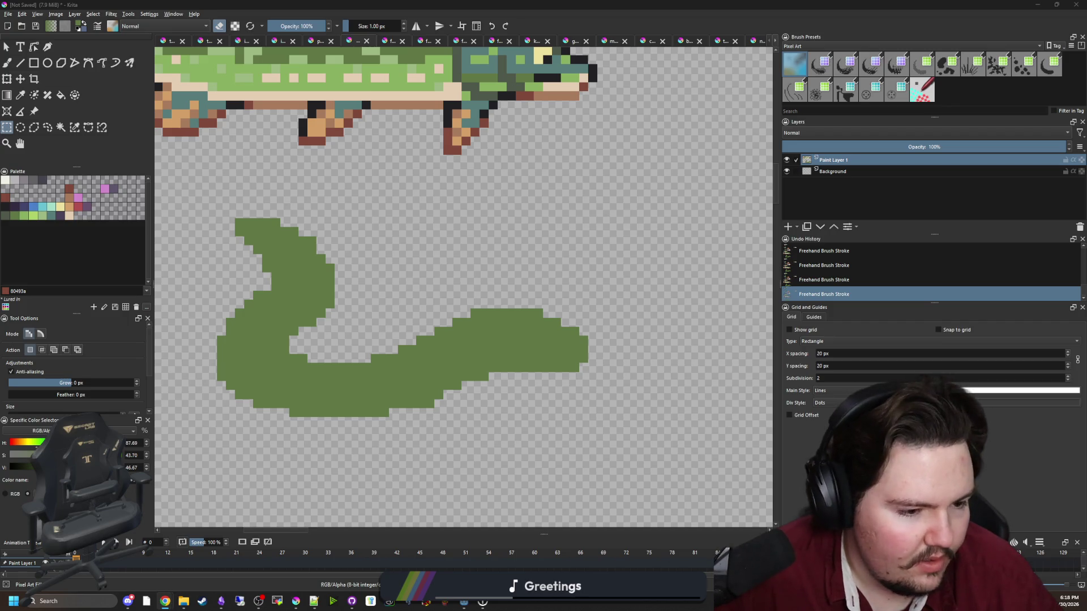
pyautogui.press('super+d')
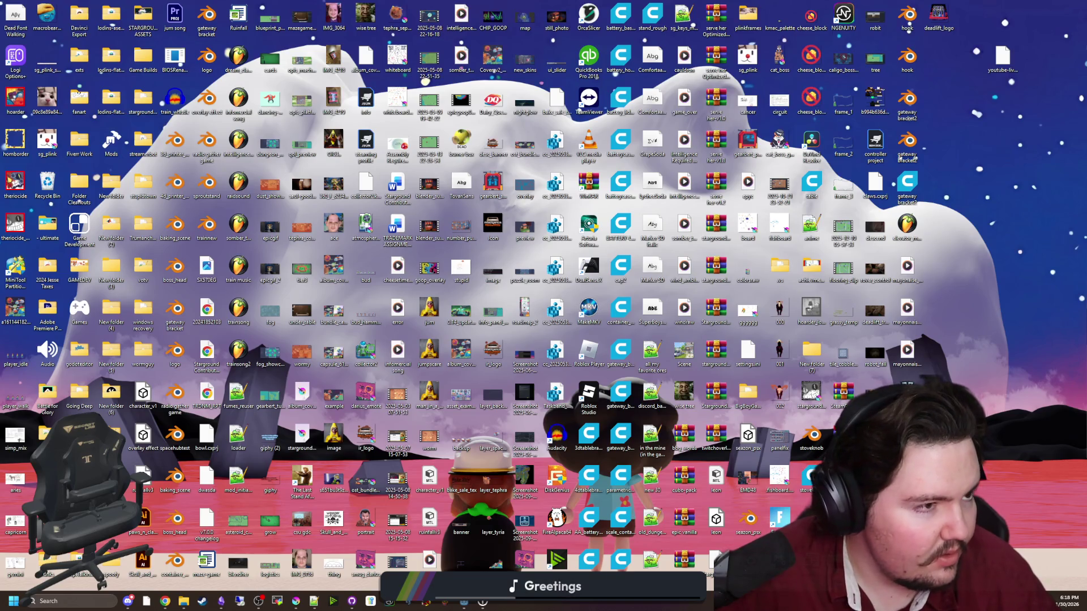
pyautogui.press('super+d')
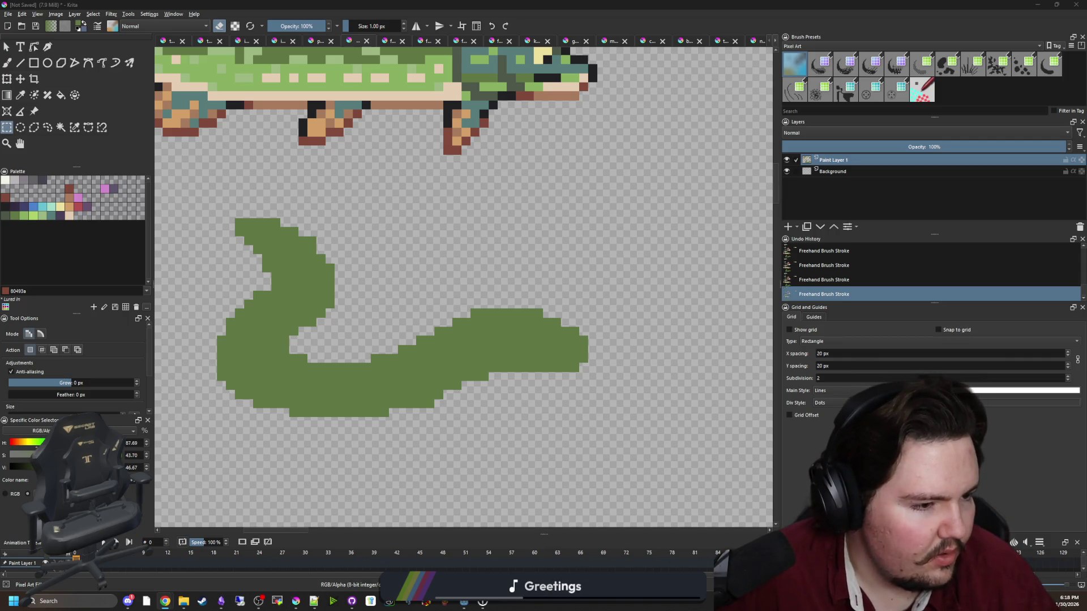
pyautogui.scroll(2, 362, 369)
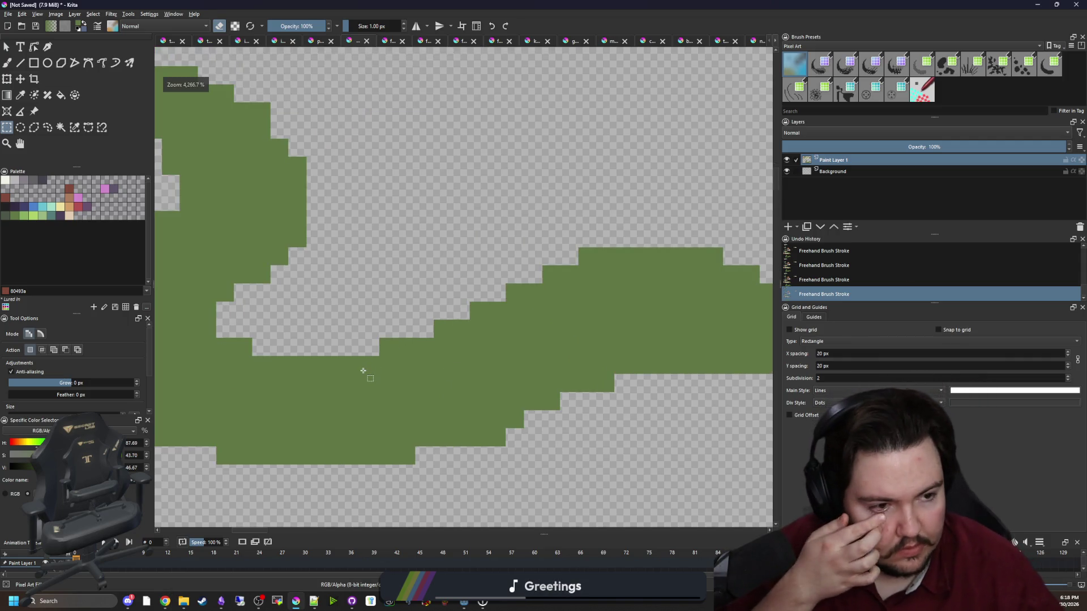
pyautogui.scroll(-2, 185, 364)
pyautogui.scroll(4, 381, 356)
pyautogui.press('b')
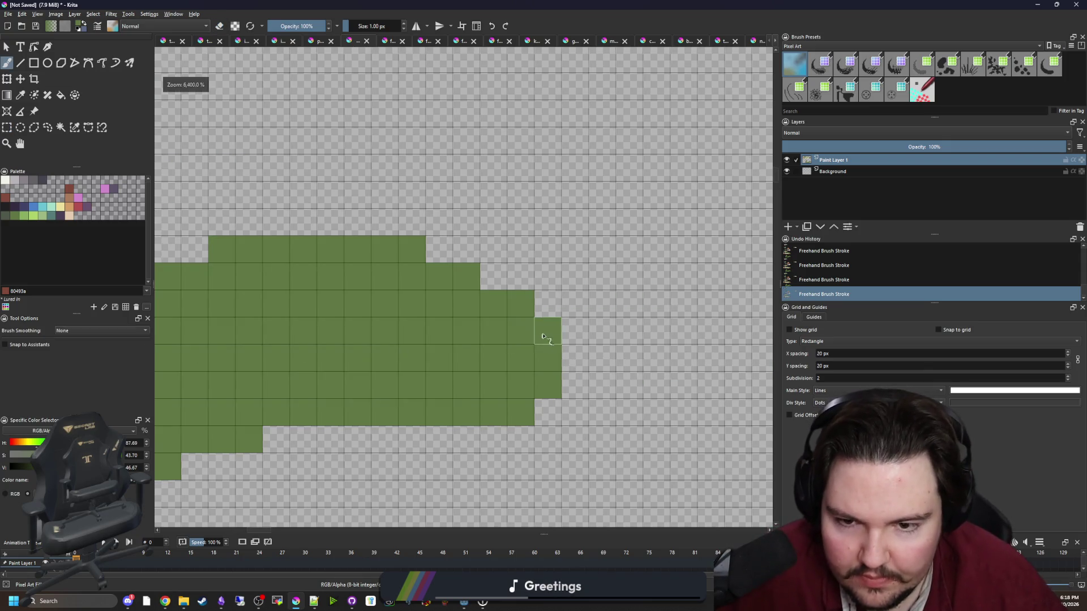
pyautogui.press('e')
pyautogui.moveTo(546, 331); pyautogui.dragTo(390, 255)
# Paint the eel's eye as a single off-white pixel from the palette.
pyautogui.scroll(-1, 482, 261)
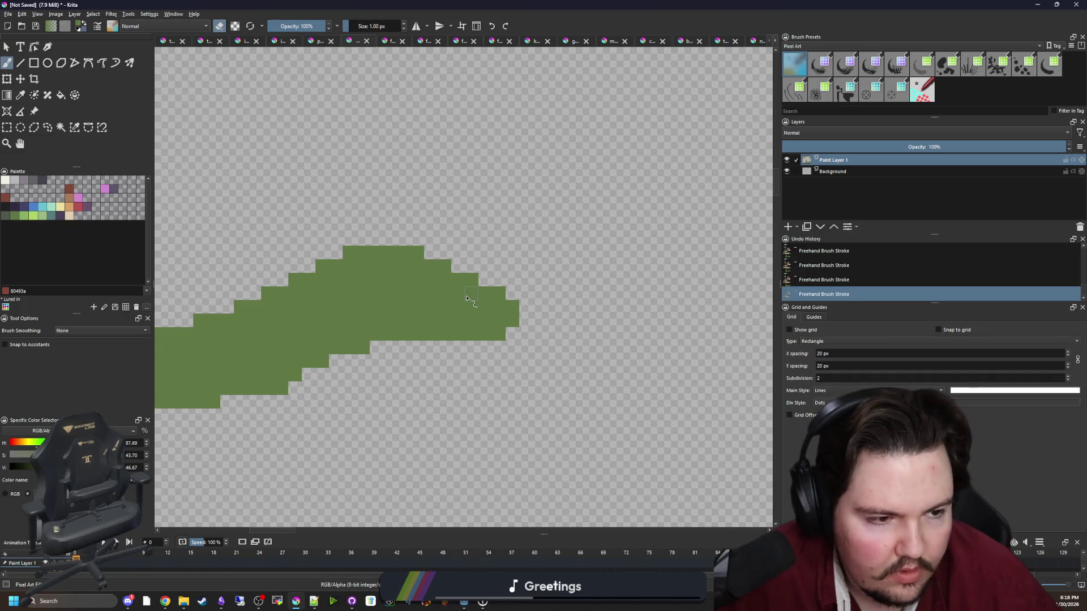
pyautogui.scroll(1, 466, 296)
pyautogui.click(6, 181)
pyautogui.press('e')
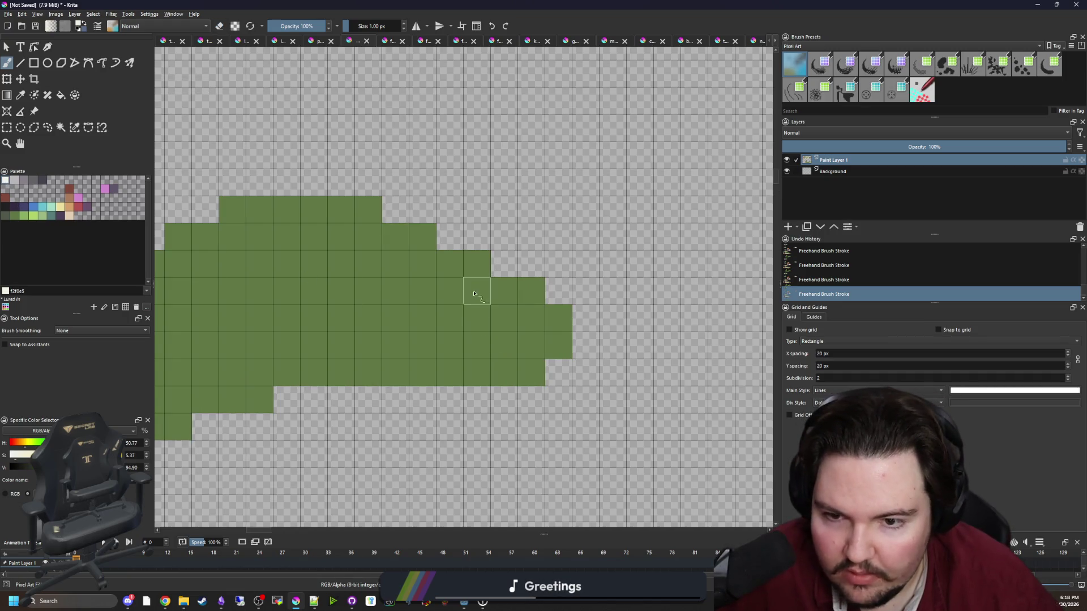
pyautogui.click(476, 291)
# Paint a near-black mouth line at the snout with a dark purple corner.
pyautogui.hscroll(1, 475, 362)
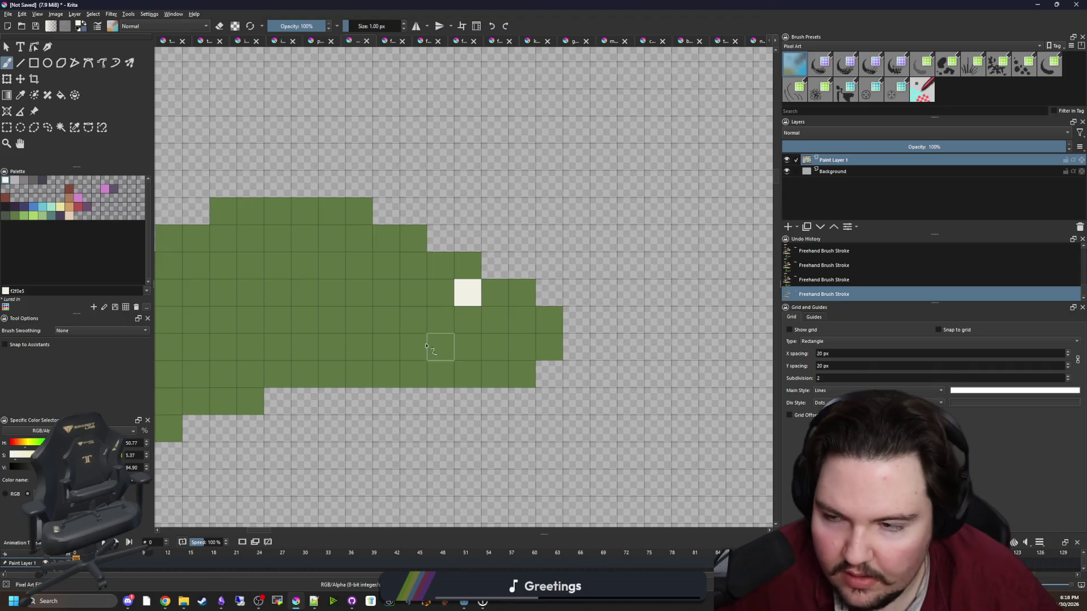
pyautogui.click(7, 206)
pyautogui.moveTo(549, 320); pyautogui.dragTo(474, 348)
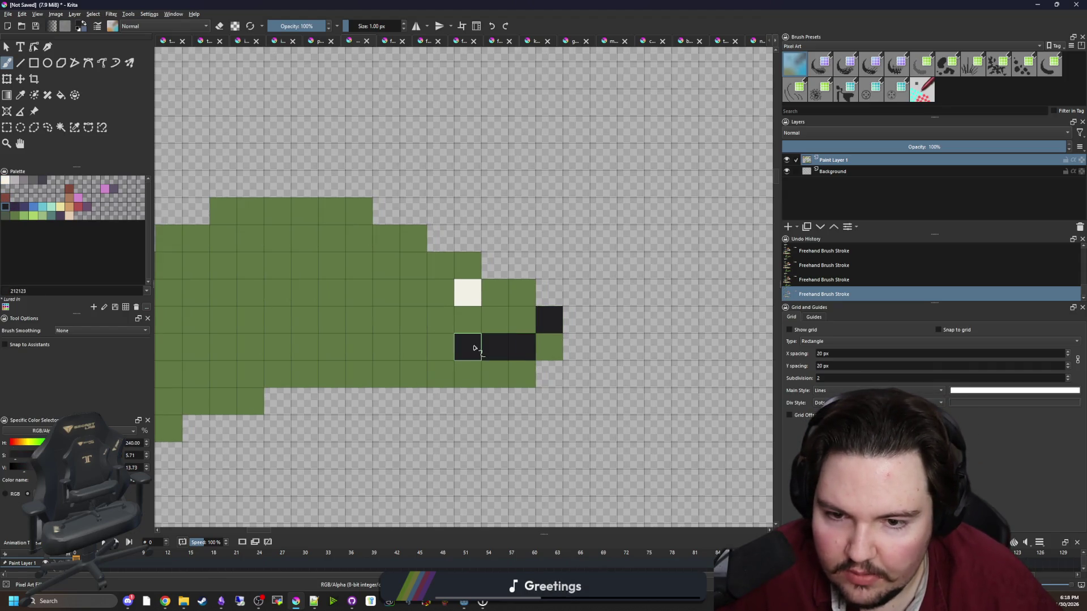
pyautogui.click(55, 215)
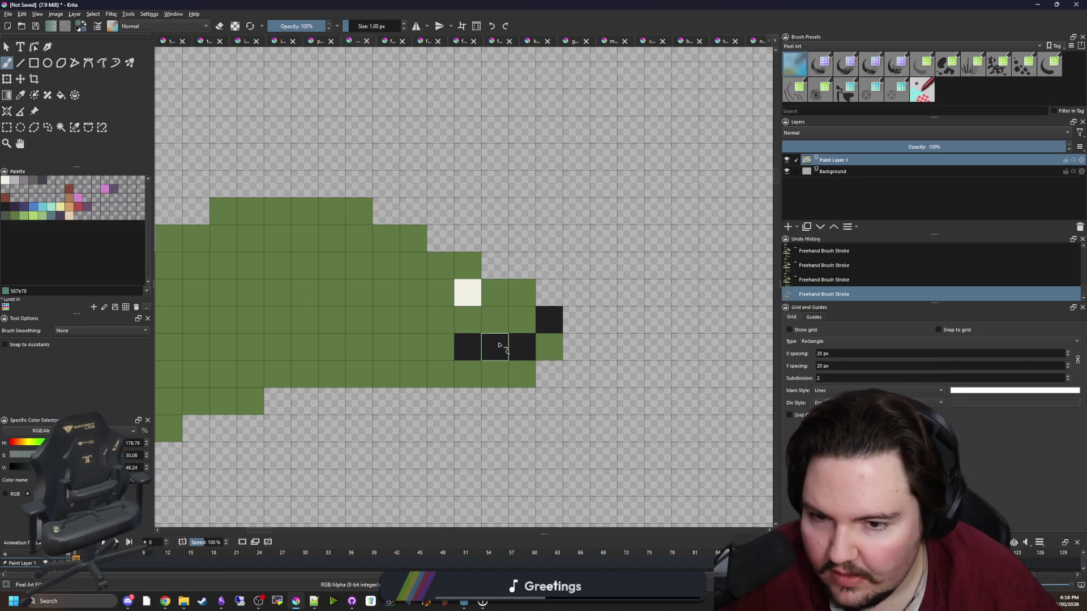
pyautogui.moveTo(468, 347); pyautogui.dragTo(442, 347)
pyautogui.click(60, 215)
pyautogui.moveTo(441, 347)
pyautogui.mouseDown()
pyautogui.moveTo(467, 347)
pyautogui.moveTo(284, 363)
pyautogui.mouseUp()
pyautogui.scroll(-4, 533, 360)
pyautogui.scroll(5, 533, 360)
# Pick dark purple and select the eel's whole green body as a contiguous area.
pyautogui.keyDown('ctrl'); pyautogui.click(512, 345); pyautogui.keyUp('ctrl')
pyautogui.click(53, 216)
pyautogui.scroll(-2, 498, 311)
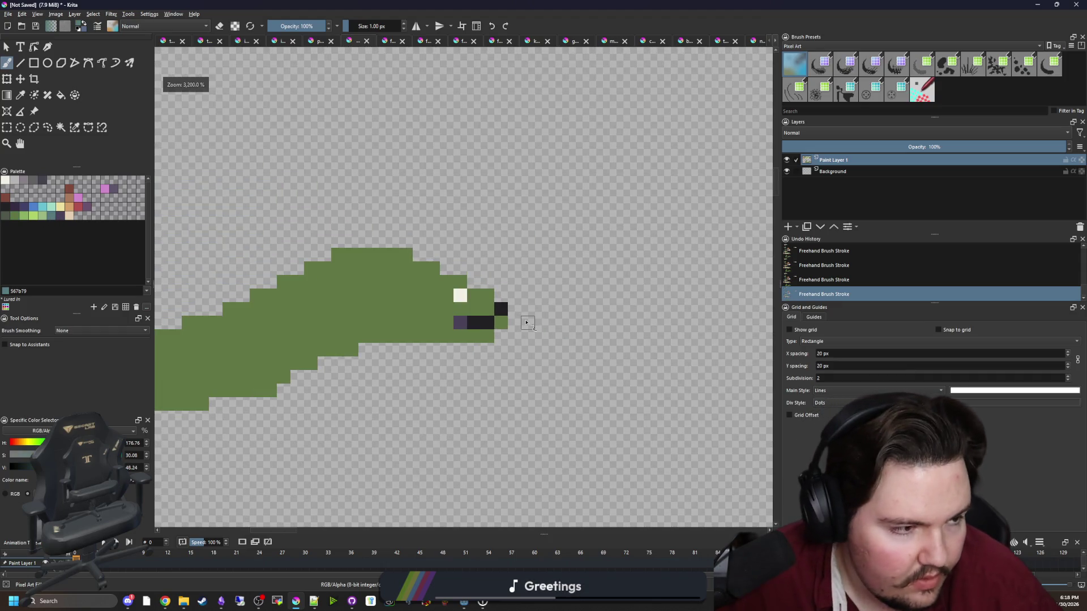
pyautogui.scroll(1, 339, 294)
pyautogui.click(60, 216)
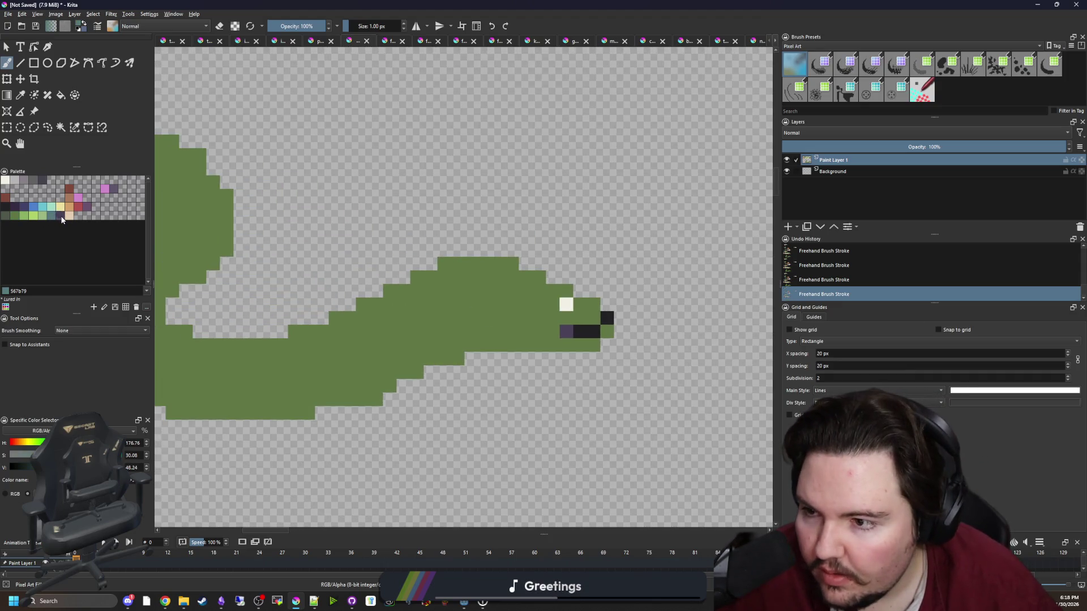
pyautogui.click(61, 127)
pyautogui.click(564, 345)
pyautogui.press('b')
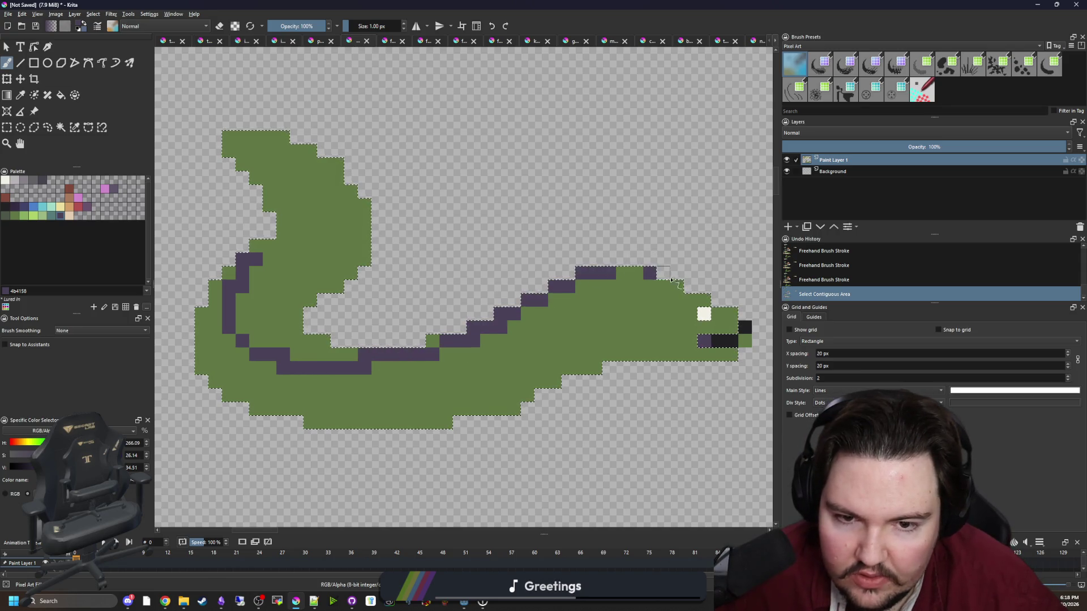
# Paint a 2 px dark purple band along the eel's back and up the curl.
pyautogui.click(680, 290)
pyautogui.press(']')
pyautogui.moveTo(624, 286)
pyautogui.mouseDown()
pyautogui.moveTo(558, 290)
pyautogui.moveTo(504, 331)
pyautogui.mouseUp()
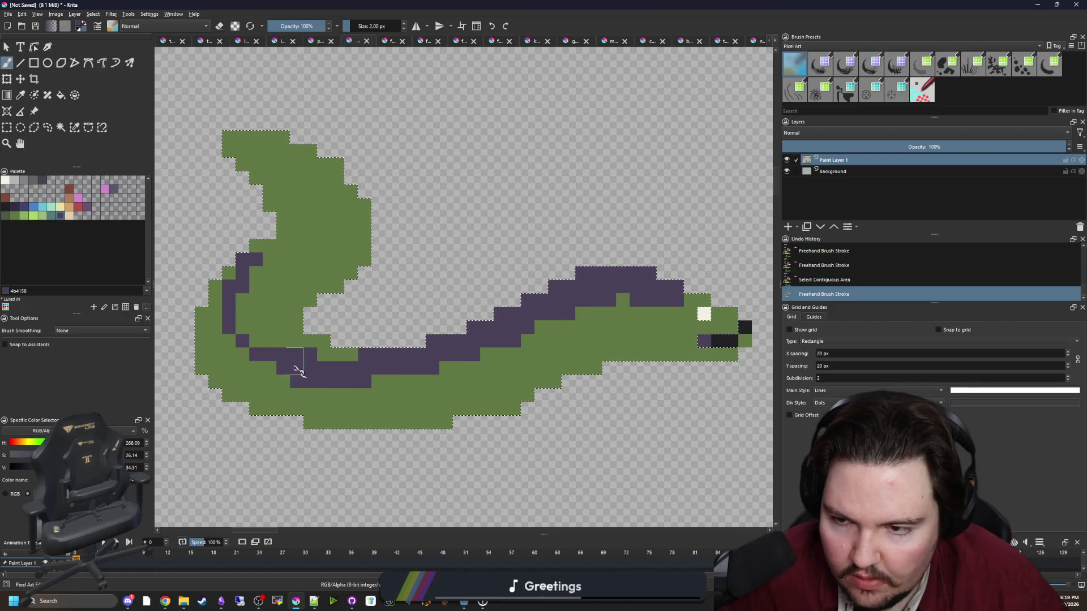
pyautogui.click(266, 244)
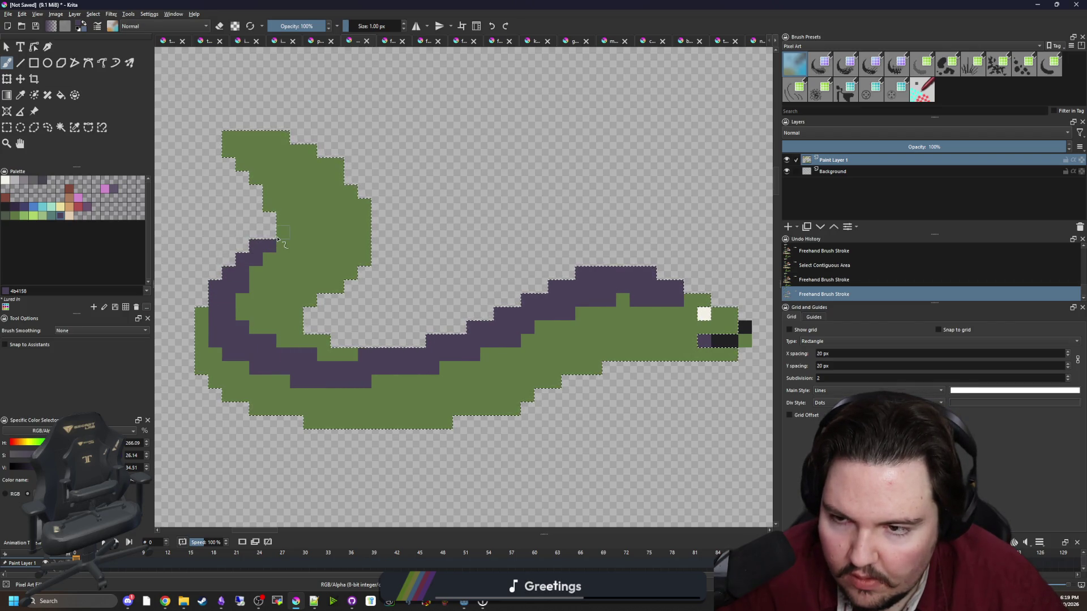
pyautogui.press('[')
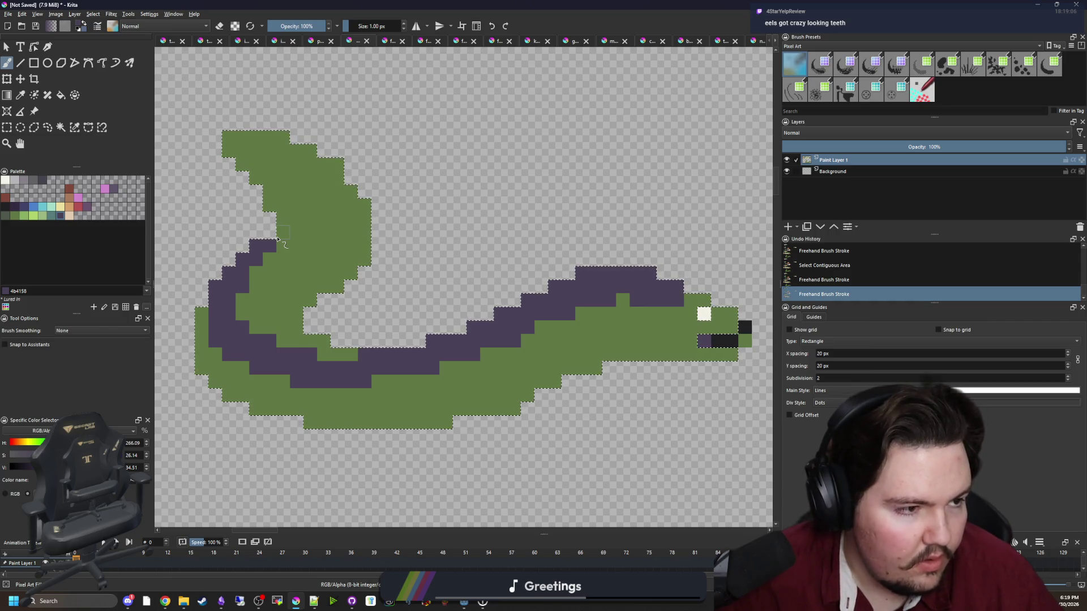
pyautogui.click(280, 242)
pyautogui.click(286, 235)
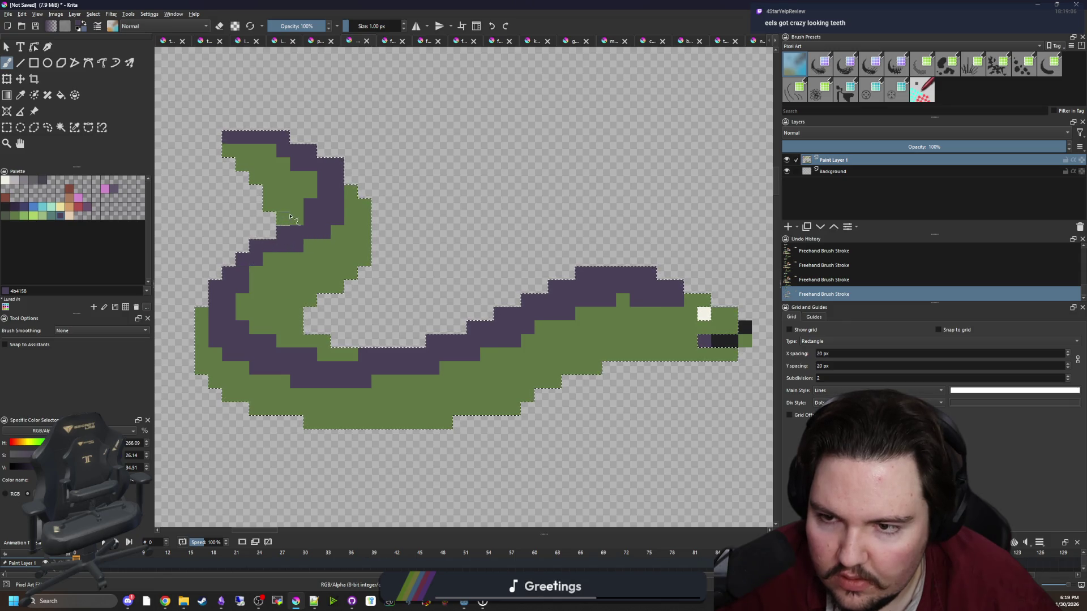
# Repaint part of the purple curl green and clear the selection.
pyautogui.keyDown('ctrl'); pyautogui.click(332, 236); pyautogui.keyUp('ctrl')
pyautogui.moveTo(337, 222); pyautogui.dragTo(335, 164)
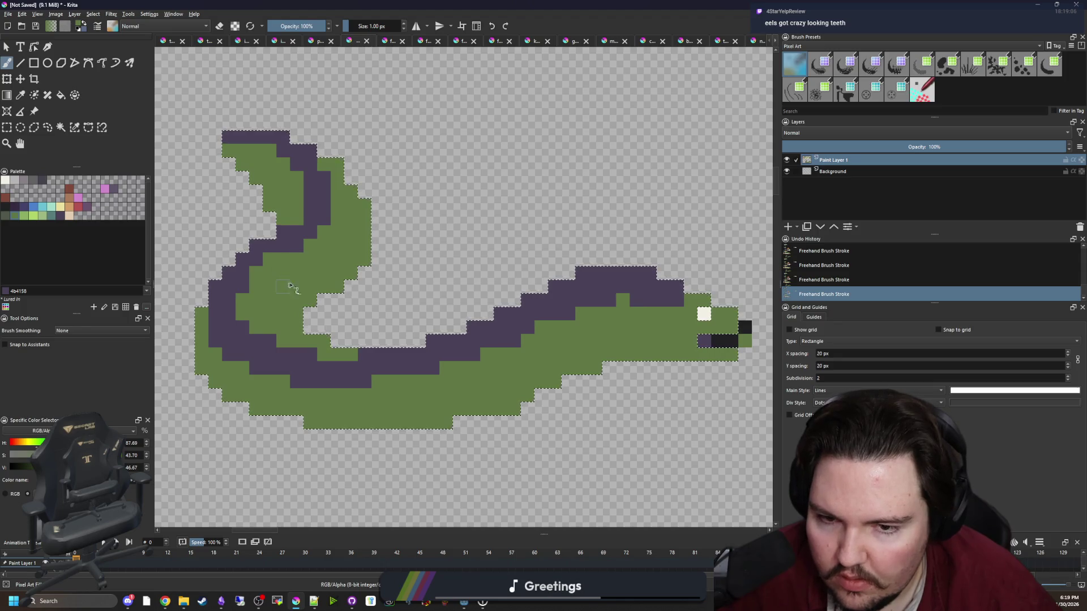
pyautogui.hotkey('ctrl', 'shift', 'a')
pyautogui.scroll(-6, 289, 286)
pyautogui.scroll(5, 351, 289)
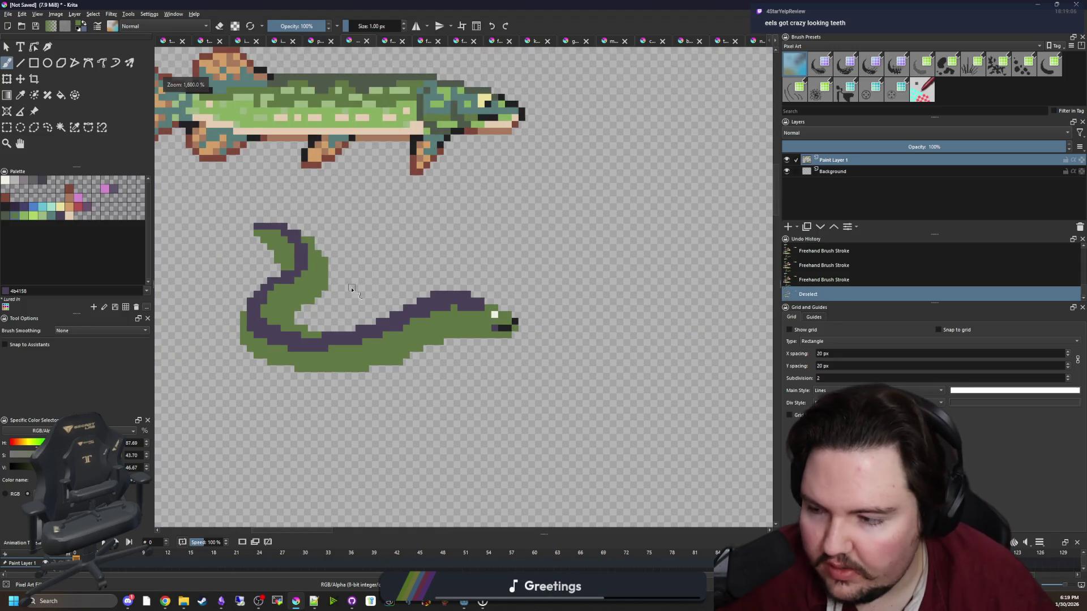
# Paint black gill pixels in a diagonal line behind the eye and turn nearby purple cells green.
pyautogui.scroll(2, 348, 291)
pyautogui.scroll(-2, 361, 300)
pyautogui.scroll(3, 570, 337)
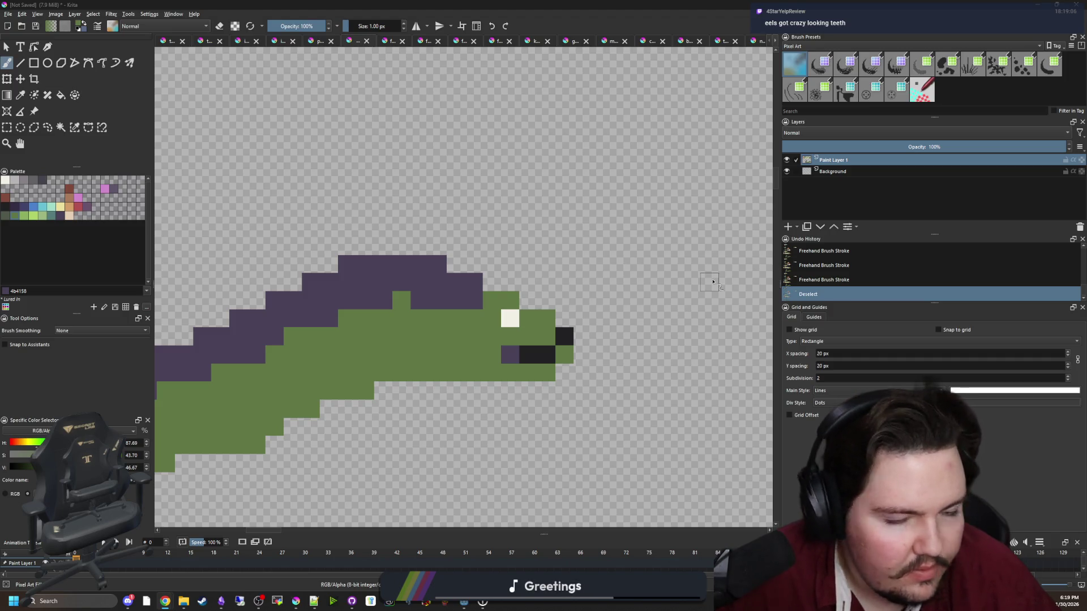
pyautogui.scroll(3, 543, 320)
pyautogui.press('p')
pyautogui.click(601, 339)
pyautogui.press('b')
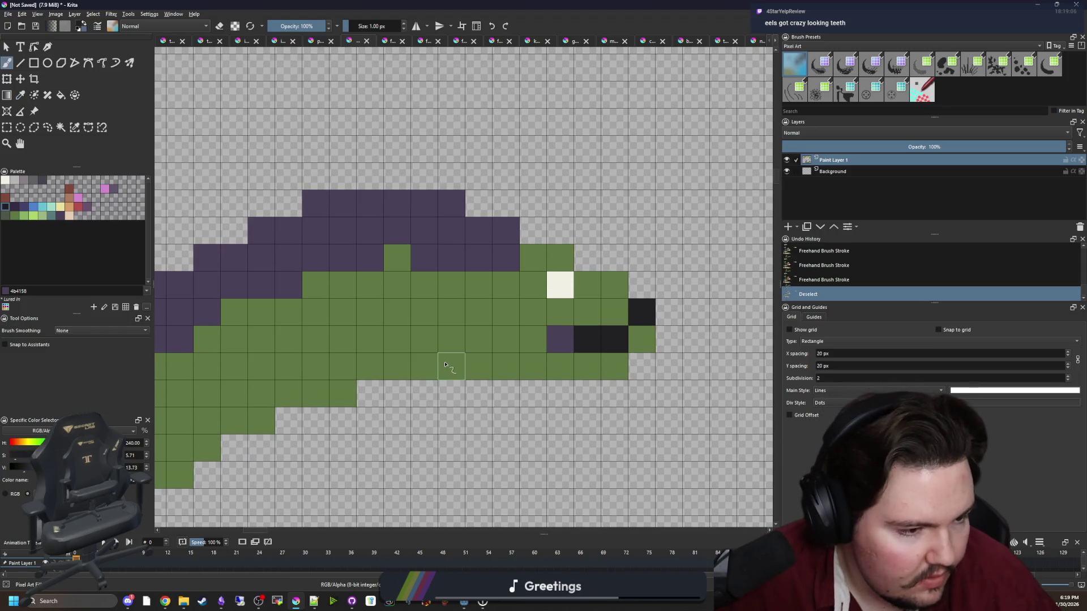
pyautogui.click(424, 366)
pyautogui.click(397, 339)
pyautogui.moveTo(368, 310)
pyautogui.mouseDown()
pyautogui.moveTo(376, 260)
pyautogui.moveTo(500, 263)
pyautogui.moveTo(478, 230)
pyautogui.mouseUp()
pyautogui.keyDown('ctrl'); pyautogui.click(449, 284); pyautogui.keyUp('ctrl')
pyautogui.moveTo(449, 308); pyautogui.dragTo(417, 304)
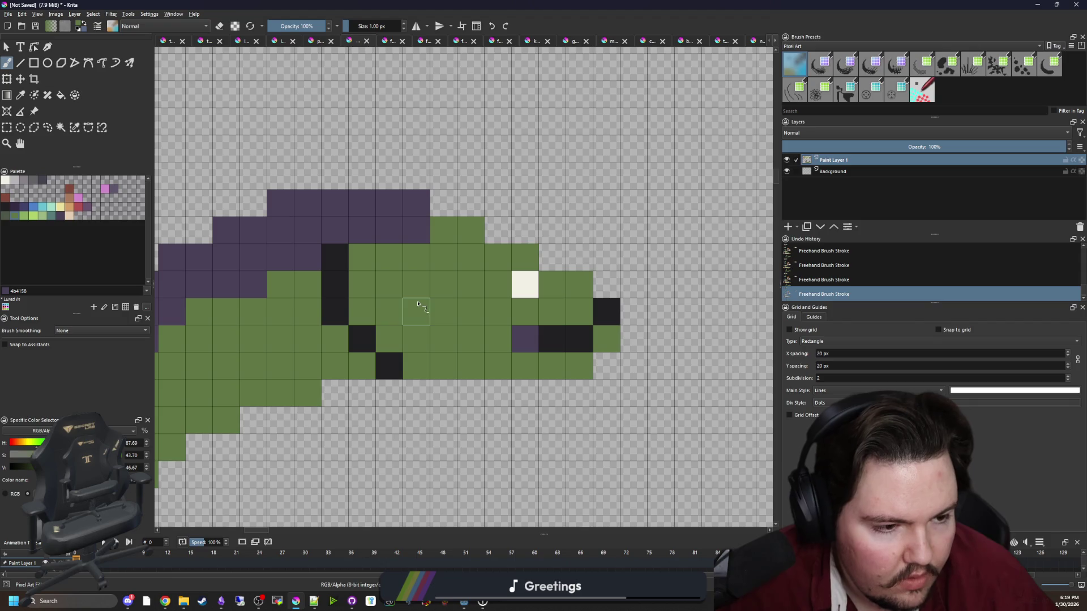
# Paint a tan belly band under the head and along the belly toward the tail.
pyautogui.press('p')
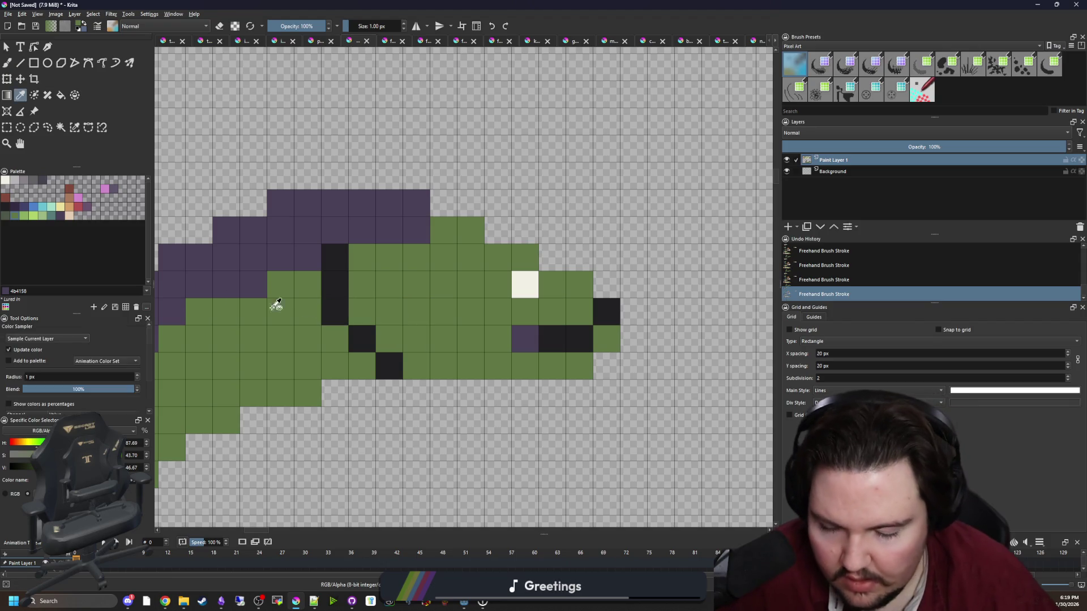
pyautogui.click(69, 216)
pyautogui.press('b')
pyautogui.moveTo(580, 366); pyautogui.dragTo(426, 370)
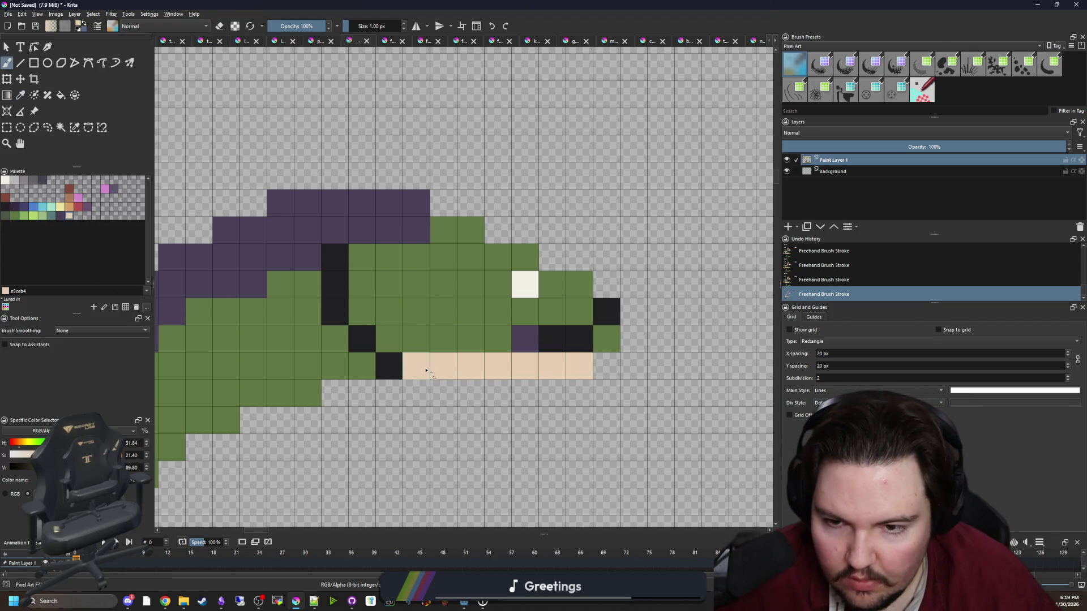
pyautogui.scroll(-3, 343, 370)
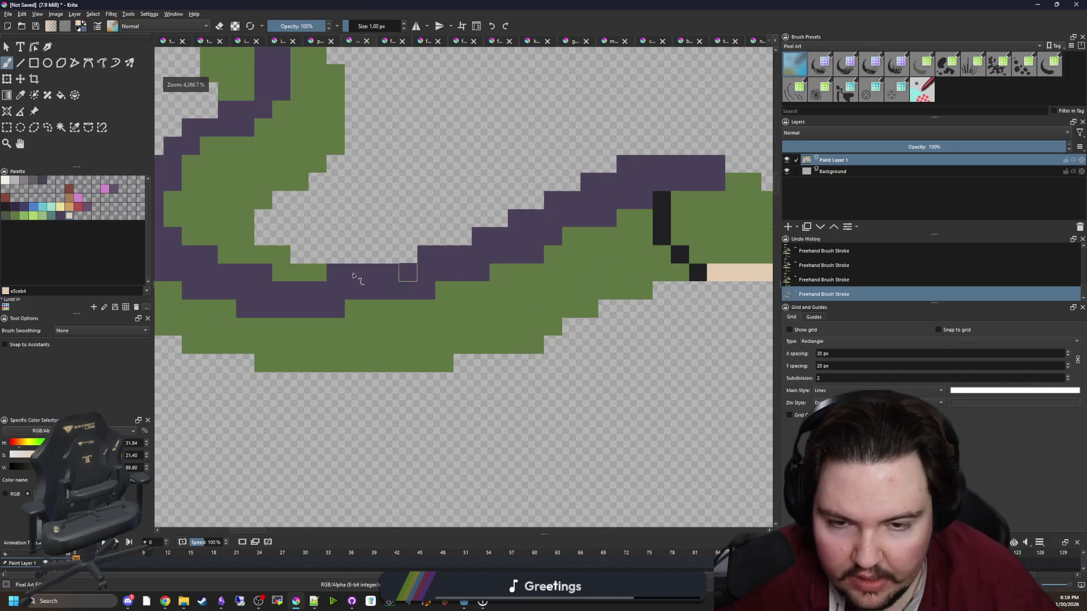
pyautogui.click(61, 127)
pyautogui.click(412, 344)
pyautogui.press('b')
pyautogui.press(']')
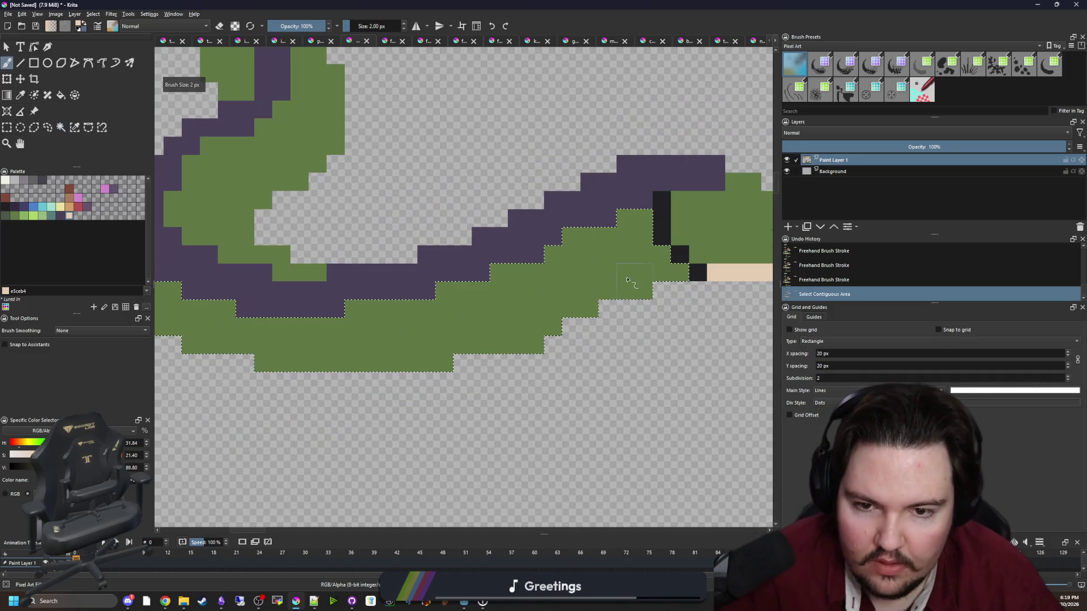
pyautogui.moveTo(679, 276)
pyautogui.mouseDown()
pyautogui.moveTo(577, 296)
pyautogui.moveTo(456, 351)
pyautogui.moveTo(352, 368)
pyautogui.moveTo(237, 355)
pyautogui.moveTo(450, 415)
pyautogui.mouseUp()
pyautogui.moveTo(364, 381)
pyautogui.mouseDown()
pyautogui.moveTo(315, 292)
pyautogui.moveTo(341, 359)
pyautogui.moveTo(305, 455)
pyautogui.mouseUp()
# Paint tan along the body's inner curve and into the tail curl, then clear the selection.
pyautogui.click(74, 126)
pyautogui.click(397, 339)
pyautogui.press('b')
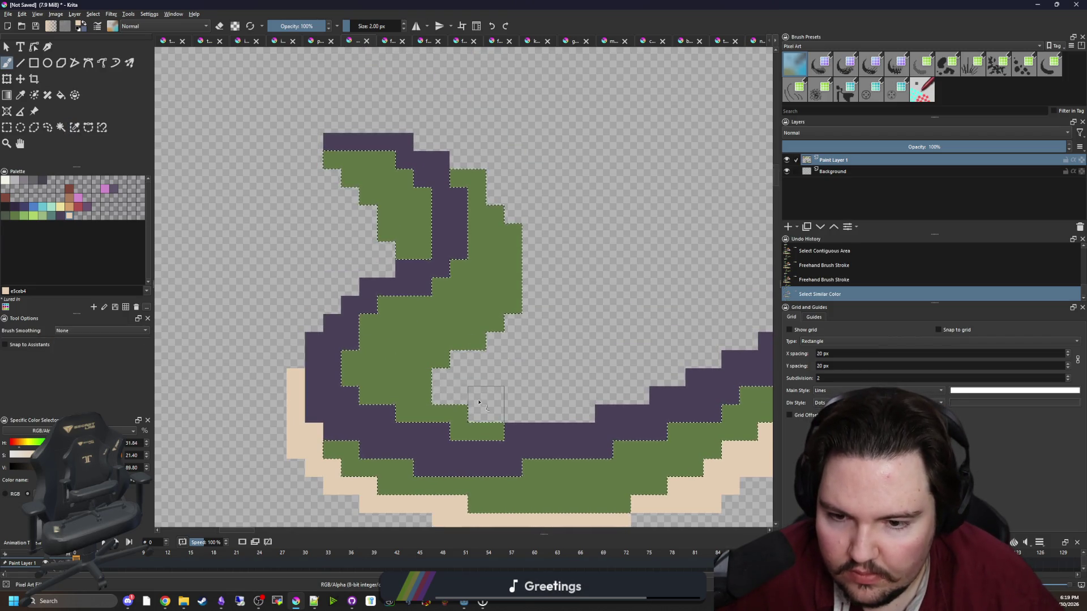
pyautogui.moveTo(454, 390)
pyautogui.mouseDown()
pyautogui.moveTo(435, 363)
pyautogui.moveTo(510, 224)
pyautogui.moveTo(495, 213)
pyautogui.mouseUp()
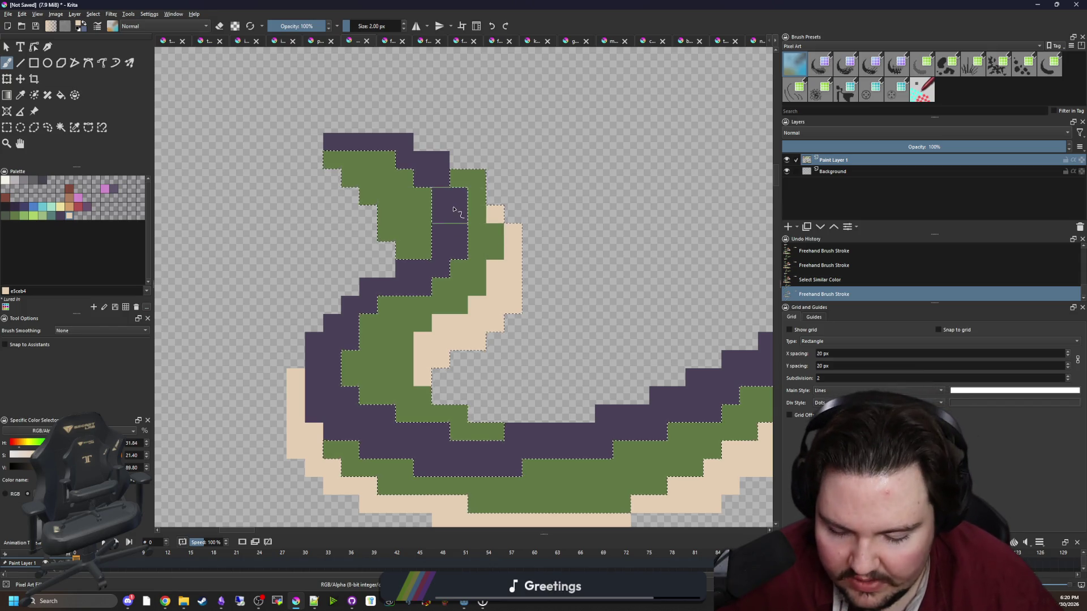
pyautogui.press('p')
pyautogui.press('b')
pyautogui.click(414, 257)
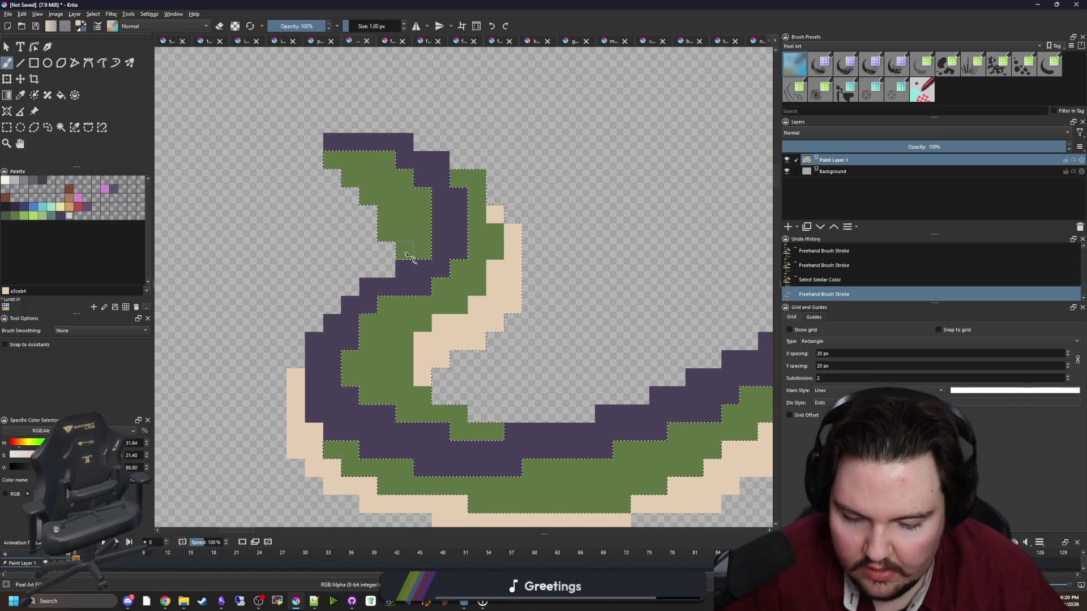
pyautogui.press('[')
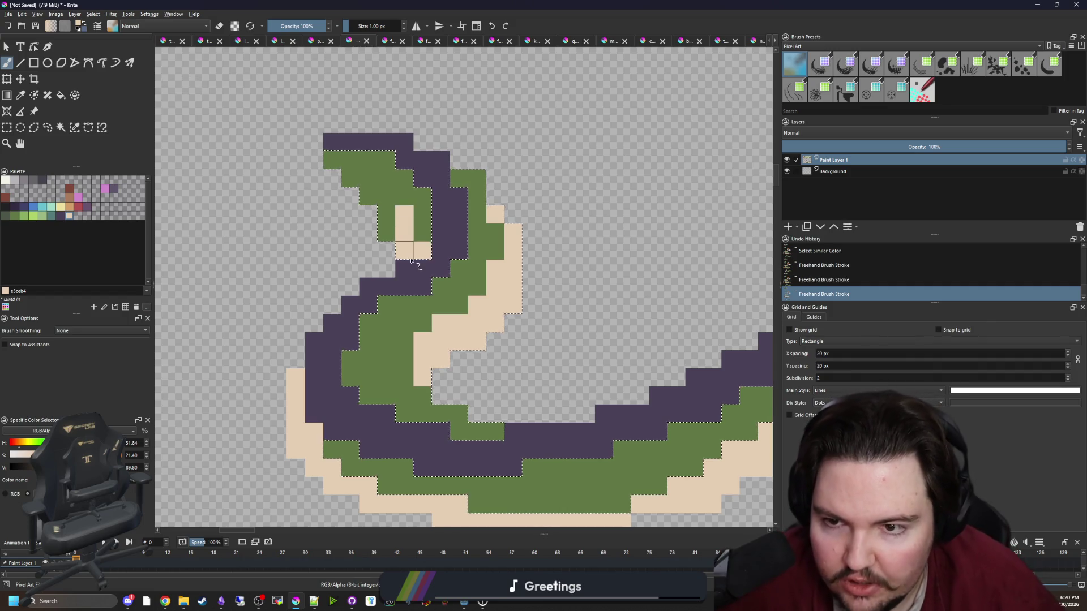
pyautogui.press('-')
pyautogui.hotkey('ctrl', 'shift', 'a')
pyautogui.scroll(-5, 385, 263)
pyautogui.scroll(6, 445, 292)
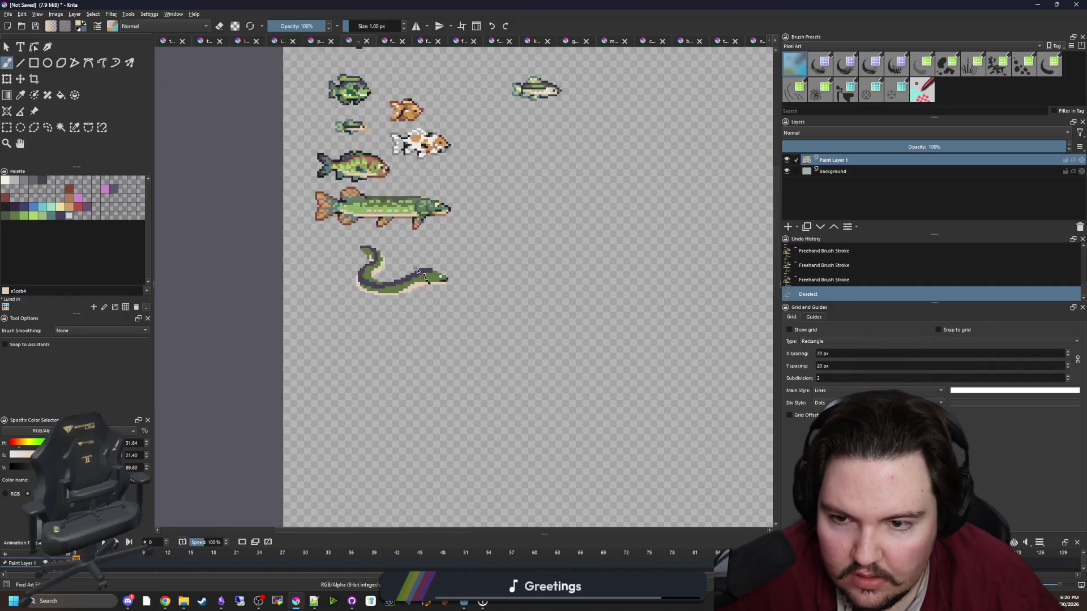
pyautogui.scroll(3, 517, 314)
# Rework the gill cells behind the head in black and the back's purple.
pyautogui.moveTo(497, 329); pyautogui.dragTo(446, 346)
pyautogui.keyDown('ctrl'); pyautogui.click(359, 371); pyautogui.keyUp('ctrl')
pyautogui.click(384, 374)
pyautogui.keyDown('ctrl'); pyautogui.click(493, 338); pyautogui.keyUp('ctrl')
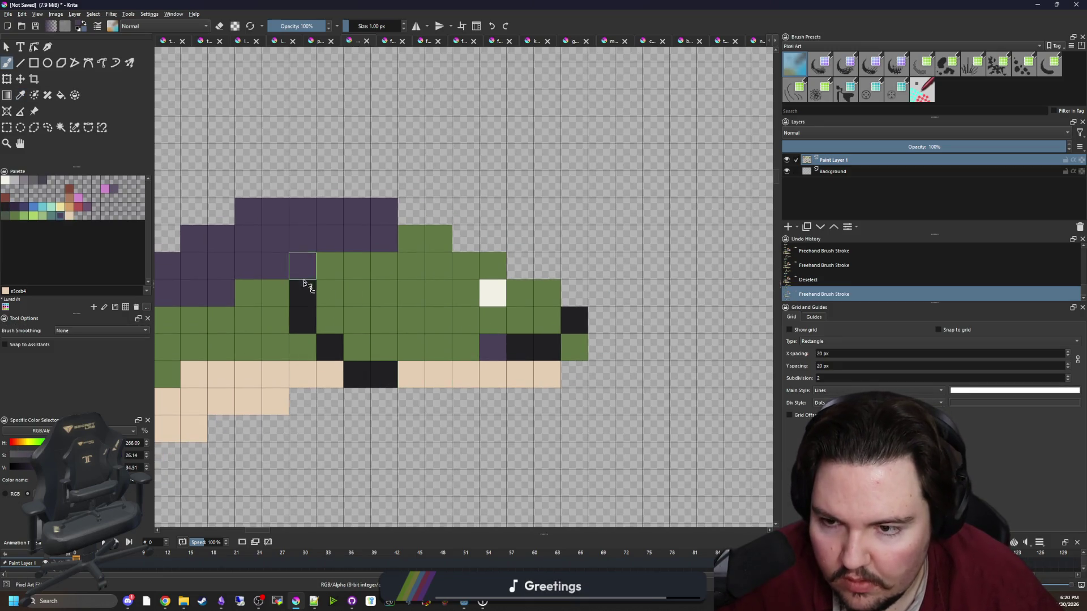
pyautogui.moveTo(314, 271); pyautogui.dragTo(314, 297)
pyautogui.keyDown('ctrl'); pyautogui.click(302, 320); pyautogui.keyUp('ctrl')
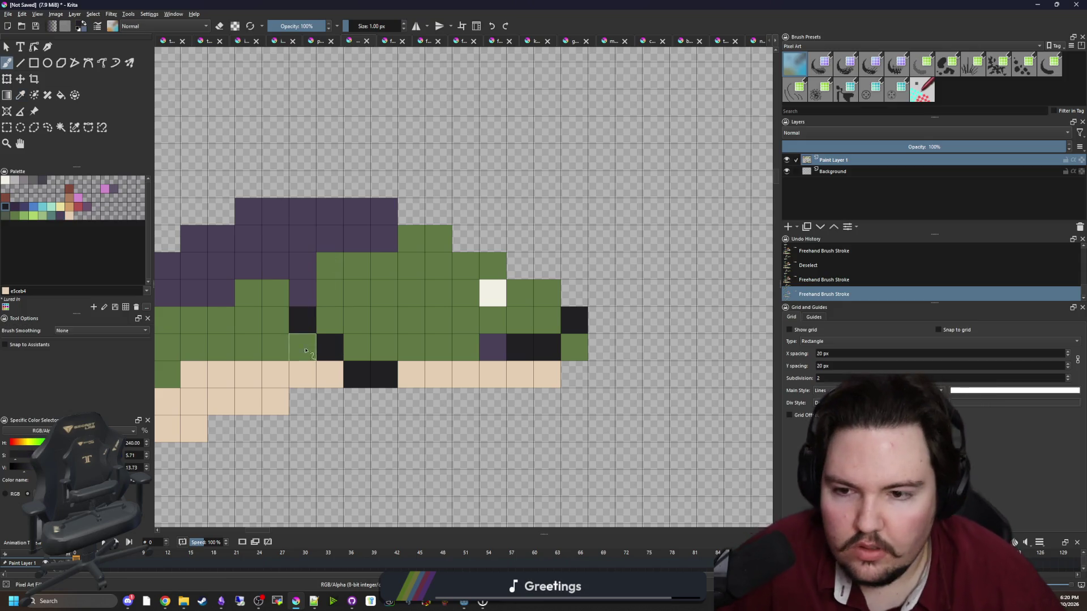
pyautogui.moveTo(302, 347); pyautogui.dragTo(508, 339)
pyautogui.moveTo(422, 327)
pyautogui.mouseDown()
pyautogui.moveTo(441, 305)
pyautogui.moveTo(445, 264)
pyautogui.moveTo(439, 320)
pyautogui.moveTo(425, 291)
pyautogui.moveTo(447, 345)
pyautogui.mouseUp()
pyautogui.keyDown('ctrl'); pyautogui.click(452, 260); pyautogui.keyUp('ctrl')
pyautogui.keyDown('ctrl'); pyautogui.click(553, 315); pyautogui.keyUp('ctrl')
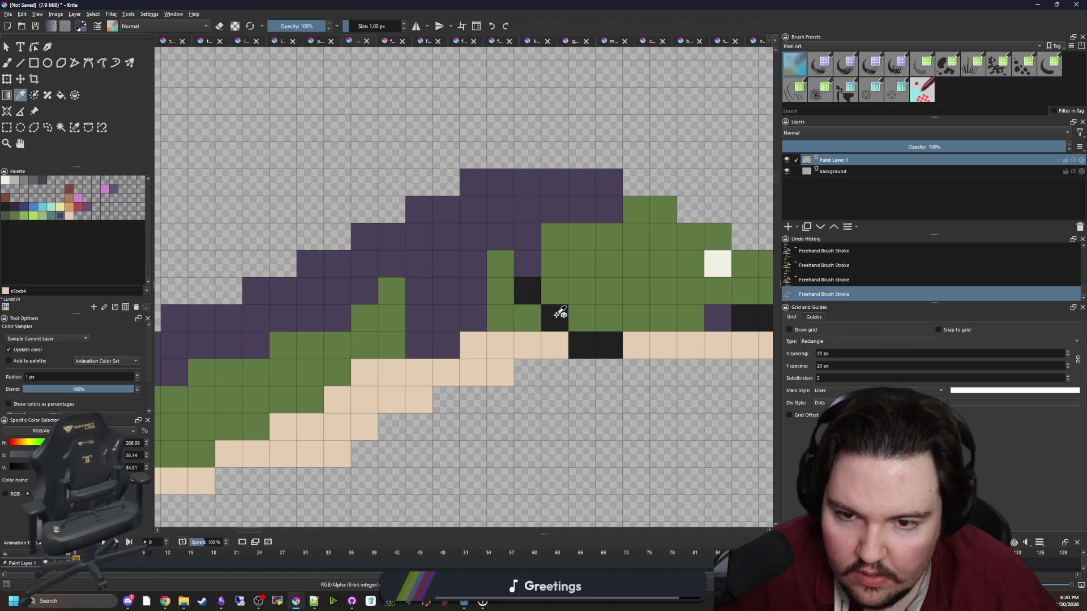
pyautogui.moveTo(417, 294)
pyautogui.mouseDown()
pyautogui.moveTo(443, 273)
pyautogui.moveTo(473, 294)
pyautogui.moveTo(472, 325)
pyautogui.mouseUp()
# Sample a colour from the eel sprite and return to the freehand brush.
pyautogui.scroll(-10, 447, 385)
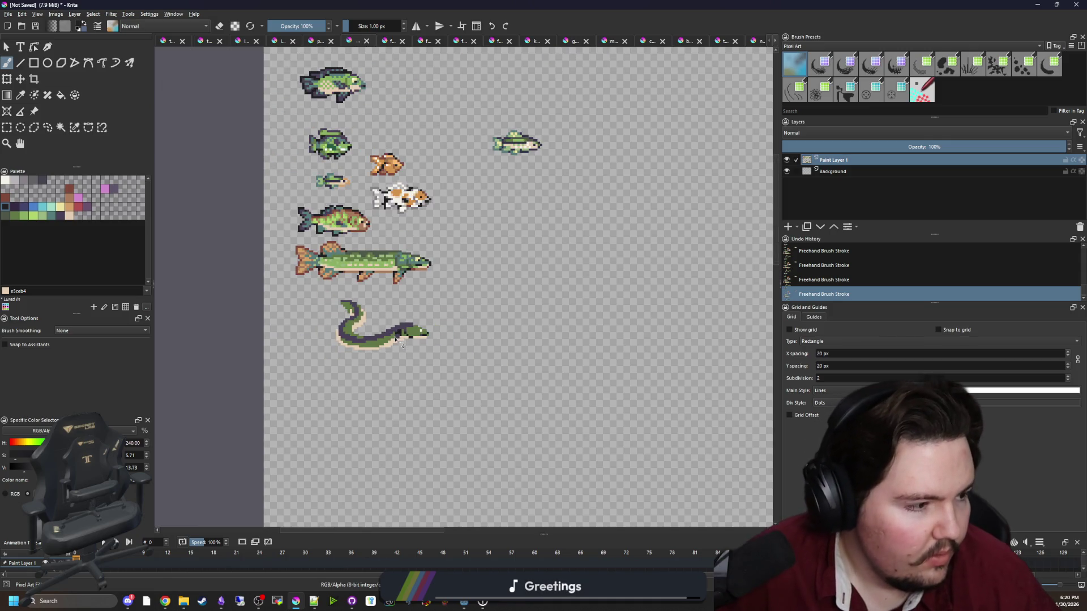
pyautogui.scroll(6, 396, 338)
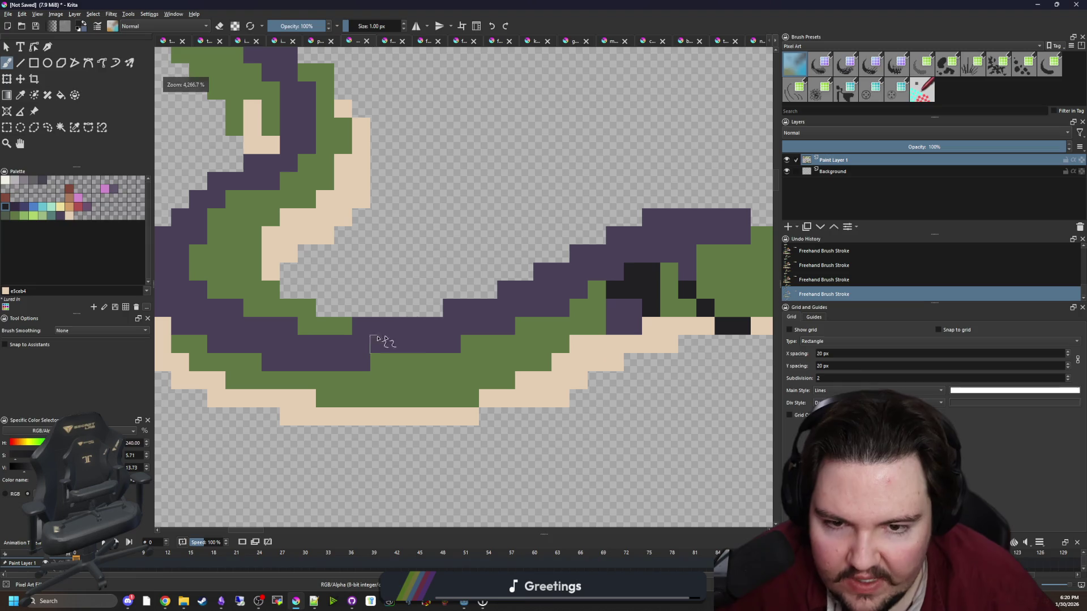
pyautogui.press('p')
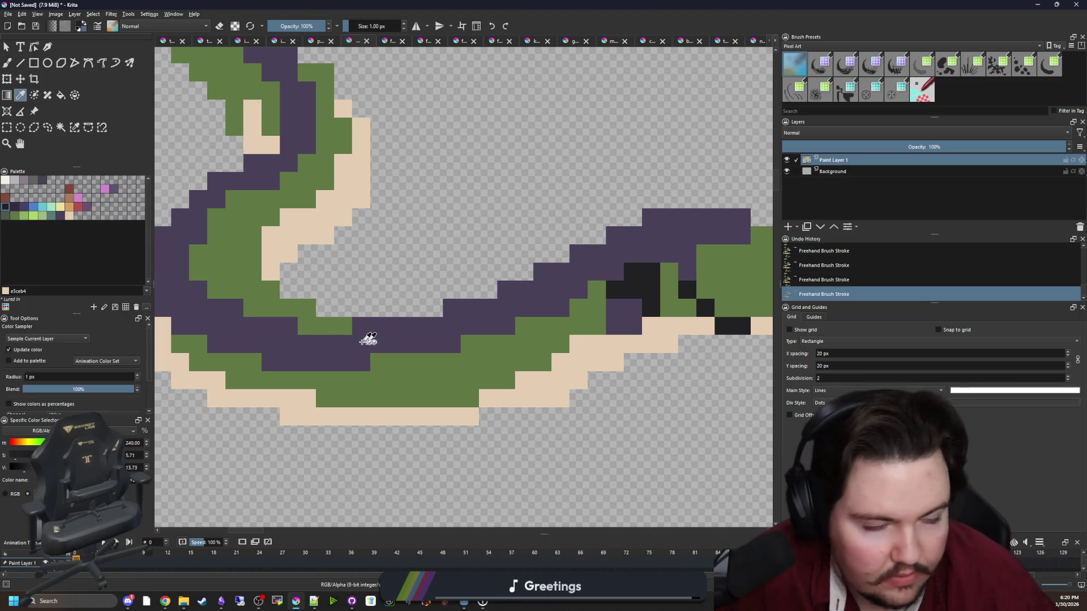
pyautogui.scroll(-1, 397, 339)
pyautogui.click(428, 359)
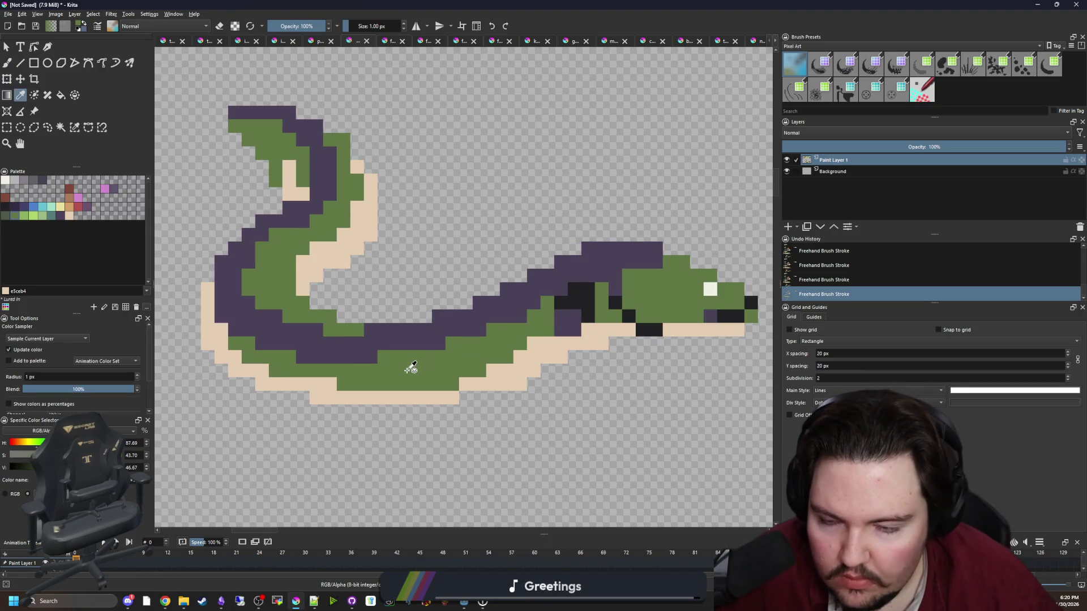
pyautogui.click(589, 303)
pyautogui.press('b')
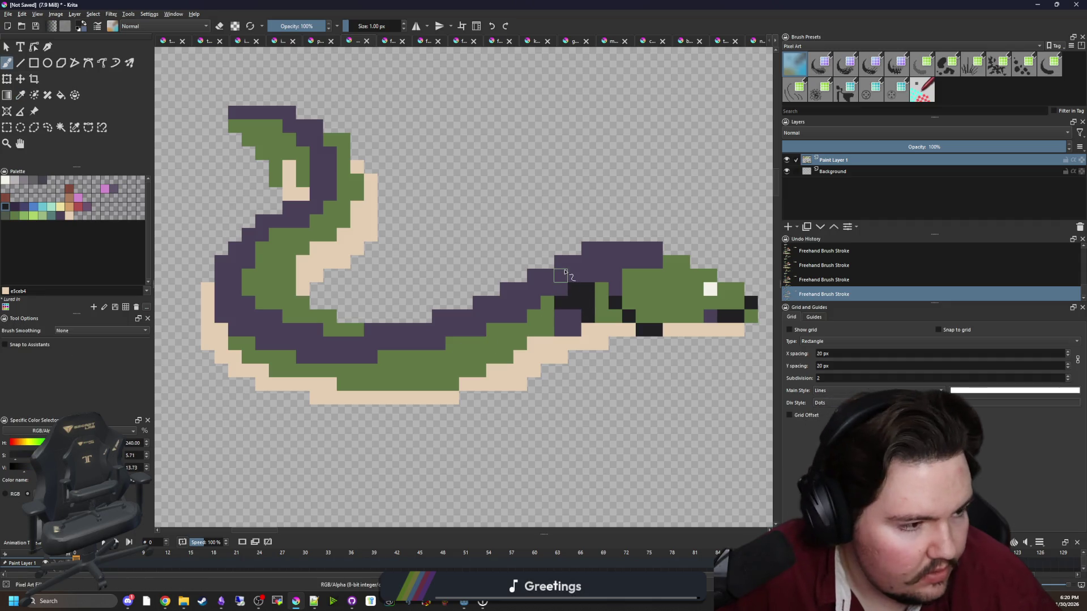
pyautogui.scroll(2, 470, 305)
# Paint a black line along the inner edge of the purple band up to the curled tail.
pyautogui.moveTo(517, 320)
pyautogui.mouseDown()
pyautogui.moveTo(519, 309)
pyautogui.moveTo(392, 356)
pyautogui.moveTo(281, 333)
pyautogui.moveTo(237, 301)
pyautogui.moveTo(232, 237)
pyautogui.mouseUp()
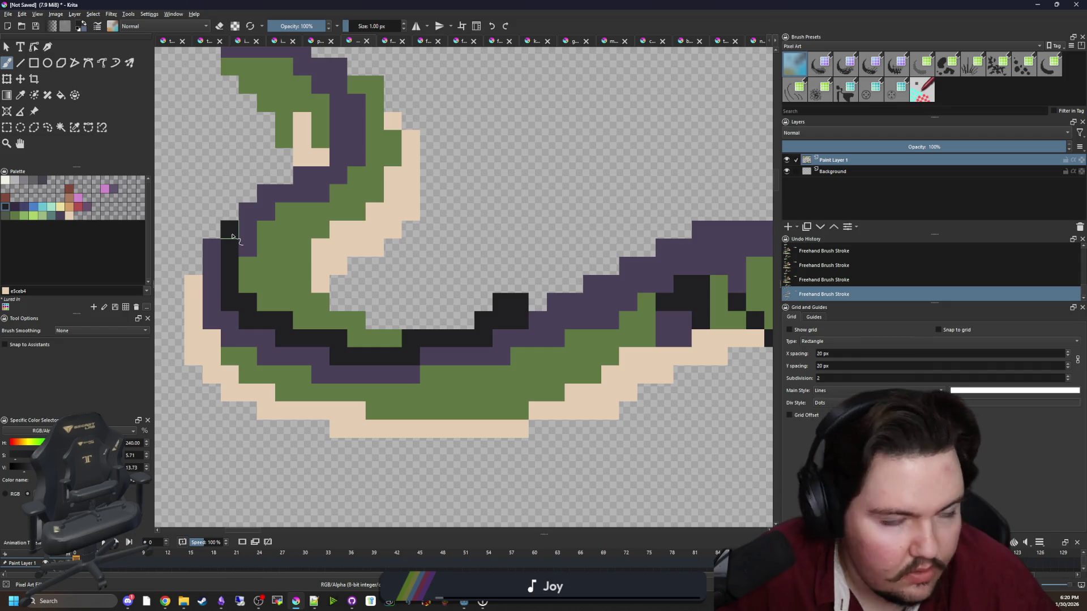
pyautogui.moveTo(232, 236)
pyautogui.mouseDown()
pyautogui.moveTo(271, 178)
pyautogui.moveTo(340, 158)
pyautogui.moveTo(339, 103)
pyautogui.mouseUp()
pyautogui.moveTo(338, 103)
pyautogui.mouseDown()
pyautogui.moveTo(347, 211)
pyautogui.moveTo(388, 243)
pyautogui.mouseUp()
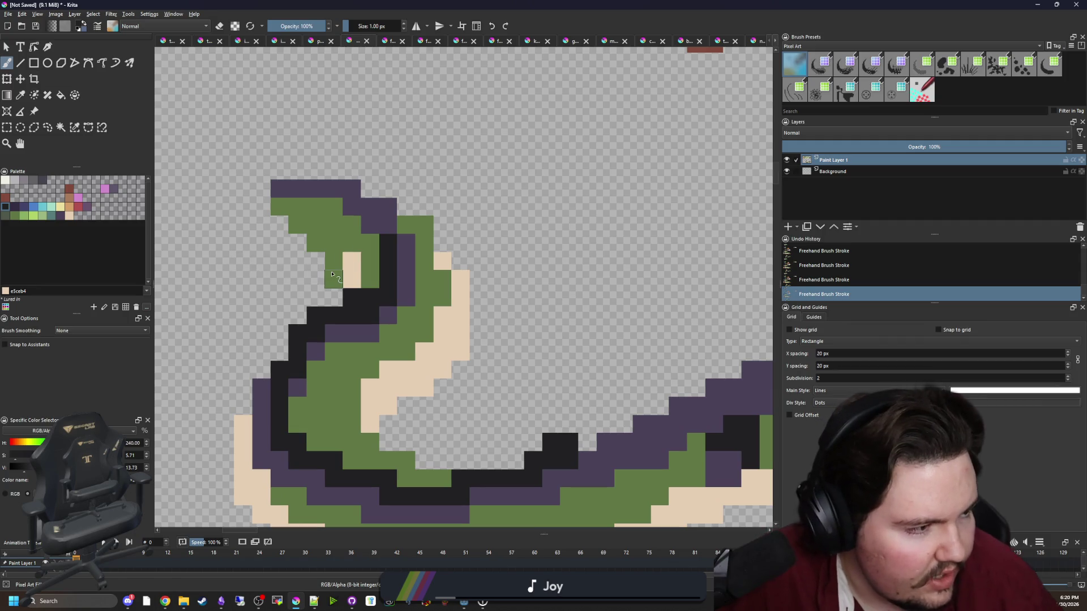
# Paint brown a77b5b accents on the tail curve and the curled tail tip.
pyautogui.moveTo(327, 296); pyautogui.dragTo(258, 242)
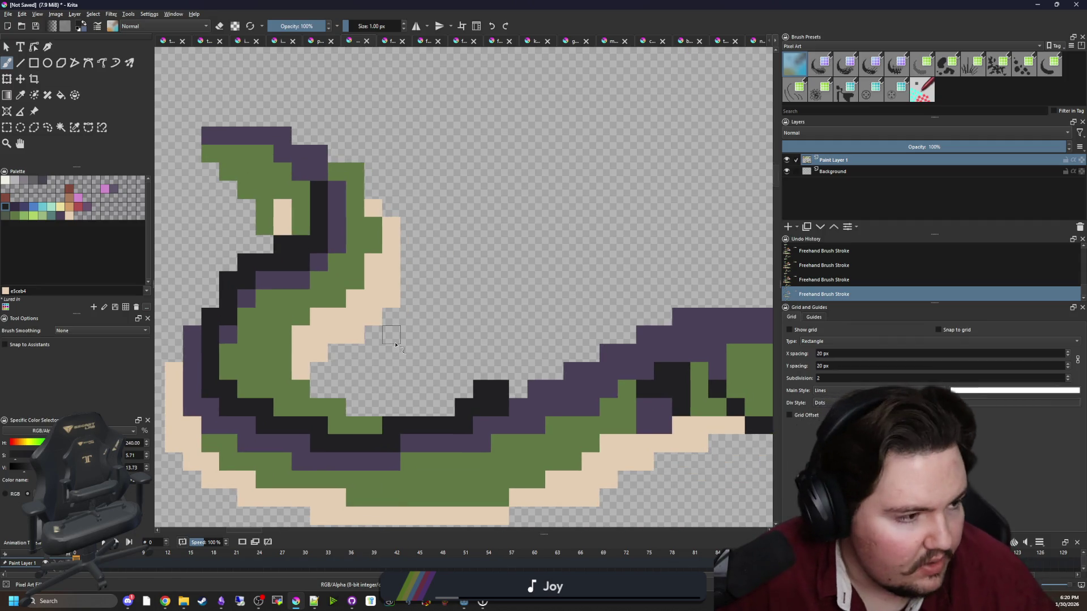
pyautogui.click(72, 201)
pyautogui.moveTo(334, 354)
pyautogui.mouseDown()
pyautogui.moveTo(393, 326)
pyautogui.moveTo(559, 325)
pyautogui.mouseUp()
pyautogui.moveTo(413, 278)
pyautogui.mouseDown()
pyautogui.moveTo(376, 252)
pyautogui.moveTo(339, 190)
pyautogui.moveTo(340, 165)
pyautogui.mouseUp()
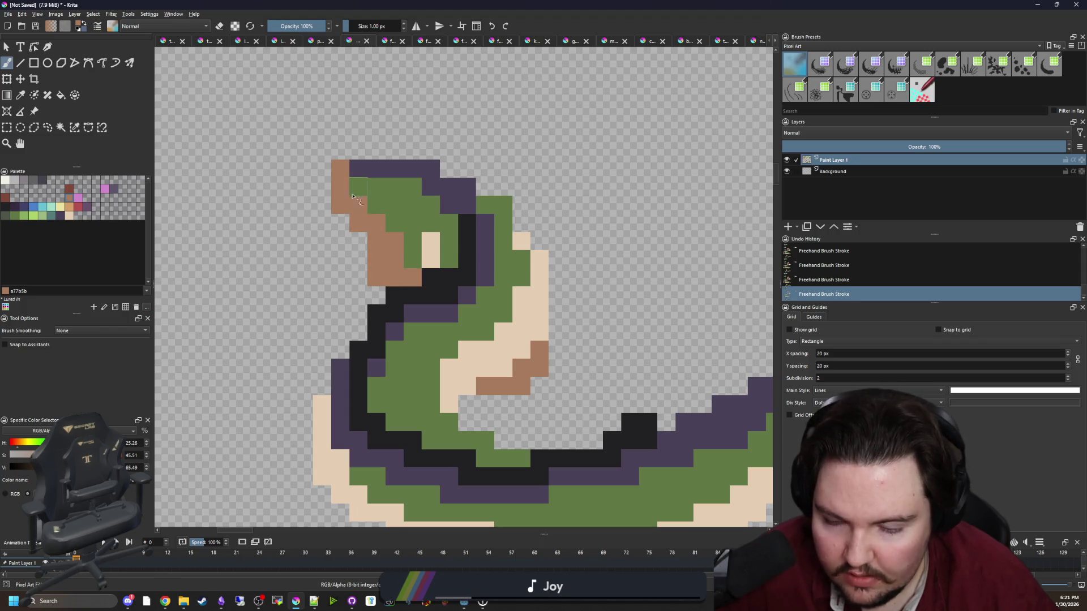
# Erase a stray brown pixel and repaint the brown tail-tip pixels dark purple.
pyautogui.press('e')
pyautogui.click(383, 277)
pyautogui.moveTo(381, 257); pyautogui.dragTo(347, 258)
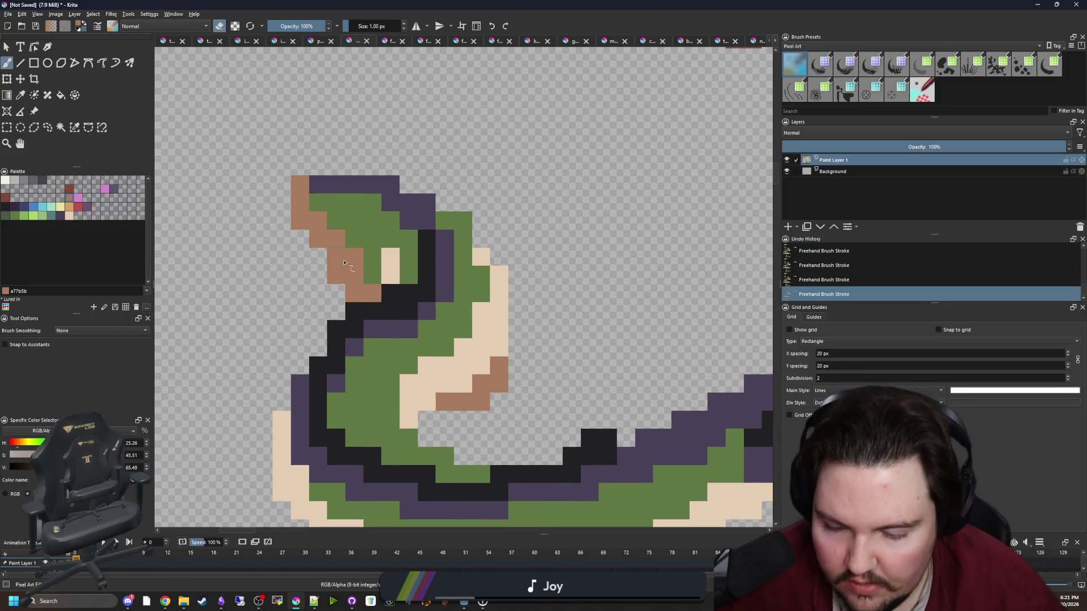
pyautogui.press('p')
pyautogui.scroll(1, 396, 286)
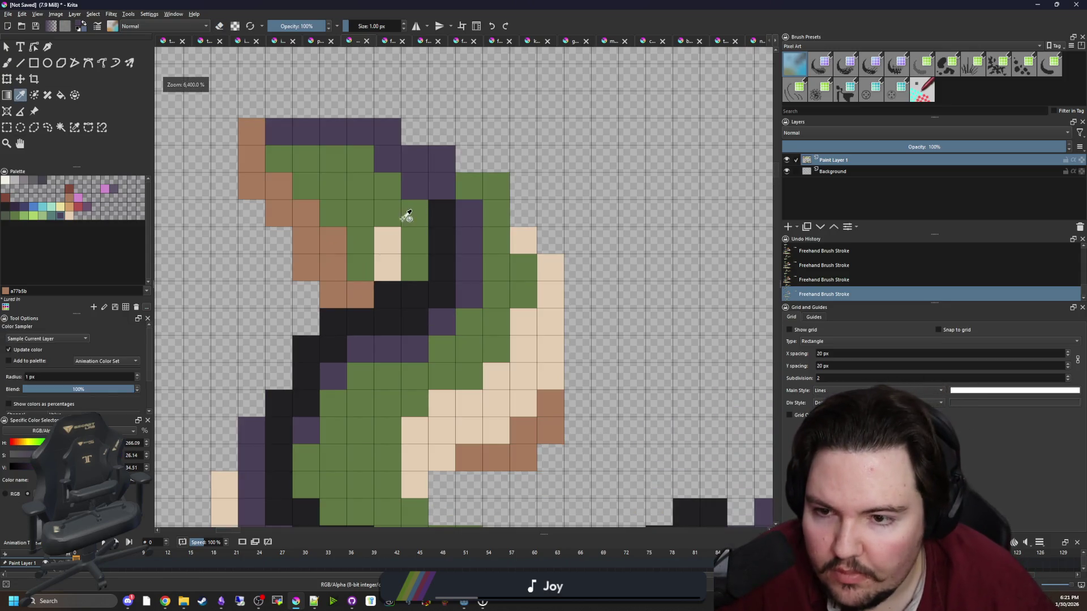
pyautogui.click(422, 192)
pyautogui.press('e')
pyautogui.press('b')
pyautogui.moveTo(356, 294)
pyautogui.mouseDown()
pyautogui.moveTo(251, 186)
pyautogui.moveTo(252, 131)
pyautogui.mouseUp()
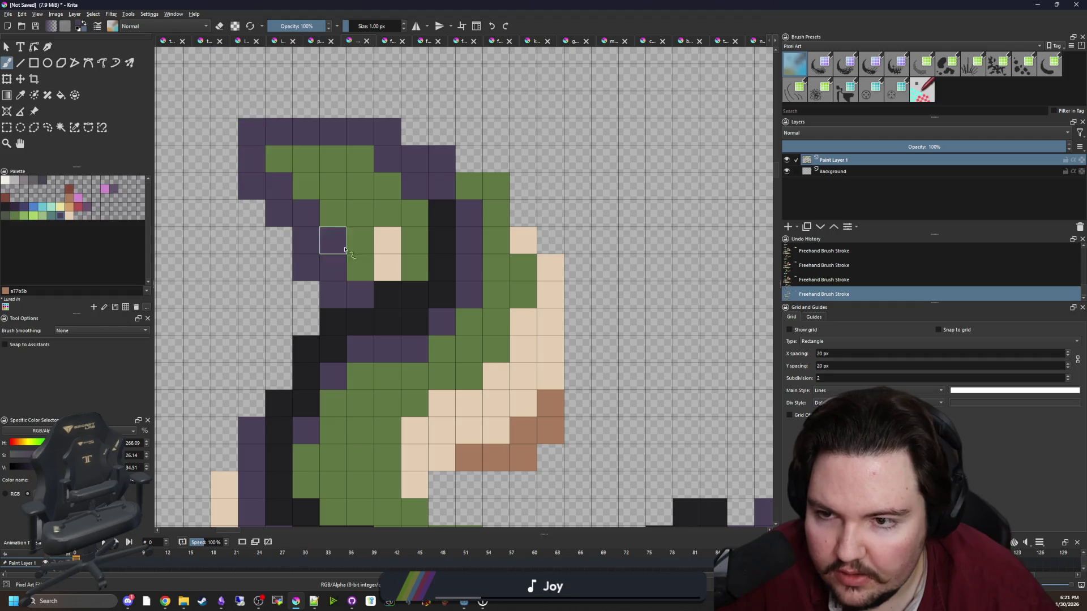
pyautogui.scroll(-3, 389, 271)
pyautogui.scroll(2, 396, 269)
# Paint near-black outline pixels along the top of the tail.
pyautogui.press('p')
pyautogui.click(417, 236)
pyautogui.press('b')
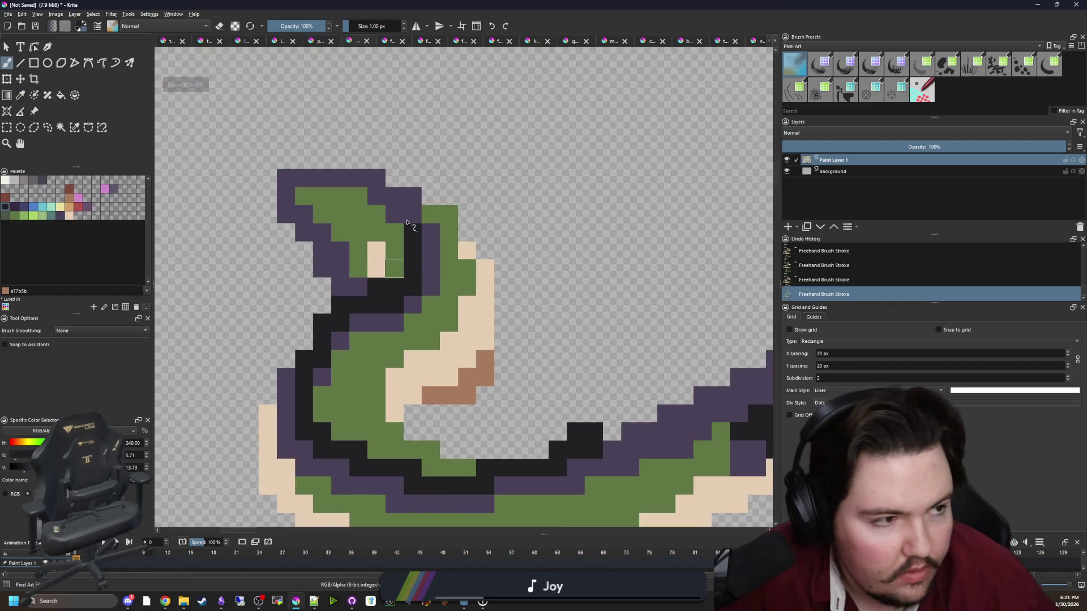
pyautogui.moveTo(409, 219)
pyautogui.mouseDown()
pyautogui.moveTo(356, 175)
pyautogui.moveTo(339, 177)
pyautogui.mouseUp()
# Thicken the black outline around the eel's U-bend with several extra pixels.
pyautogui.moveTo(405, 355)
pyautogui.mouseDown()
pyautogui.moveTo(413, 253)
pyautogui.moveTo(349, 242)
pyautogui.moveTo(376, 356)
pyautogui.moveTo(258, 306)
pyautogui.mouseUp()
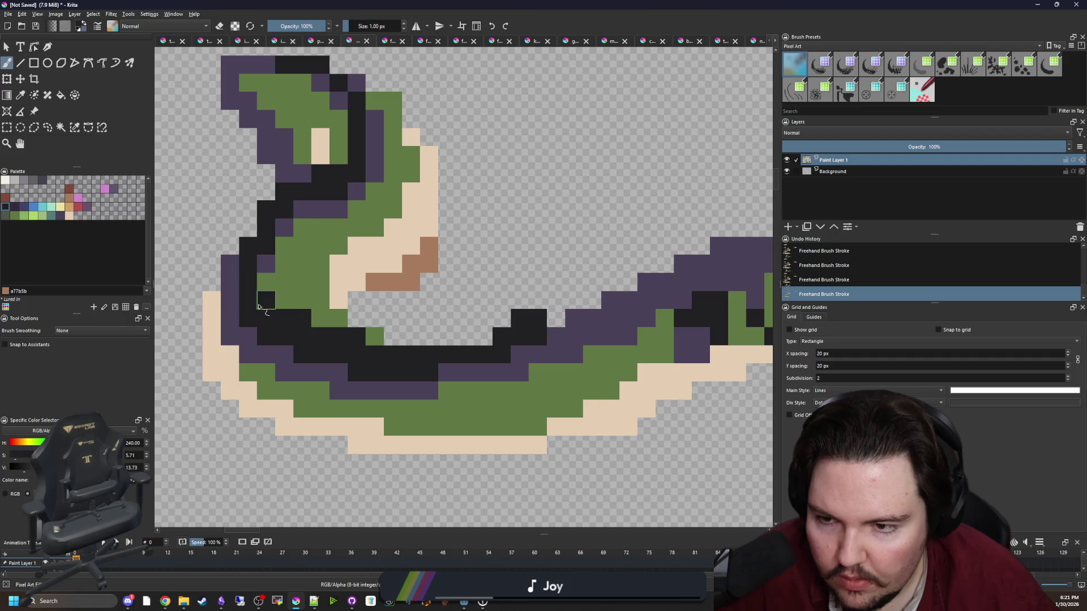
pyautogui.moveTo(473, 347); pyautogui.dragTo(490, 336)
pyautogui.click(555, 318)
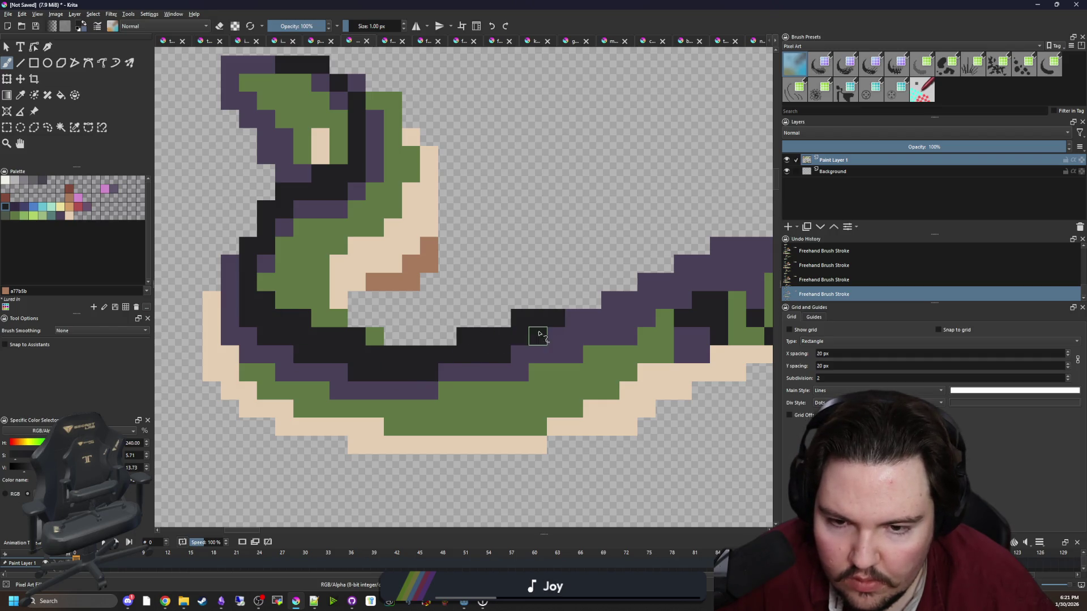
pyautogui.click(554, 339)
pyautogui.click(572, 335)
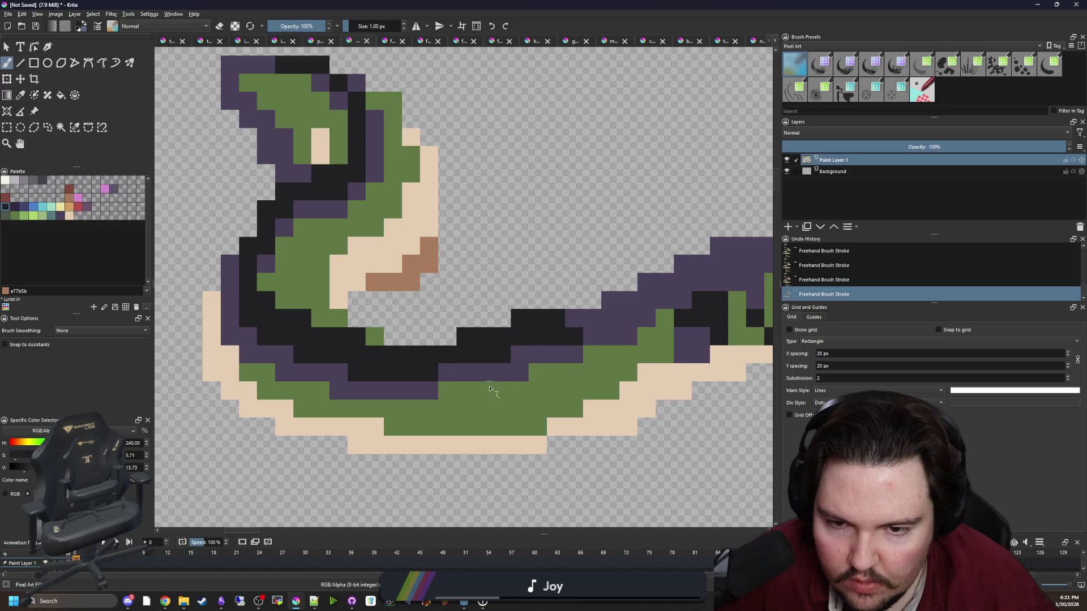
pyautogui.click(447, 337)
pyautogui.click(502, 318)
pyautogui.scroll(-5, 439, 320)
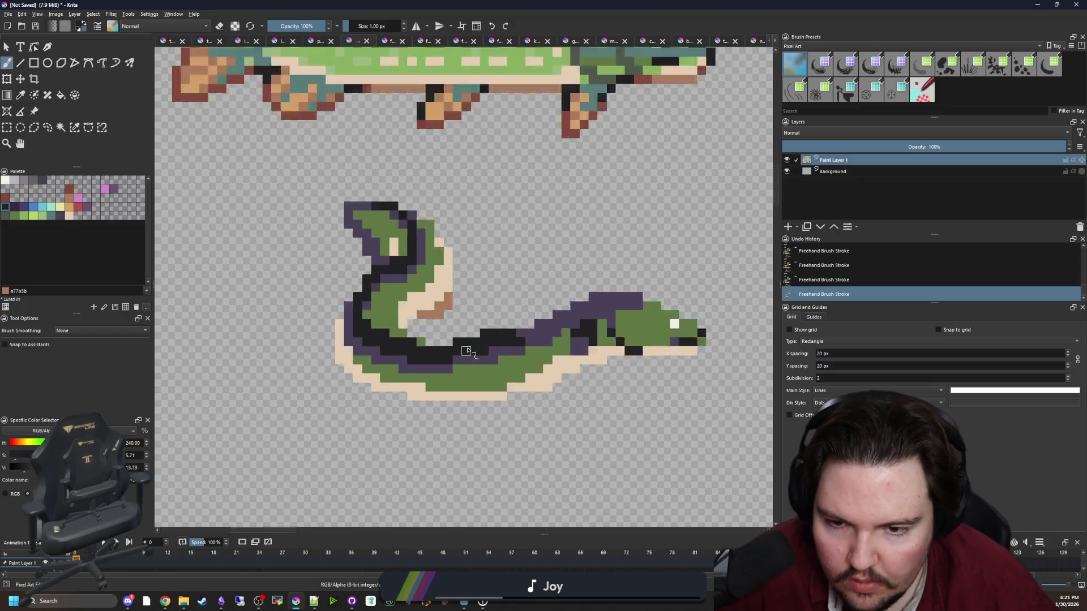
pyautogui.scroll(-1, 439, 320)
pyautogui.scroll(6, 477, 320)
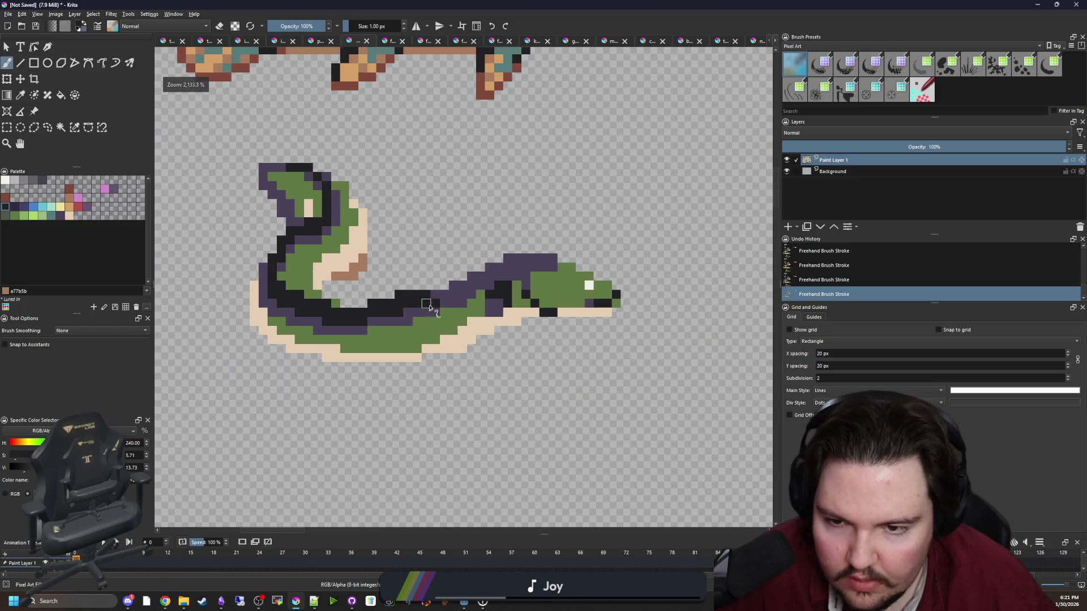
# Sample the near-black outline colour and darken four outline pixels around the eel's U-bend.
pyautogui.press('p')
pyautogui.press('b')
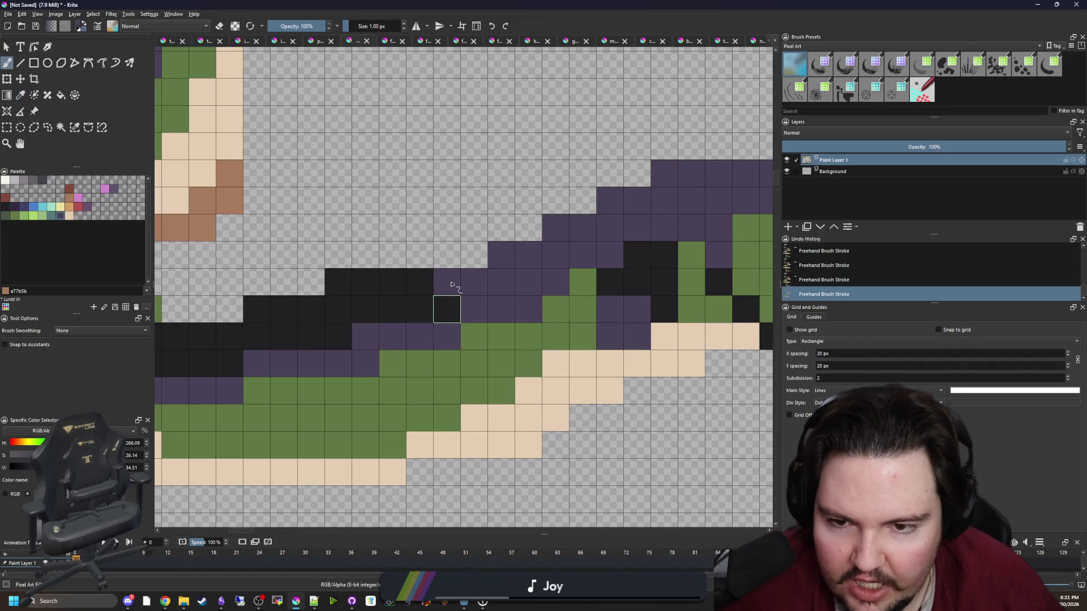
pyautogui.scroll(-6, 457, 288)
pyautogui.scroll(5, 371, 312)
pyautogui.moveTo(371, 312); pyautogui.dragTo(423, 352)
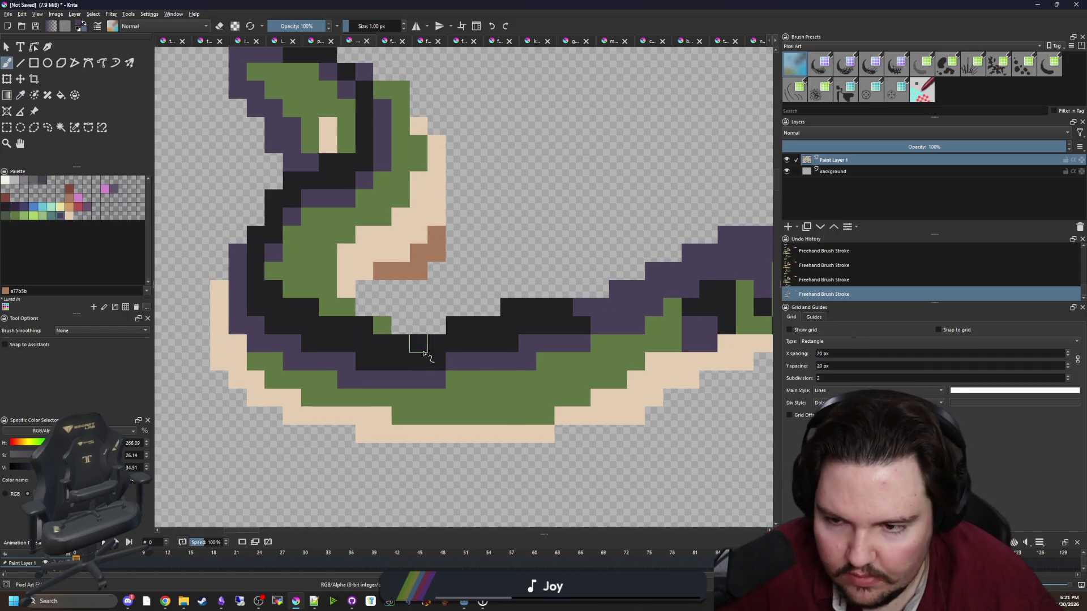
pyautogui.press('p')
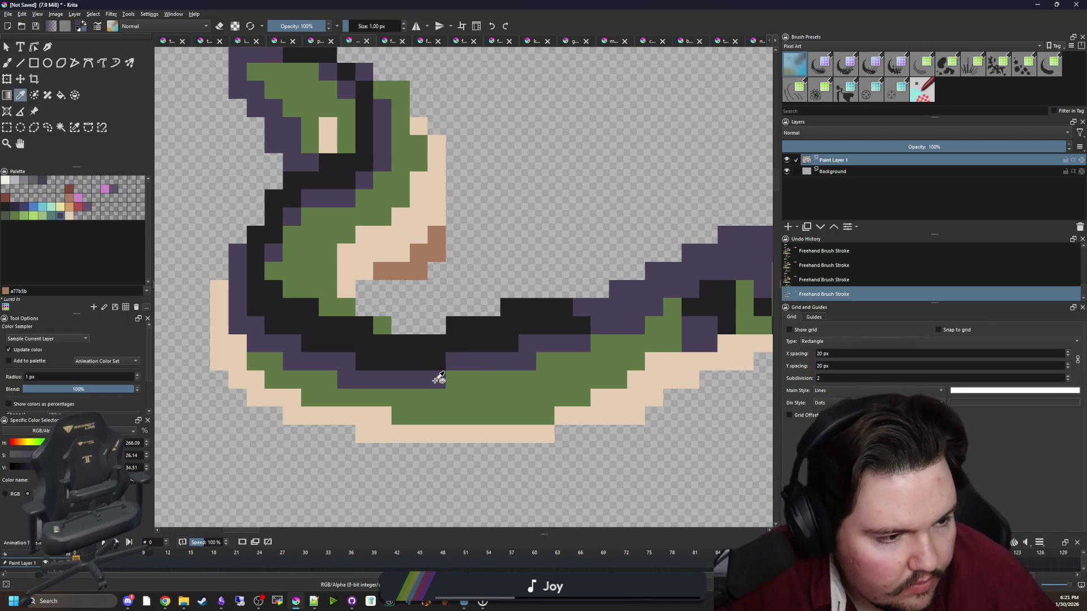
pyautogui.click(386, 354)
pyautogui.scroll(-5, 381, 357)
pyautogui.scroll(6, 351, 356)
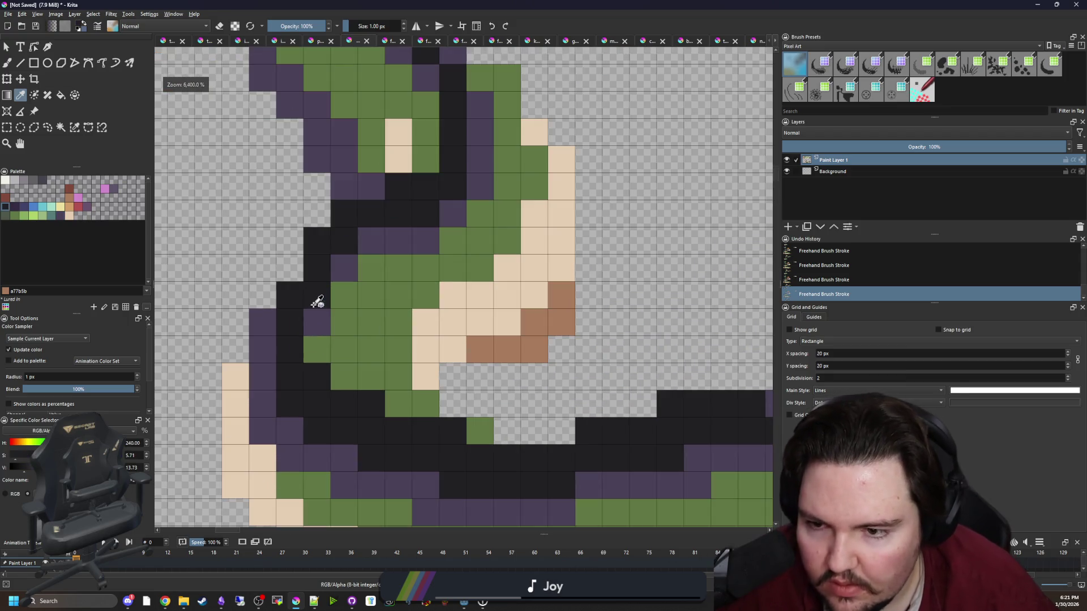
pyautogui.scroll(-1, 315, 303)
pyautogui.scroll(1, 299, 321)
pyautogui.press('b')
pyautogui.click(352, 256)
pyautogui.click(301, 287)
pyautogui.click(298, 344)
pyautogui.scroll(-4, 298, 343)
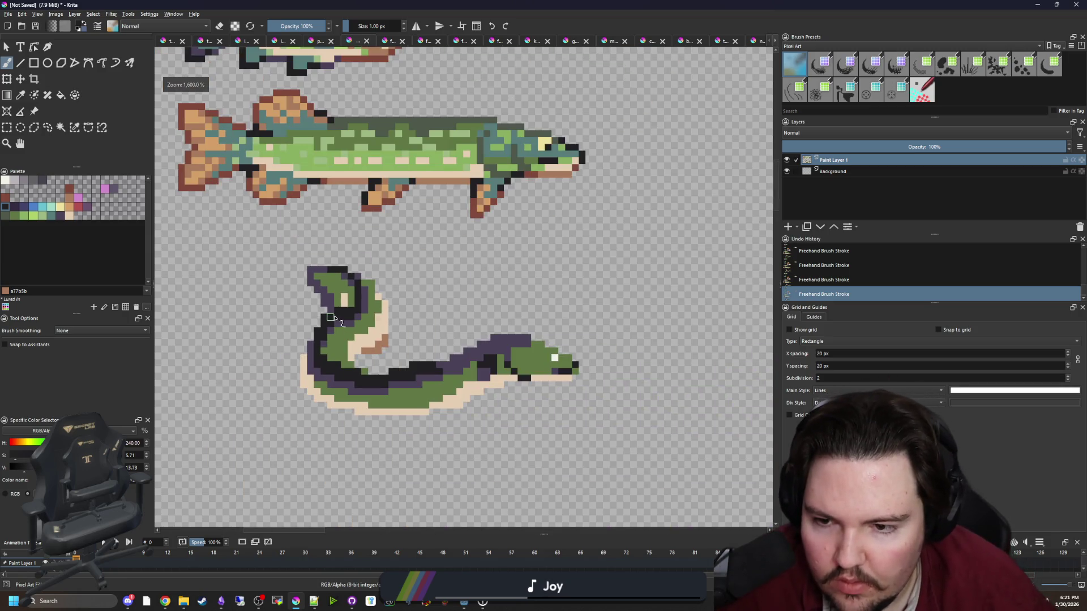
pyautogui.scroll(2, 344, 281)
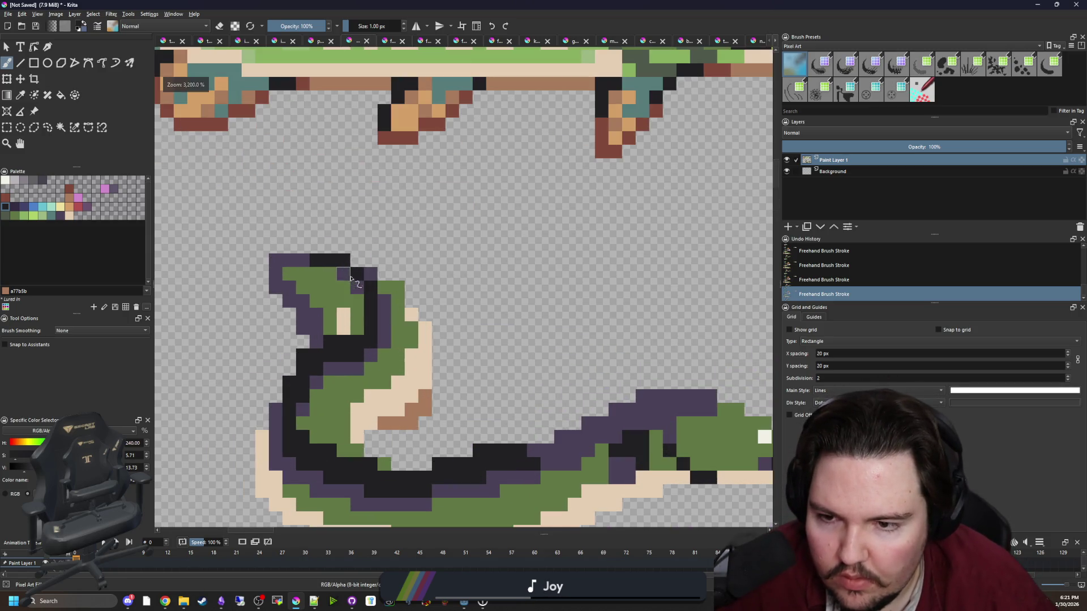
pyautogui.click(364, 274)
# Undo the last dark stroke and paint a beige pixel on the eel's belly.
pyautogui.scroll(-6, 357, 269)
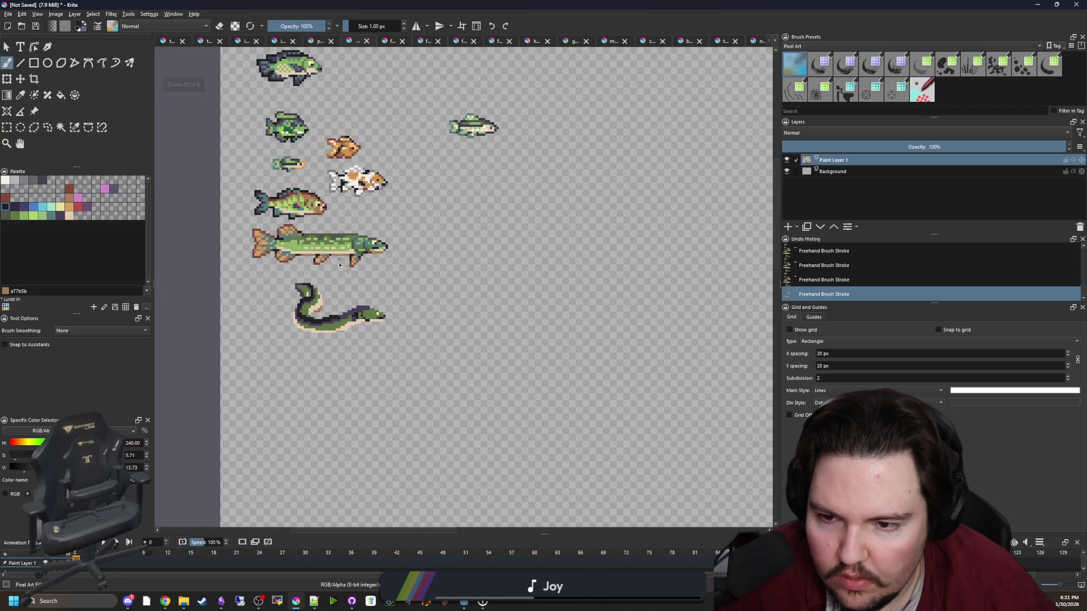
pyautogui.scroll(5, 348, 321)
pyautogui.moveTo(344, 322)
pyautogui.mouseDown()
pyautogui.moveTo(431, 313)
pyautogui.moveTo(345, 315)
pyautogui.mouseUp()
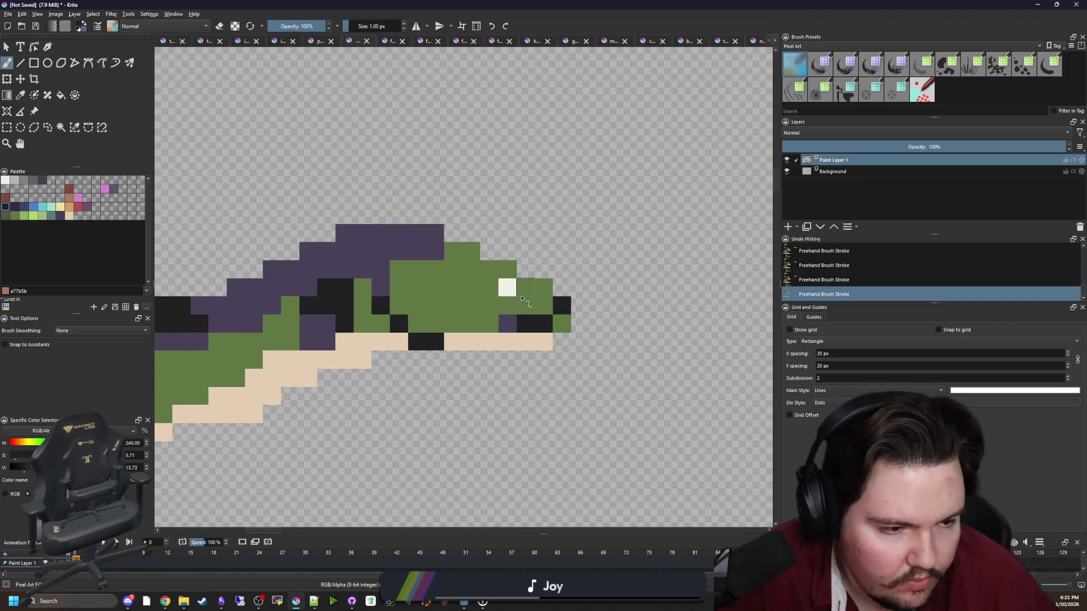
pyautogui.scroll(1, 535, 291)
pyautogui.scroll(-7, 526, 294)
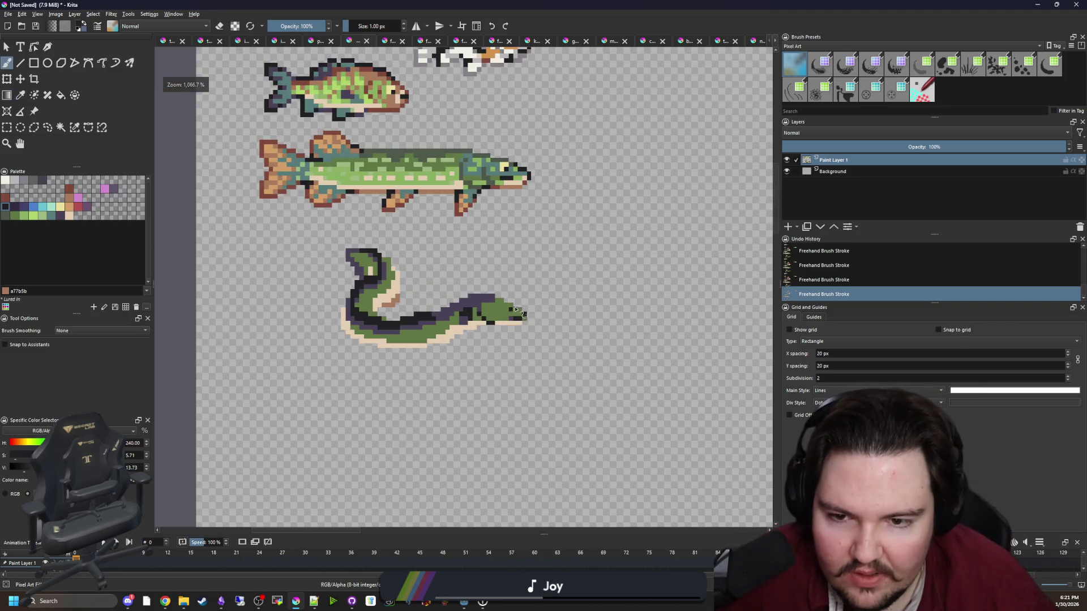
pyautogui.hotkey('ctrl', 'z')
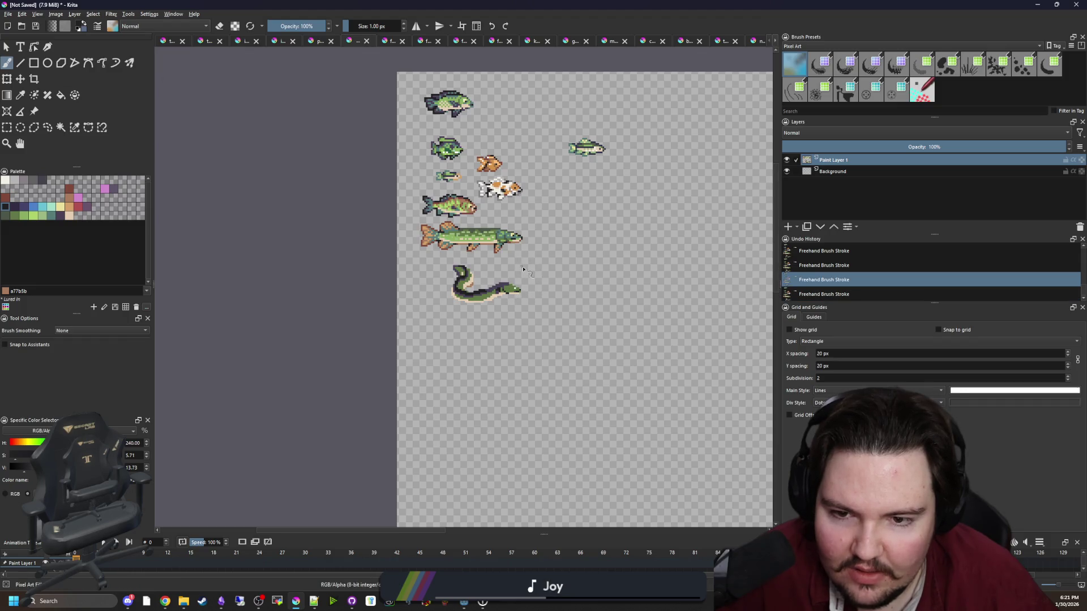
pyautogui.scroll(7, 516, 290)
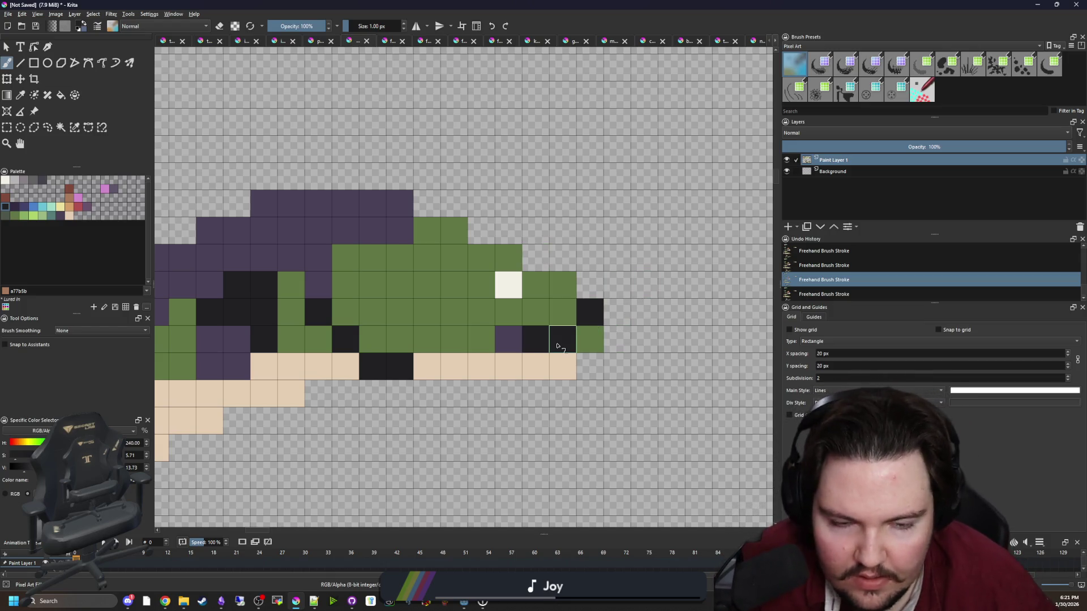
pyautogui.scroll(-1, 515, 335)
pyautogui.scroll(-2, 515, 335)
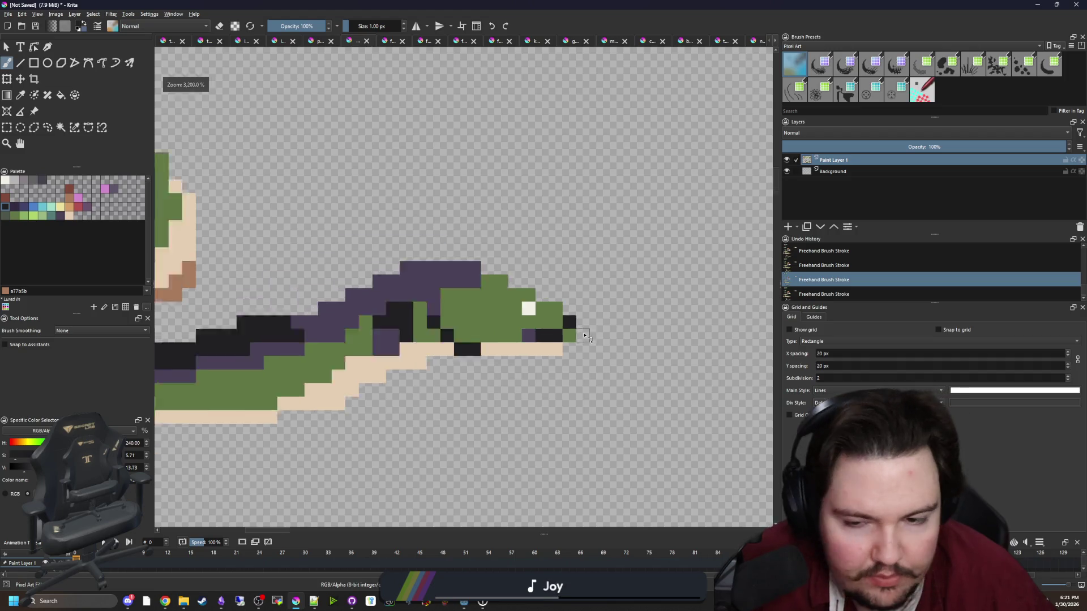
pyautogui.scroll(-1, 509, 329)
pyautogui.scroll(2, 430, 339)
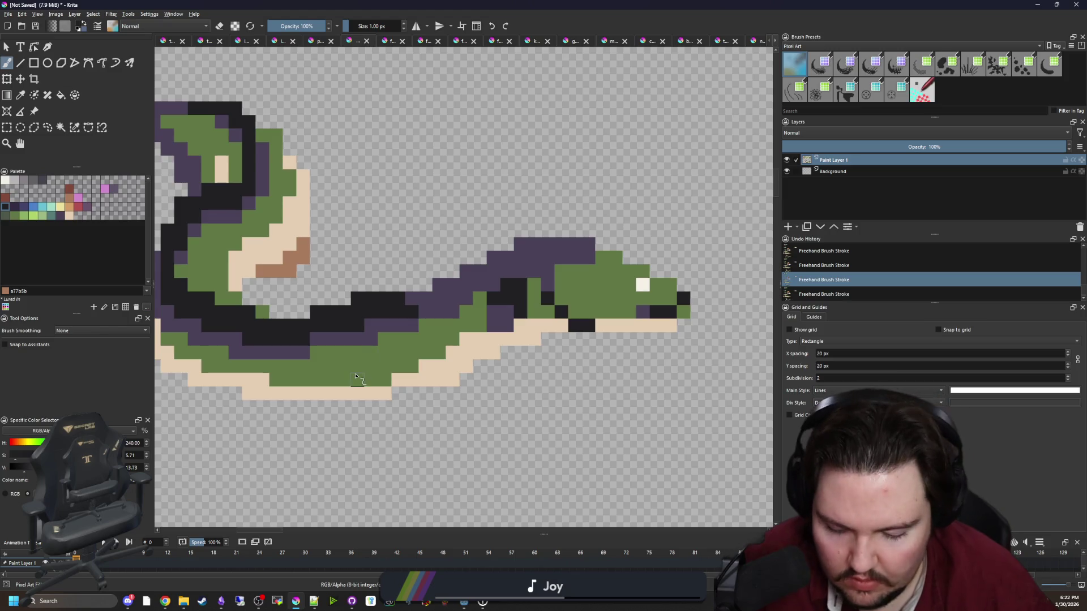
pyautogui.scroll(2, 355, 375)
pyautogui.click(498, 371)
pyautogui.scroll(1, 501, 369)
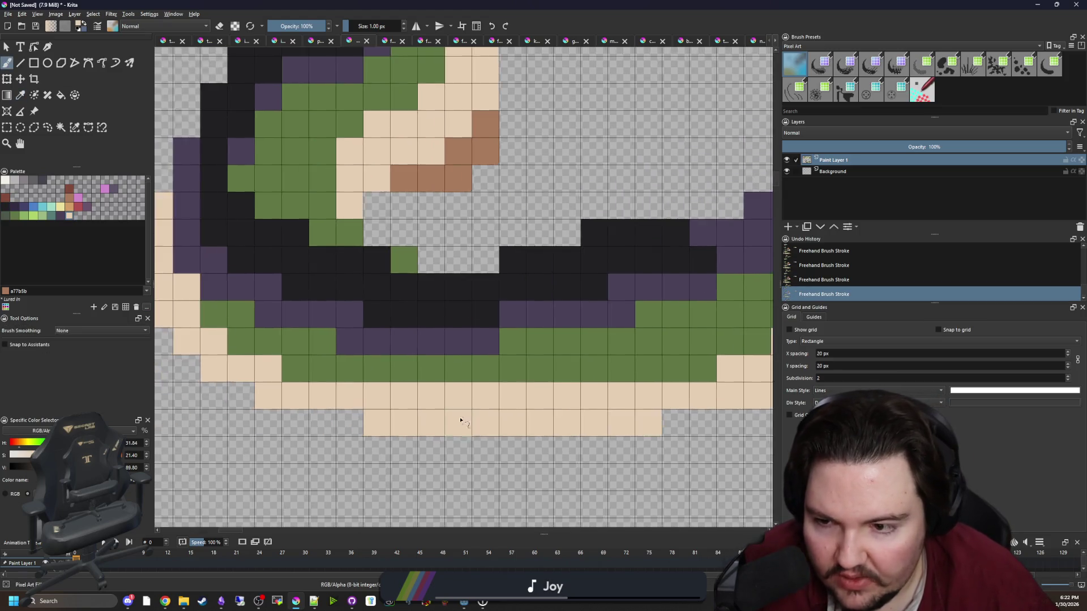
pyautogui.scroll(-1, 461, 419)
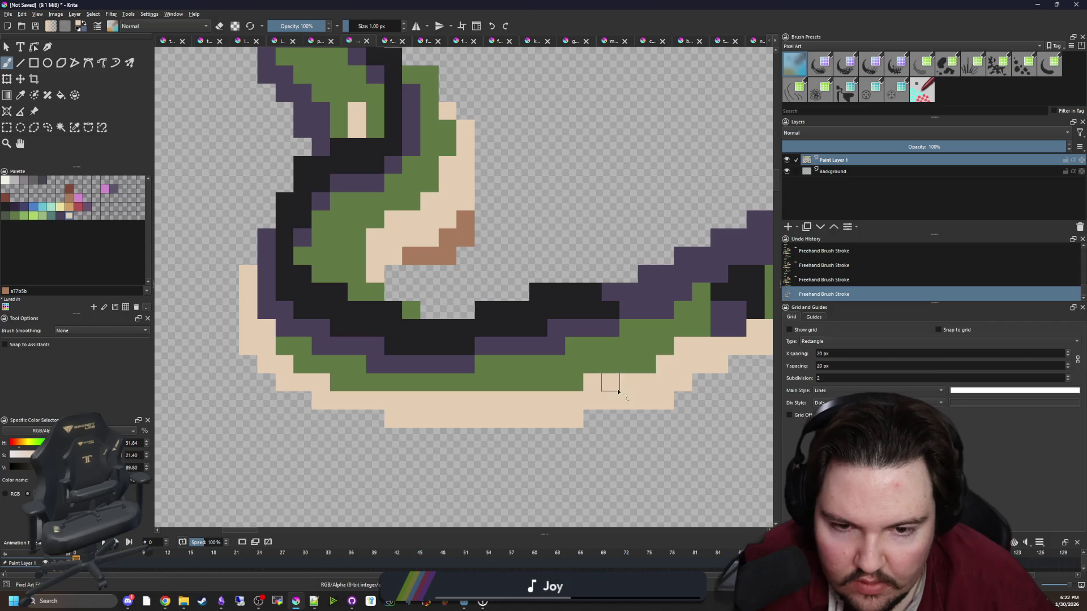
pyautogui.moveTo(619, 391); pyautogui.dragTo(557, 390)
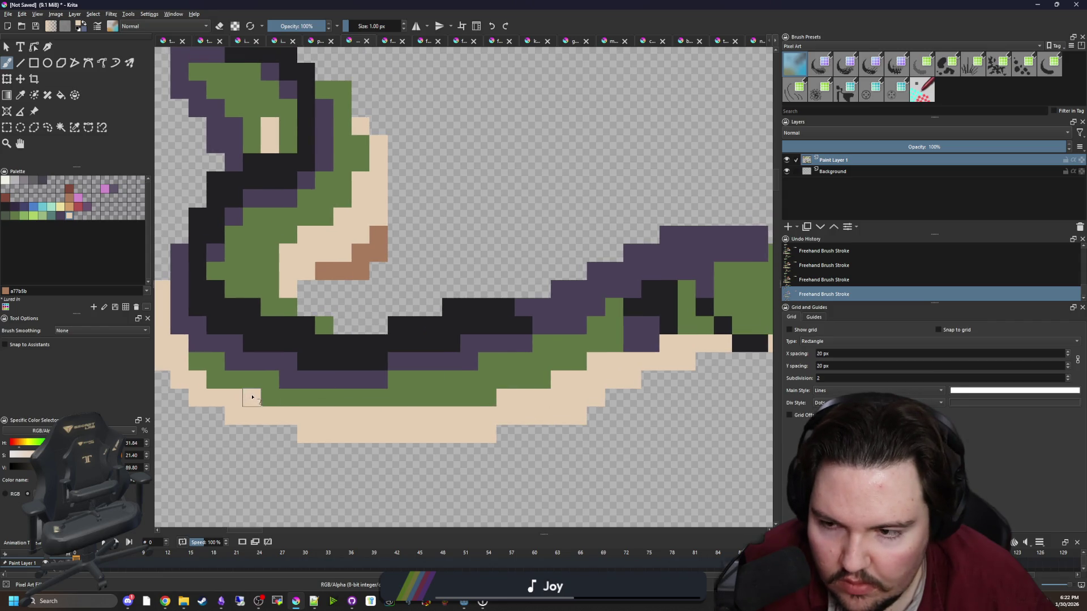
# Sample the eel's purple and test a purple pixel on the curled tail, then undo it.
pyautogui.keyDown('ctrl'); pyautogui.click(289, 406); pyautogui.keyUp('ctrl')
pyautogui.moveTo(288, 406); pyautogui.dragTo(429, 418)
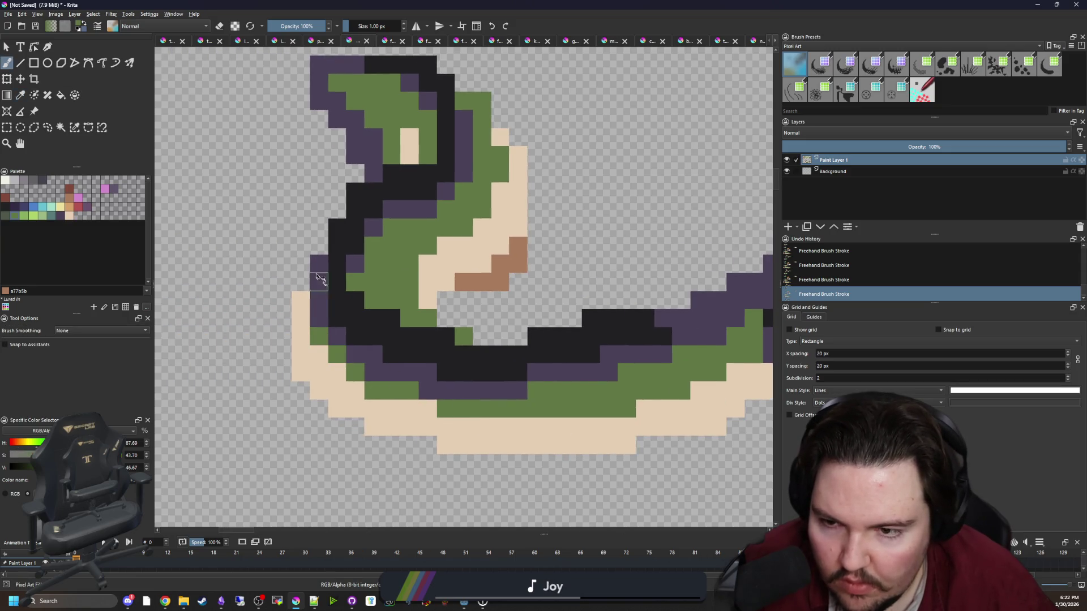
pyautogui.moveTo(416, 327); pyautogui.dragTo(360, 404)
pyautogui.scroll(-4, 342, 293)
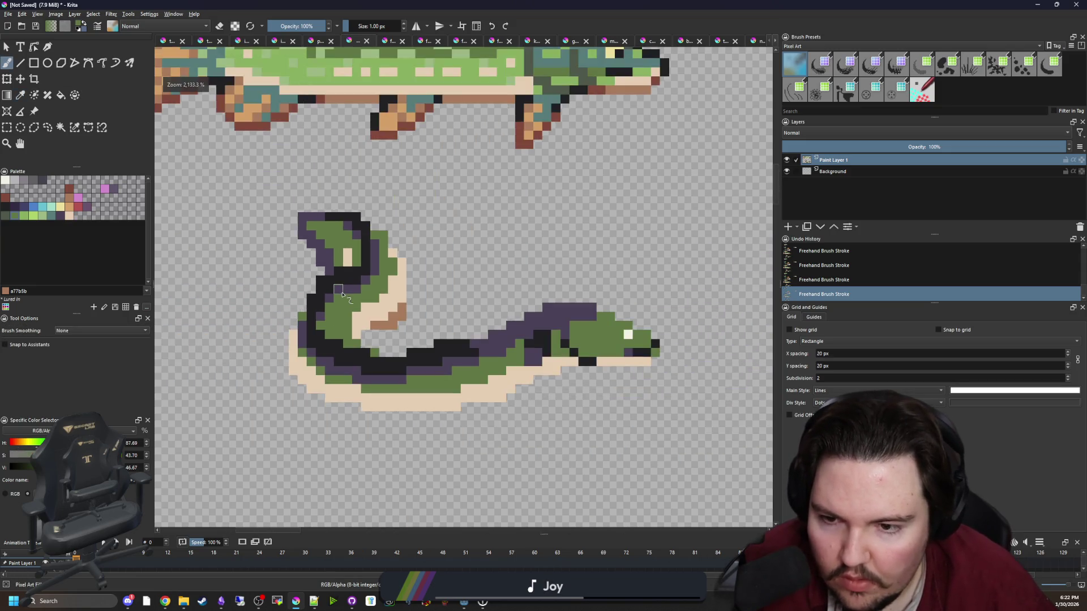
pyautogui.scroll(6, 384, 232)
pyautogui.press('p')
pyautogui.moveTo(320, 178); pyautogui.dragTo(339, 249)
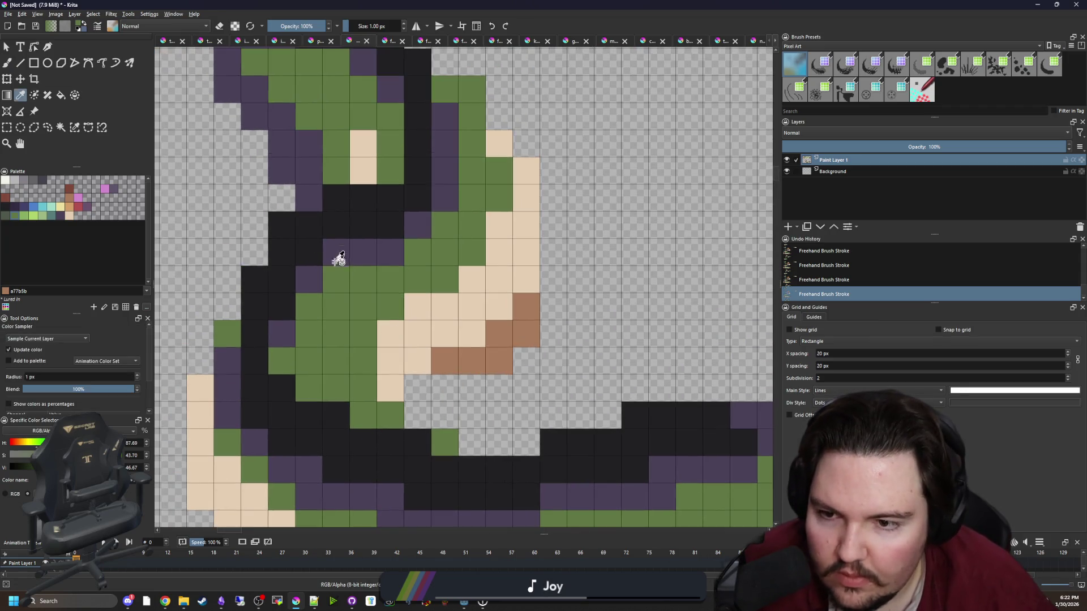
pyautogui.click(339, 252)
pyautogui.press('b')
pyautogui.click(309, 307)
pyautogui.hotkey('ctrl', 'z')
pyautogui.hotkey('ctrl', 'z')
pyautogui.scroll(-3, 367, 316)
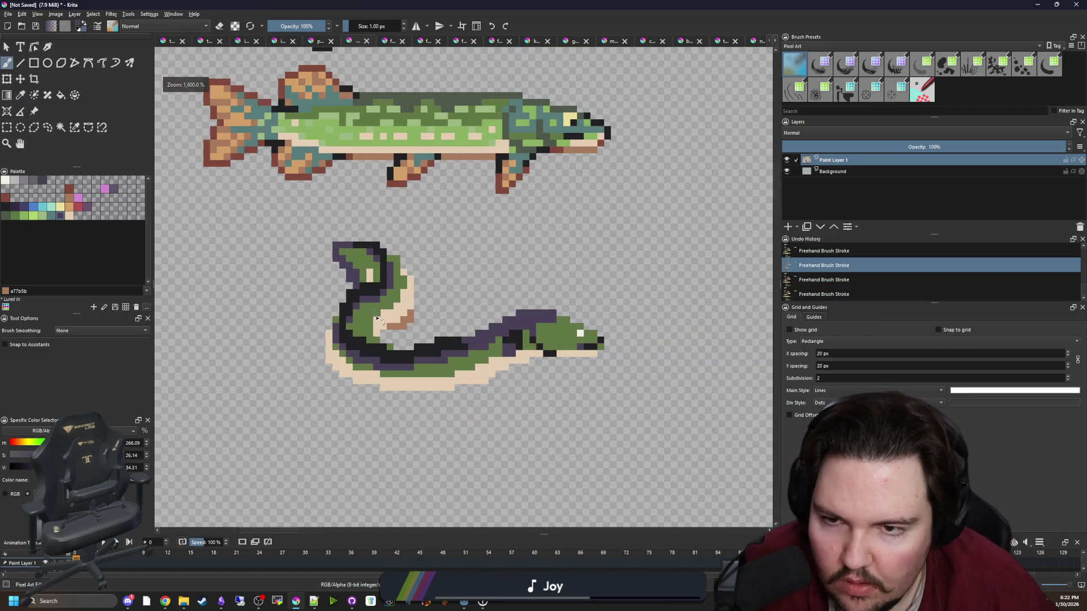
pyautogui.scroll(4, 356, 276)
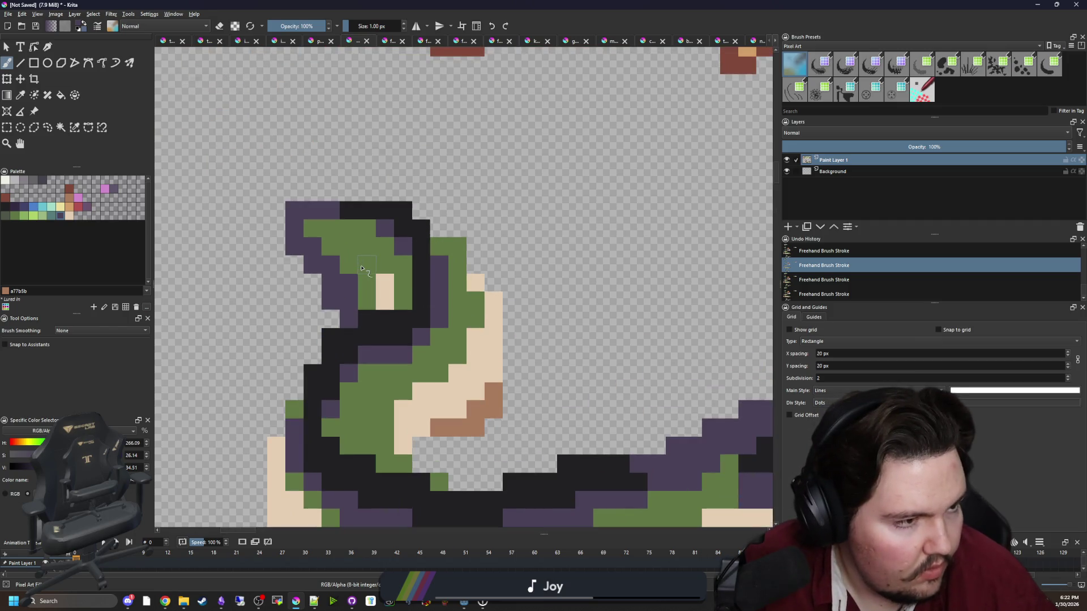
pyautogui.scroll(2, 365, 274)
# Paint brown spots and a short brown run along the curled tail's cream edge.
pyautogui.keyDown('ctrl'); pyautogui.click(528, 456); pyautogui.keyUp('ctrl')
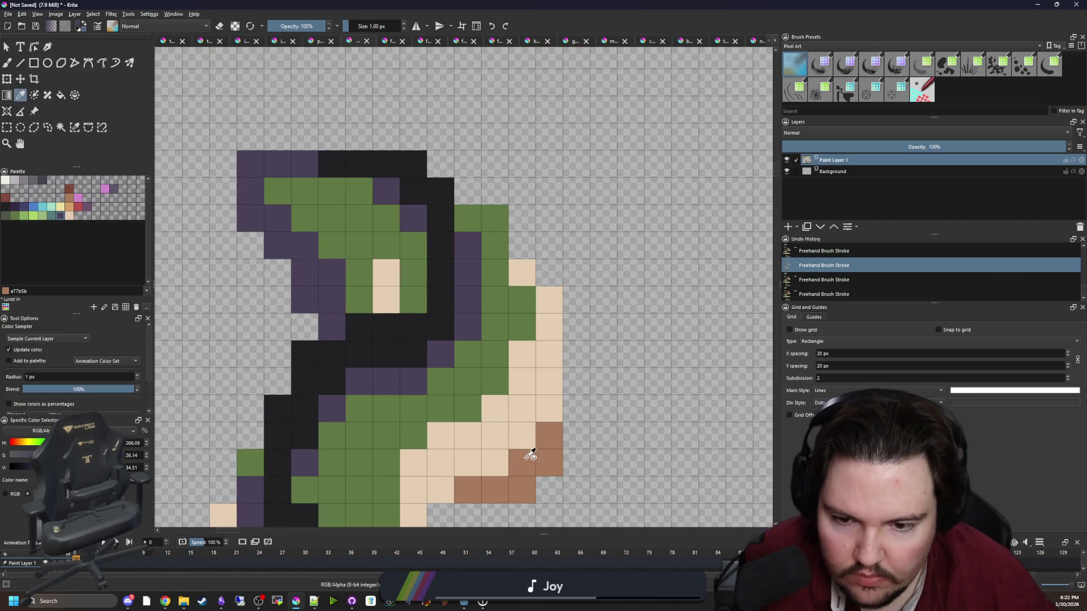
pyautogui.click(386, 272)
pyautogui.click(413, 299)
pyautogui.click(385, 300)
pyautogui.scroll(-5, 385, 301)
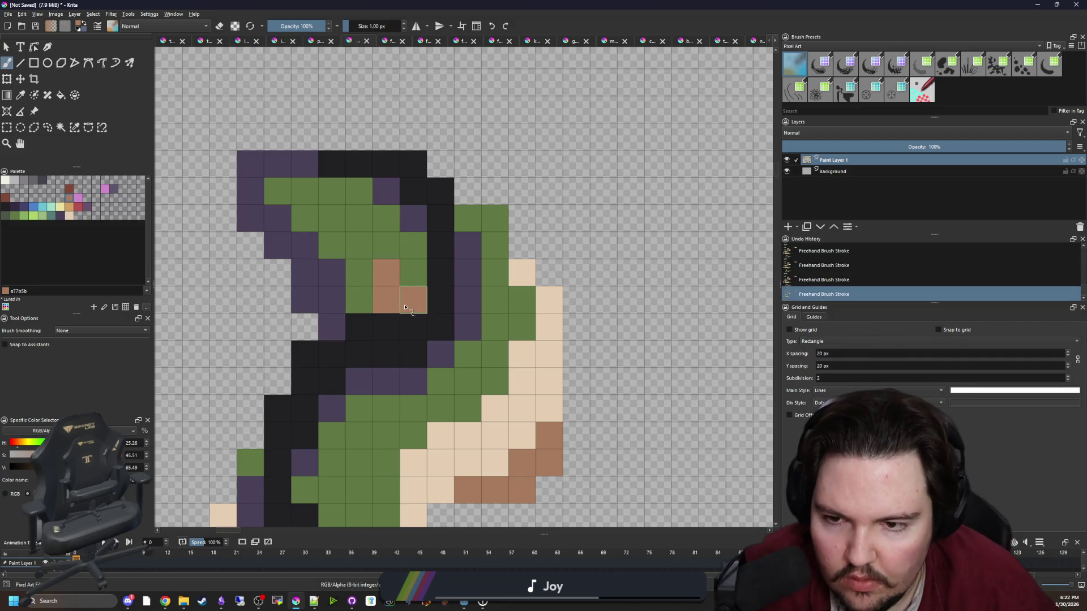
pyautogui.scroll(3, 428, 288)
pyautogui.scroll(1, 428, 288)
pyautogui.click(426, 262)
pyautogui.moveTo(443, 280)
pyautogui.mouseDown()
pyautogui.moveTo(443, 298)
pyautogui.moveTo(441, 288)
pyautogui.mouseUp()
pyautogui.click(426, 317)
# Recolour tail pixels light orange d3a068 and add orange spots along the eel's belly.
pyautogui.click(69, 207)
pyautogui.click(426, 317)
pyautogui.moveTo(353, 281)
pyautogui.mouseDown()
pyautogui.moveTo(335, 281)
pyautogui.moveTo(335, 263)
pyautogui.mouseUp()
pyautogui.scroll(-5, 362, 317)
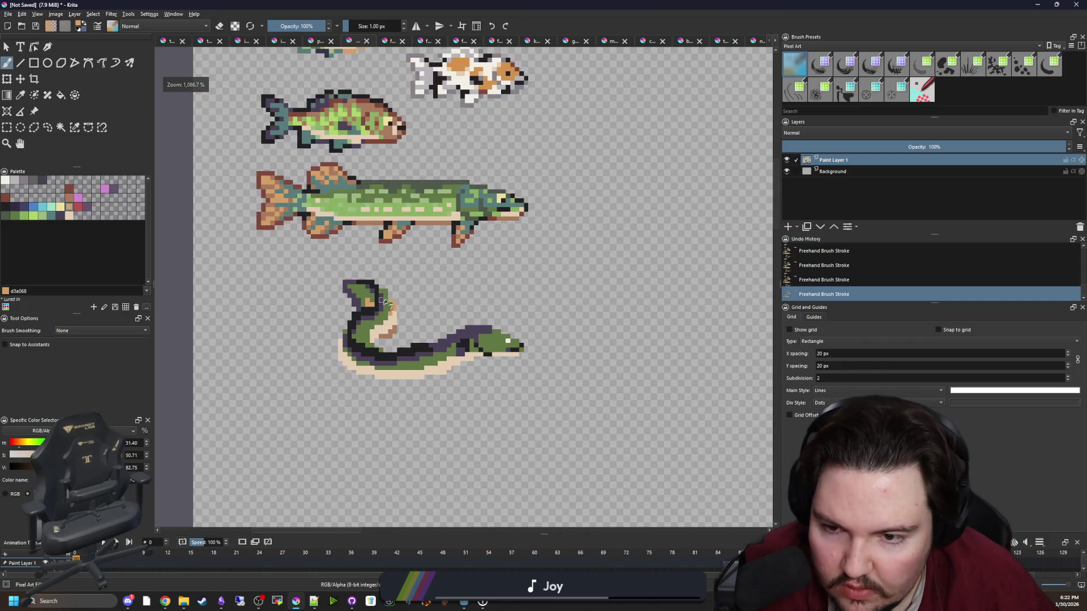
pyautogui.scroll(6, 394, 377)
pyautogui.click(310, 348)
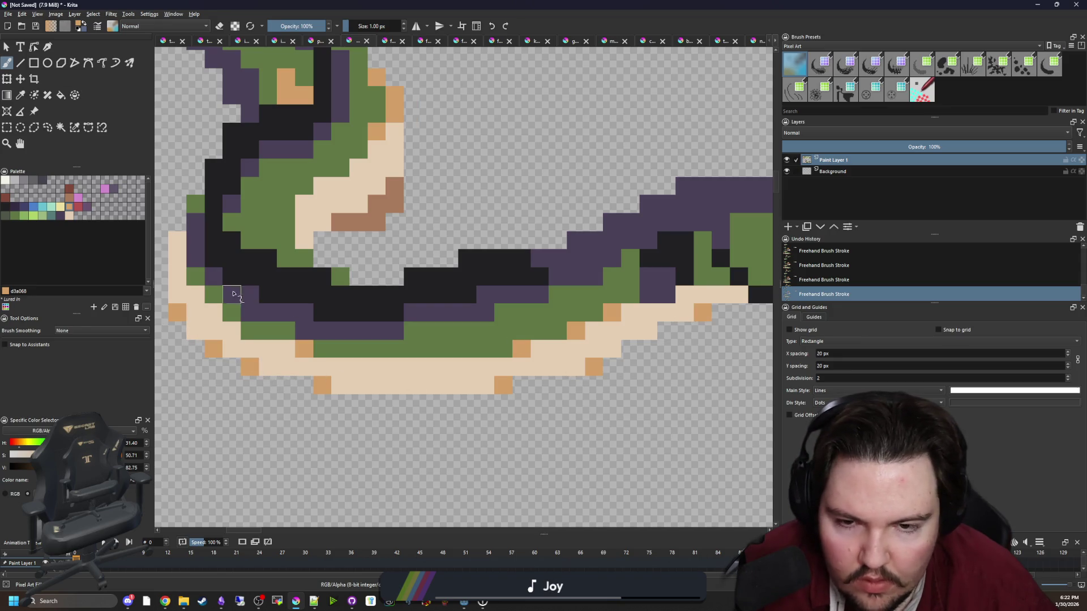
pyautogui.moveTo(232, 294); pyautogui.dragTo(394, 401)
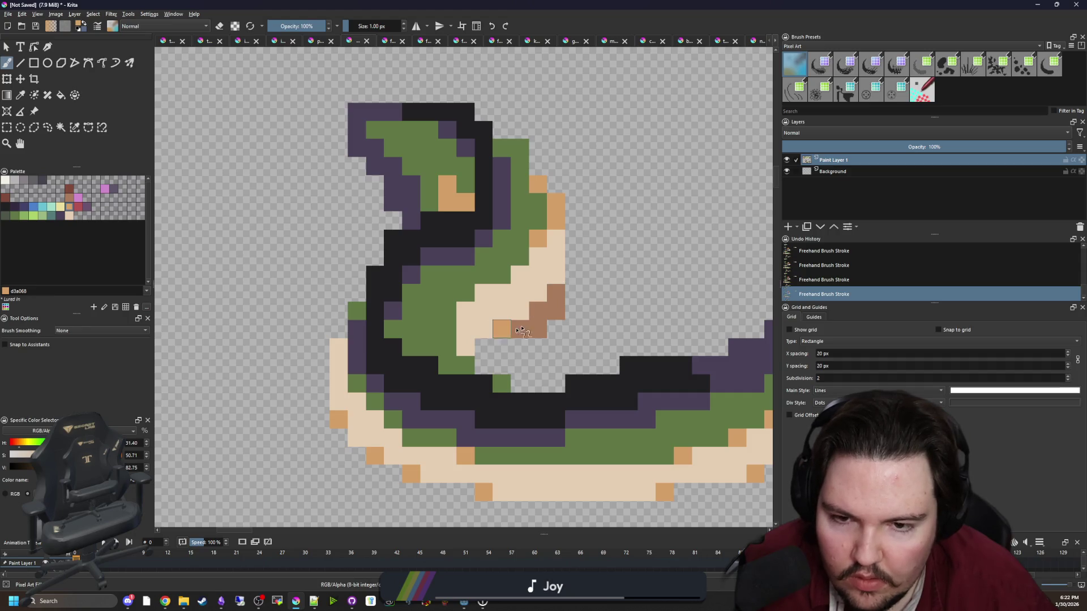
pyautogui.scroll(-3, 355, 306)
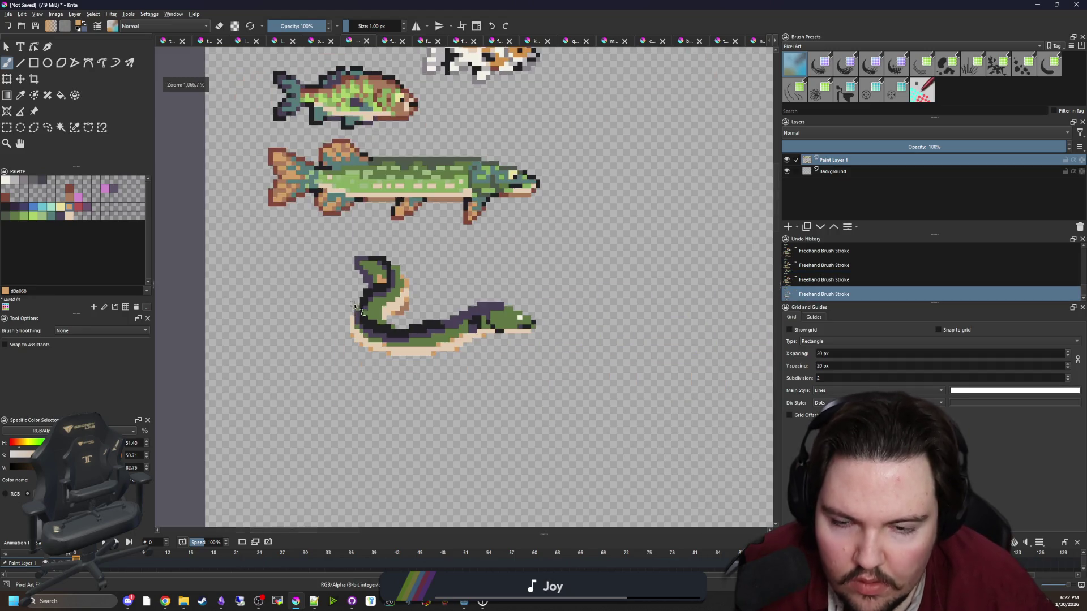
pyautogui.scroll(3, 489, 337)
pyautogui.click(557, 339)
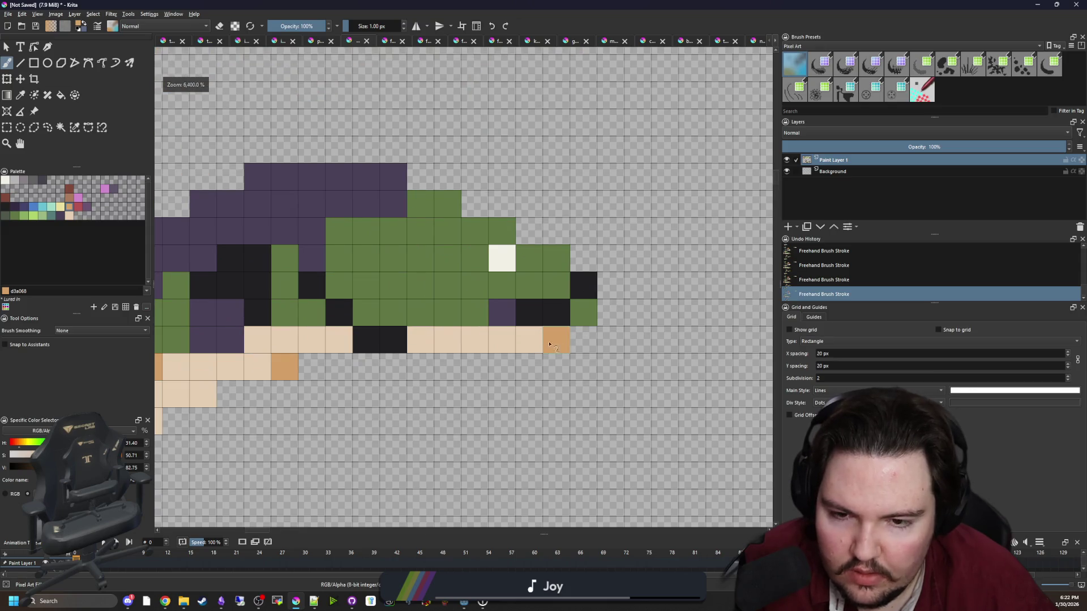
pyautogui.click(530, 340)
pyautogui.click(419, 338)
# Paint brown a77b5b pixels under the eel's head and on the lower belly.
pyautogui.press('p')
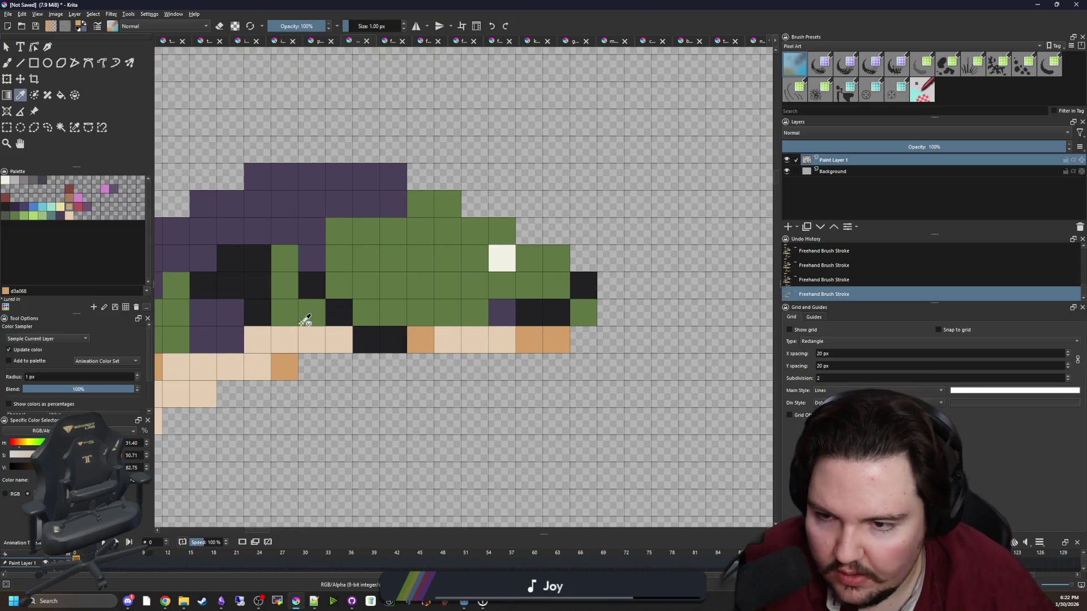
pyautogui.press('b')
pyautogui.click(447, 340)
pyautogui.click(70, 203)
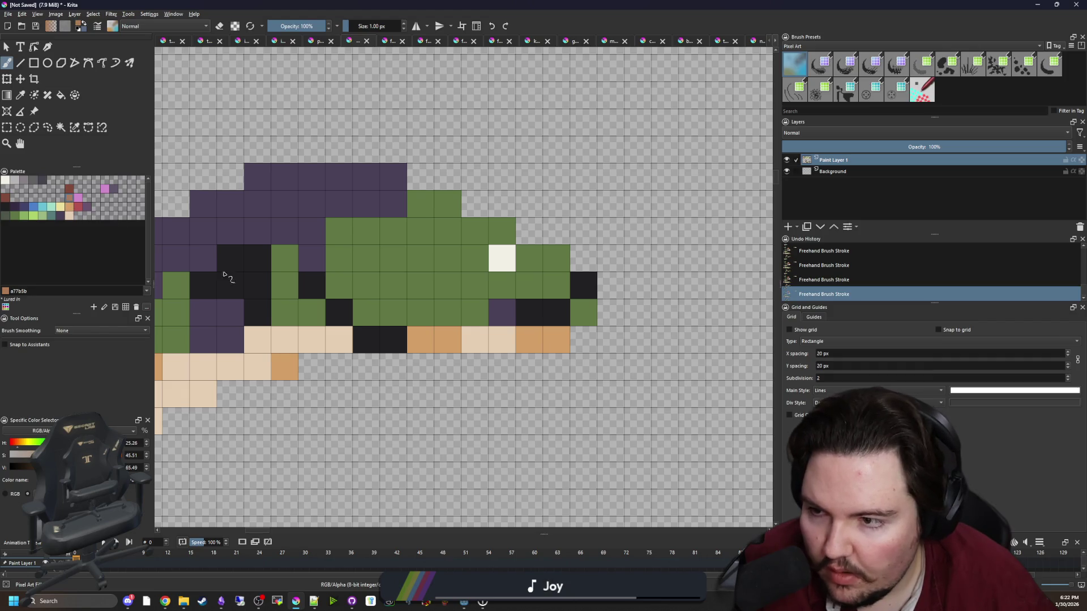
pyautogui.click(420, 339)
pyautogui.moveTo(339, 339); pyautogui.dragTo(312, 340)
pyautogui.scroll(-5, 418, 365)
pyautogui.scroll(5, 418, 365)
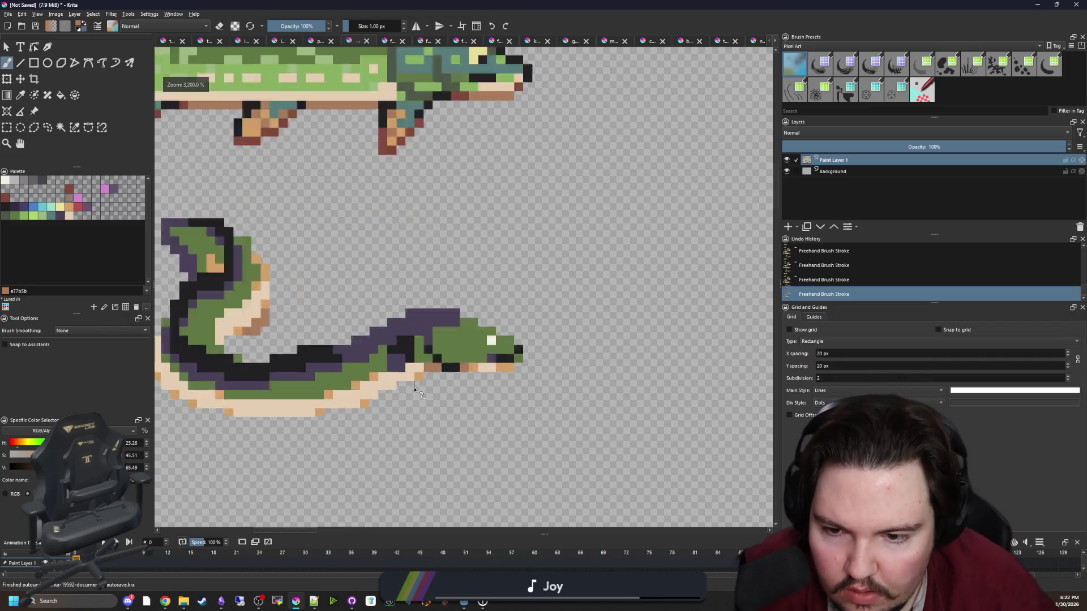
pyautogui.click(419, 365)
# Fit the sprite sheet in view and paint six black cells in the eel's body purple.
pyautogui.press('2')
pyautogui.scroll(-1, 447, 342)
pyautogui.scroll(3, 446, 342)
pyautogui.scroll(1, 418, 358)
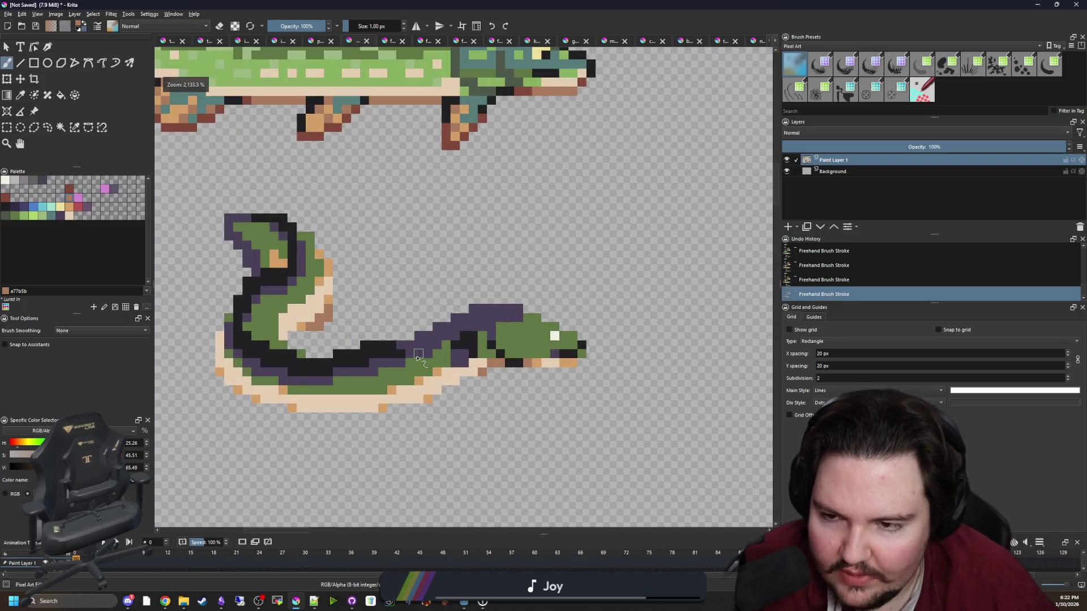
pyautogui.scroll(2, 328, 365)
pyautogui.press('p')
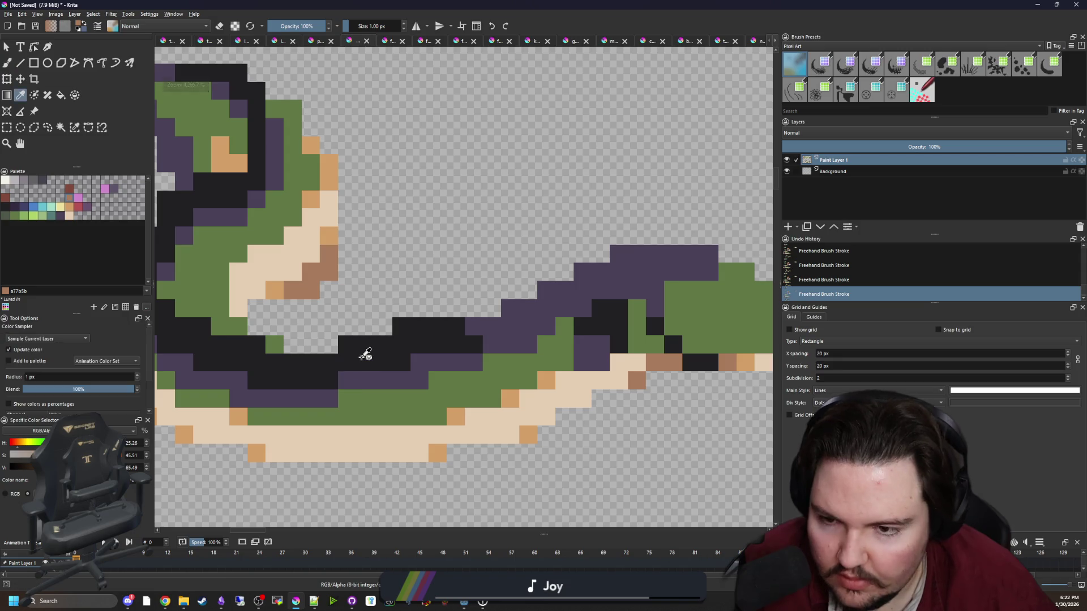
pyautogui.click(359, 355)
pyautogui.scroll(2, 427, 359)
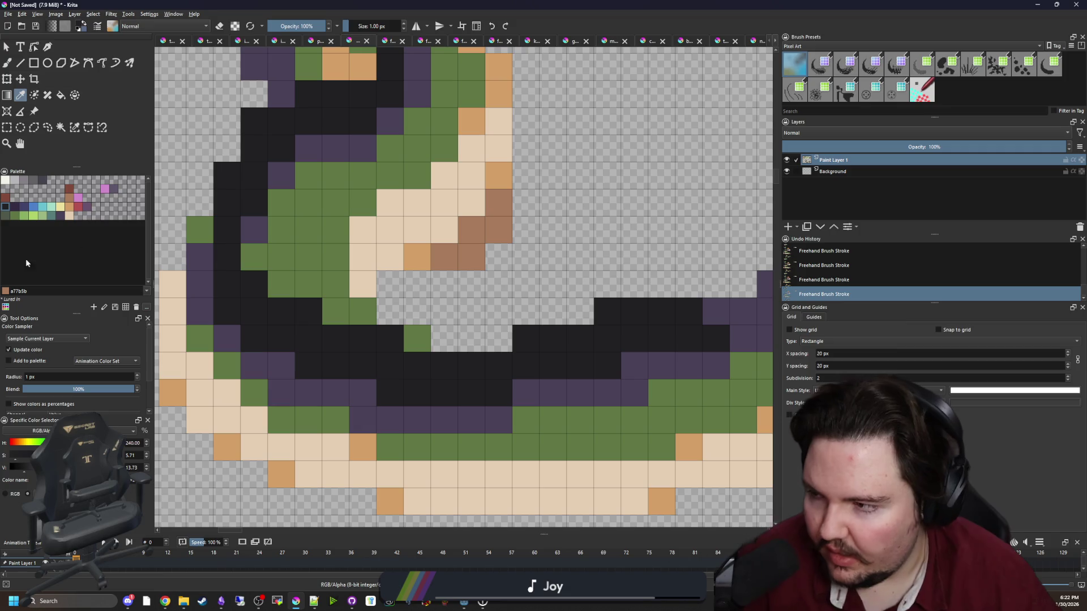
pyautogui.click(453, 407)
pyautogui.press('b')
pyautogui.click(444, 365)
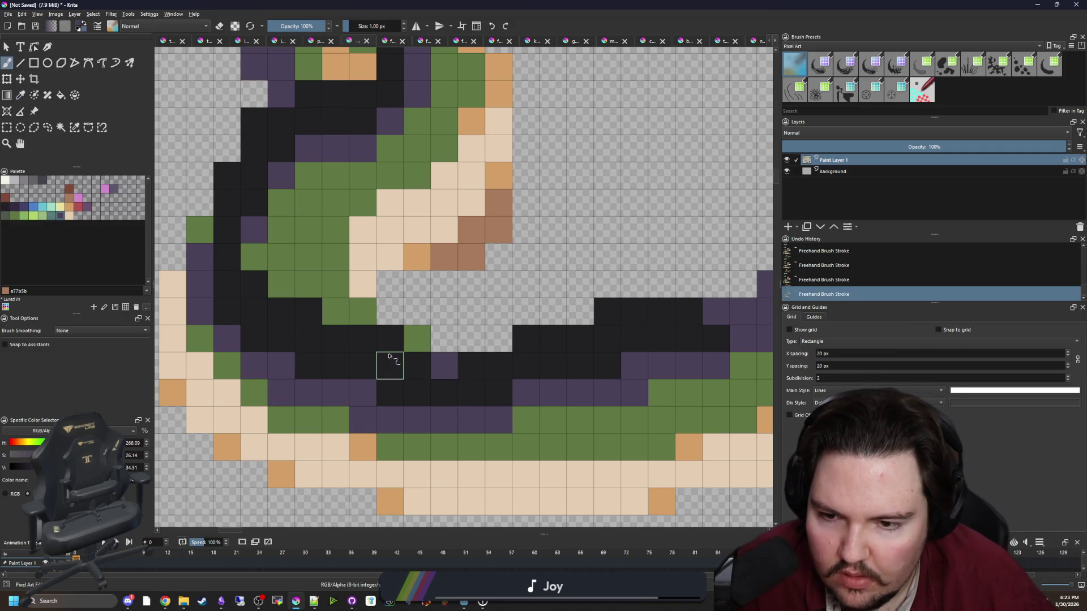
pyautogui.click(389, 338)
pyautogui.click(336, 339)
pyautogui.click(282, 311)
pyautogui.click(226, 256)
pyautogui.click(363, 339)
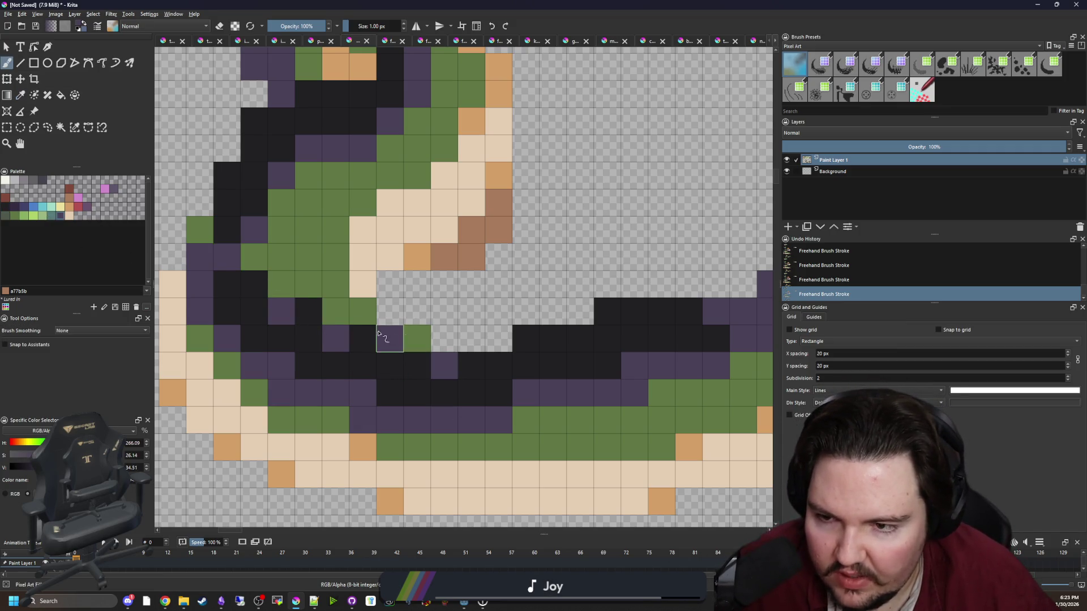
# Undo and redo the last purple cells, then sample black from the eel's outline.
pyautogui.scroll(-5, 382, 313)
pyautogui.hotkey('ctrl', 'z')
pyautogui.hotkey('ctrl', 'z')
pyautogui.hotkey('ctrl', 'z')
pyautogui.scroll(5, 397, 337)
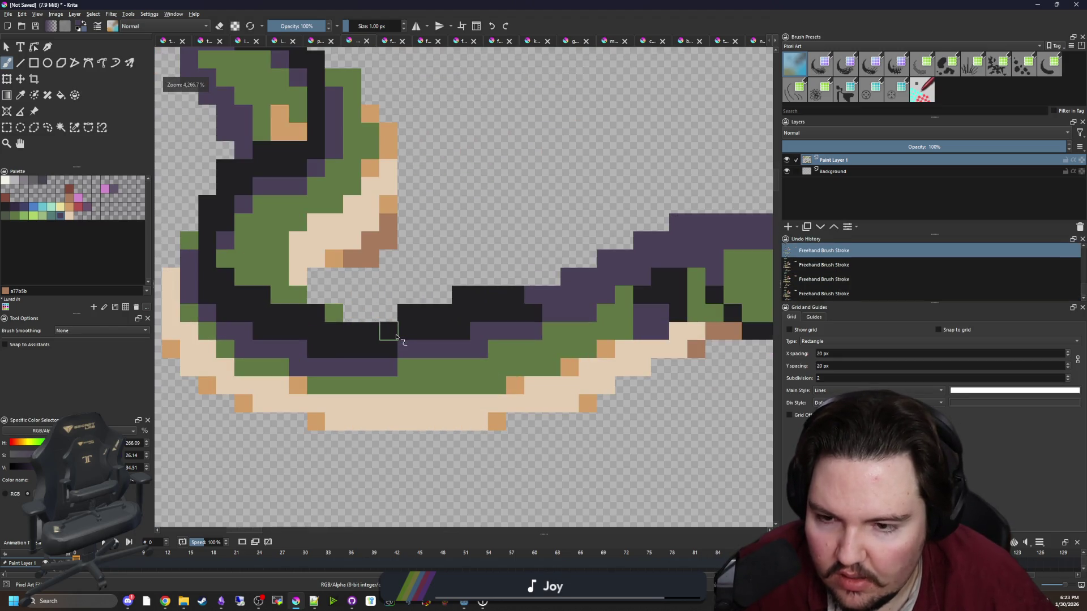
pyautogui.press('p')
pyautogui.click(438, 328)
pyautogui.hotkey('ctrl', 'shift', 'z')
pyautogui.hotkey('ctrl', 'shift', 'z')
pyautogui.hotkey('ctrl', 'shift', 'z')
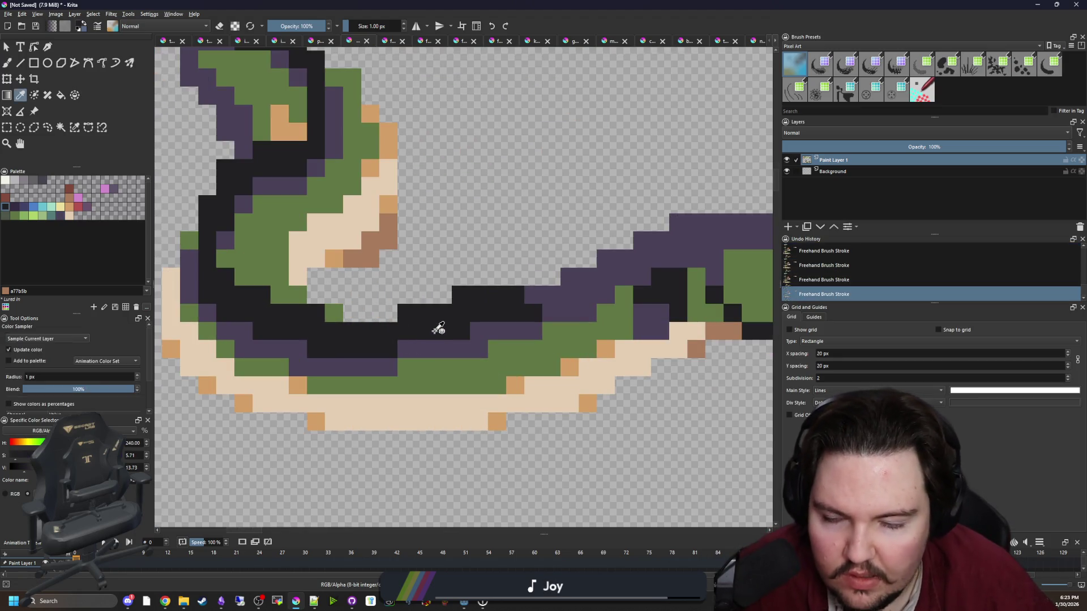
pyautogui.moveTo(431, 318)
pyautogui.mouseDown()
pyautogui.moveTo(412, 321)
pyautogui.moveTo(333, 277)
pyautogui.mouseUp()
# Paint black outline strokes along the eel's bottom, left and right edges, redoing misplaced ones.
pyautogui.press('b')
pyautogui.moveTo(399, 396)
pyautogui.mouseDown()
pyautogui.moveTo(229, 400)
pyautogui.moveTo(563, 425)
pyautogui.moveTo(485, 406)
pyautogui.moveTo(420, 357)
pyautogui.moveTo(388, 312)
pyautogui.moveTo(399, 238)
pyautogui.moveTo(424, 180)
pyautogui.mouseUp()
pyautogui.moveTo(425, 180)
pyautogui.mouseDown()
pyautogui.moveTo(388, 356)
pyautogui.moveTo(416, 305)
pyautogui.moveTo(368, 198)
pyautogui.moveTo(439, 174)
pyautogui.moveTo(496, 181)
pyautogui.mouseUp()
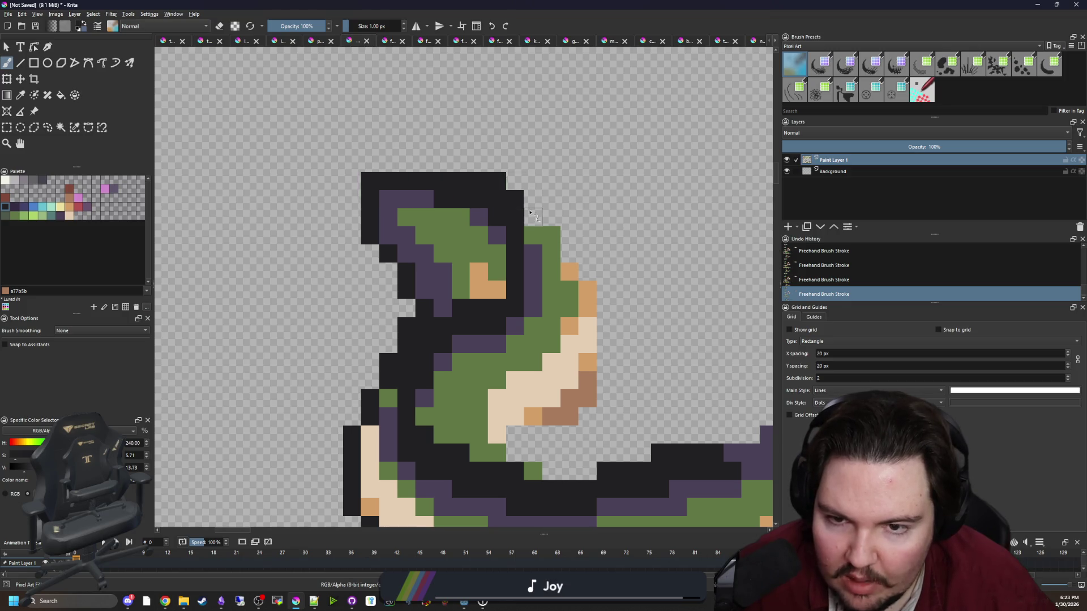
pyautogui.moveTo(569, 229); pyautogui.dragTo(589, 348)
pyautogui.hotkey('ctrl', 'z')
pyautogui.moveTo(606, 286)
pyautogui.mouseDown()
pyautogui.moveTo(604, 400)
pyautogui.moveTo(521, 443)
pyautogui.moveTo(568, 473)
pyautogui.moveTo(667, 453)
pyautogui.mouseUp()
pyautogui.moveTo(348, 362)
pyautogui.mouseDown()
pyautogui.moveTo(444, 346)
pyautogui.moveTo(538, 291)
pyautogui.moveTo(647, 289)
pyautogui.moveTo(408, 284)
pyautogui.moveTo(547, 378)
pyautogui.moveTo(529, 413)
pyautogui.moveTo(481, 432)
pyautogui.moveTo(345, 444)
pyautogui.mouseUp()
pyautogui.hotkey('ctrl', 'z')
pyautogui.moveTo(512, 431)
pyautogui.mouseDown()
pyautogui.moveTo(345, 444)
pyautogui.moveTo(550, 330)
pyautogui.moveTo(453, 374)
pyautogui.moveTo(359, 383)
pyautogui.mouseUp()
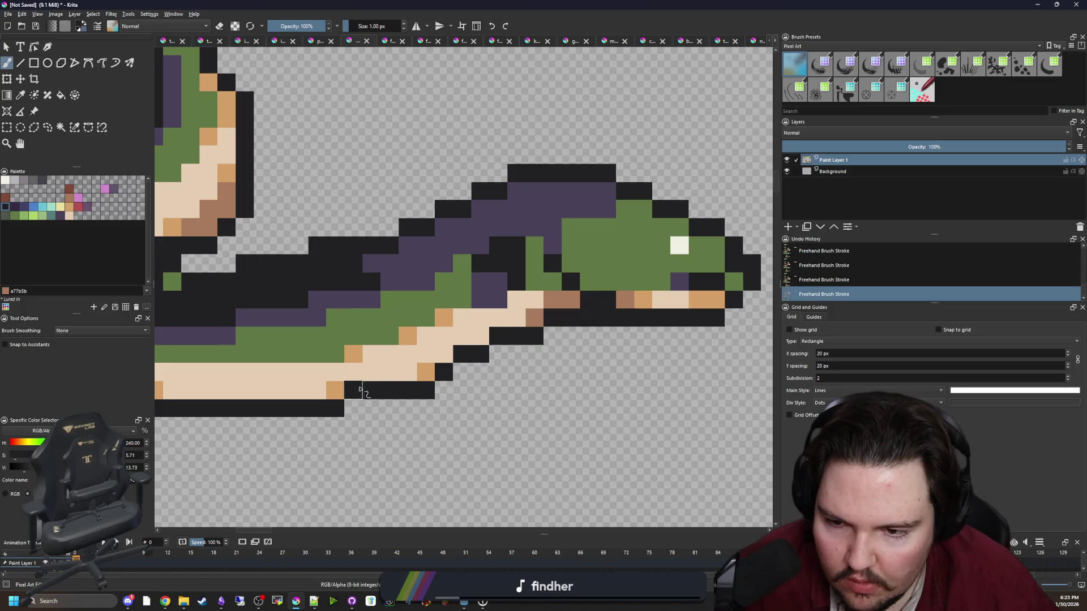
# Flood-fill the eel's green body with a lighter green chosen from the palette.
pyautogui.scroll(-5, 359, 383)
pyautogui.scroll(6, 308, 294)
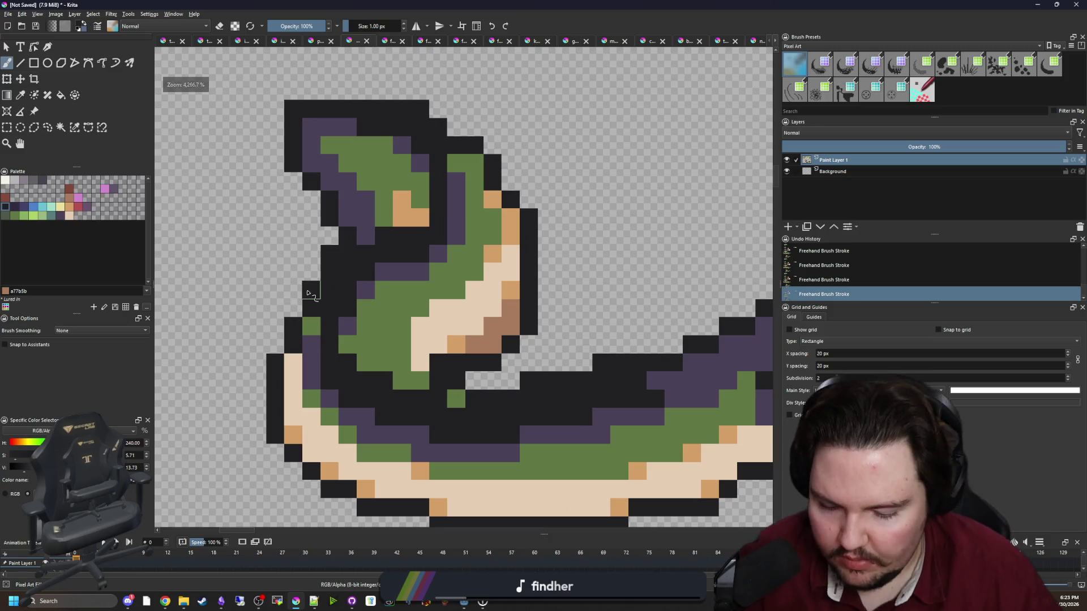
pyautogui.scroll(1, 351, 296)
pyautogui.keyDown('ctrl'); pyautogui.click(395, 315); pyautogui.keyUp('ctrl')
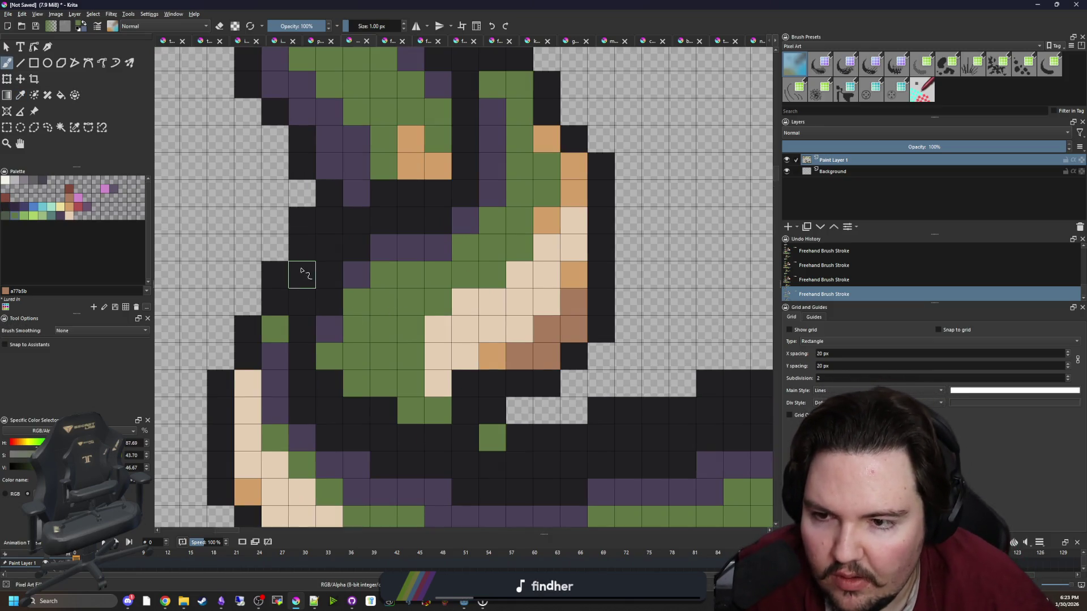
pyautogui.click(329, 220)
pyautogui.scroll(-6, 303, 328)
pyautogui.scroll(-1, 363, 317)
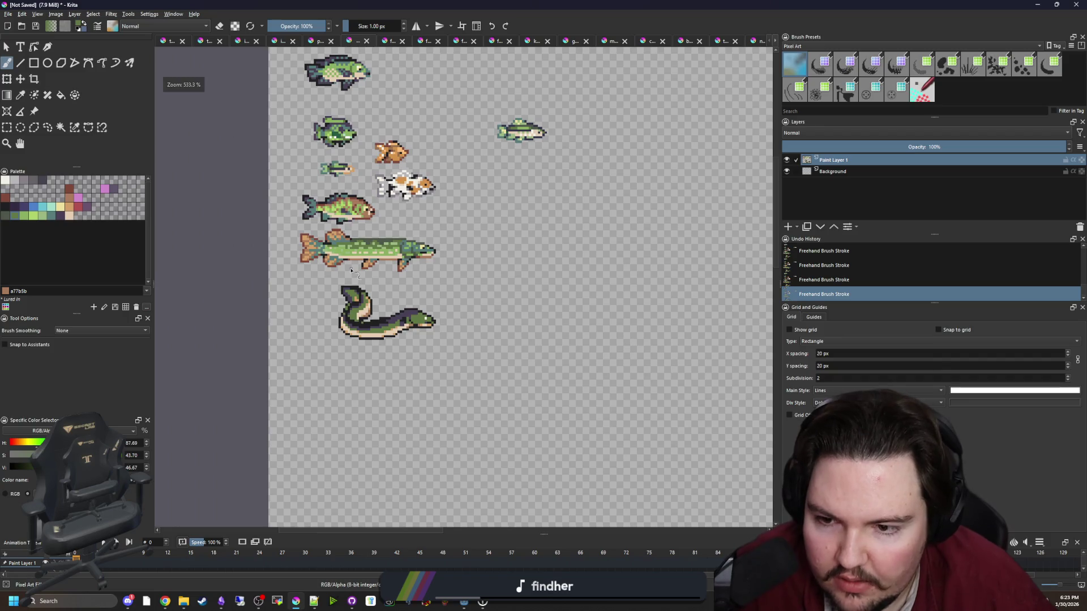
pyautogui.hotkey('ctrl', 'z')
pyautogui.hotkey('ctrl', 'z')
pyautogui.scroll(4, 349, 315)
pyautogui.scroll(2, 346, 315)
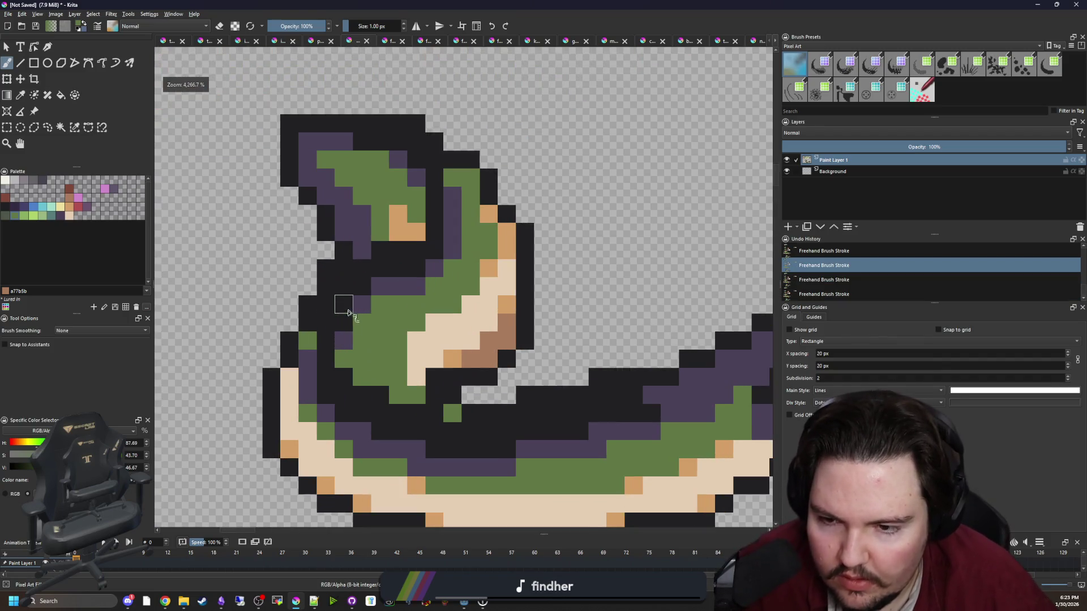
pyautogui.scroll(-1, 346, 315)
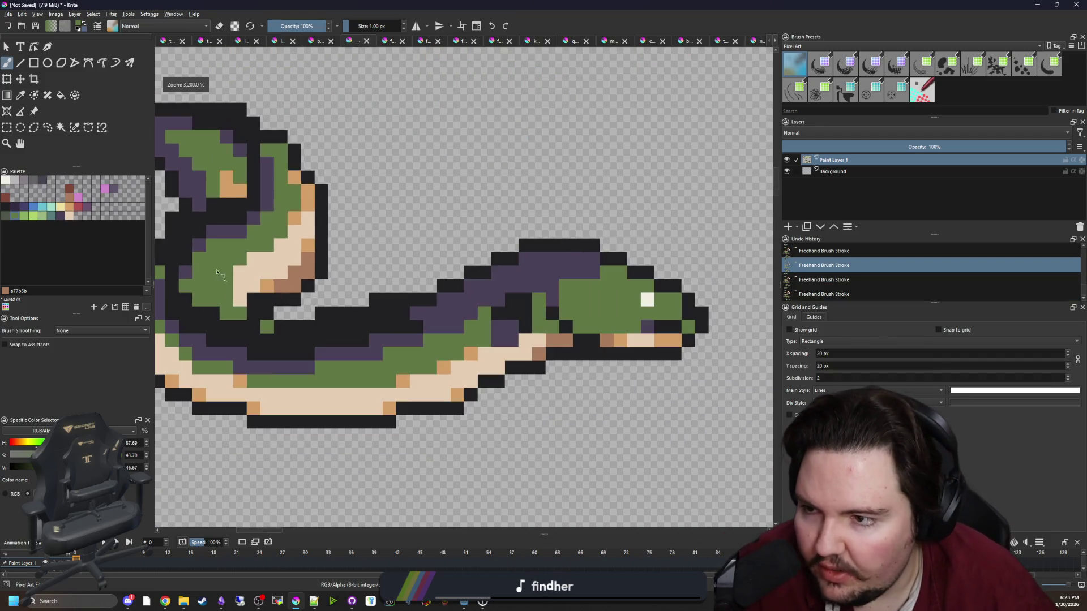
pyautogui.click(44, 216)
pyautogui.press('f')
pyautogui.click(315, 332)
# Paint light-green highlight pixels along the eel's body, including two dark body cells.
pyautogui.scroll(-4, 316, 332)
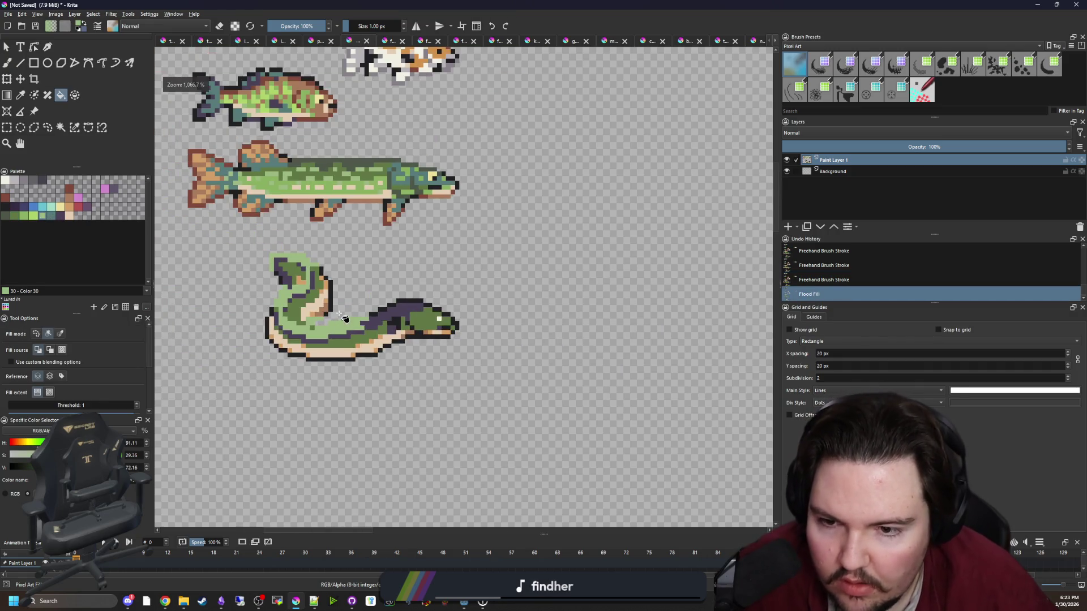
pyautogui.hotkey('ctrl', 'z')
pyautogui.scroll(4, 291, 333)
pyautogui.press('b')
pyautogui.scroll(1, 416, 322)
pyautogui.moveTo(447, 337)
pyautogui.mouseDown()
pyautogui.moveTo(396, 338)
pyautogui.moveTo(347, 311)
pyautogui.moveTo(285, 257)
pyautogui.moveTo(282, 211)
pyautogui.moveTo(325, 352)
pyautogui.moveTo(378, 283)
pyautogui.moveTo(453, 257)
pyautogui.moveTo(482, 170)
pyautogui.moveTo(465, 114)
pyautogui.moveTo(455, 120)
pyautogui.mouseUp()
pyautogui.scroll(-10, 416, 242)
pyautogui.scroll(10, 387, 261)
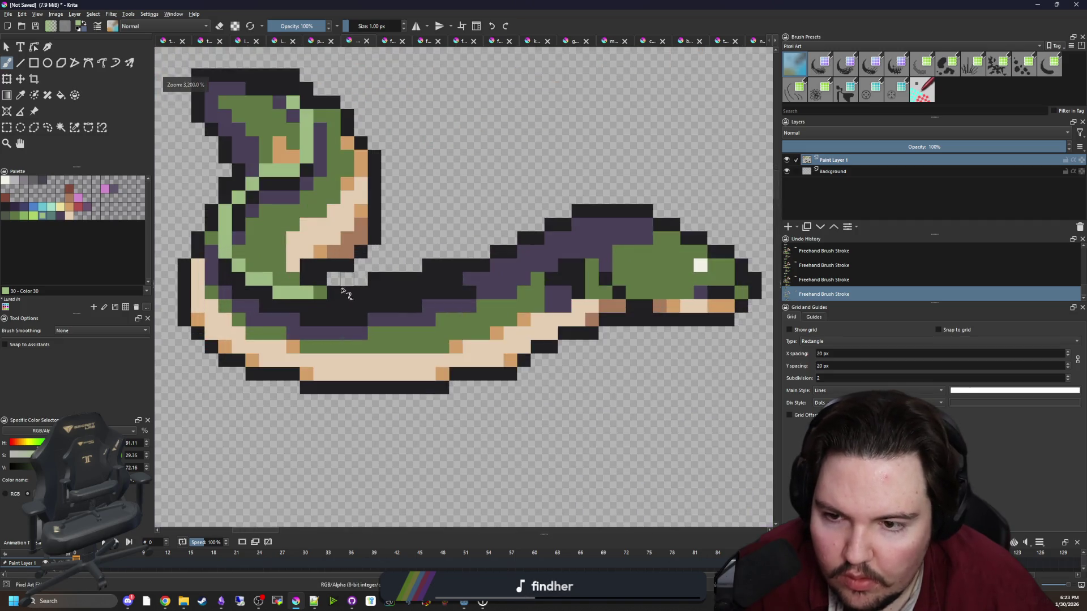
pyautogui.moveTo(304, 319)
pyautogui.mouseDown()
pyautogui.moveTo(388, 319)
pyautogui.moveTo(503, 266)
pyautogui.moveTo(534, 283)
pyautogui.mouseUp()
# Undo and redo the light-green highlight strokes to compare the eel before and after.
pyautogui.scroll(-8, 535, 283)
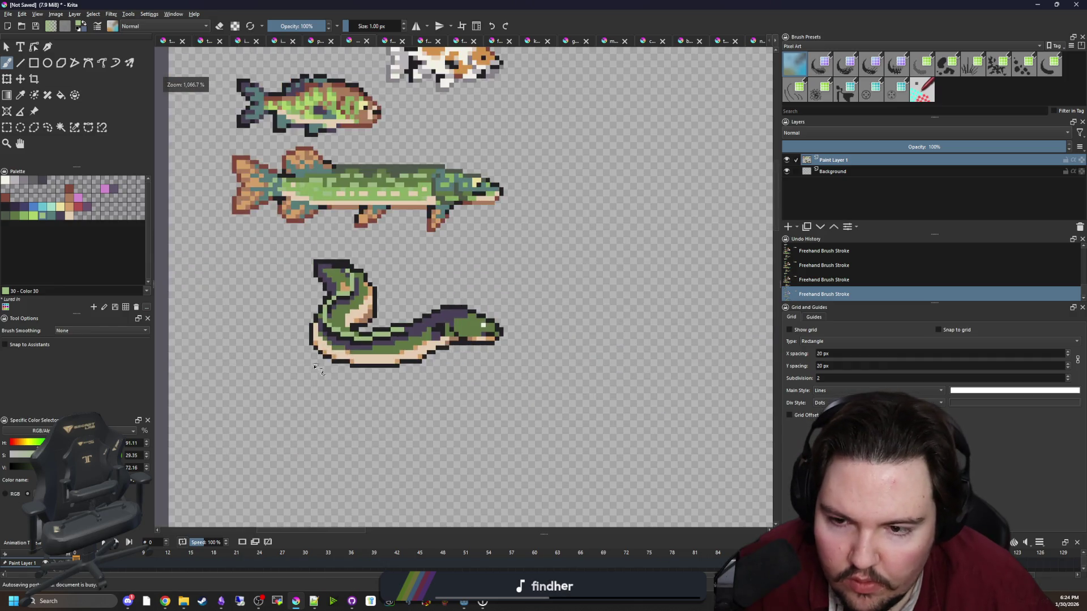
pyautogui.scroll(-2, 320, 397)
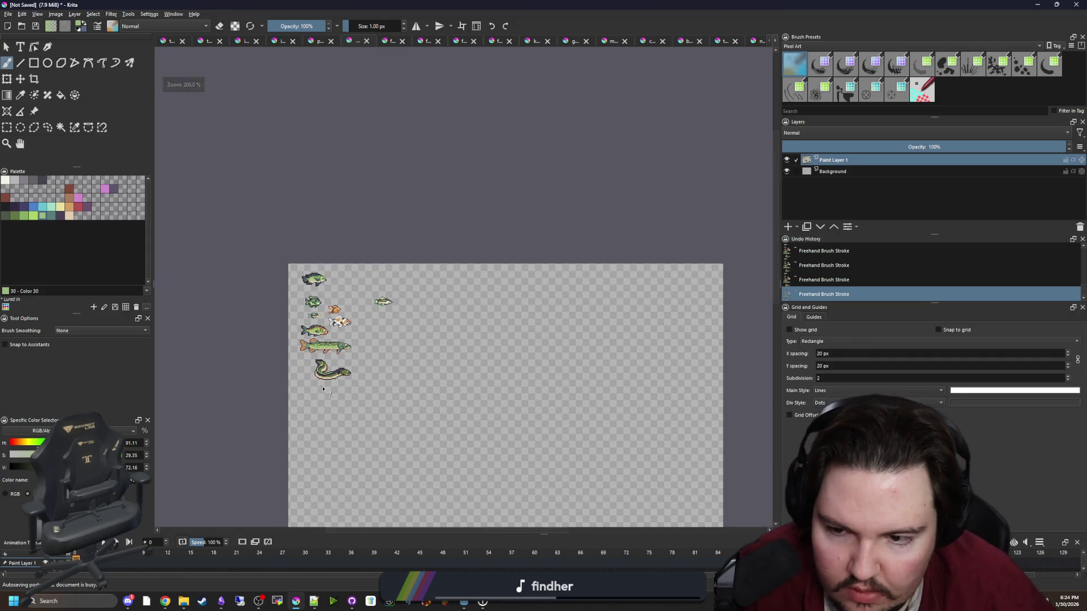
pyautogui.scroll(6, 324, 380)
pyautogui.scroll(3, 325, 381)
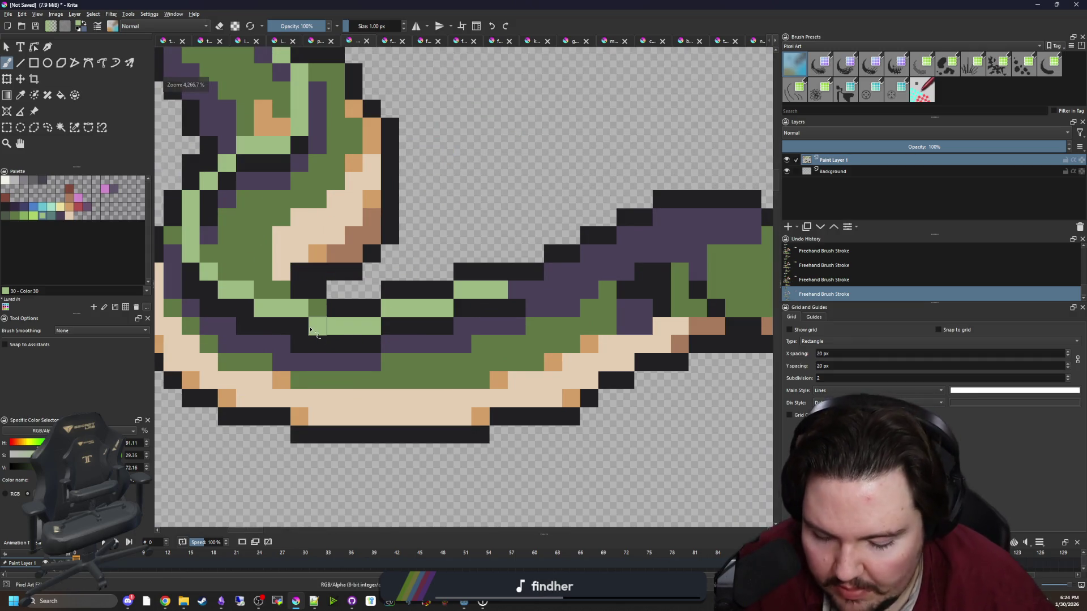
pyautogui.scroll(1, 310, 329)
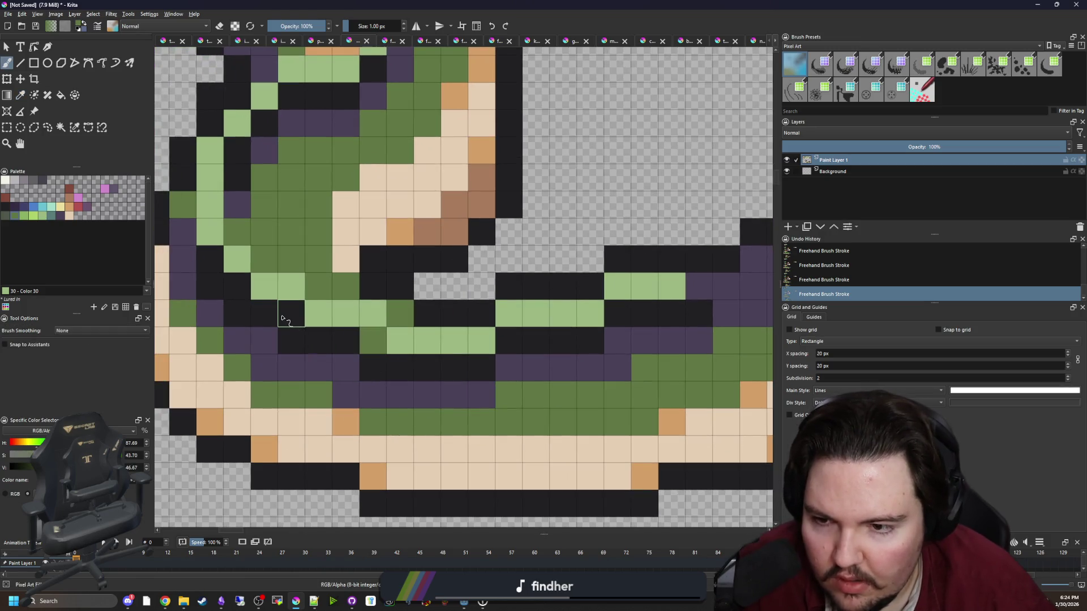
pyautogui.scroll(-8, 285, 314)
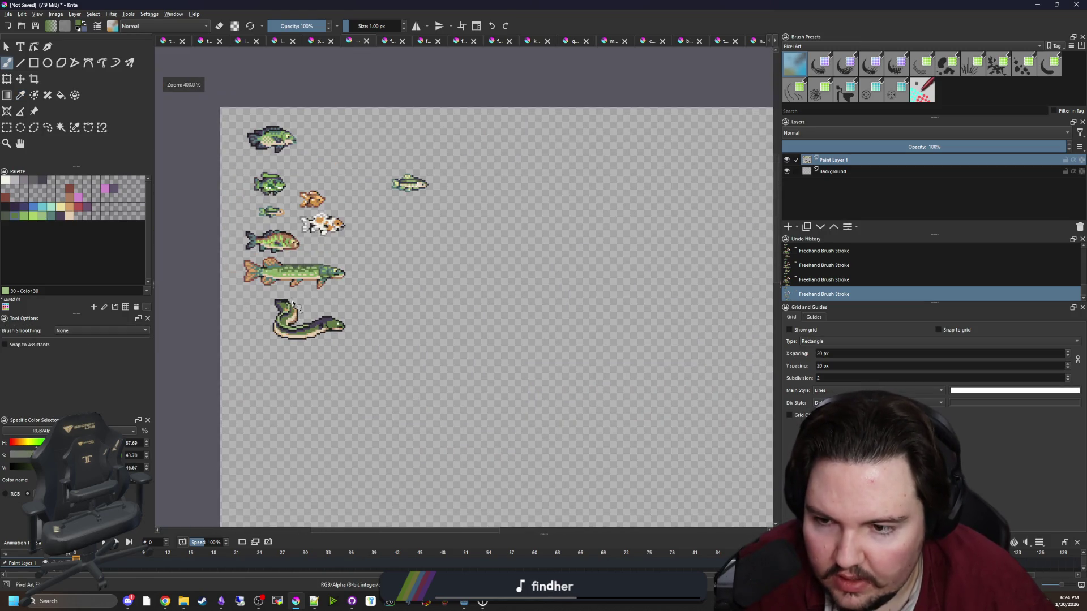
pyautogui.scroll(8, 286, 320)
pyautogui.hotkey('ctrl', 'z')
pyautogui.hotkey('ctrl', 'z')
pyautogui.hotkey('ctrl', 'z')
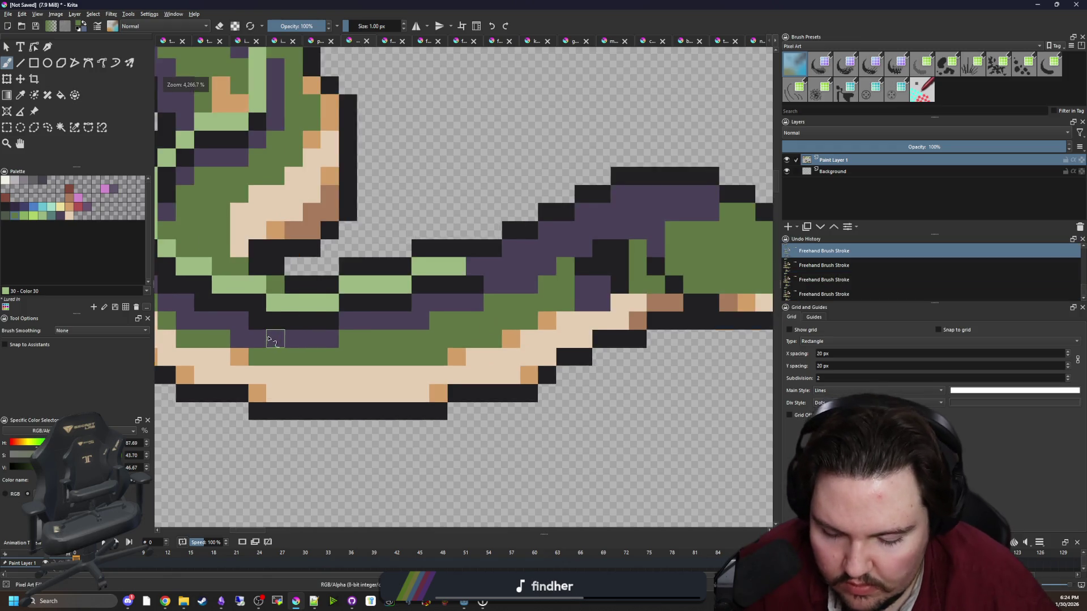
pyautogui.hotkey('ctrl', 'shift', 'z')
pyautogui.hotkey('ctrl', 'shift', 'z')
pyautogui.hotkey('ctrl', 'shift', 'z')
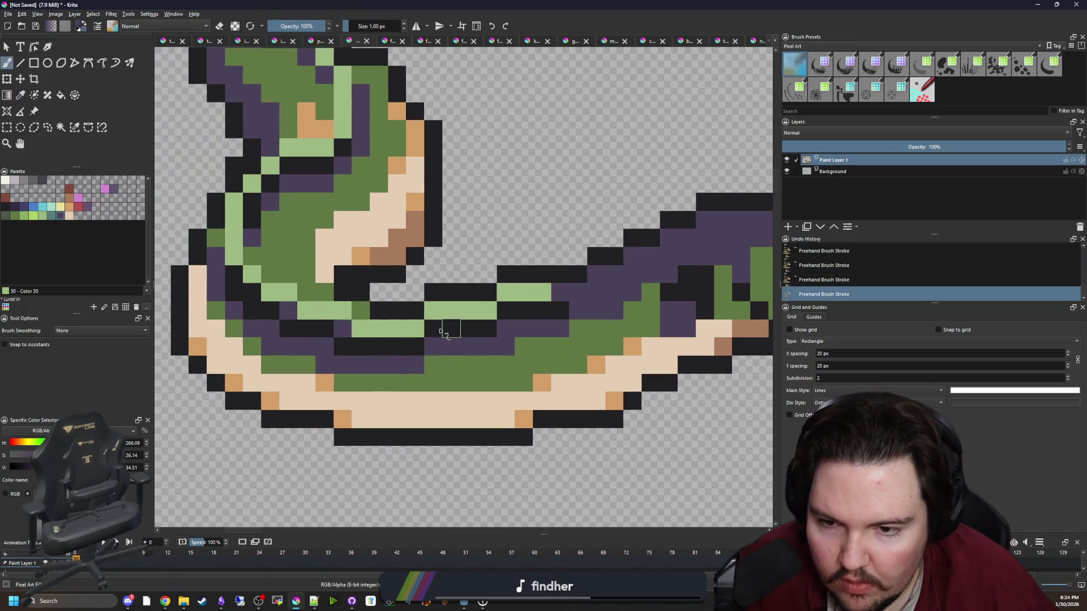
pyautogui.hotkey('ctrl', 'z')
pyautogui.hotkey('ctrl', 'z')
pyautogui.hotkey('ctrl', 'z')
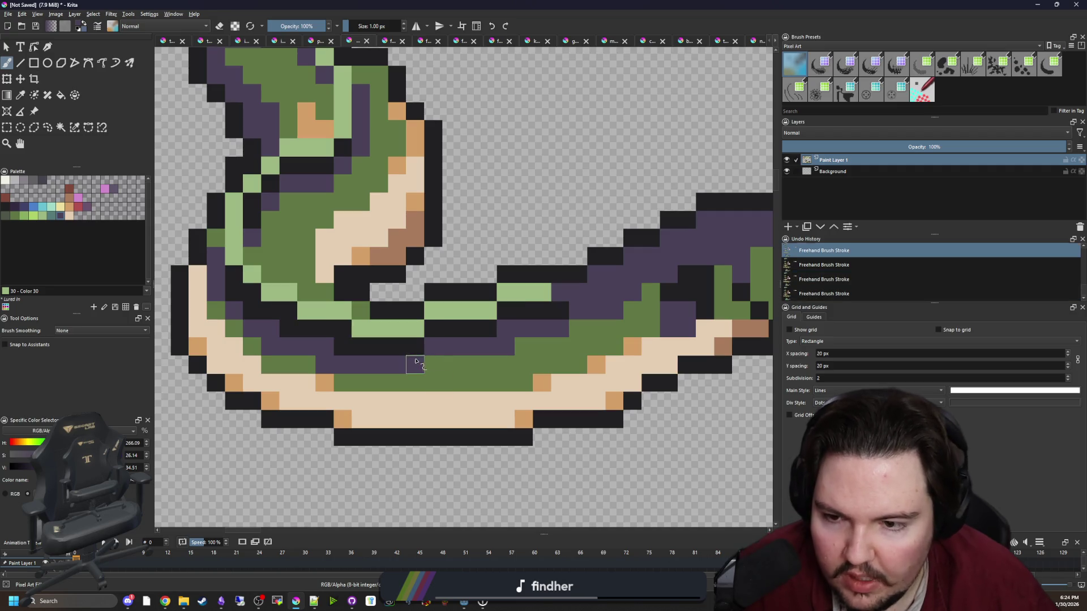
pyautogui.hotkey('ctrl', 'shift', 'z')
pyautogui.hotkey('ctrl', 'shift', 'z')
pyautogui.hotkey('ctrl', 'shift', 'z')
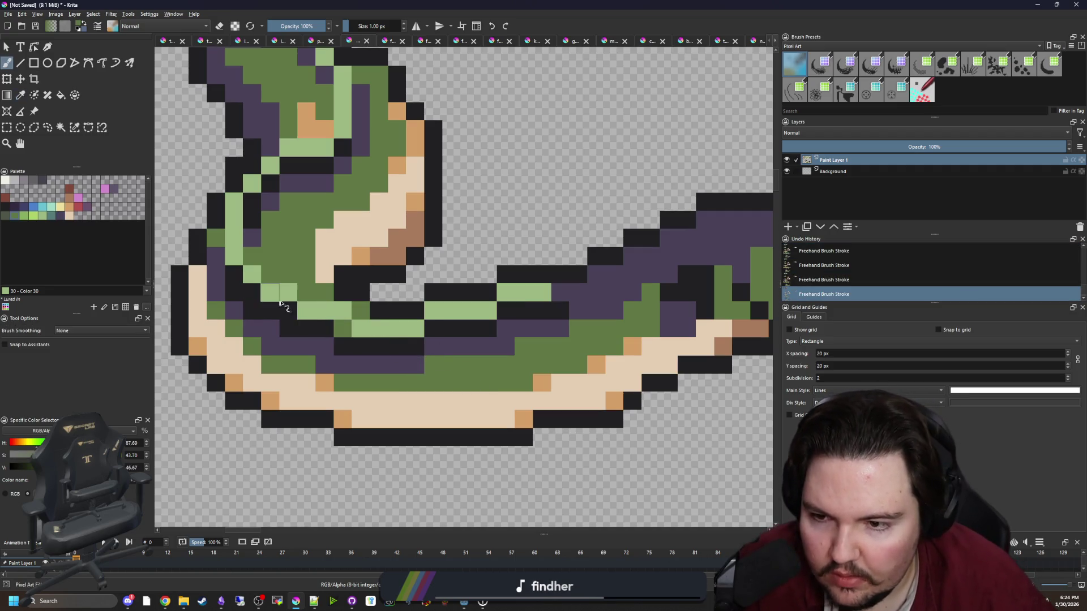
# Repaint a dark body pixel and several light-green and black head pixels mid-green.
pyautogui.click(511, 310)
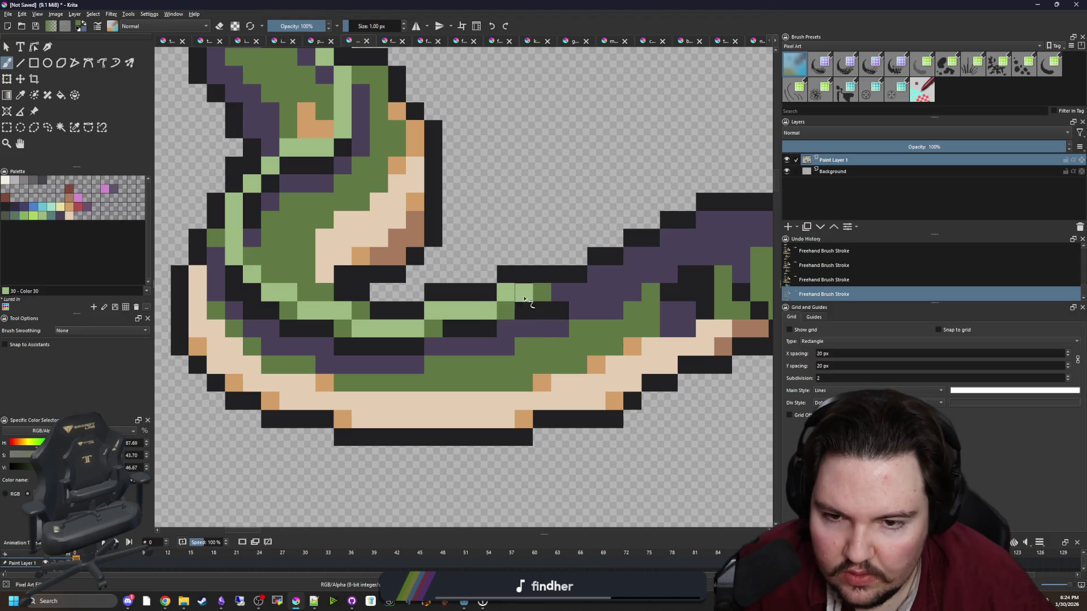
pyautogui.scroll(-5, 469, 341)
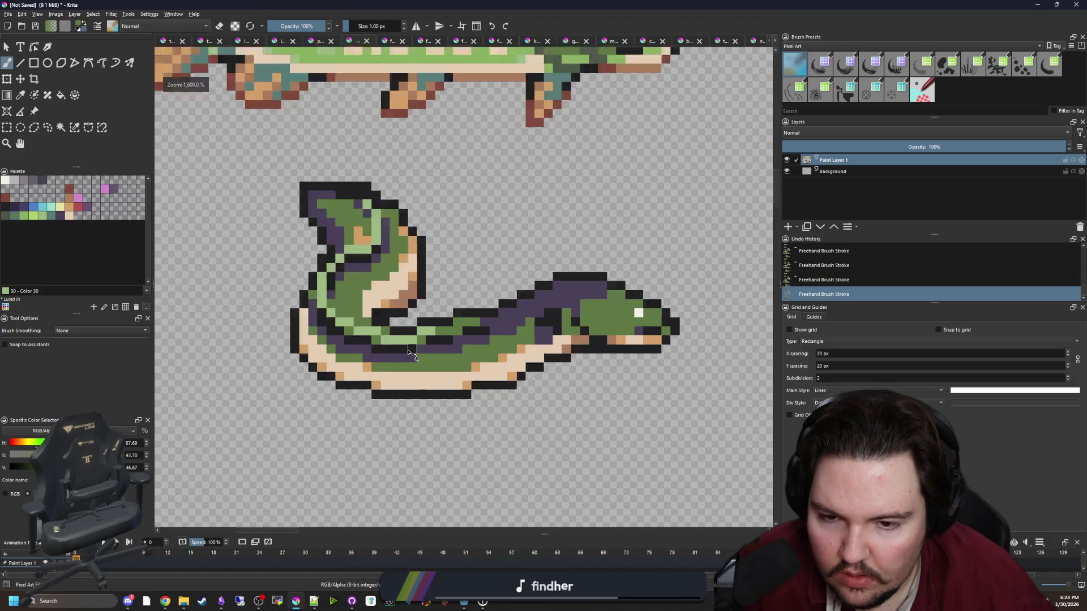
pyautogui.scroll(5, 354, 148)
pyautogui.moveTo(354, 148); pyautogui.dragTo(375, 182)
pyautogui.click(338, 135)
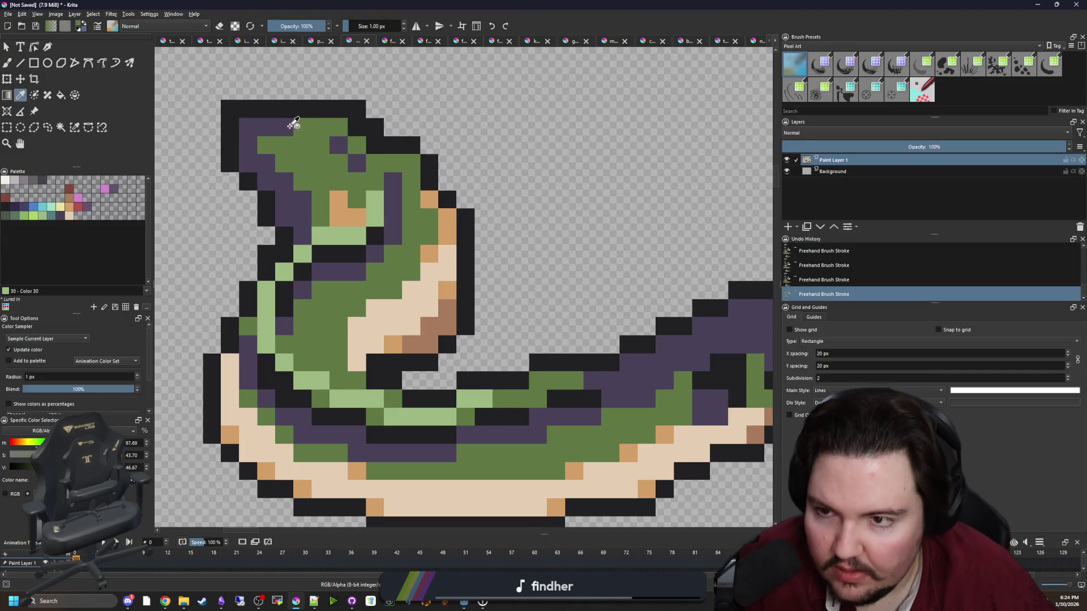
# Sample the green from the eel's head and paint three purple head pixels green.
pyautogui.keyDown('ctrl'); pyautogui.click(289, 125); pyautogui.keyUp('ctrl')
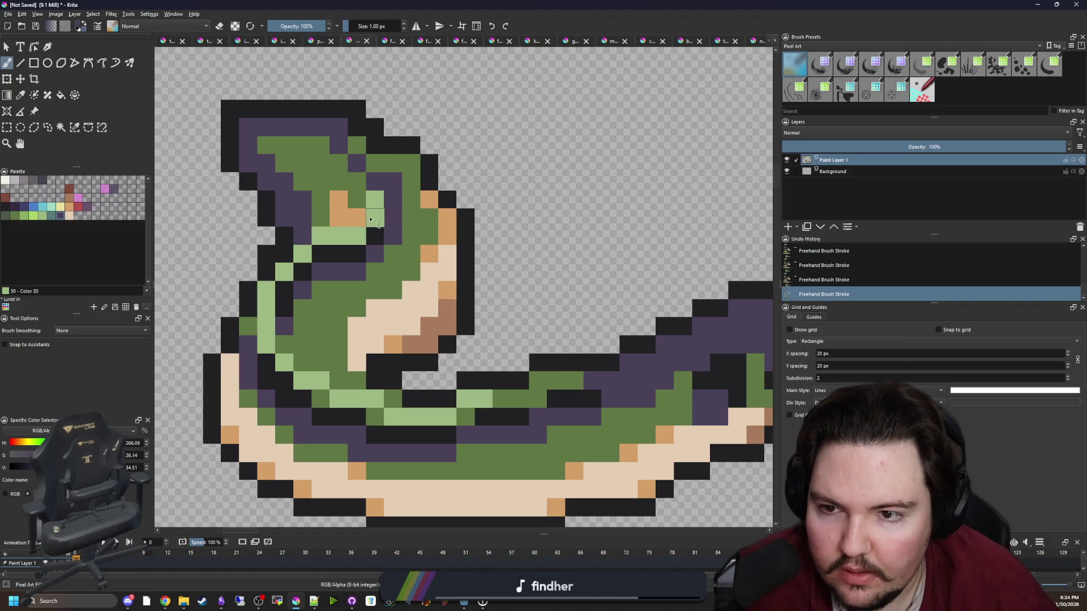
pyautogui.press('p')
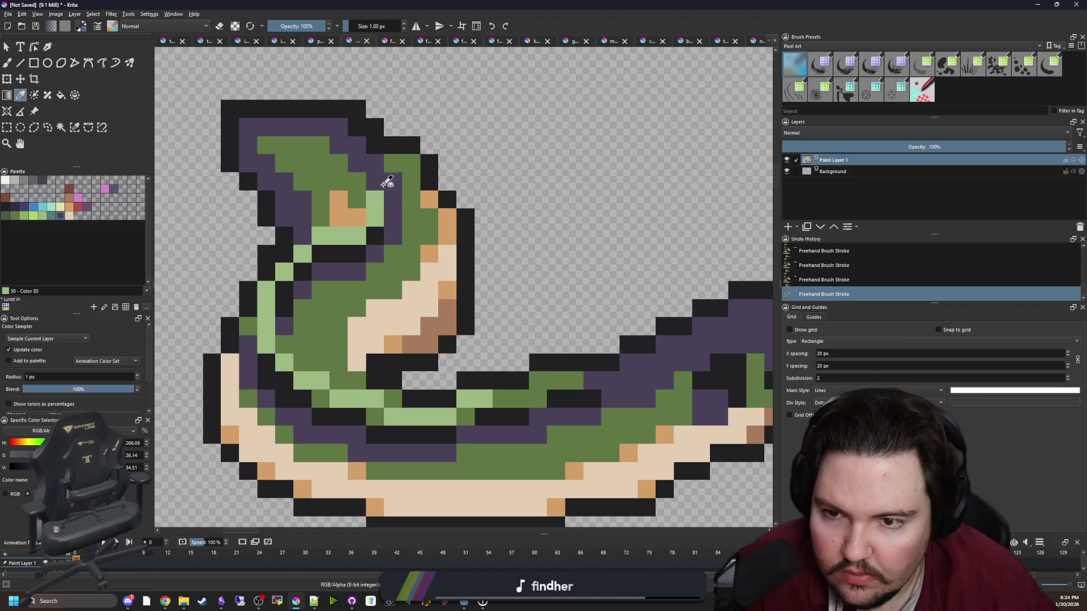
pyautogui.click(390, 209)
pyautogui.scroll(-1, 388, 222)
pyautogui.scroll(2, 388, 222)
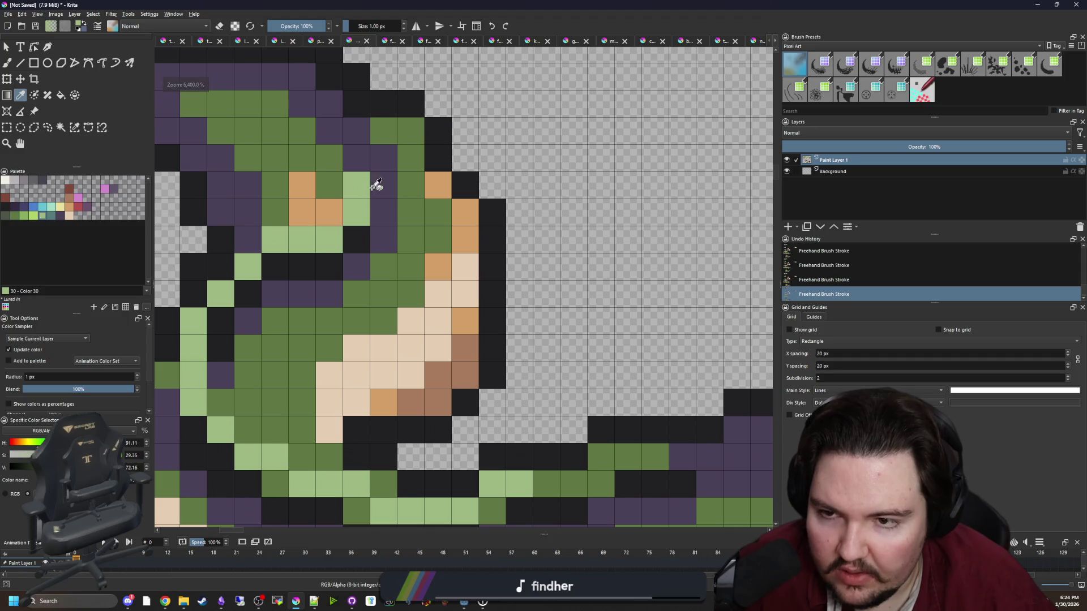
pyautogui.press('b')
pyautogui.moveTo(356, 158)
pyautogui.mouseDown()
pyautogui.moveTo(356, 131)
pyautogui.moveTo(329, 103)
pyautogui.mouseUp()
# Sample purple and green colours from the eel's body with the Color Sampler.
pyautogui.keyDown('ctrl'); pyautogui.click(330, 126); pyautogui.keyUp('ctrl')
pyautogui.scroll(-5, 396, 249)
pyautogui.scroll(3, 403, 259)
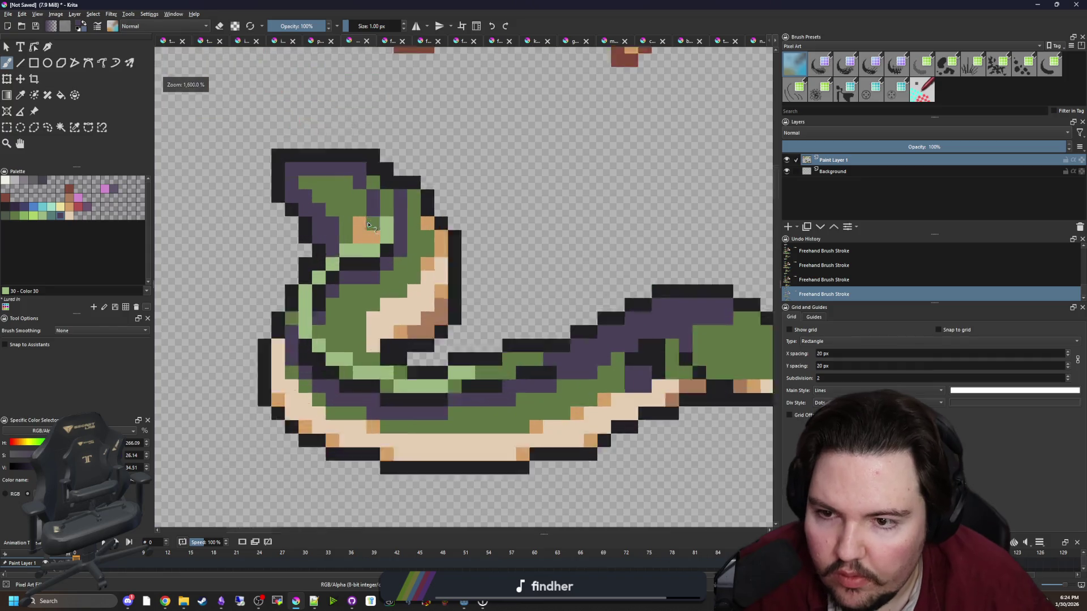
pyautogui.scroll(-4, 339, 260)
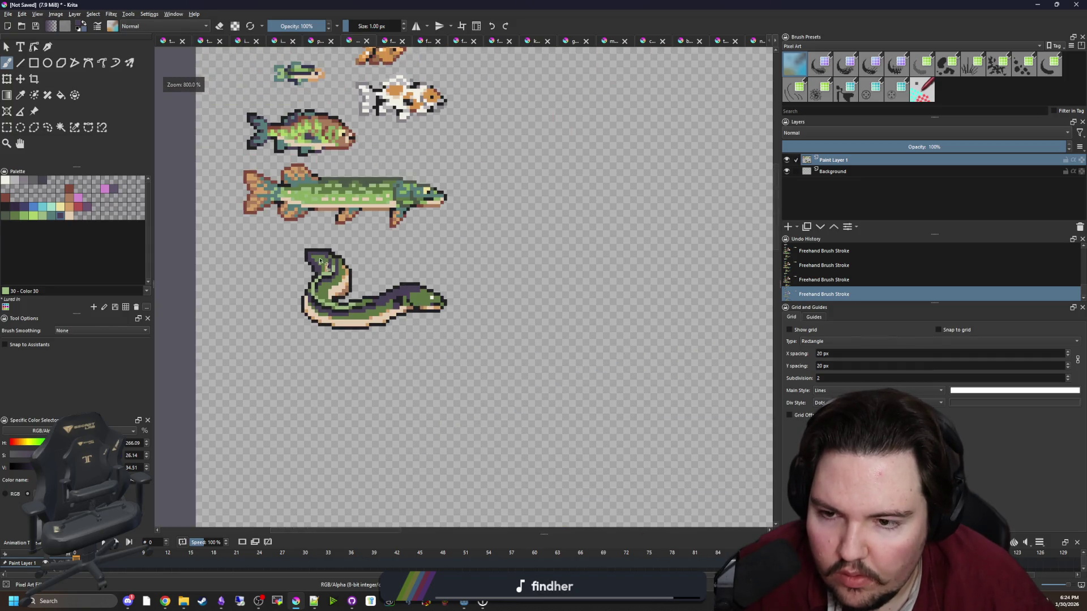
pyautogui.scroll(-1, 312, 248)
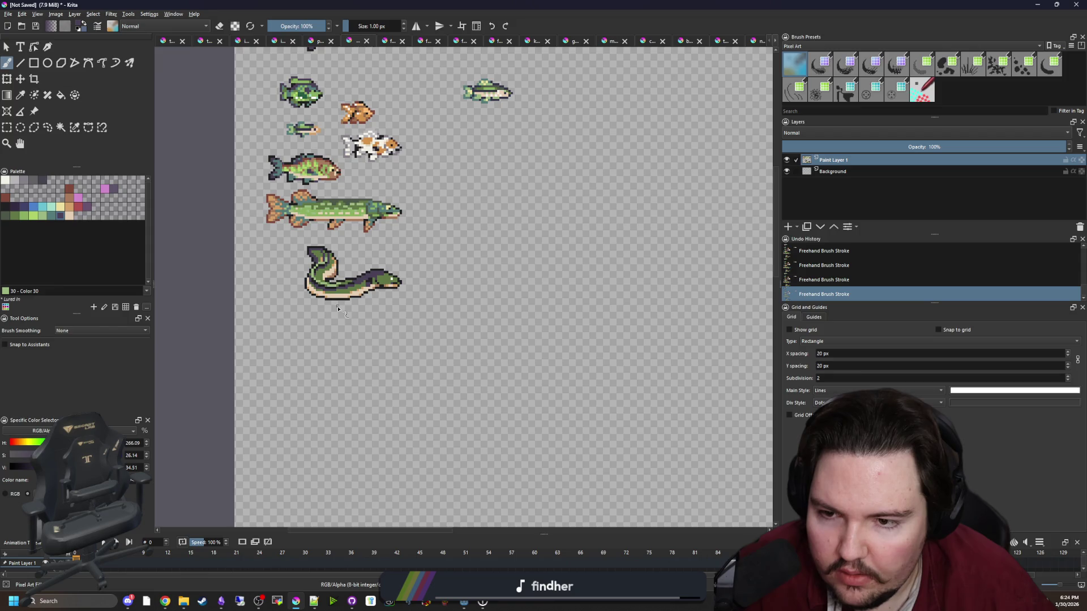
pyautogui.scroll(5, 320, 260)
pyautogui.scroll(-2, 305, 272)
pyautogui.scroll(3, 287, 284)
pyautogui.scroll(-2, 288, 285)
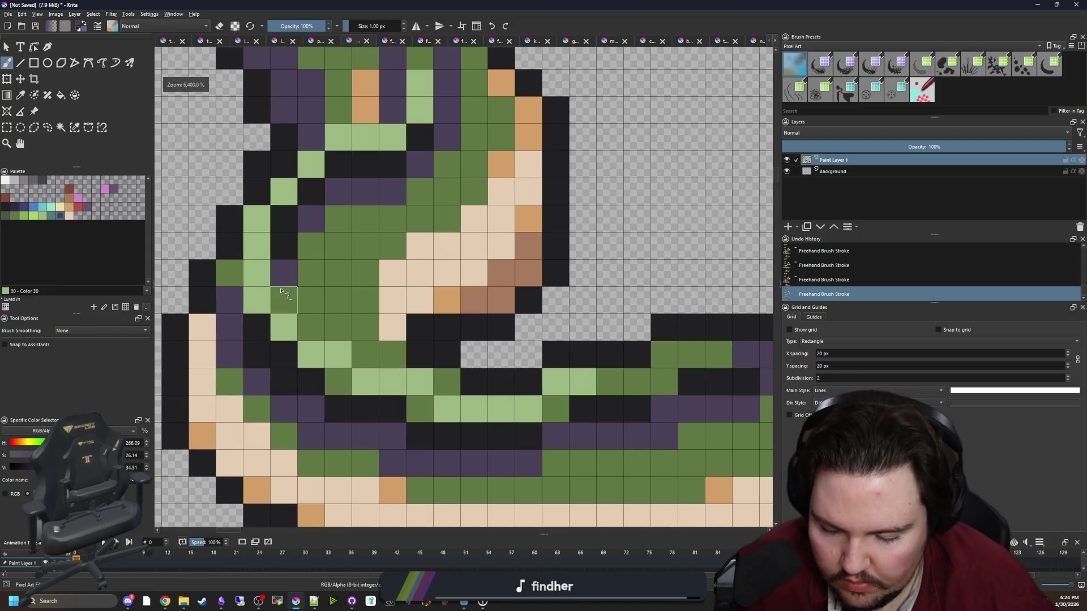
pyautogui.press('p')
pyautogui.click(290, 291)
pyautogui.scroll(-4, 291, 290)
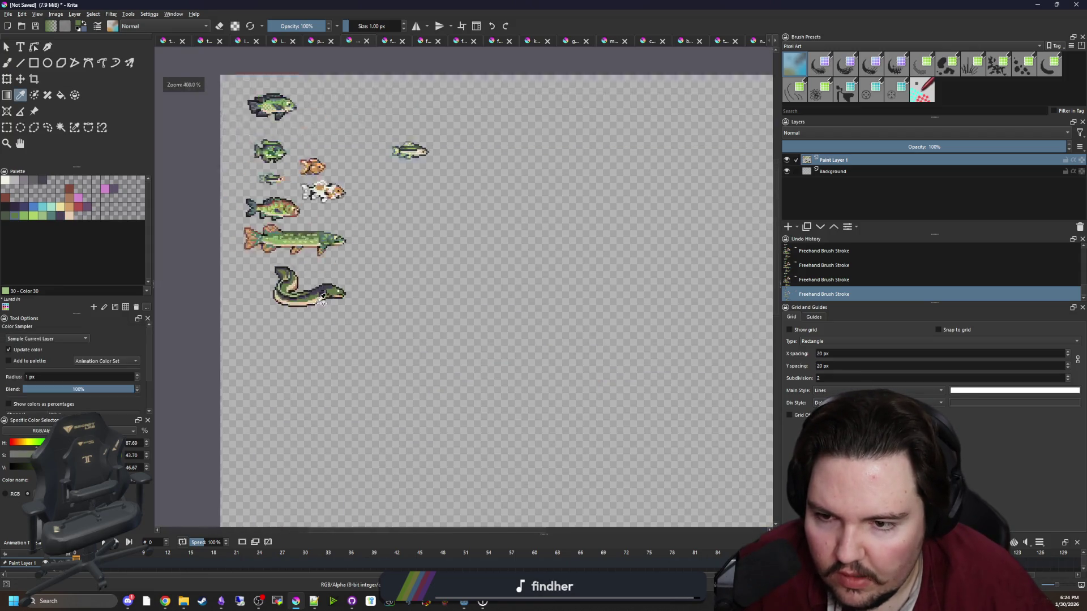
pyautogui.scroll(10, 302, 290)
# Paint one light tan belly pixel brown and one brown belly pixel light tan.
pyautogui.click(393, 275)
pyautogui.press('b')
pyautogui.click(344, 282)
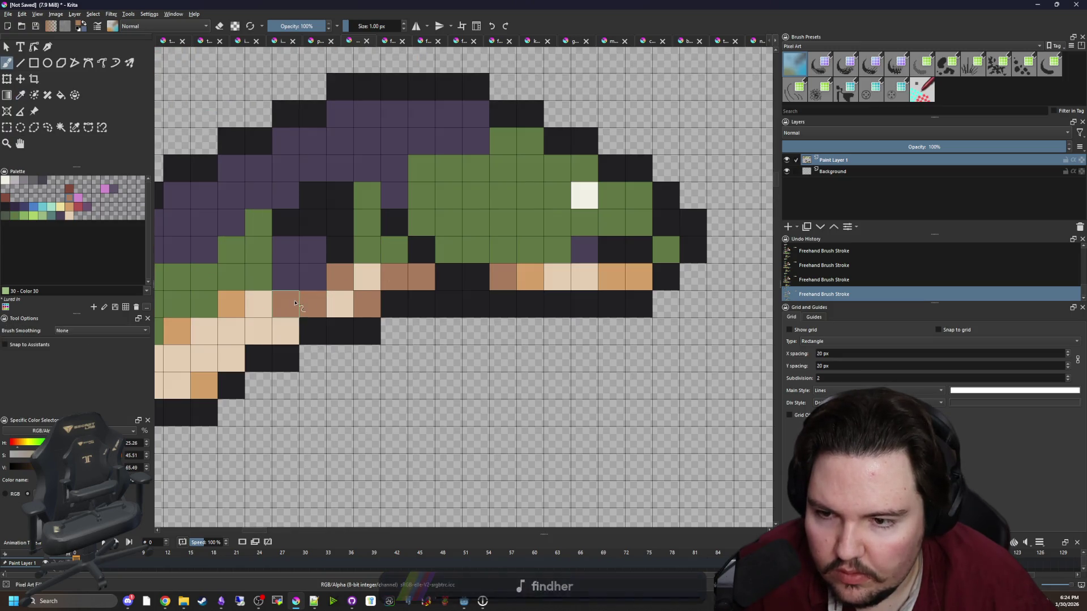
pyautogui.scroll(-10, 407, 336)
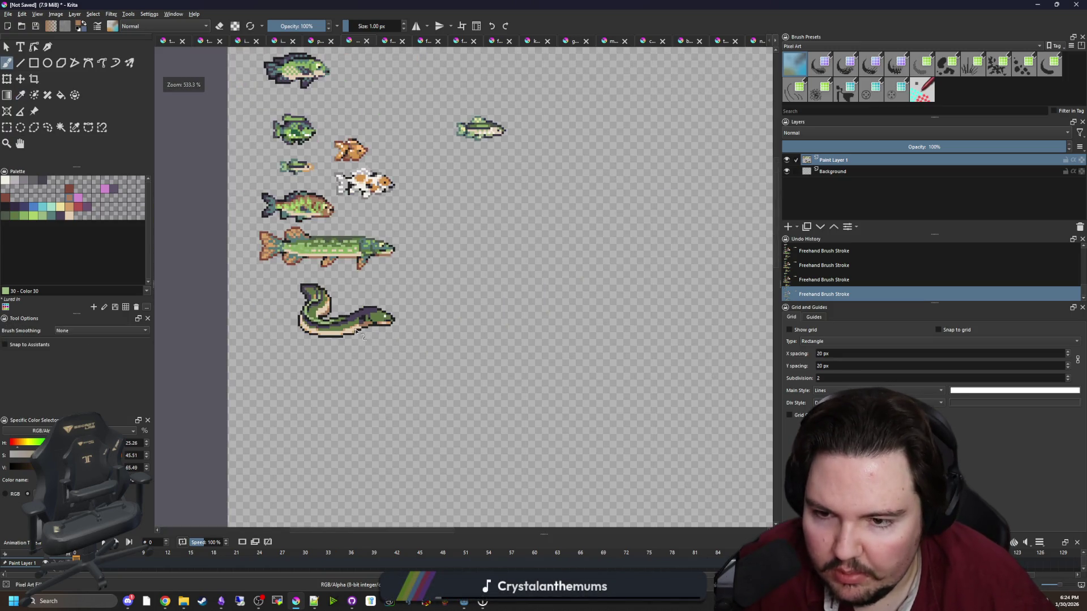
pyautogui.scroll(10, 357, 332)
pyautogui.keyDown('ctrl'); pyautogui.click(549, 300); pyautogui.keyUp('ctrl')
pyautogui.click(372, 302)
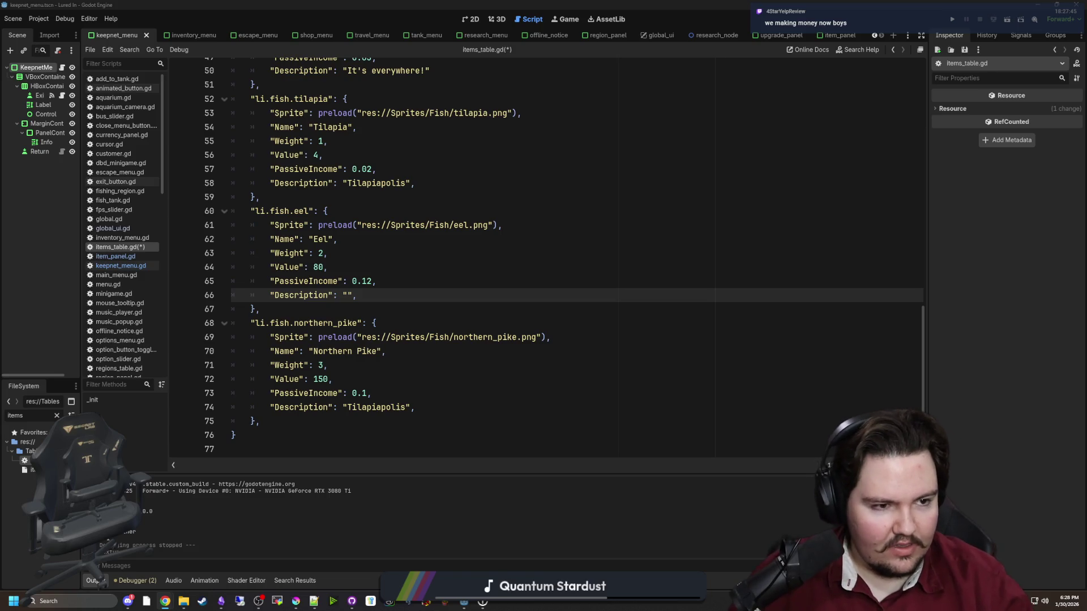
# Give the eel the description 'Snake of the sea' and replace the pike's 'Tilapiapolis' with 'Fish the long way'.
pyautogui.write('Snake of the ')
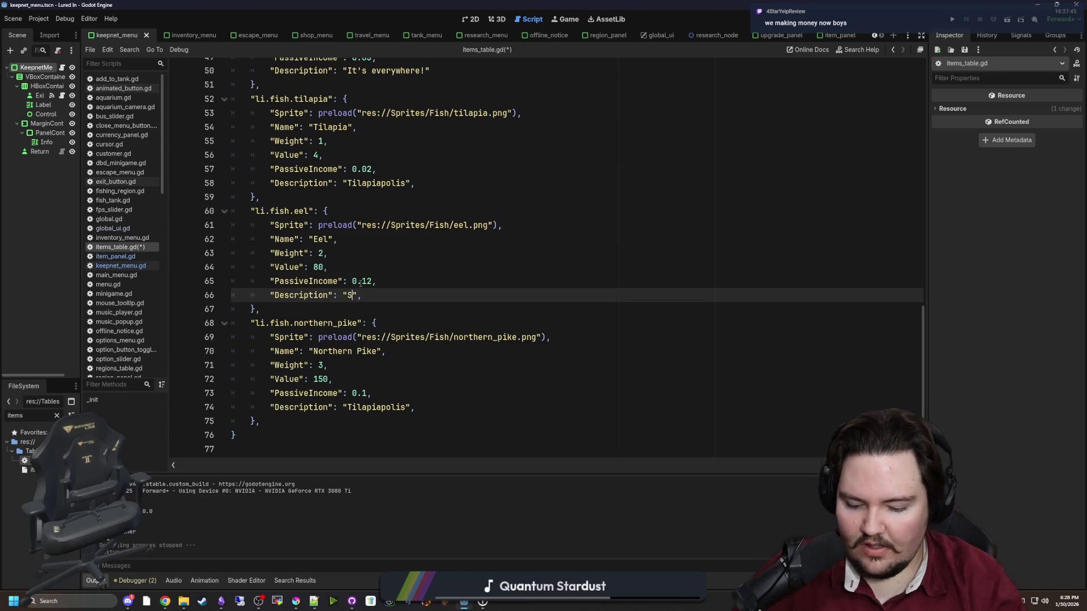
pyautogui.write('sea')
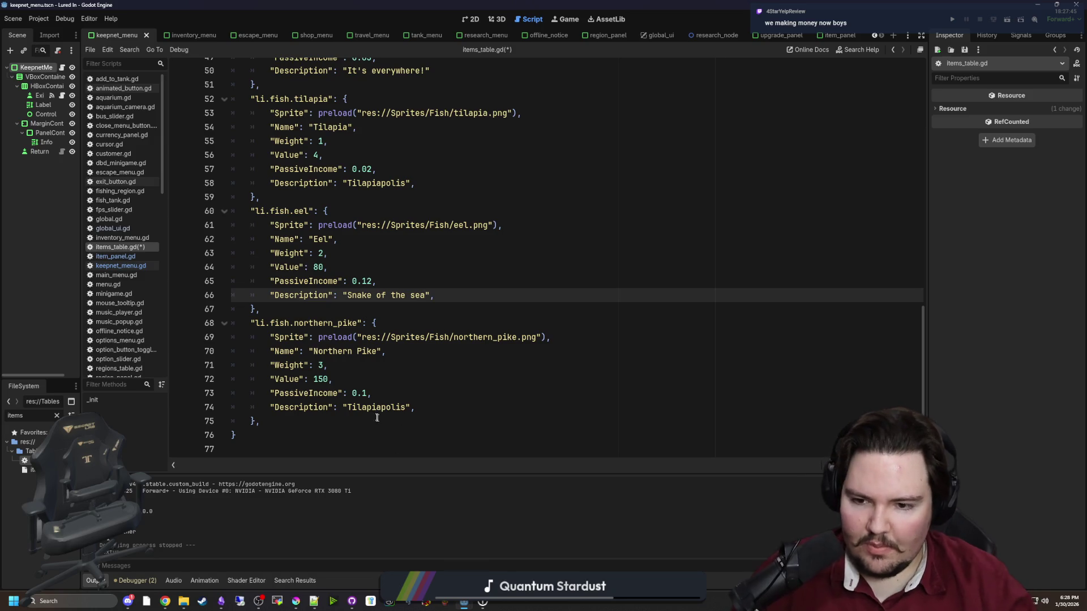
pyautogui.click(379, 408)
pyautogui.doubleClick(378, 408)
pyautogui.press('BackSpace')
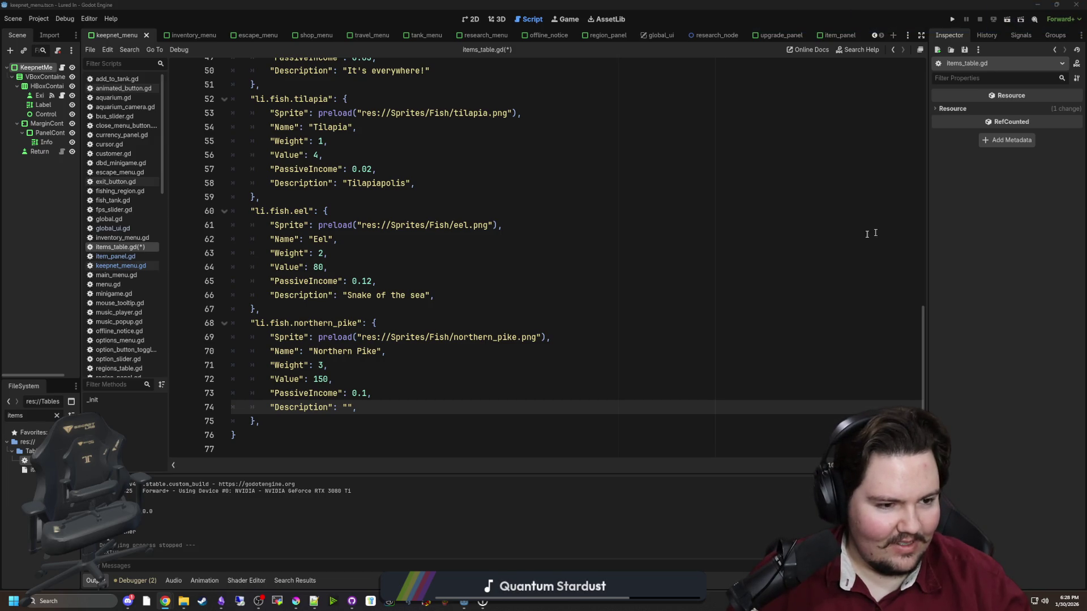
pyautogui.write('Fish the long way')
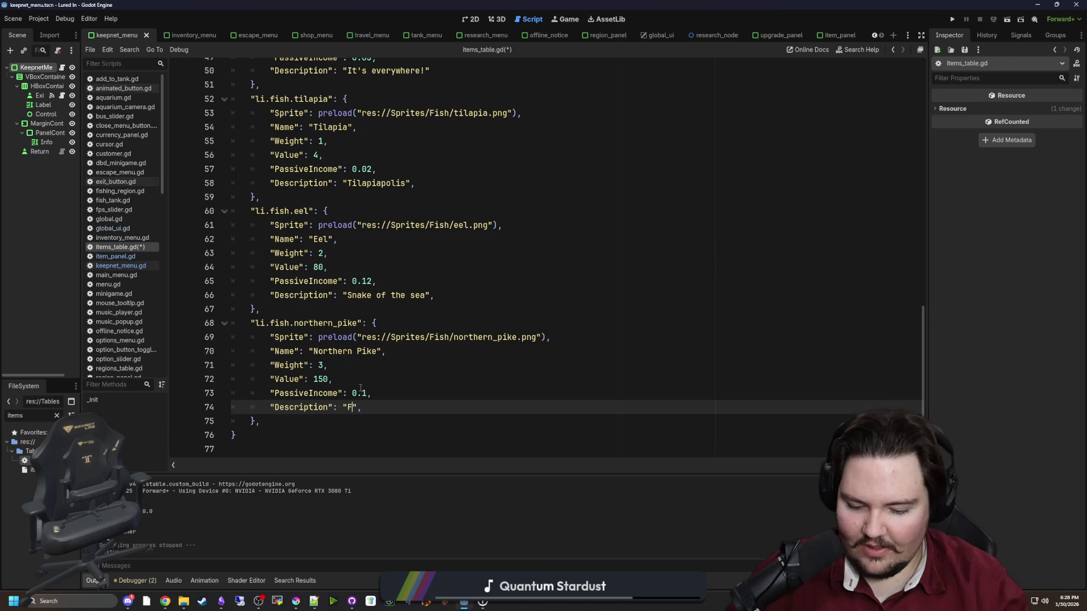
# Save items_table.gd with the updated eel and northern pike entries.
pyautogui.click(360, 391)
pyautogui.click(328, 366)
pyautogui.hotkey('ctrl', 's')
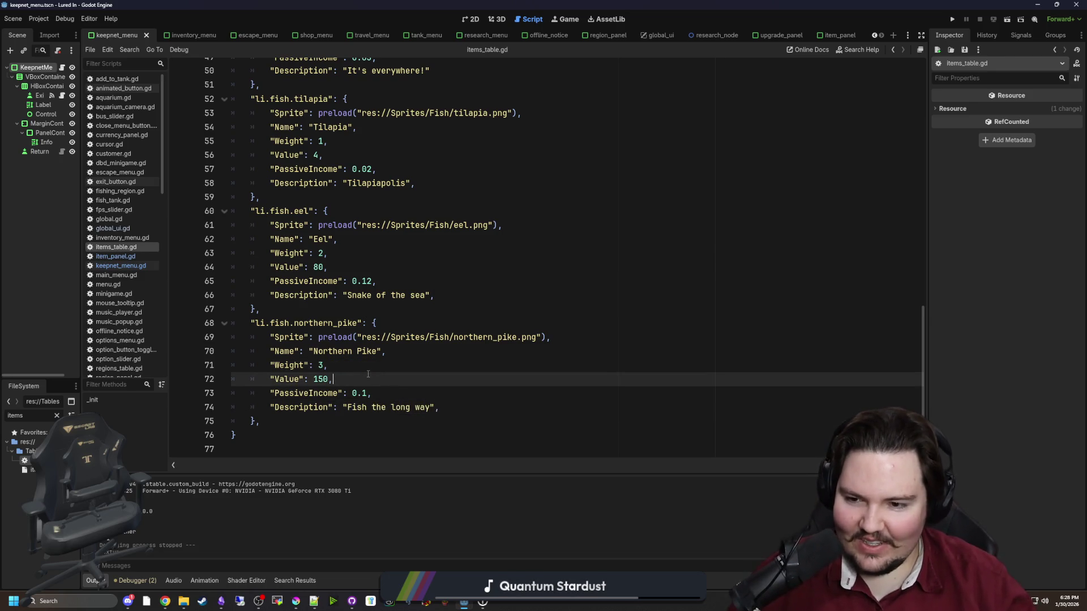
pyautogui.click(334, 379)
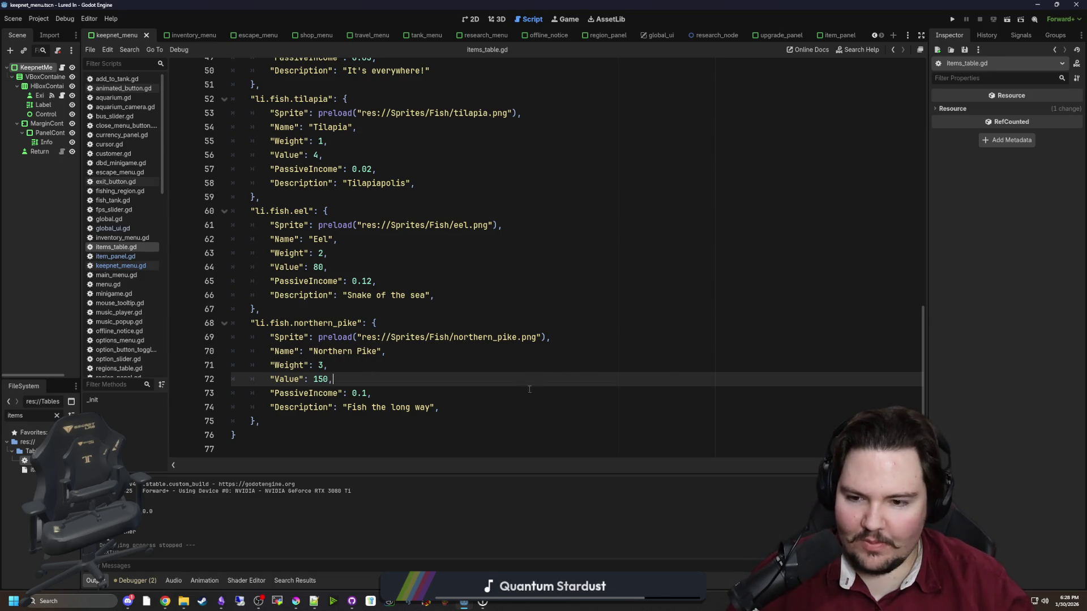
pyautogui.click(360, 351)
pyautogui.click(334, 379)
pyautogui.hotkey('ctrl', 's')
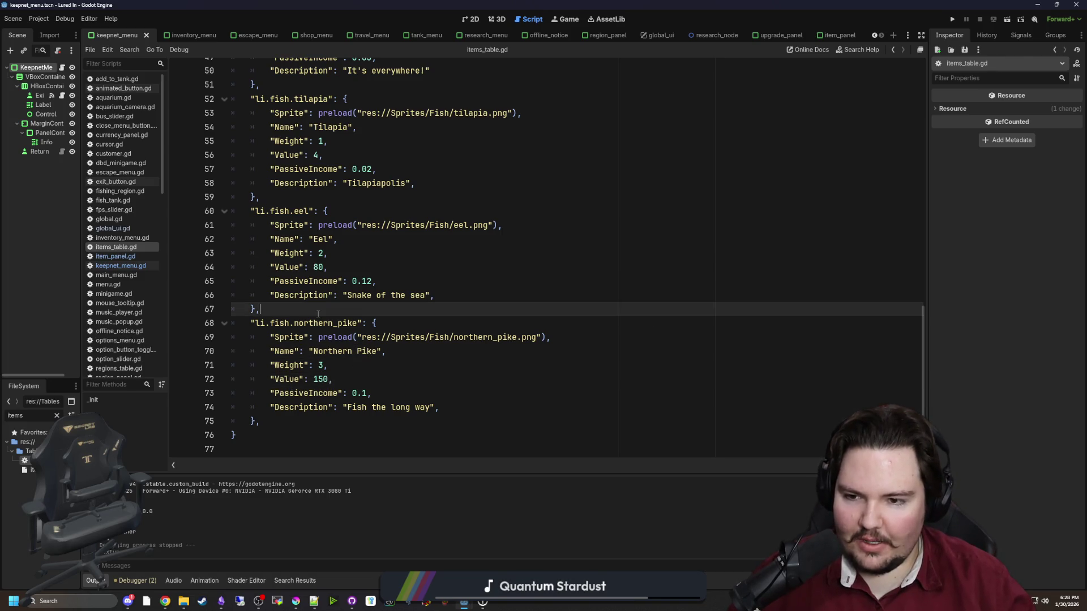
pyautogui.click(328, 309)
pyautogui.scroll(1, 328, 271)
pyautogui.hotkey('ctrl', 's')
pyautogui.click(340, 238)
pyautogui.hotkey('ctrl', 's')
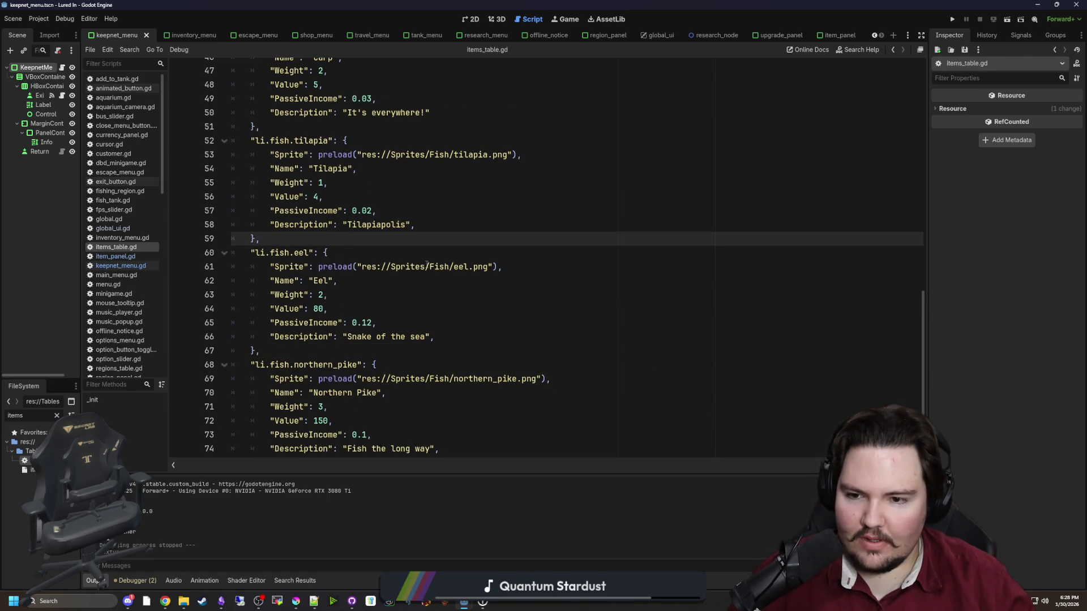
pyautogui.scroll(-1, 426, 264)
pyautogui.scroll(5, 426, 264)
pyautogui.click(430, 294)
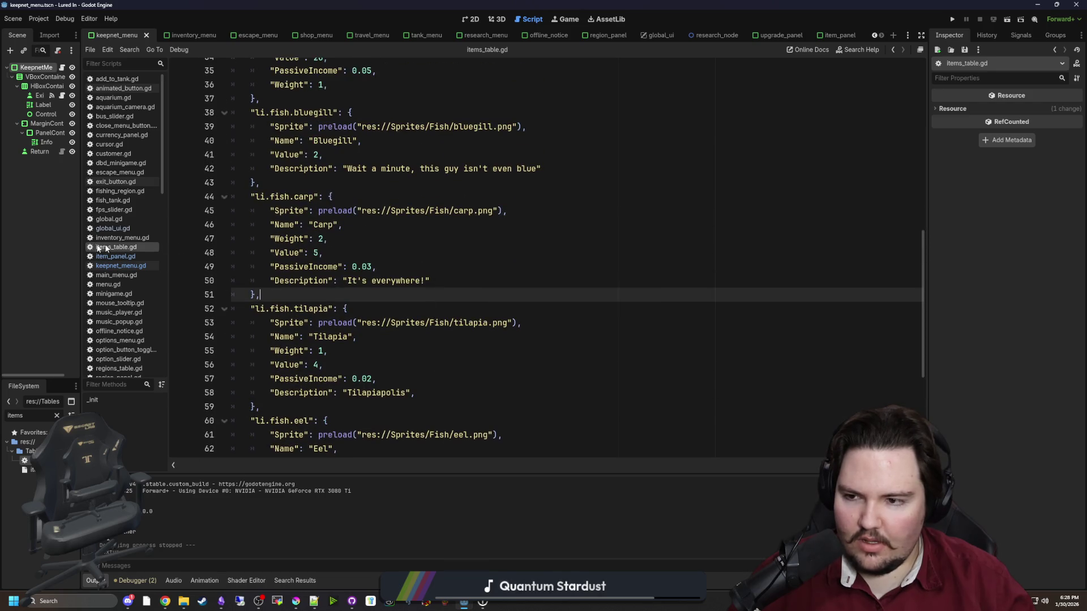
# Open regions_table.gd by filtering the project files for 'region'.
pyautogui.click(57, 416)
pyautogui.write('region')
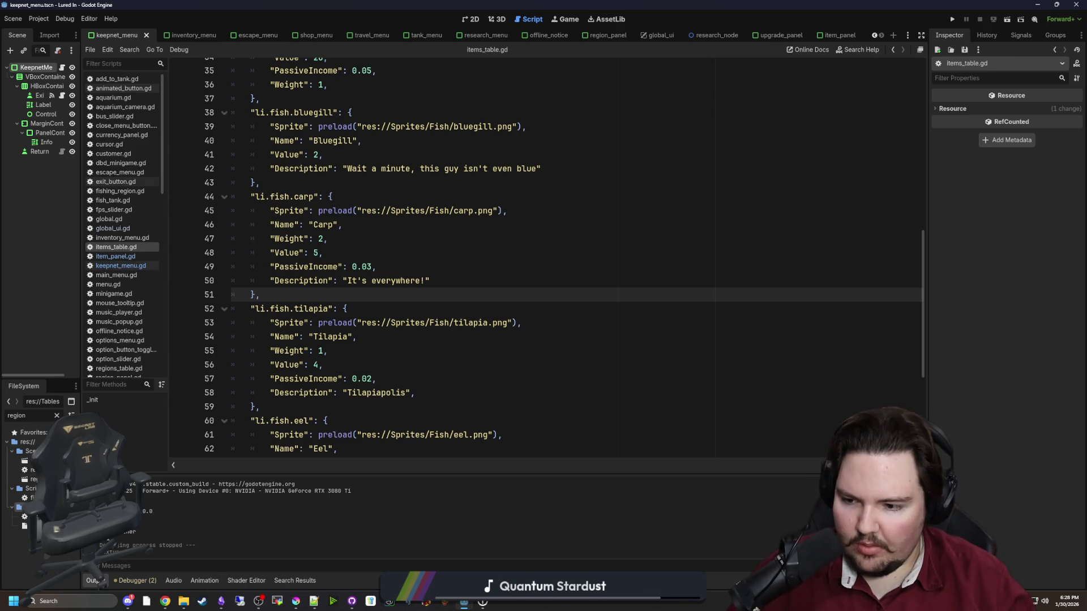
pyautogui.doubleClick(24, 517)
pyautogui.click(601, 320)
pyautogui.scroll(10, 443, 277)
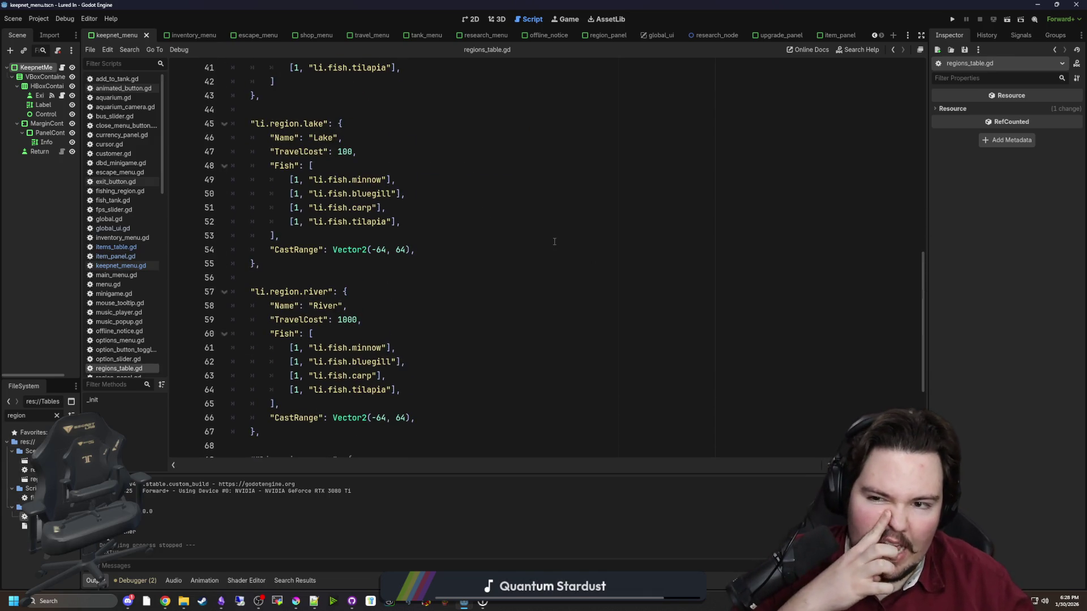
# Rename the Pond's first two fish entries to goldfish and minnow.
pyautogui.click(380, 310)
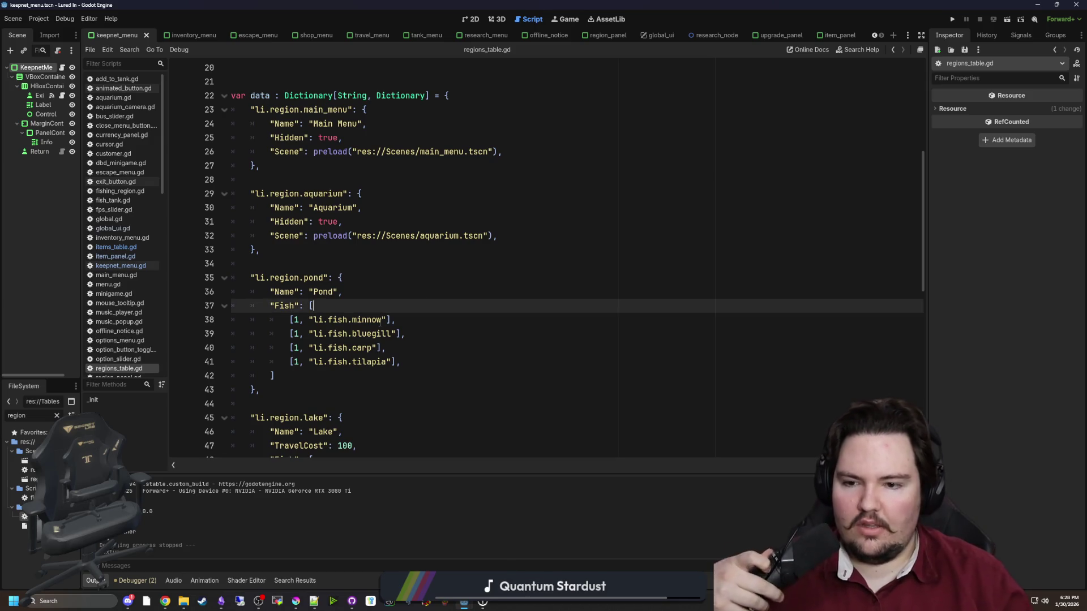
pyautogui.doubleClick(366, 320)
pyautogui.write('goldfish')
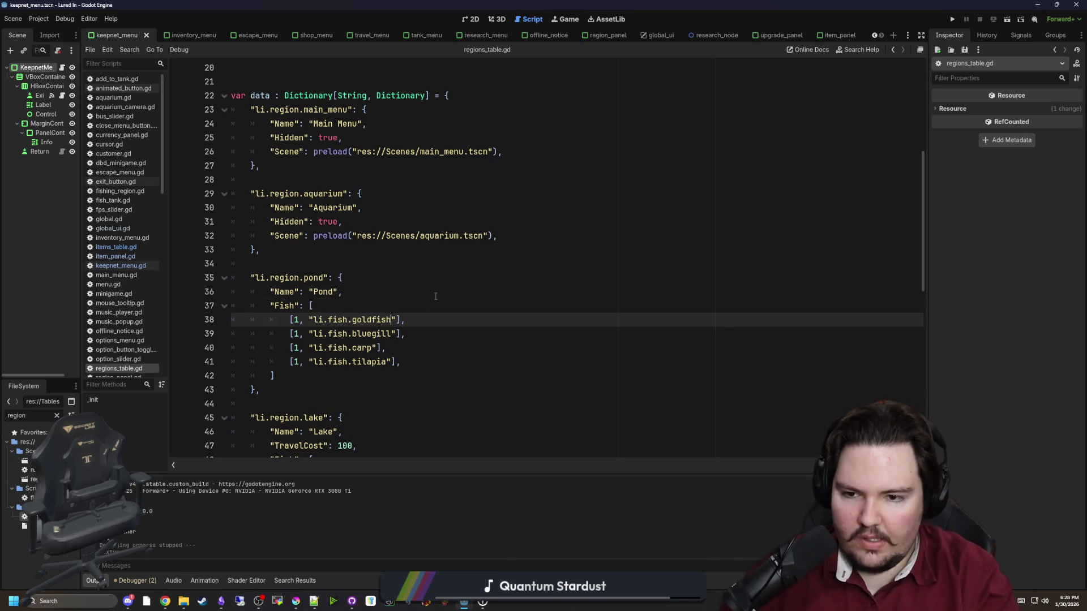
pyautogui.doubleClick(382, 334)
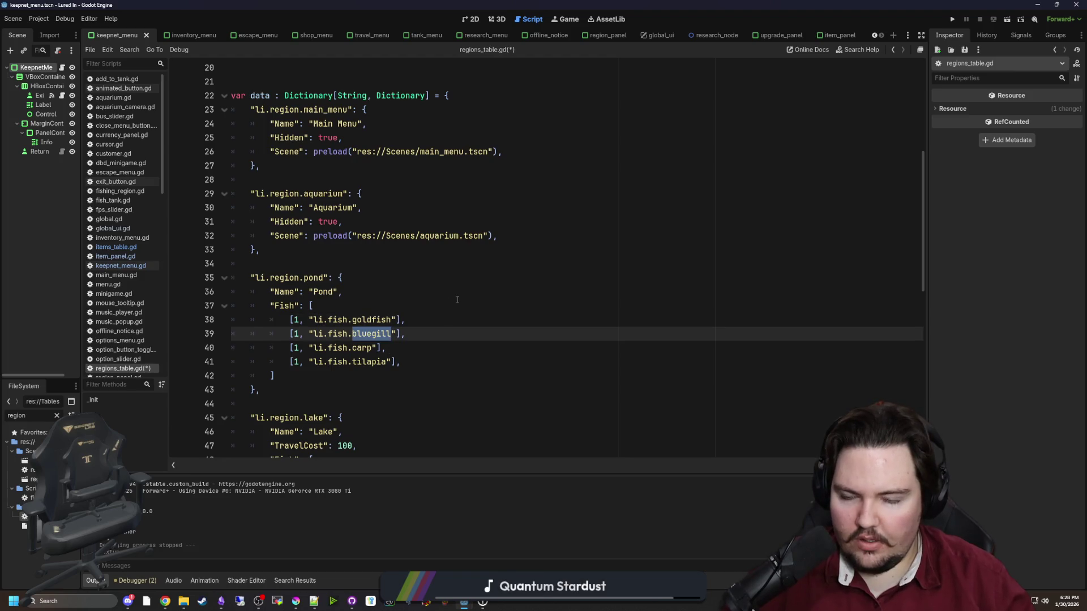
pyautogui.write('minnow')
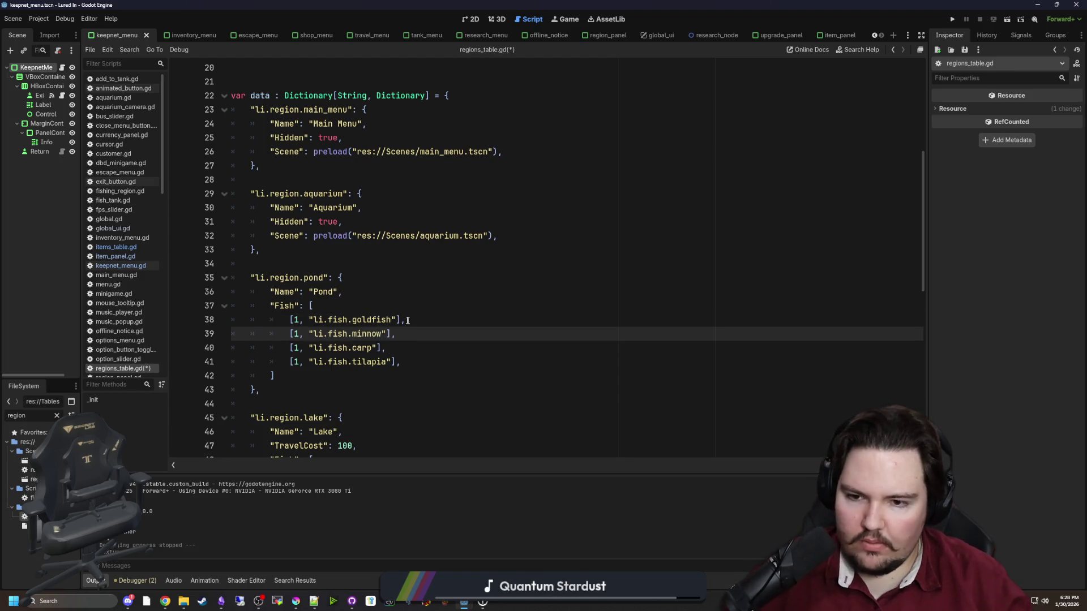
# Duplicate the Pond's carp entry onto a new line in the fish list.
pyautogui.moveTo(315, 320)
pyautogui.mouseDown()
pyautogui.moveTo(395, 334)
pyautogui.moveTo(401, 363)
pyautogui.mouseUp()
pyautogui.scroll(-3, 419, 346)
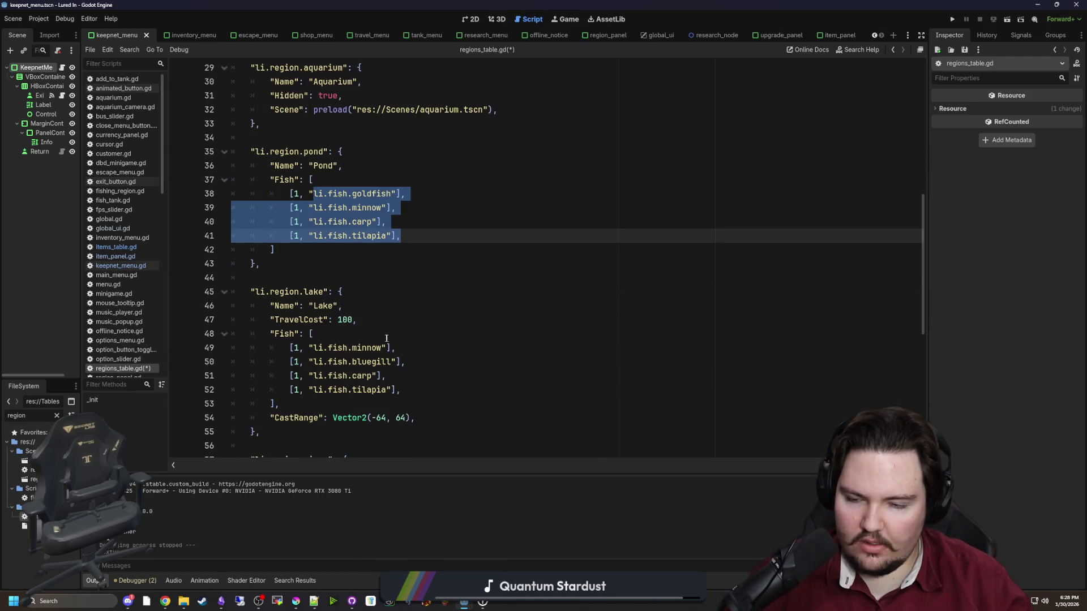
pyautogui.click(386, 338)
pyautogui.scroll(2, 396, 317)
pyautogui.click(412, 300)
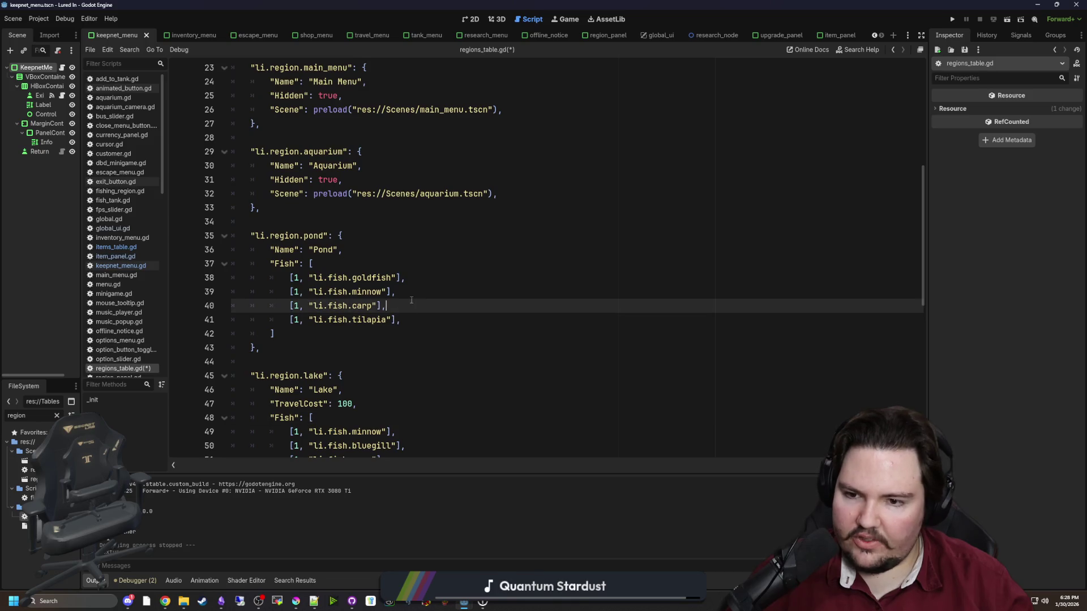
pyautogui.hotkey('ctrl', 'shift', 'Return')
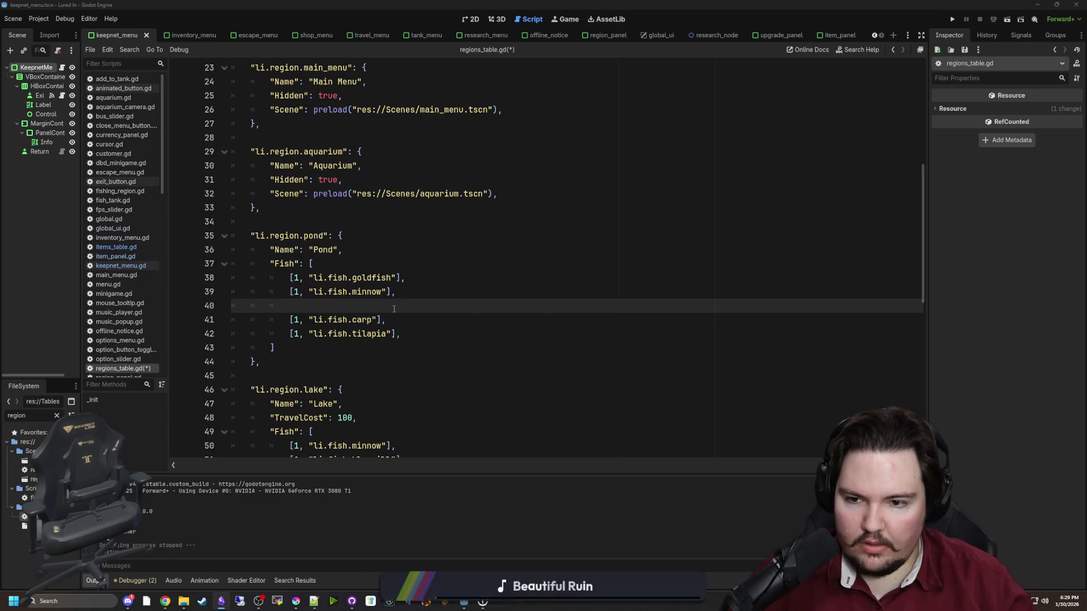
pyautogui.moveTo(395, 308); pyautogui.dragTo(293, 320)
pyautogui.click(292, 320)
pyautogui.hotkey('shift', 'End')
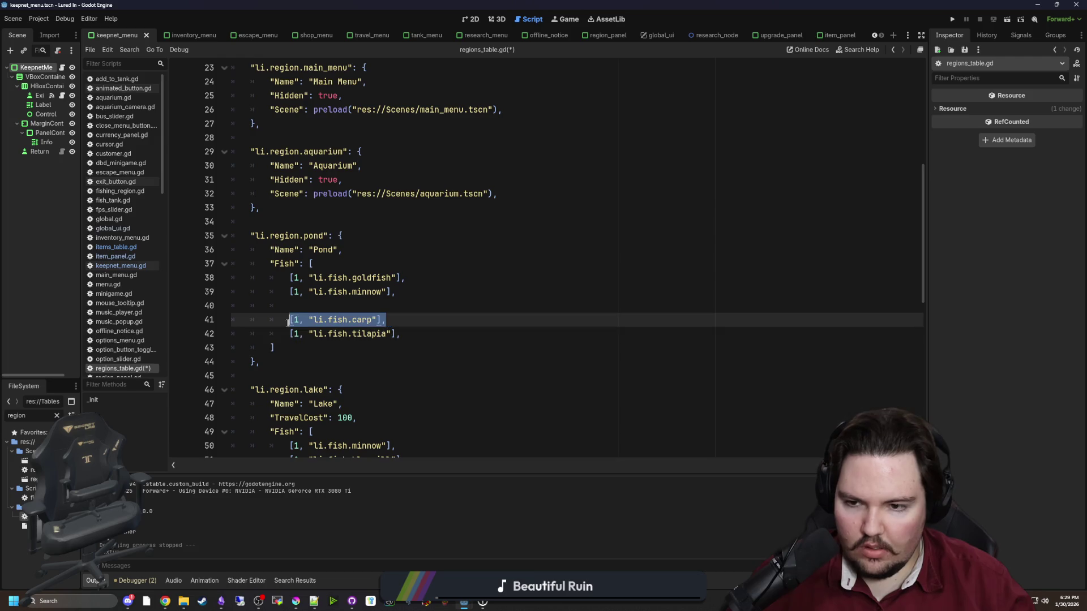
pyautogui.hotkey('ctrl', 'c')
pyautogui.press('Up')
pyautogui.hotkey('ctrl', 'v')
# Change the duplicated carp entry to bluegill and the last tilapia entry to koi.
pyautogui.doubleClick(361, 306)
pyautogui.write('bluegill')
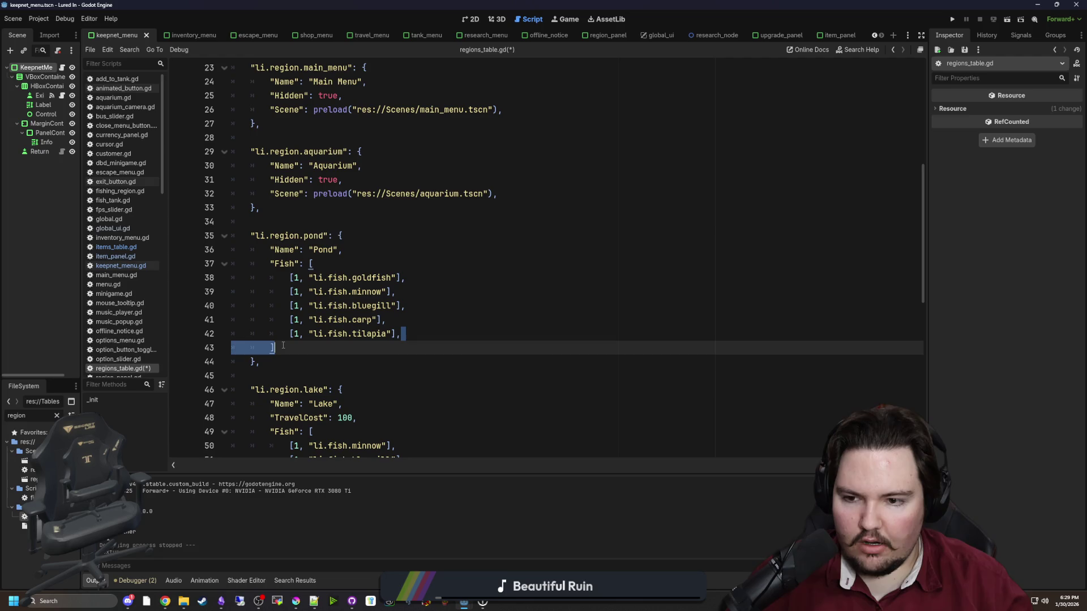
pyautogui.doubleClick(357, 335)
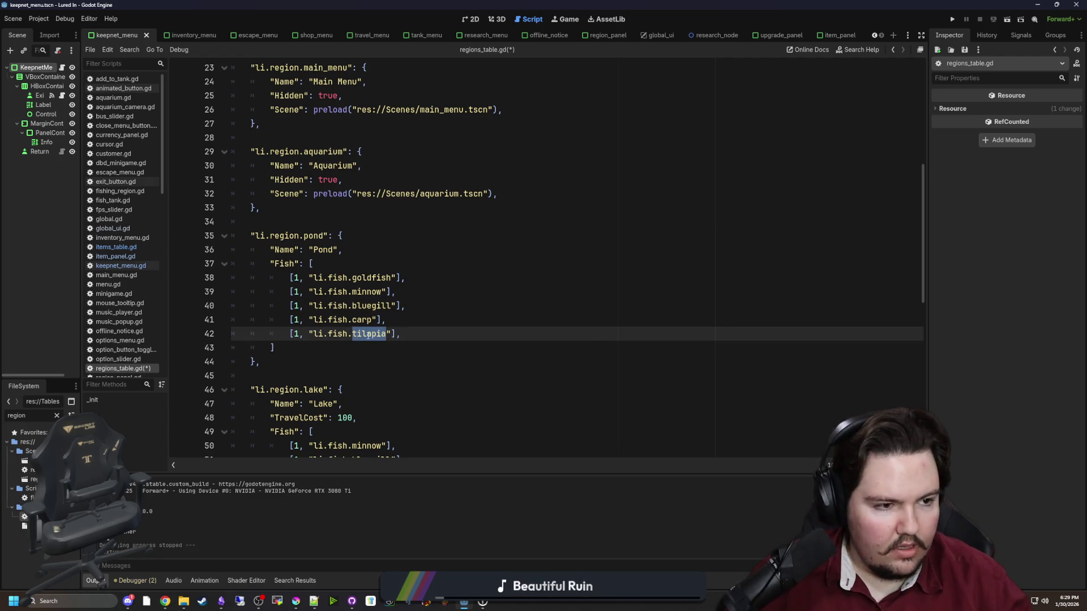
pyautogui.write('koi')
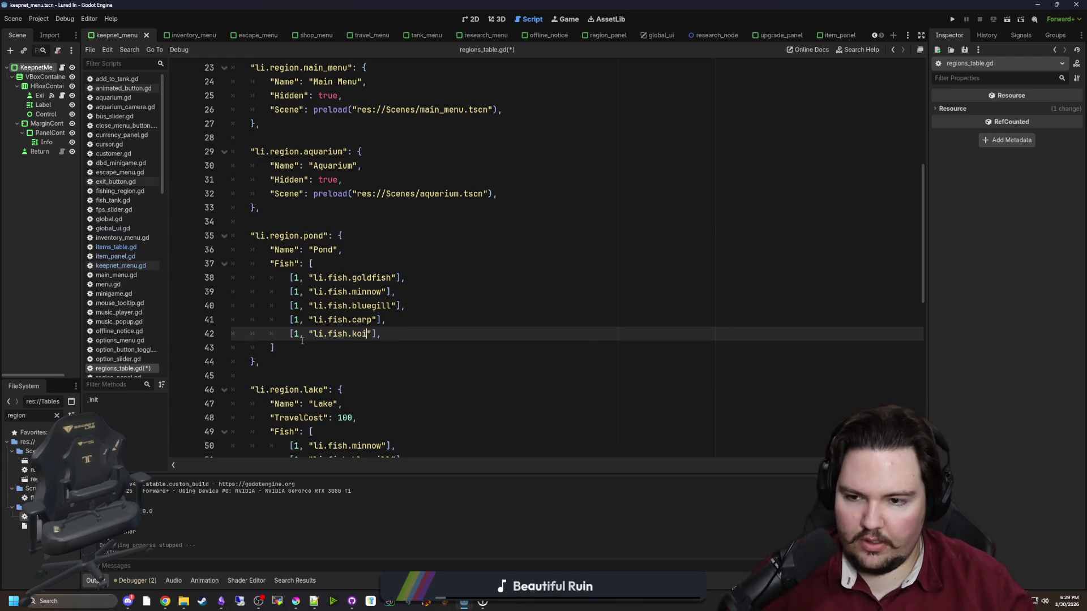
# Append 00 to the Pond fish weights so goldfish, minnow and bluegill read 100.
pyautogui.click(299, 277)
pyautogui.write('0')
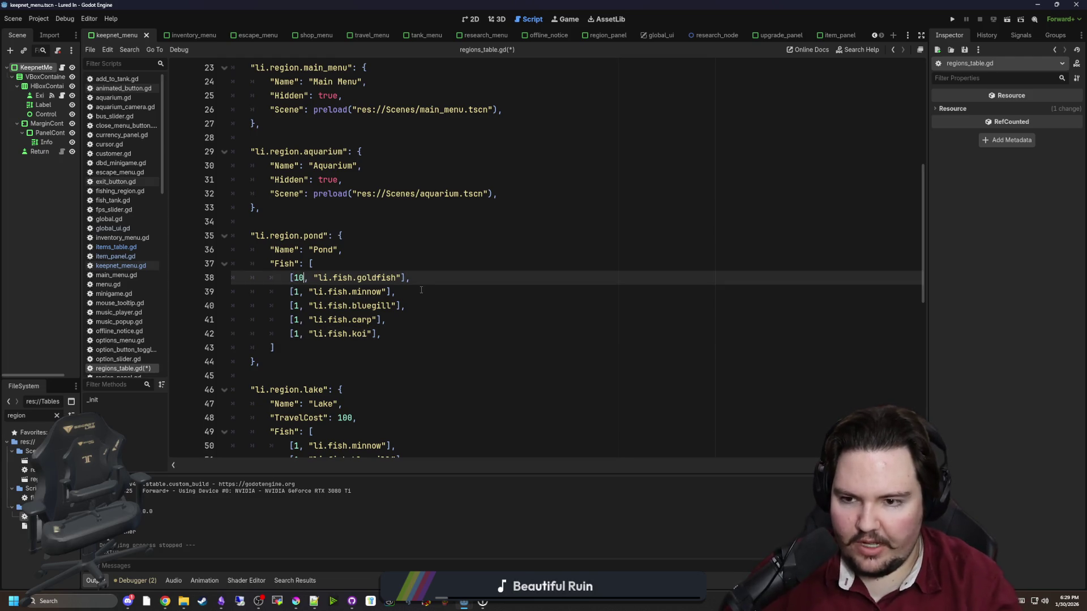
pyautogui.write('0')
pyautogui.press('Down')
pyautogui.write('00')
pyautogui.press('Down')
pyautogui.write('00')
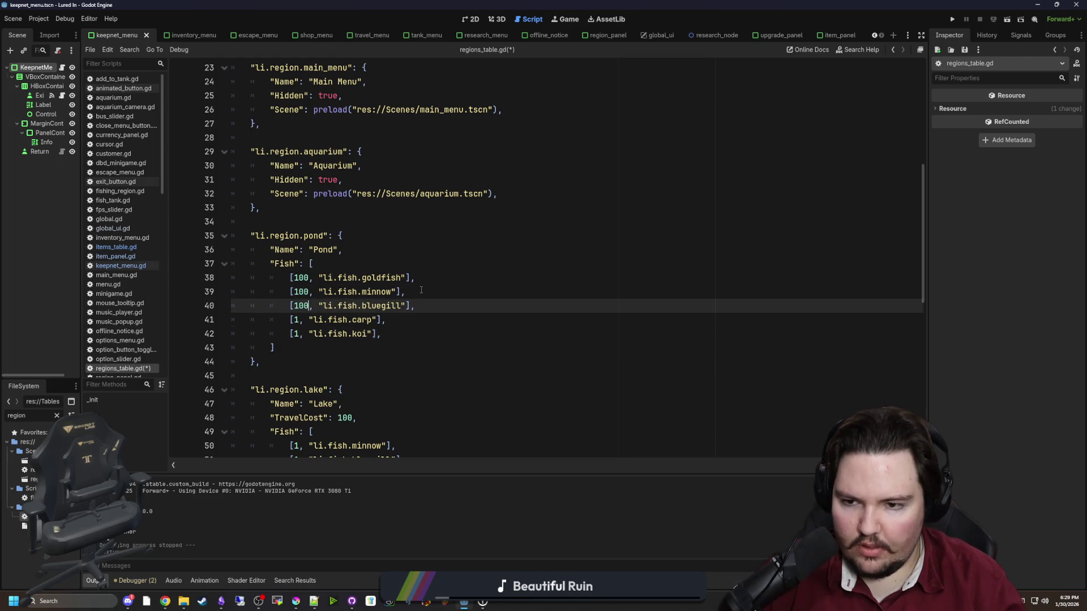
pyautogui.press('Down')
pyautogui.write('00')
pyautogui.press('Down')
pyautogui.write('00')
# Set the carp weight to 50 and shorten the koi weight to 10.
pyautogui.press('Up')
pyautogui.press('Up')
pyautogui.press('Up')
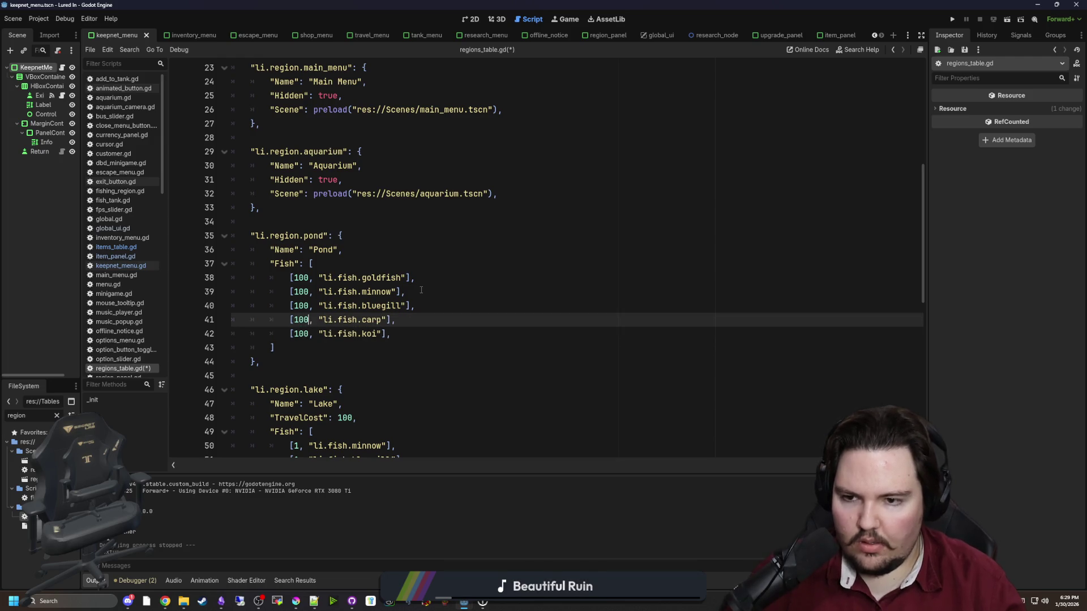
pyautogui.press('Down')
pyautogui.press('Down')
pyautogui.press('Down')
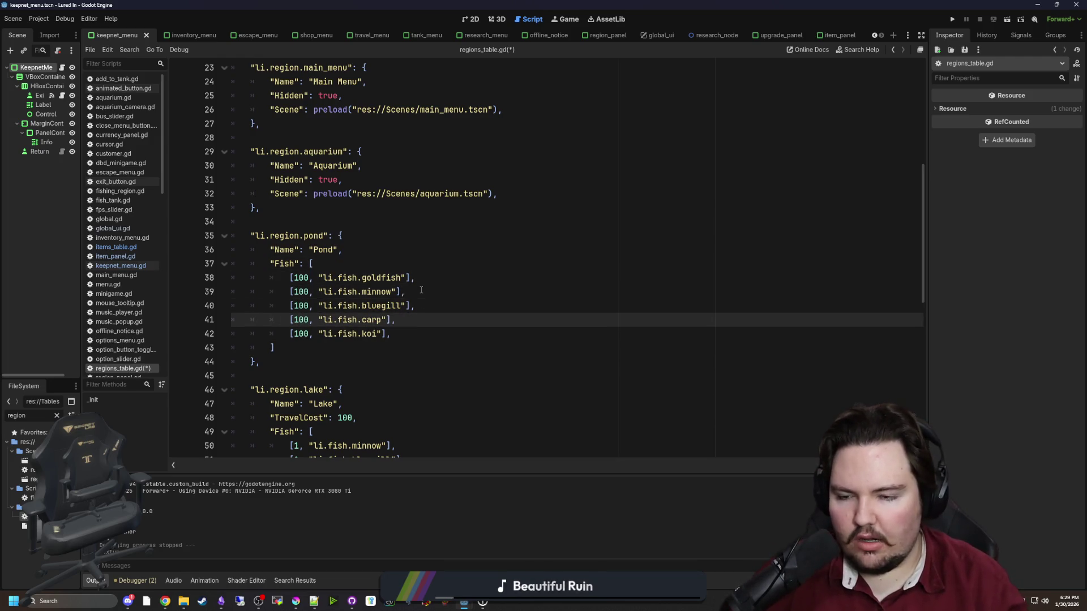
pyautogui.press('BackSpace')
pyautogui.press('BackSpace')
pyautogui.press('BackSpace')
pyautogui.write('50')
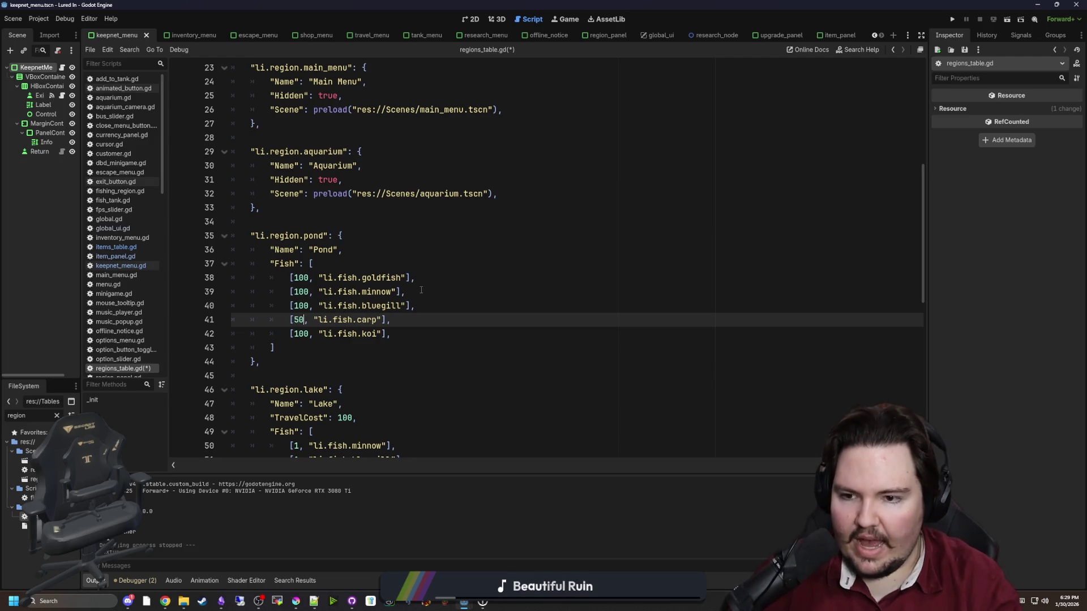
pyautogui.press('Down')
pyautogui.press('Delete')
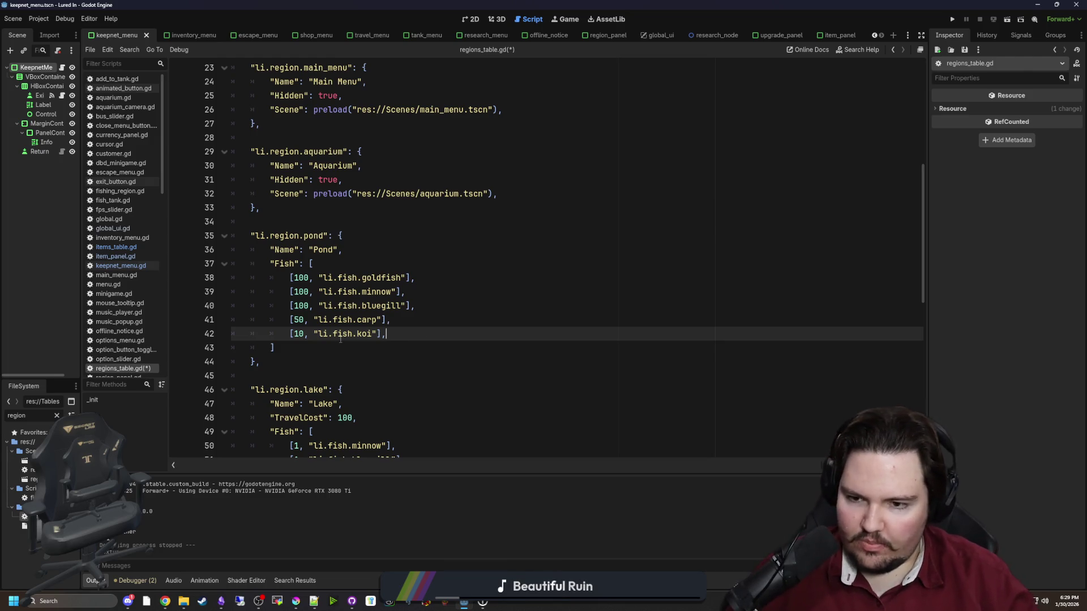
pyautogui.scroll(-5, 462, 296)
# Save regions_table.gd and review the koi entry's weight, value and passive income in items_table.gd.
pyautogui.hotkey('ctrl', 's')
pyautogui.scroll(-4, 461, 296)
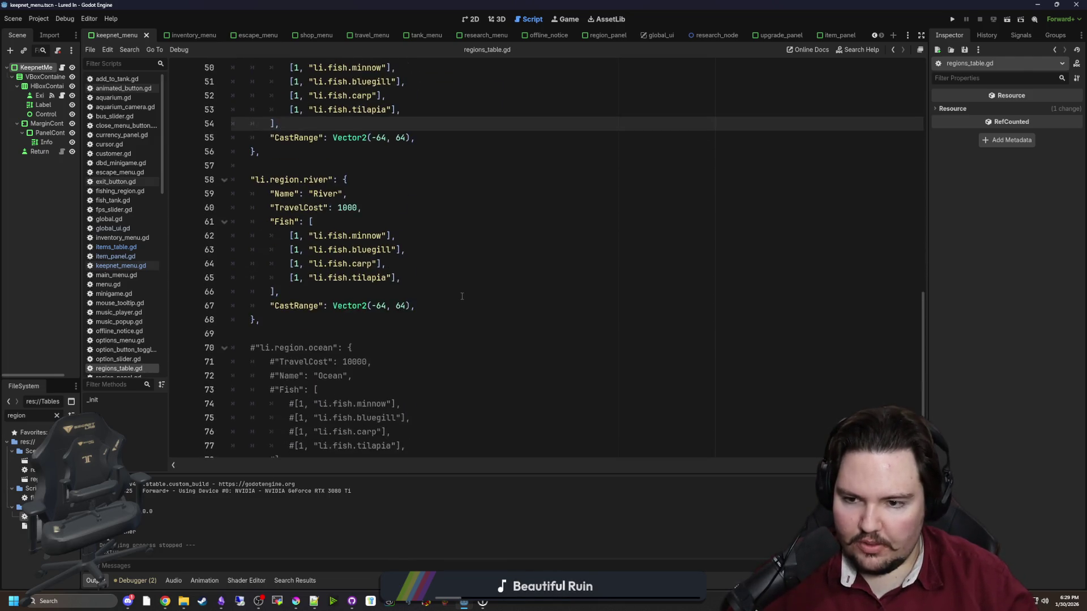
pyautogui.scroll(-2, 462, 296)
pyautogui.click(127, 249)
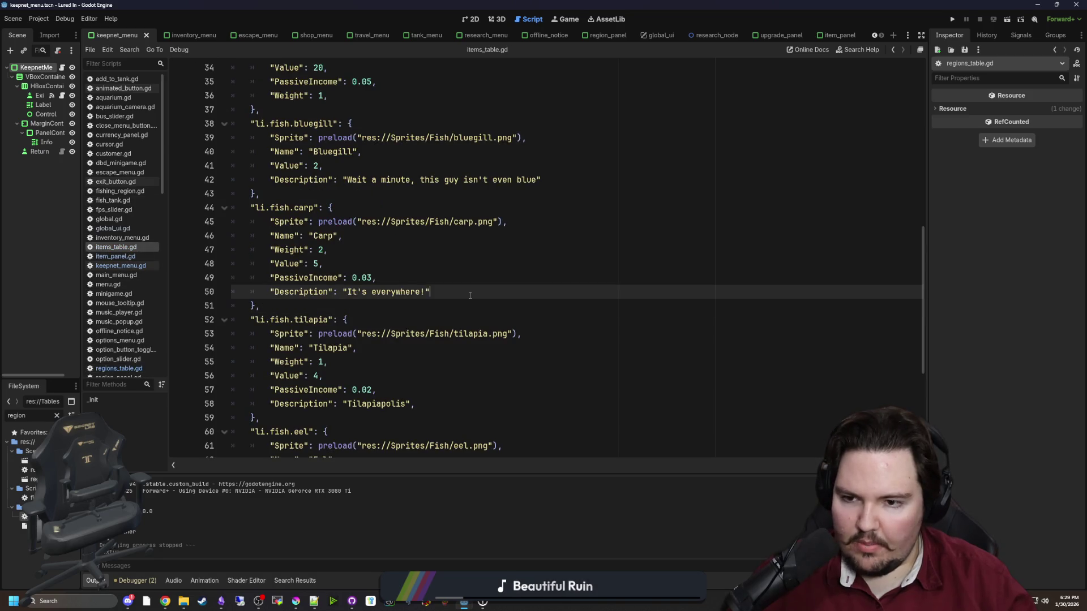
pyautogui.hotkey('ctrl', 'f')
pyautogui.scroll(-5, 470, 294)
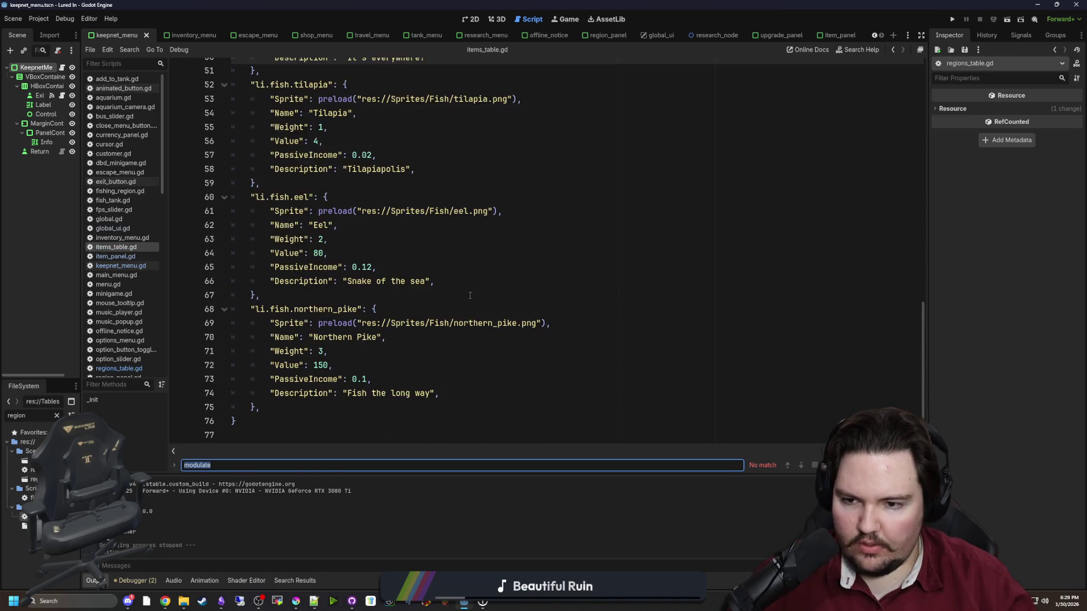
pyautogui.scroll(10, 469, 295)
pyautogui.click(351, 280)
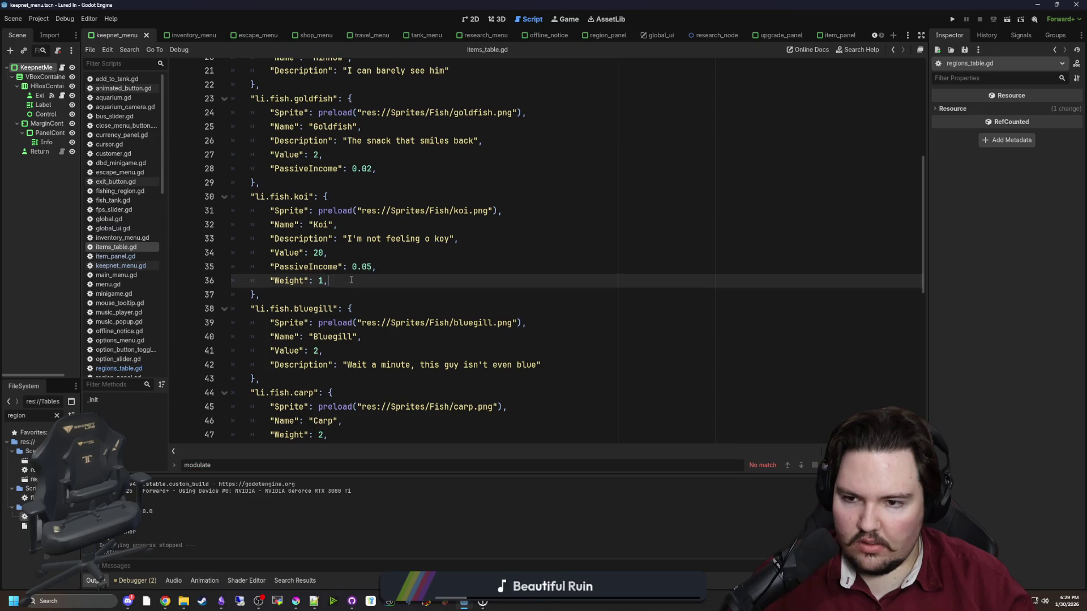
pyautogui.click(318, 253)
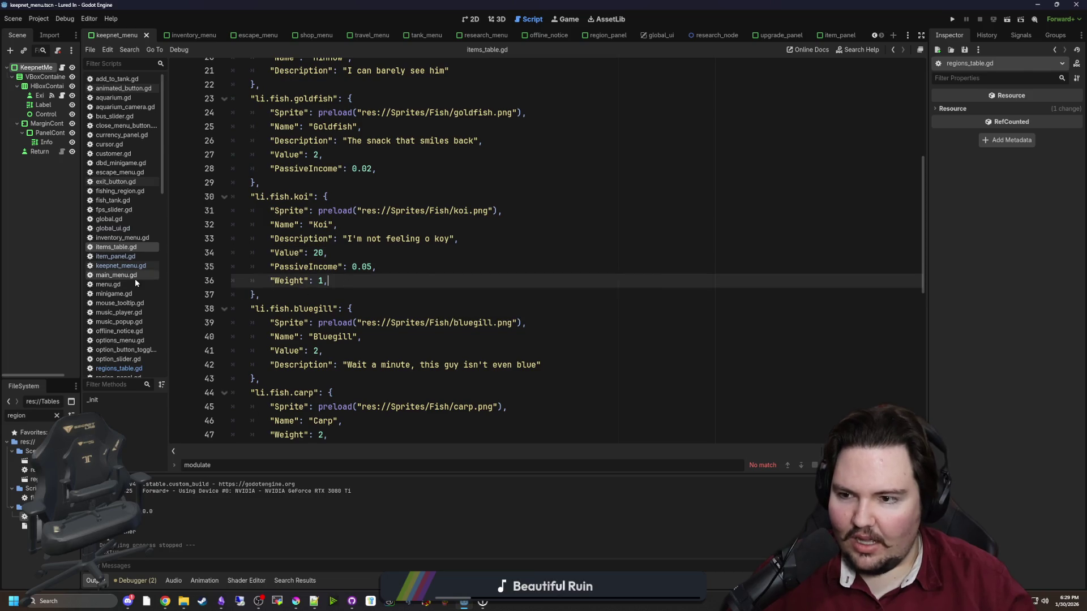
pyautogui.click(411, 269)
pyautogui.hotkey('ctrl', 's')
# Paste the Pond's carp entry as the first item of the Lake fish list.
pyautogui.click(119, 369)
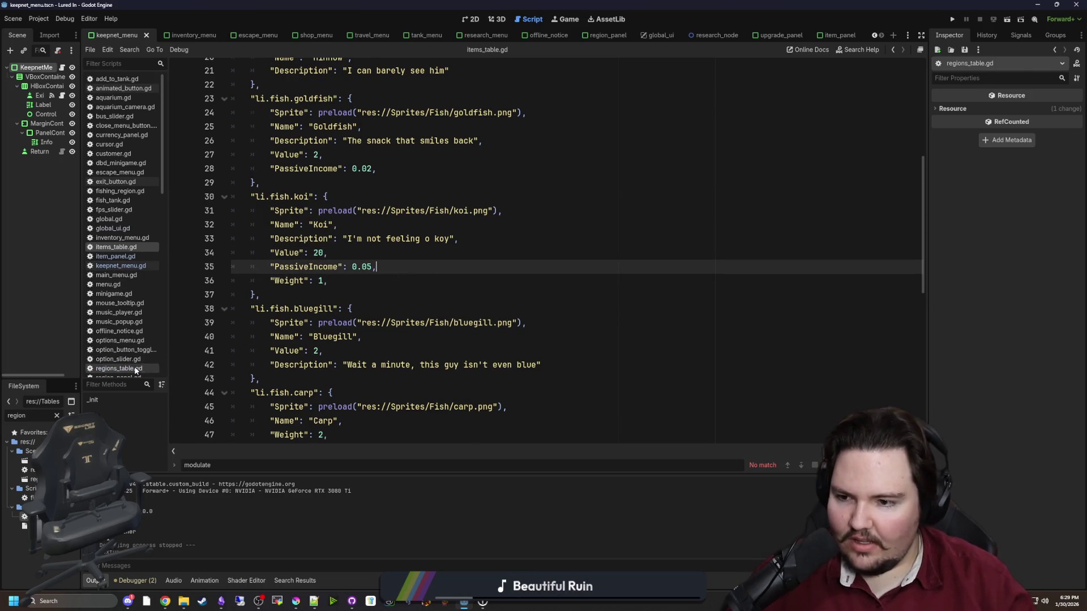
pyautogui.scroll(7, 340, 275)
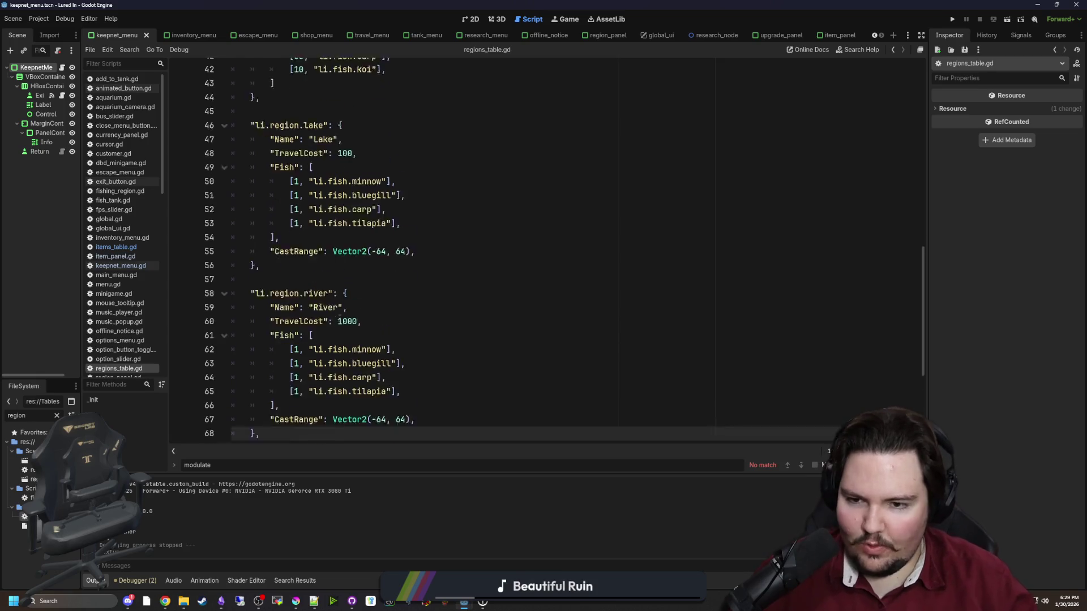
pyautogui.click(355, 308)
pyautogui.moveTo(389, 277); pyautogui.dragTo(226, 228)
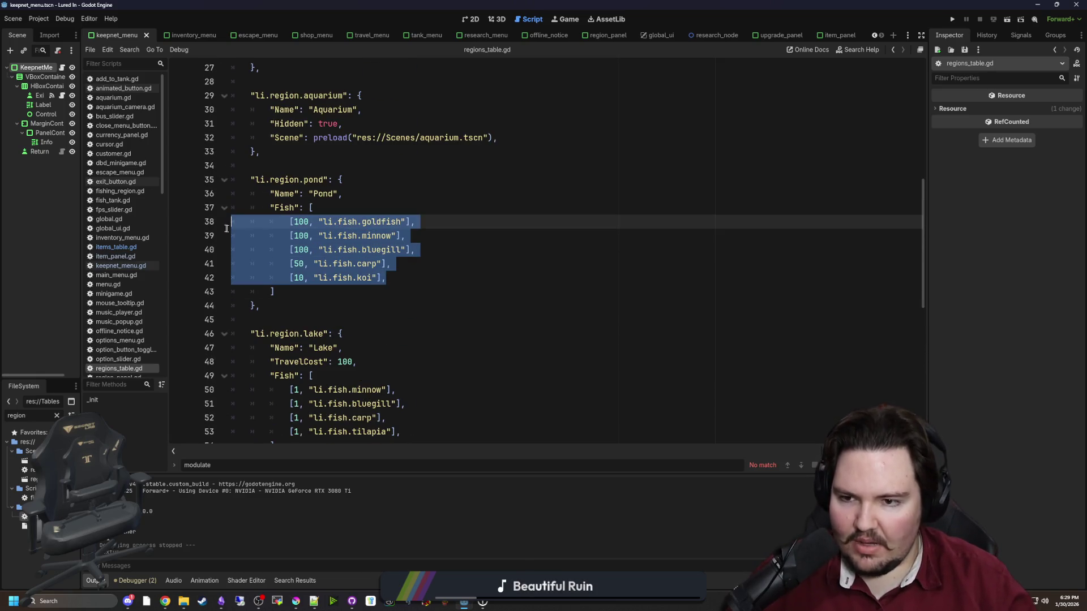
pyautogui.click(411, 299)
pyautogui.moveTo(391, 264); pyautogui.dragTo(289, 263)
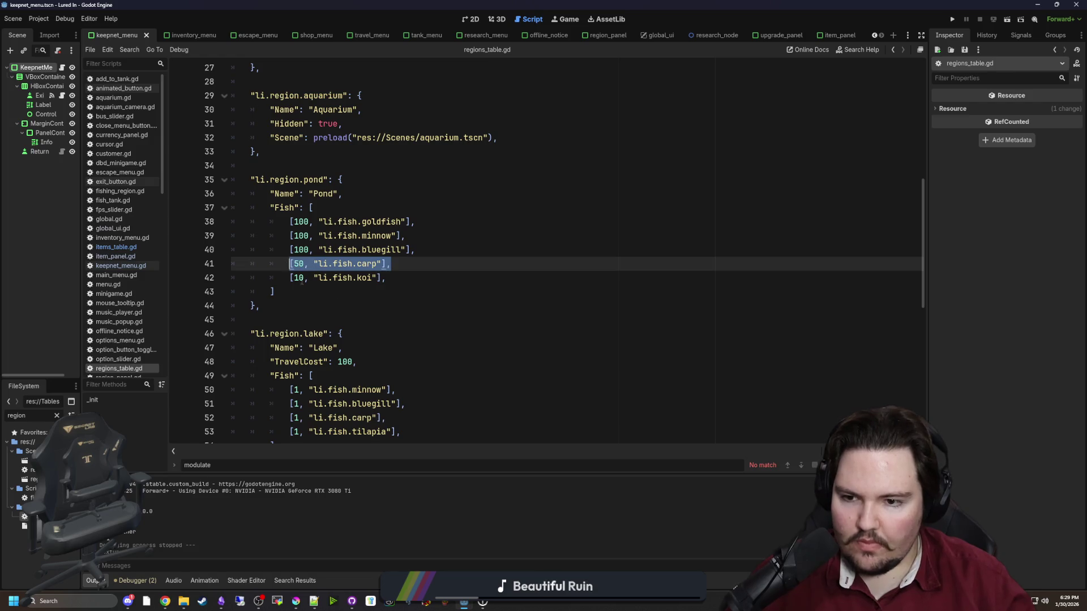
pyautogui.scroll(-3, 368, 317)
pyautogui.click(368, 292)
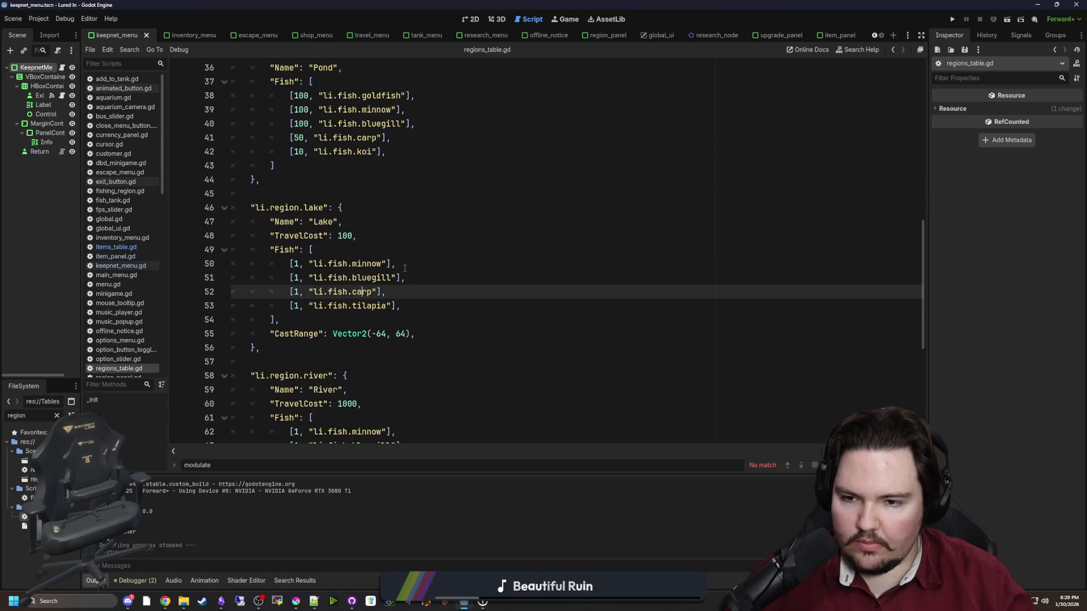
pyautogui.click(373, 254)
pyautogui.hotkey('ctrl', 'v')
pyautogui.press('Return')
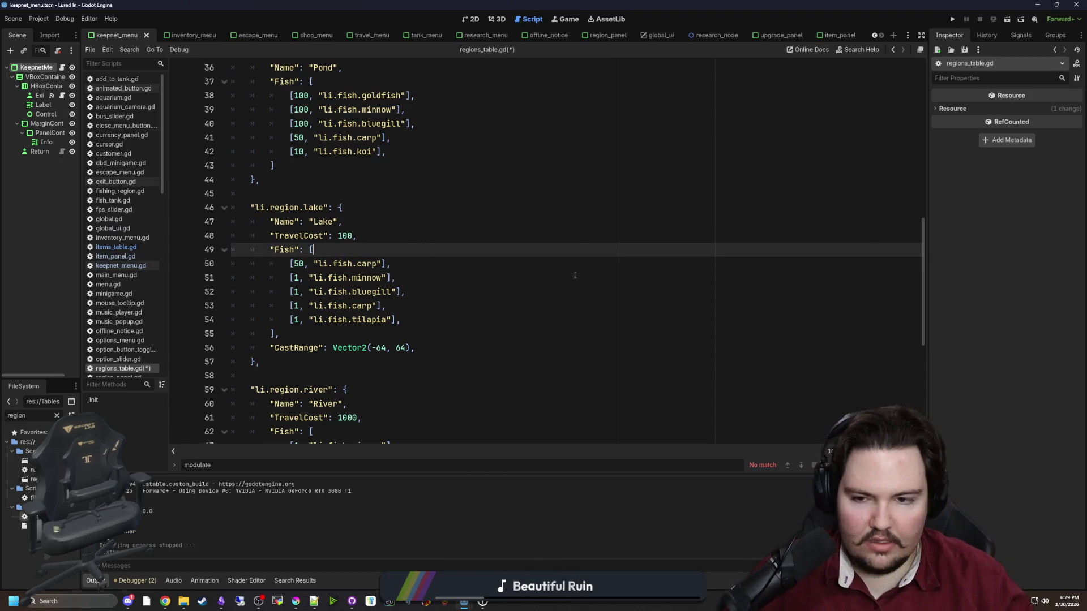
# In the Lake list, rename minnow to tilapia and bluegill to nothern_pike, and delete the leftover carp and tilapia lines.
pyautogui.doubleClick(355, 278)
pyautogui.write('til')
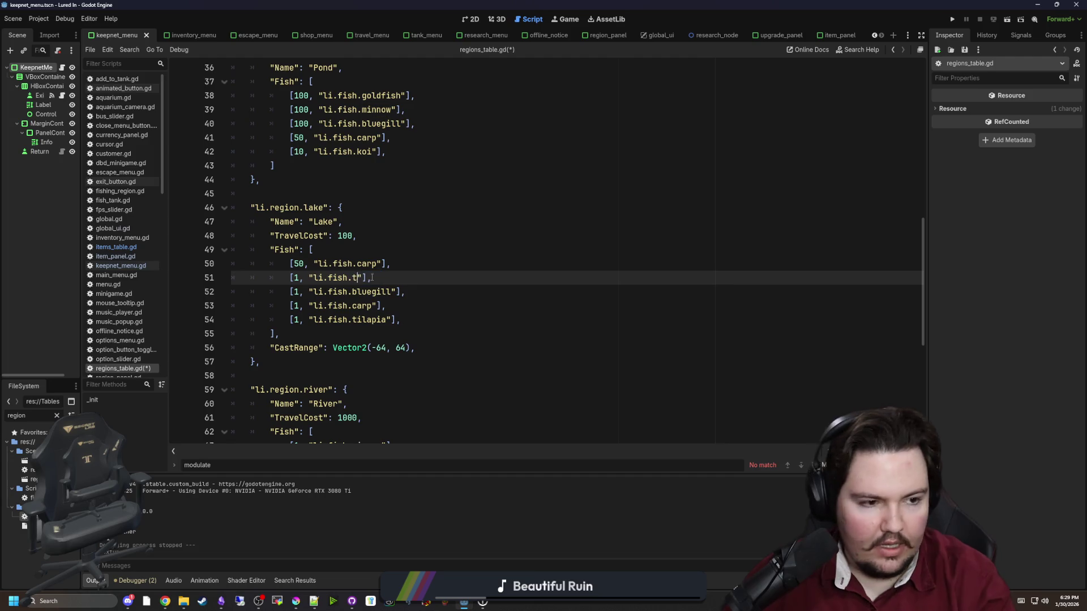
pyautogui.write('apia')
pyautogui.doubleClick(362, 278)
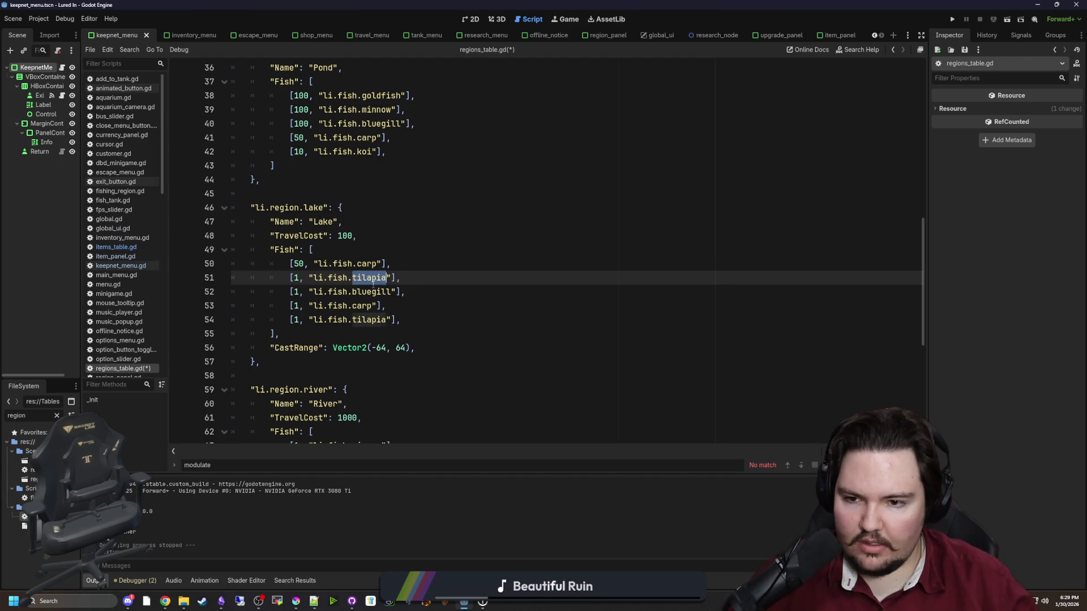
pyautogui.doubleClick(368, 291)
pyautogui.write('nothern_')
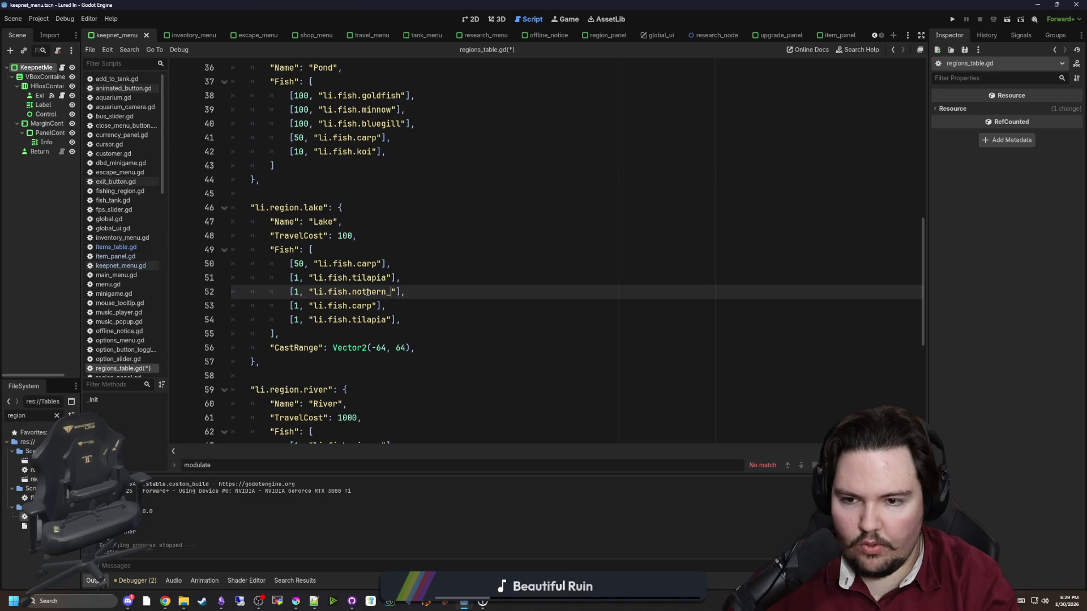
pyautogui.press('End')
pyautogui.hotkey('shift', 'Down')
pyautogui.hotkey('shift', 'Down')
pyautogui.press('BackSpace')
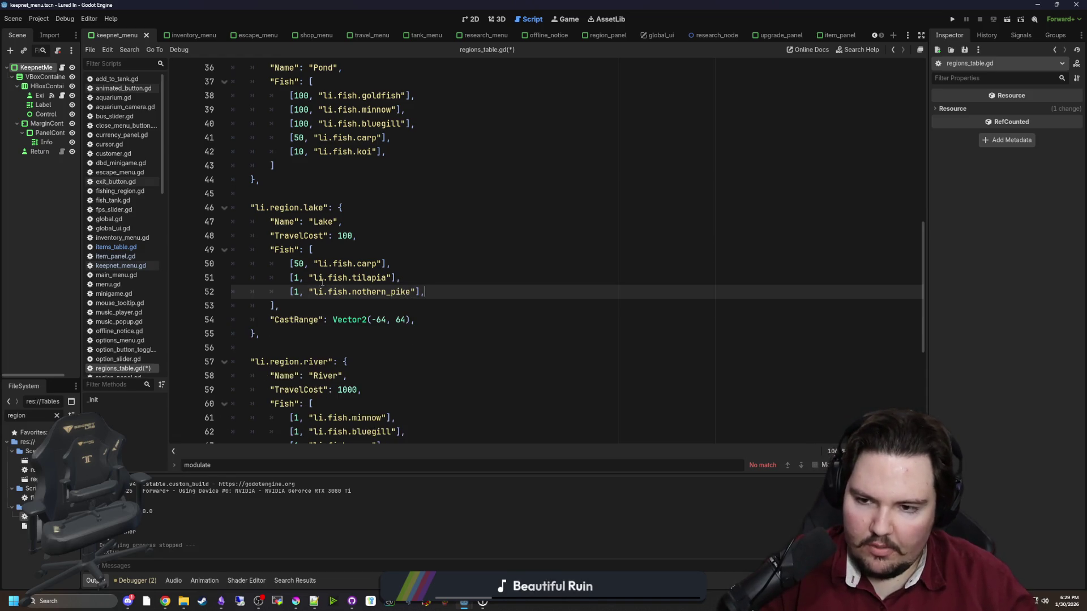
# Copy the Pond bluegill entry into the start of the Lake fish list.
pyautogui.scroll(2, 340, 255)
pyautogui.click(414, 232)
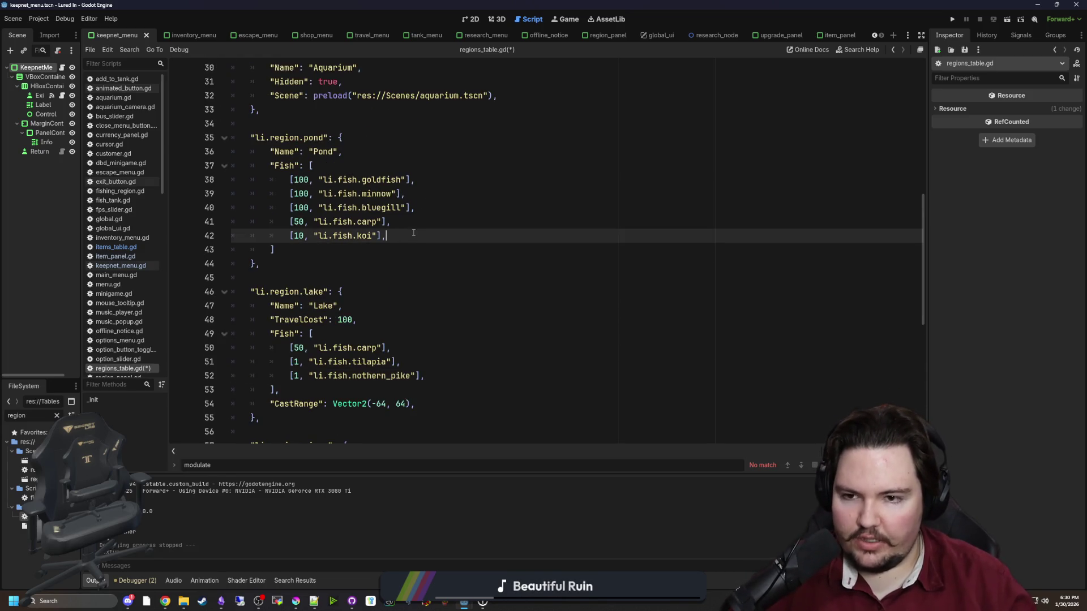
pyautogui.moveTo(427, 207); pyautogui.dragTo(289, 208)
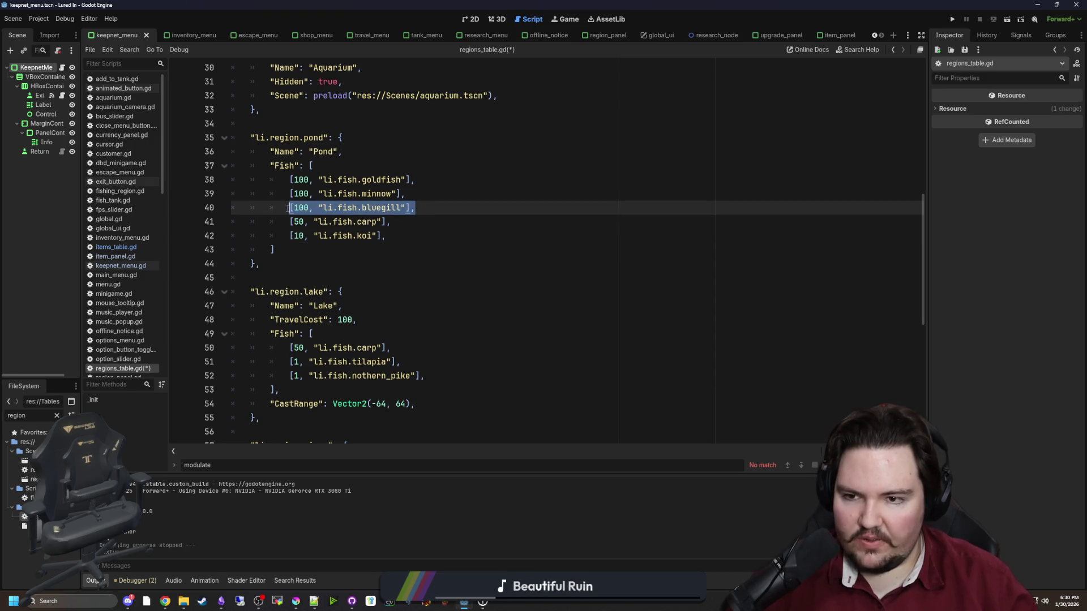
pyautogui.scroll(-1, 368, 263)
pyautogui.hotkey('ctrl', 'c')
pyautogui.click(389, 295)
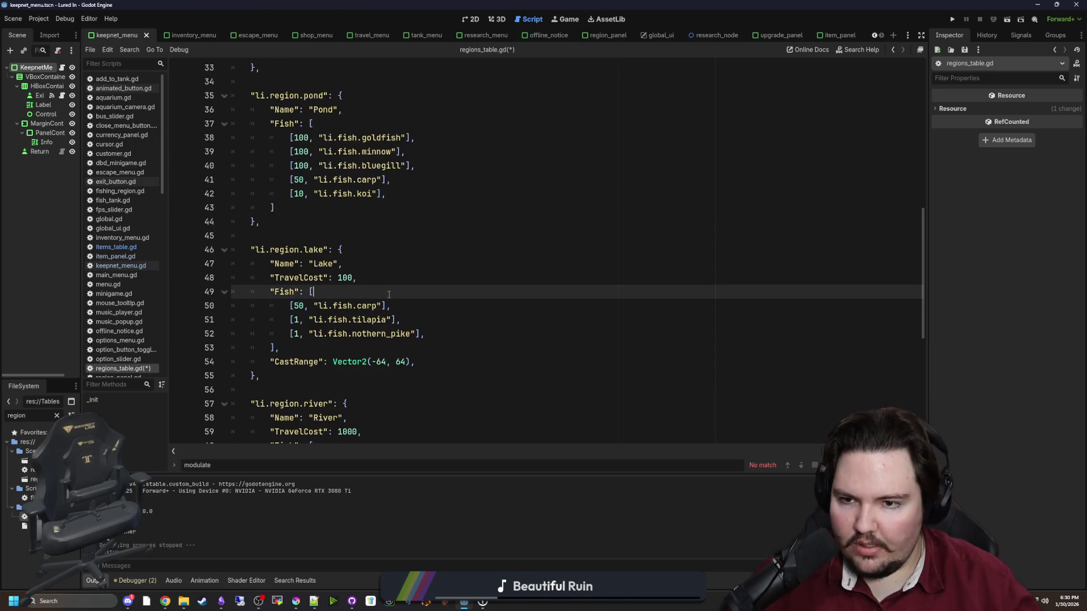
pyautogui.press('Return')
pyautogui.hotkey('ctrl', 'v')
# Set the Lake weights to bluegill 20, tilapia 50 and nothern_pike 5.
pyautogui.doubleClick(300, 306)
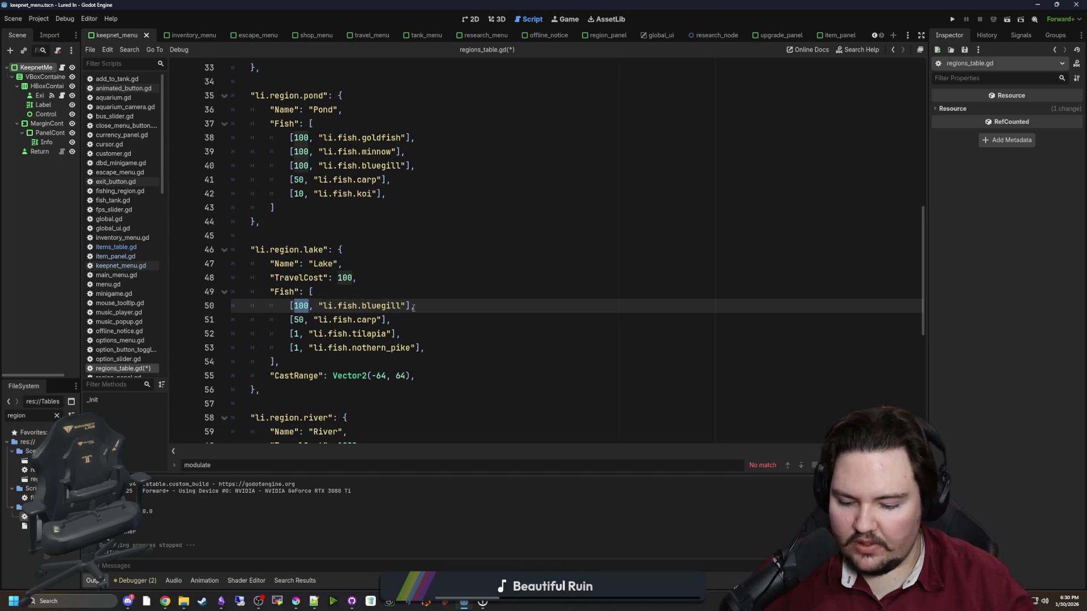
pyautogui.write('20')
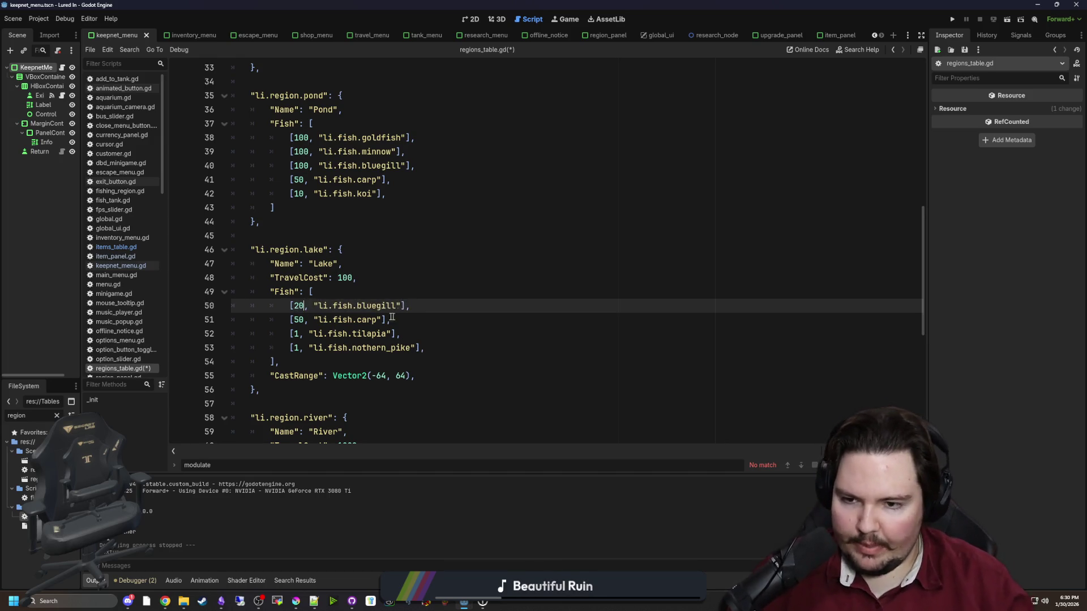
pyautogui.click(301, 334)
pyautogui.press('BackSpace')
pyautogui.write('5')
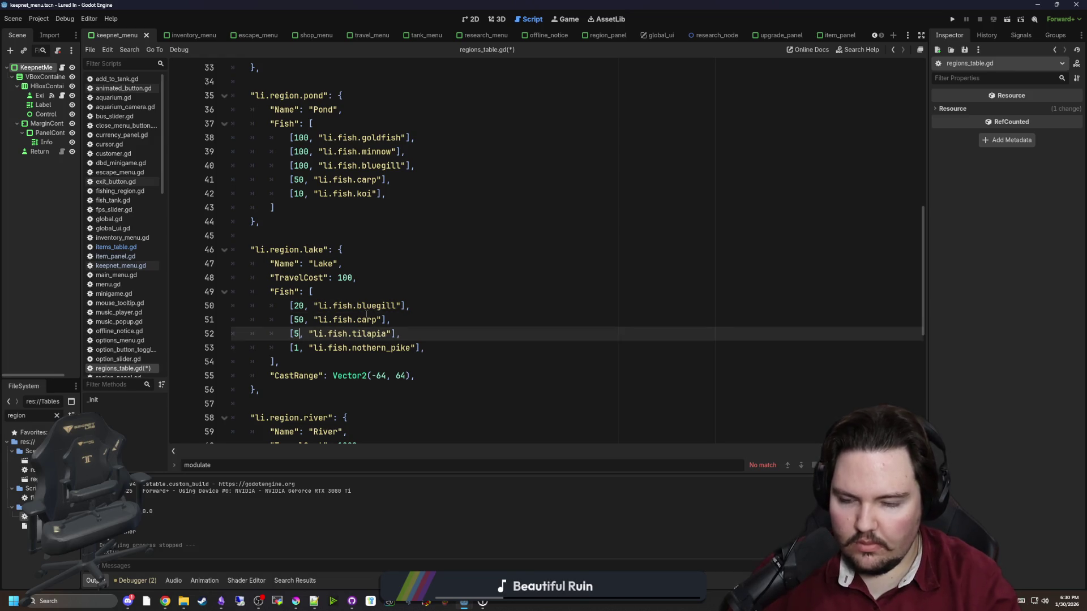
pyautogui.write('0')
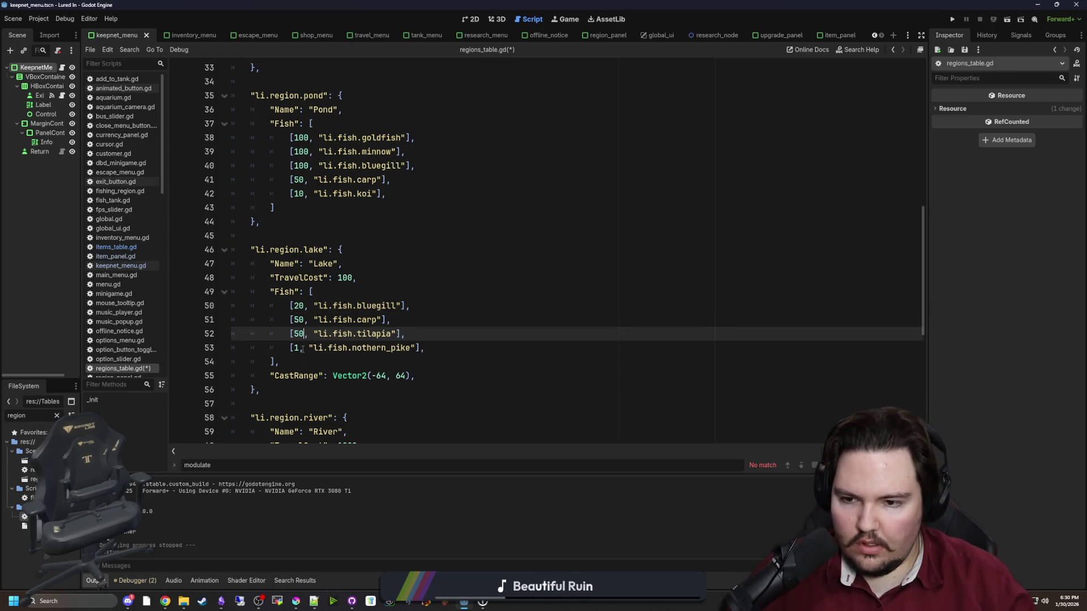
pyautogui.click(302, 349)
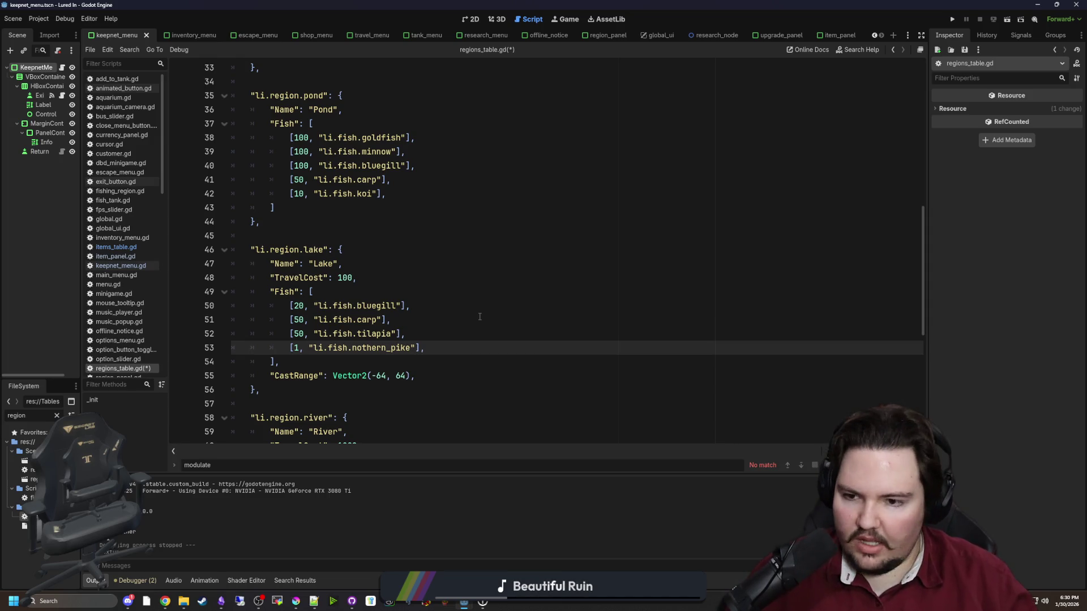
pyautogui.press('BackSpace')
pyautogui.write('5')
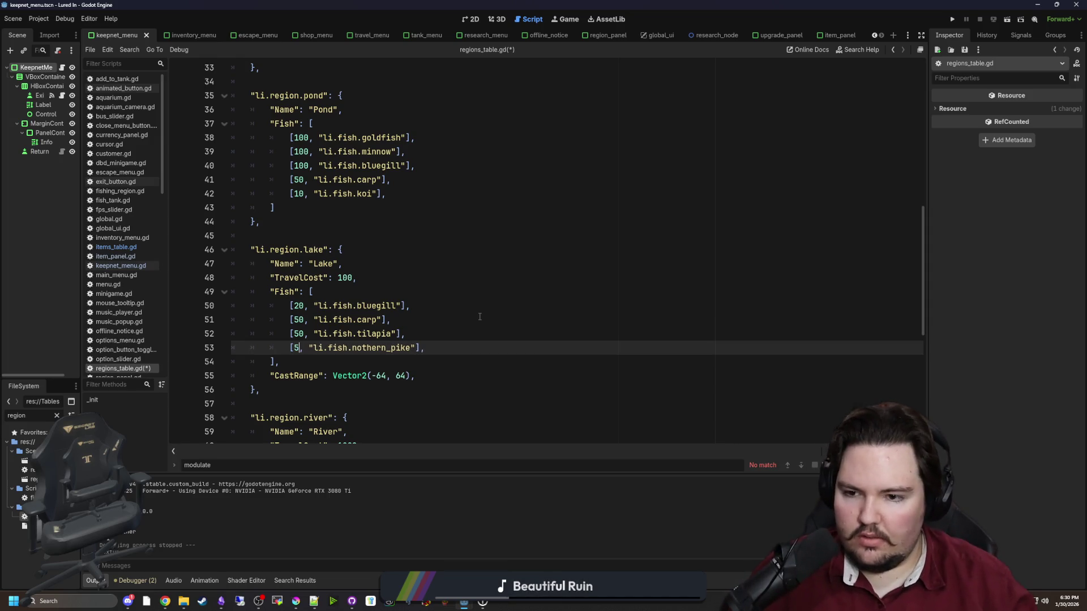
# Save regions_table.gd with Ctrl+S.
pyautogui.click(479, 316)
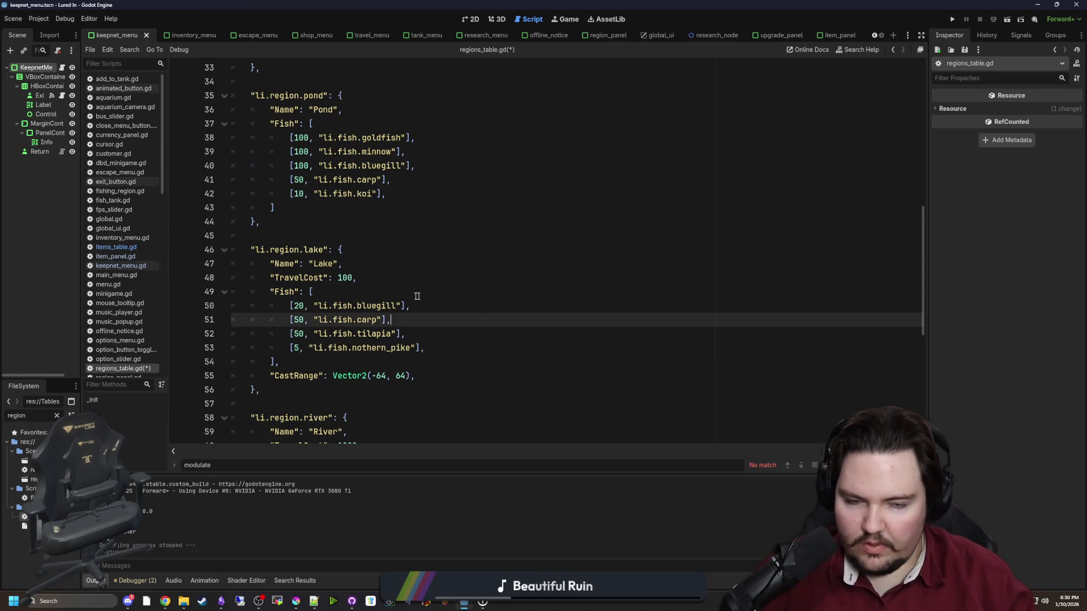
pyautogui.click(483, 276)
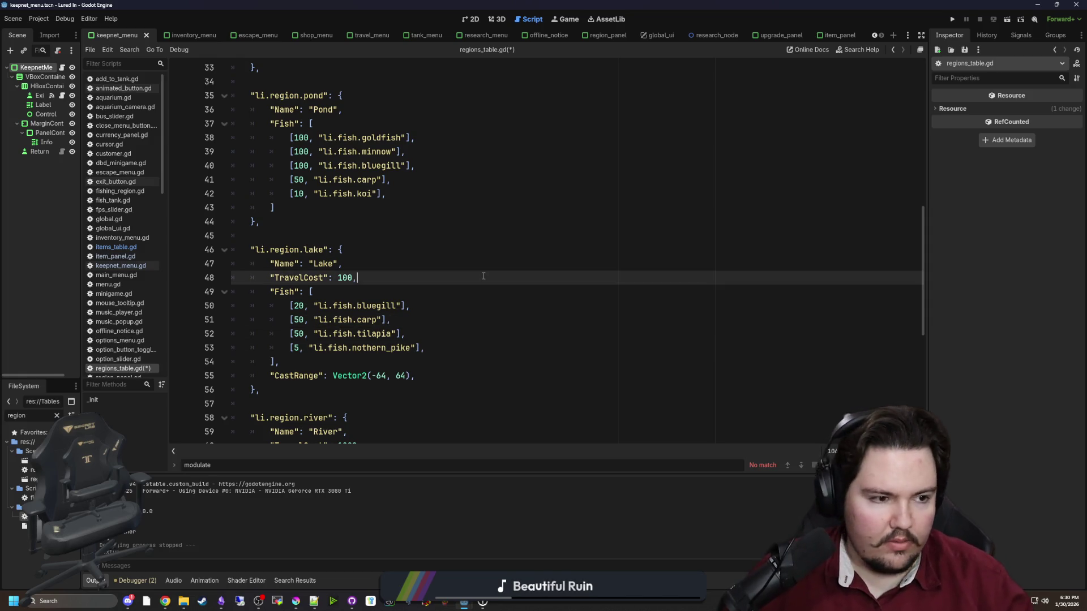
pyautogui.click(735, 209)
pyautogui.hotkey('ctrl', 's')
pyautogui.click(57, 415)
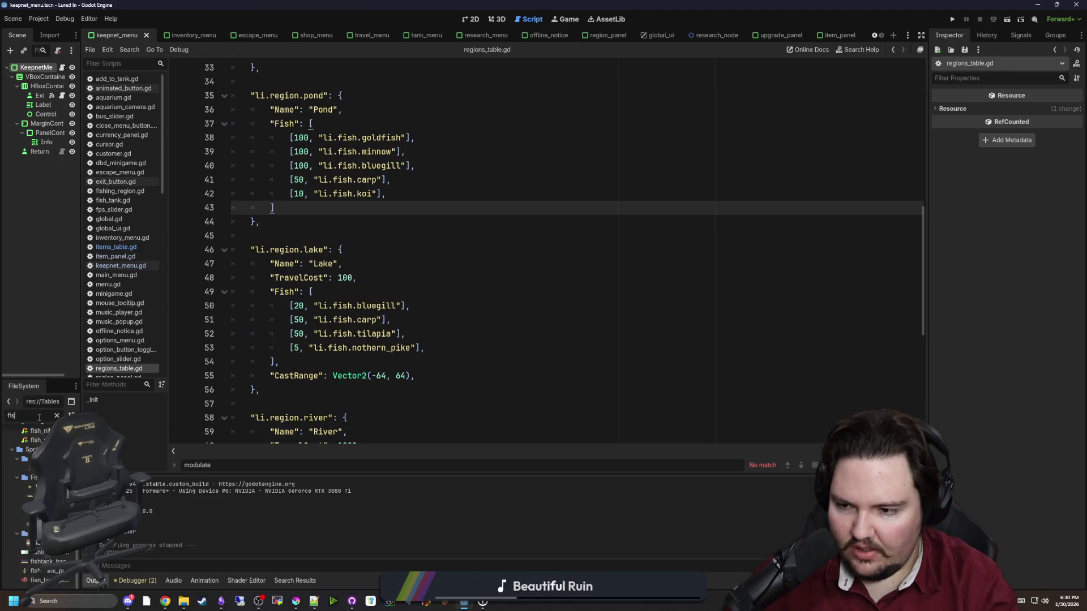
# Open fishing_region.gd from the 'fishing' file filter and search it for 'weighted'.
pyautogui.write('fishing_')
pyautogui.doubleClick(33, 479)
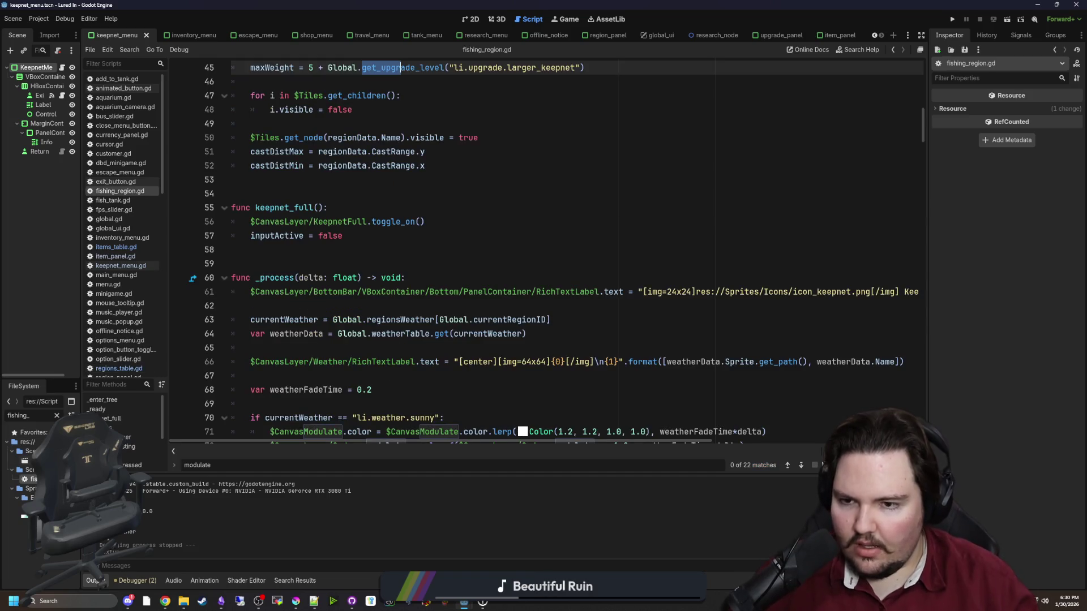
pyautogui.scroll(-5, 590, 255)
pyautogui.hotkey('ctrl', 'f')
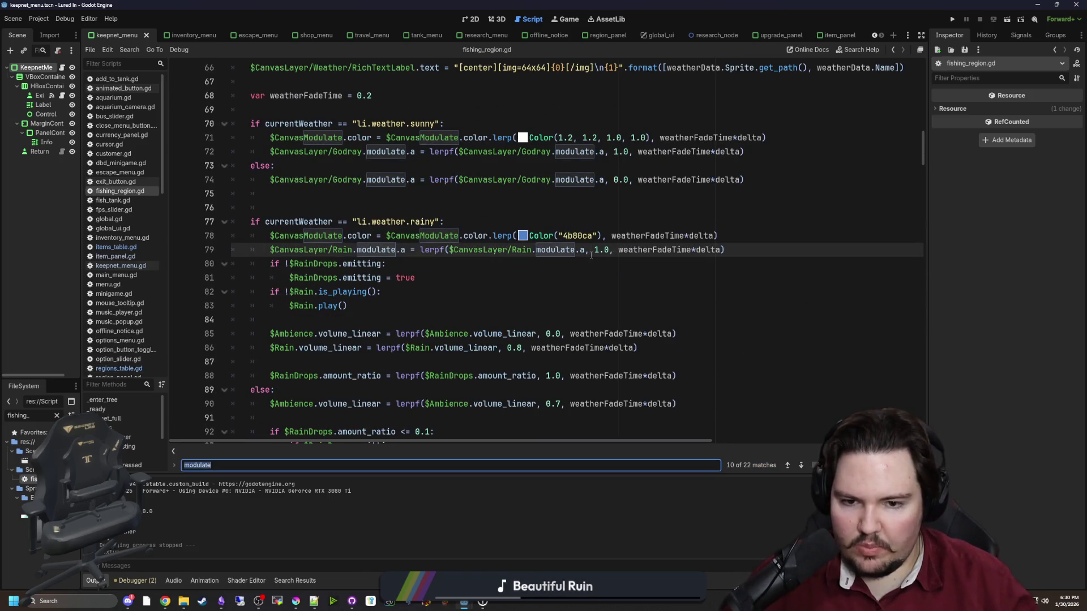
pyautogui.write('weighted')
pyautogui.click(590, 255)
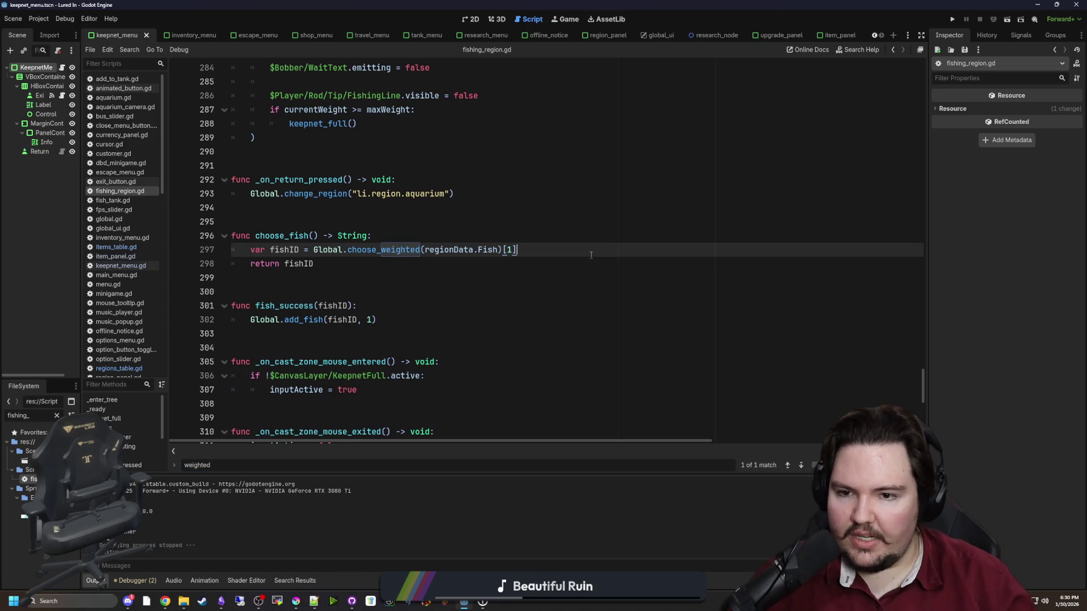
pyautogui.scroll(20, 404, 225)
pyautogui.scroll(6, 404, 224)
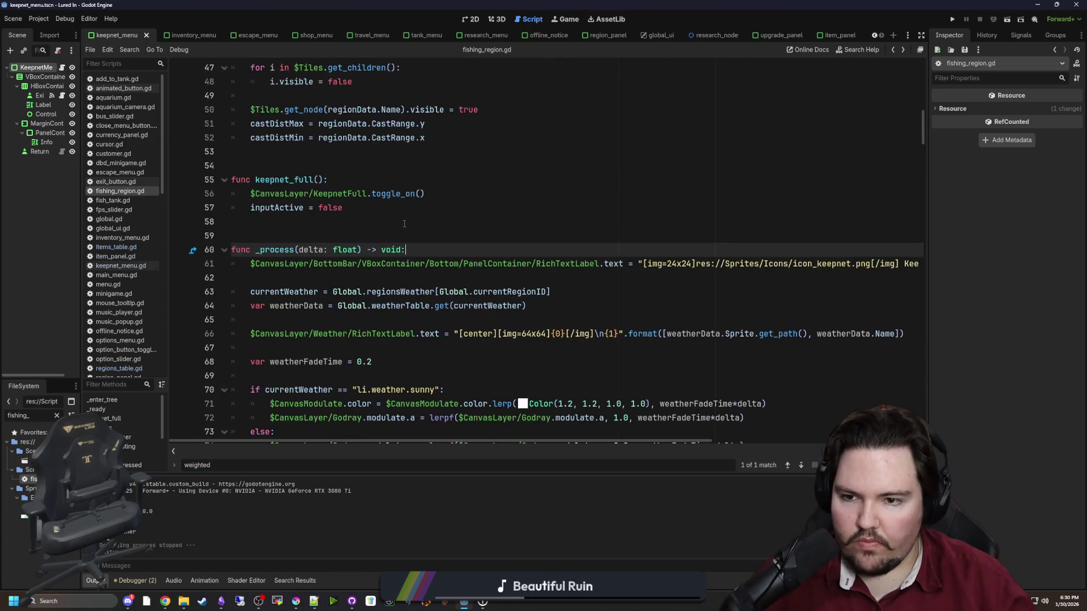
# Review the item defaults and eel and northern pike entries in items_table.gd, then return to fishing_region.gd.
pyautogui.click(404, 221)
pyautogui.click(116, 247)
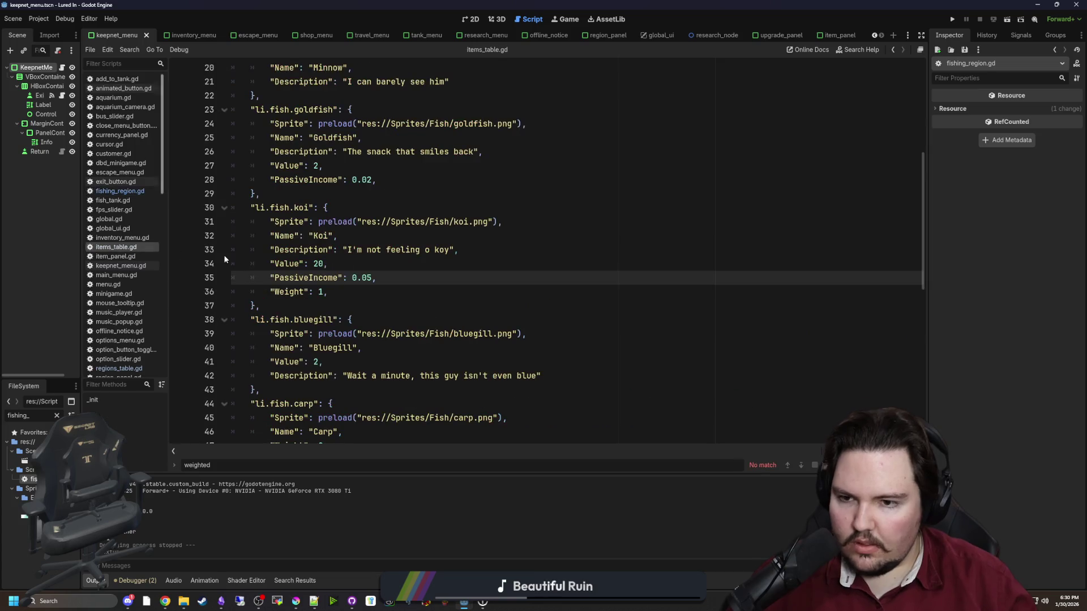
pyautogui.click(385, 292)
pyautogui.scroll(-10, 384, 292)
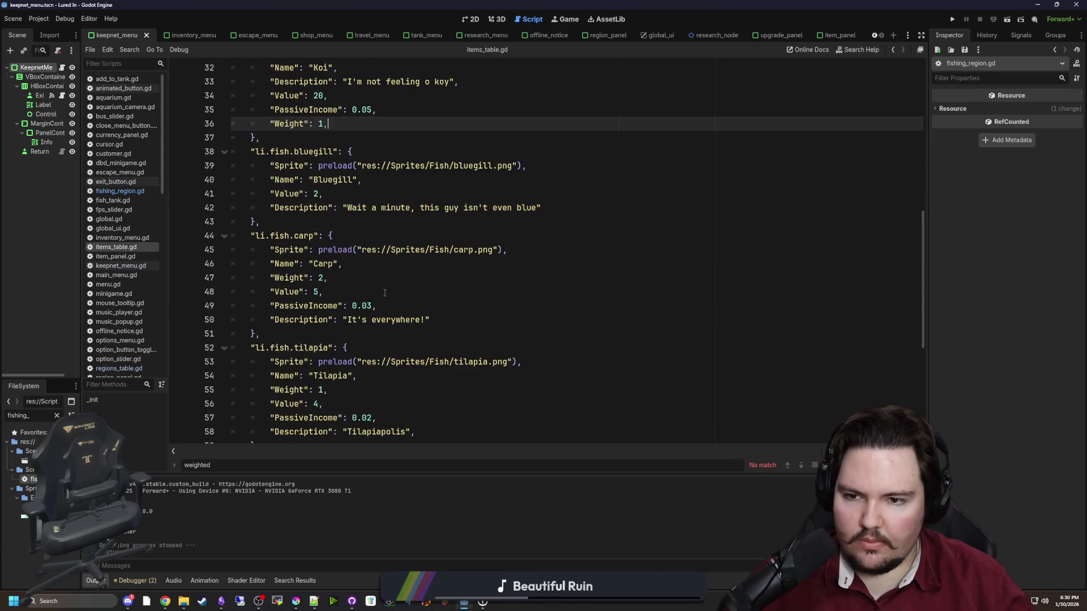
pyautogui.click(320, 298)
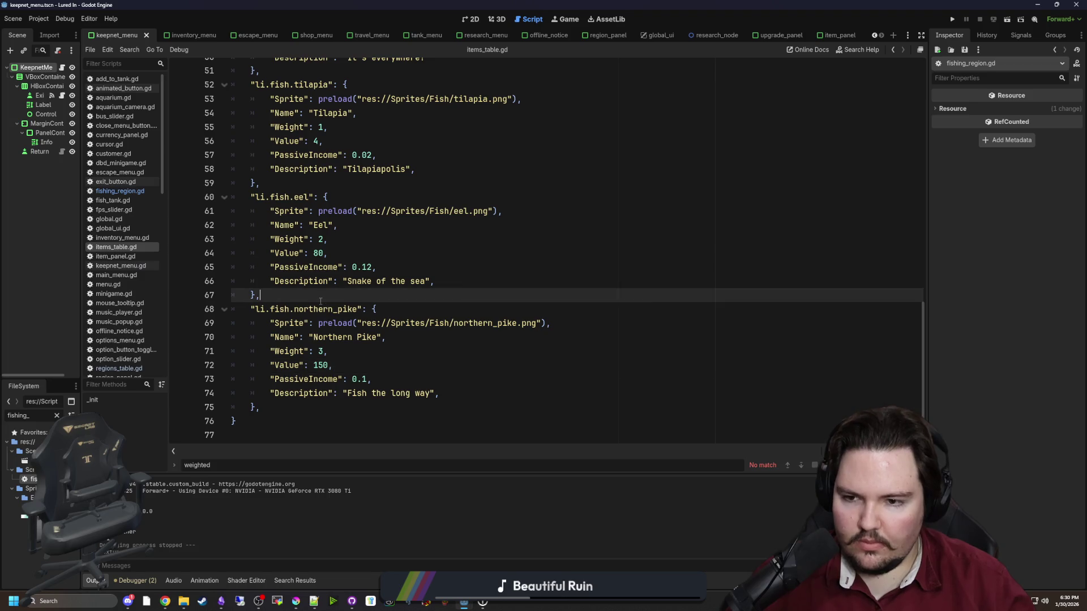
pyautogui.scroll(15, 321, 301)
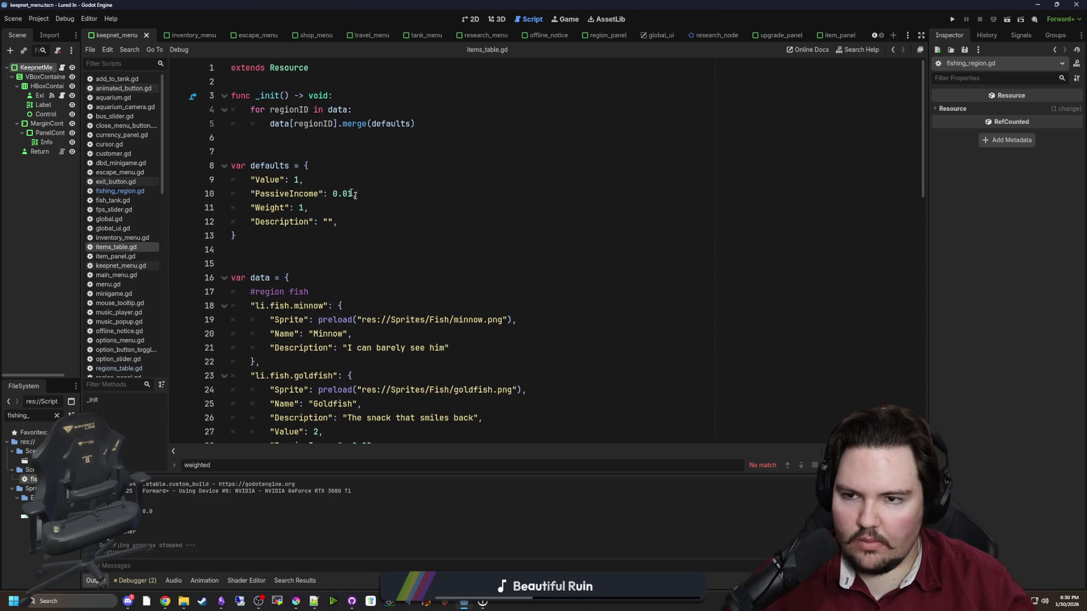
pyautogui.click(376, 182)
pyautogui.scroll(-7, 344, 280)
pyautogui.scroll(-9, 345, 280)
pyautogui.click(345, 296)
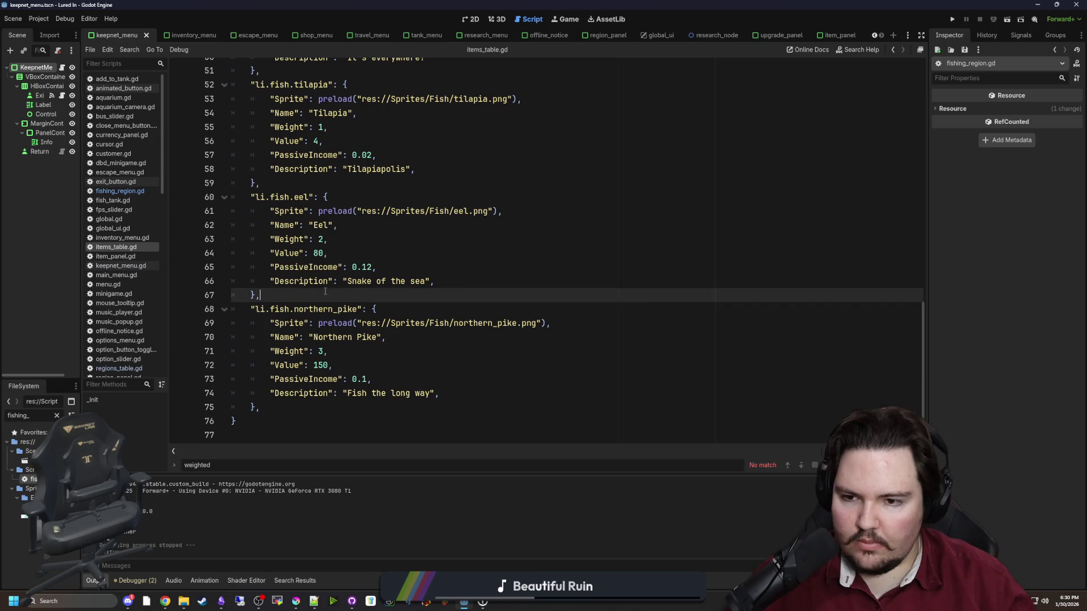
pyautogui.scroll(4, 338, 319)
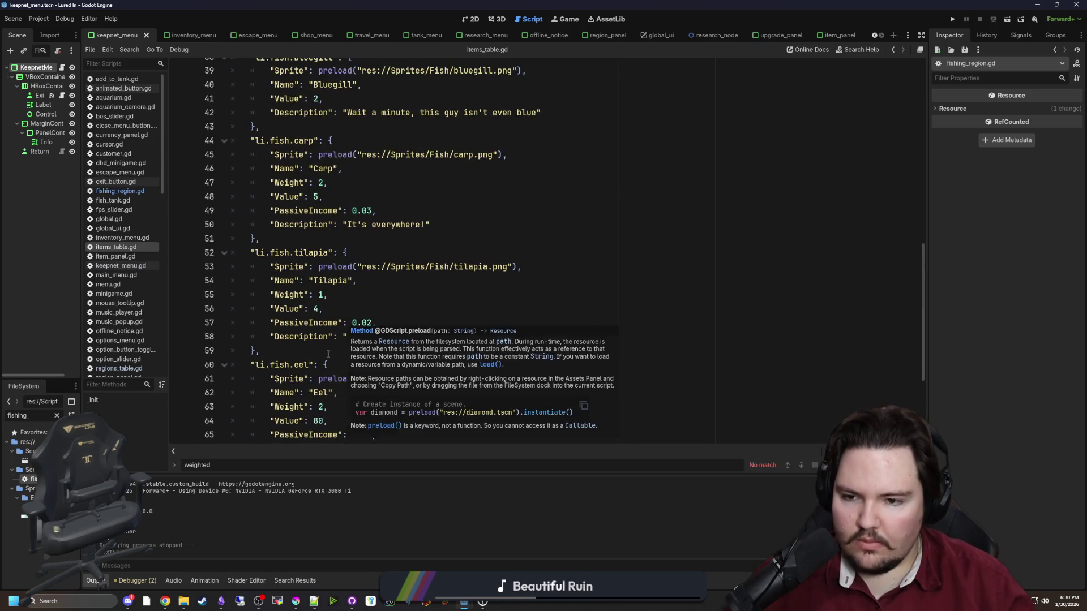
pyautogui.click(348, 350)
pyautogui.scroll(1, 349, 338)
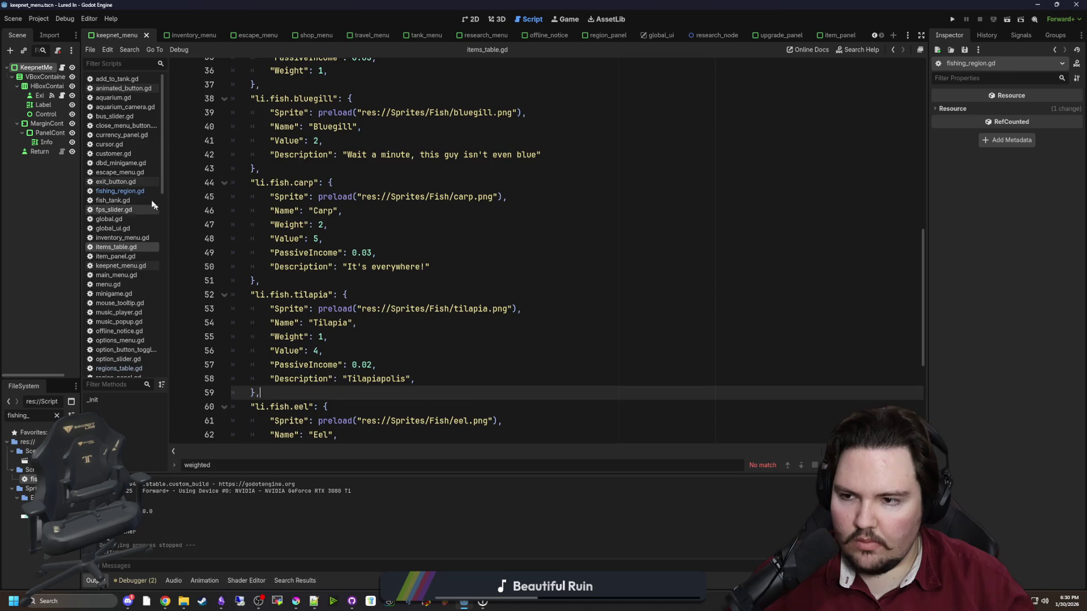
pyautogui.click(157, 191)
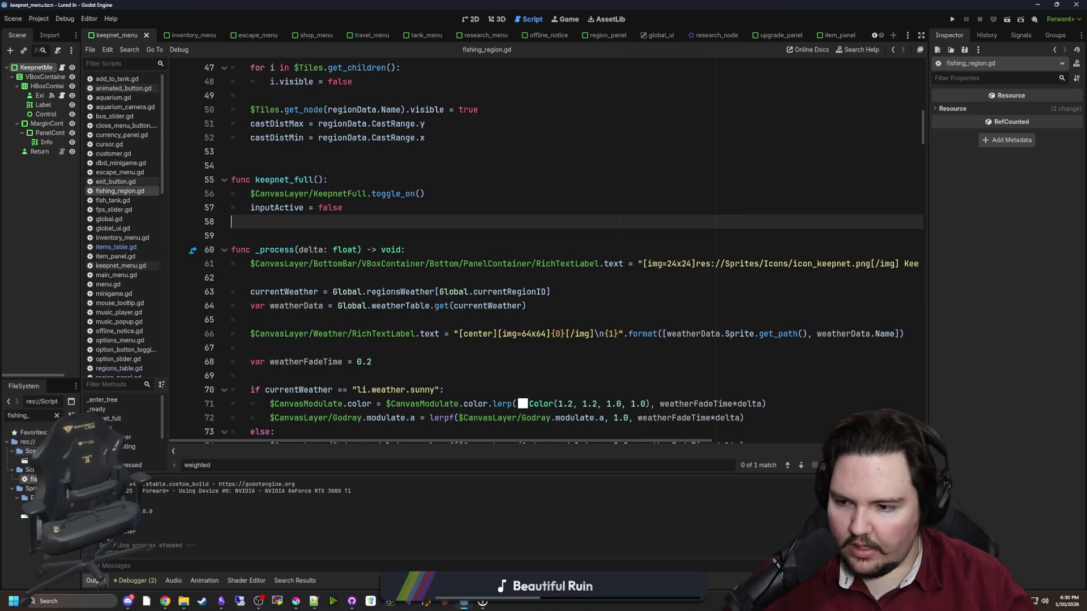
pyautogui.click(57, 416)
# Open regions_table.gd from the 'regions' filter and look over the Lake and River fish entries.
pyautogui.write('regions')
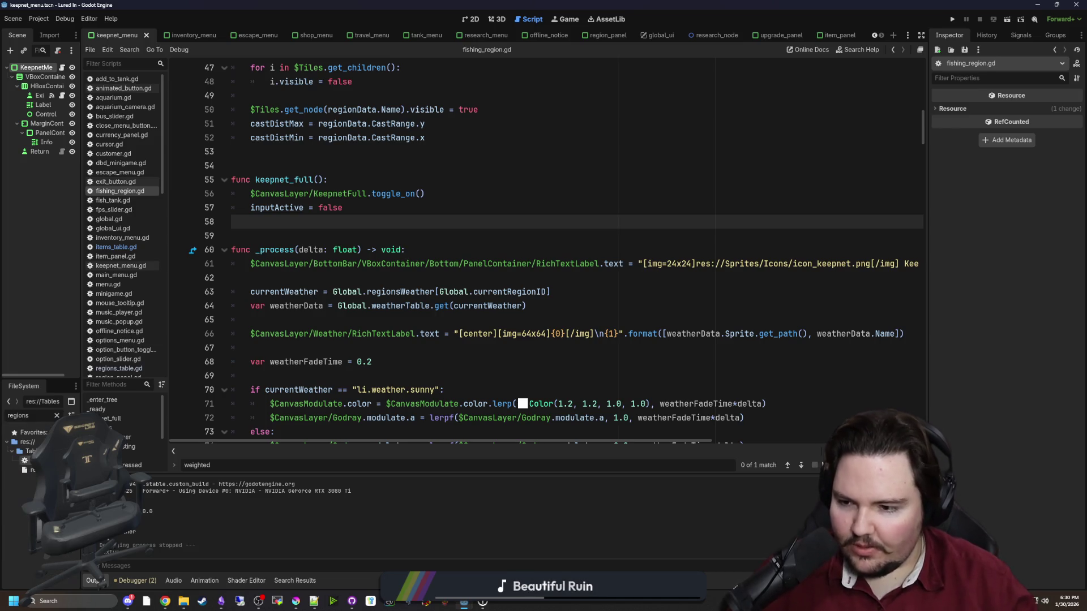
pyautogui.doubleClick(39, 460)
pyautogui.scroll(-3, 382, 303)
pyautogui.scroll(3, 381, 303)
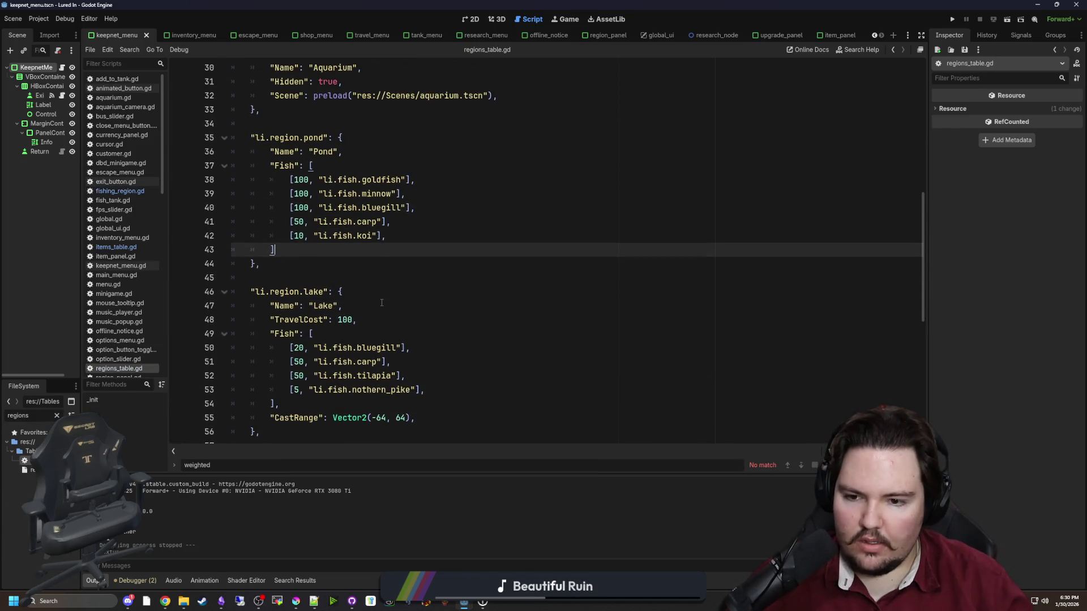
pyautogui.scroll(-2, 382, 303)
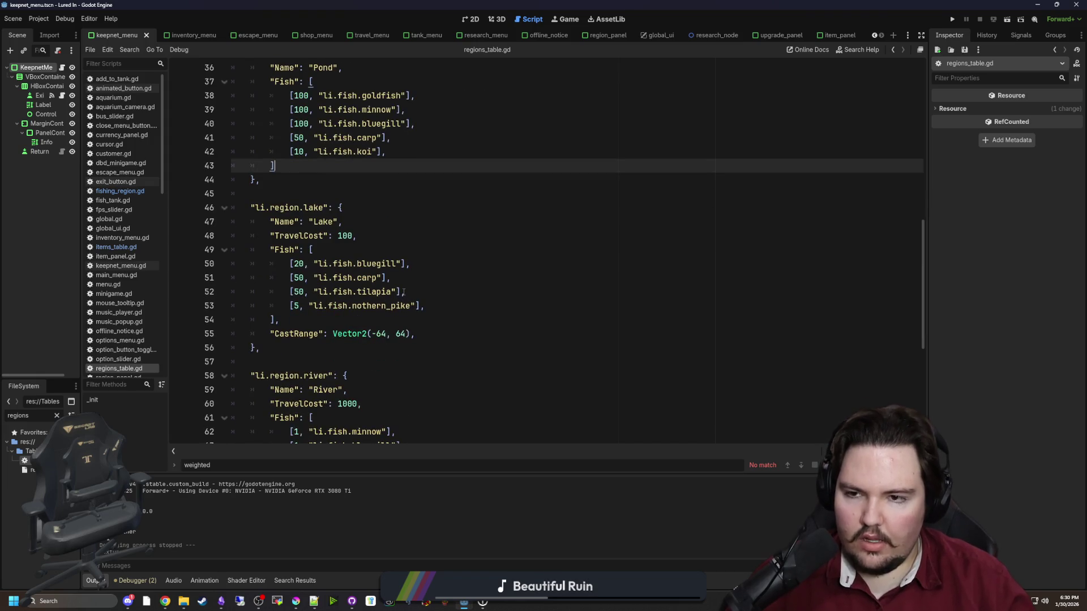
pyautogui.moveTo(426, 306); pyautogui.dragTo(396, 264)
pyautogui.click(396, 255)
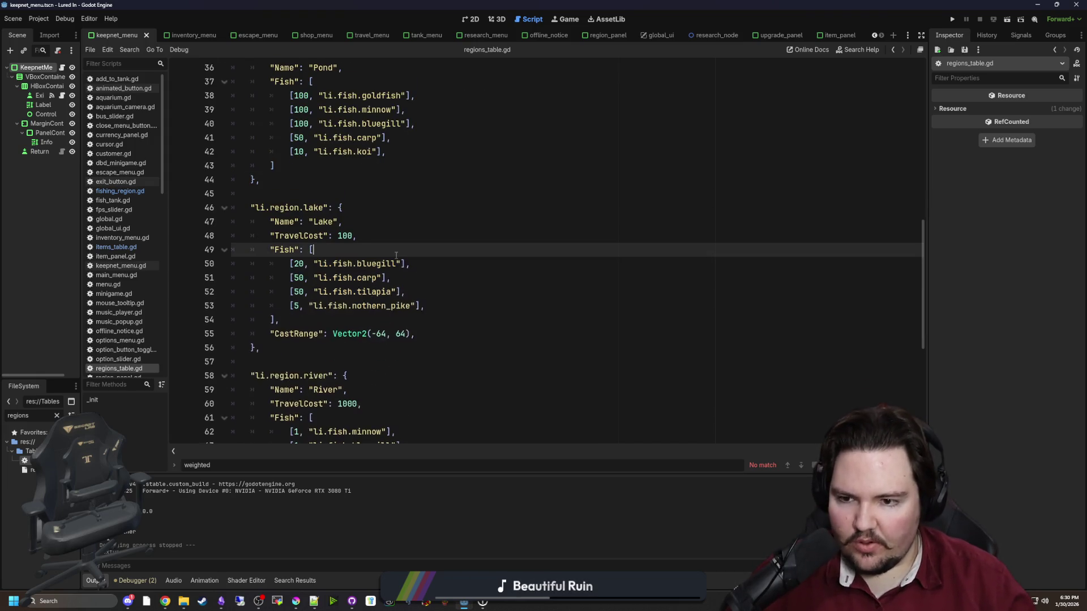
pyautogui.scroll(-4, 396, 255)
pyautogui.scroll(4, 440, 250)
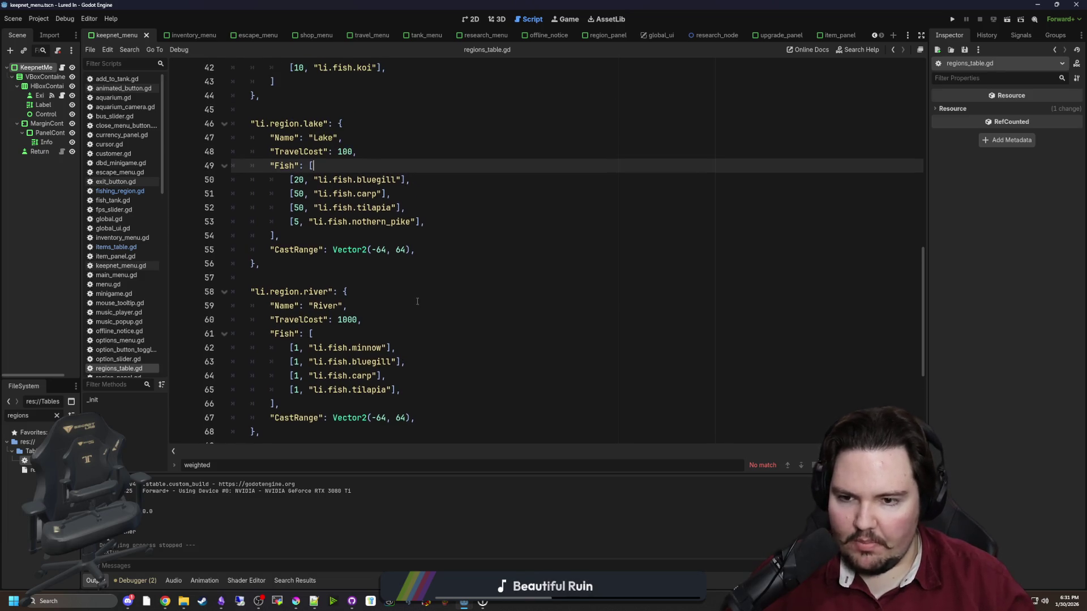
pyautogui.scroll(-3, 590, 291)
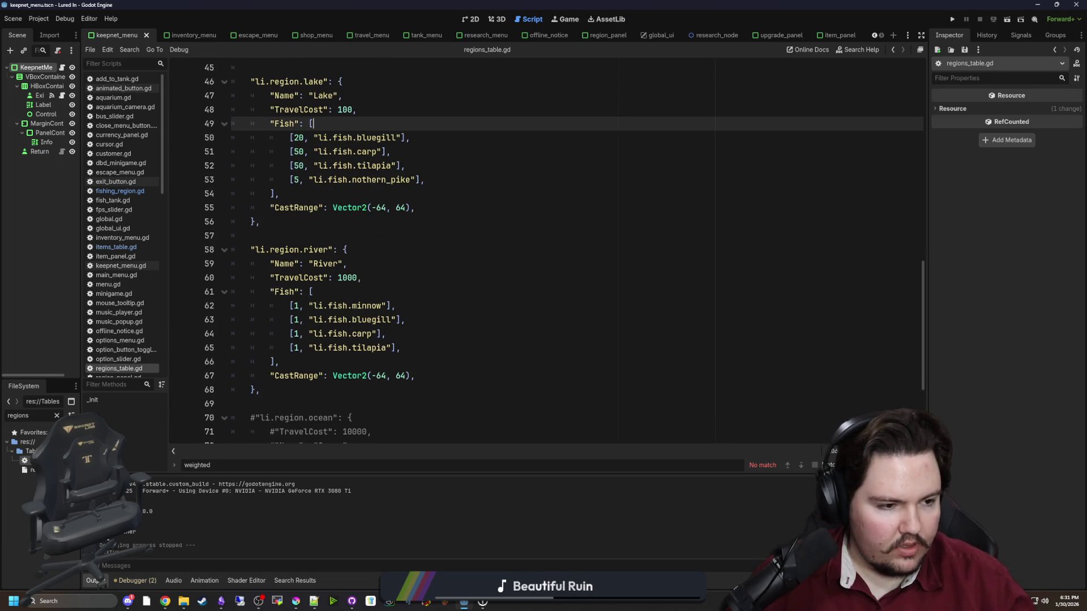
pyautogui.click(340, 357)
# Delete River's minnow, bluegill and carp lines, and change tilapia to eel with weight 10.
pyautogui.moveTo(363, 335); pyautogui.dragTo(232, 306)
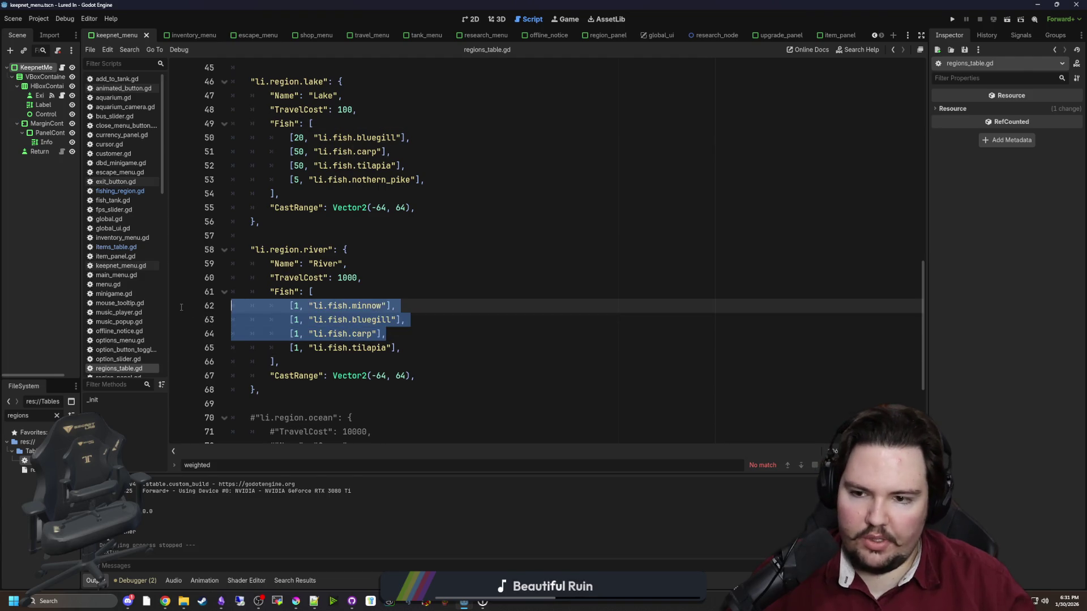
pyautogui.press('BackSpace')
pyautogui.press('Delete')
pyautogui.doubleClick(369, 306)
pyautogui.write('eel')
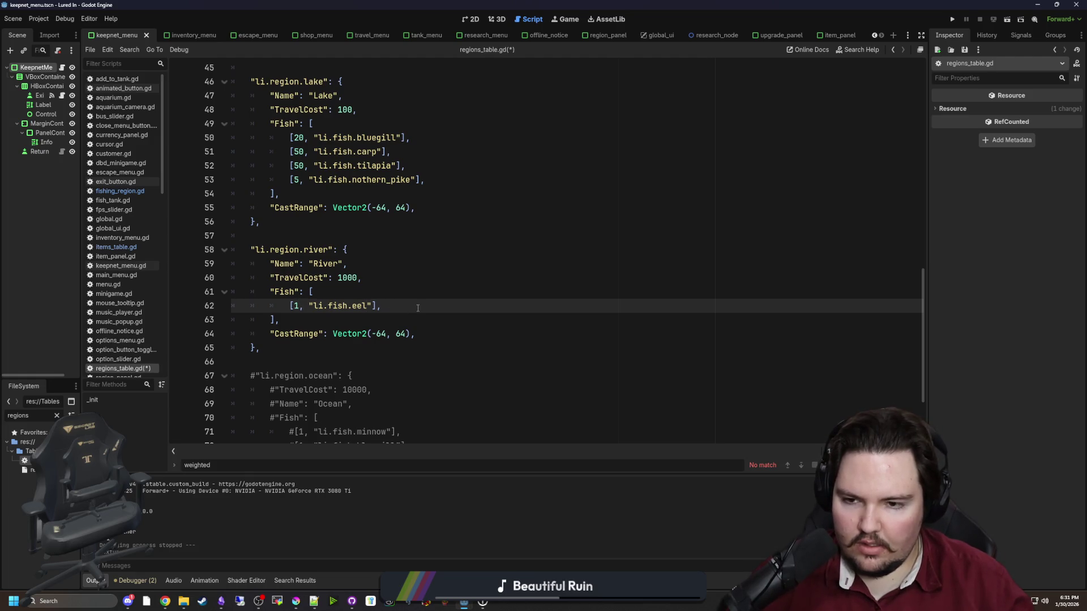
pyautogui.write('0')
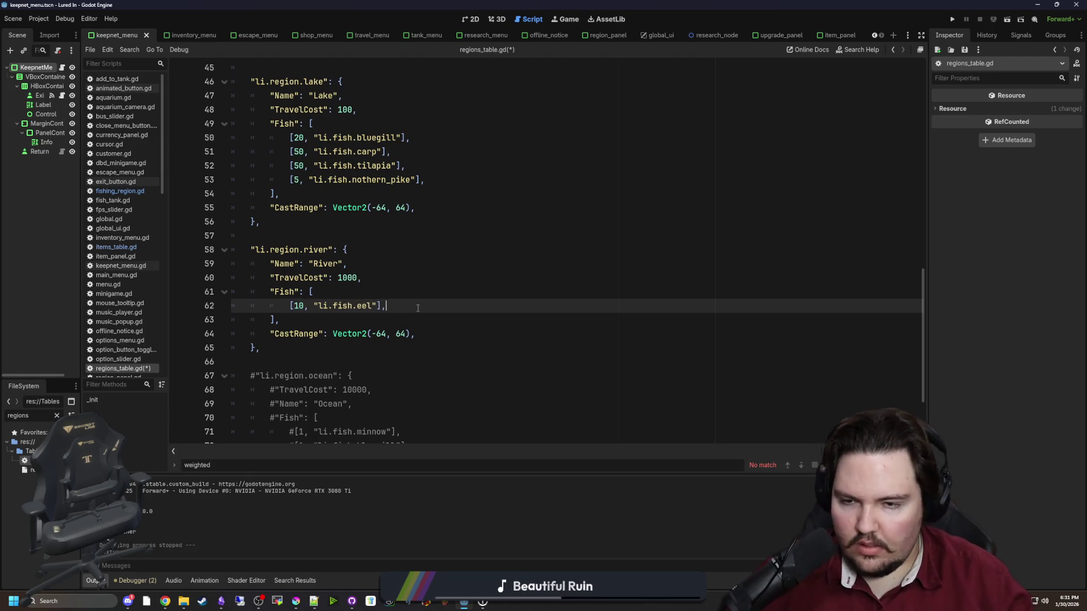
pyautogui.click(427, 296)
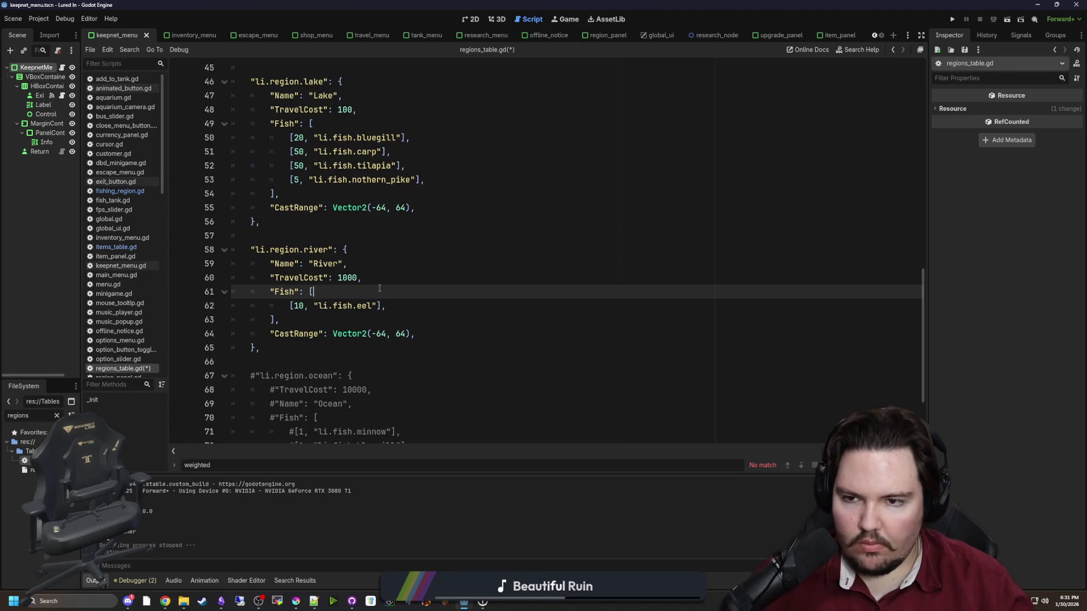
pyautogui.scroll(1, 379, 289)
pyautogui.scroll(-1, 381, 288)
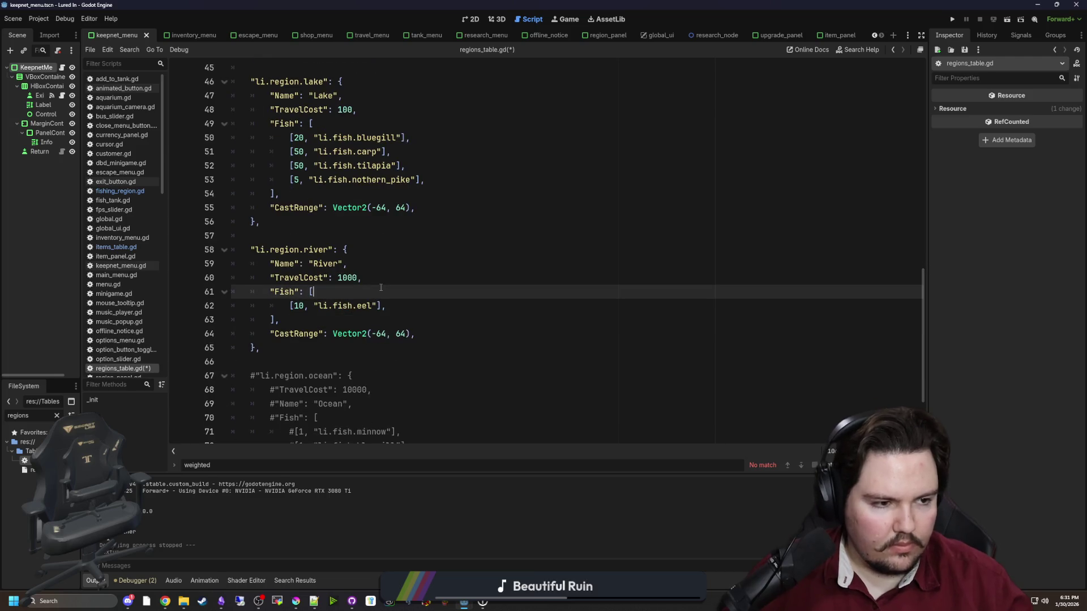
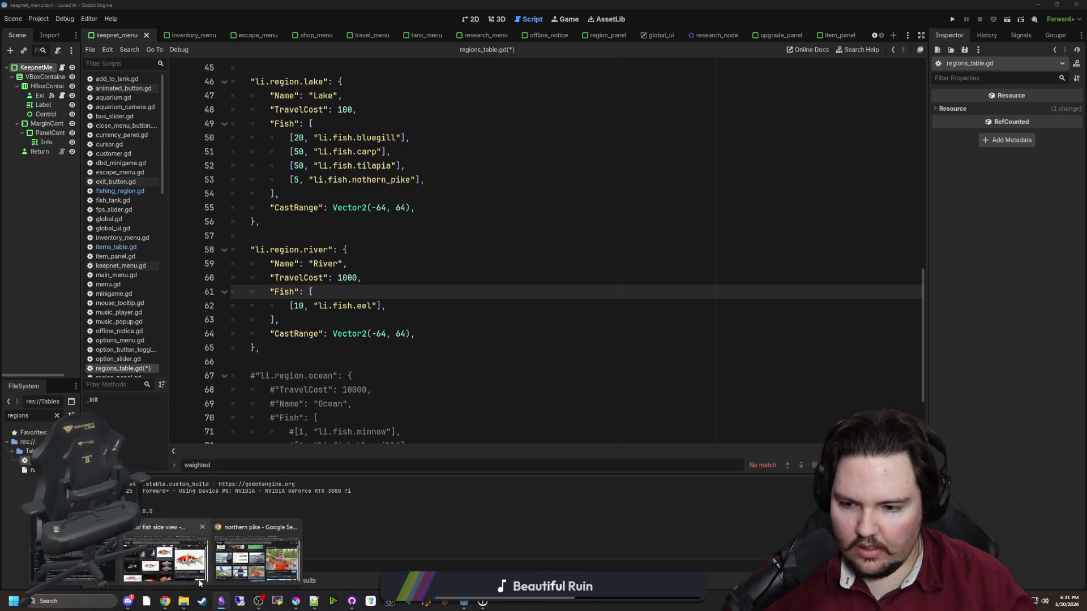
# Search Google for 'walleye' image results in the browser, maximized to full screen.
pyautogui.hotkey('alt', 'Tab')
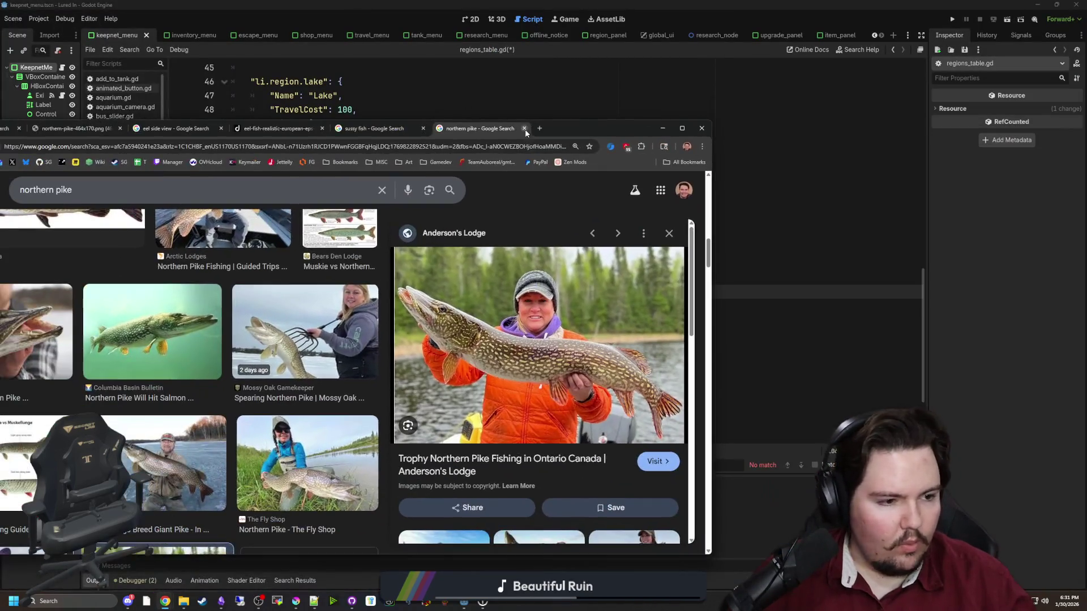
pyautogui.click(358, 148)
pyautogui.write('walleye')
pyautogui.press('Return')
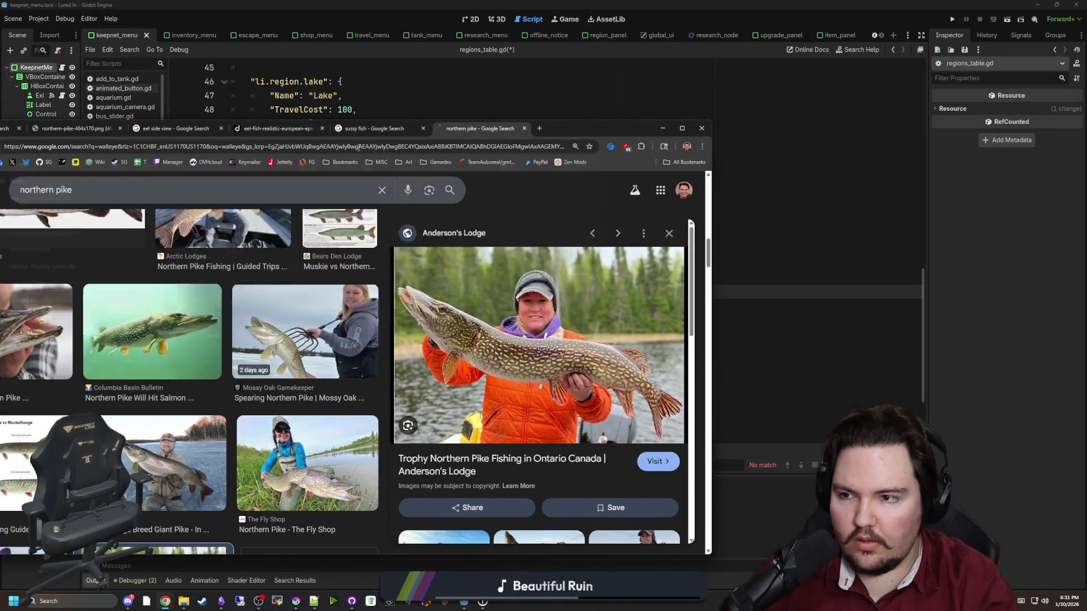
pyautogui.click(55, 232)
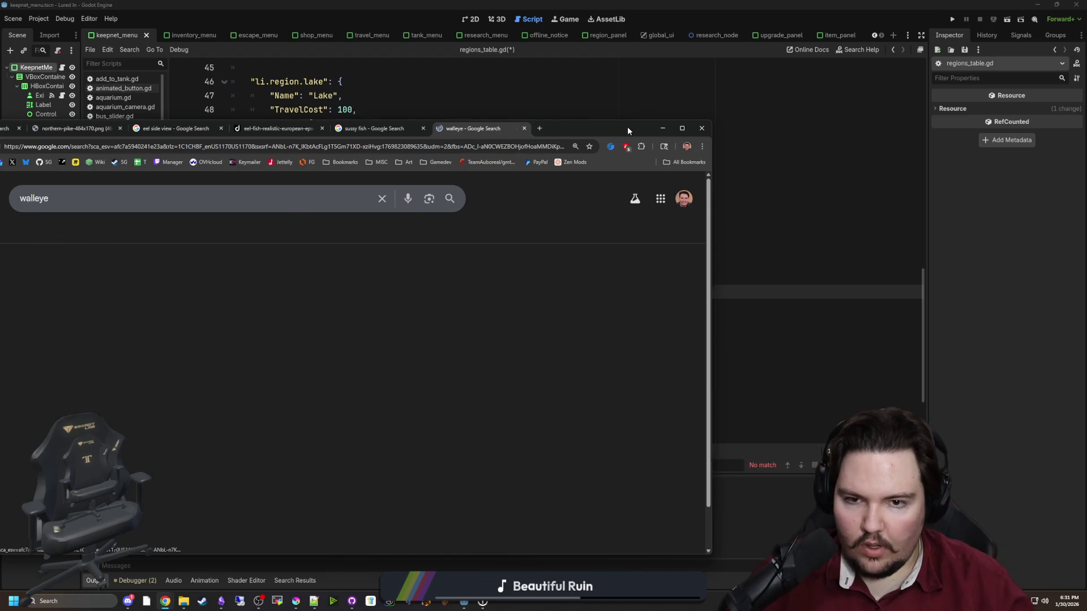
pyautogui.moveTo(627, 127); pyautogui.dragTo(622, 4)
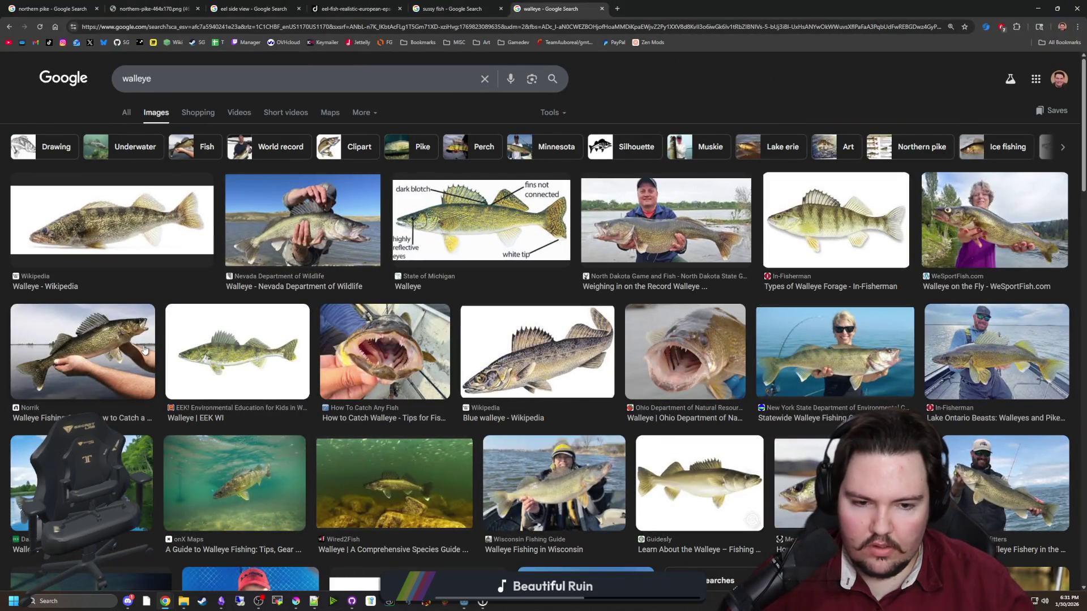
# Preview a few walleye photos larger, then shrink the browser back to a smaller window.
pyautogui.click(623, 215)
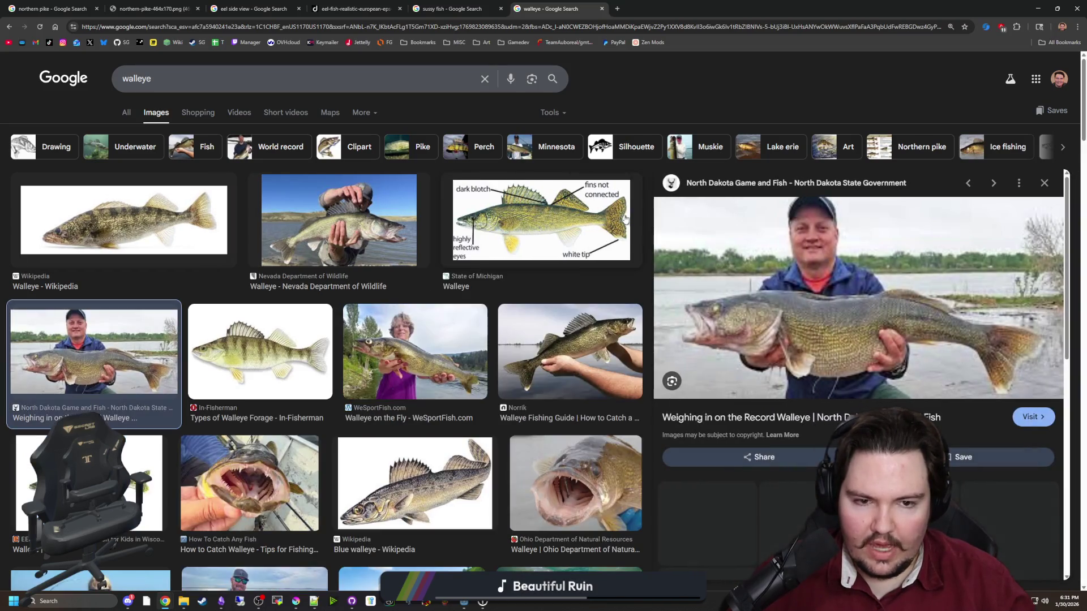
pyautogui.click(1044, 183)
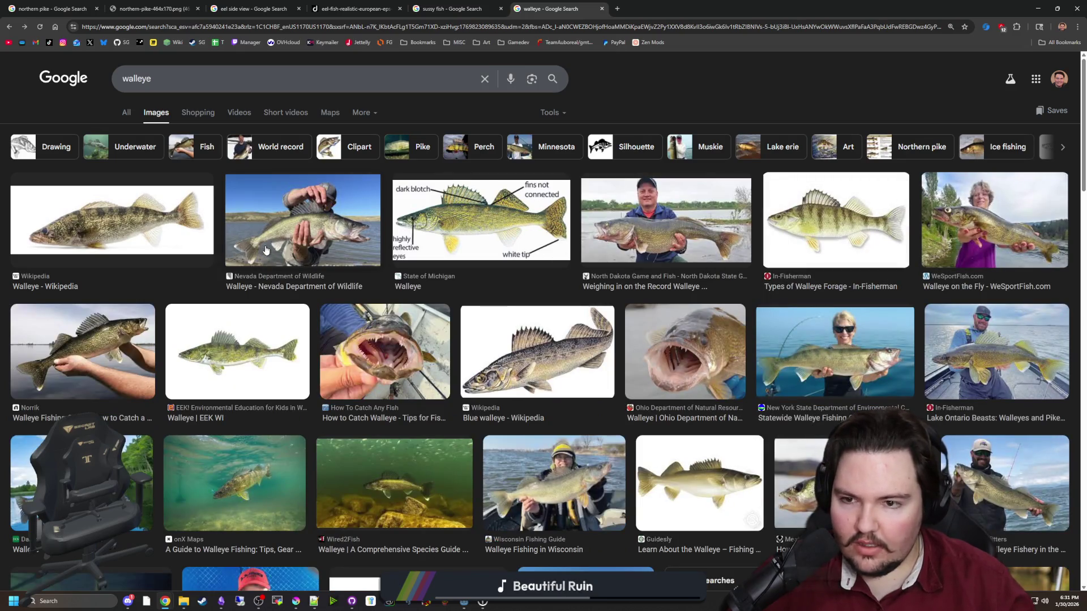
pyautogui.click(115, 339)
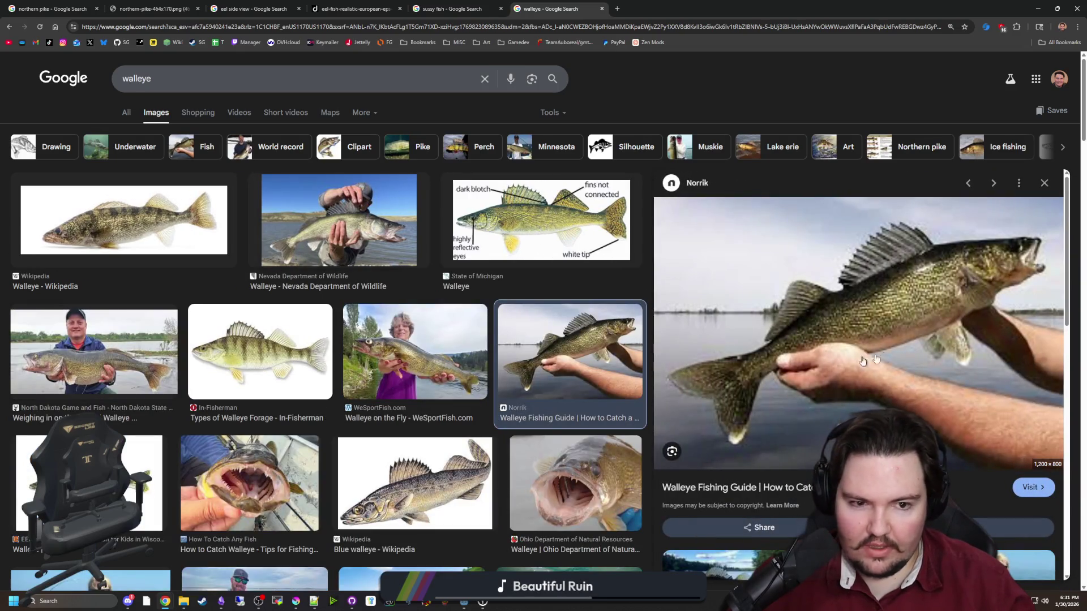
pyautogui.scroll(-5, 309, 357)
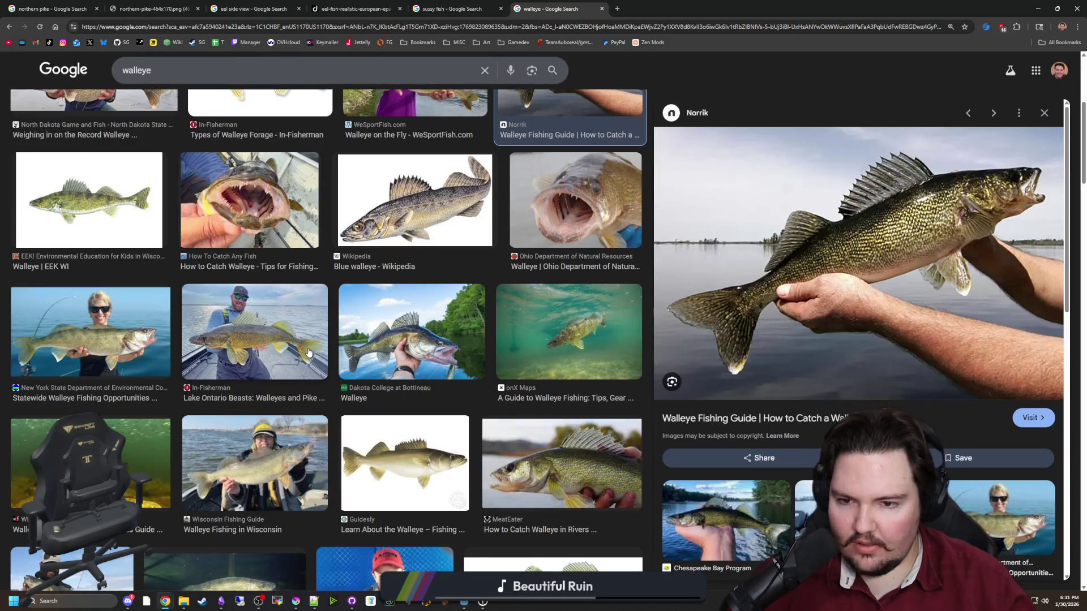
pyautogui.scroll(5, 309, 353)
pyautogui.moveTo(668, 9); pyautogui.dragTo(316, 411)
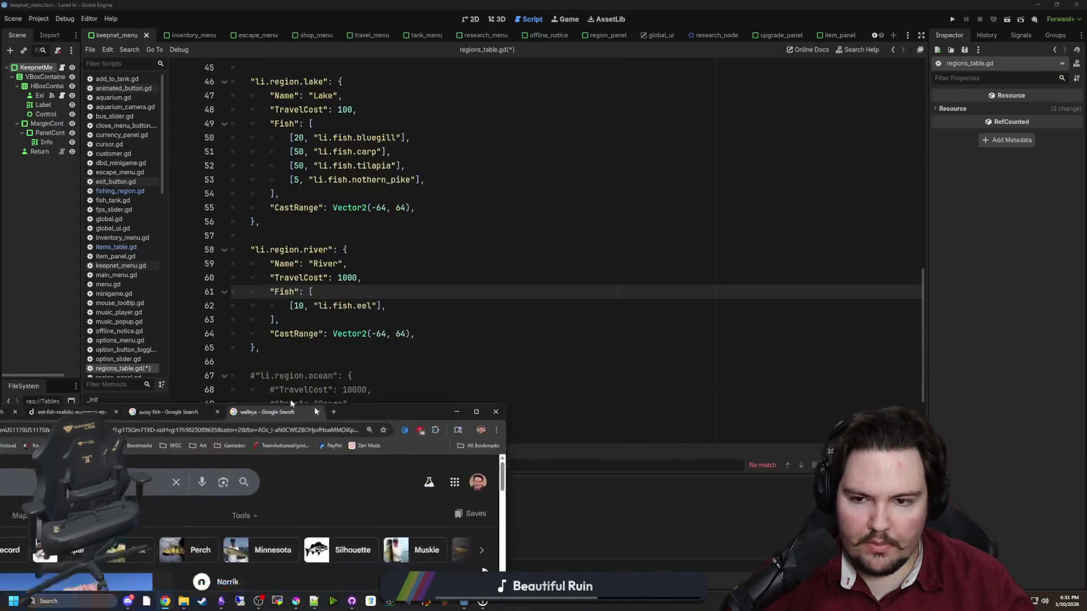
# Bring the Krita window forward and maximize it to fill the screen.
pyautogui.hotkey('alt', 'Tab')
pyautogui.click(410, 292)
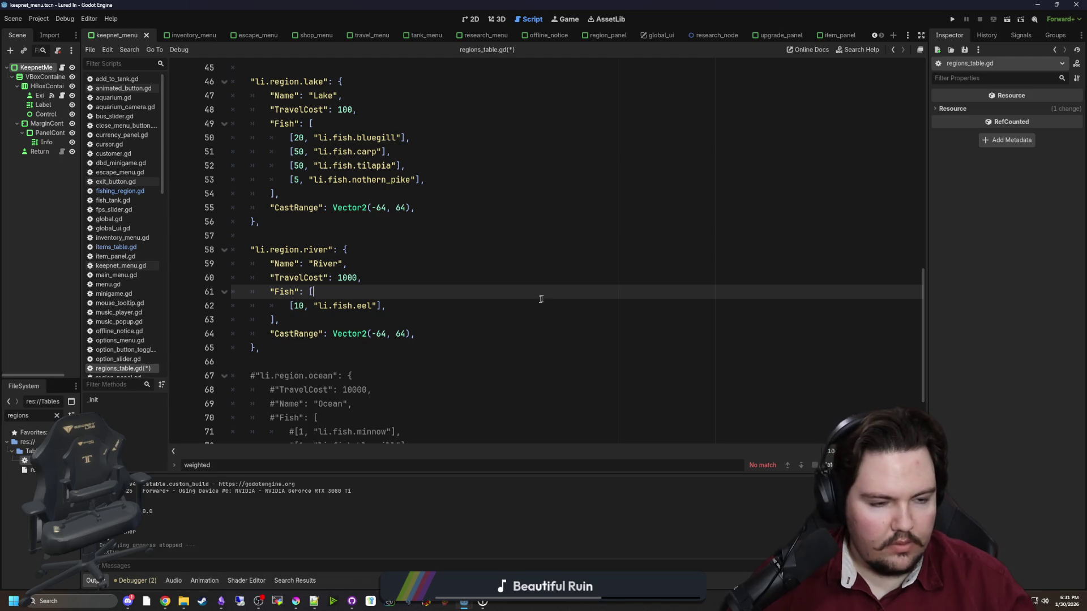
pyautogui.moveTo(225, 597)
pyautogui.click(296, 604)
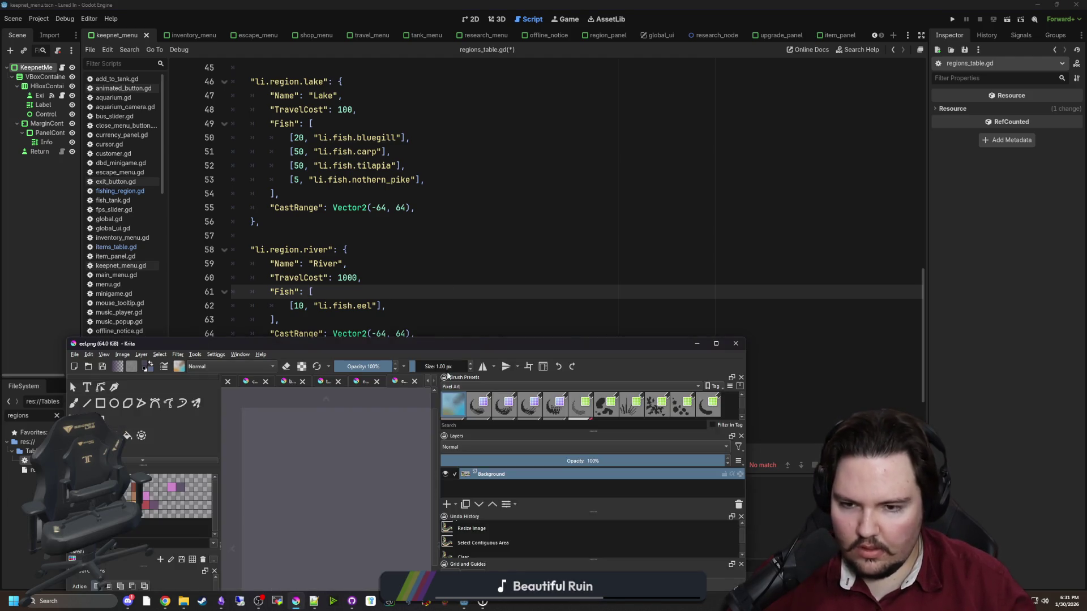
pyautogui.press('super+Up')
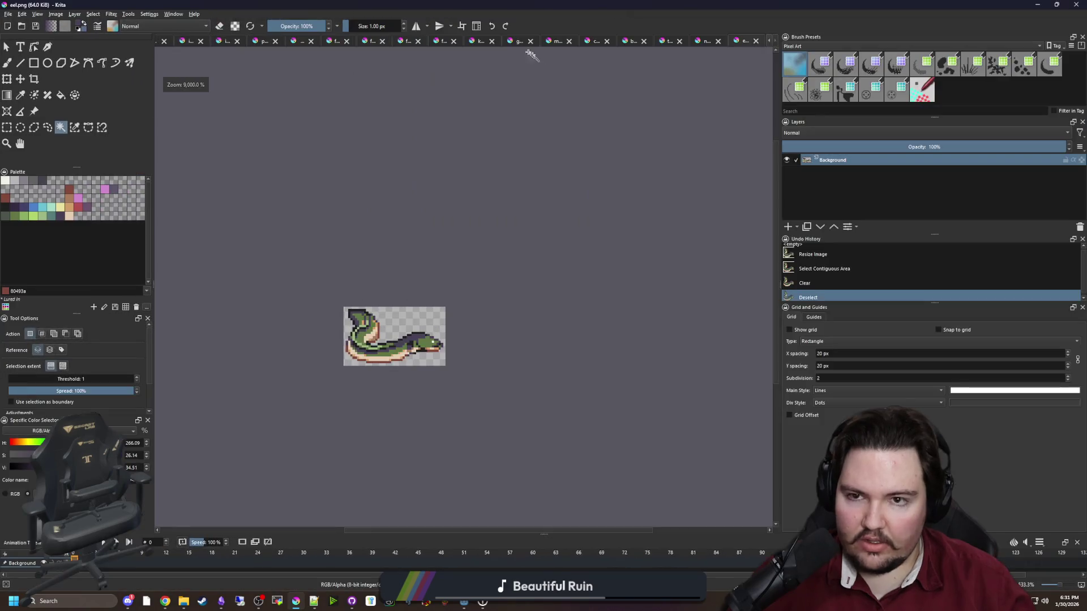
# Close the fish_carp document without saving, and close another fish document to reach the sheet.
pyautogui.click(371, 41)
pyautogui.click(329, 40)
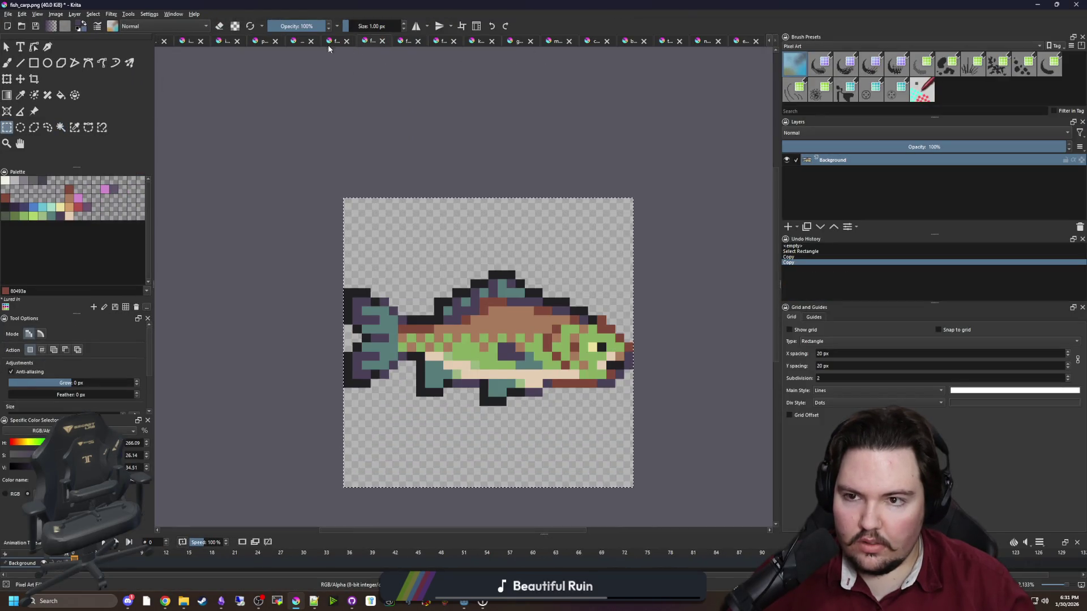
pyautogui.click(293, 40)
pyautogui.click(329, 40)
pyautogui.click(382, 40)
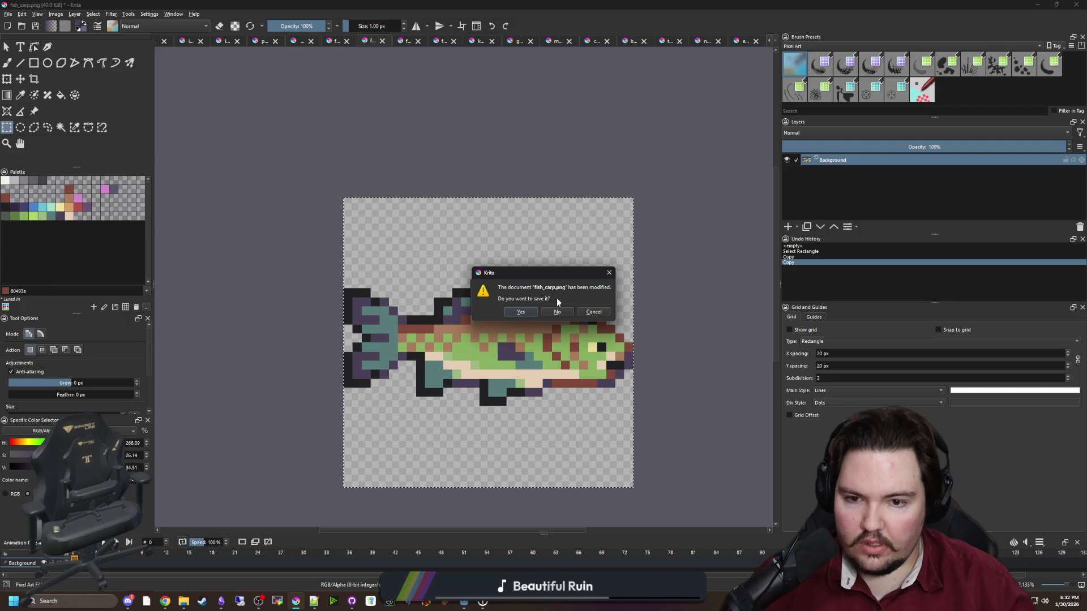
pyautogui.click(557, 312)
pyautogui.click(368, 41)
# Rectangle-select the carp sprite on the fish sheet and copy it.
pyautogui.press('-')
pyautogui.press('-')
pyautogui.press('-')
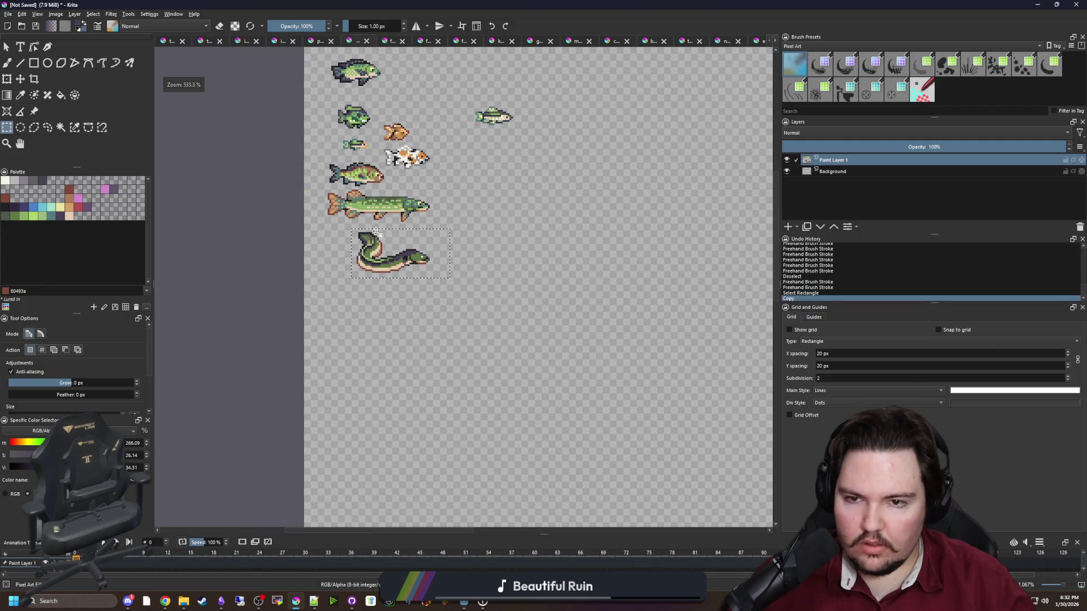
pyautogui.hotkey('ctrl', 'shift', 'a')
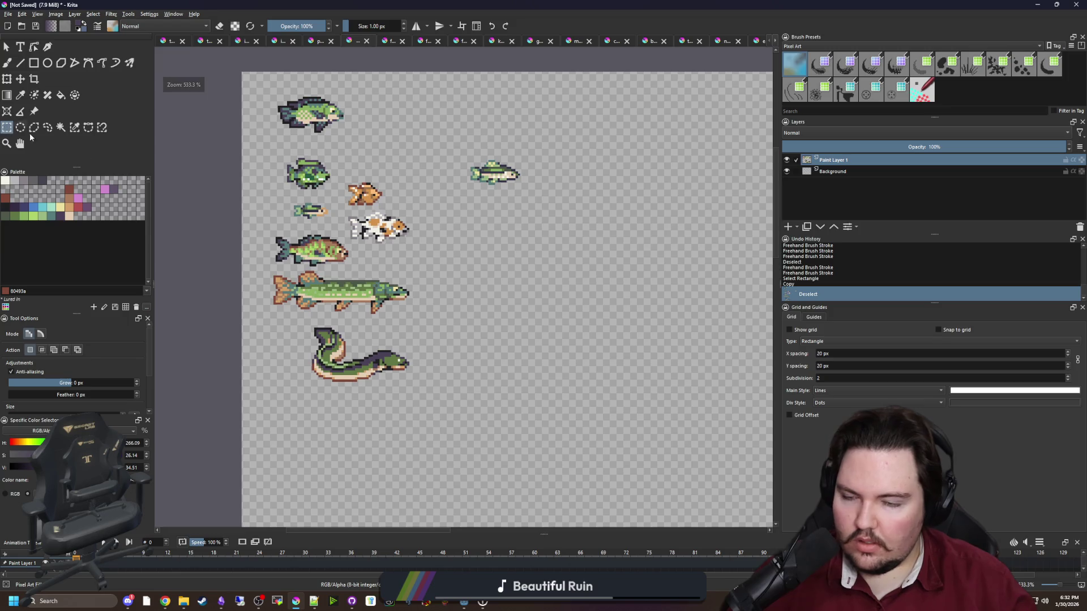
pyautogui.scroll(1, 328, 295)
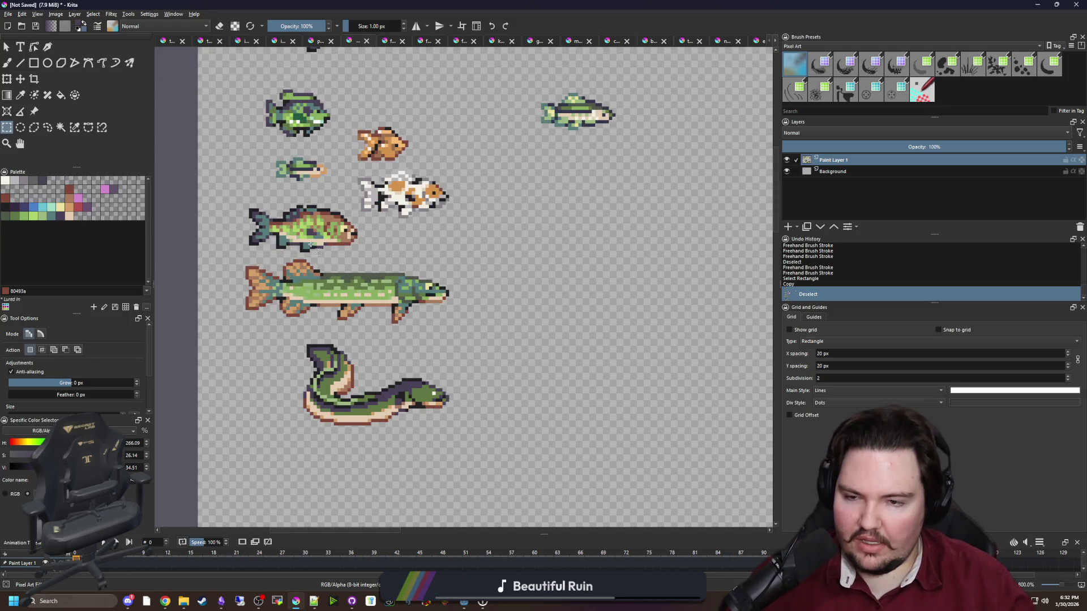
pyautogui.scroll(3, 314, 228)
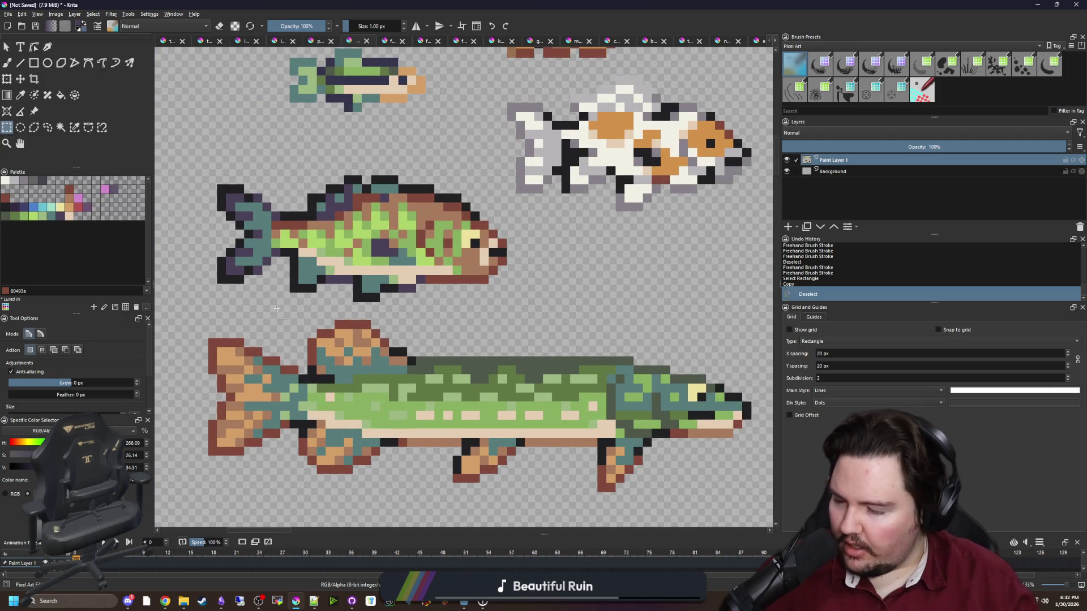
pyautogui.scroll(1, 255, 313)
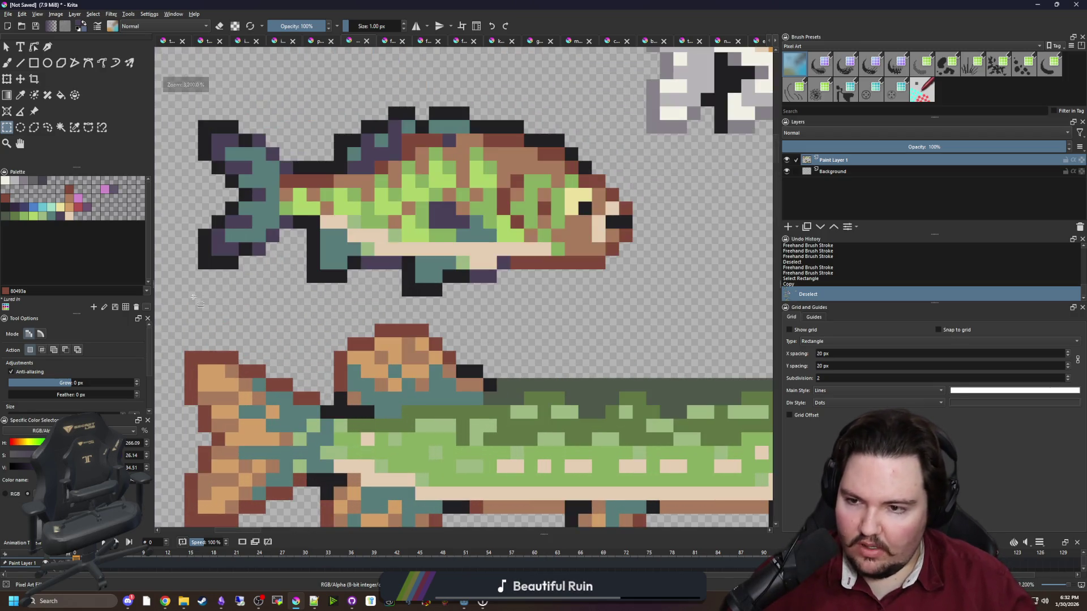
pyautogui.moveTo(199, 296)
pyautogui.mouseDown()
pyautogui.moveTo(606, 201)
pyautogui.moveTo(641, 114)
pyautogui.mouseUp()
pyautogui.hotkey('ctrl', 'c')
# Merge the paint layer down into the Background layer.
pyautogui.scroll(-3, 633, 341)
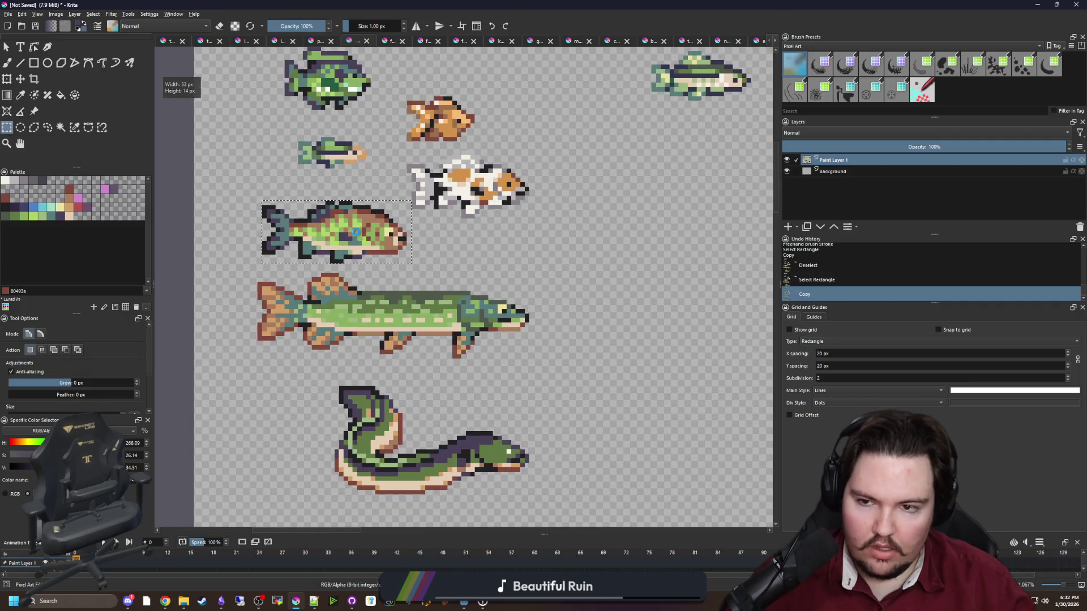
pyautogui.hotkey('ctrl', 't')
pyautogui.hscroll(3, 297, 302)
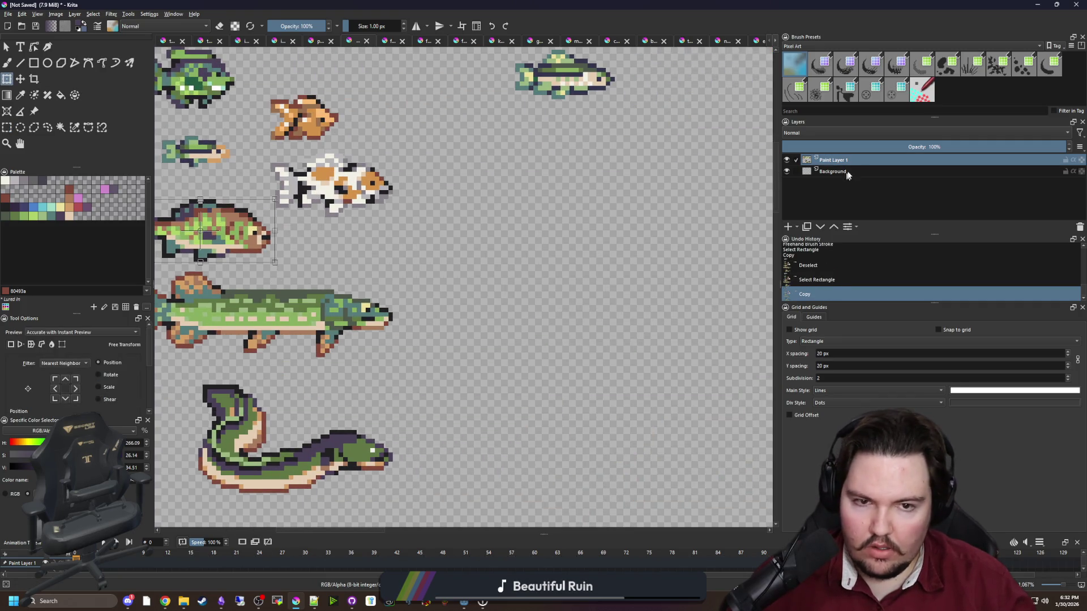
pyautogui.rightClick(846, 161)
pyautogui.click(883, 238)
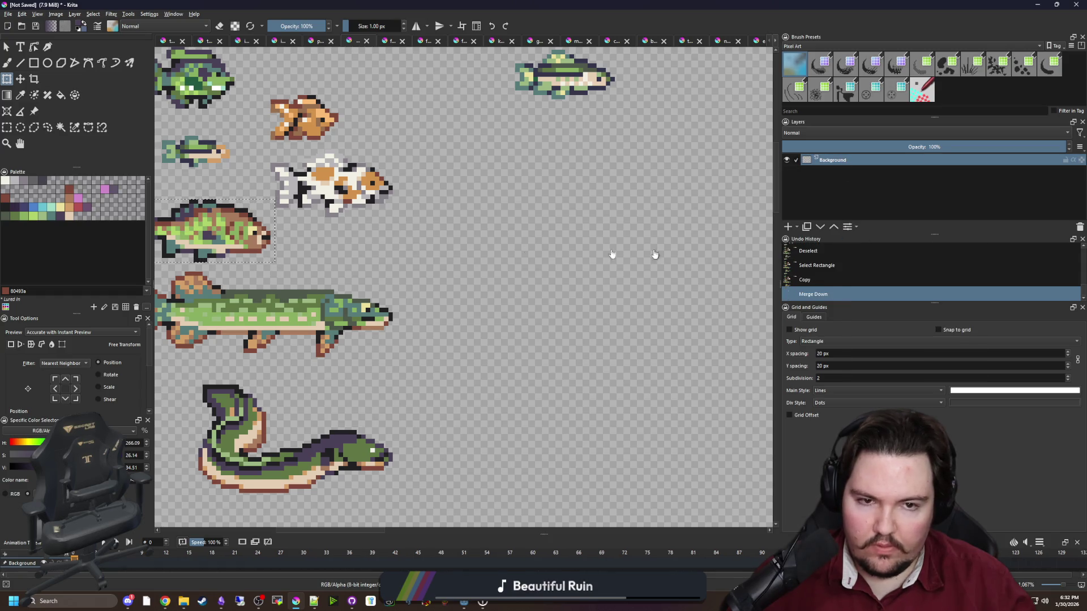
# Paste the carp copy, place it just below the original, and deselect.
pyautogui.hotkey('ctrl', 'c')
pyautogui.hotkey('ctrl', 'v')
pyautogui.scroll(1, 447, 288)
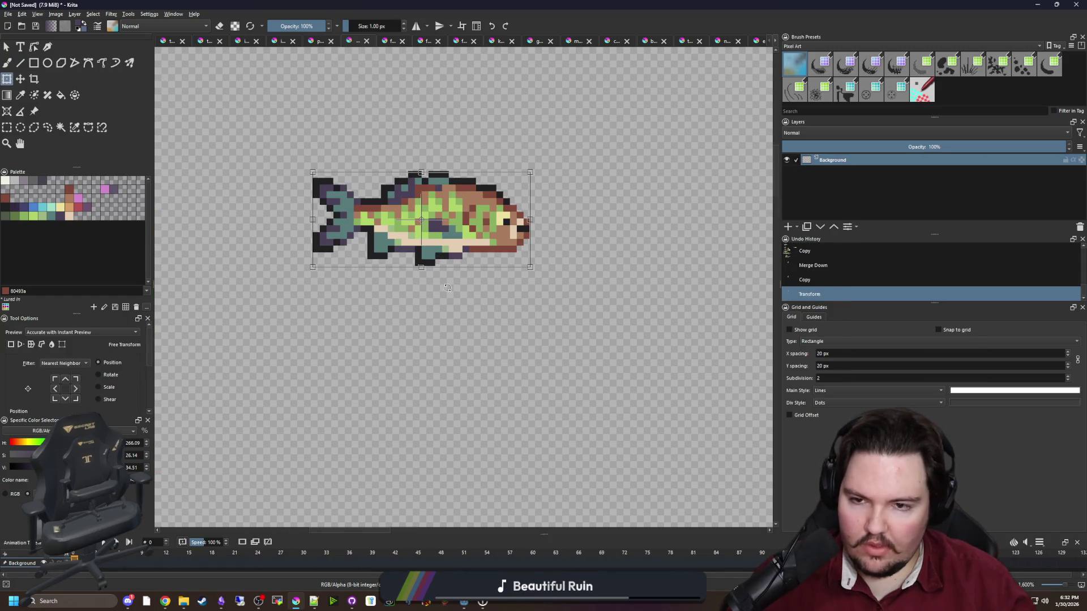
pyautogui.scroll(-3, 447, 287)
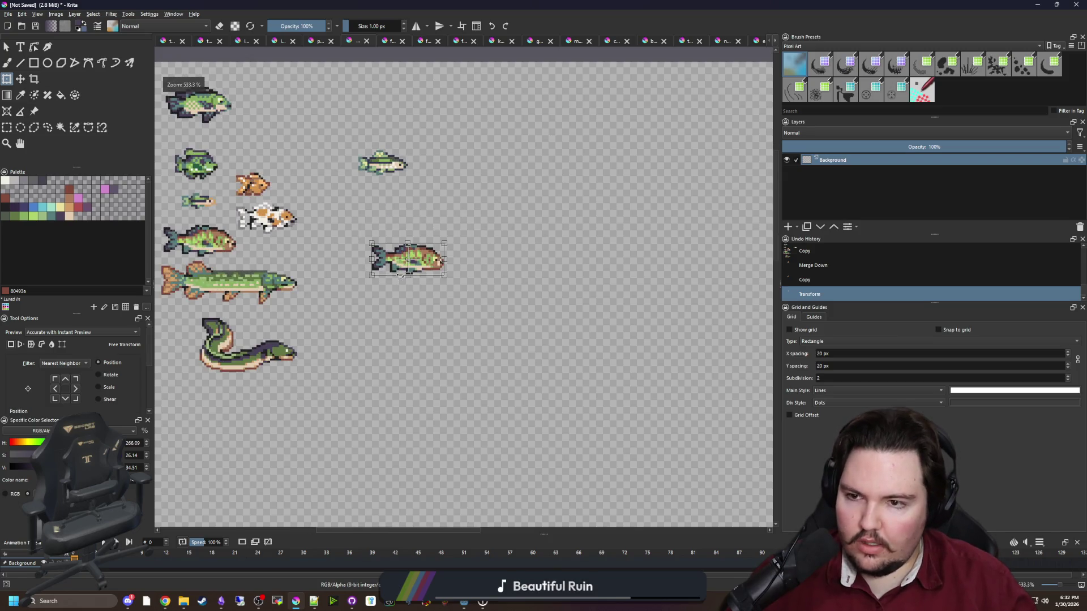
pyautogui.scroll(3, 400, 276)
pyautogui.press('Return')
pyautogui.scroll(-3, 335, 244)
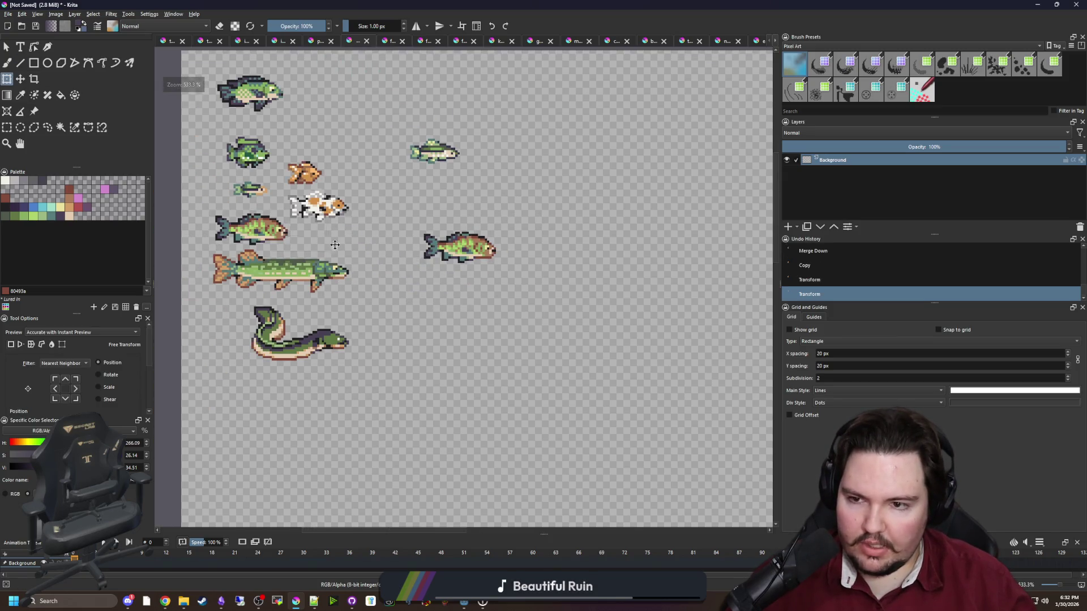
pyautogui.moveTo(481, 249); pyautogui.dragTo(482, 293)
pyautogui.scroll(4, 482, 294)
pyautogui.hotkey('ctrl', 'shift', 'a')
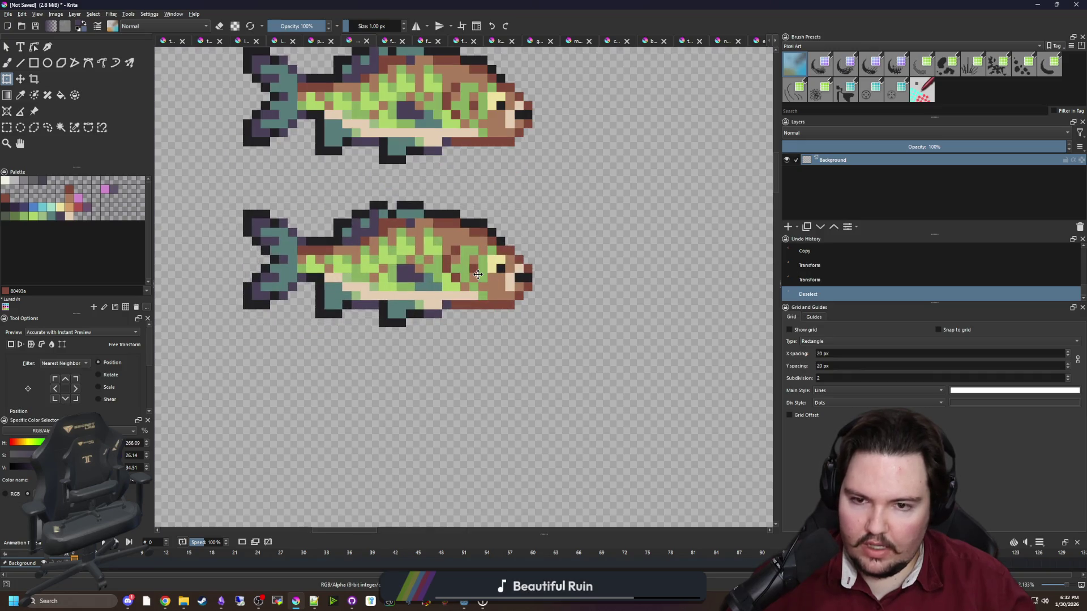
pyautogui.scroll(2, 478, 274)
# Paint red snout pixels on the copy, and redo its top back row in purple.
pyautogui.press('b')
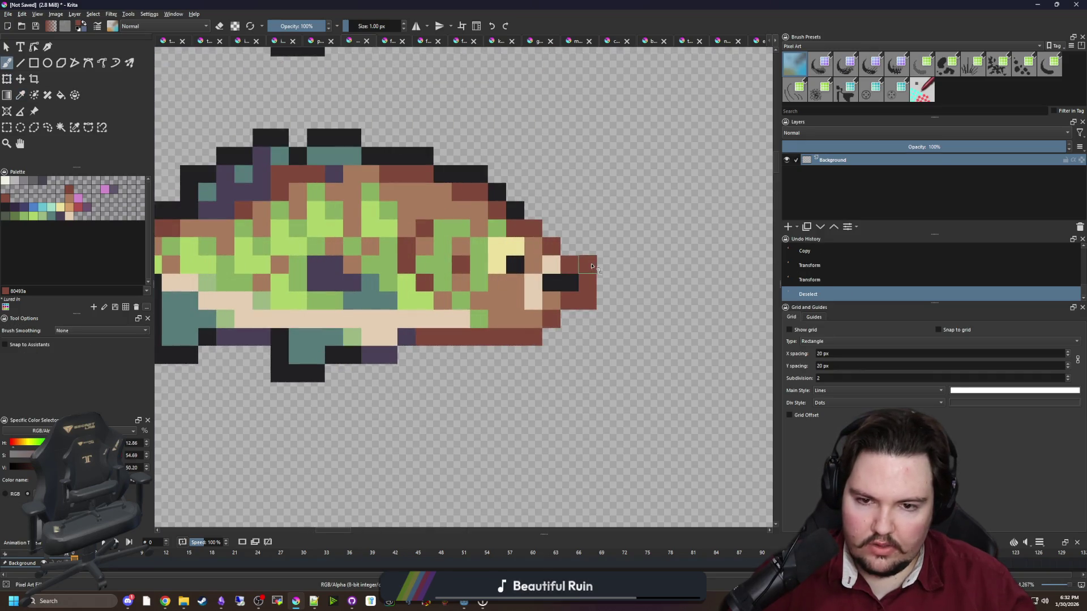
pyautogui.click(592, 266)
pyautogui.click(586, 316)
pyautogui.click(598, 315)
pyautogui.press('e')
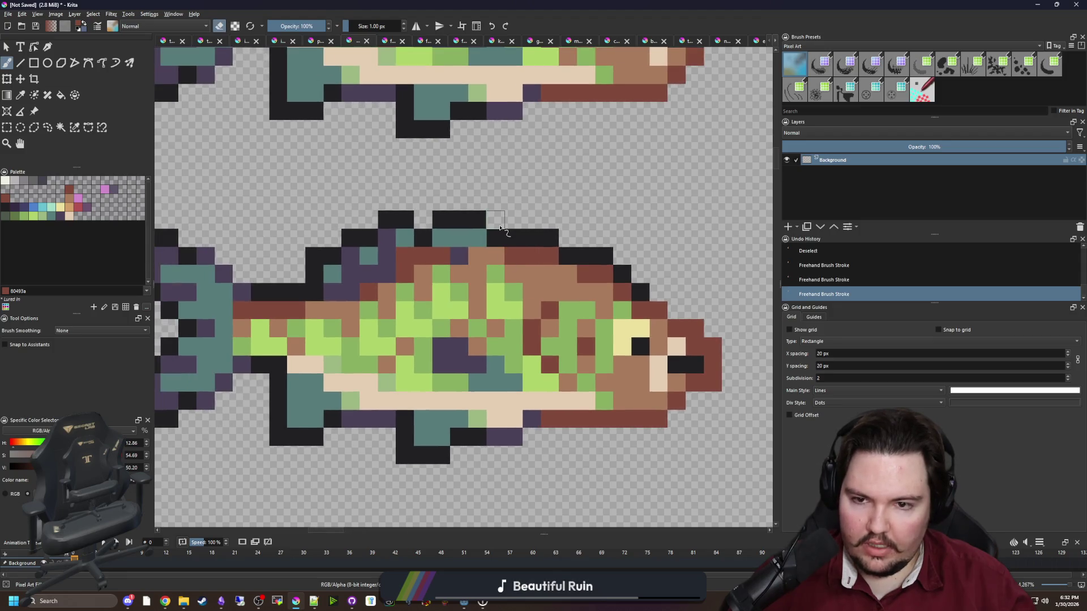
pyautogui.moveTo(500, 229); pyautogui.dragTo(346, 220)
pyautogui.press('e')
pyautogui.keyDown('ctrl'); pyautogui.click(385, 255); pyautogui.keyUp('ctrl')
pyautogui.moveTo(384, 256); pyautogui.dragTo(539, 256)
pyautogui.press('e')
pyautogui.keyDown('ctrl'); pyautogui.click(620, 277); pyautogui.keyUp('ctrl')
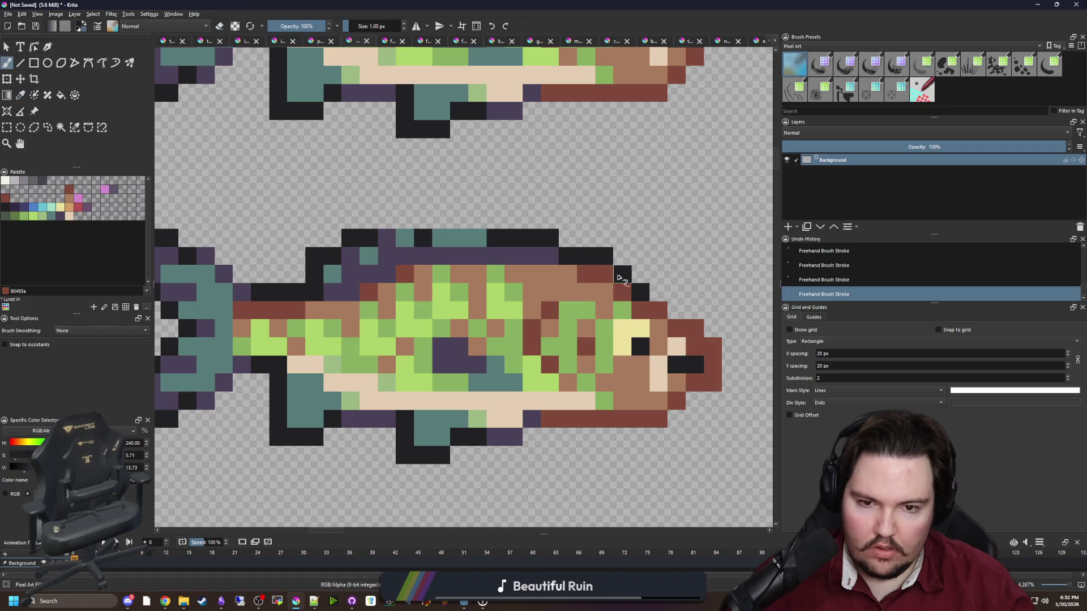
pyautogui.press('e')
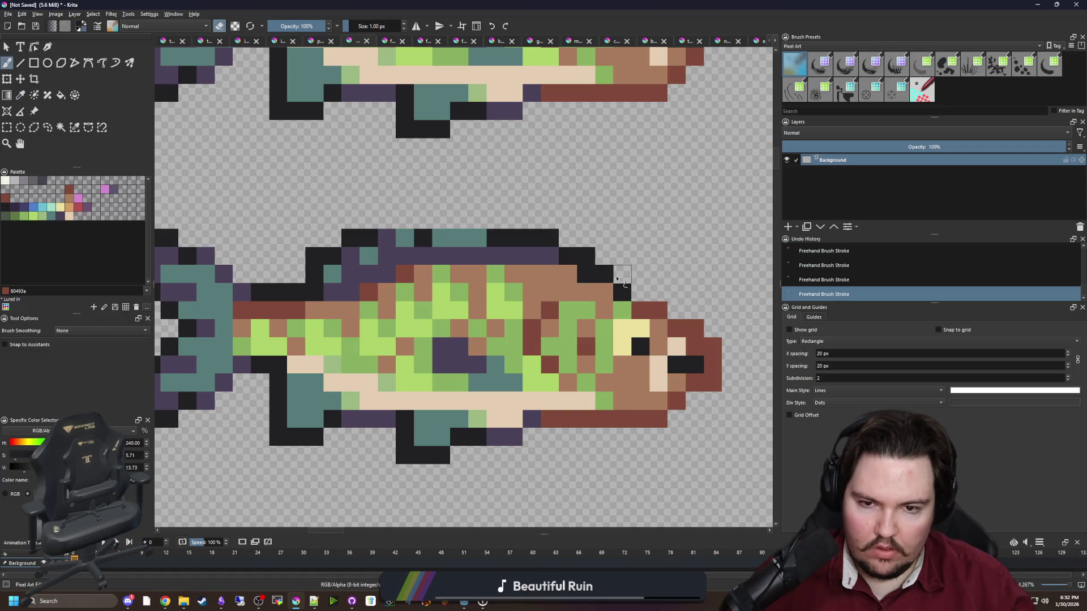
pyautogui.moveTo(623, 277); pyautogui.dragTo(595, 256)
# Erase the stray black pixel on the lower fish's top outline.
pyautogui.scroll(-2, 461, 239)
pyautogui.scroll(1, 478, 270)
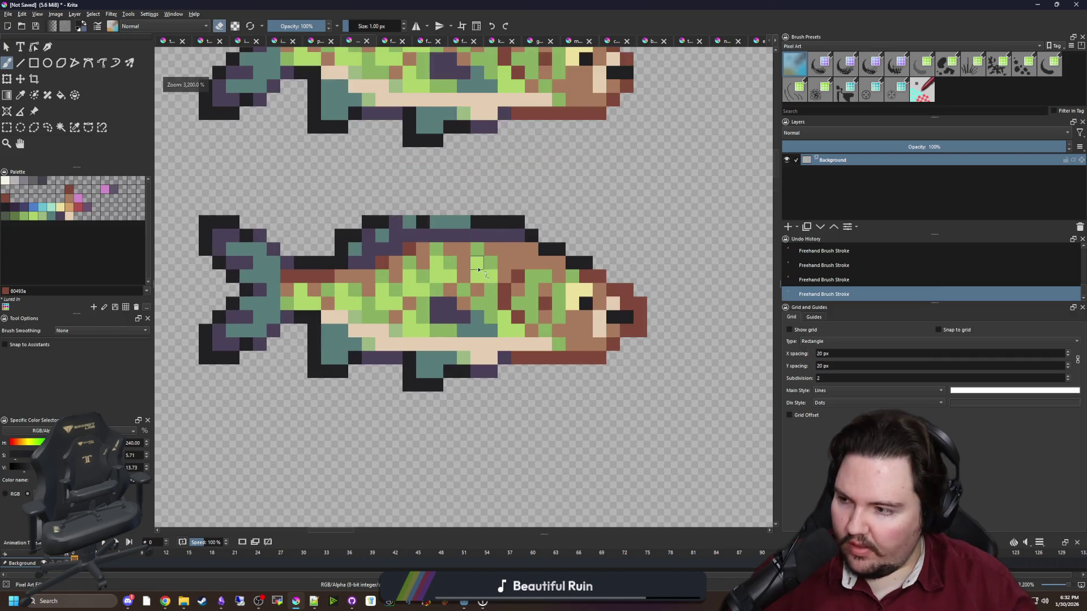
pyautogui.hotkey('alt', 'Tab')
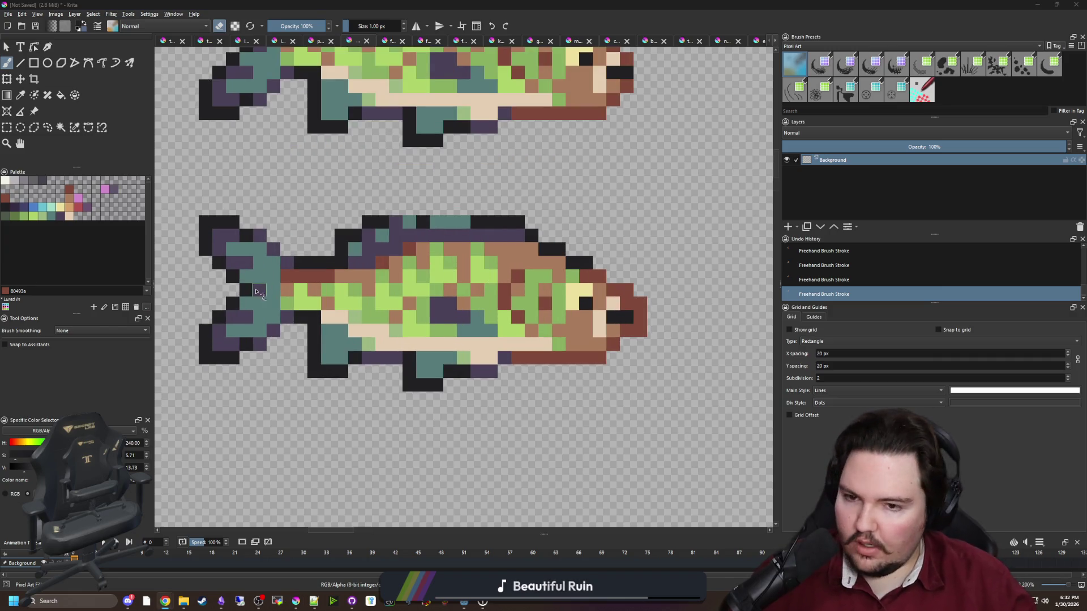
pyautogui.hotkey('alt', 'Tab')
pyautogui.scroll(1, 432, 350)
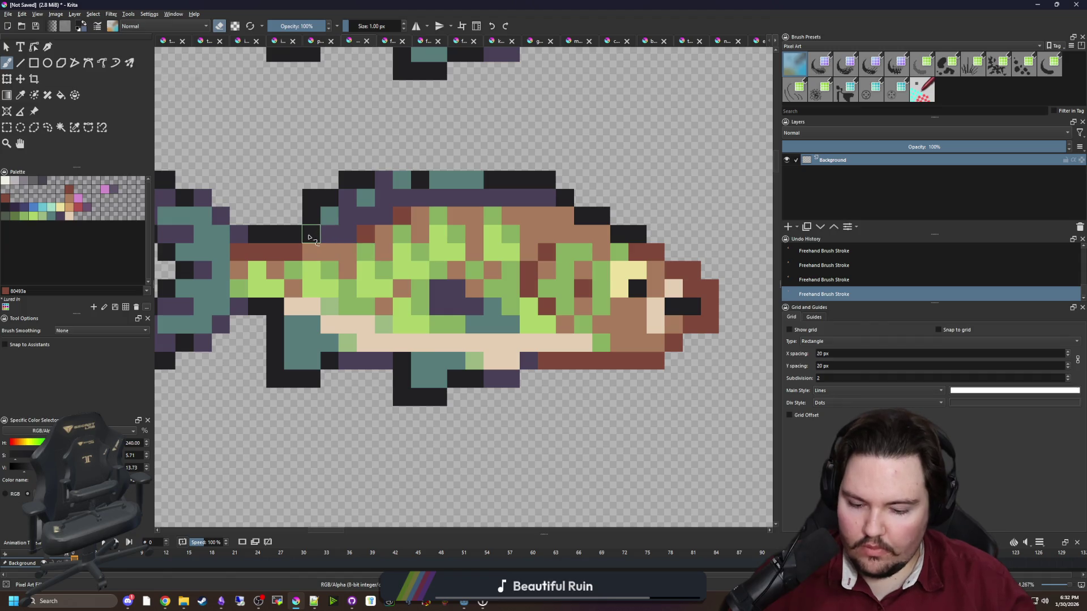
pyautogui.press('p')
pyautogui.moveTo(298, 235)
pyautogui.mouseDown()
pyautogui.moveTo(310, 263)
pyautogui.moveTo(351, 264)
pyautogui.moveTo(498, 228)
pyautogui.moveTo(588, 227)
pyautogui.moveTo(537, 210)
pyautogui.moveTo(382, 222)
pyautogui.moveTo(347, 242)
pyautogui.mouseUp()
pyautogui.press('b')
pyautogui.press('e')
pyautogui.click(331, 229)
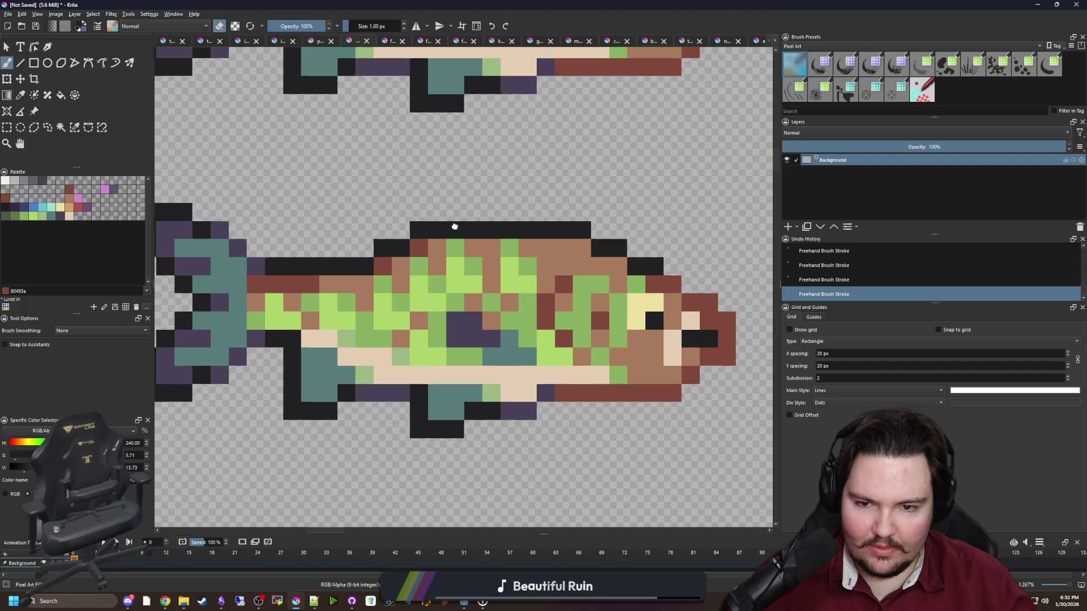
pyautogui.scroll(-2, 345, 243)
pyautogui.scroll(2, 366, 397)
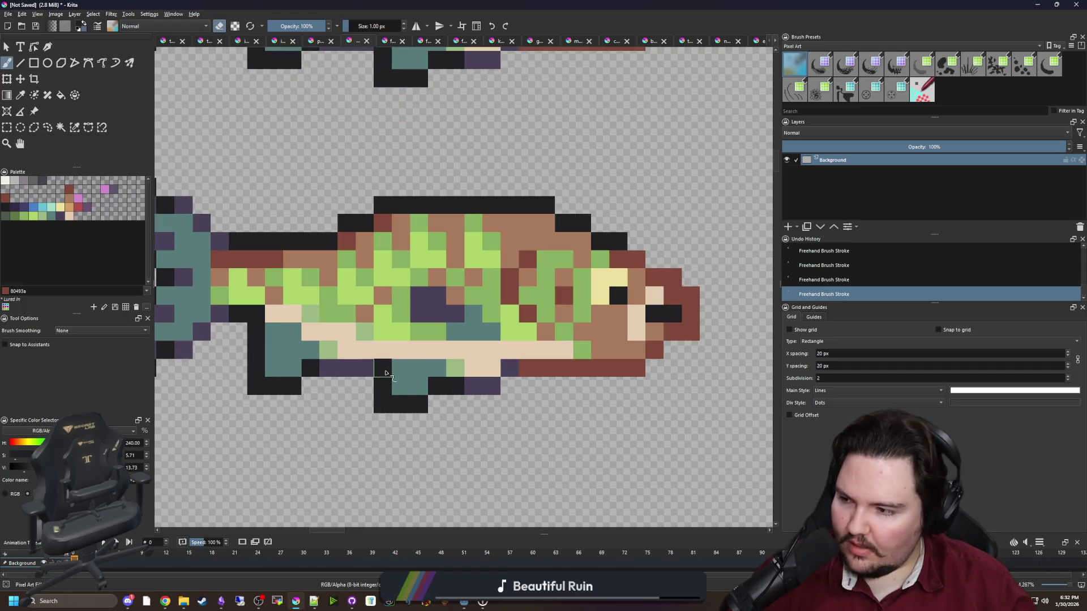
# Repaint the bottom fin's edge and lower rows in purple.
pyautogui.moveTo(286, 389); pyautogui.dragTo(310, 384)
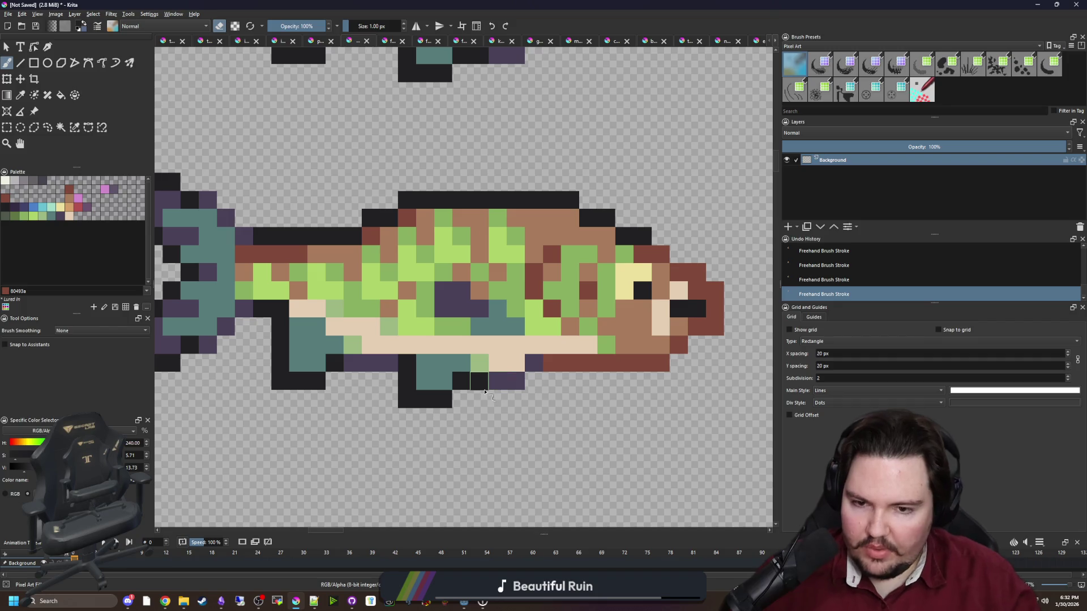
pyautogui.scroll(2, 466, 378)
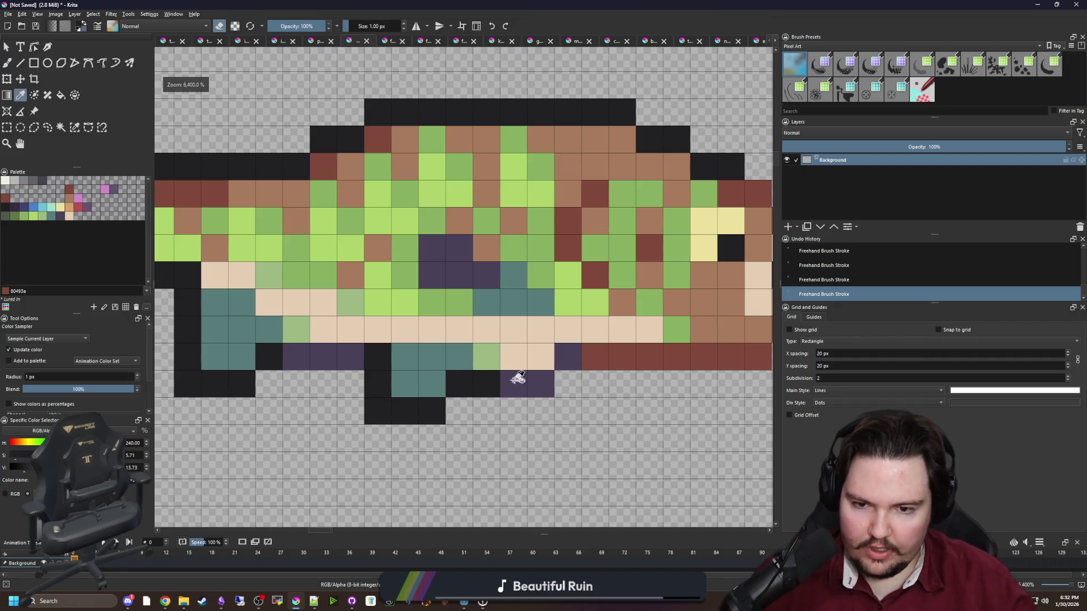
pyautogui.keyDown('ctrl'); pyautogui.click(517, 381); pyautogui.keyUp('ctrl')
pyautogui.moveTo(567, 356); pyautogui.dragTo(621, 356)
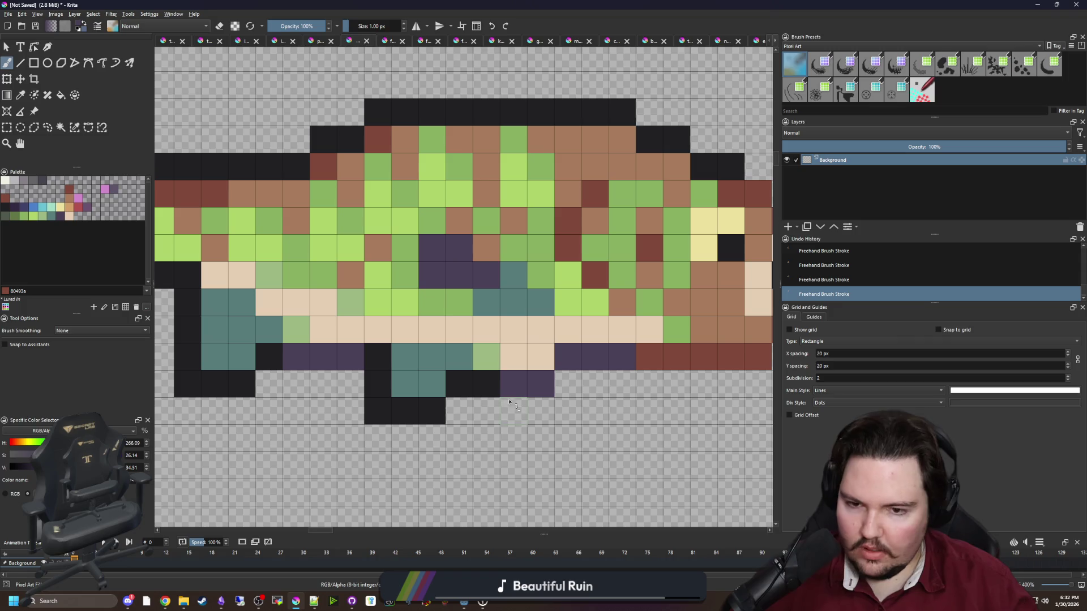
pyautogui.moveTo(495, 385)
pyautogui.mouseDown()
pyautogui.moveTo(372, 369)
pyautogui.moveTo(426, 357)
pyautogui.moveTo(388, 413)
pyautogui.moveTo(431, 412)
pyautogui.mouseUp()
pyautogui.press('e')
pyautogui.scroll(-3, 431, 412)
pyautogui.scroll(1, 404, 392)
pyautogui.press('e')
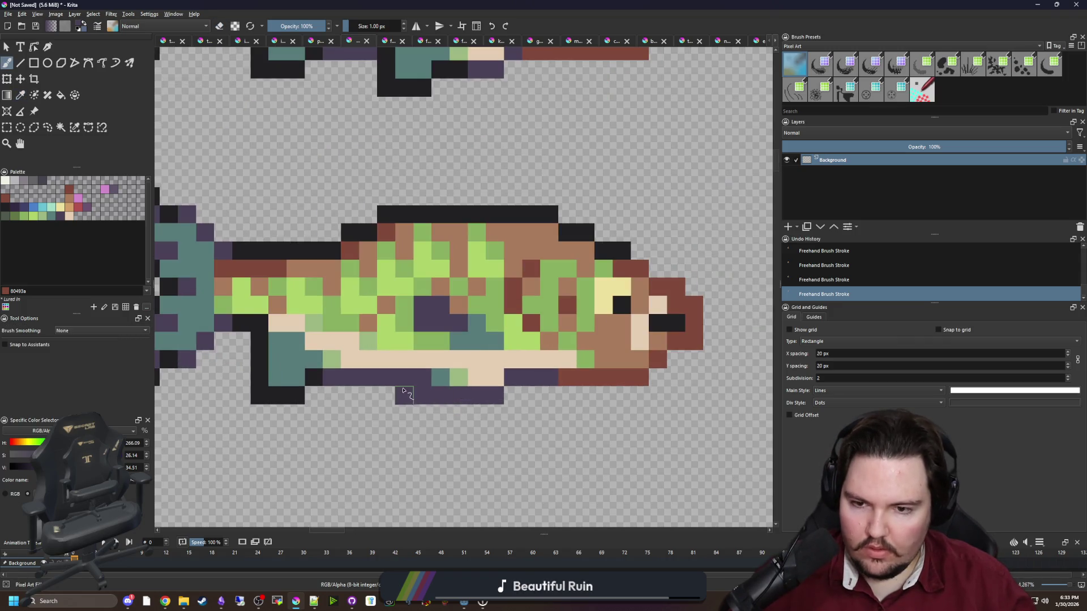
pyautogui.click(513, 395)
# Cover the green, brown and patterned body with cream, using a doubled brush for the belly.
pyautogui.keyDown('ctrl'); pyautogui.click(502, 359); pyautogui.keyUp('ctrl')
pyautogui.moveTo(512, 377); pyautogui.dragTo(405, 378)
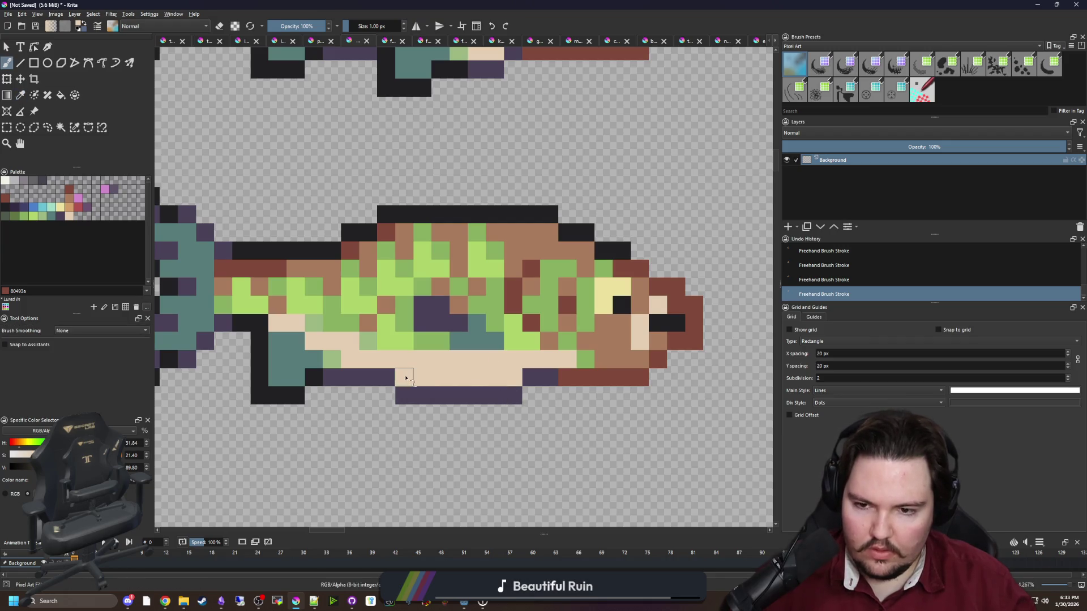
pyautogui.press(']')
pyautogui.moveTo(413, 341)
pyautogui.mouseDown()
pyautogui.moveTo(421, 261)
pyautogui.moveTo(390, 240)
pyautogui.moveTo(371, 321)
pyautogui.moveTo(348, 346)
pyautogui.moveTo(286, 305)
pyautogui.moveTo(243, 308)
pyautogui.moveTo(381, 271)
pyautogui.moveTo(232, 293)
pyautogui.mouseUp()
pyautogui.press('[')
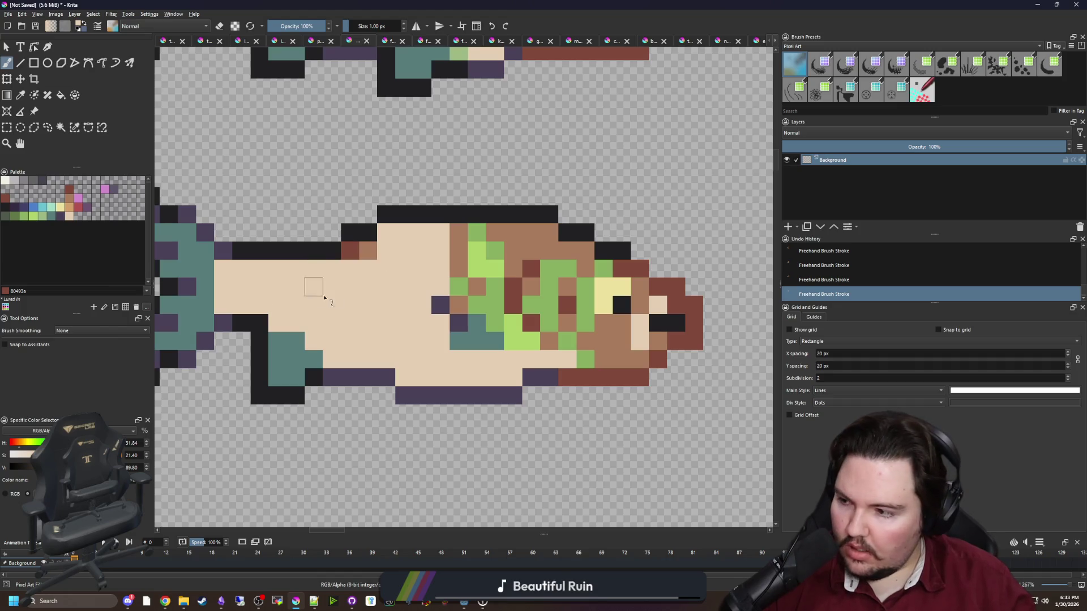
pyautogui.moveTo(346, 256)
pyautogui.mouseDown()
pyautogui.moveTo(544, 238)
pyautogui.moveTo(607, 276)
pyautogui.moveTo(619, 266)
pyautogui.moveTo(668, 306)
pyautogui.moveTo(676, 334)
pyautogui.moveTo(630, 355)
pyautogui.moveTo(546, 348)
pyautogui.moveTo(566, 331)
pyautogui.moveTo(462, 309)
pyautogui.moveTo(571, 276)
pyautogui.moveTo(494, 233)
pyautogui.mouseUp()
pyautogui.scroll(-3, 439, 339)
pyautogui.scroll(3, 451, 340)
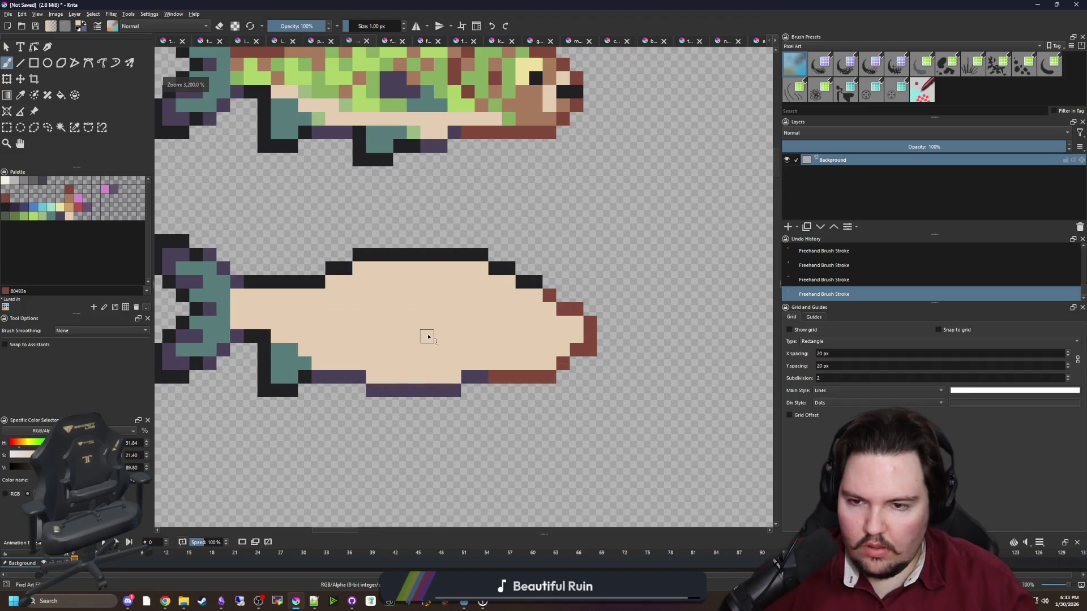
# Rework the black top outline and outline the tail fin's upper edge in black.
pyautogui.keyDown('ctrl'); pyautogui.click(374, 228); pyautogui.keyUp('ctrl')
pyautogui.moveTo(339, 247)
pyautogui.mouseDown()
pyautogui.moveTo(494, 249)
pyautogui.moveTo(308, 232)
pyautogui.mouseUp()
pyautogui.press('e')
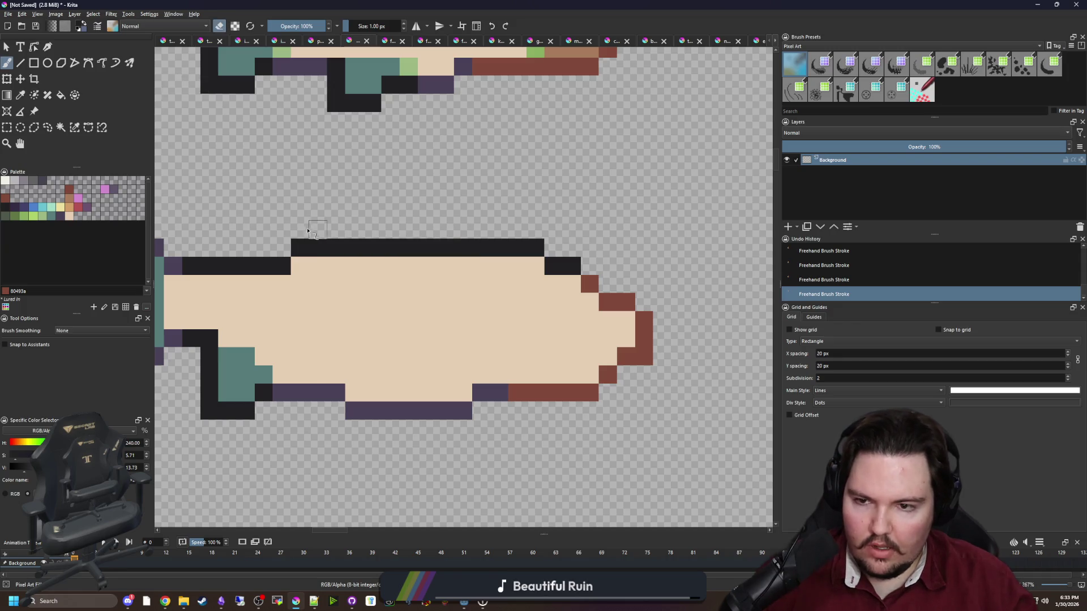
pyautogui.scroll(-2, 380, 280)
pyautogui.scroll(2, 319, 286)
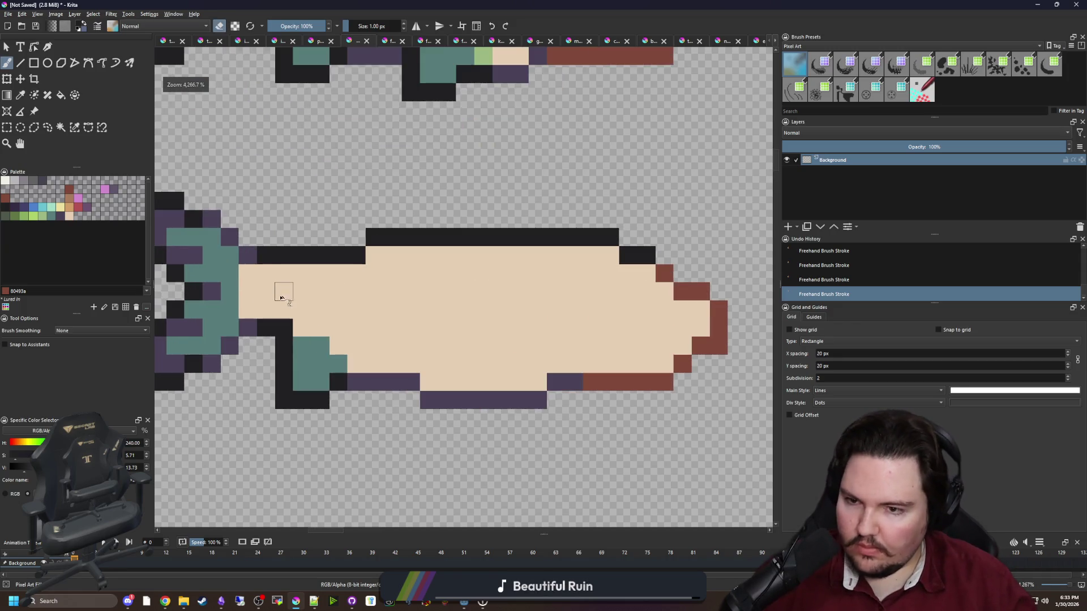
pyautogui.press('e')
pyautogui.moveTo(243, 271)
pyautogui.mouseDown()
pyautogui.moveTo(300, 278)
pyautogui.moveTo(264, 255)
pyautogui.moveTo(442, 285)
pyautogui.mouseUp()
pyautogui.press('e')
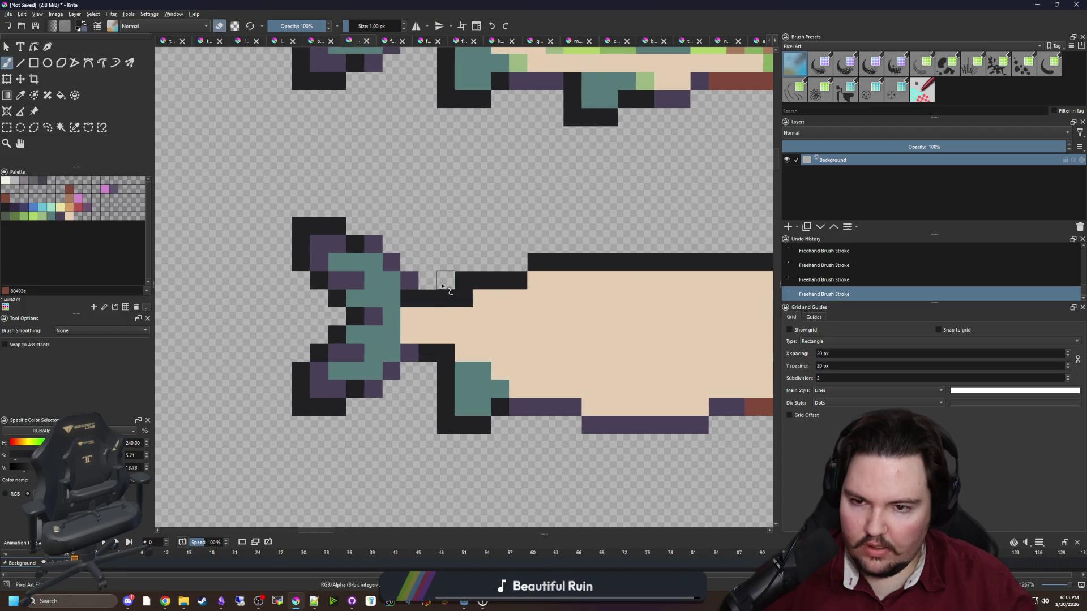
pyautogui.moveTo(371, 245); pyautogui.dragTo(299, 220)
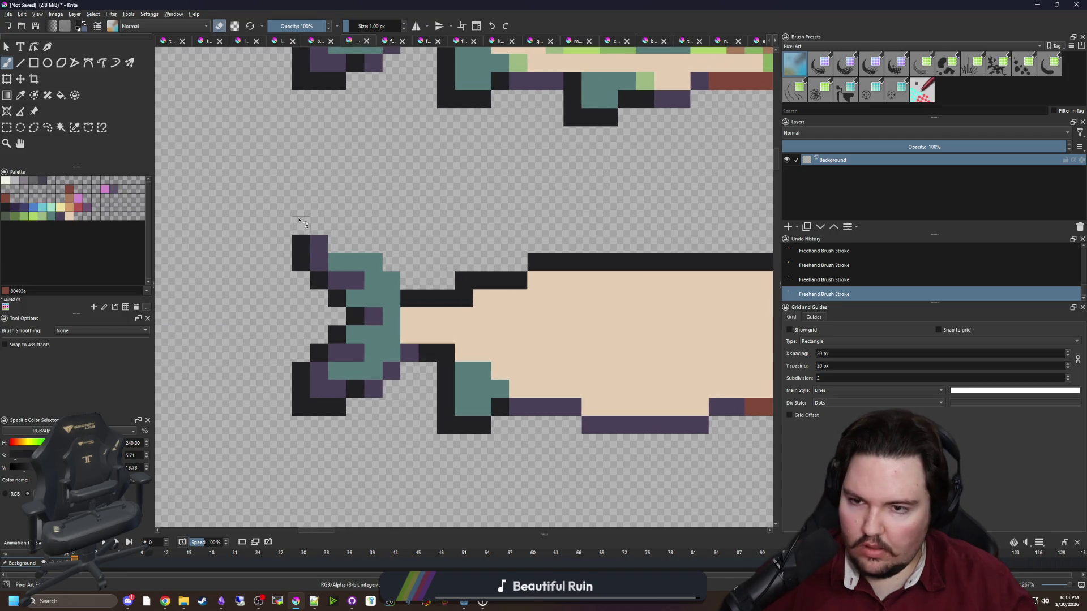
pyautogui.press('e')
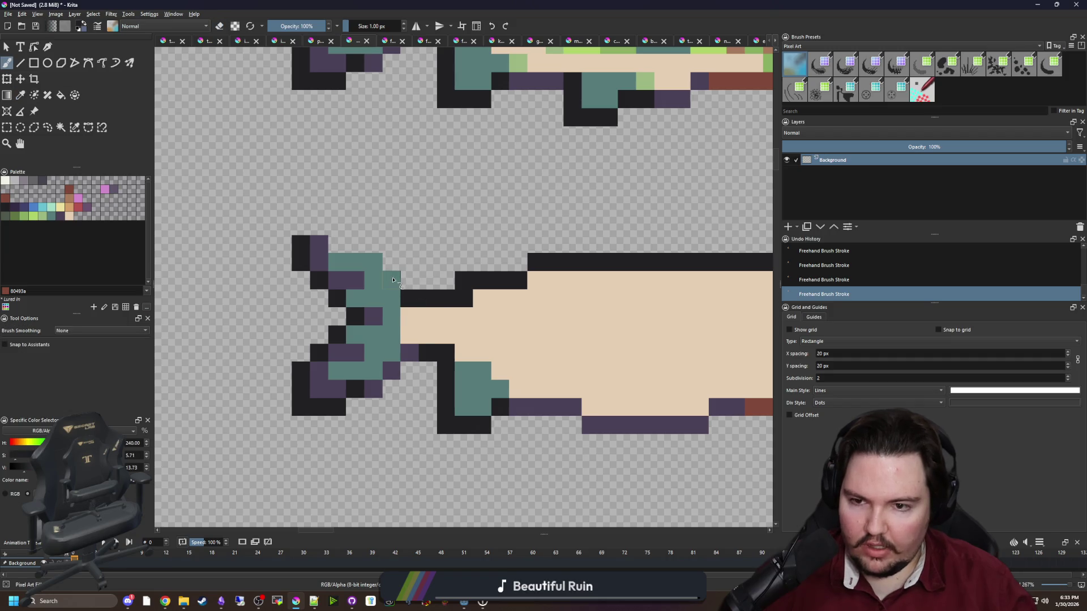
pyautogui.moveTo(391, 280)
pyautogui.mouseDown()
pyautogui.moveTo(340, 245)
pyautogui.moveTo(317, 246)
pyautogui.mouseUp()
pyautogui.moveTo(318, 369)
pyautogui.mouseDown()
pyautogui.moveTo(323, 389)
pyautogui.moveTo(300, 390)
pyautogui.moveTo(301, 242)
pyautogui.mouseUp()
# Erase the purple pixel at the fin bottom and blacken the lower tail-fin edge.
pyautogui.press('e')
pyautogui.scroll(1, 373, 393)
pyautogui.click(375, 391)
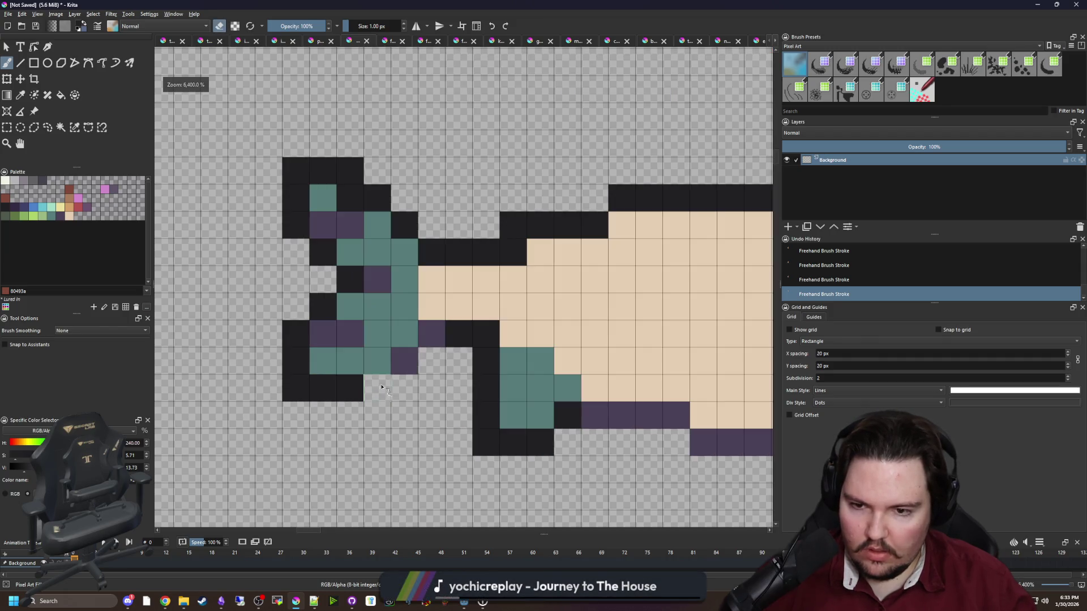
pyautogui.press('e')
pyautogui.moveTo(430, 337); pyautogui.dragTo(385, 362)
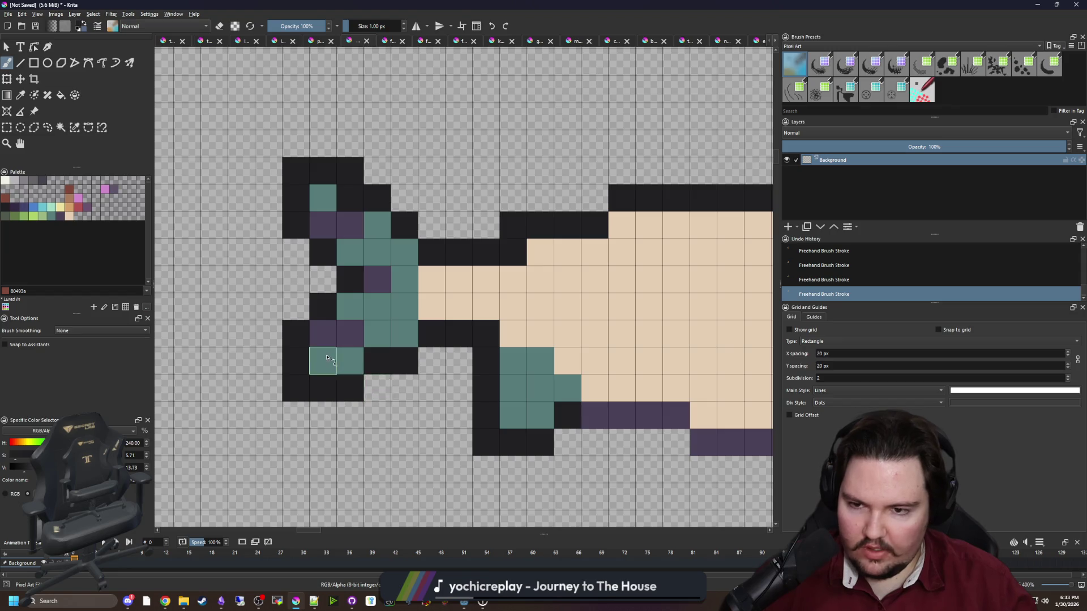
pyautogui.scroll(-3, 326, 357)
pyautogui.scroll(4, 356, 348)
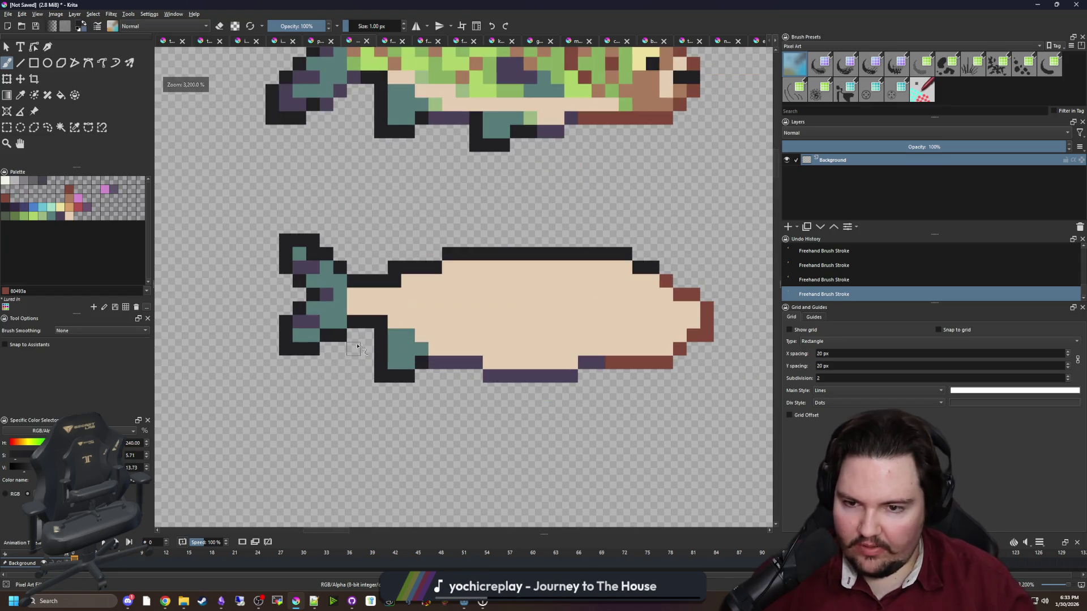
# Blacken the tail fin's top edge, extending it leftward.
pyautogui.scroll(-1, 325, 335)
pyautogui.scroll(-2, 325, 332)
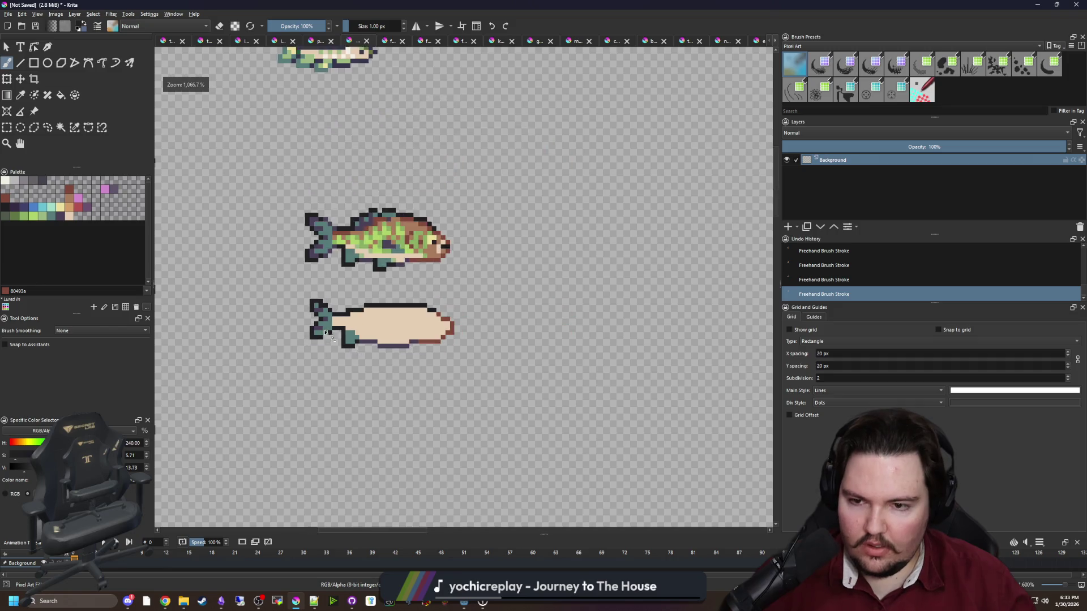
pyautogui.scroll(3, 325, 334)
pyautogui.click(371, 285)
pyautogui.press('e')
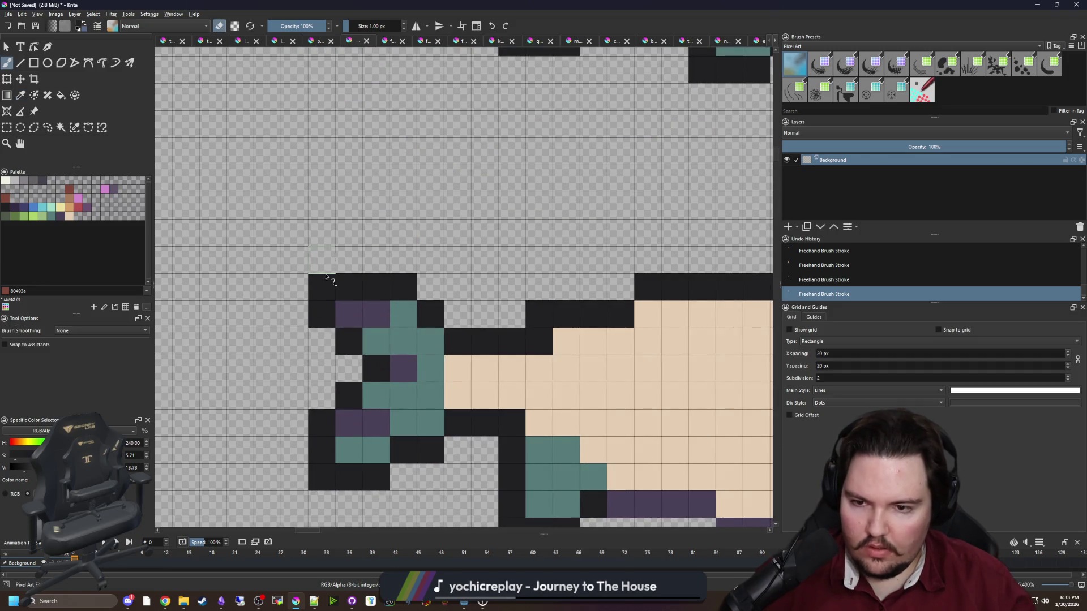
pyautogui.scroll(-5, 288, 334)
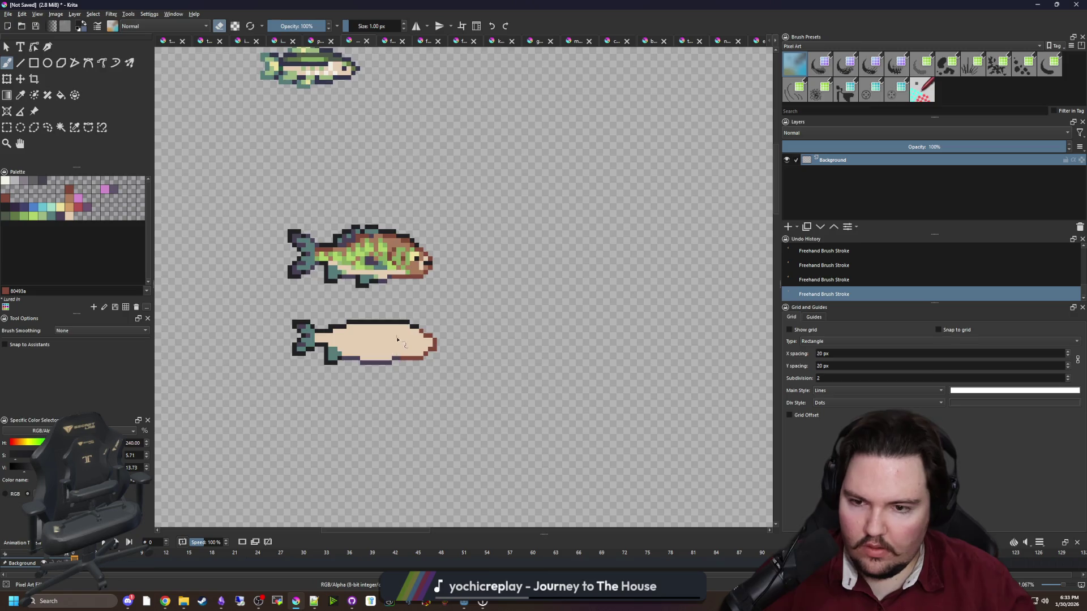
pyautogui.scroll(3, 398, 340)
pyautogui.press('e')
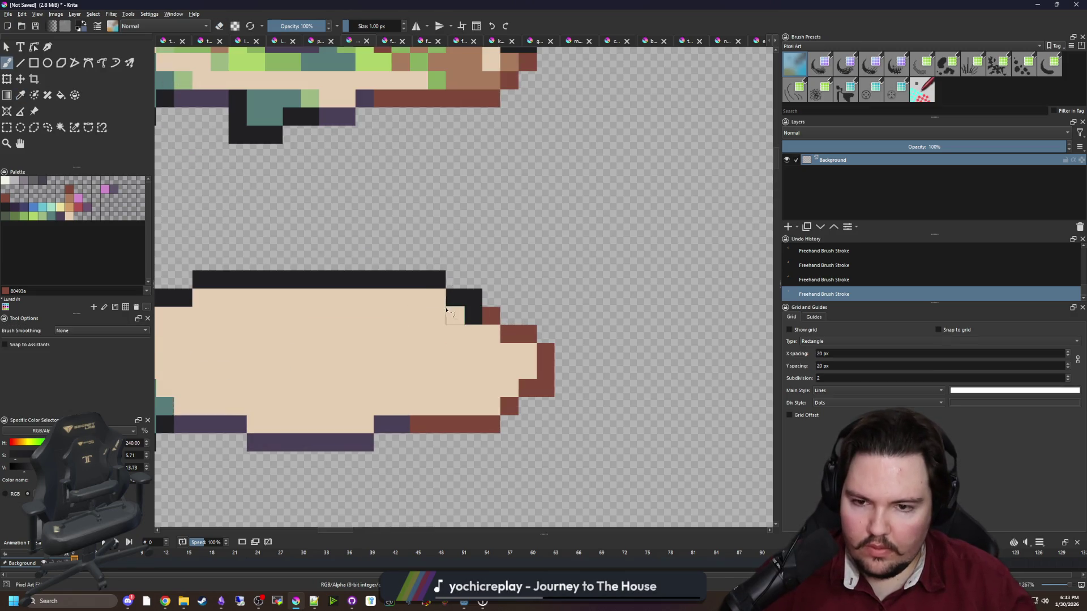
pyautogui.moveTo(441, 298)
pyautogui.mouseDown()
pyautogui.moveTo(416, 299)
pyautogui.moveTo(422, 283)
pyautogui.mouseUp()
pyautogui.scroll(-4, 451, 368)
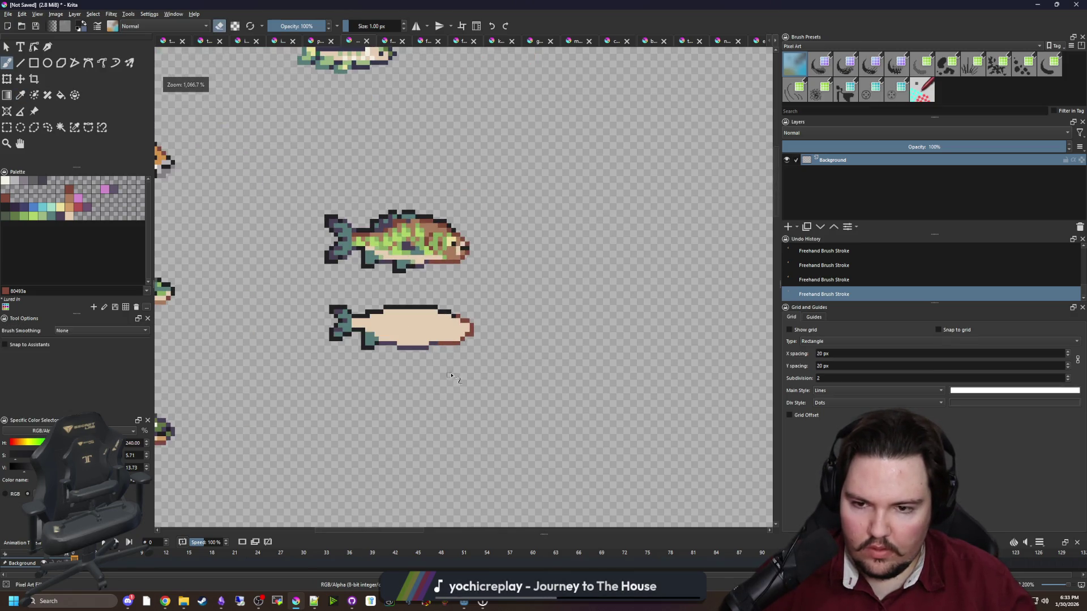
# Sample the snout's brown and paint it along the nose and upper head edge.
pyautogui.scroll(4, 471, 324)
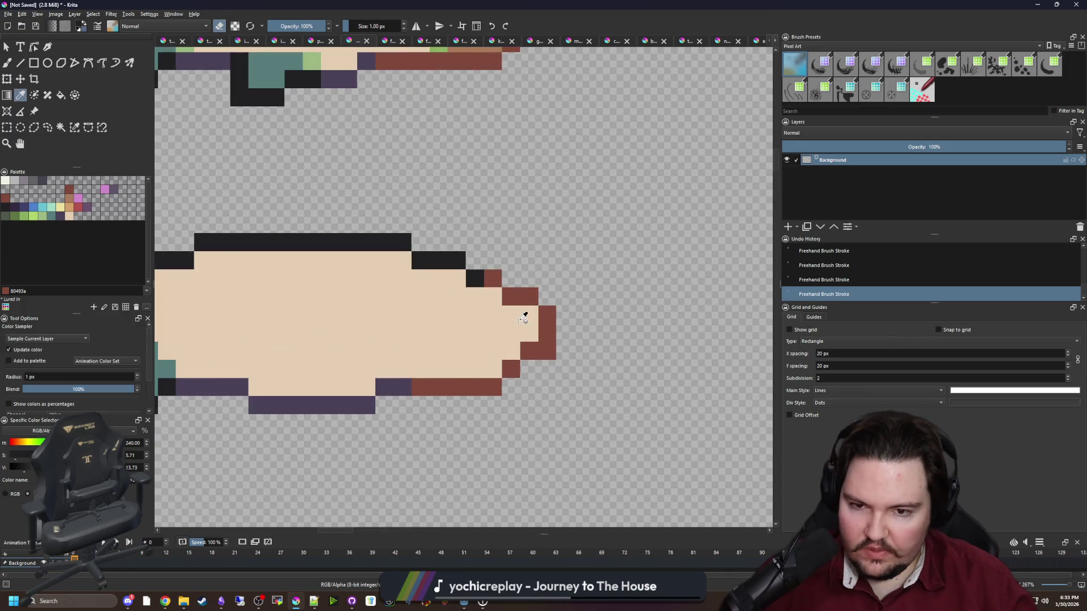
pyautogui.keyDown('ctrl'); pyautogui.click(527, 297); pyautogui.keyUp('ctrl')
pyautogui.press('e')
pyautogui.scroll(1, 529, 315)
pyautogui.click(529, 314)
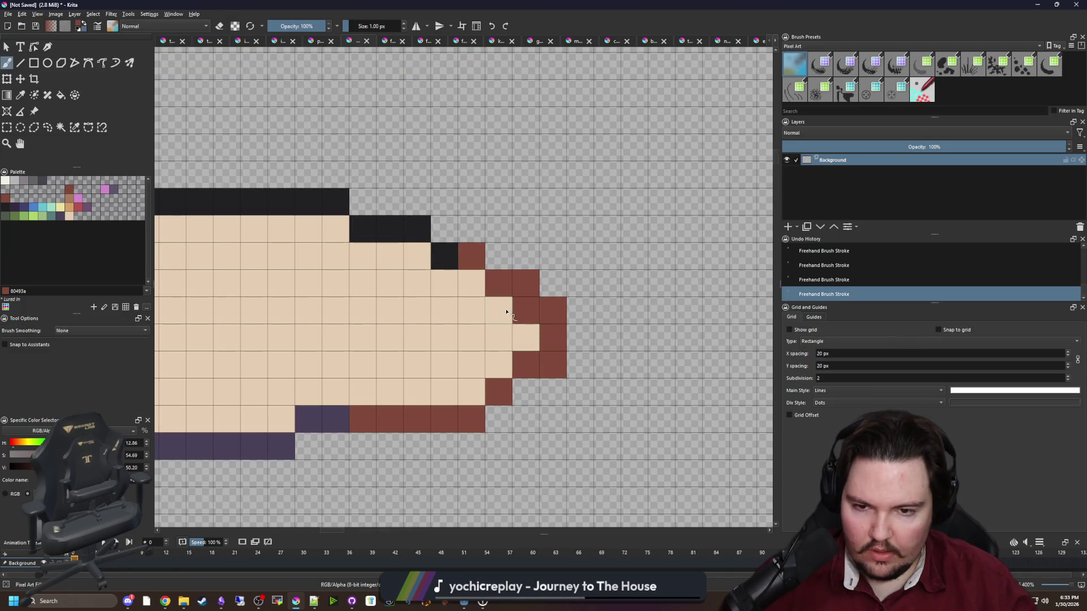
pyautogui.moveTo(527, 313); pyautogui.dragTo(390, 256)
pyautogui.moveTo(342, 229); pyautogui.dragTo(309, 229)
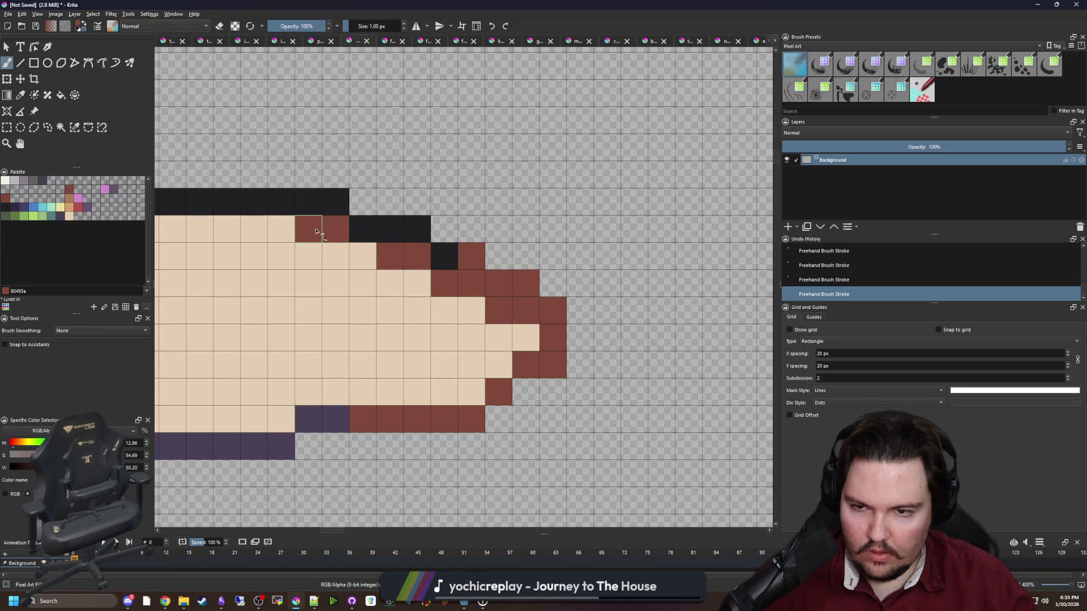
# Erase stray black pixels along the top edge and the snout's upper diagonal.
pyautogui.press('e')
pyautogui.moveTo(418, 229); pyautogui.dragTo(398, 230)
pyautogui.moveTo(346, 202); pyautogui.dragTo(317, 207)
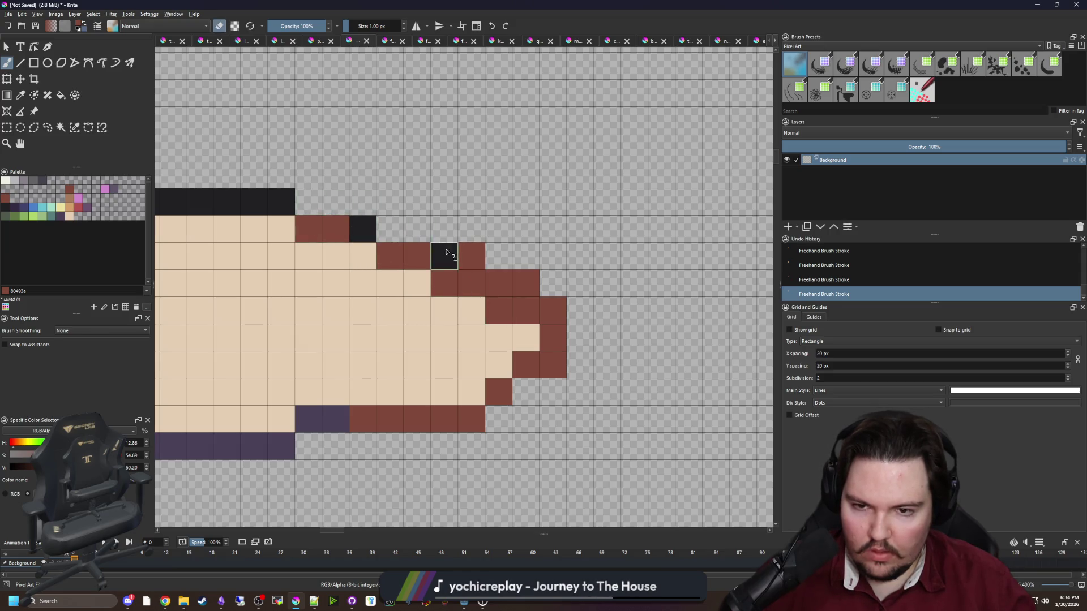
pyautogui.moveTo(446, 255); pyautogui.dragTo(551, 311)
pyautogui.moveTo(553, 362); pyautogui.dragTo(544, 372)
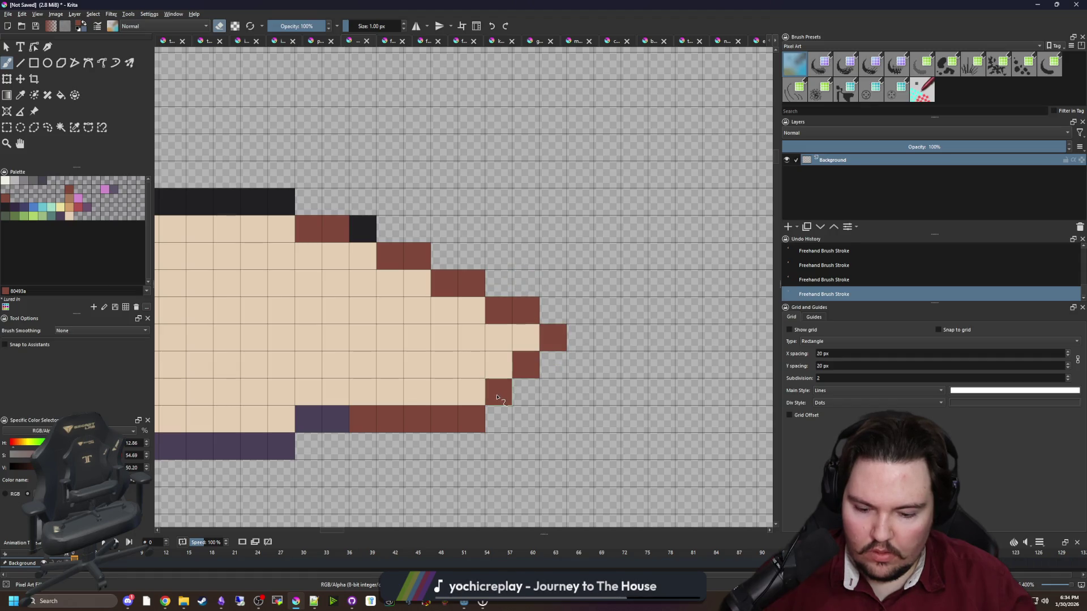
# Add brown cells to the snout's lower outline and erase the extras on the bottom row.
pyautogui.press('e')
pyautogui.click(471, 390)
pyautogui.click(444, 390)
pyautogui.press('e')
pyautogui.moveTo(444, 418); pyautogui.dragTo(472, 418)
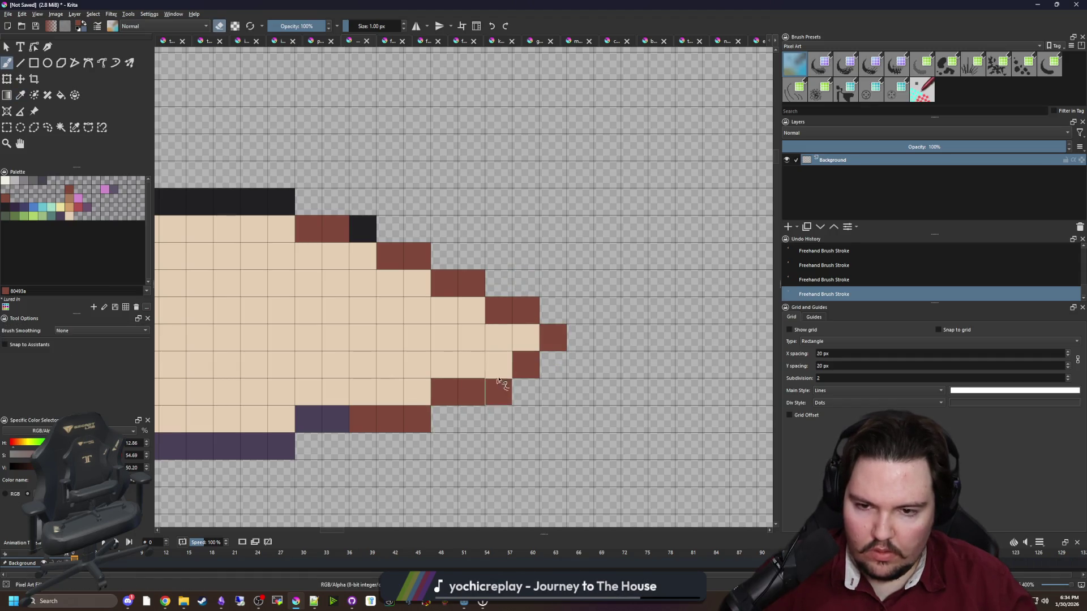
# Bring the pale fish back into view after a brief check of the browser.
pyautogui.scroll(-8, 498, 382)
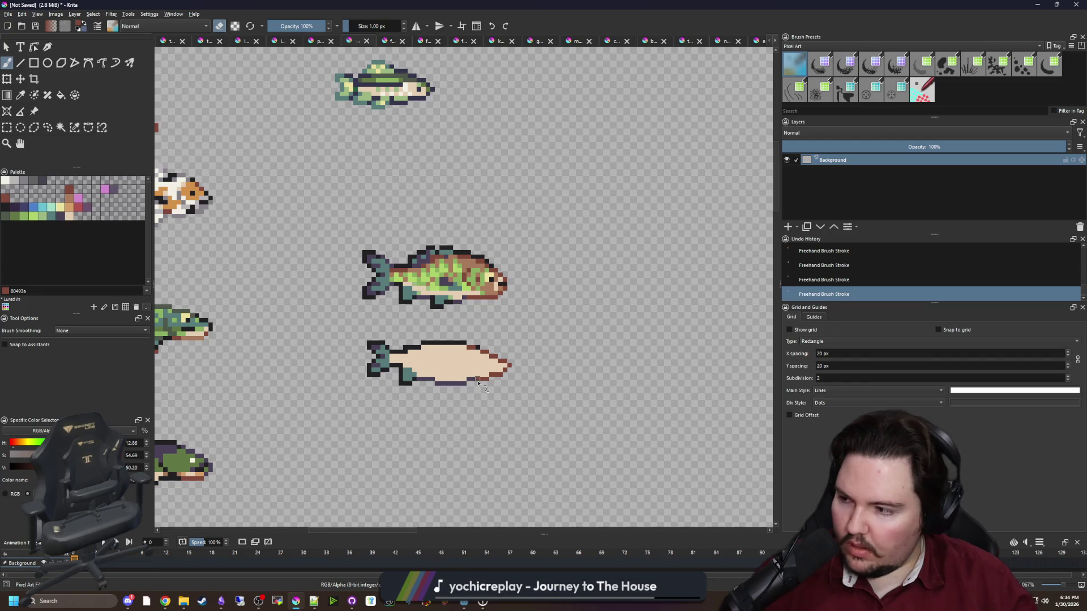
pyautogui.scroll(7, 478, 383)
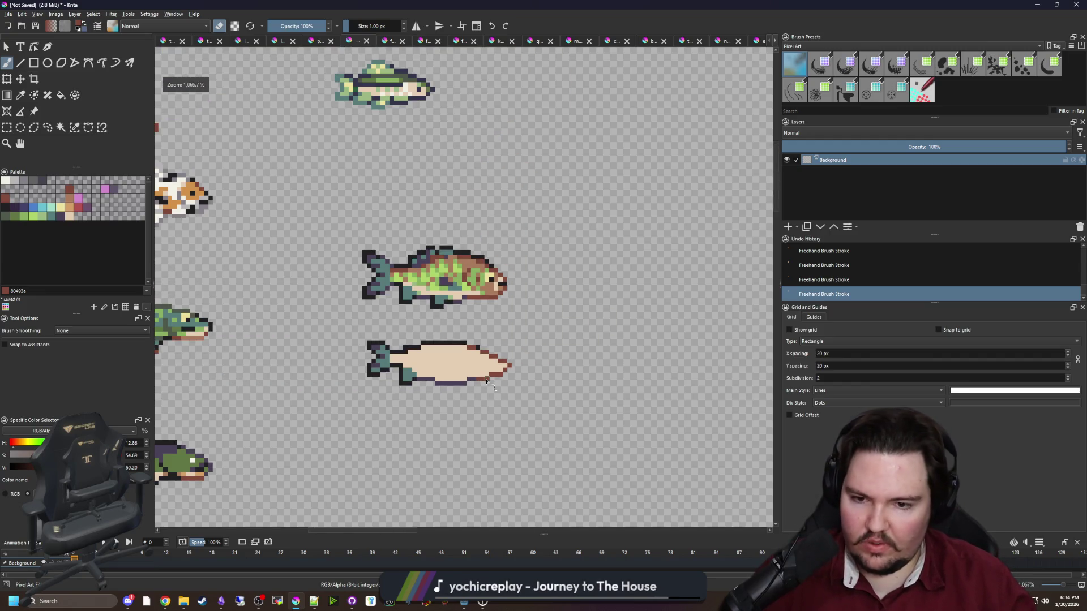
pyautogui.scroll(-1, 505, 374)
pyautogui.press('e')
pyautogui.scroll(-2, 429, 408)
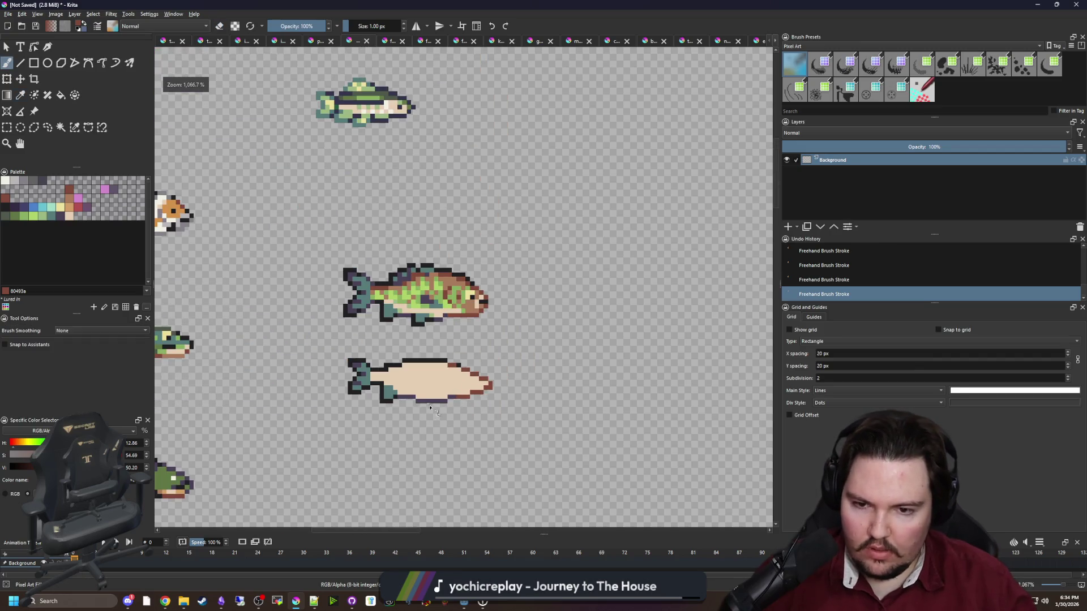
pyautogui.scroll(3, 416, 401)
pyautogui.scroll(-5, 450, 351)
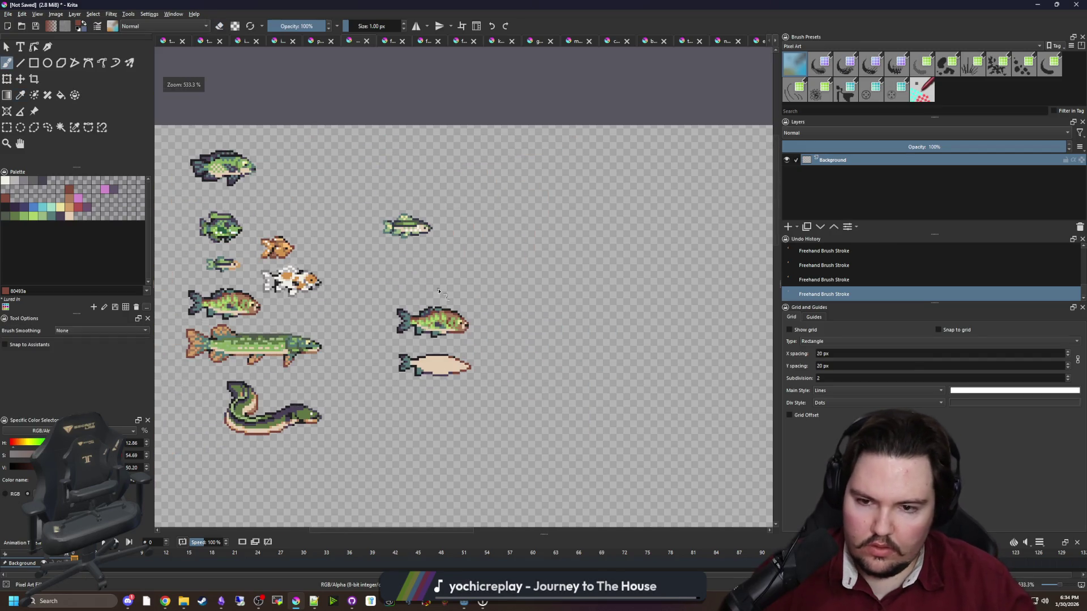
pyautogui.scroll(5, 432, 365)
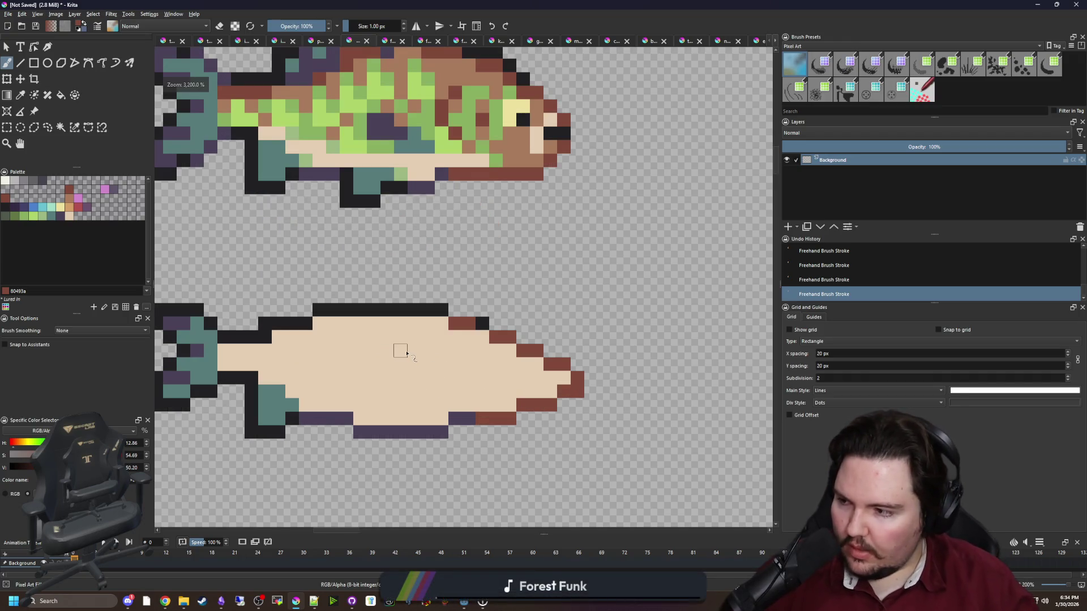
pyautogui.moveTo(406, 353); pyautogui.dragTo(489, 332)
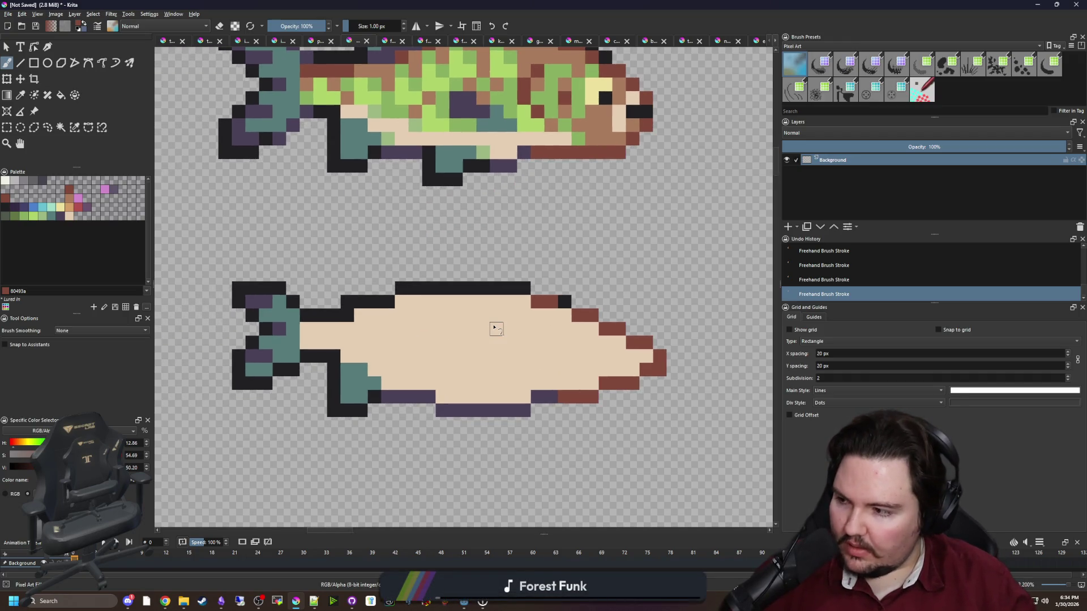
pyautogui.hotkey('alt', 'Tab')
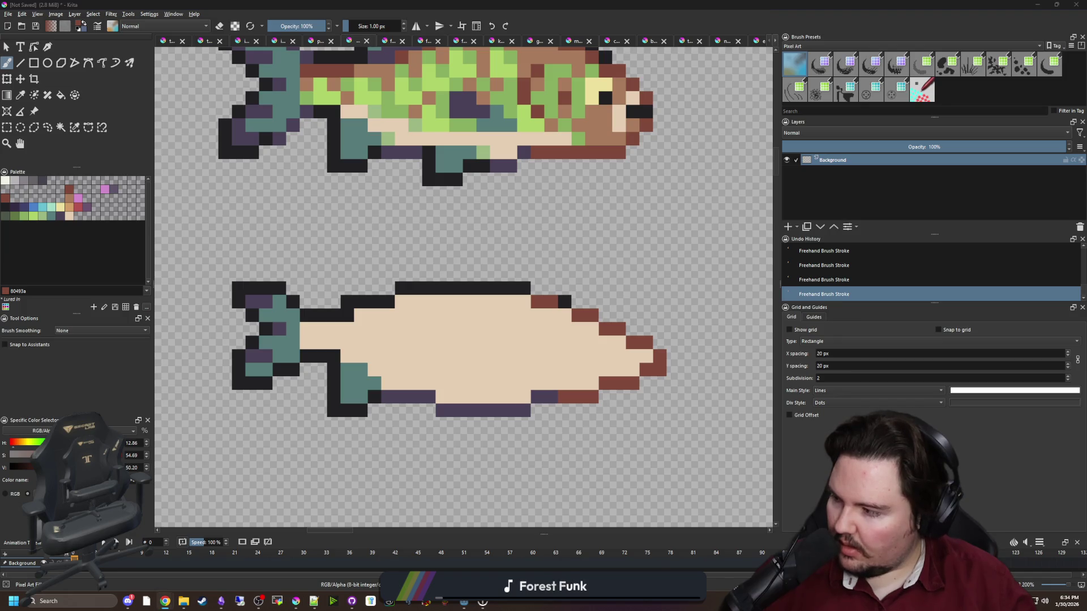
pyautogui.hotkey('alt', 'Tab')
pyautogui.scroll(2, 492, 340)
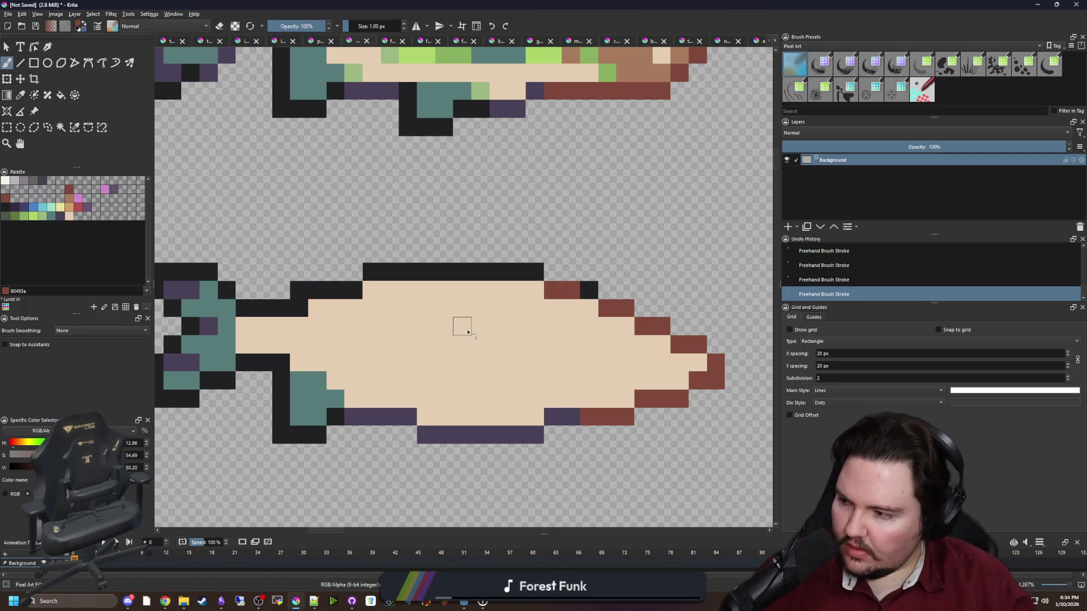
pyautogui.hscroll(5, 472, 327)
# Repaint the brown outline diagonally down to a nose tip extended further right.
pyautogui.press('p')
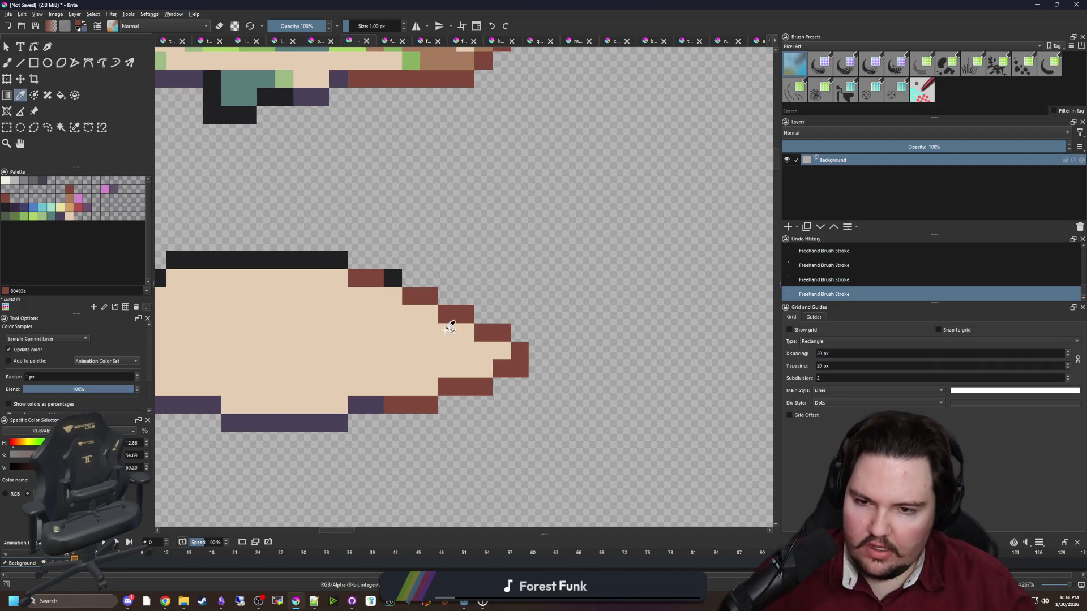
pyautogui.scroll(1, 515, 339)
pyautogui.press('b')
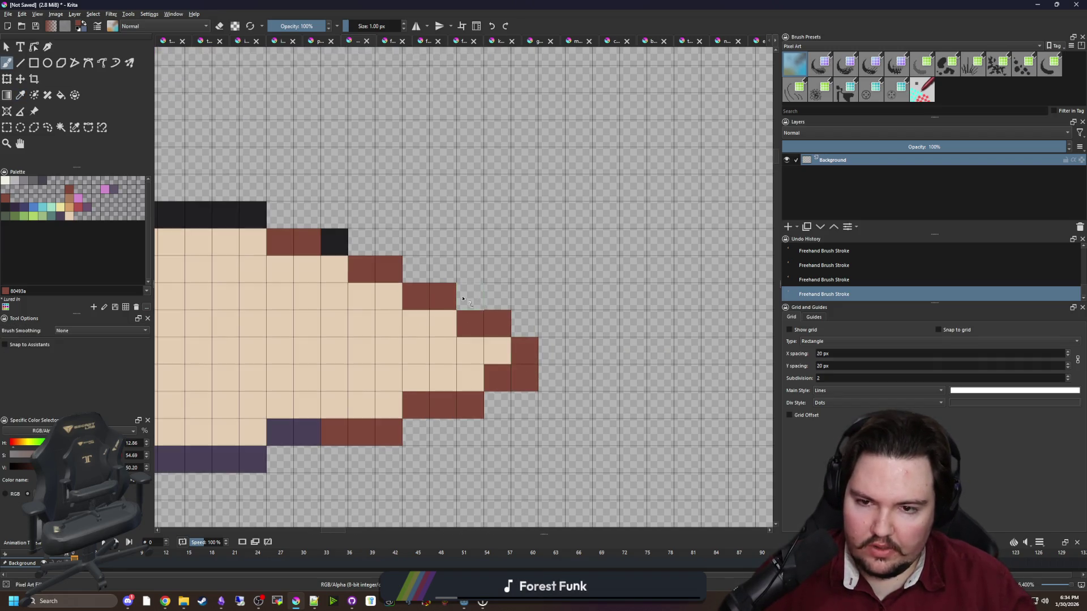
pyautogui.moveTo(364, 253); pyautogui.dragTo(558, 329)
pyautogui.click(579, 324)
pyautogui.click(551, 378)
pyautogui.click(578, 351)
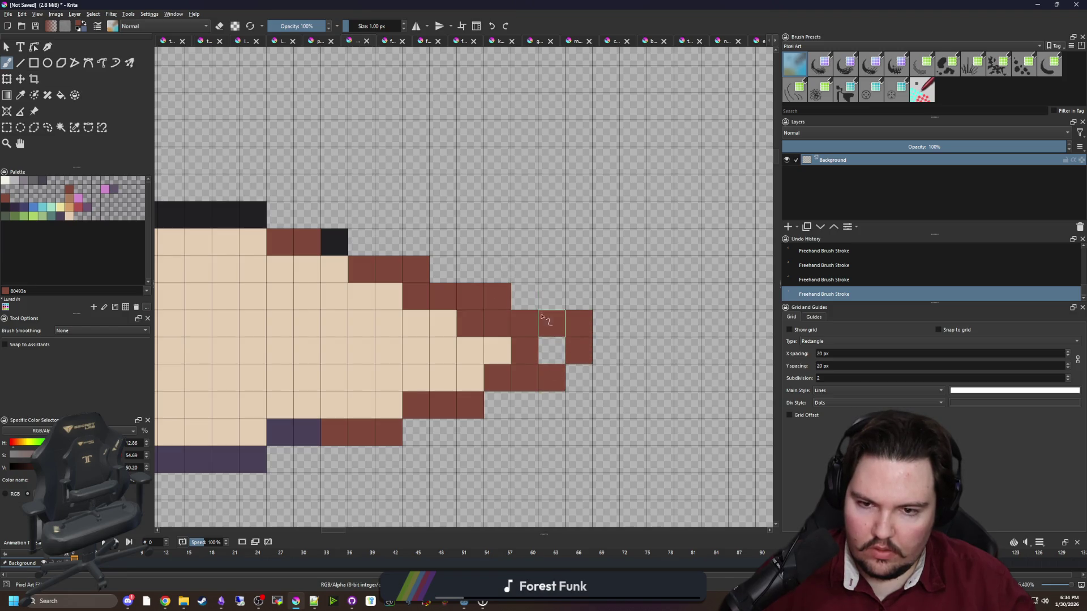
pyautogui.click(524, 297)
pyautogui.click(443, 269)
pyautogui.click(362, 242)
pyautogui.click(280, 215)
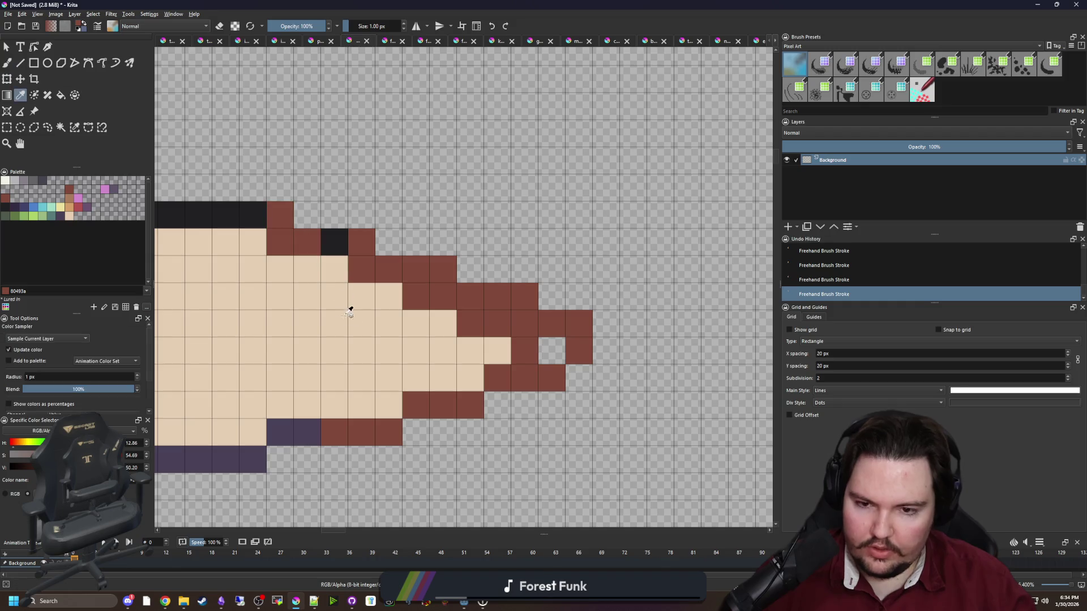
# Fill the inside of the snout with cream, turning stray brown cells cream.
pyautogui.keyDown('ctrl'); pyautogui.click(349, 308); pyautogui.keyUp('ctrl')
pyautogui.moveTo(530, 345)
pyautogui.mouseDown()
pyautogui.moveTo(521, 323)
pyautogui.moveTo(412, 297)
pyautogui.mouseUp()
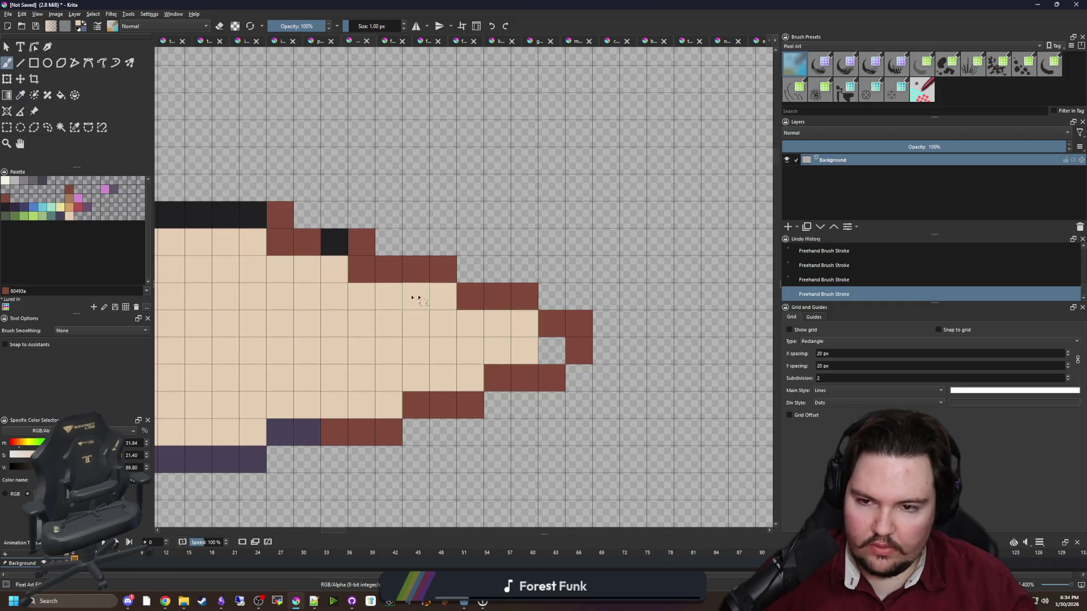
pyautogui.click(362, 270)
pyautogui.click(280, 242)
pyautogui.scroll(-4, 396, 317)
pyautogui.scroll(3, 431, 342)
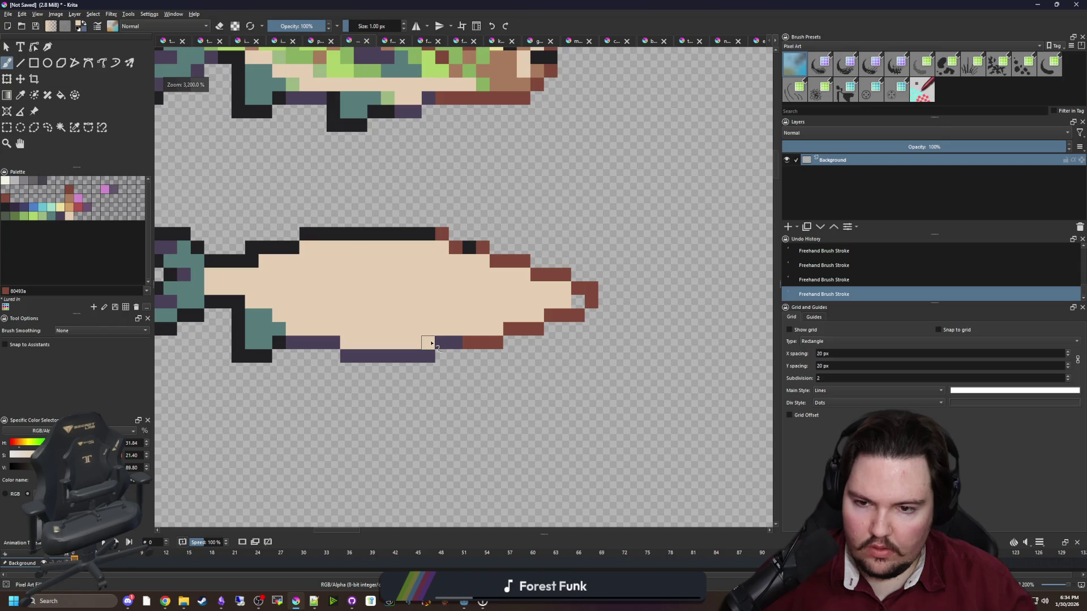
pyautogui.moveTo(432, 343); pyautogui.dragTo(456, 355)
pyautogui.scroll(2, 456, 355)
# Sample the dark purple and paint outline cells on the belly edge and upper back near the tail.
pyautogui.press('p')
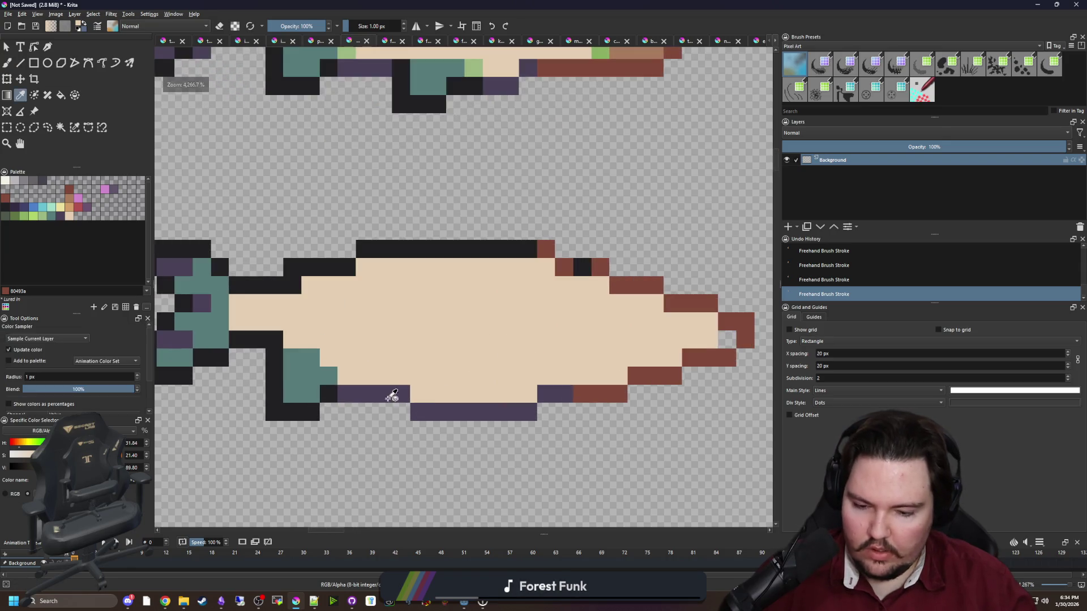
pyautogui.click(392, 396)
pyautogui.press('b')
pyautogui.moveTo(343, 378); pyautogui.dragTo(360, 376)
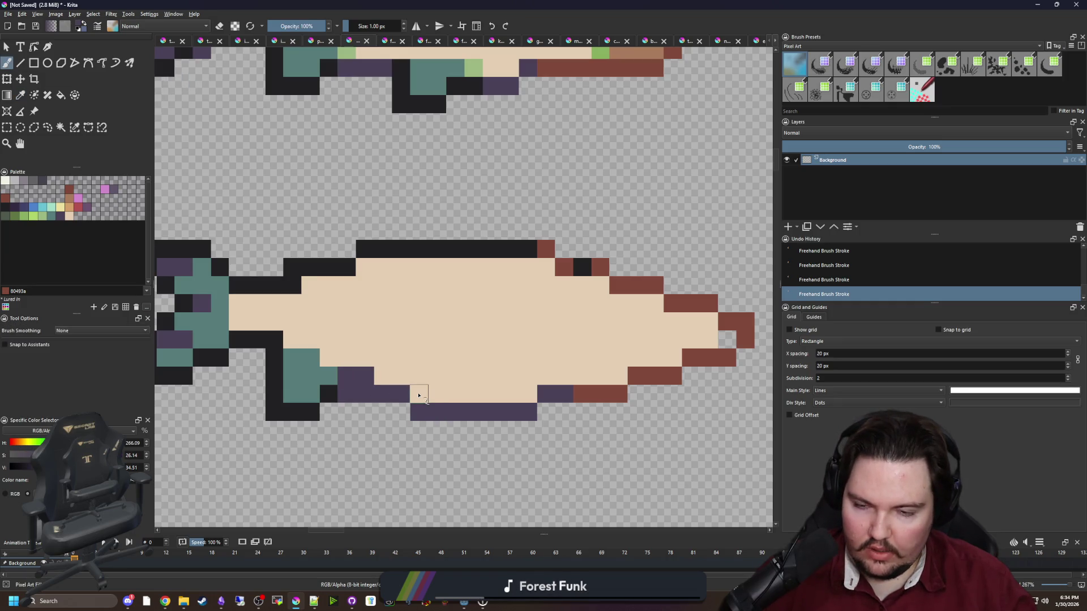
pyautogui.moveTo(310, 286); pyautogui.dragTo(328, 285)
pyautogui.moveTo(364, 267); pyautogui.dragTo(401, 267)
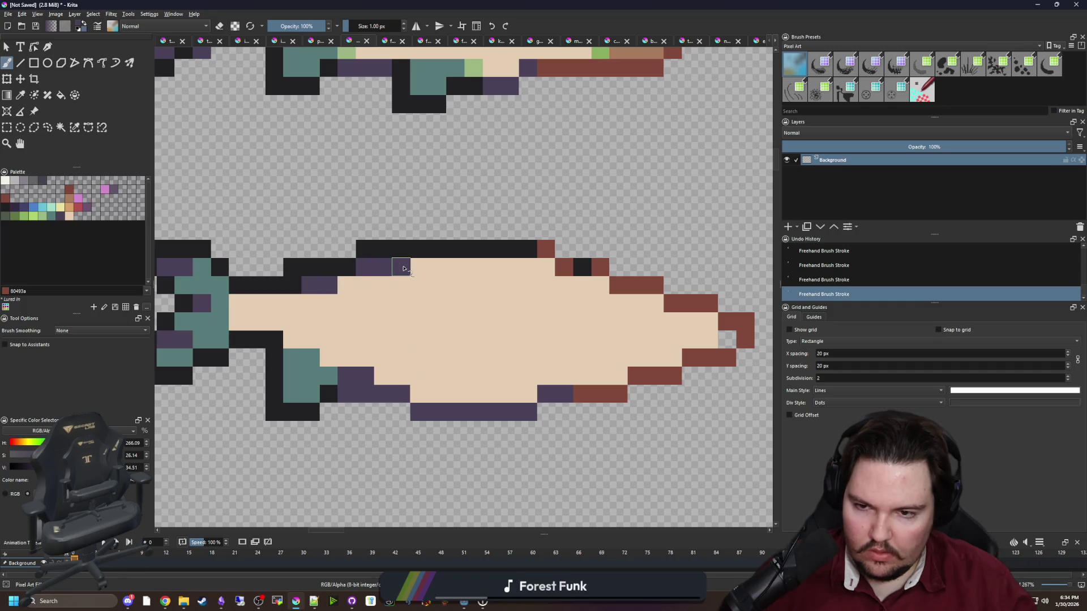
# Erase black outline cells along the top edge and two purple cells near the lower tail.
pyautogui.press('e')
pyautogui.moveTo(301, 274); pyautogui.dragTo(383, 249)
pyautogui.scroll(-4, 332, 309)
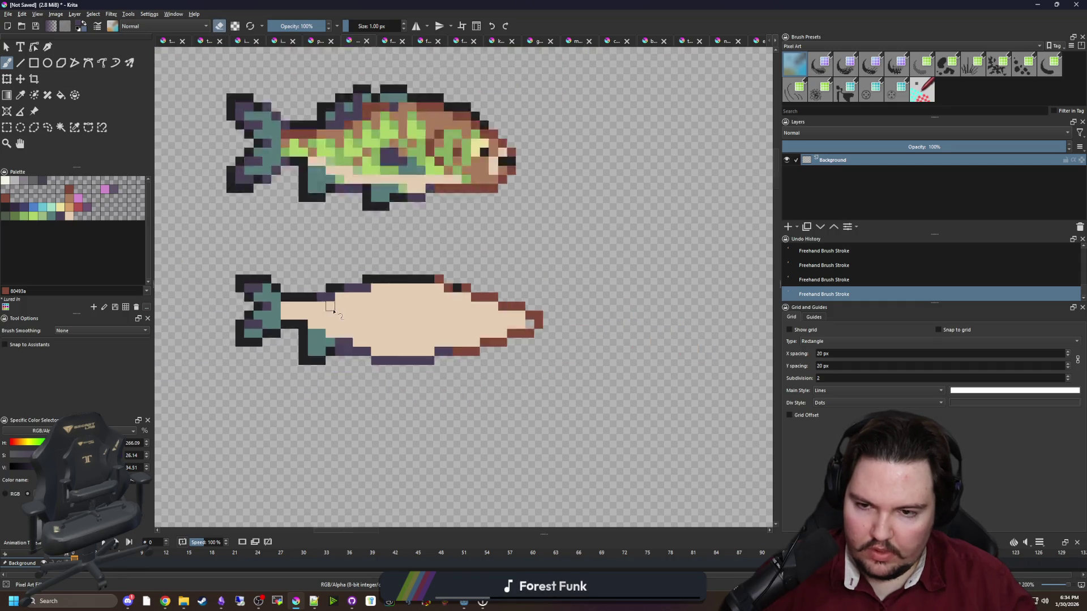
pyautogui.scroll(4, 368, 344)
pyautogui.keyDown('ctrl'); pyautogui.click(393, 317); pyautogui.keyUp('ctrl')
pyautogui.press('e')
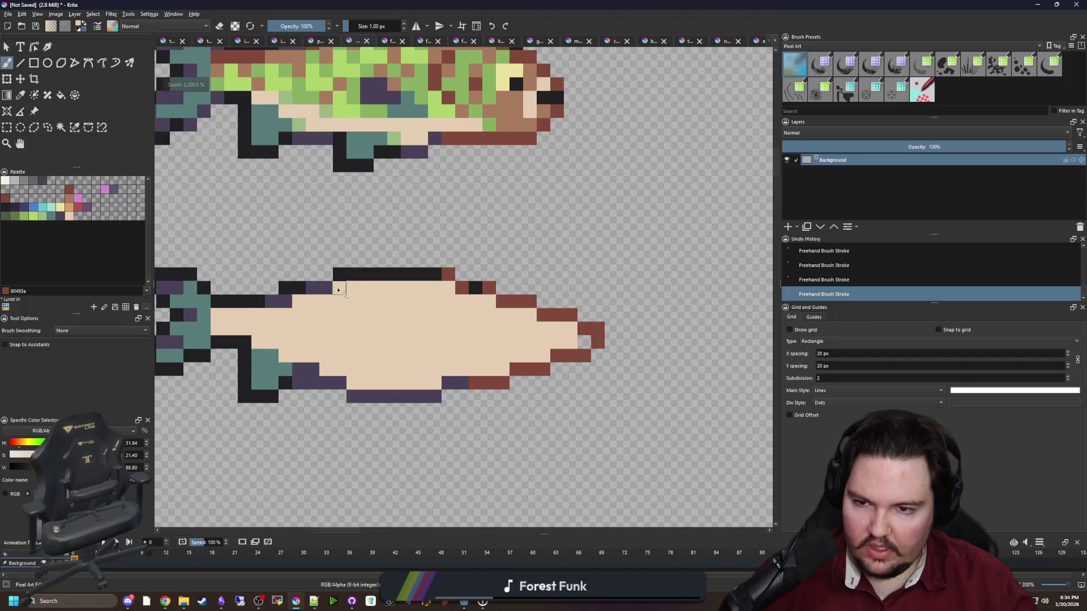
pyautogui.press('e')
pyautogui.moveTo(311, 387); pyautogui.dragTo(305, 395)
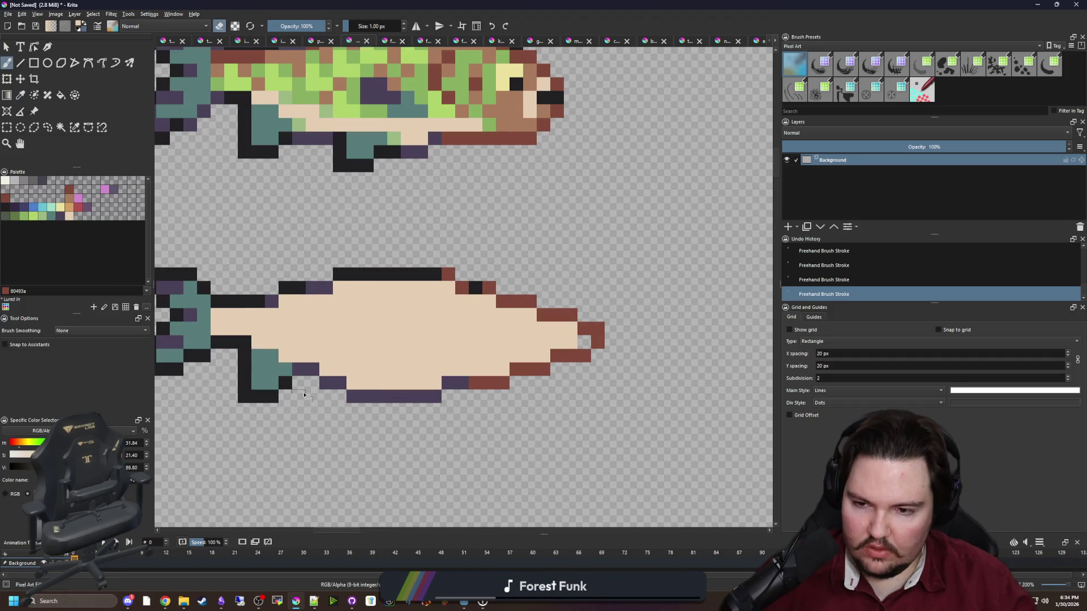
# Select the tail area, nudge it down one pixel, and deselect.
pyautogui.hscroll(-3, 249, 329)
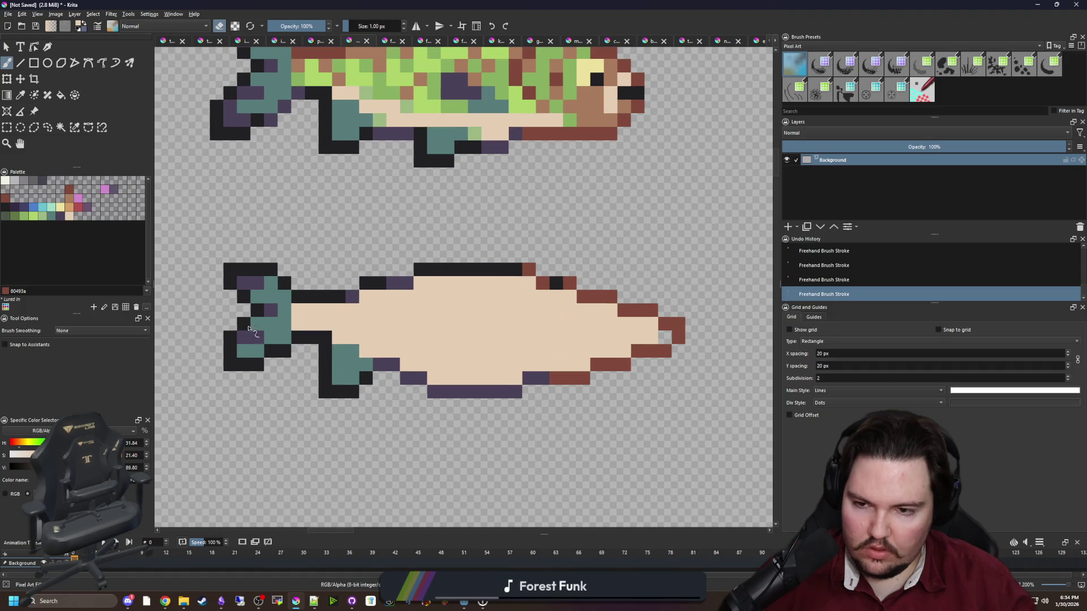
pyautogui.click(7, 127)
pyautogui.moveTo(196, 425)
pyautogui.mouseDown()
pyautogui.moveTo(301, 234)
pyautogui.moveTo(350, 233)
pyautogui.mouseUp()
pyautogui.press('t')
pyautogui.press('Down')
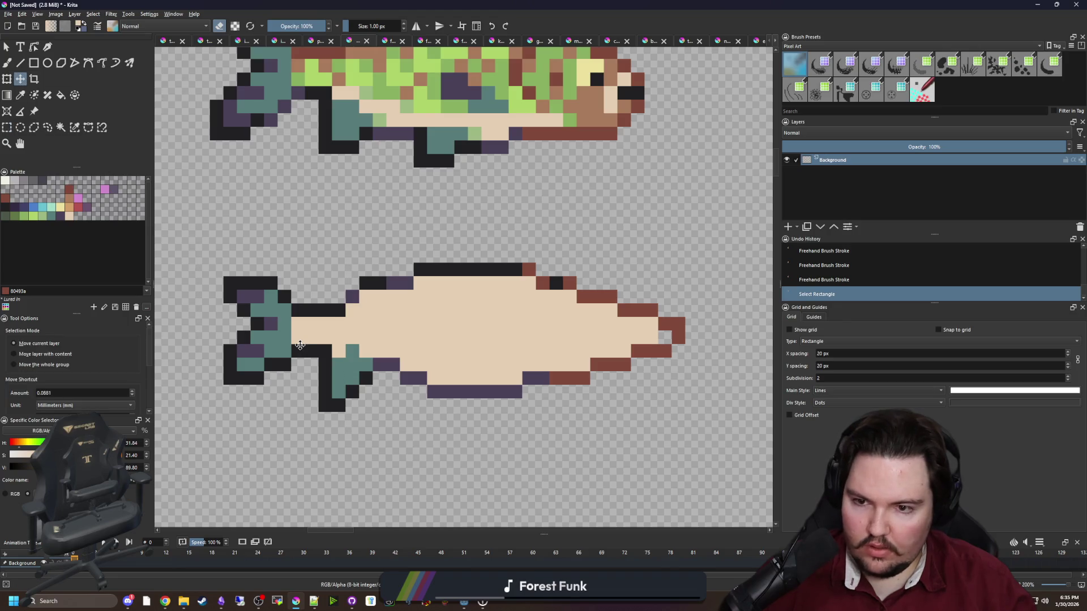
pyautogui.hotkey('ctrl', 'shift', 'a')
# Paint beige where the tail joins the body and purple on the upper outline near the tail.
pyautogui.scroll(2, 333, 336)
pyautogui.press('b')
pyautogui.click(370, 358)
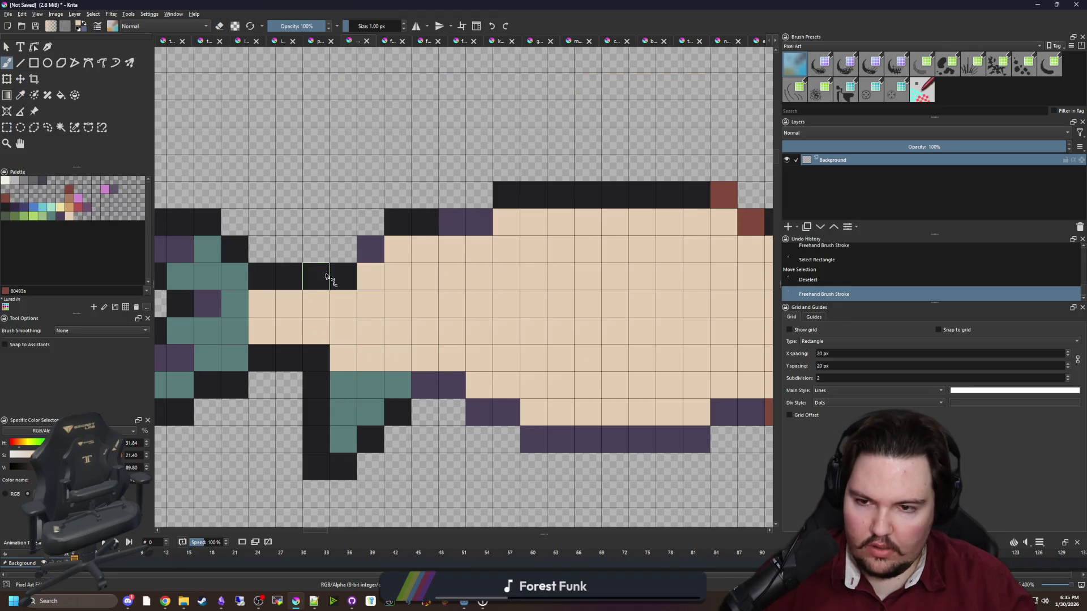
pyautogui.click(343, 276)
pyautogui.keyDown('ctrl'); pyautogui.click(370, 249); pyautogui.keyUp('ctrl')
pyautogui.click(398, 249)
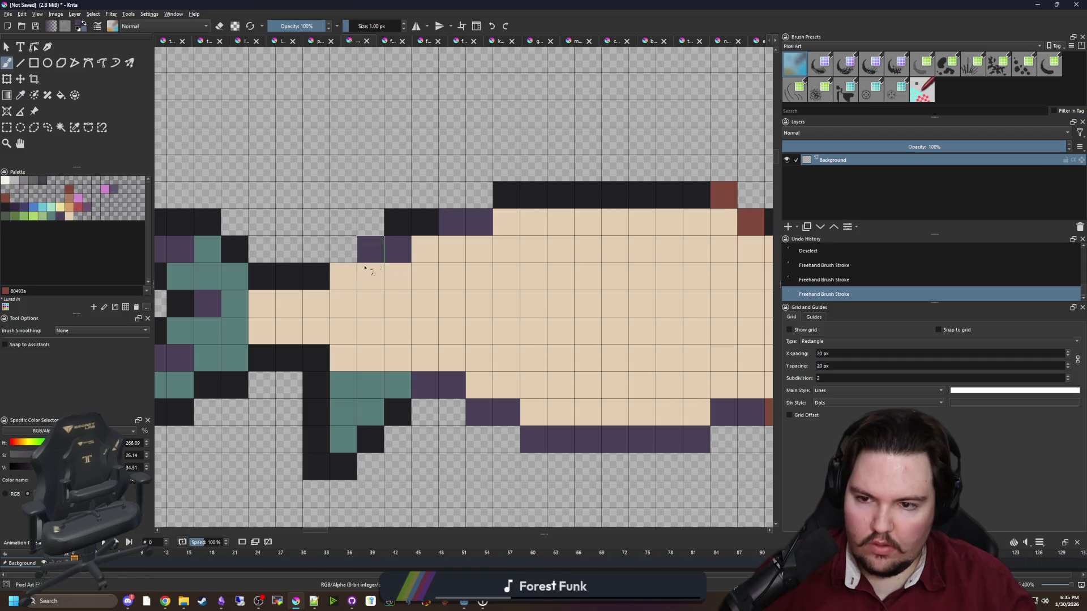
pyautogui.click(343, 277)
# Erase a black cell and stray purple cells on the upper outline, undoing one mistaken erase.
pyautogui.press('e')
pyautogui.click(397, 222)
pyautogui.click(342, 279)
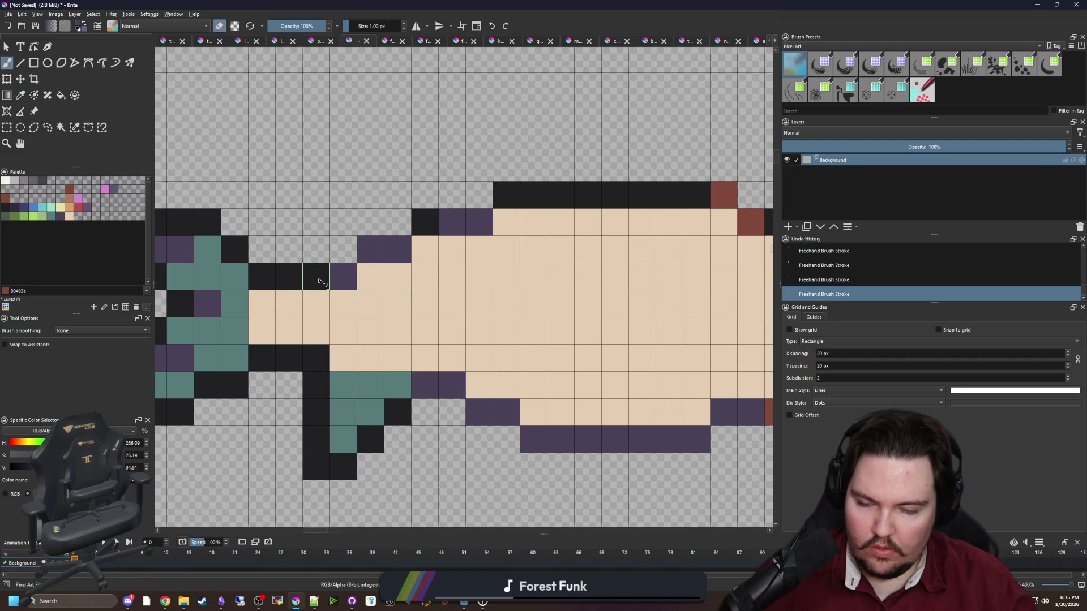
pyautogui.scroll(-3, 319, 281)
pyautogui.scroll(3, 340, 283)
pyautogui.click(339, 283)
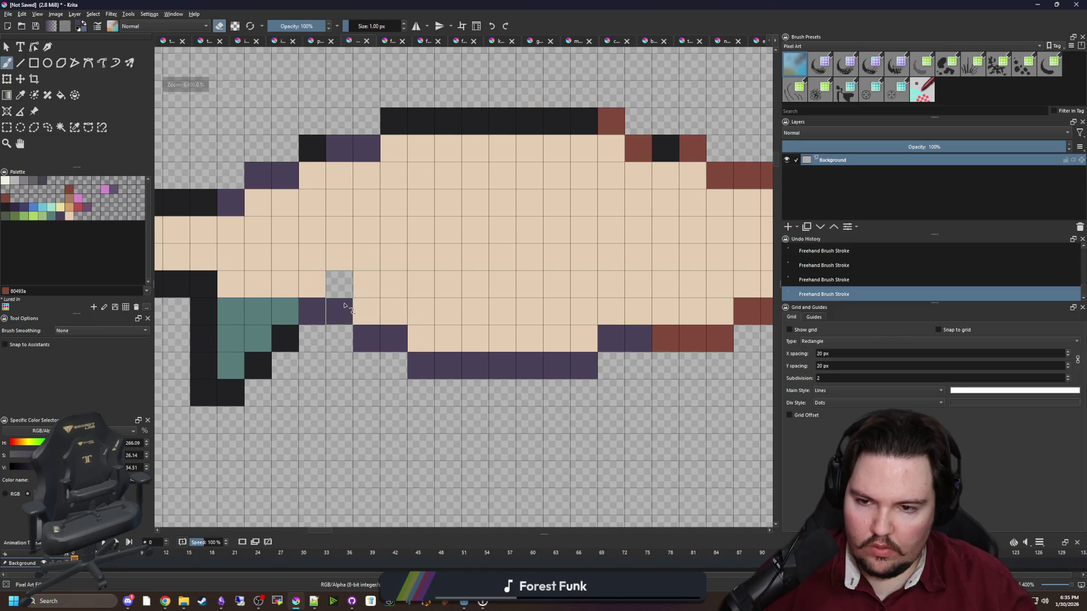
pyautogui.hotkey('ctrl', 'z')
pyautogui.hotkey('ctrl', 'z')
# Paint the lower belly cells beige, then pick up the purple outline colour.
pyautogui.keyDown('ctrl'); pyautogui.click(398, 257); pyautogui.keyUp('ctrl')
pyautogui.press('e')
pyautogui.click(339, 311)
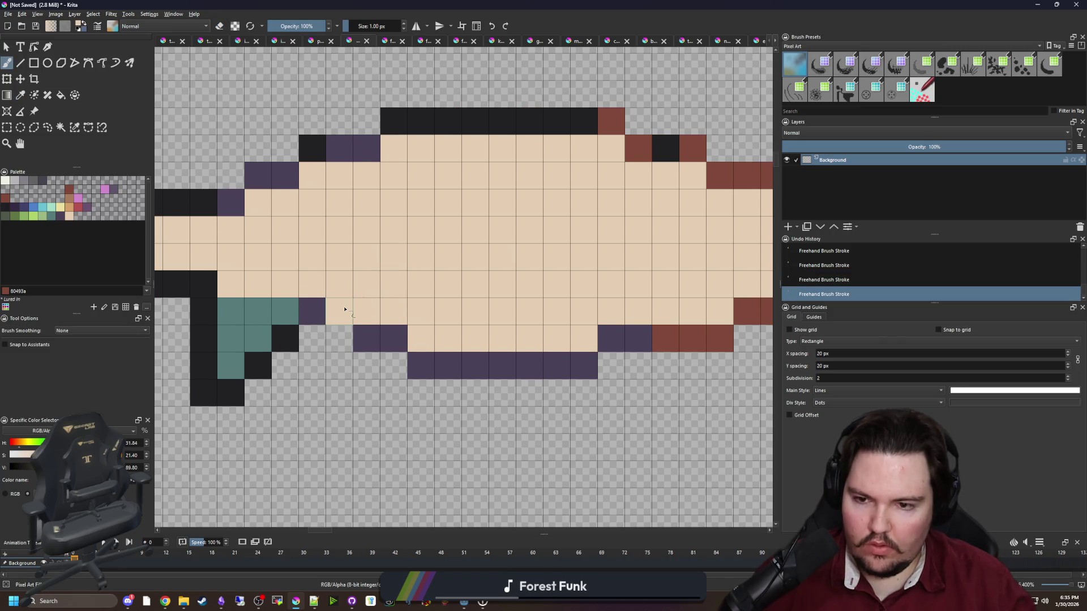
pyautogui.keyDown('ctrl'); pyautogui.click(379, 328); pyautogui.keyUp('ctrl')
pyautogui.scroll(-5, 396, 351)
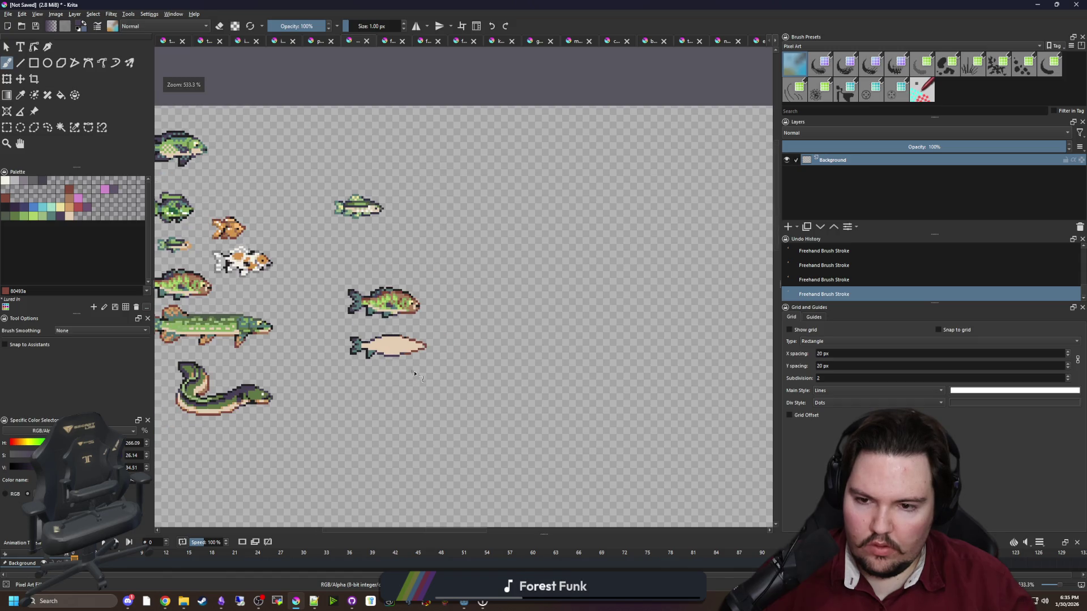
pyautogui.scroll(2, 421, 351)
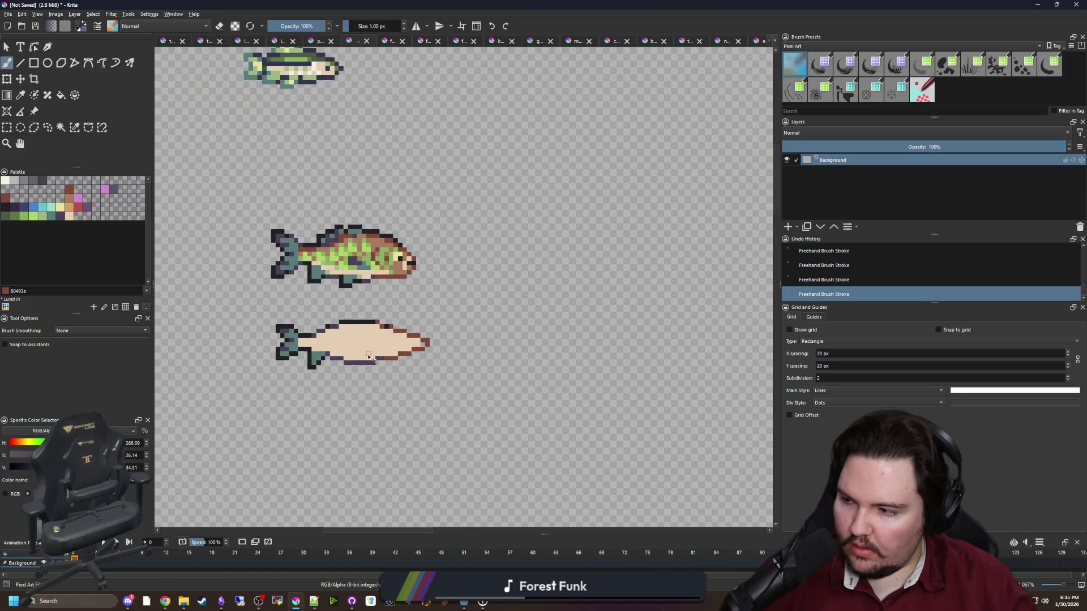
pyautogui.scroll(2, 369, 357)
pyautogui.scroll(2, 449, 363)
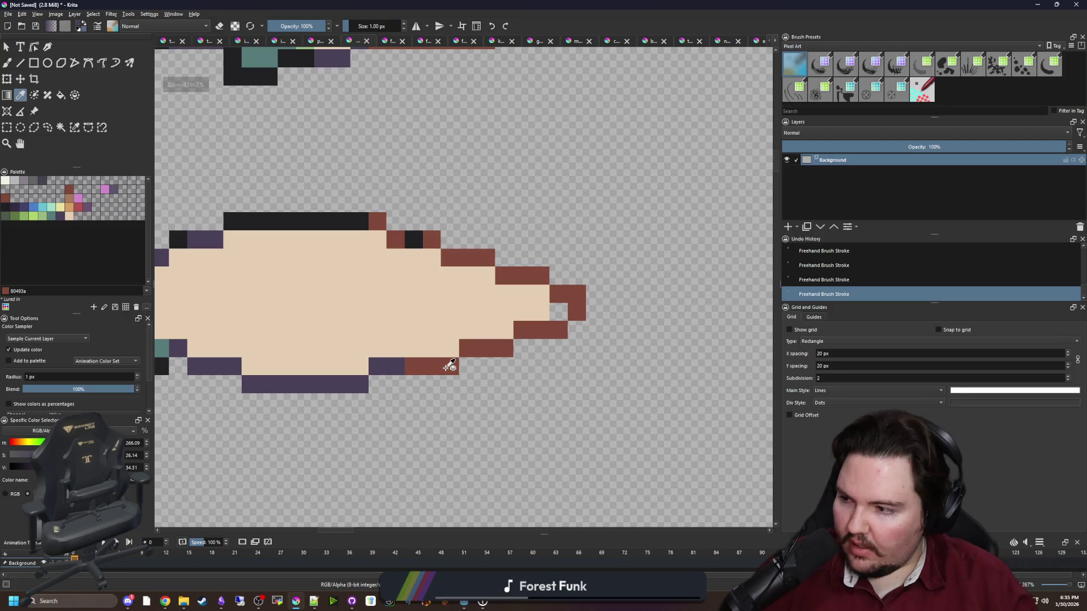
pyautogui.scroll(-2, 449, 363)
pyautogui.scroll(1, 453, 362)
pyautogui.scroll(-1, 455, 363)
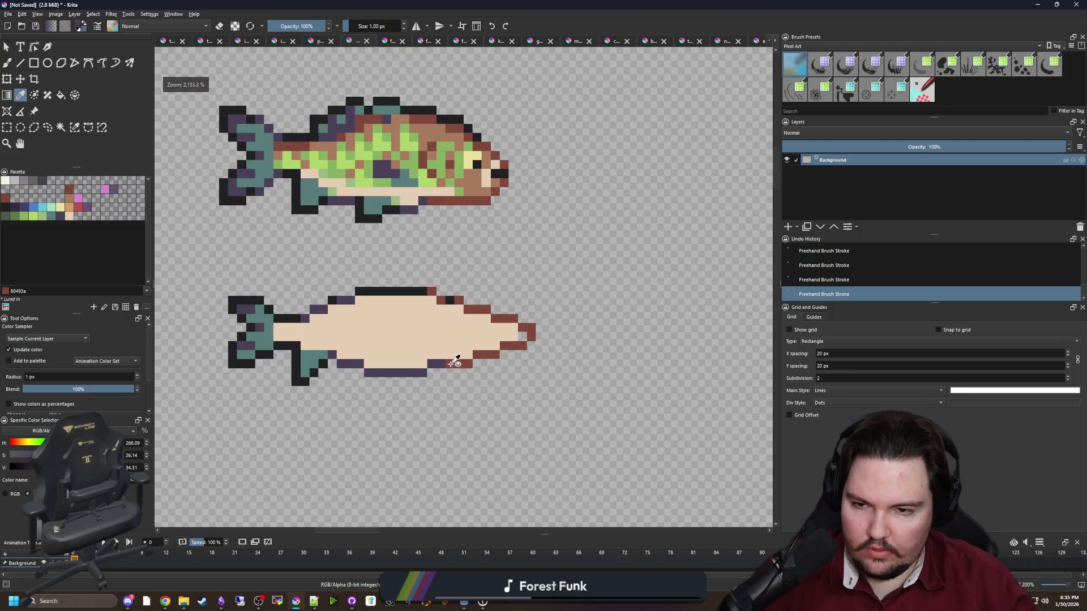
pyautogui.scroll(1, 391, 354)
# Erase the extra belly row and rework the bottom edge into a single purple line.
pyautogui.press('e')
pyautogui.moveTo(342, 371)
pyautogui.mouseDown()
pyautogui.moveTo(458, 374)
pyautogui.moveTo(343, 370)
pyautogui.mouseUp()
pyautogui.press('e')
pyautogui.press('e')
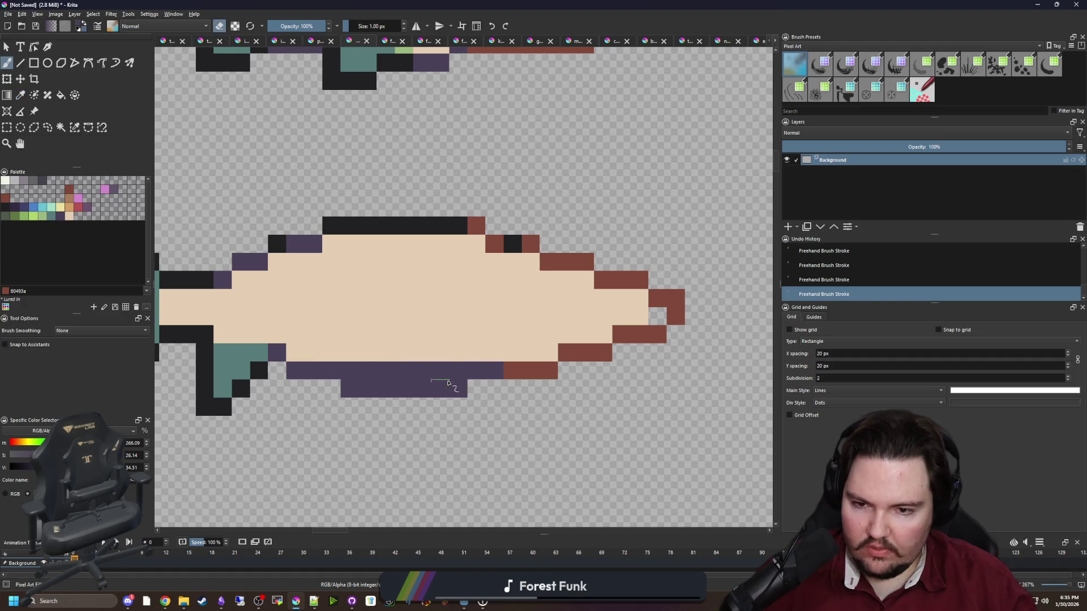
pyautogui.moveTo(462, 388); pyautogui.dragTo(336, 386)
pyautogui.scroll(-6, 336, 384)
pyautogui.scroll(4, 383, 364)
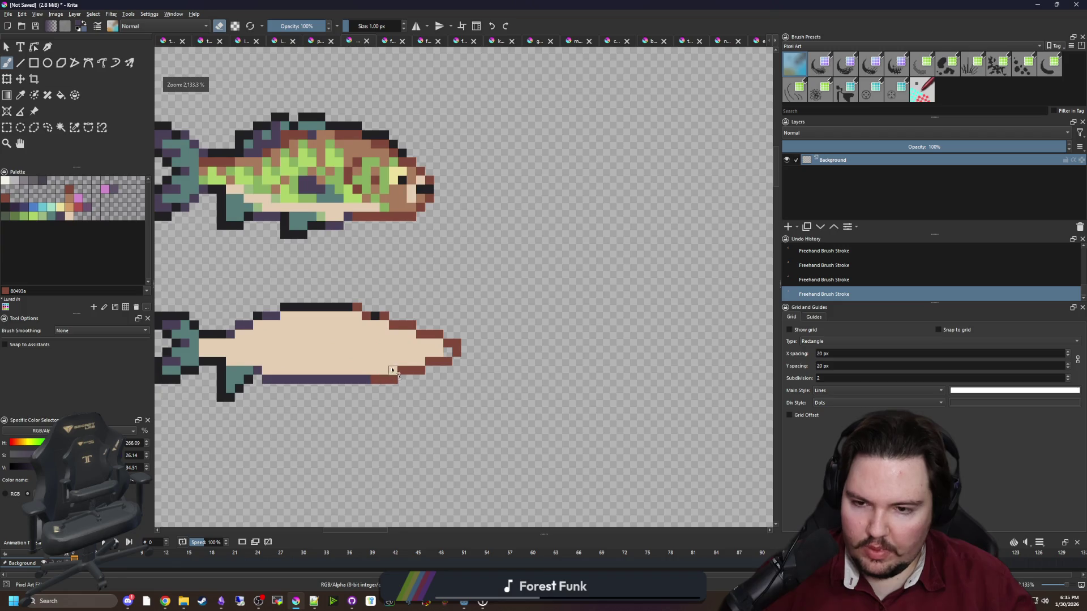
pyautogui.scroll(2, 364, 342)
# Paint a near-black outline along the fish's top edge, undoing a stray stroke.
pyautogui.press('e')
pyautogui.keyDown('ctrl'); pyautogui.click(388, 286); pyautogui.keyUp('ctrl')
pyautogui.moveTo(365, 267)
pyautogui.mouseDown()
pyautogui.moveTo(403, 269)
pyautogui.moveTo(551, 323)
pyautogui.moveTo(552, 373)
pyautogui.moveTo(580, 362)
pyautogui.moveTo(568, 349)
pyautogui.moveTo(529, 353)
pyautogui.moveTo(461, 308)
pyautogui.moveTo(351, 286)
pyautogui.mouseUp()
pyautogui.hotkey('ctrl', 'z')
# Erase the stray fin pixels below the fish.
pyautogui.keyDown('ctrl'); pyautogui.click(502, 339); pyautogui.keyUp('ctrl')
pyautogui.press('e')
pyautogui.scroll(-4, 351, 339)
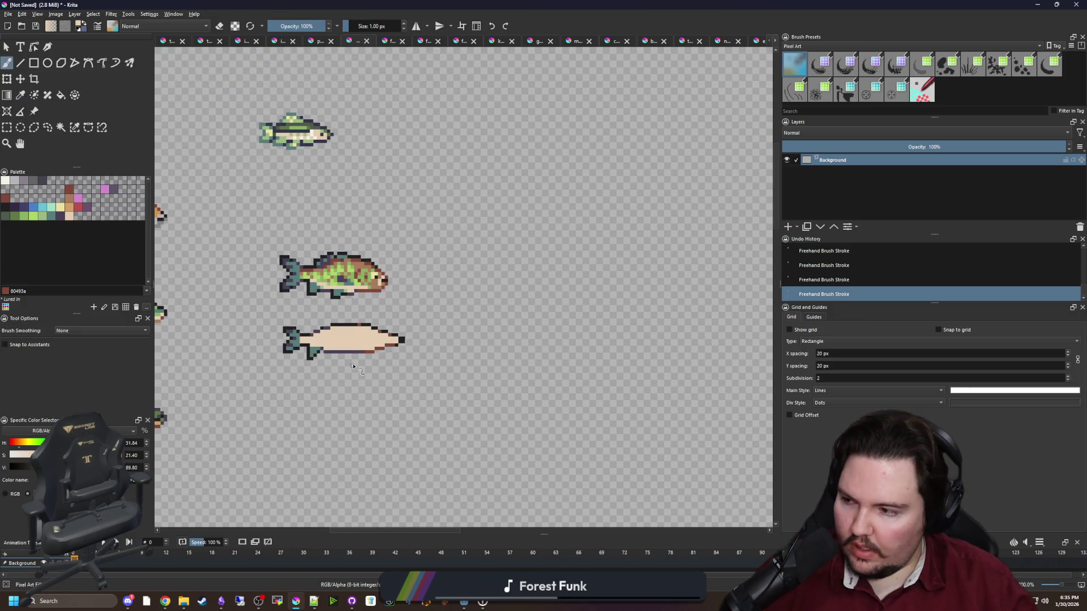
pyautogui.scroll(5, 362, 374)
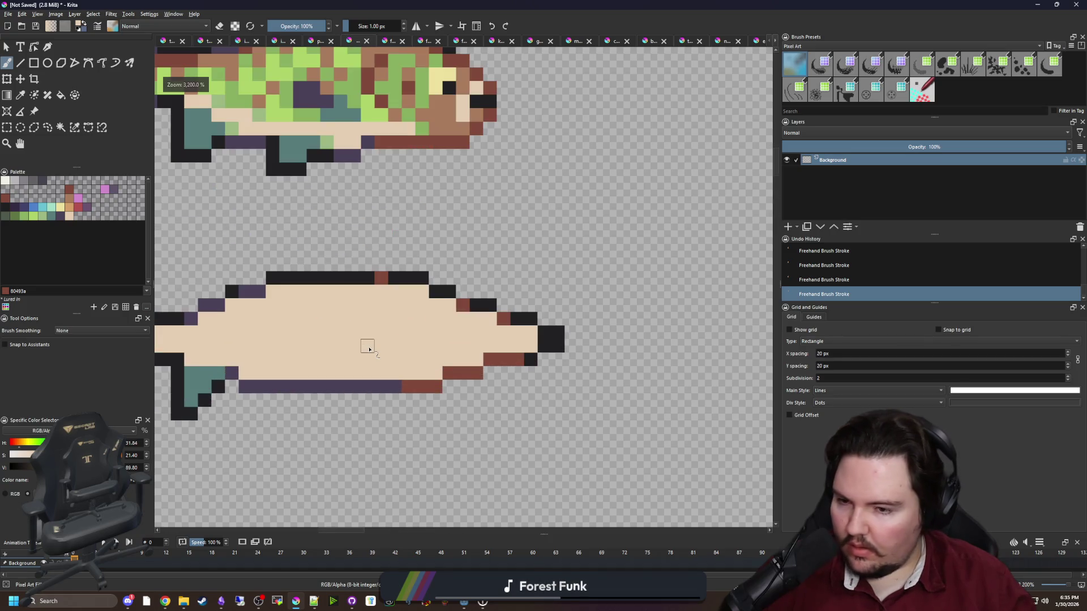
pyautogui.scroll(-3, 369, 349)
pyautogui.scroll(4, 321, 369)
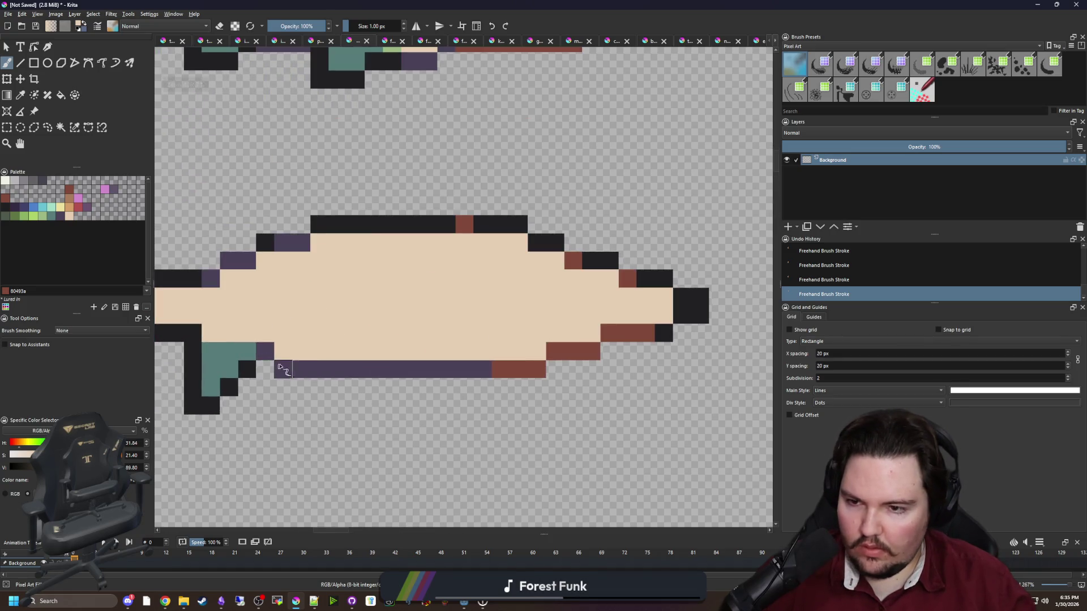
pyautogui.scroll(-2, 280, 368)
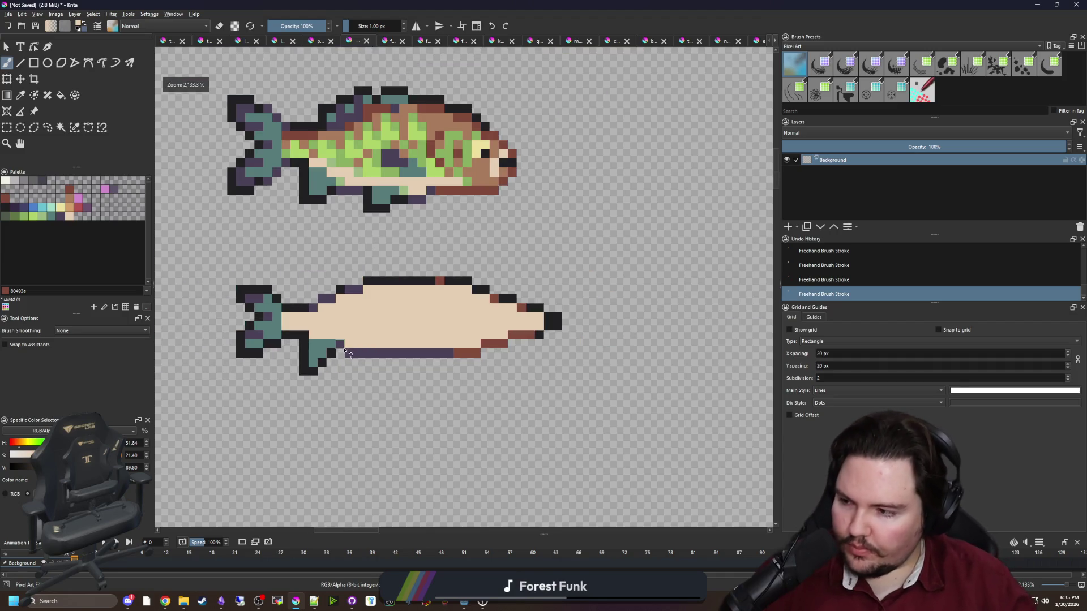
pyautogui.scroll(3, 345, 351)
pyautogui.press('e')
pyautogui.moveTo(385, 337)
pyautogui.mouseDown()
pyautogui.moveTo(317, 317)
pyautogui.moveTo(293, 376)
pyautogui.moveTo(329, 391)
pyautogui.mouseUp()
pyautogui.click(410, 310)
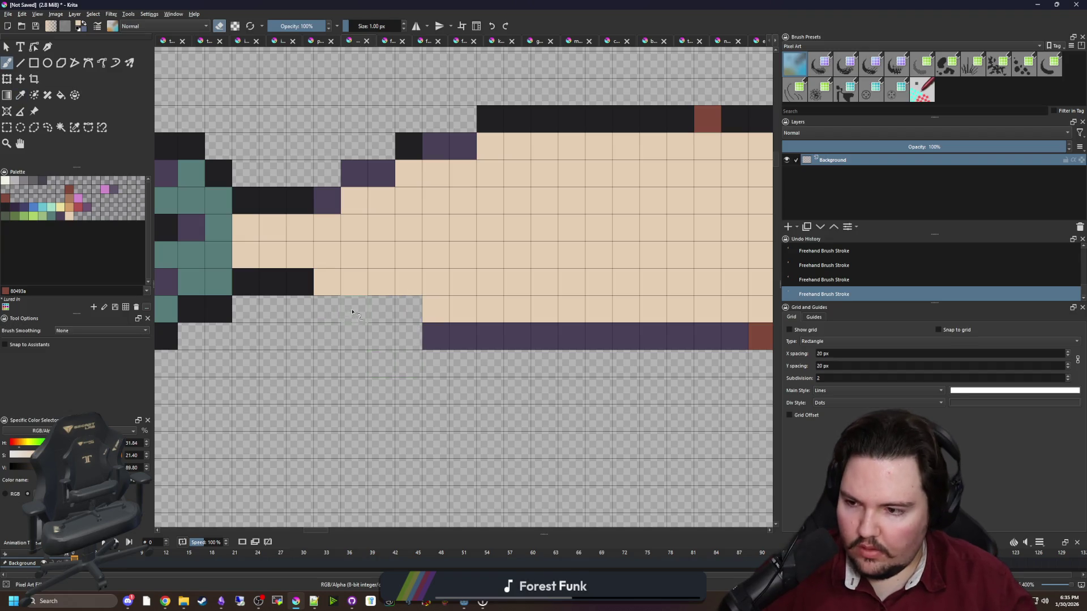
# Paint purple pixels along the belly edge.
pyautogui.keyDown('ctrl'); pyautogui.click(468, 327); pyautogui.keyUp('ctrl')
pyautogui.press('e')
pyautogui.moveTo(410, 310); pyautogui.dragTo(323, 305)
pyautogui.scroll(-4, 326, 345)
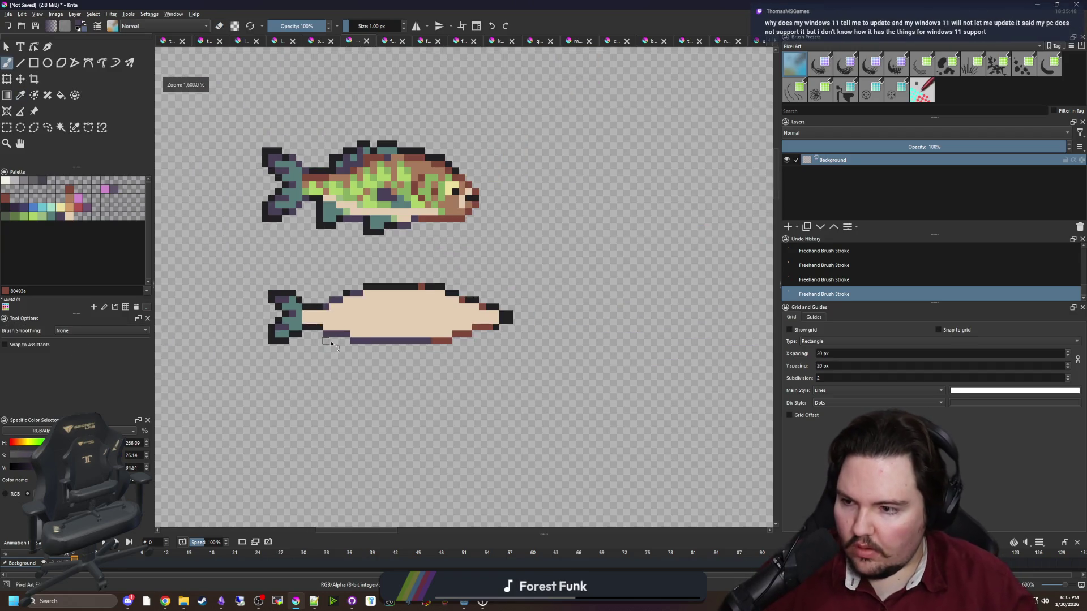
pyautogui.scroll(1, 407, 300)
pyautogui.scroll(3, 537, 336)
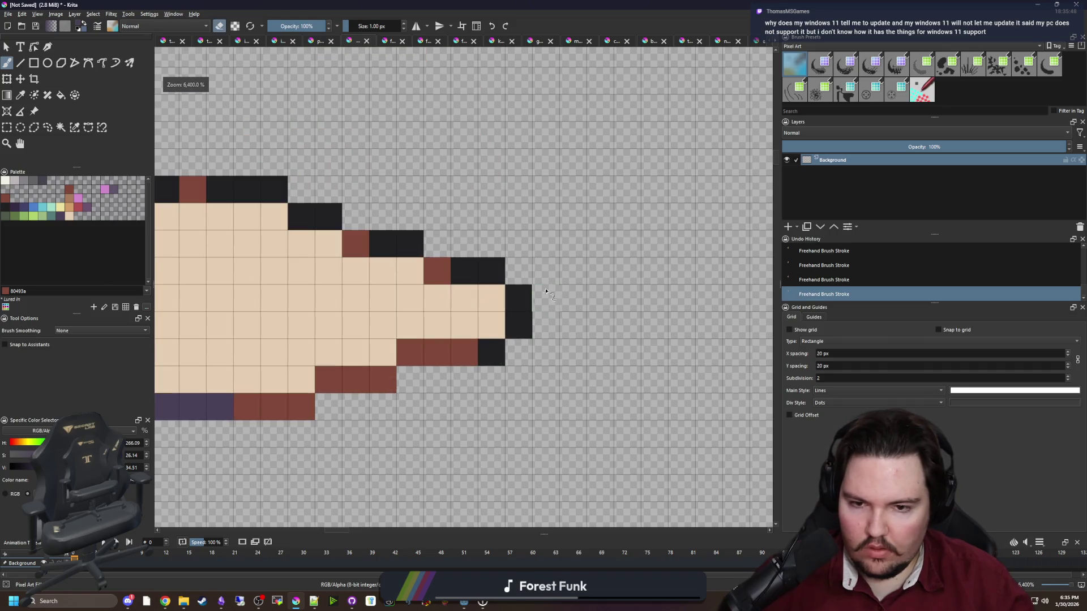
pyautogui.scroll(-3, 536, 336)
pyautogui.scroll(3, 537, 336)
# Add brown shading along the lower snout edge and fill the tip with cream, then open a Chrome tab.
pyautogui.keyDown('ctrl'); pyautogui.click(440, 323); pyautogui.keyUp('ctrl')
pyautogui.click(421, 353)
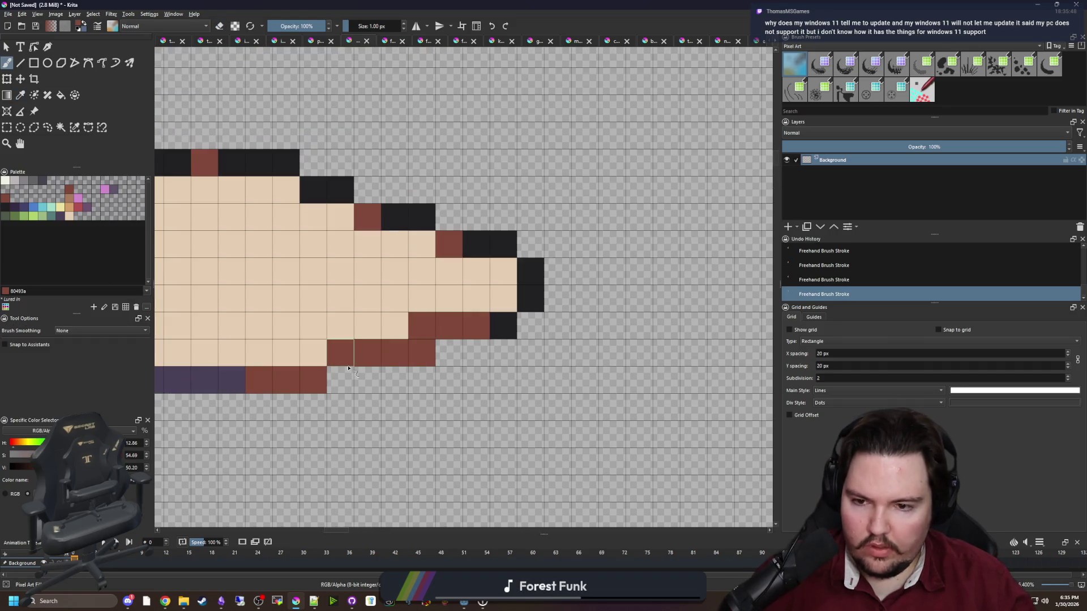
pyautogui.click(339, 380)
pyautogui.keyDown('ctrl'); pyautogui.click(317, 351); pyautogui.keyUp('ctrl')
pyautogui.click(340, 353)
pyautogui.click(421, 326)
pyautogui.click(416, 321)
pyautogui.scroll(-2, 377, 338)
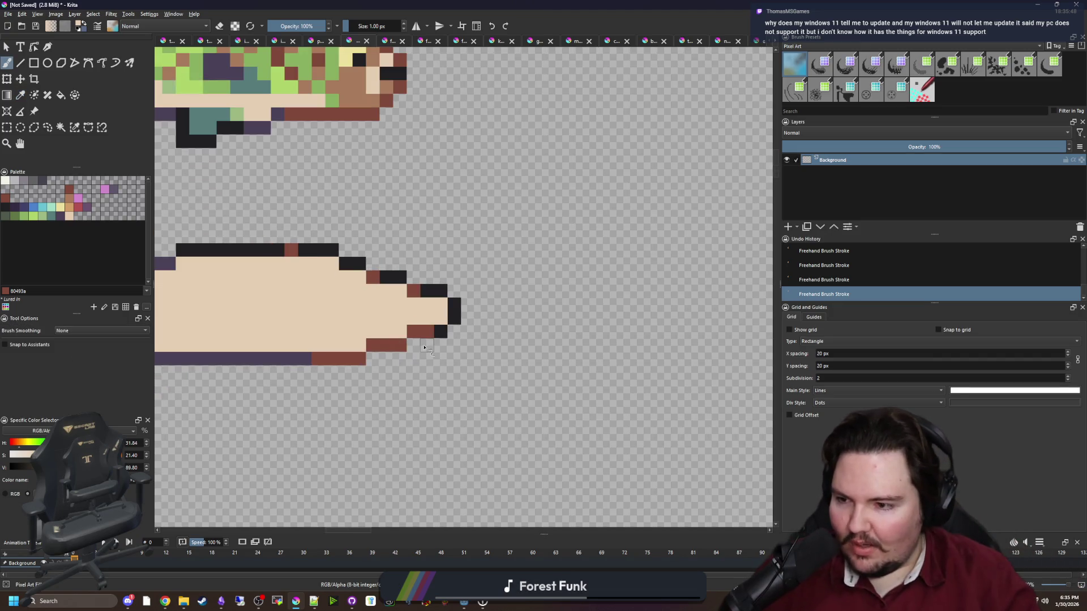
pyautogui.click(453, 318)
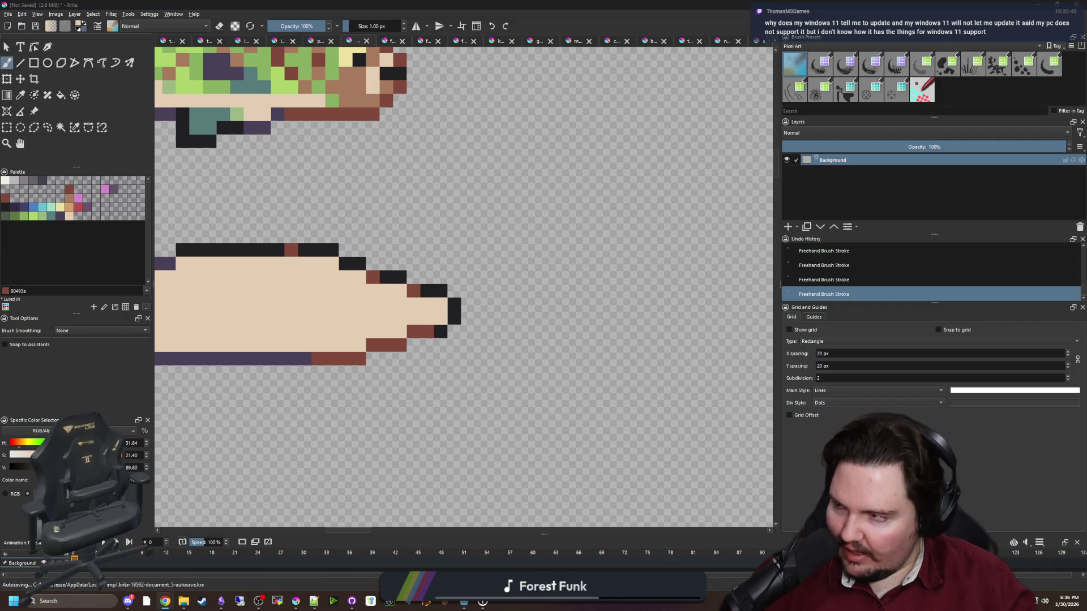
pyautogui.click(165, 601)
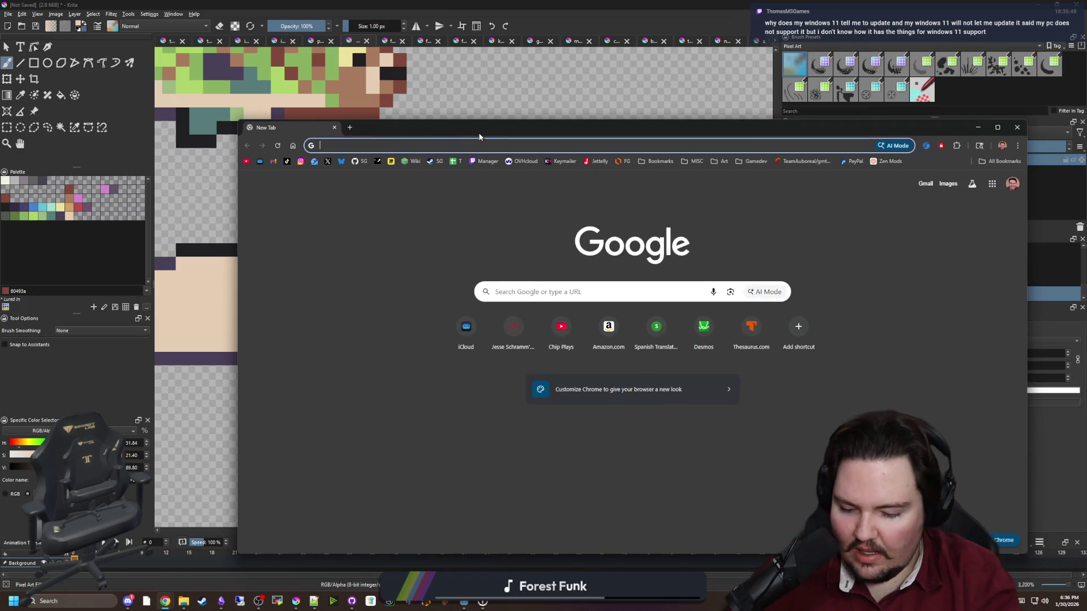
# Search Google for 'tpm 2.0' and open Microsoft's Enable TPM 2.0 article in a maximized window.
pyautogui.write('tpm 2.0')
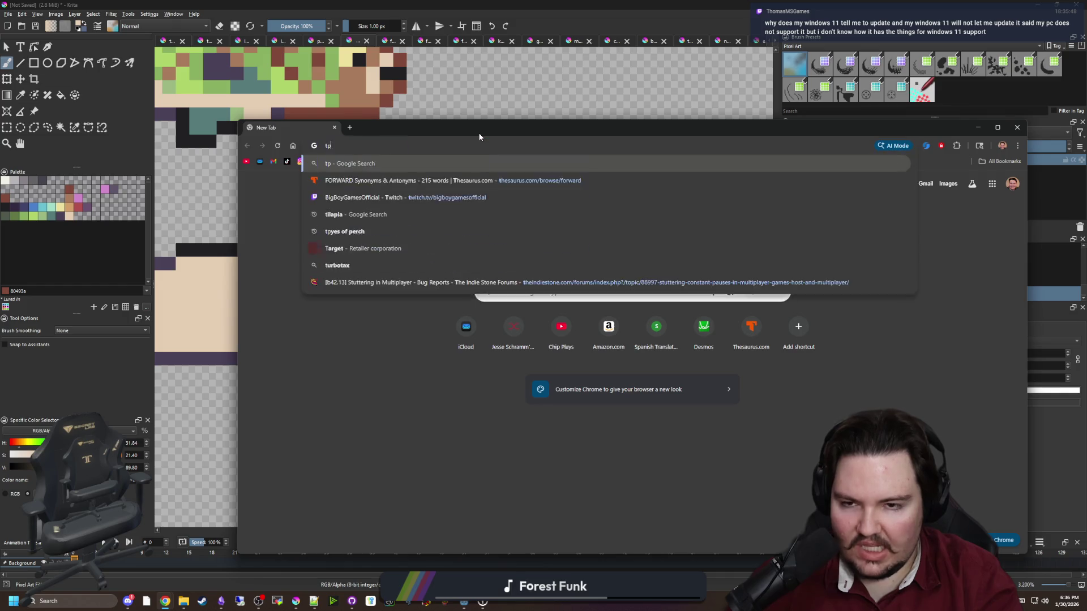
pyautogui.press('Return')
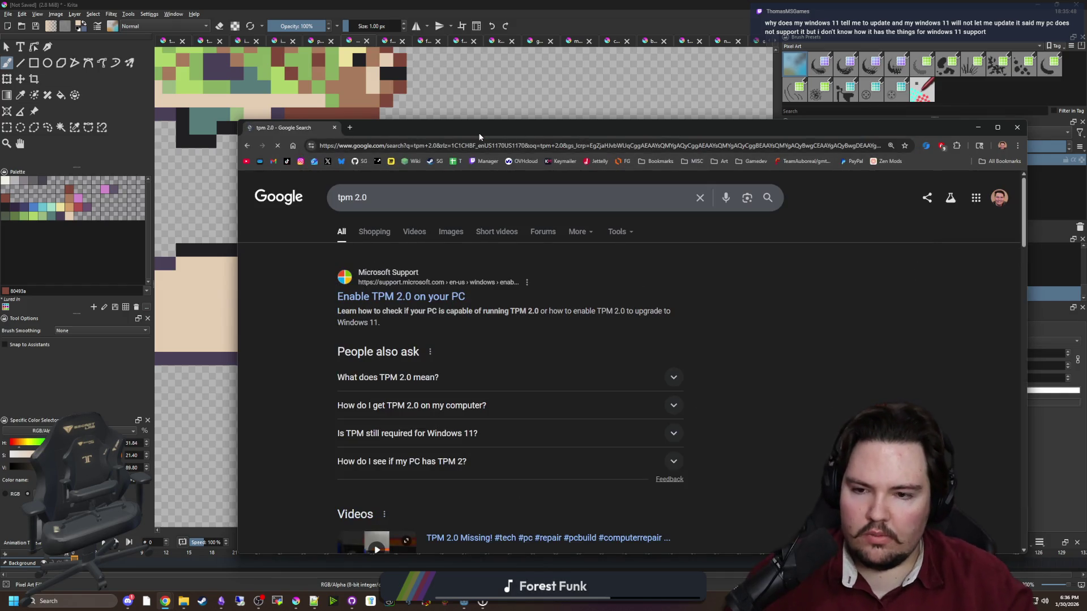
pyautogui.middleClick(396, 299)
pyautogui.click(396, 128)
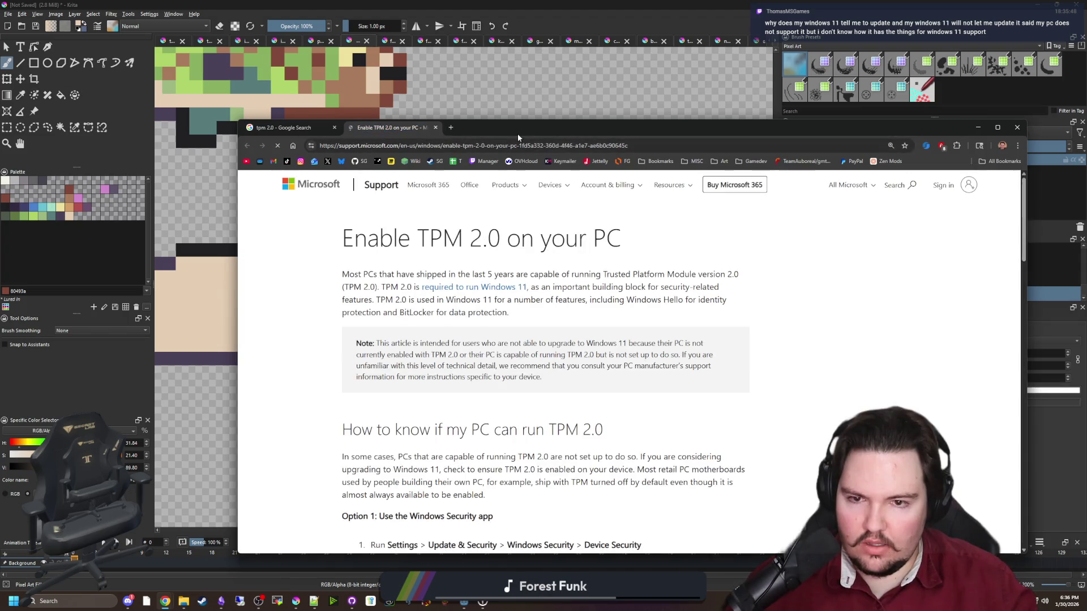
pyautogui.moveTo(517, 133)
pyautogui.mouseDown()
pyautogui.moveTo(506, 160)
pyautogui.moveTo(430, 13)
pyautogui.mouseUp()
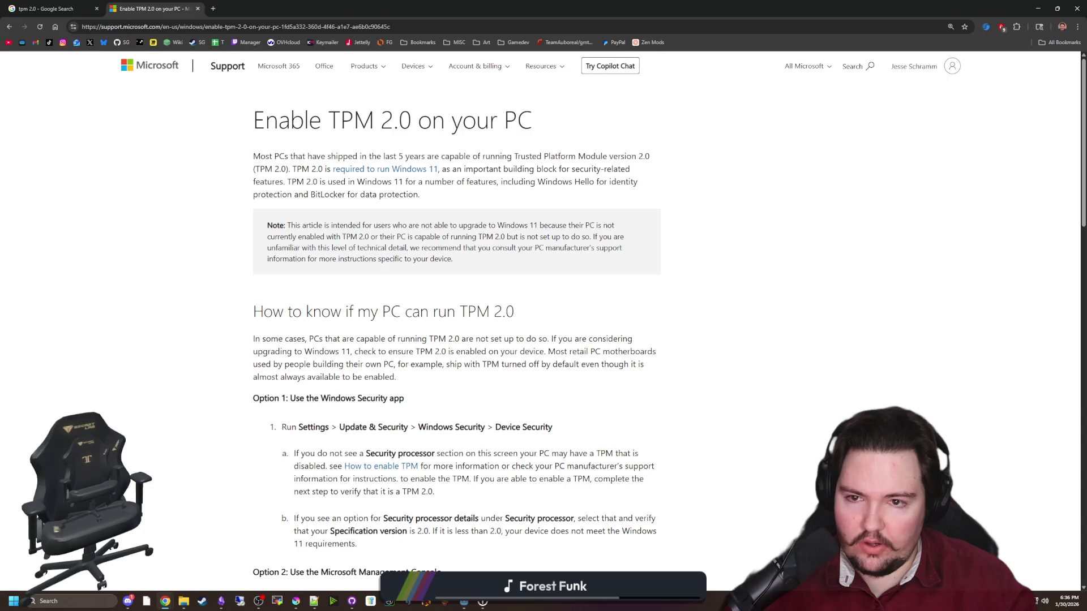
# Scroll through the Enable TPM 2.0 on your PC article to read it.
pyautogui.scroll(-9, 438, 156)
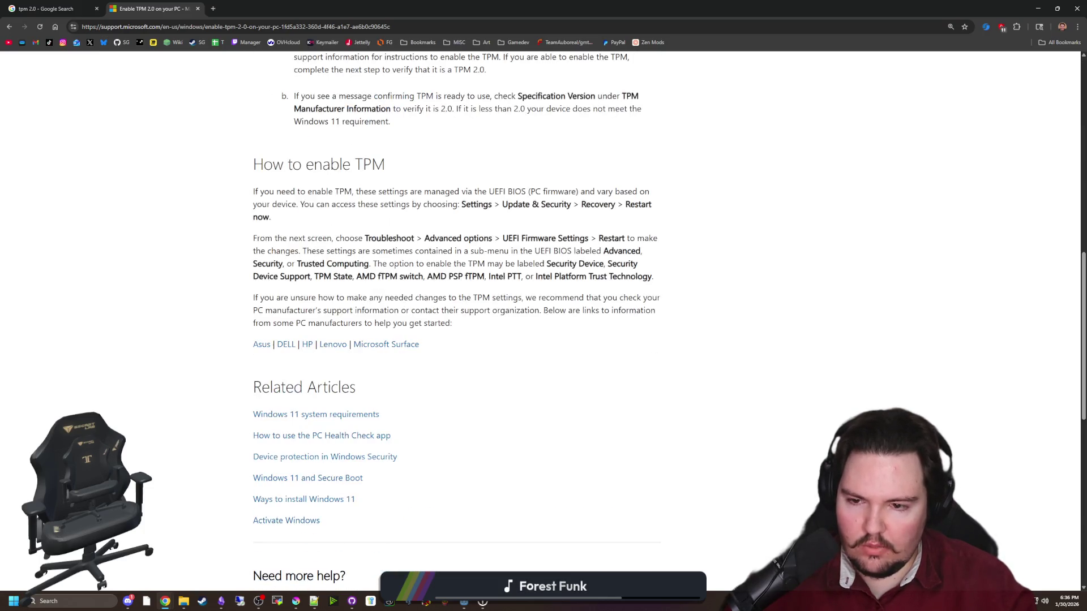
pyautogui.scroll(-7, 502, 299)
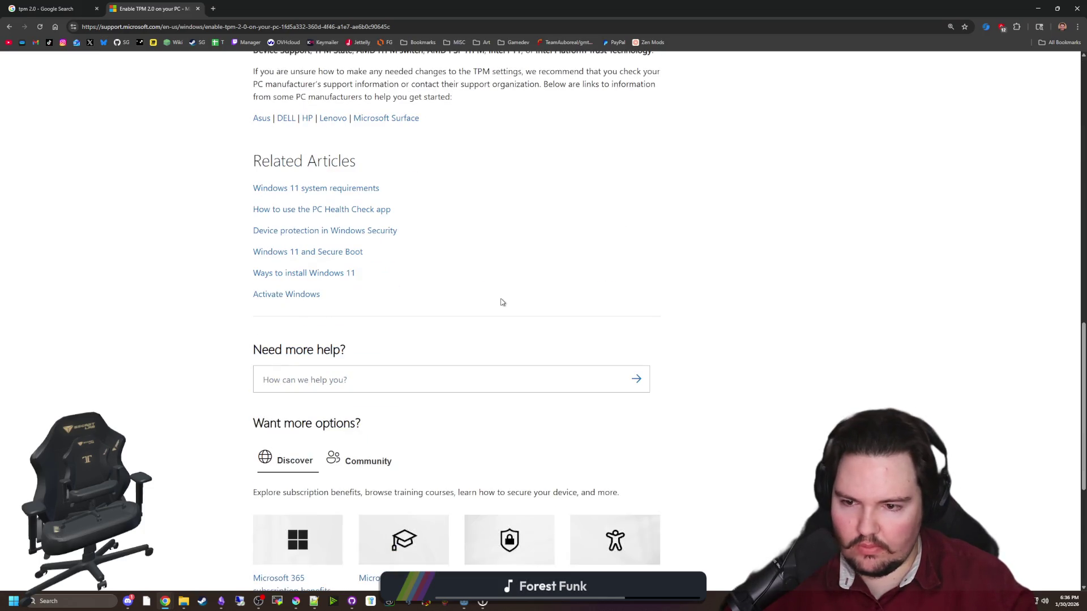
pyautogui.scroll(4, 503, 299)
pyautogui.scroll(15, 500, 330)
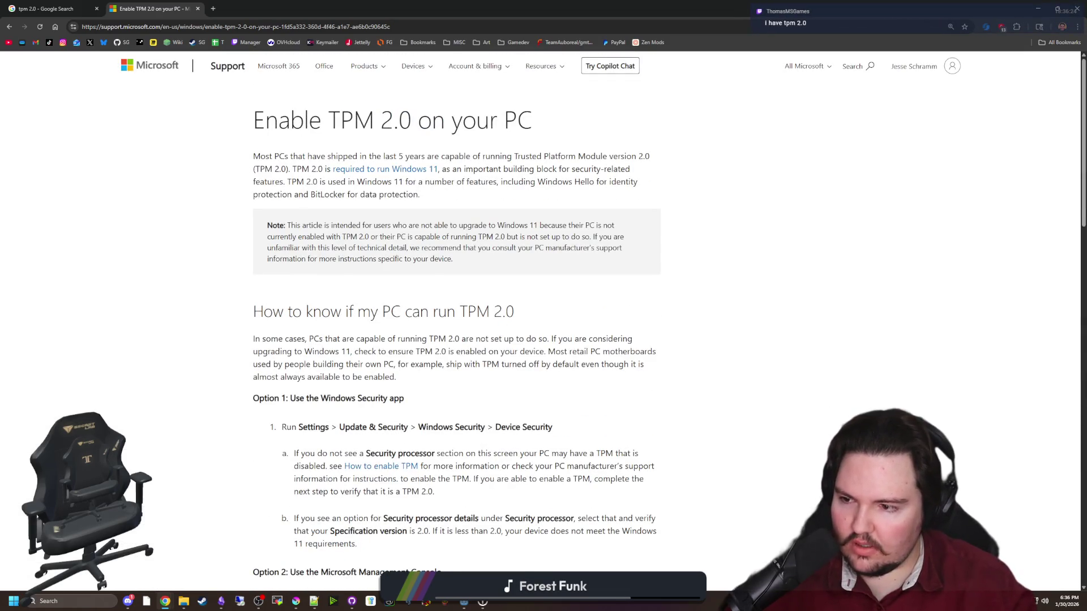
pyautogui.scroll(-1, 365, 270)
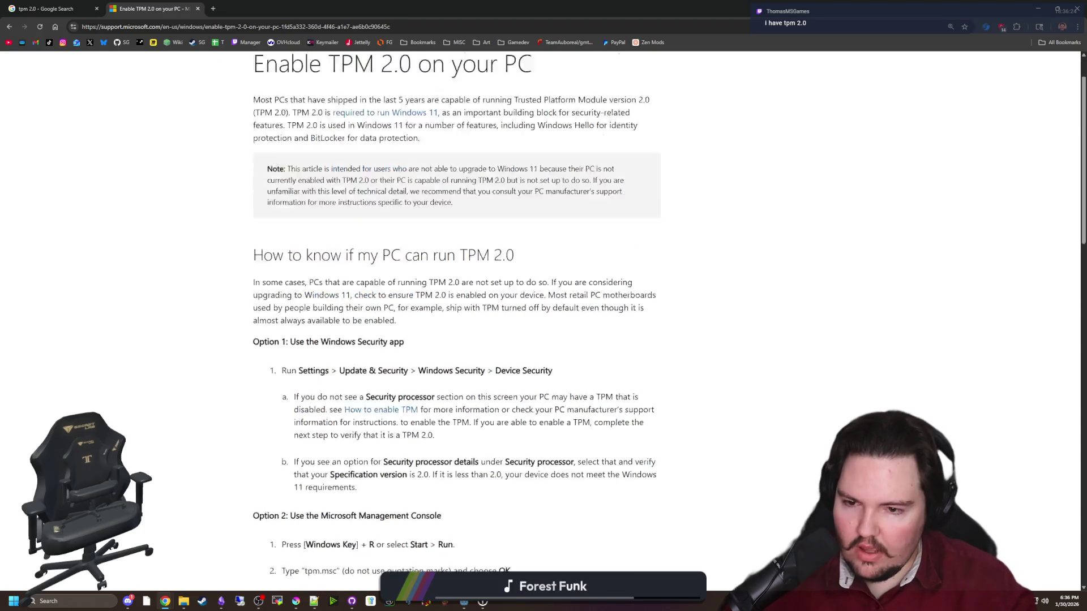
pyautogui.scroll(1, 366, 271)
pyautogui.click(263, 25)
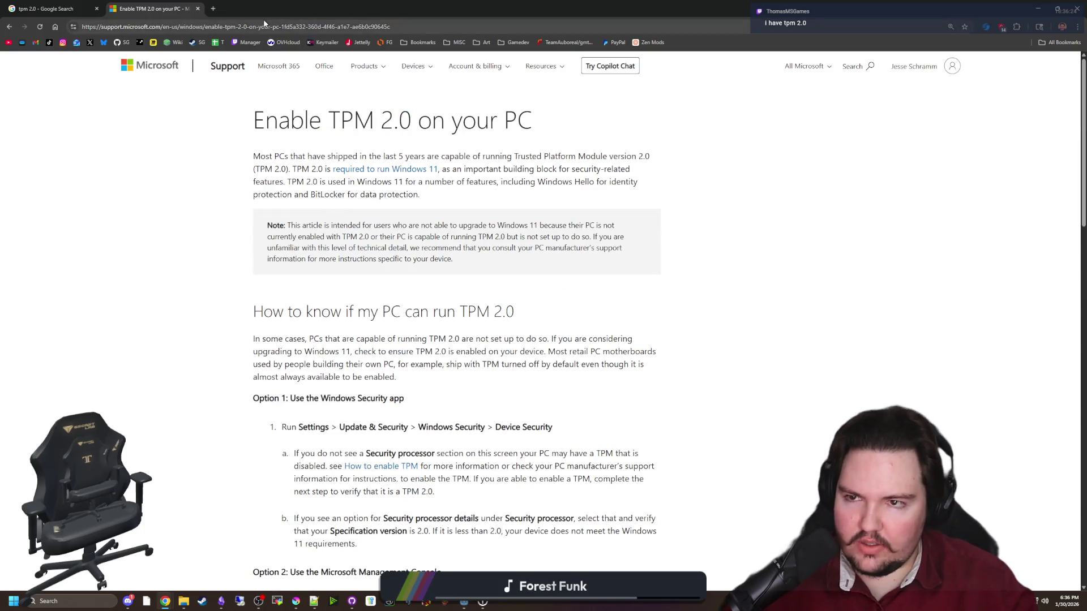
# Search 'windows 11 compati' and read Microsoft's Windows 11 requirements article.
pyautogui.write('windows 11 compati')
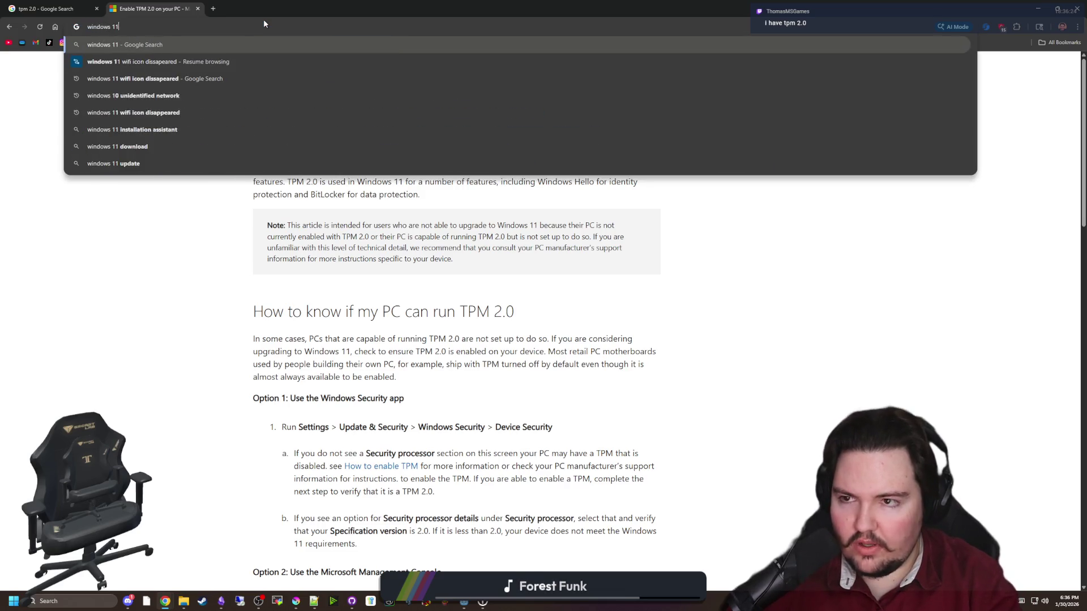
pyautogui.press('Return')
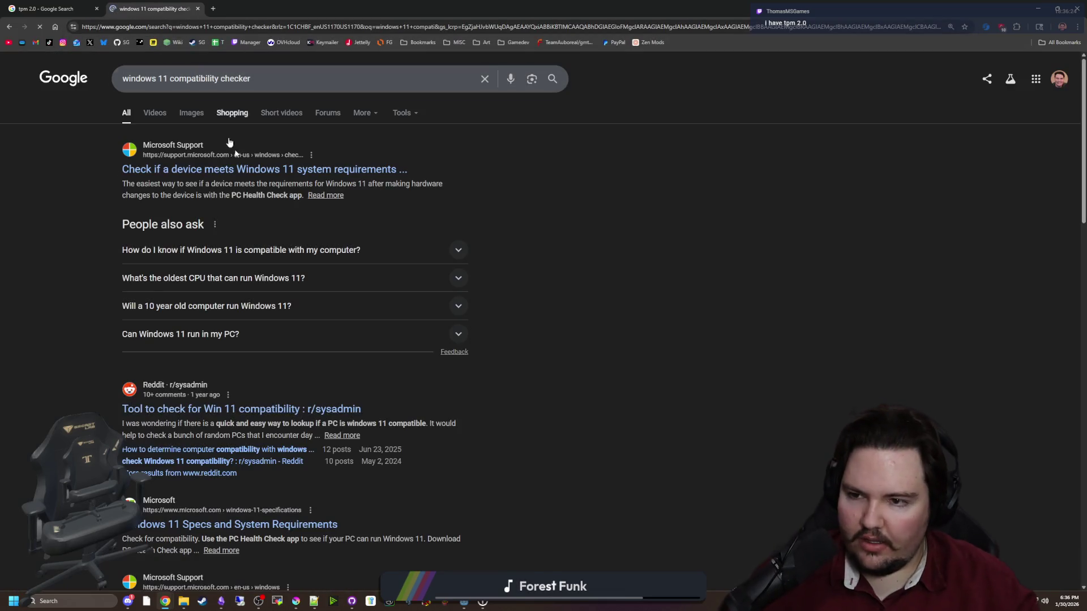
pyautogui.click(240, 168)
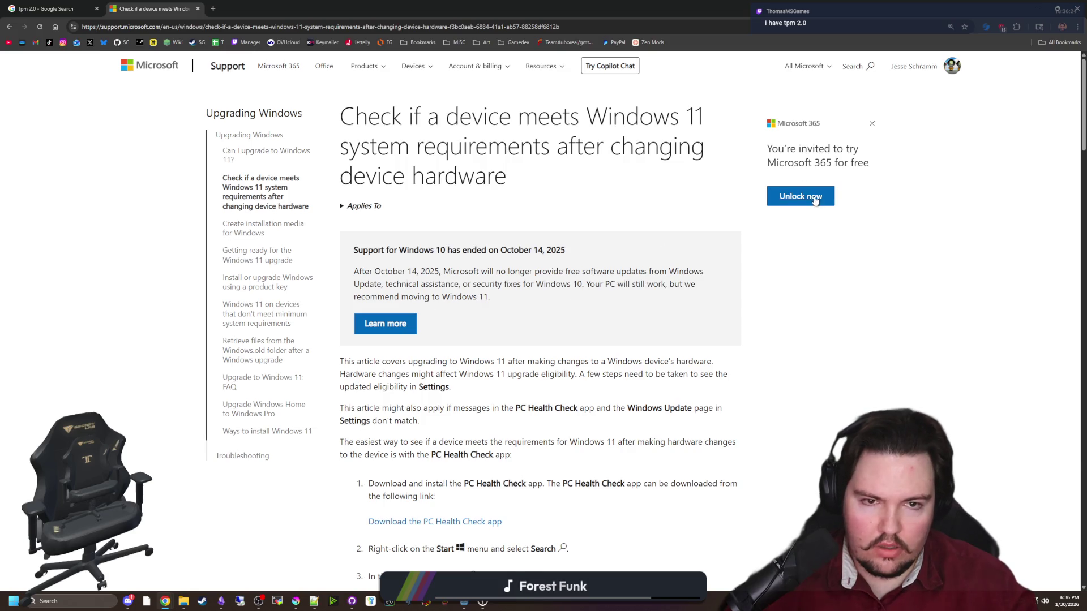
pyautogui.scroll(-10, 440, 262)
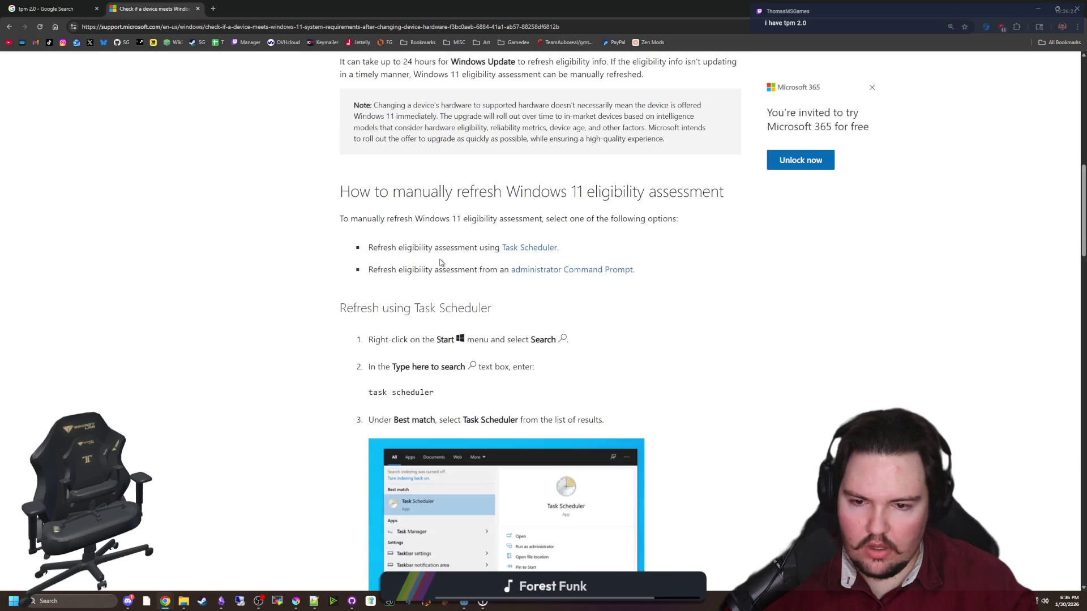
pyautogui.scroll(-12, 440, 262)
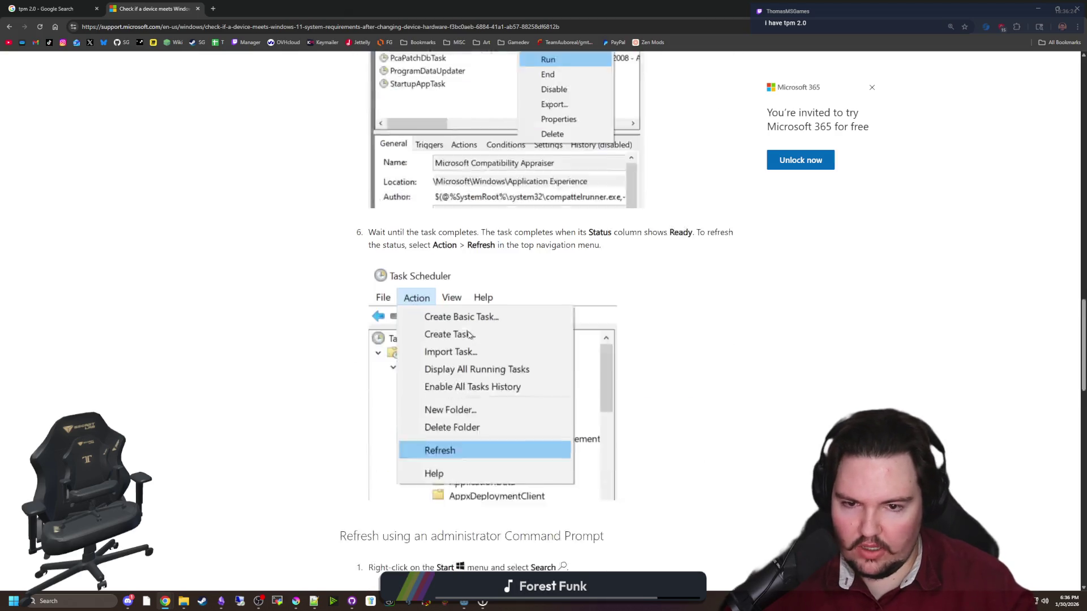
pyautogui.scroll(-9, 468, 334)
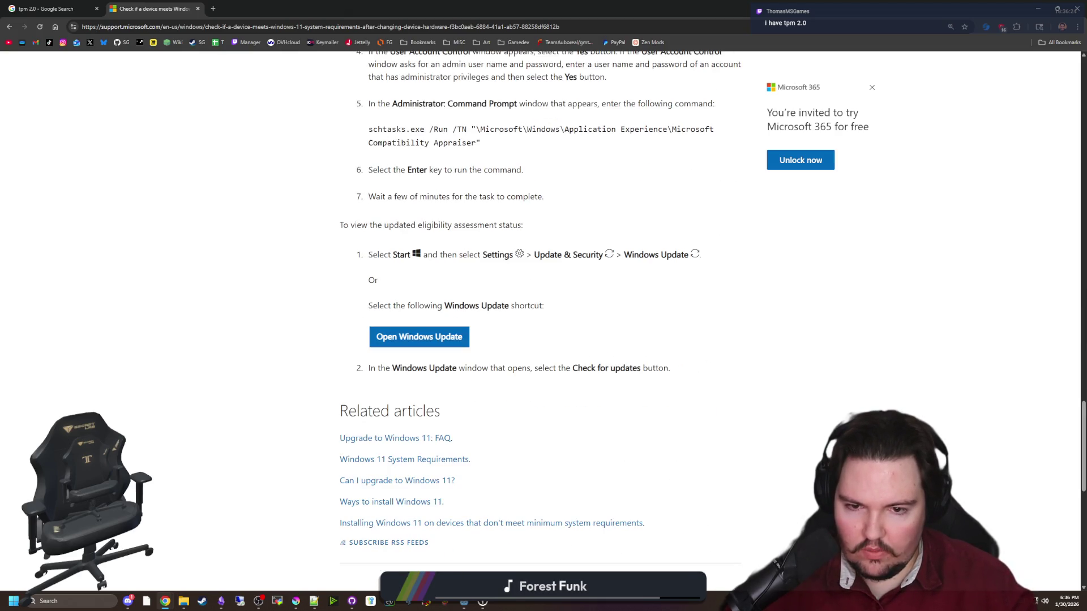
pyautogui.scroll(20, 534, 360)
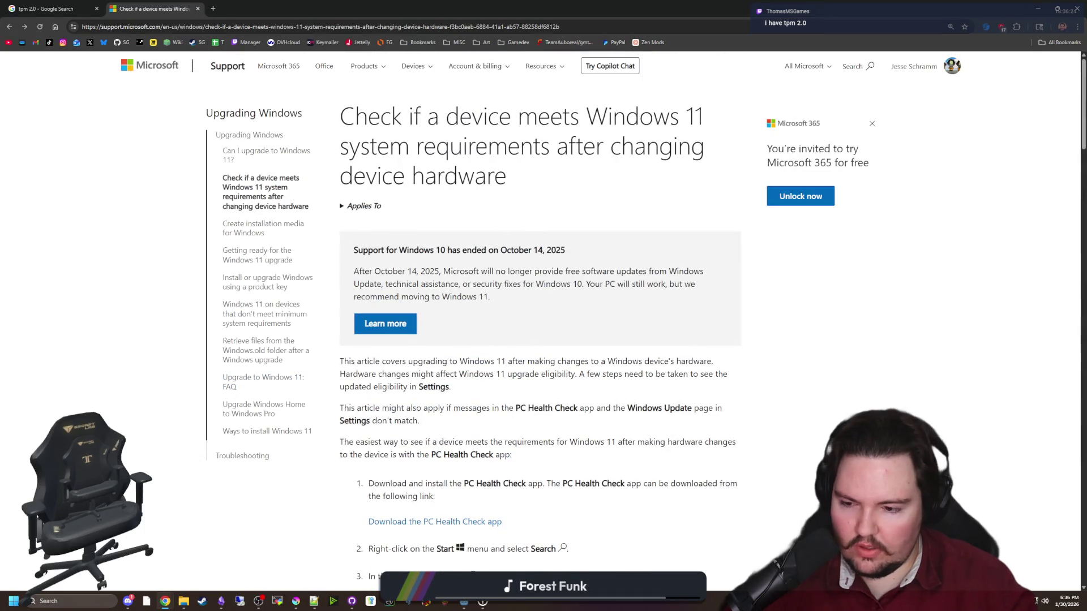
# Launch PC Health Check from Windows search by typing 'health'.
pyautogui.click(75, 600)
pyautogui.write('health')
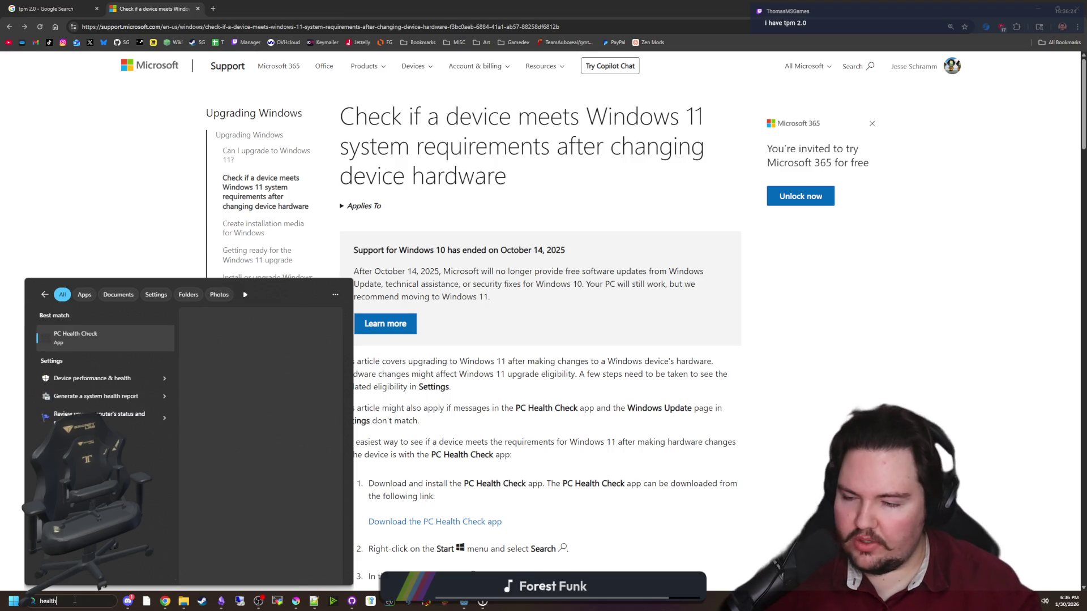
pyautogui.click(95, 336)
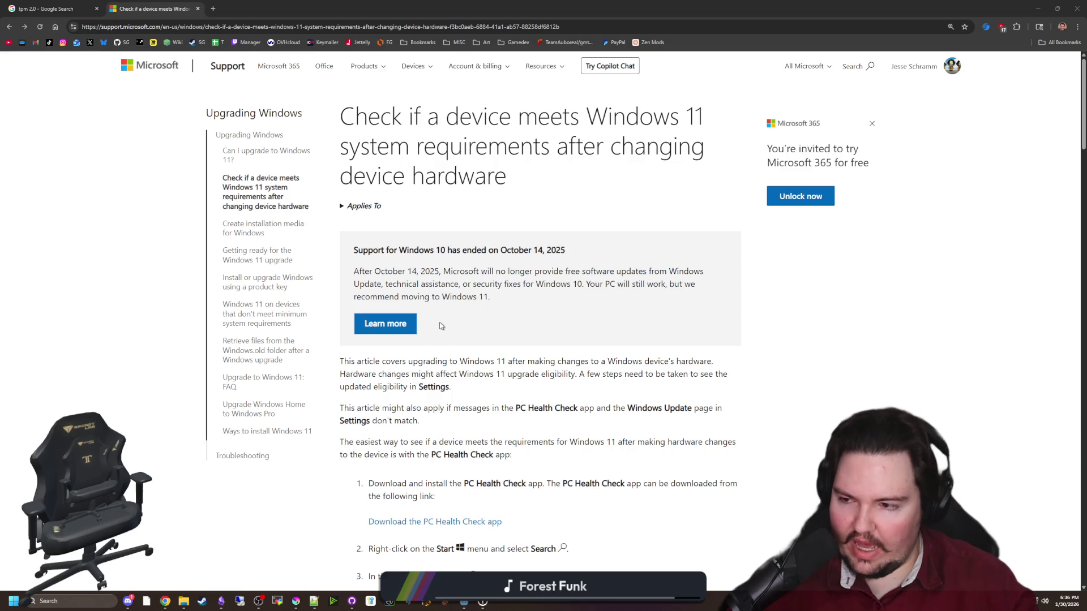
pyautogui.click(585, 264)
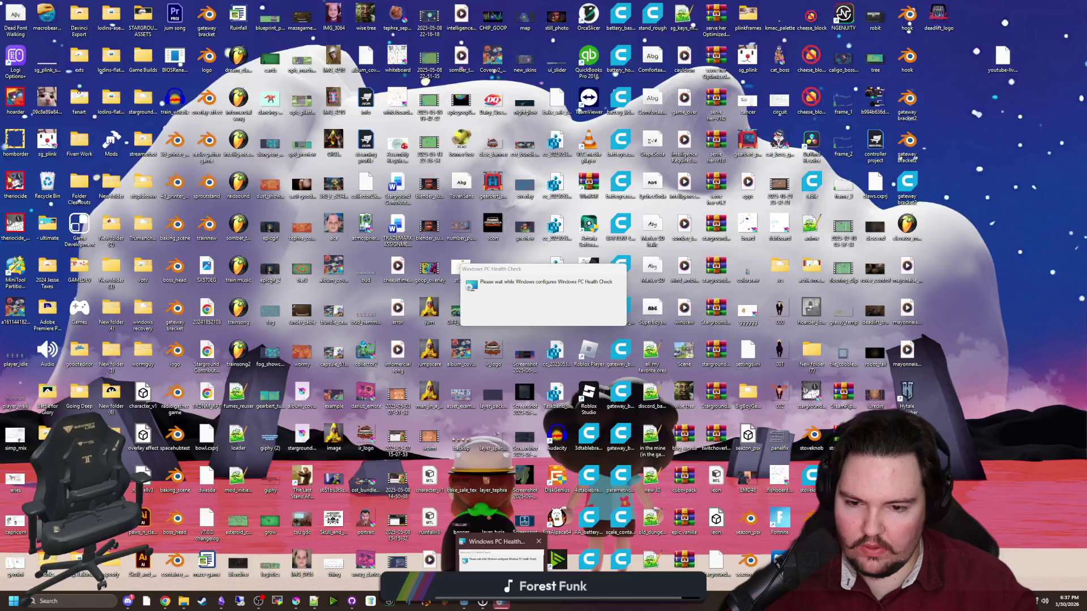
pyautogui.click(504, 551)
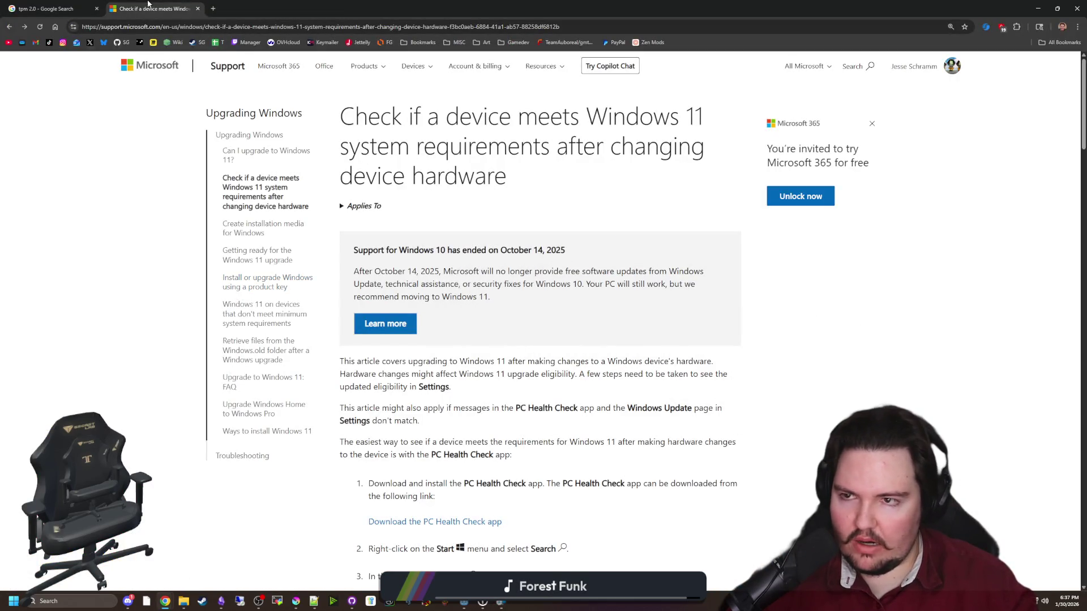
# Replace the tpm 2.0 query with 'windows 11 required hardware' and open the specs result in a new tab.
pyautogui.click(51, 8)
pyautogui.scroll(-20, 198, 174)
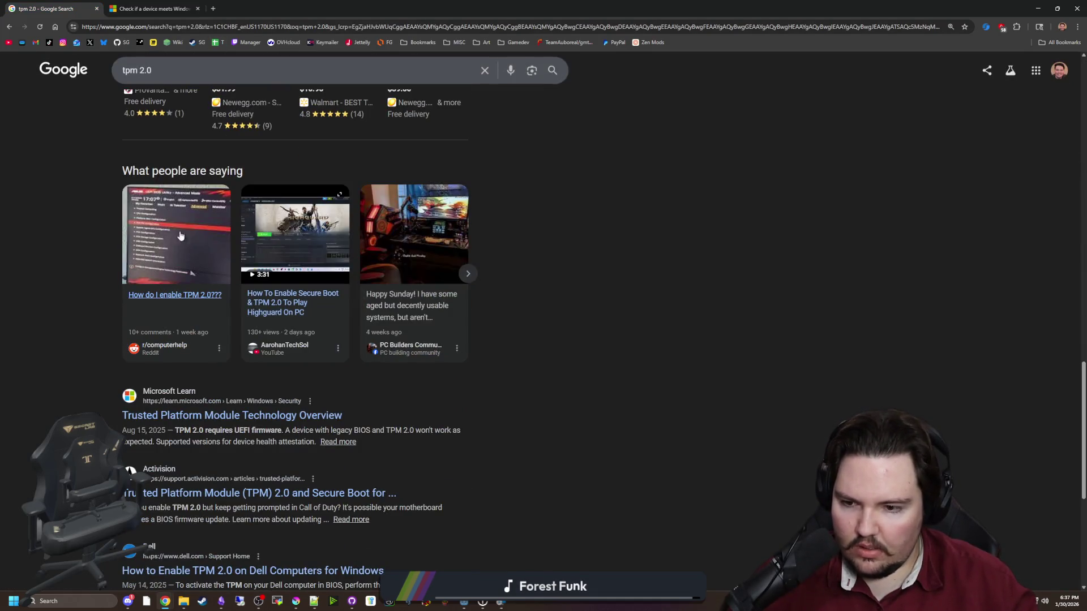
pyautogui.scroll(20, 180, 235)
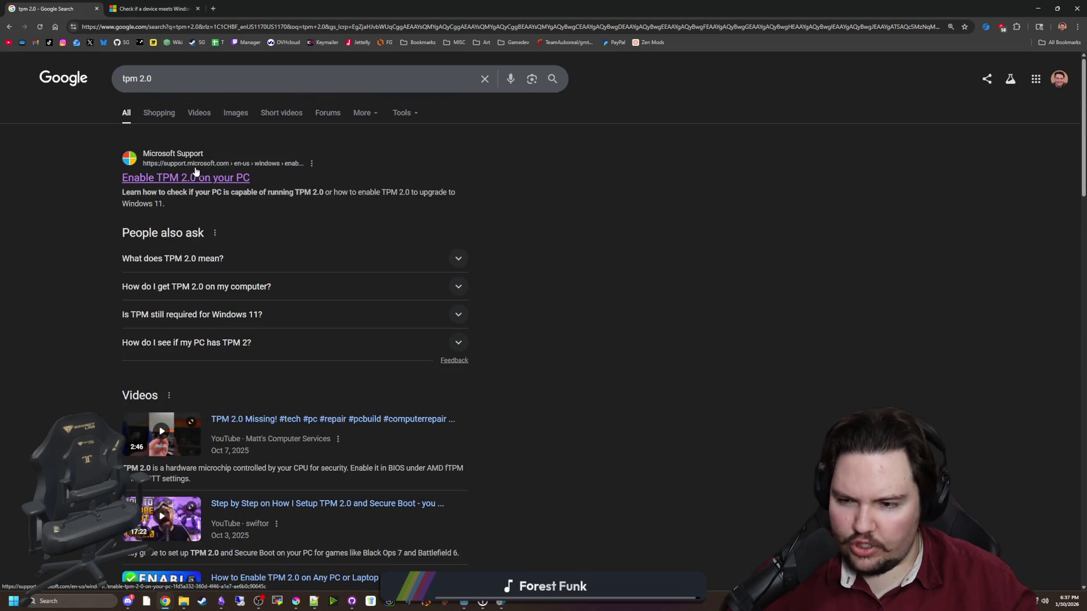
pyautogui.tripleClick(199, 78)
pyautogui.write('window')
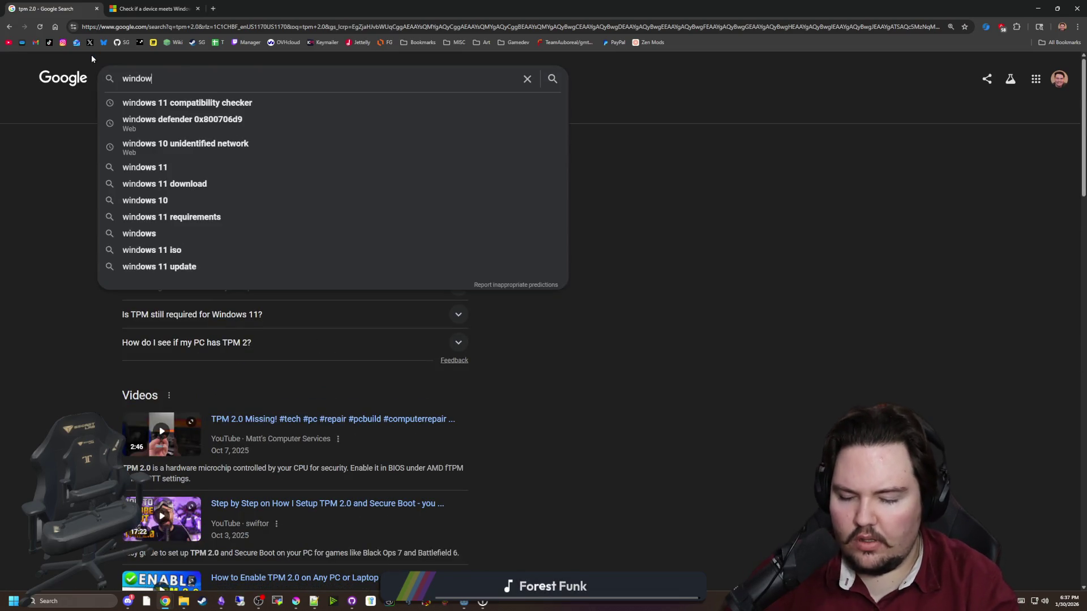
pyautogui.write('s 11 required hardware')
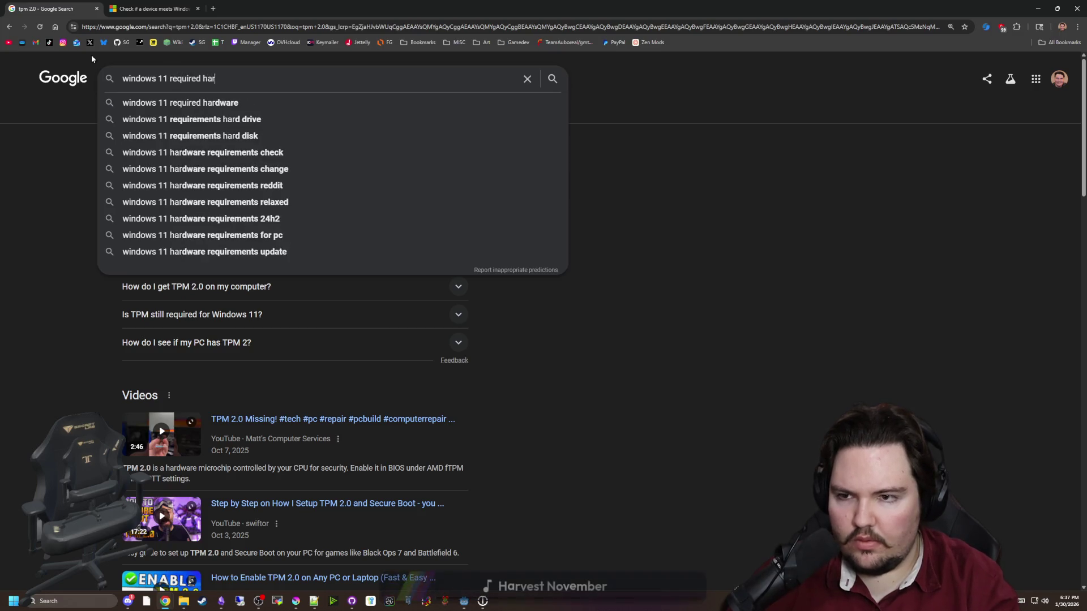
pyautogui.press('Return')
pyautogui.middleClick(240, 173)
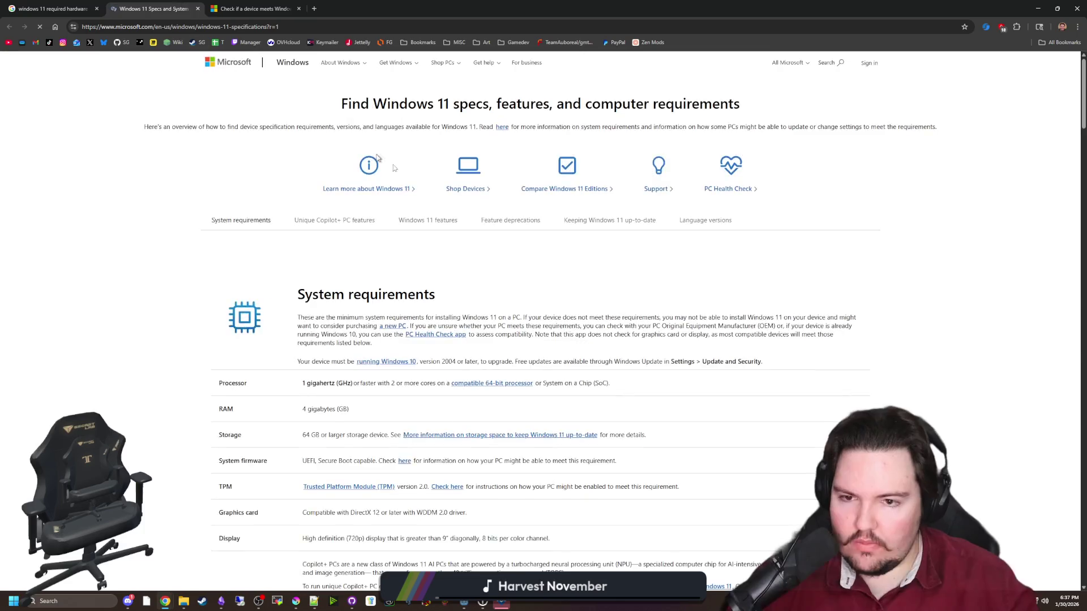
# On the Windows 11 specs page, highlight the firmware/TPM, graphics card and DirectX 12 requirements.
pyautogui.click(150, 8)
pyautogui.scroll(-2, 543, 317)
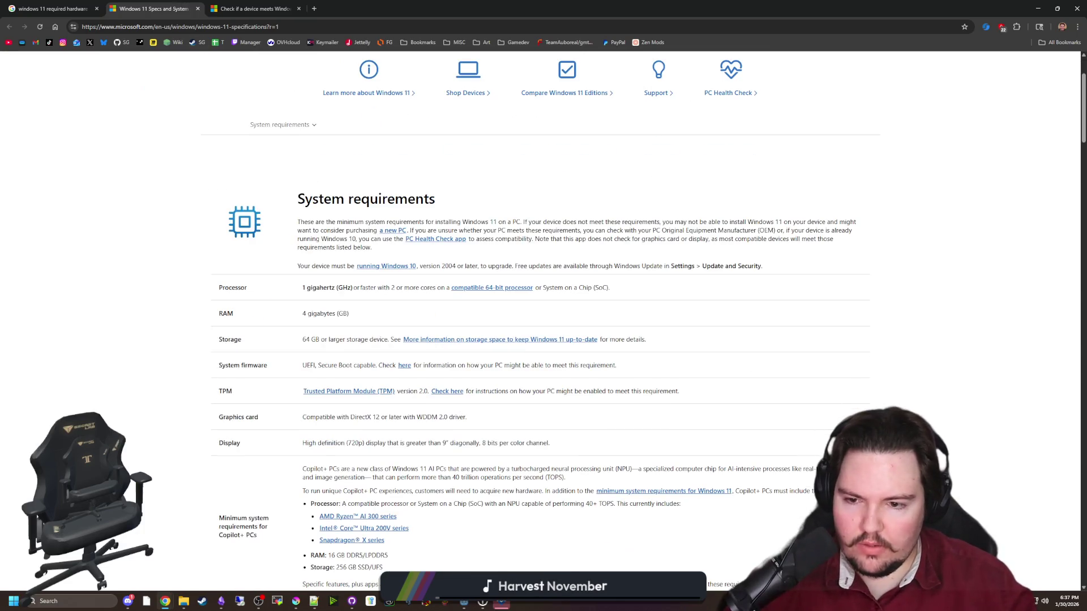
pyautogui.scroll(-1, 310, 228)
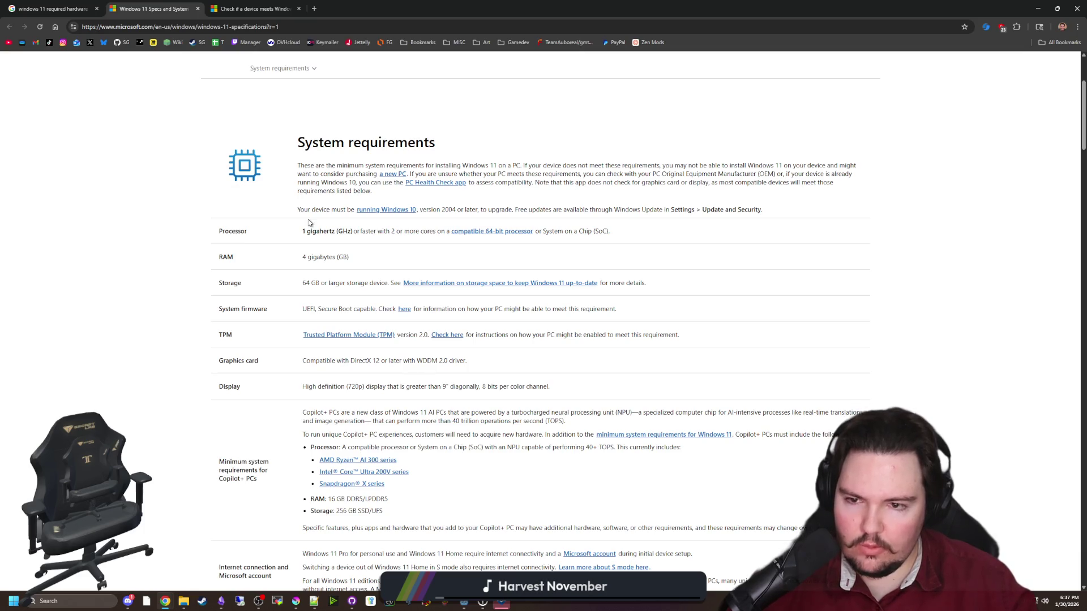
pyautogui.scroll(-1, 313, 255)
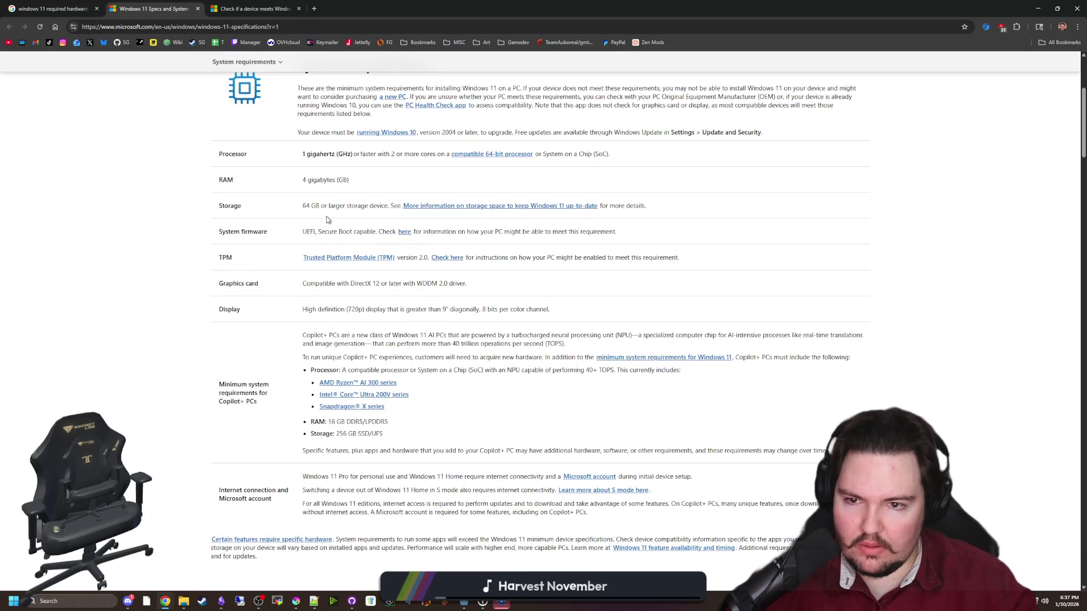
pyautogui.moveTo(310, 238); pyautogui.dragTo(579, 254)
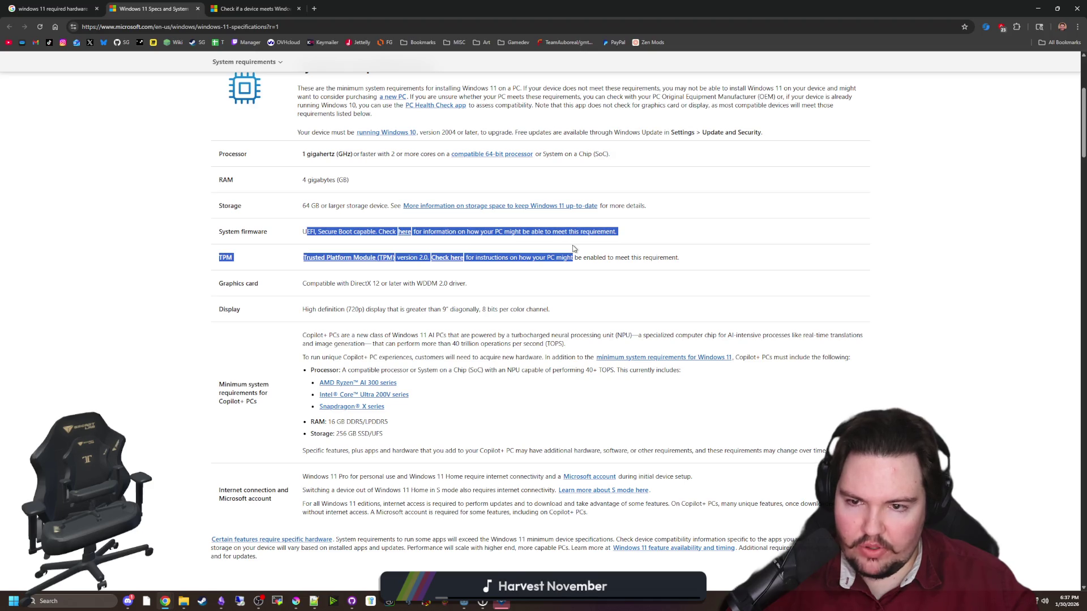
pyautogui.click(583, 249)
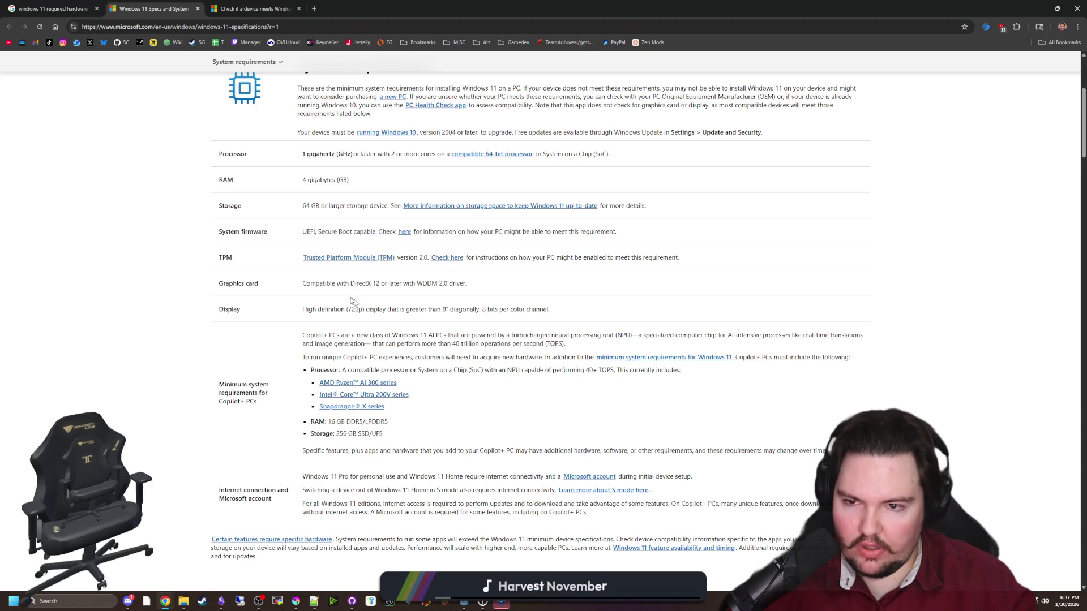
pyautogui.moveTo(314, 289); pyautogui.dragTo(483, 292)
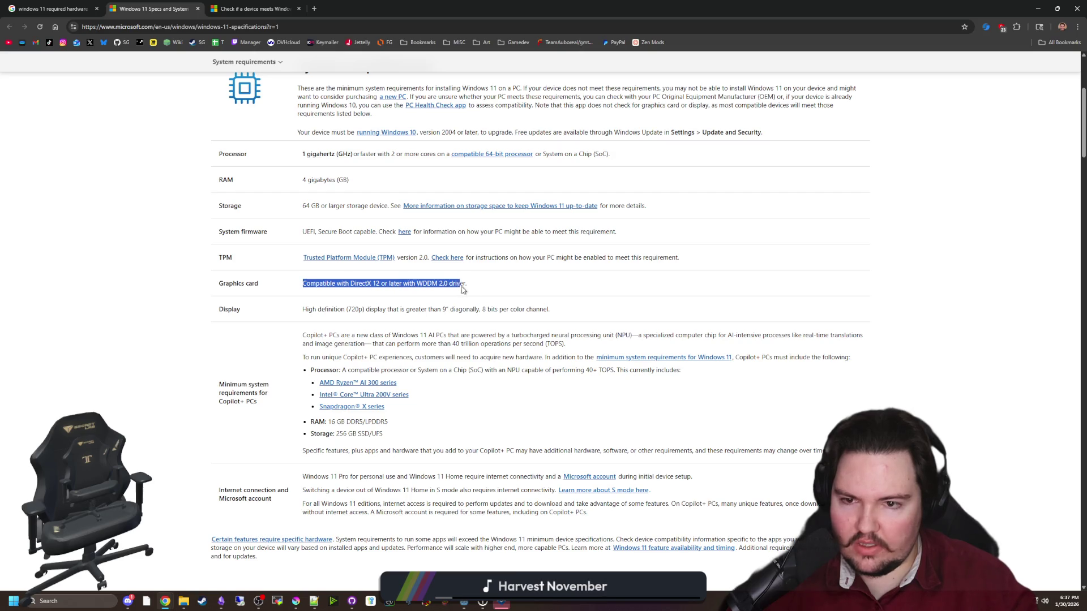
pyautogui.click(484, 292)
pyautogui.moveTo(347, 285); pyautogui.dragTo(498, 297)
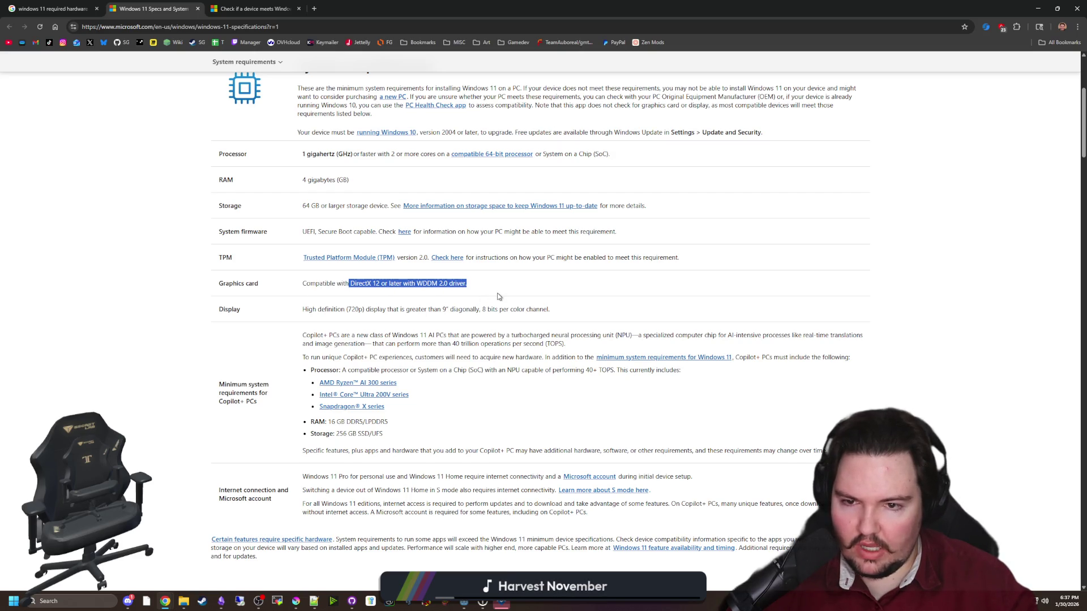
pyautogui.click(489, 298)
# Scroll through the rest of the requirements, then minimize the browser to return to Krita.
pyautogui.scroll(-1, 334, 306)
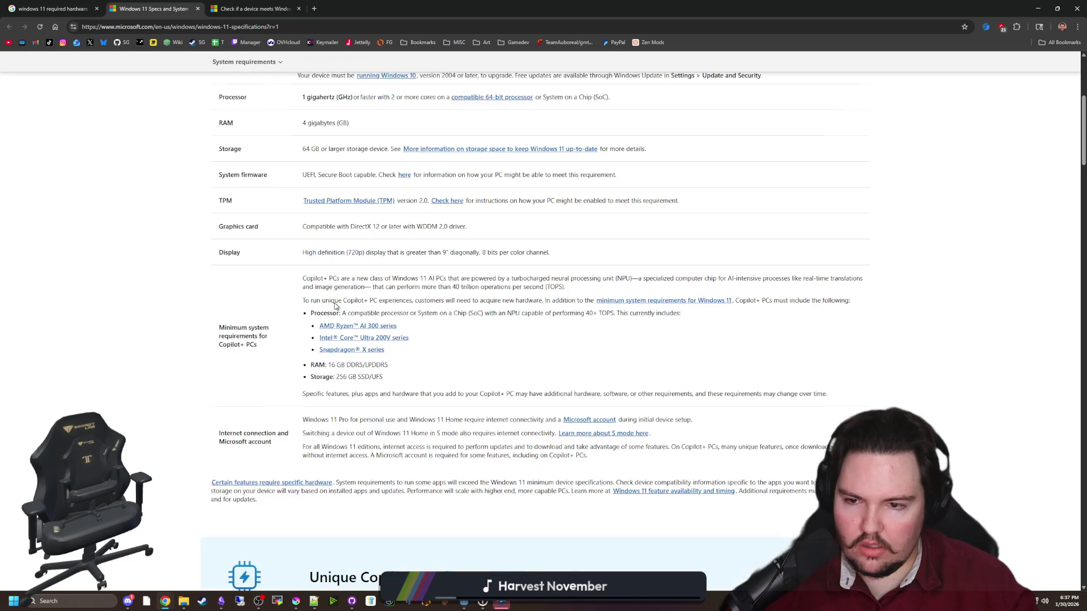
pyautogui.scroll(-1, 334, 306)
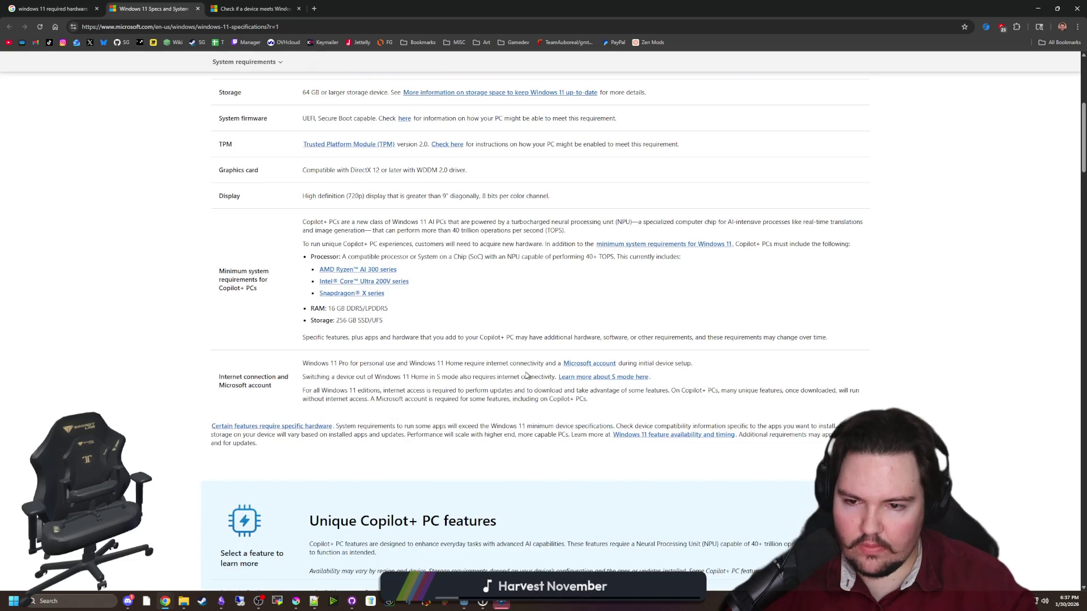
pyautogui.scroll(-4, 527, 376)
pyautogui.scroll(-10, 530, 375)
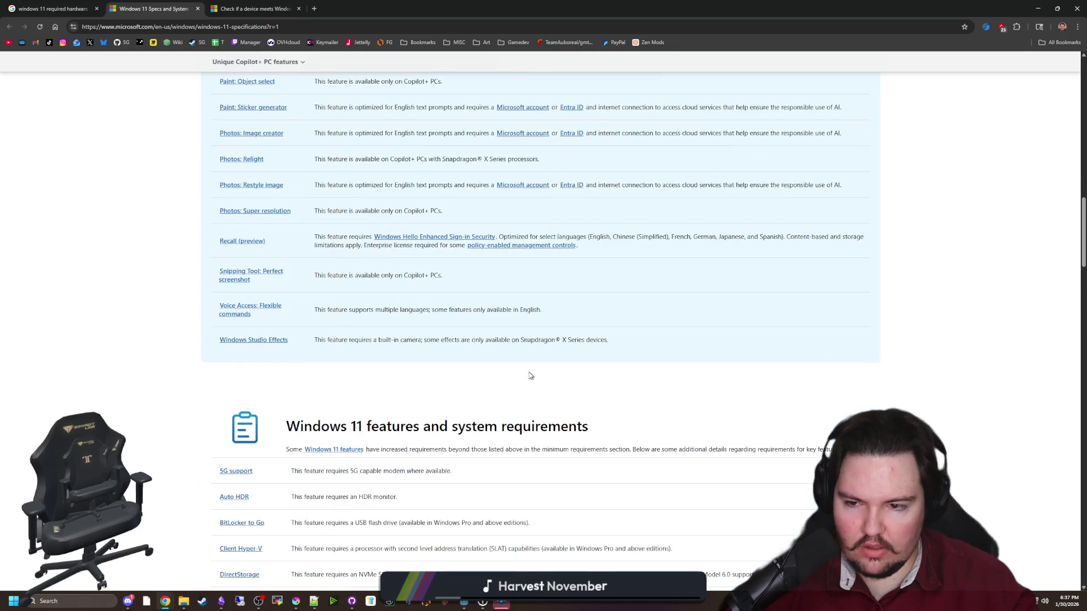
pyautogui.scroll(12, 528, 376)
pyautogui.scroll(-20, 487, 365)
pyautogui.scroll(20, 486, 363)
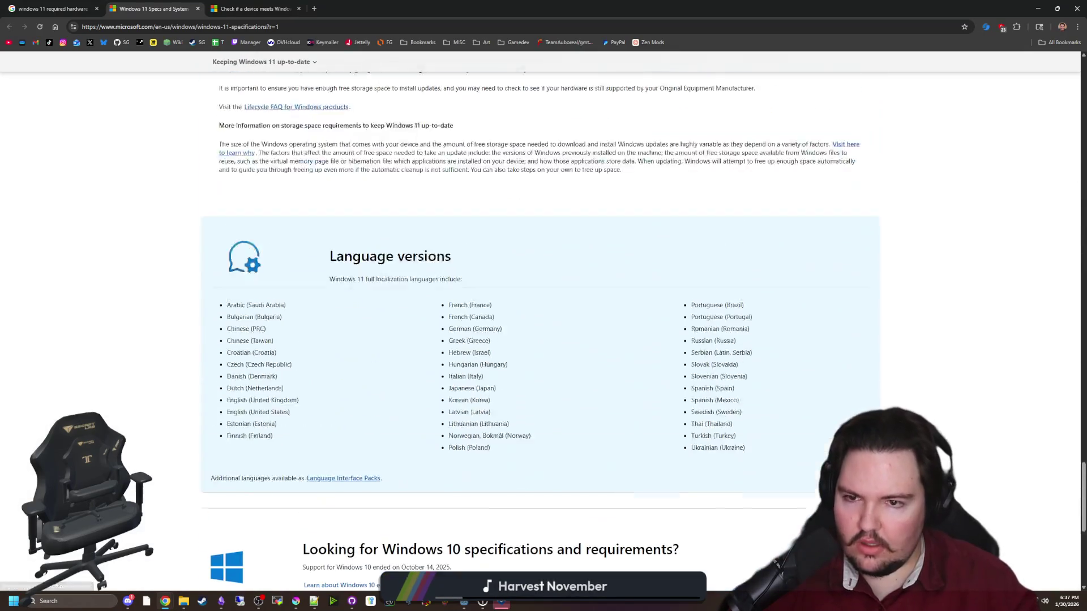
pyautogui.scroll(15, 349, 258)
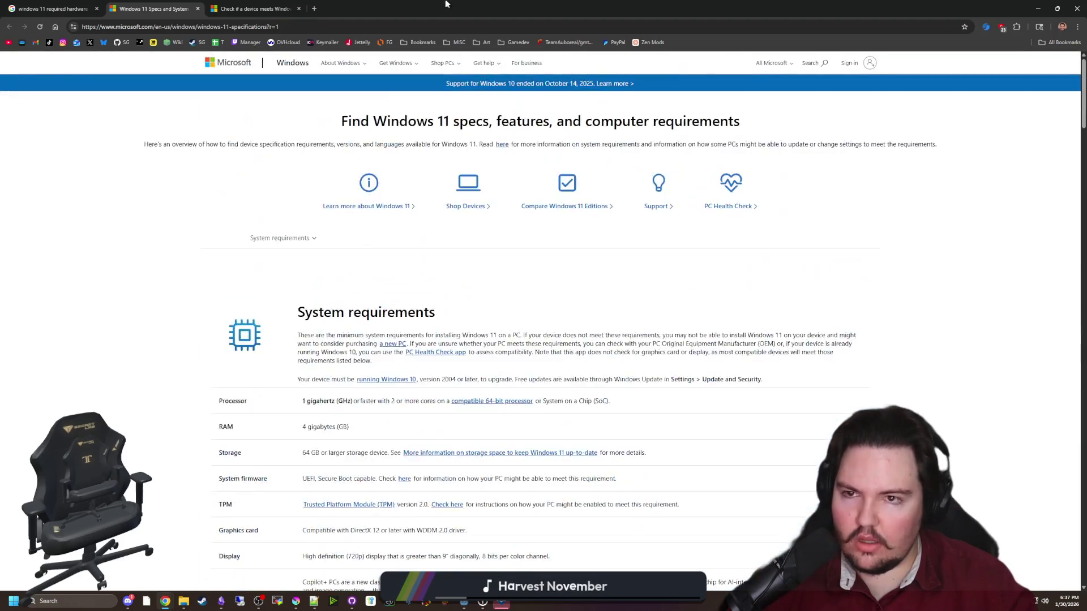
pyautogui.press('super+Down')
pyautogui.press('super+Down')
# Touch up the lower fish's nose tip with black pixels and erase the stray ones.
pyautogui.moveTo(482, 305)
pyautogui.mouseDown()
pyautogui.moveTo(621, 343)
pyautogui.moveTo(556, 346)
pyautogui.mouseUp()
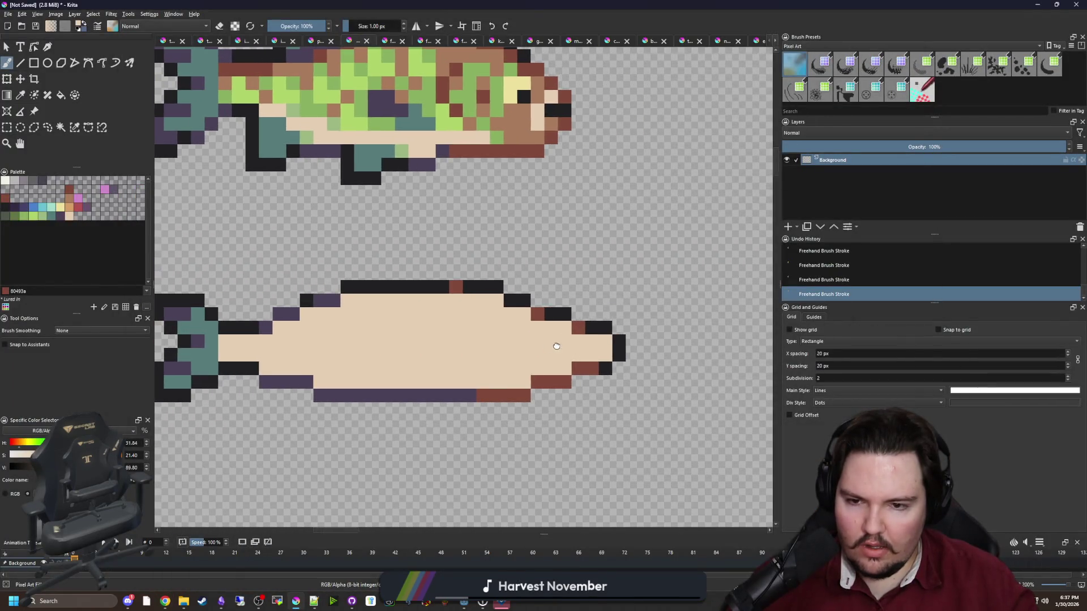
pyautogui.scroll(-2, 556, 346)
pyautogui.scroll(4, 537, 357)
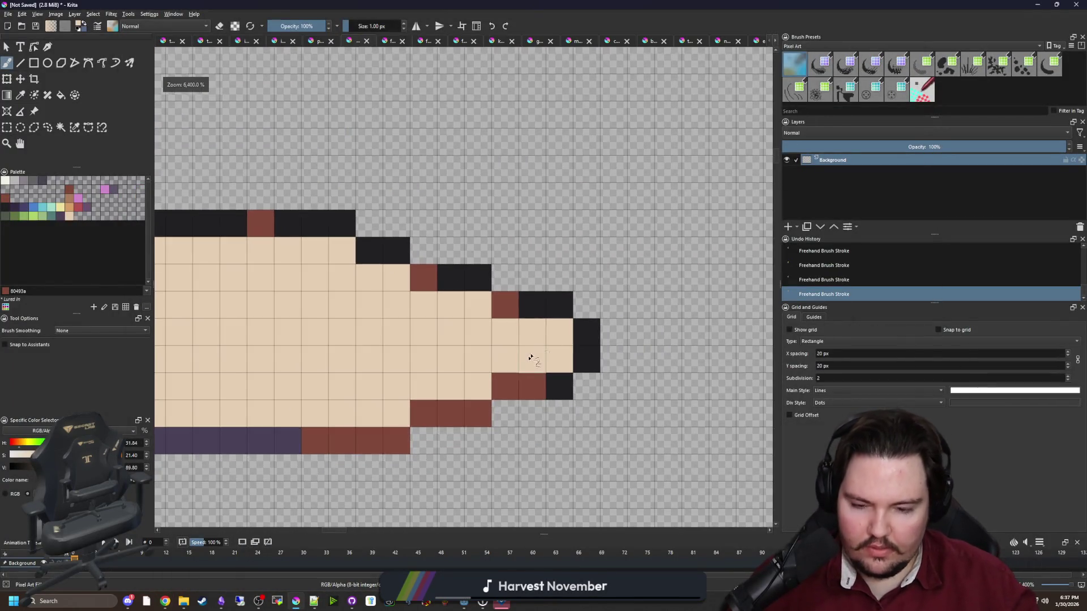
pyautogui.keyDown('ctrl'); pyautogui.click(559, 304); pyautogui.keyUp('ctrl')
pyautogui.click(559, 332)
pyautogui.press('e')
pyautogui.click(559, 304)
pyautogui.click(586, 331)
pyautogui.scroll(-3, 506, 317)
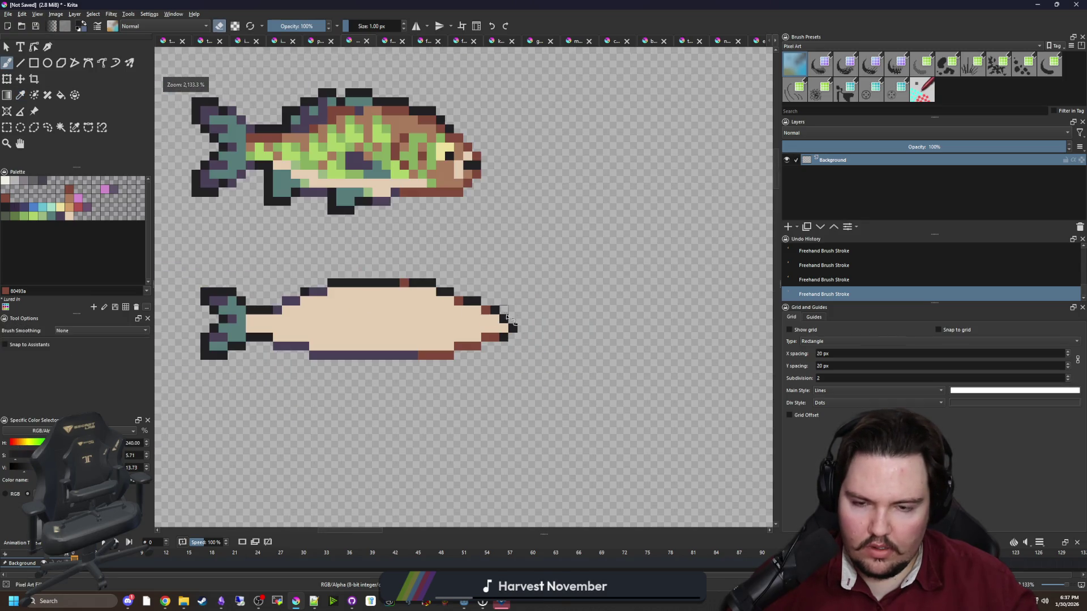
pyautogui.hotkey('ctrl', 'z')
pyautogui.scroll(-4, 476, 327)
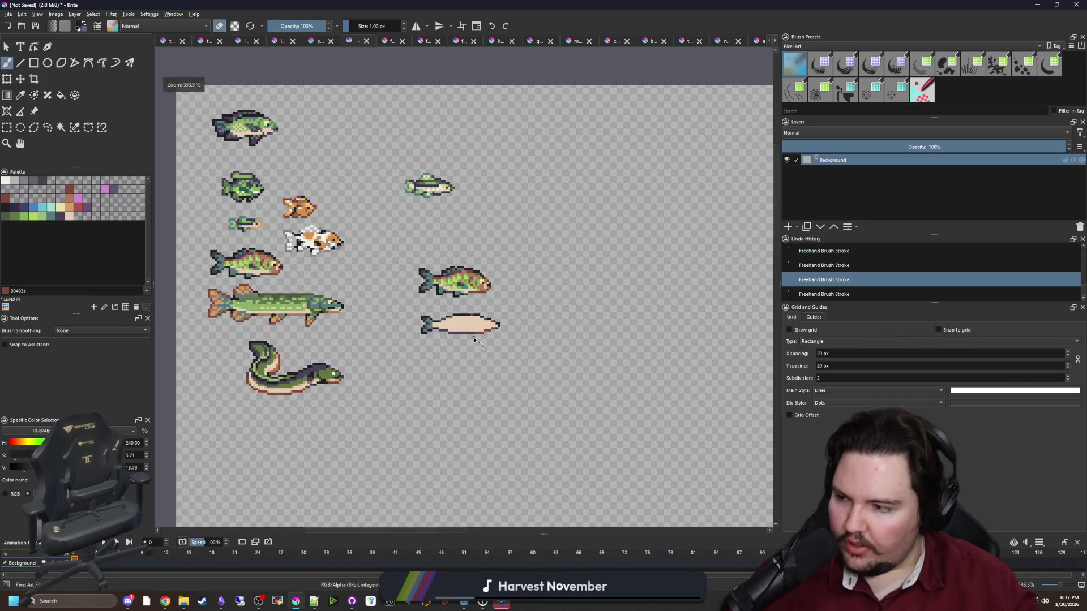
pyautogui.scroll(4, 478, 328)
pyautogui.scroll(1, 420, 256)
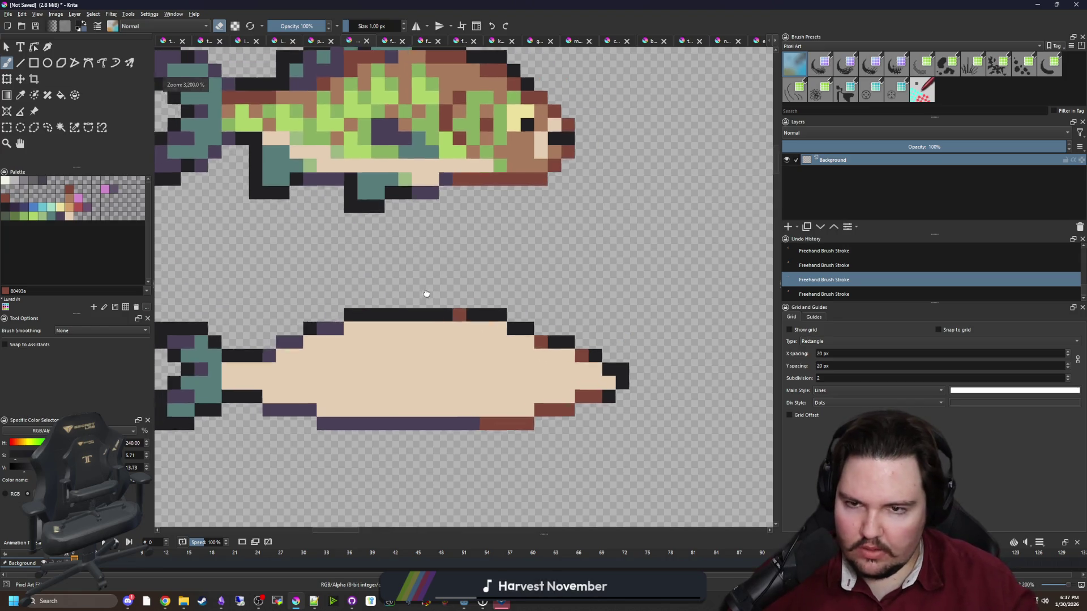
# Sample teal from the upper fish and paint a spiky fin above the lower fish's back.
pyautogui.keyDown('ctrl'); pyautogui.click(424, 146); pyautogui.keyUp('ctrl')
pyautogui.hotkey('ctrl', 'shift', 'z')
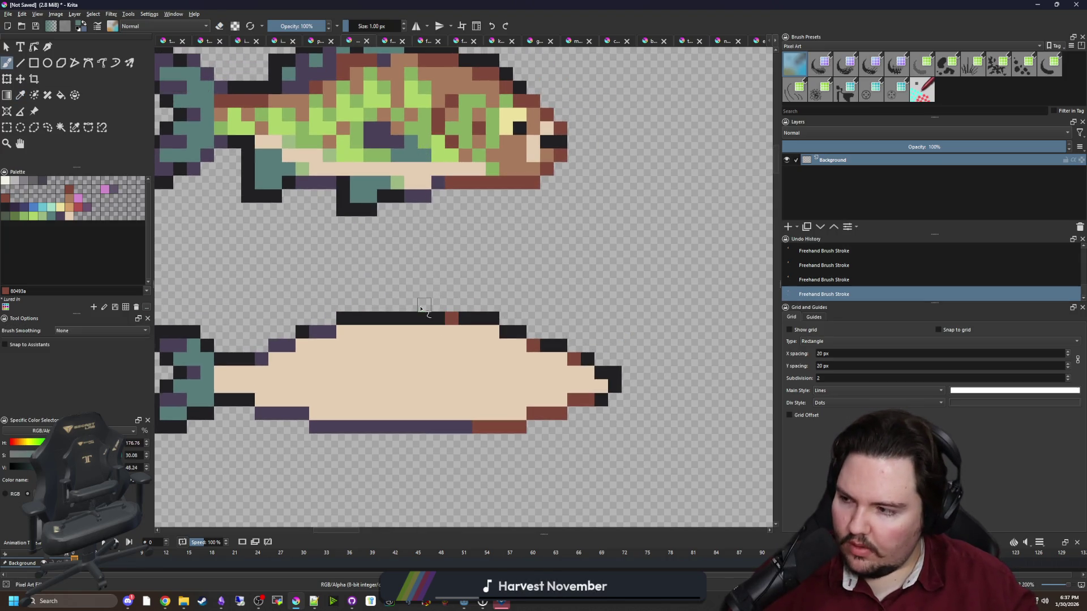
pyautogui.moveTo(407, 312); pyautogui.dragTo(514, 310)
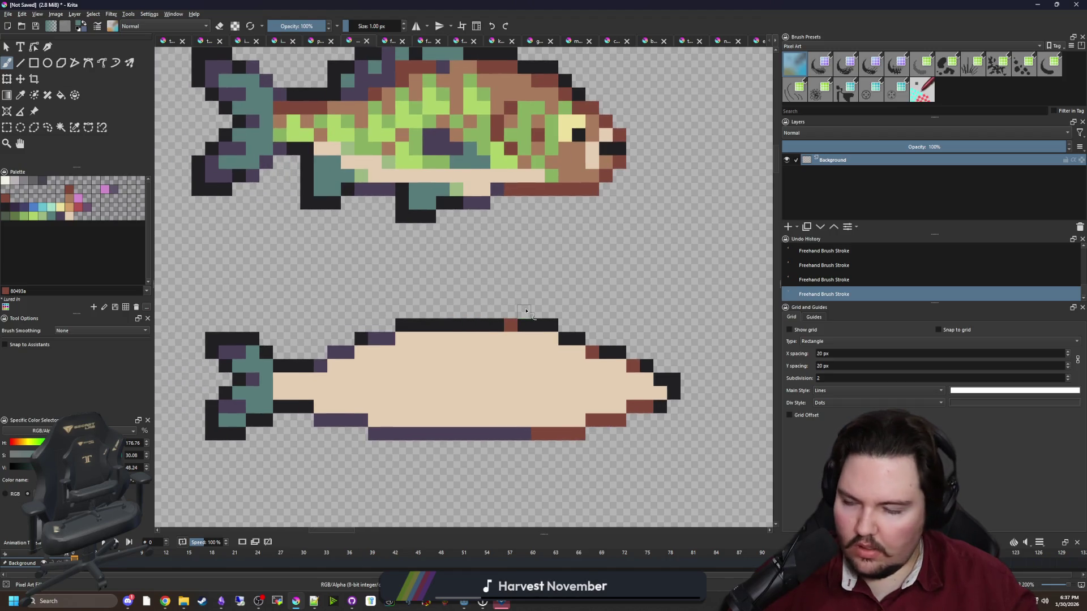
pyautogui.scroll(1, 530, 315)
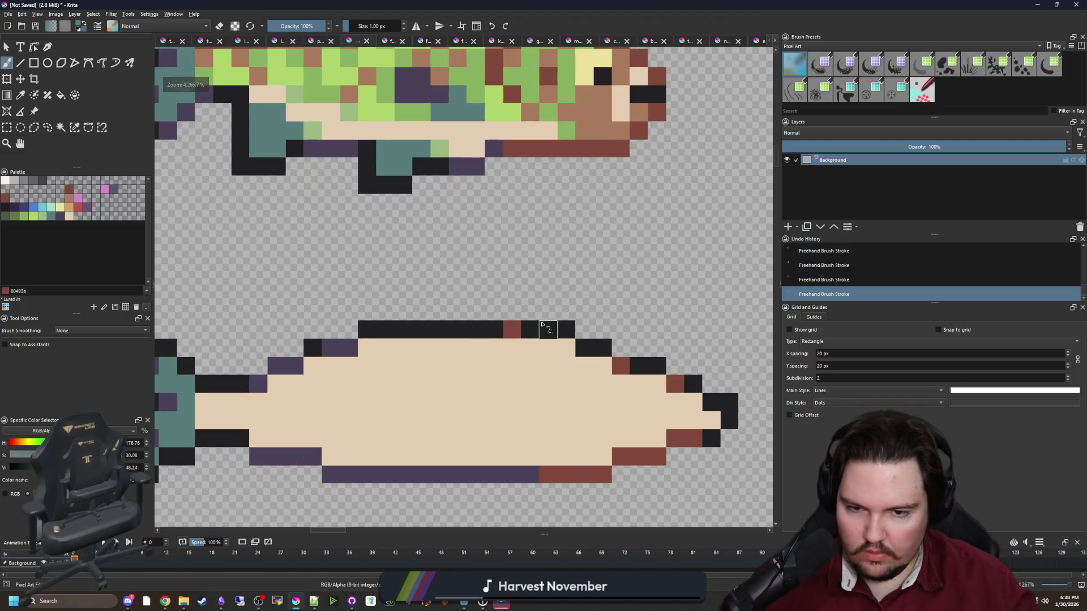
pyautogui.moveTo(548, 330); pyautogui.dragTo(547, 315)
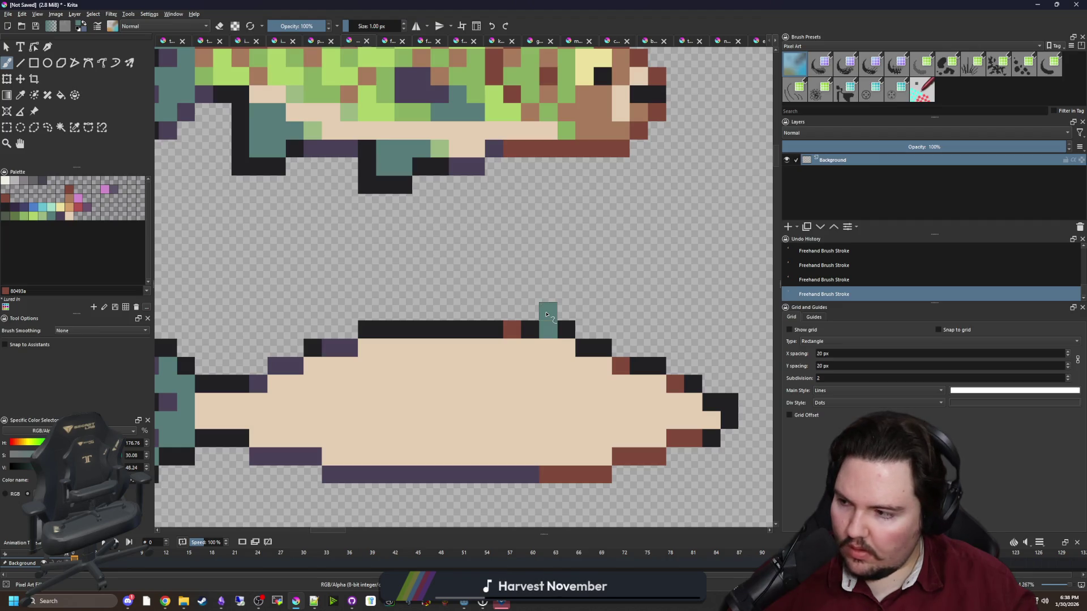
pyautogui.click(530, 294)
pyautogui.moveTo(512, 311)
pyautogui.mouseDown()
pyautogui.moveTo(494, 308)
pyautogui.moveTo(494, 276)
pyautogui.moveTo(475, 310)
pyautogui.moveTo(462, 297)
pyautogui.mouseUp()
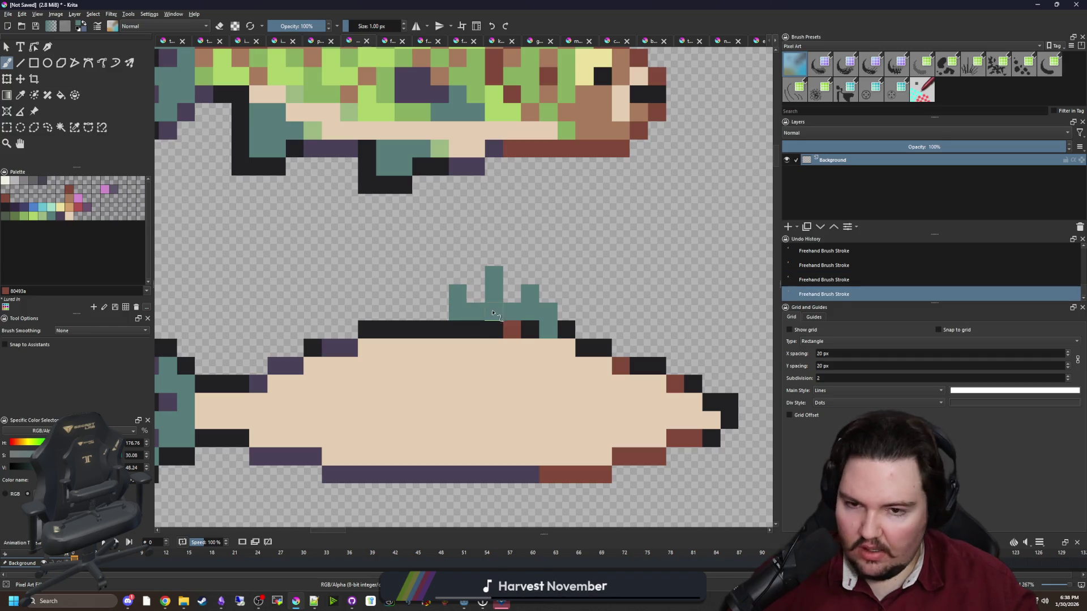
pyautogui.hotkey('ctrl', 'z')
pyautogui.hotkey('ctrl', 'z')
pyautogui.click(530, 275)
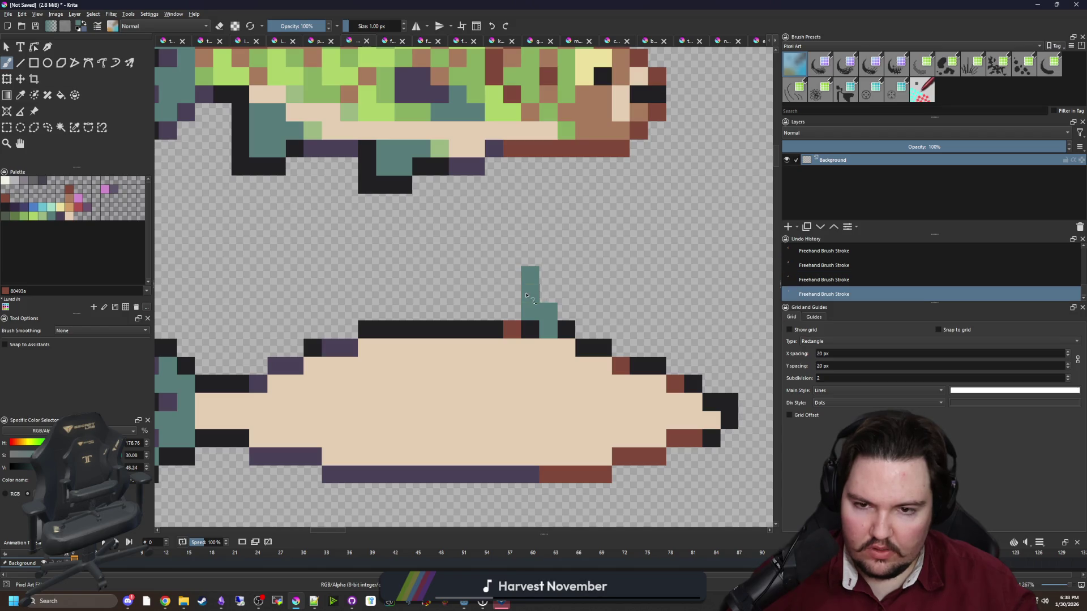
pyautogui.moveTo(512, 294)
pyautogui.mouseDown()
pyautogui.moveTo(460, 264)
pyautogui.moveTo(420, 277)
pyautogui.moveTo(425, 263)
pyautogui.moveTo(384, 322)
pyautogui.moveTo(447, 331)
pyautogui.moveTo(511, 311)
pyautogui.moveTo(442, 292)
pyautogui.mouseUp()
pyautogui.click(493, 257)
# Erase stray teal pixels from the fin's left column and top.
pyautogui.scroll(-4, 453, 317)
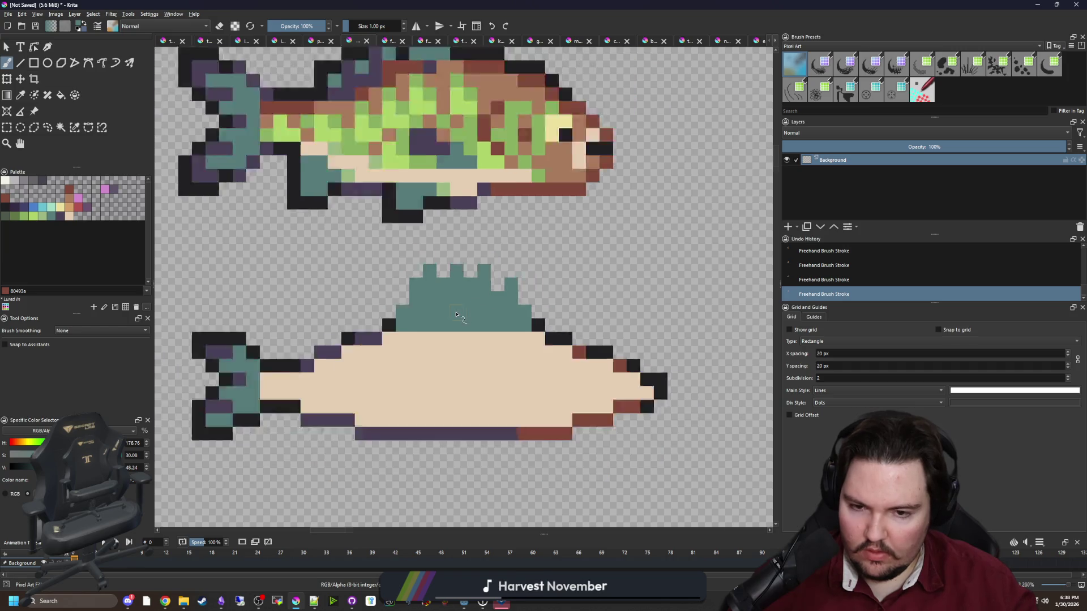
pyautogui.scroll(3, 447, 321)
pyautogui.press('e')
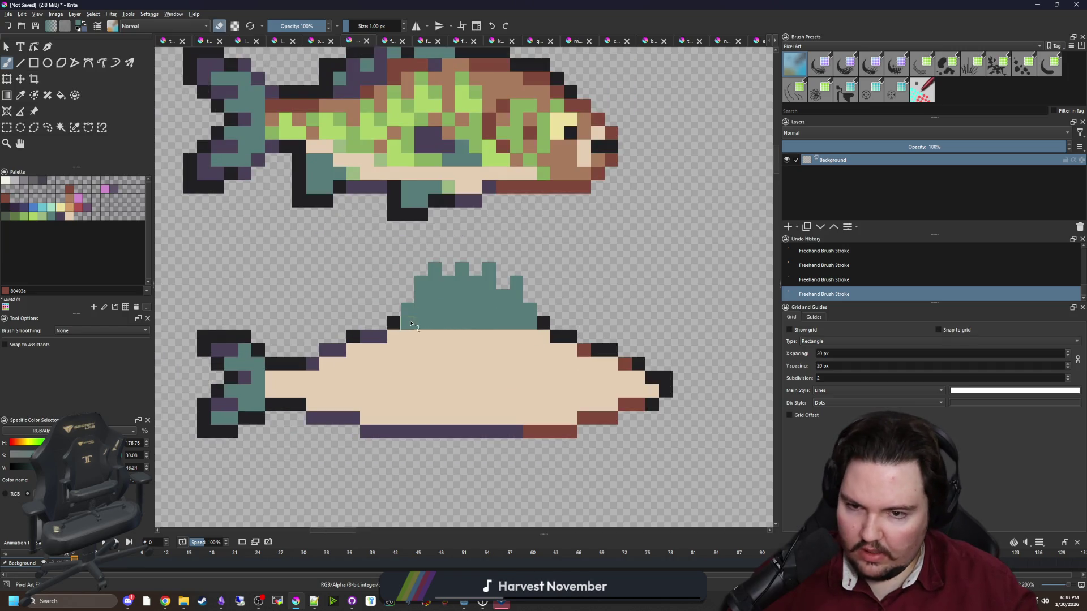
pyautogui.moveTo(408, 323); pyautogui.dragTo(434, 266)
pyautogui.scroll(1, 449, 292)
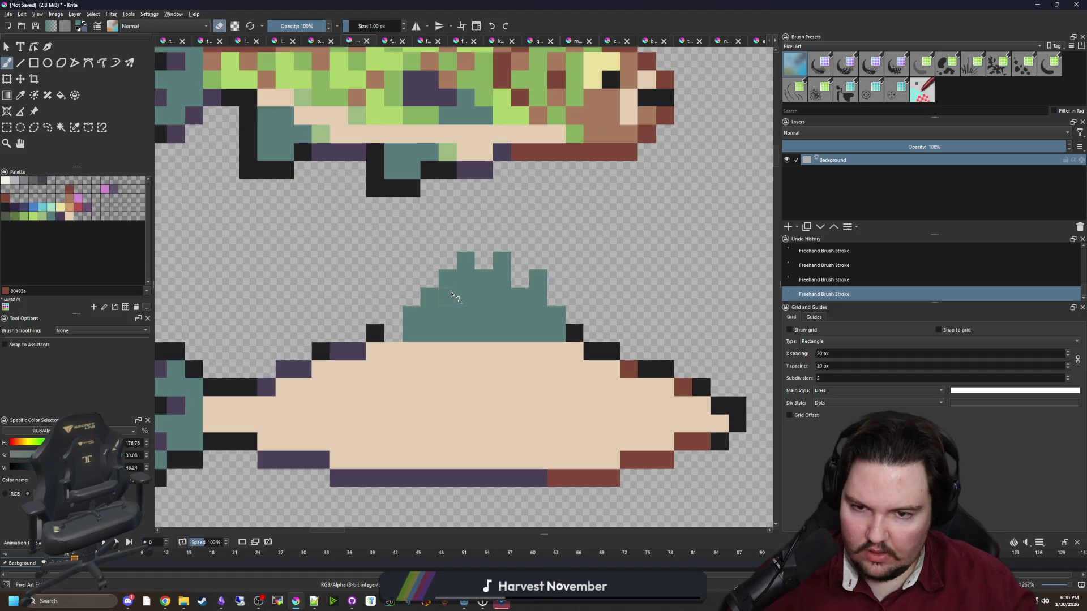
pyautogui.click(448, 290)
pyautogui.scroll(-3, 426, 292)
pyautogui.scroll(-2, 426, 292)
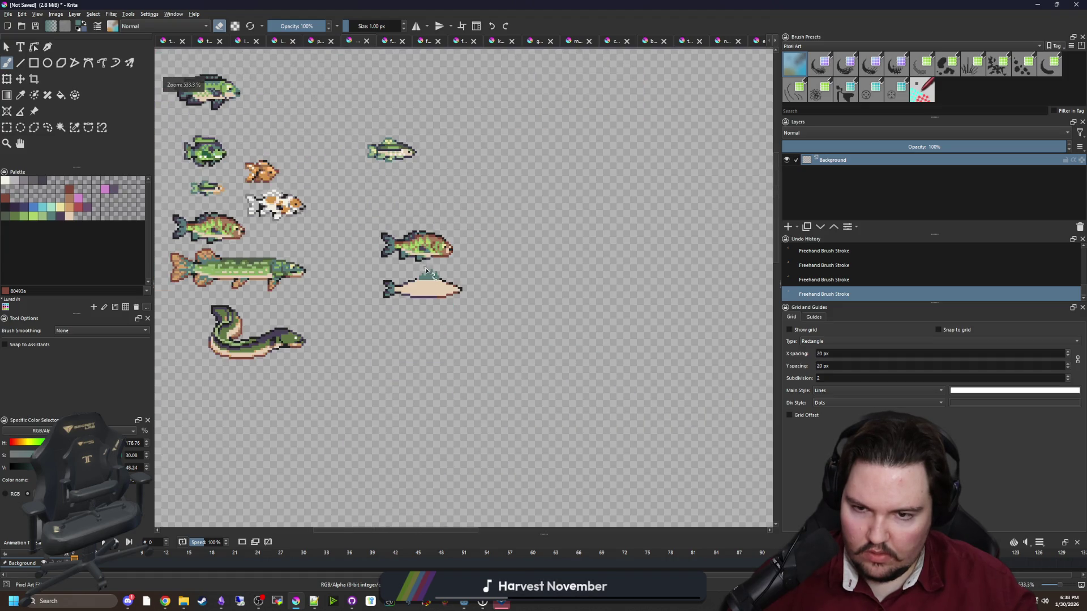
pyautogui.scroll(5, 424, 272)
pyautogui.moveTo(431, 269); pyautogui.dragTo(423, 260)
# Extend the teal dorsal fin leftward toward the tail.
pyautogui.scroll(-4, 423, 259)
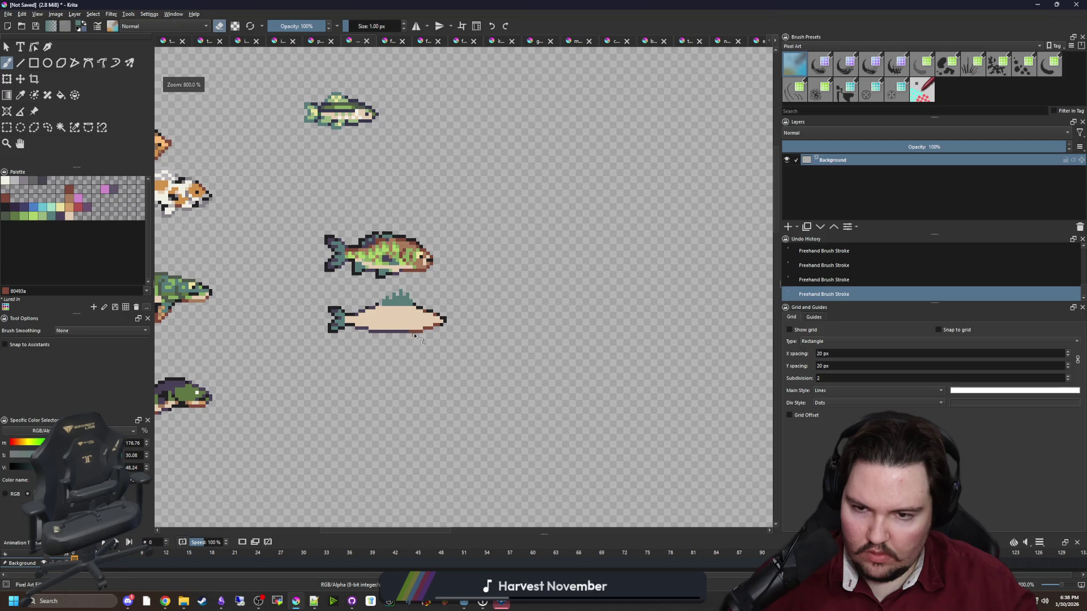
pyautogui.scroll(5, 374, 311)
pyautogui.press('p')
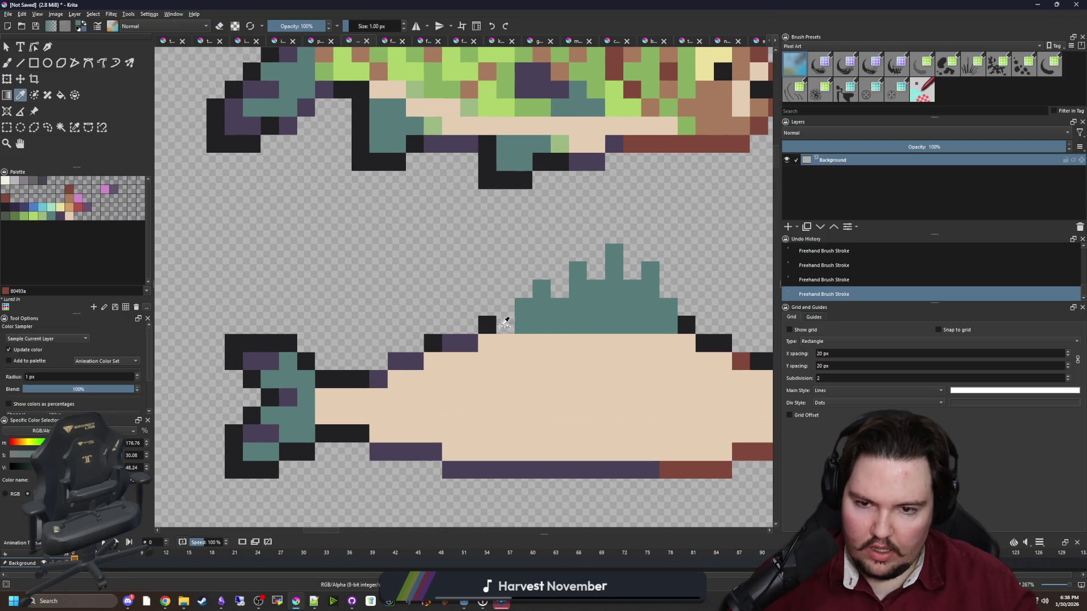
pyautogui.press('b')
pyautogui.moveTo(489, 328)
pyautogui.mouseDown()
pyautogui.moveTo(472, 327)
pyautogui.moveTo(466, 298)
pyautogui.moveTo(411, 334)
pyautogui.moveTo(397, 362)
pyautogui.moveTo(449, 328)
pyautogui.mouseUp()
pyautogui.scroll(-3, 449, 328)
pyautogui.scroll(5, 447, 328)
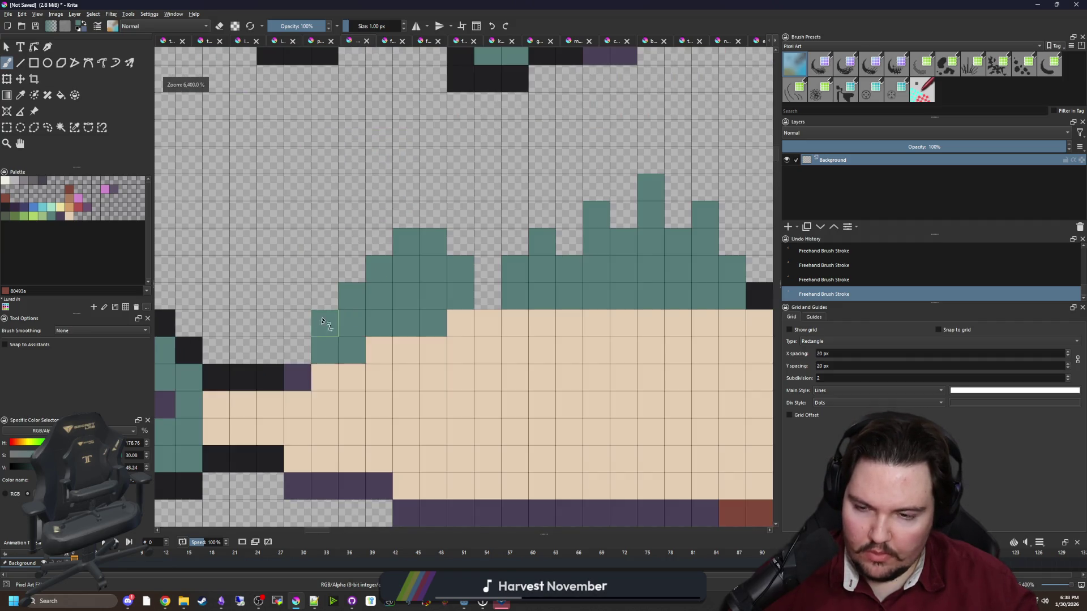
pyautogui.moveTo(300, 323); pyautogui.dragTo(339, 296)
# Paint over a row of black and purple tail cells in teal.
pyautogui.scroll(-6, 338, 296)
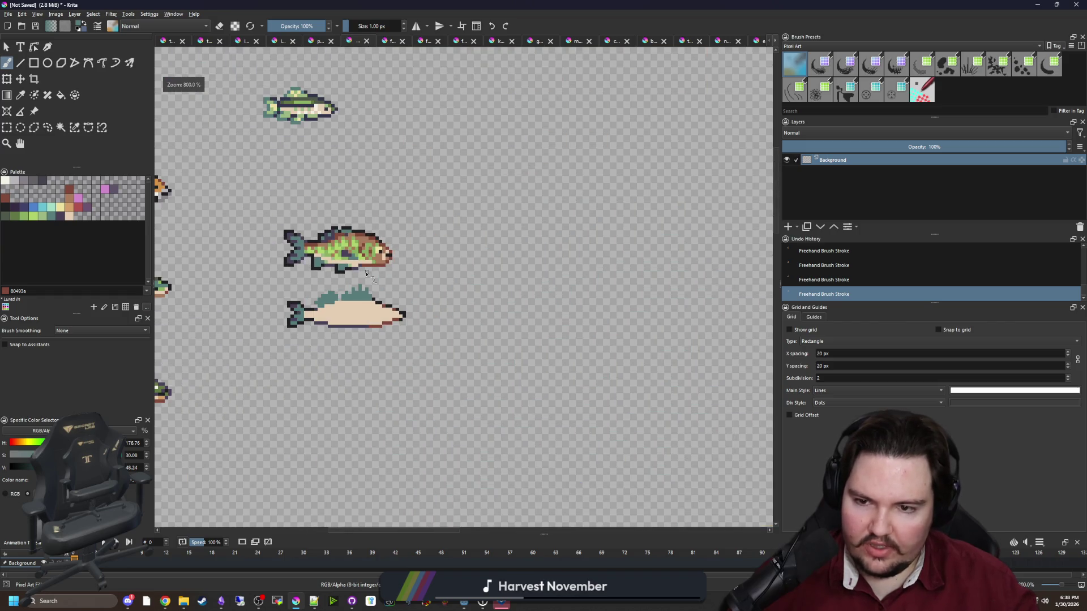
pyautogui.scroll(4, 338, 295)
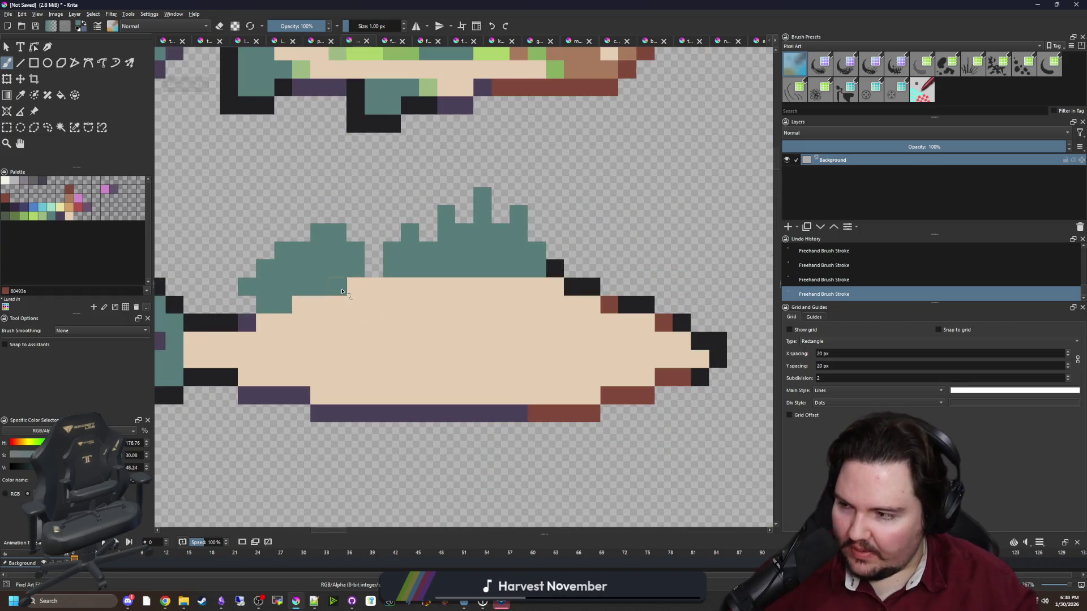
pyautogui.scroll(-5, 347, 285)
pyautogui.scroll(5, 306, 329)
pyautogui.scroll(1, 307, 329)
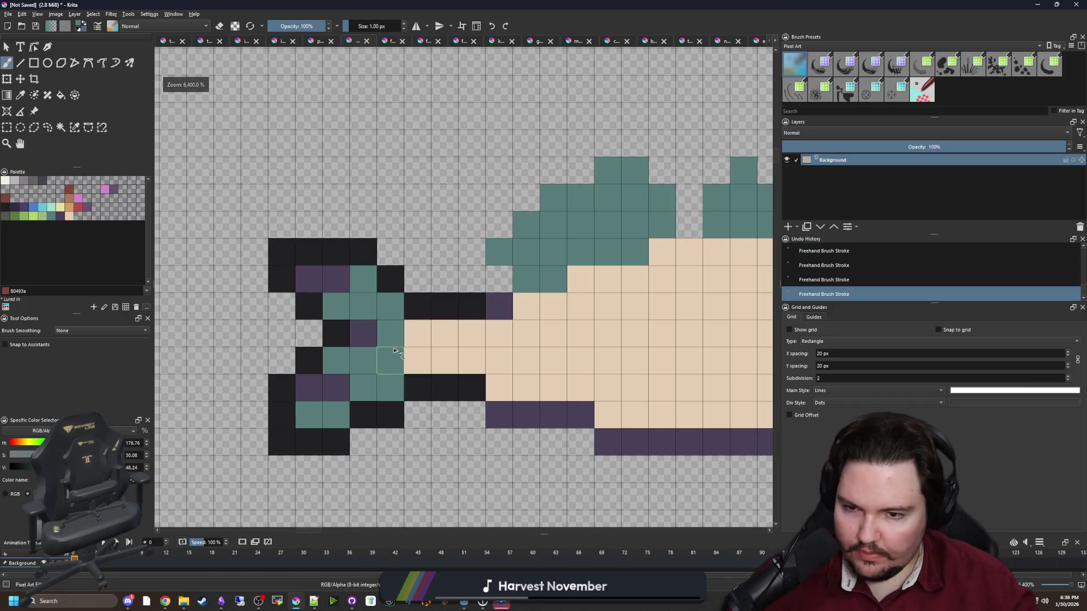
pyautogui.moveTo(362, 334); pyautogui.dragTo(336, 334)
# Sample the sprite's outline black and add two black pixels above the tail.
pyautogui.press('p')
pyautogui.click(317, 310)
pyautogui.press('b')
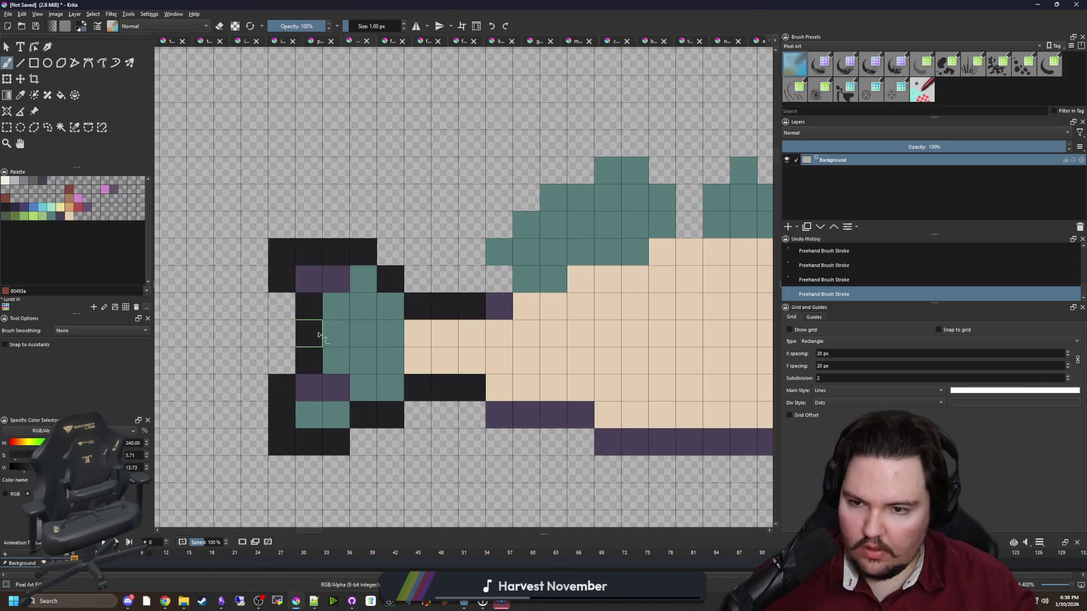
pyautogui.scroll(-5, 310, 349)
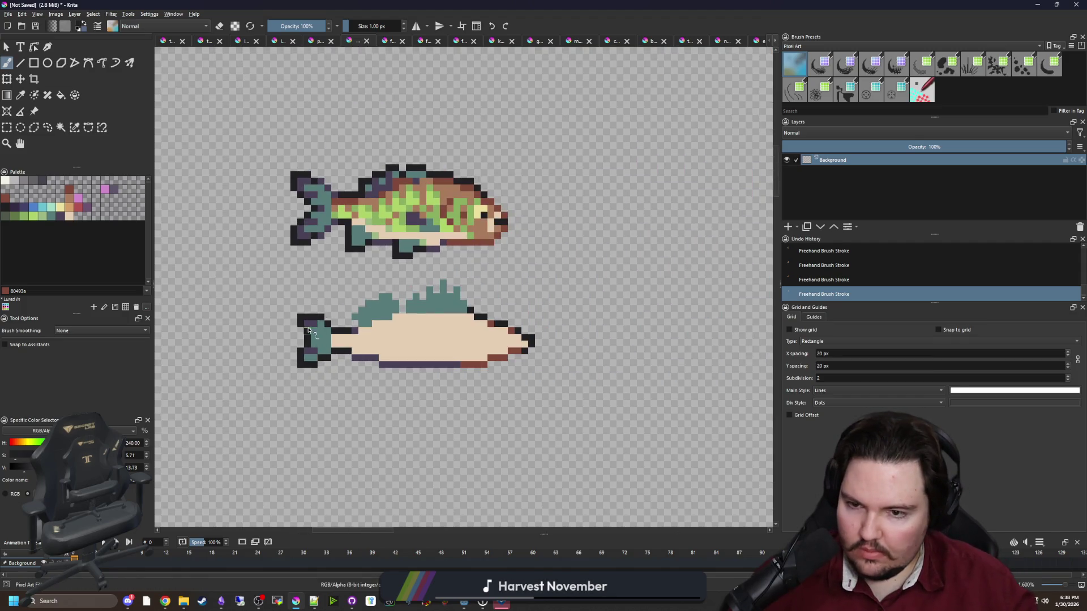
pyautogui.scroll(5, 306, 318)
pyautogui.click(290, 264)
pyautogui.click(308, 259)
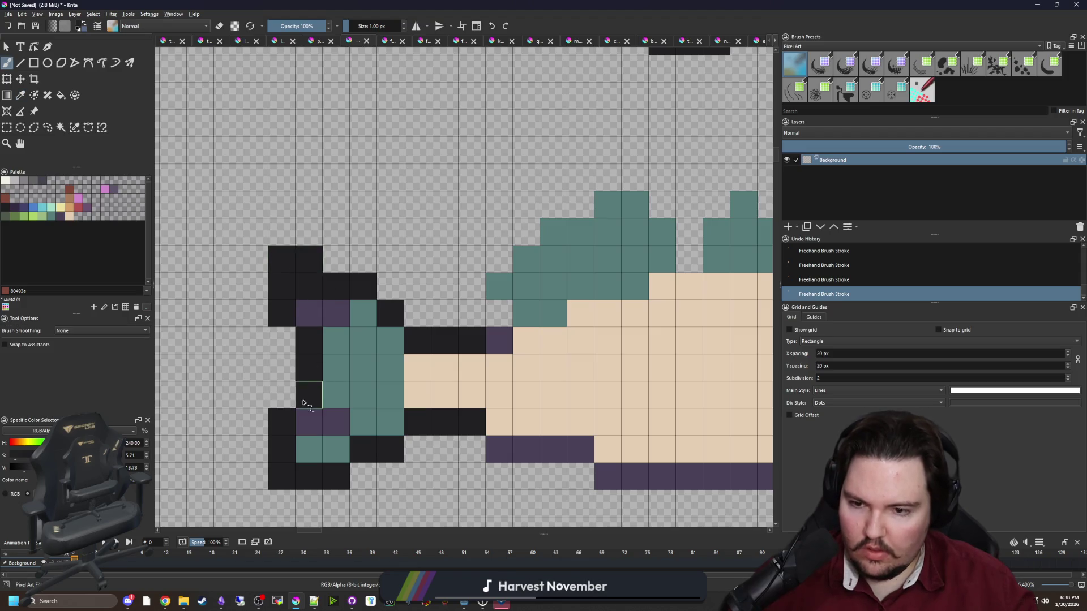
# Outline the tail's bottom-left, right side, lower edge and top edge in black.
pyautogui.scroll(-5, 303, 399)
pyautogui.scroll(5, 309, 404)
pyautogui.click(247, 440)
pyautogui.moveTo(245, 444); pyautogui.dragTo(225, 460)
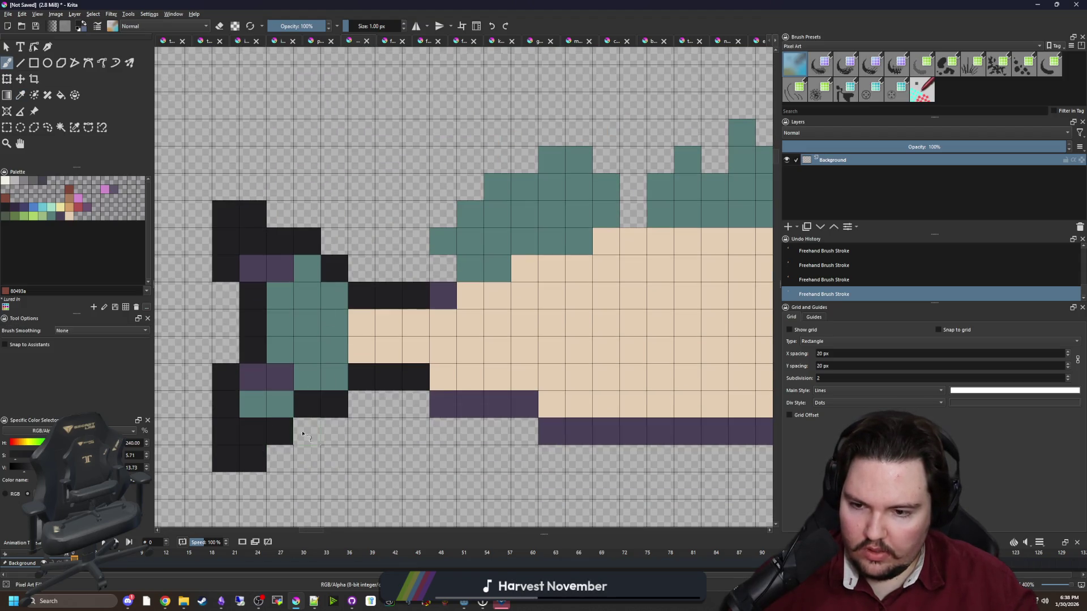
pyautogui.click(307, 431)
pyautogui.click(361, 404)
pyautogui.click(363, 277)
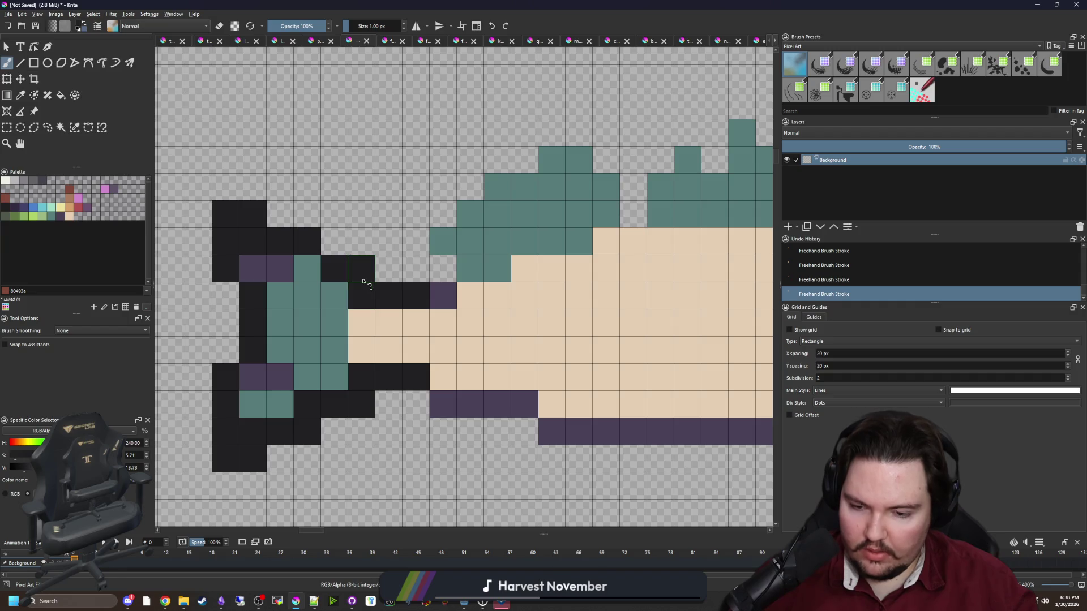
# Turn the tail's top and bottom black cells teal and add black pixels above and below it.
pyautogui.keyDown('ctrl'); pyautogui.click(337, 309); pyautogui.keyUp('ctrl')
pyautogui.click(253, 242)
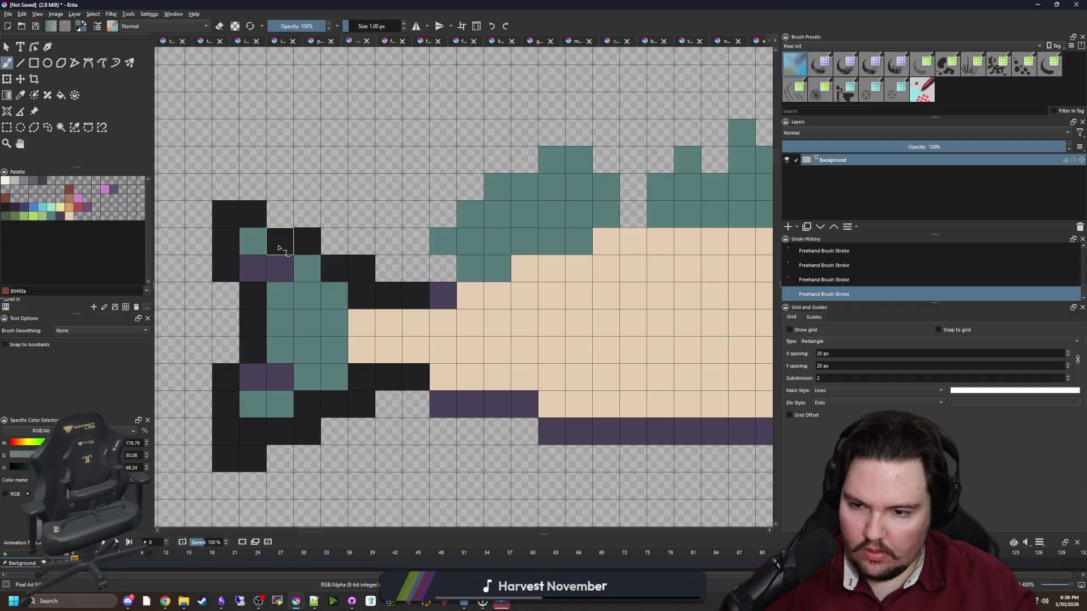
pyautogui.click(280, 243)
pyautogui.click(249, 431)
pyautogui.click(279, 431)
pyautogui.click(307, 404)
pyautogui.keyDown('ctrl'); pyautogui.click(340, 404); pyautogui.keyUp('ctrl')
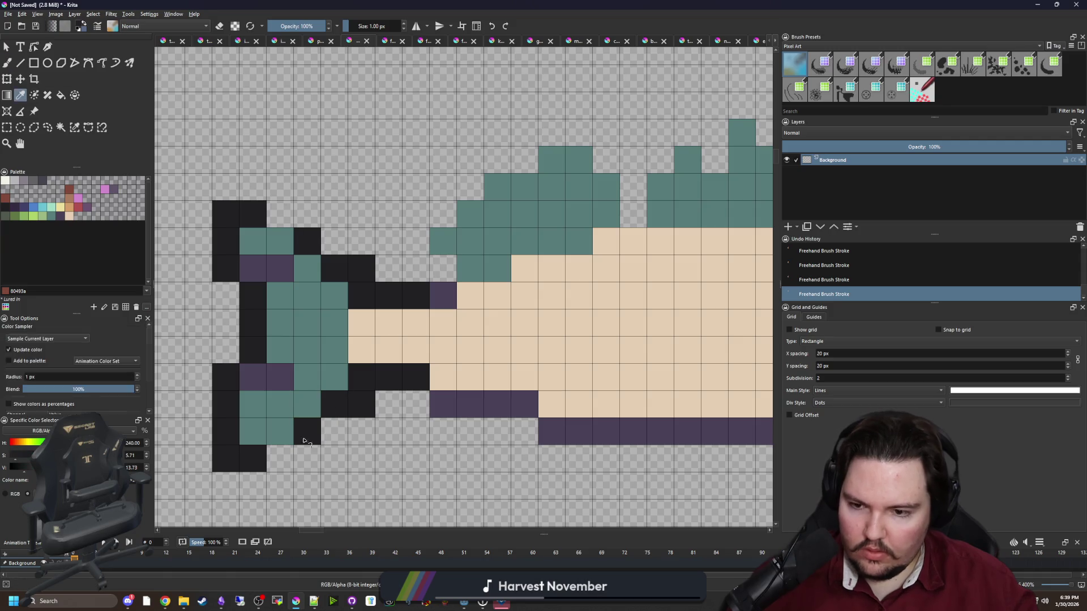
pyautogui.click(279, 458)
pyautogui.click(280, 214)
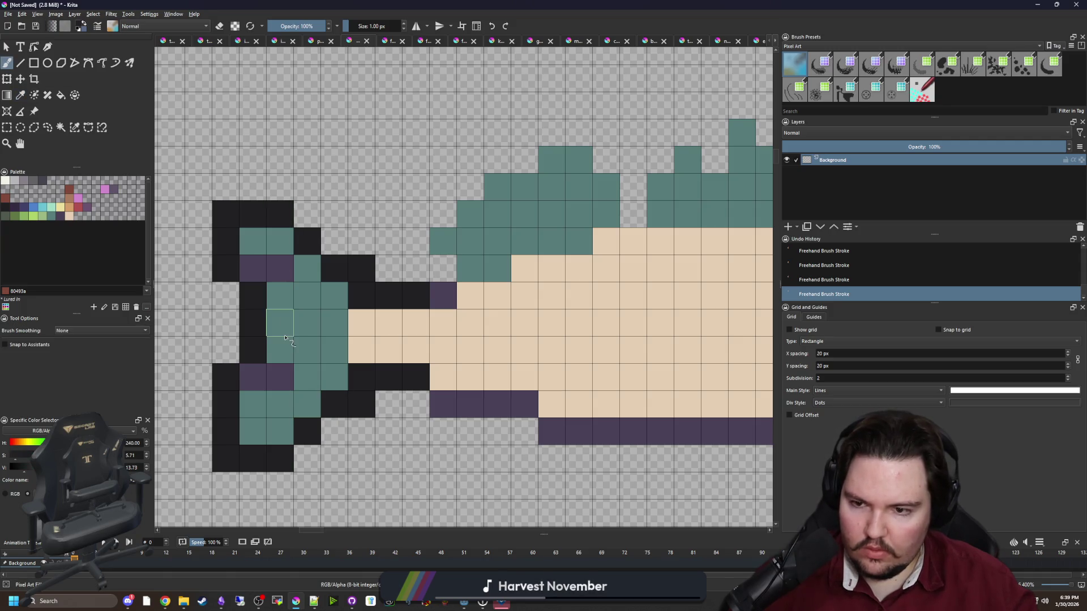
# Recolour the four remaining purple tail cells teal.
pyautogui.keyDown('ctrl'); pyautogui.click(306, 374); pyautogui.keyUp('ctrl')
pyautogui.click(279, 377)
pyautogui.click(253, 377)
pyautogui.click(253, 268)
pyautogui.click(280, 269)
pyautogui.scroll(-5, 266, 357)
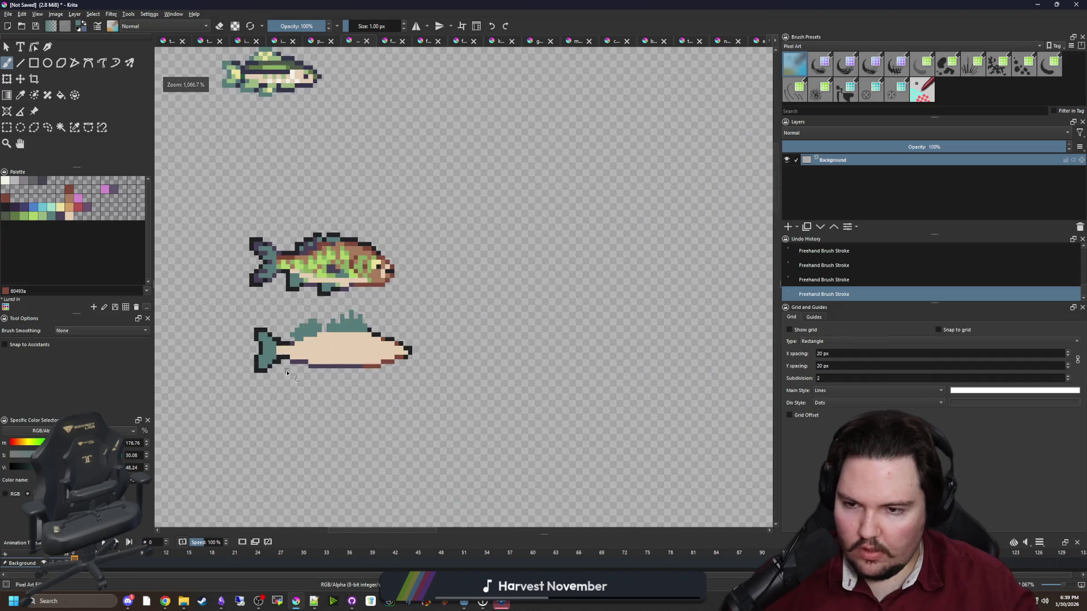
# Touch up the black outline along the fin edges beside the lower fish's head.
pyautogui.scroll(3, 367, 365)
pyautogui.scroll(2, 357, 366)
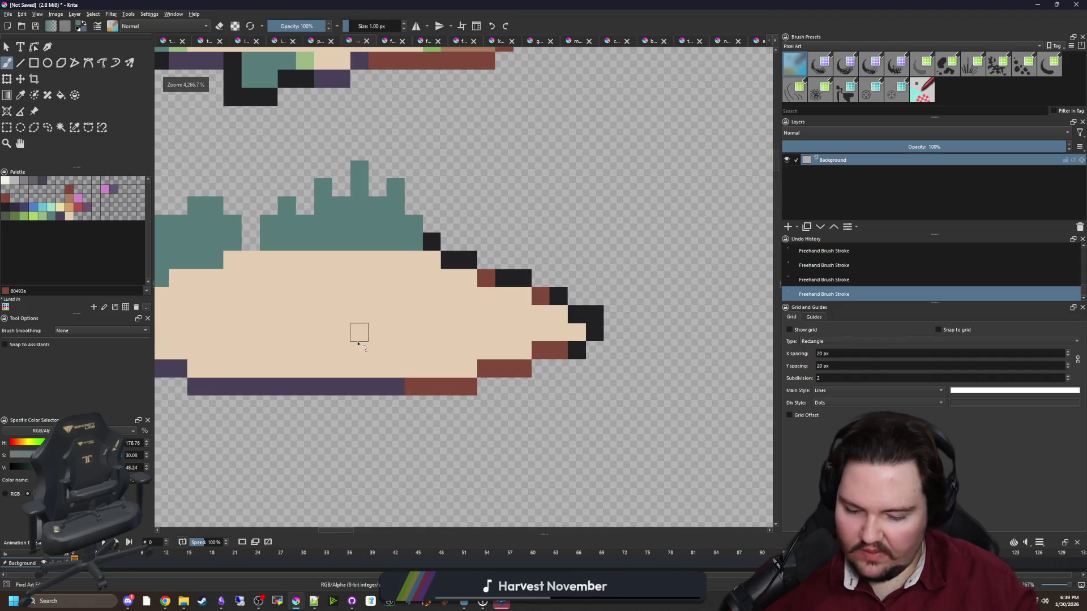
pyautogui.keyDown('ctrl'); pyautogui.click(365, 330); pyautogui.keyUp('ctrl')
pyautogui.scroll(1, 366, 330)
pyautogui.moveTo(488, 329); pyautogui.dragTo(485, 341)
pyautogui.keyDown('ctrl'); pyautogui.click(546, 259); pyautogui.keyUp('ctrl')
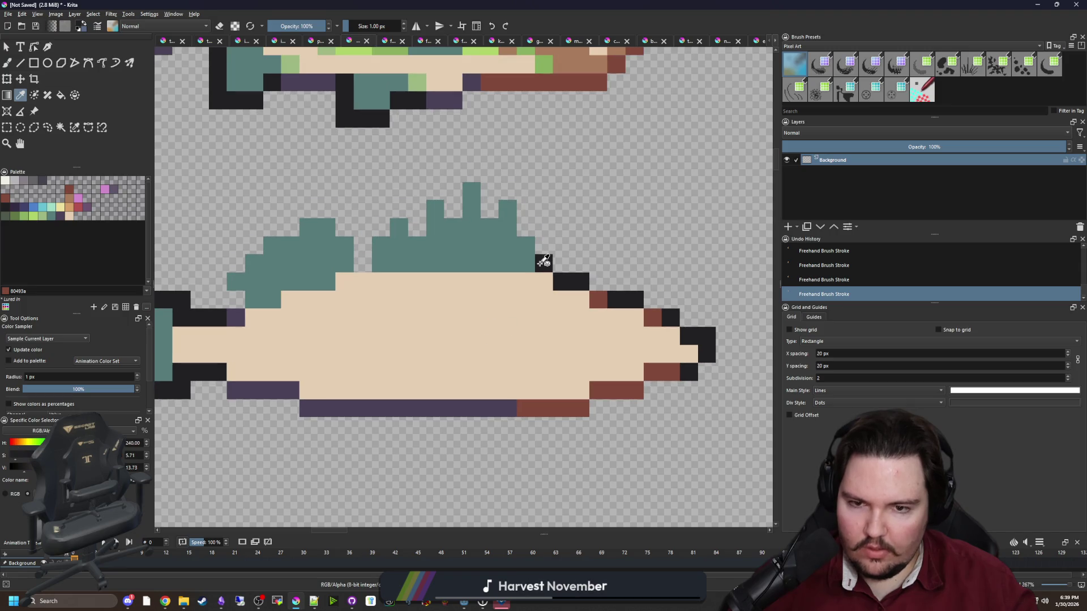
pyautogui.moveTo(363, 265)
pyautogui.mouseDown()
pyautogui.moveTo(364, 243)
pyautogui.moveTo(310, 209)
pyautogui.moveTo(237, 257)
pyautogui.moveTo(222, 296)
pyautogui.moveTo(238, 300)
pyautogui.mouseUp()
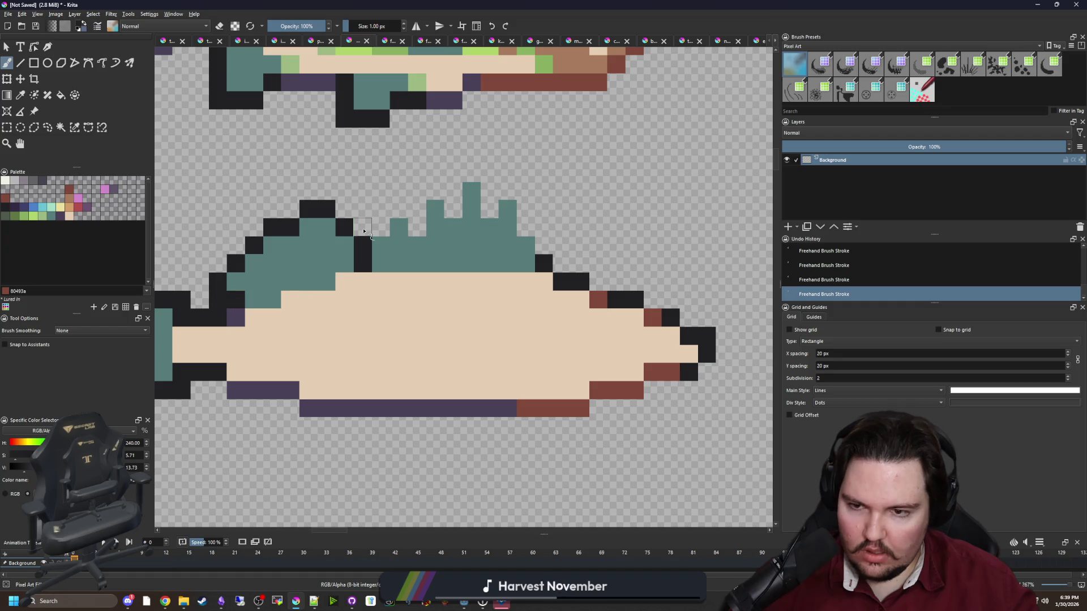
pyautogui.moveTo(365, 232)
pyautogui.mouseDown()
pyautogui.moveTo(412, 223)
pyautogui.moveTo(472, 171)
pyautogui.moveTo(494, 207)
pyautogui.moveTo(519, 187)
pyautogui.moveTo(542, 249)
pyautogui.mouseUp()
# Add a black eye pixel, a reddish-brown mouth and a diagonal red-brown gill line across the cheek.
pyautogui.scroll(-3, 374, 317)
pyautogui.scroll(-3, 374, 316)
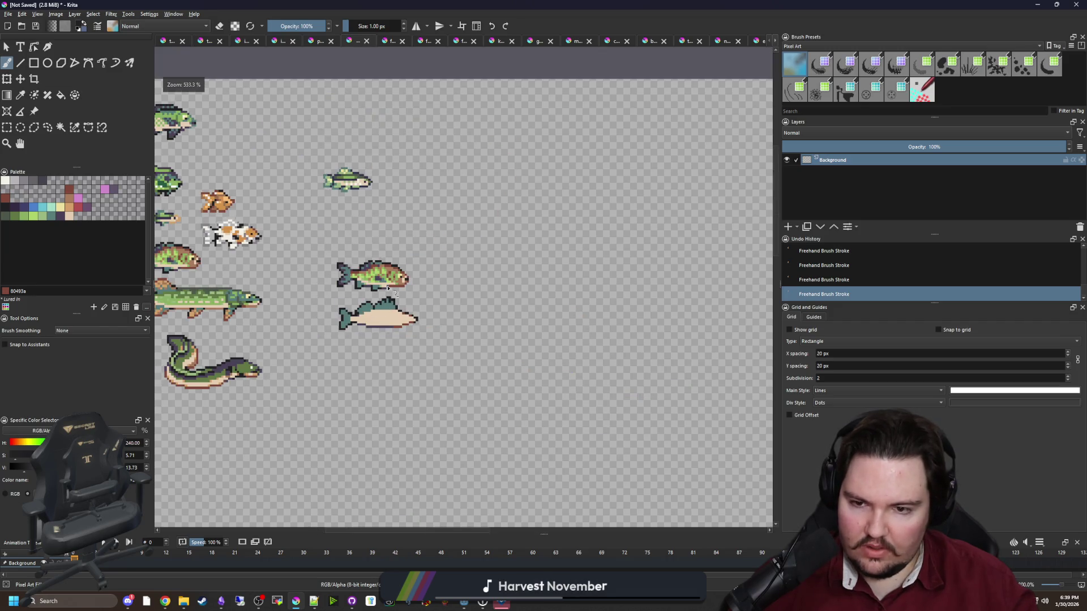
pyautogui.scroll(5, 377, 314)
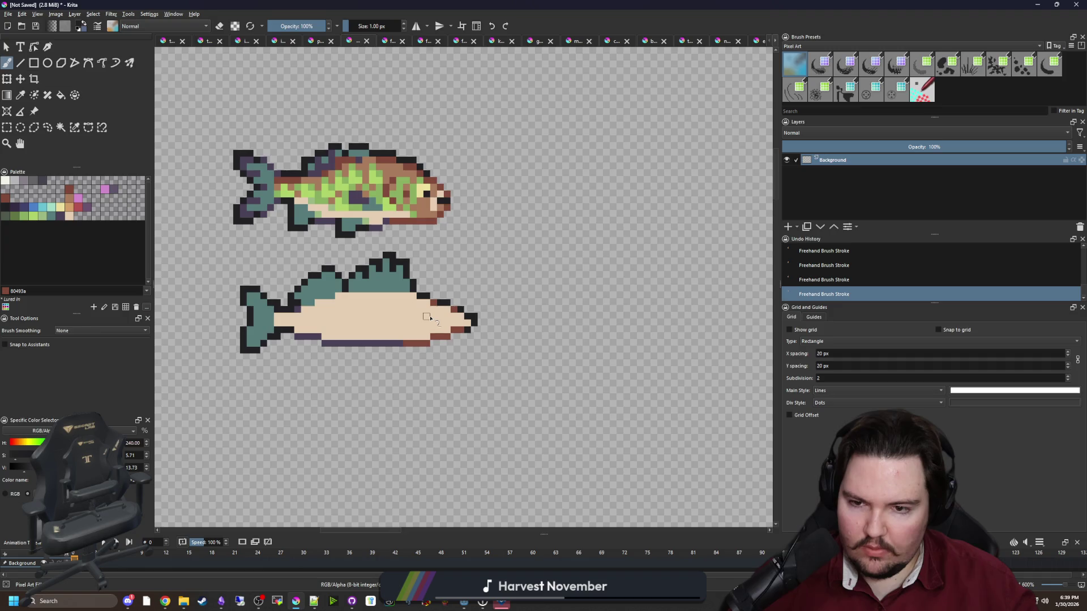
pyautogui.scroll(6, 465, 306)
pyautogui.click(461, 324)
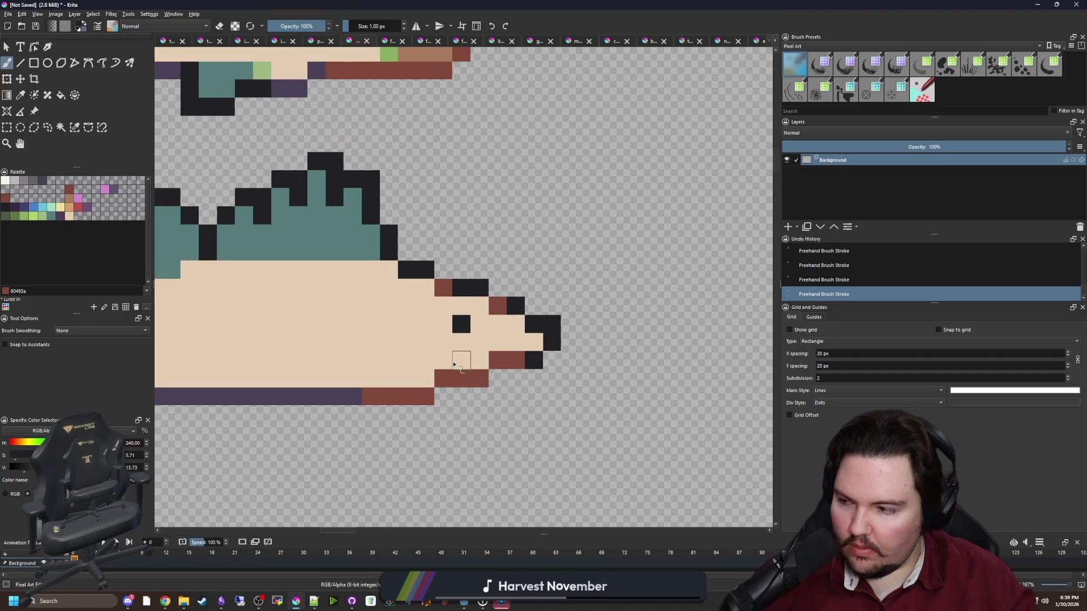
pyautogui.keyDown('ctrl'); pyautogui.click(498, 362); pyautogui.keyUp('ctrl')
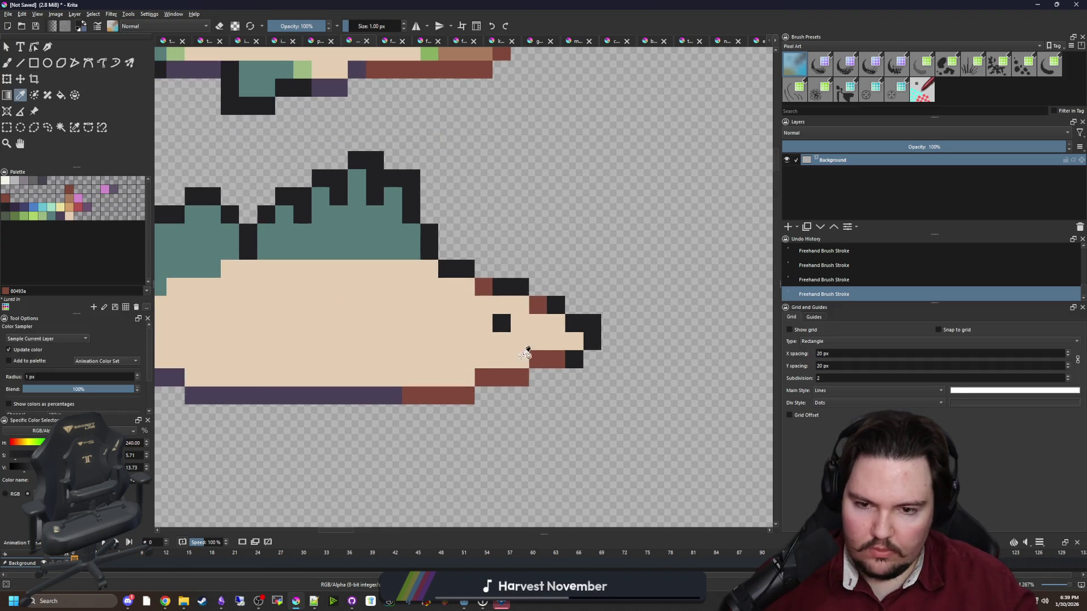
pyautogui.scroll(2, 473, 354)
pyautogui.click(467, 346)
pyautogui.click(456, 327)
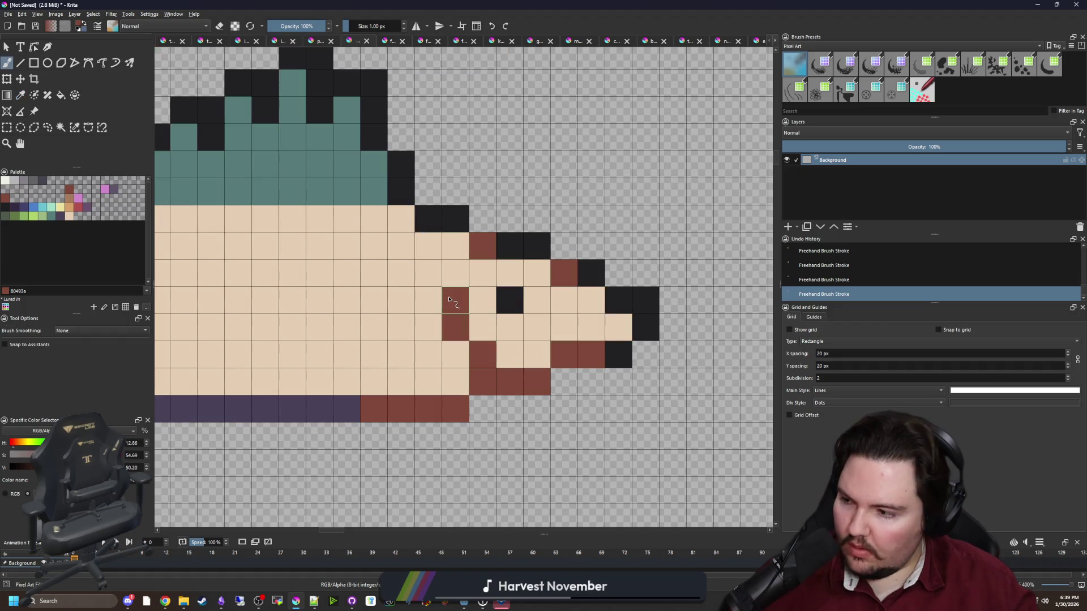
pyautogui.click(427, 381)
pyautogui.click(401, 354)
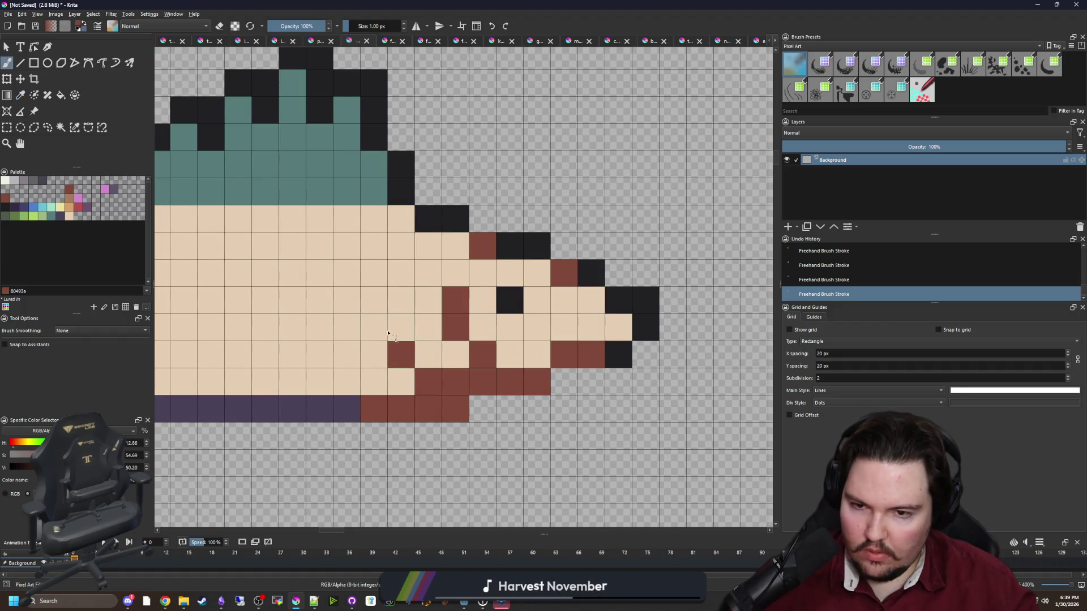
pyautogui.moveTo(373, 327); pyautogui.dragTo(374, 300)
# Zoom out to compare both fish side by side.
pyautogui.scroll(-5, 437, 288)
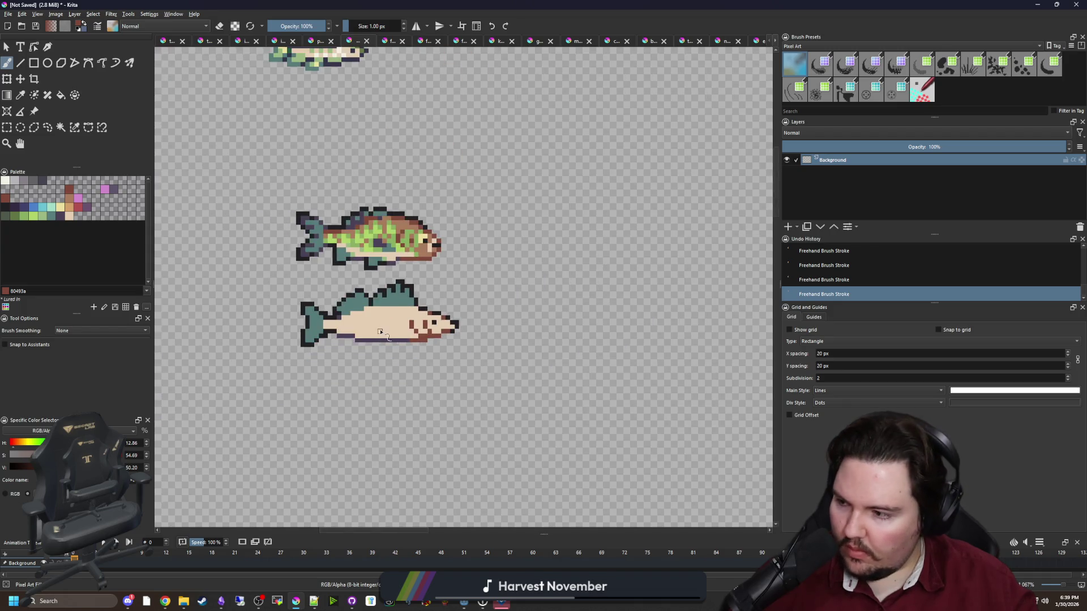
pyautogui.scroll(2, 382, 334)
pyautogui.moveTo(317, 337); pyautogui.dragTo(453, 338)
pyautogui.scroll(2, 526, 308)
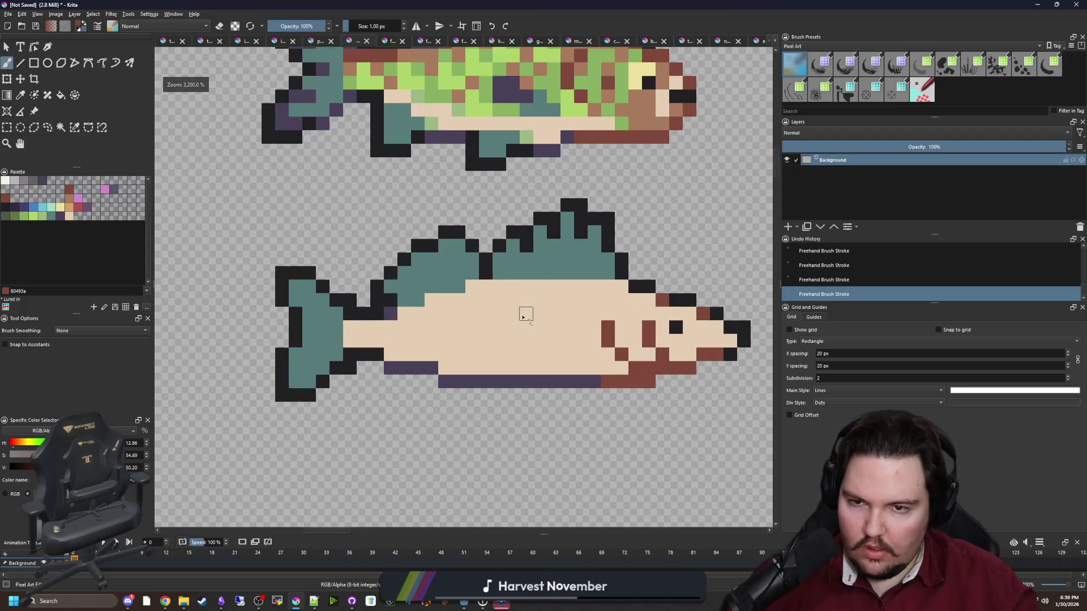
# Flood-fill the lower fish's beige body with palette green.
pyautogui.click(25, 216)
pyautogui.press('f')
pyautogui.click(421, 332)
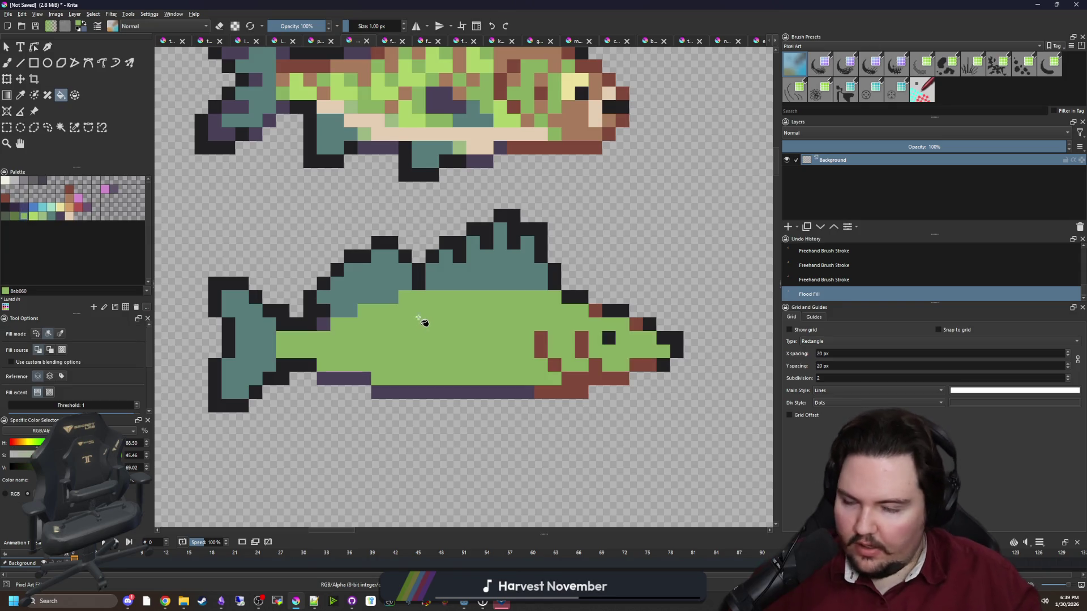
pyautogui.scroll(-1, 422, 331)
pyautogui.scroll(2, 376, 320)
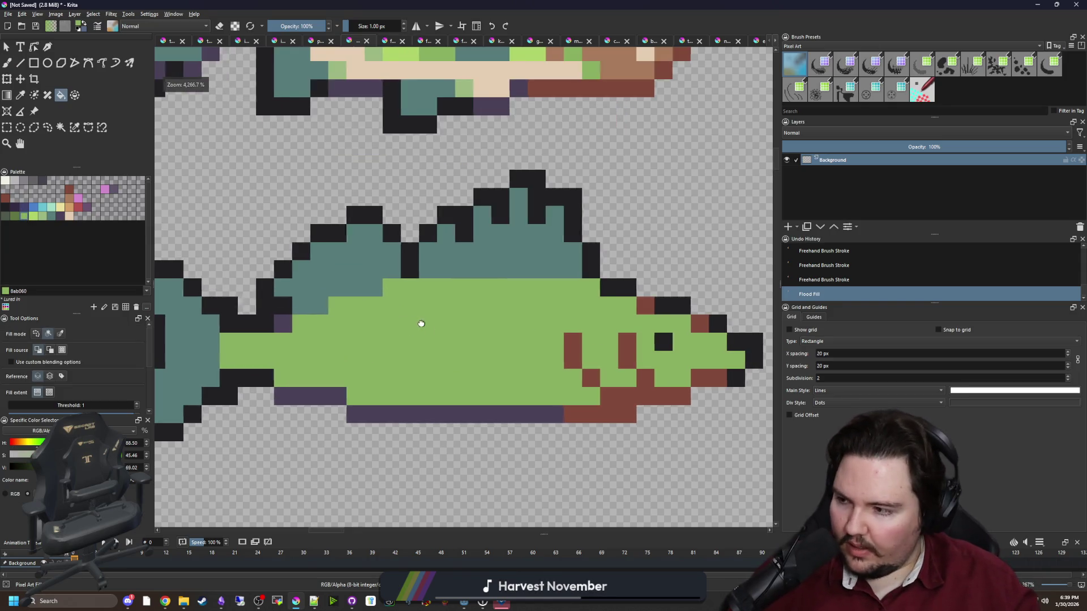
# Paint a dark purple stripe along the back and a black top edge on the snout.
pyautogui.click(61, 216)
pyautogui.press('b')
pyautogui.moveTo(552, 265); pyautogui.dragTo(362, 261)
pyautogui.moveTo(362, 261); pyautogui.dragTo(224, 316)
pyautogui.hotkey('ctrl', 'z')
pyautogui.click(569, 279)
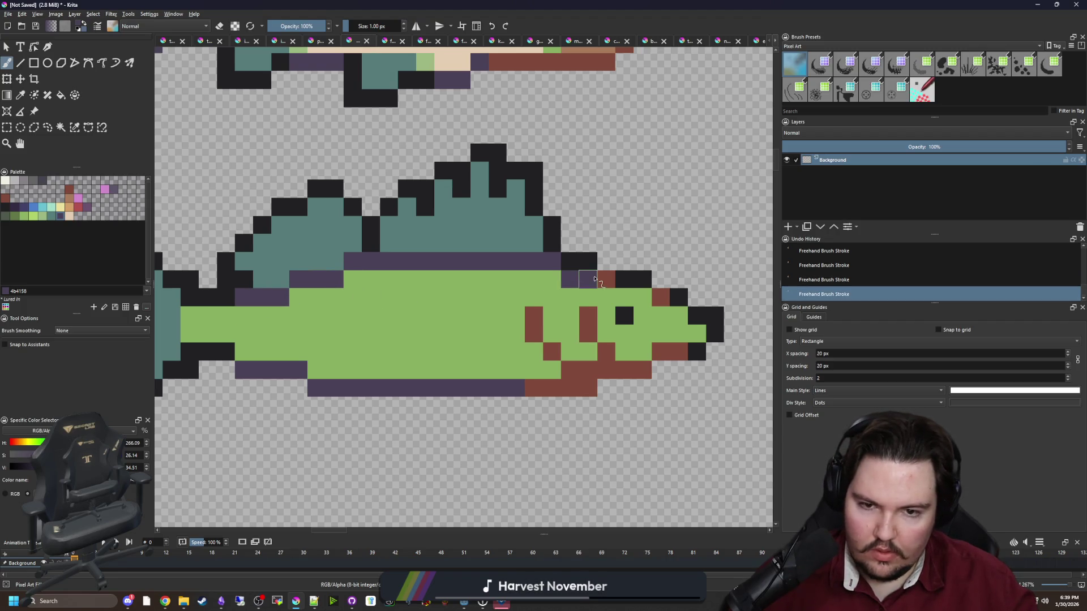
pyautogui.keyDown('ctrl'); pyautogui.click(639, 277); pyautogui.keyUp('ctrl')
pyautogui.moveTo(606, 279); pyautogui.dragTo(660, 297)
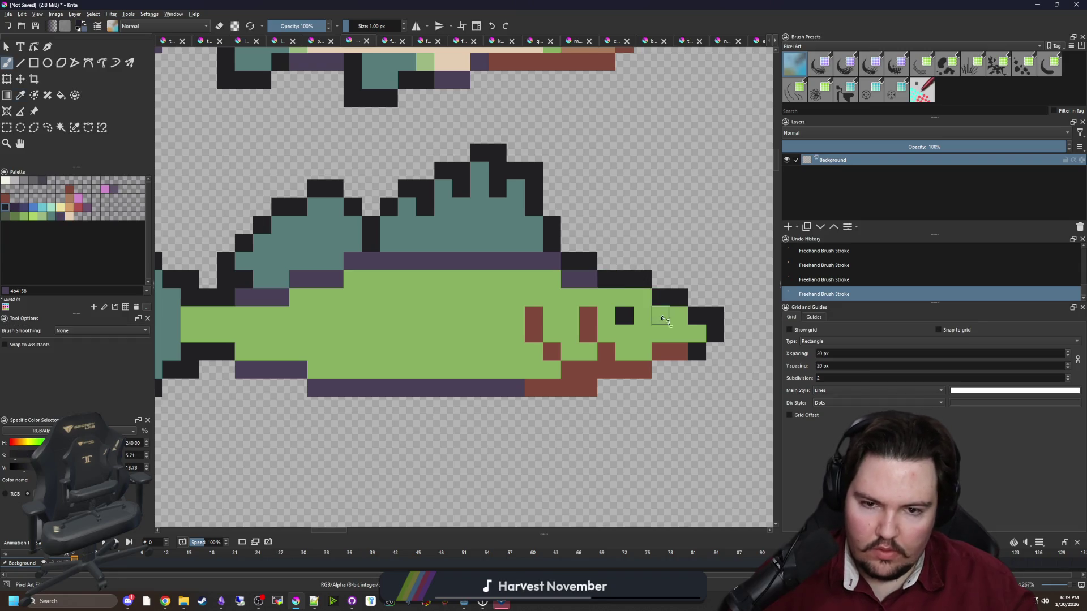
pyautogui.keyDown('ctrl'); pyautogui.click(583, 279); pyautogui.keyUp('ctrl')
pyautogui.click(642, 297)
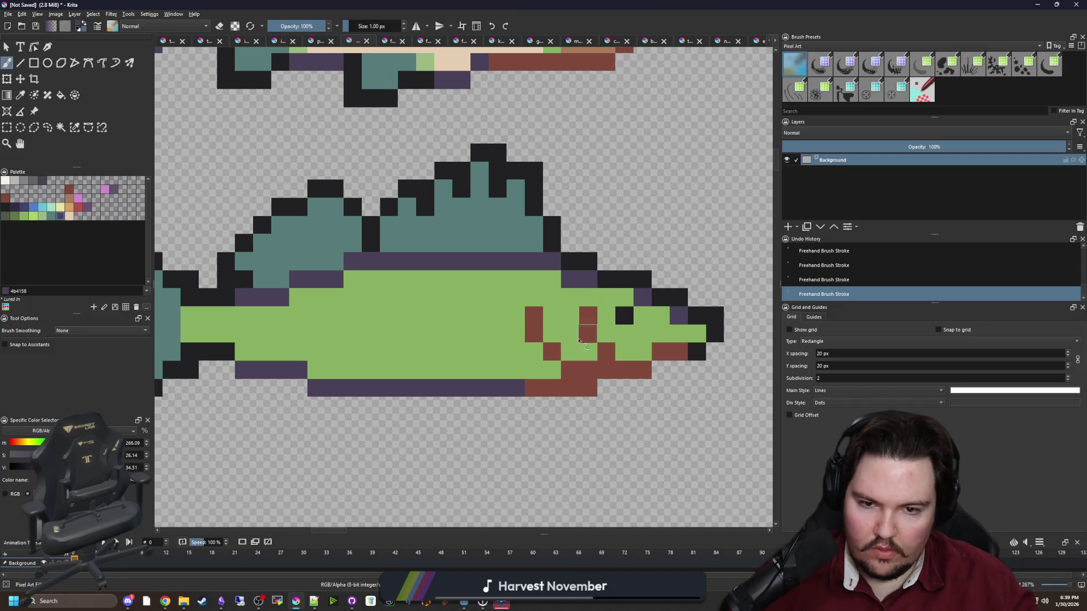
# Paint a teal band below the purple stripe, keeping pixels near the head purple.
pyautogui.click(54, 219)
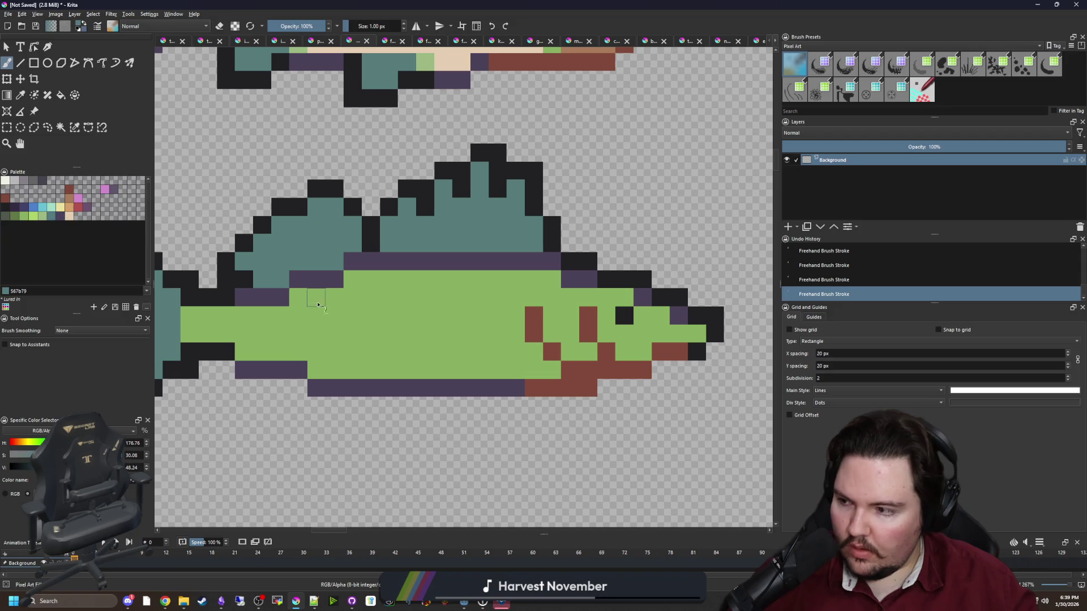
pyautogui.moveTo(356, 290)
pyautogui.mouseDown()
pyautogui.moveTo(354, 280)
pyautogui.moveTo(391, 296)
pyautogui.moveTo(405, 280)
pyautogui.moveTo(547, 278)
pyautogui.moveTo(527, 278)
pyautogui.mouseUp()
pyautogui.keyDown('ctrl'); pyautogui.click(568, 277); pyautogui.keyUp('ctrl')
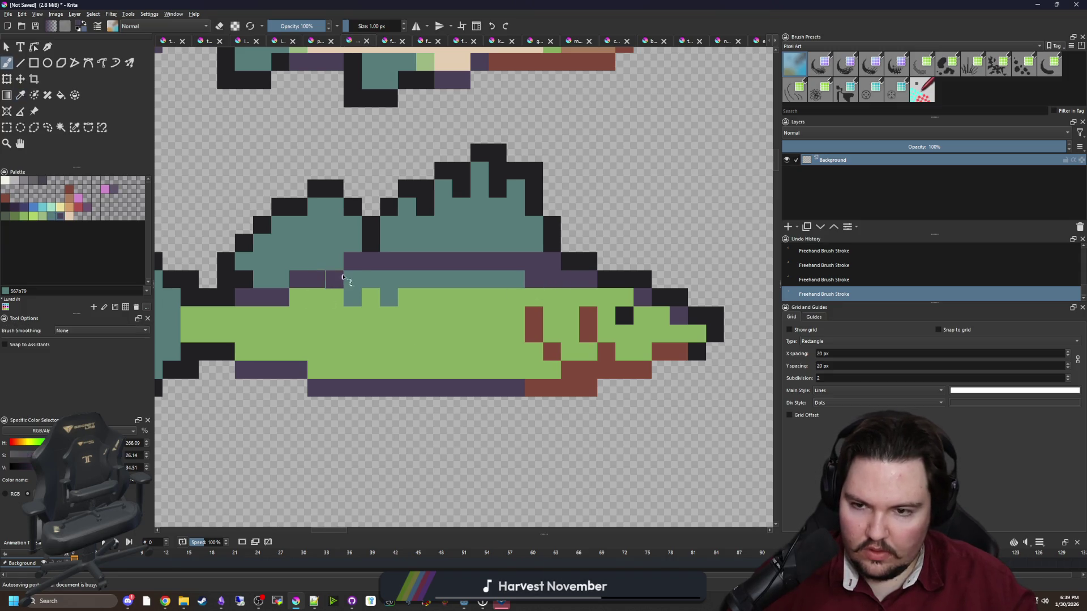
# Add purple at the stripe's left end and start alternating teal checker pixels across the mid-body.
pyautogui.moveTo(342, 277)
pyautogui.mouseDown()
pyautogui.moveTo(297, 297)
pyautogui.moveTo(317, 297)
pyautogui.mouseUp()
pyautogui.keyDown('ctrl'); pyautogui.click(357, 296); pyautogui.keyUp('ctrl')
pyautogui.click(280, 315)
pyautogui.click(298, 334)
pyautogui.click(317, 315)
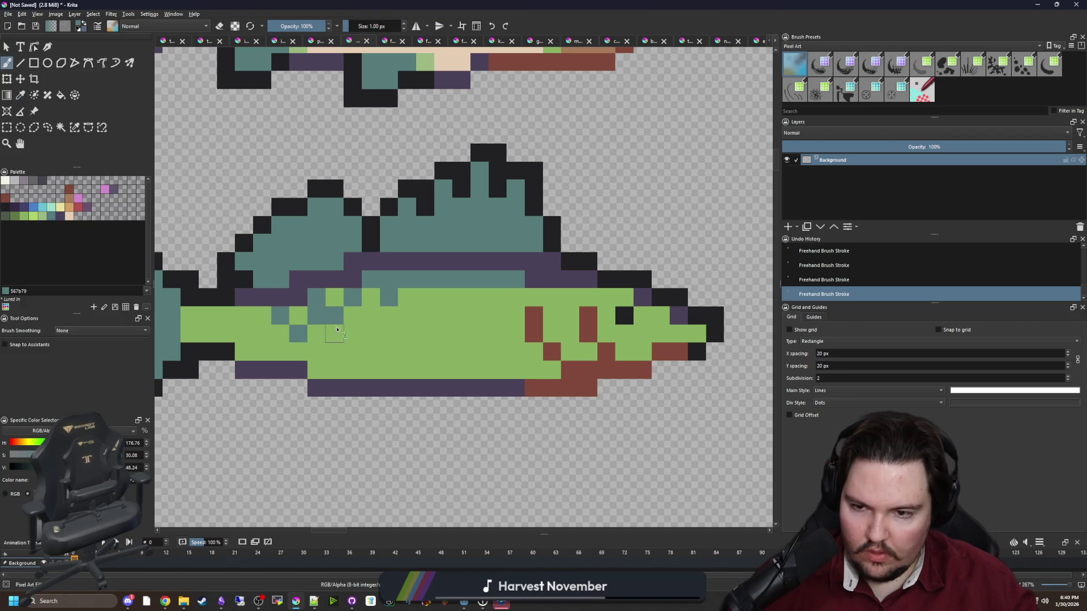
pyautogui.click(335, 334)
pyautogui.click(371, 315)
pyautogui.click(353, 333)
pyautogui.click(389, 333)
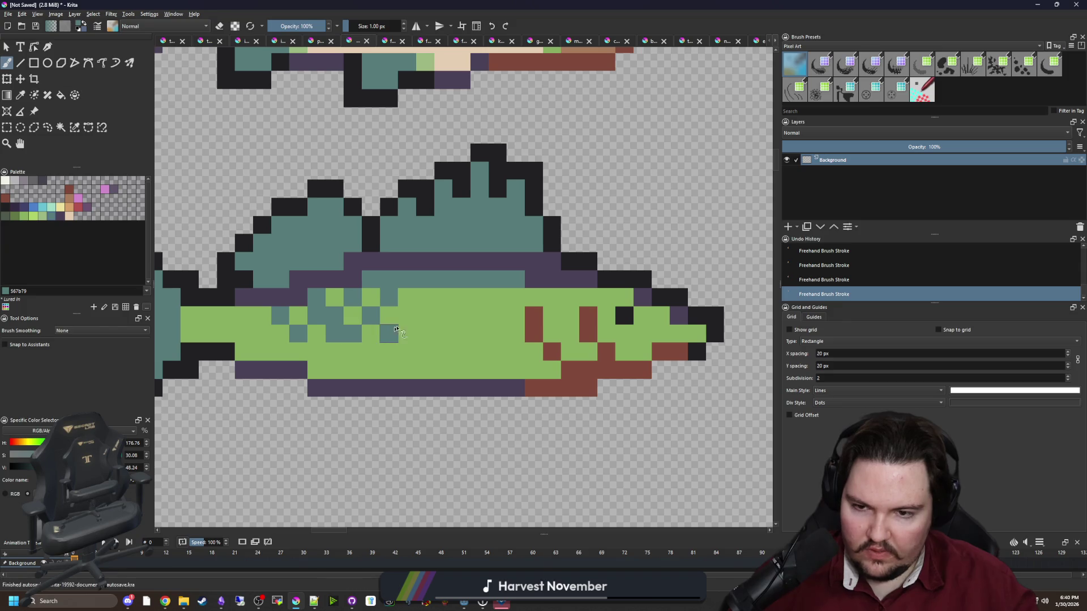
pyautogui.click(407, 315)
pyautogui.click(425, 297)
pyautogui.click(443, 315)
pyautogui.click(480, 297)
# Continue the teal checker rows forward to the gills.
pyautogui.click(461, 297)
pyautogui.click(480, 315)
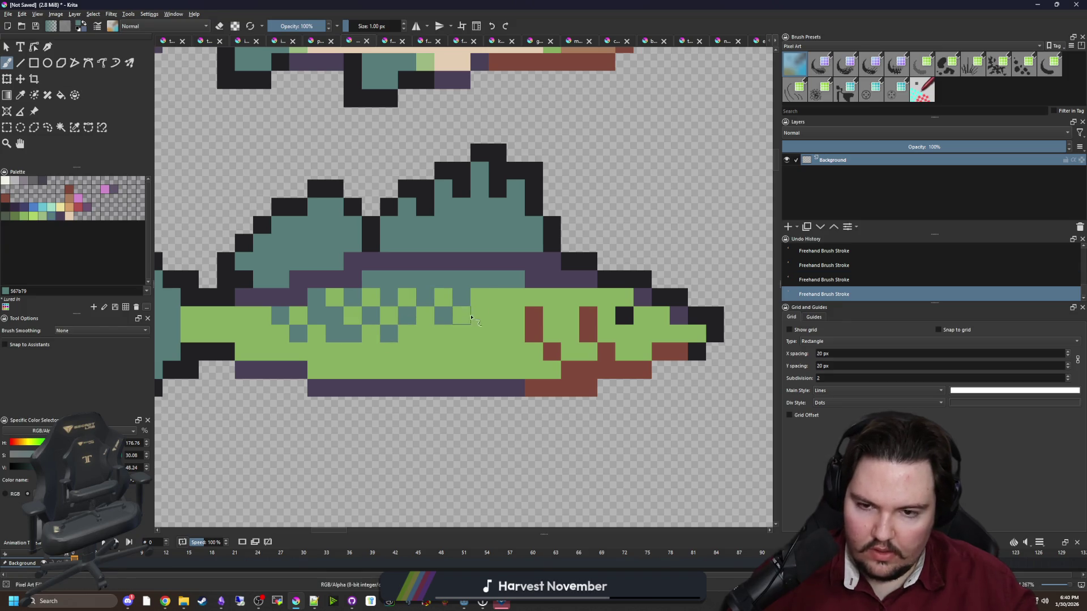
pyautogui.click(498, 297)
pyautogui.click(516, 315)
pyautogui.click(534, 297)
pyautogui.click(552, 315)
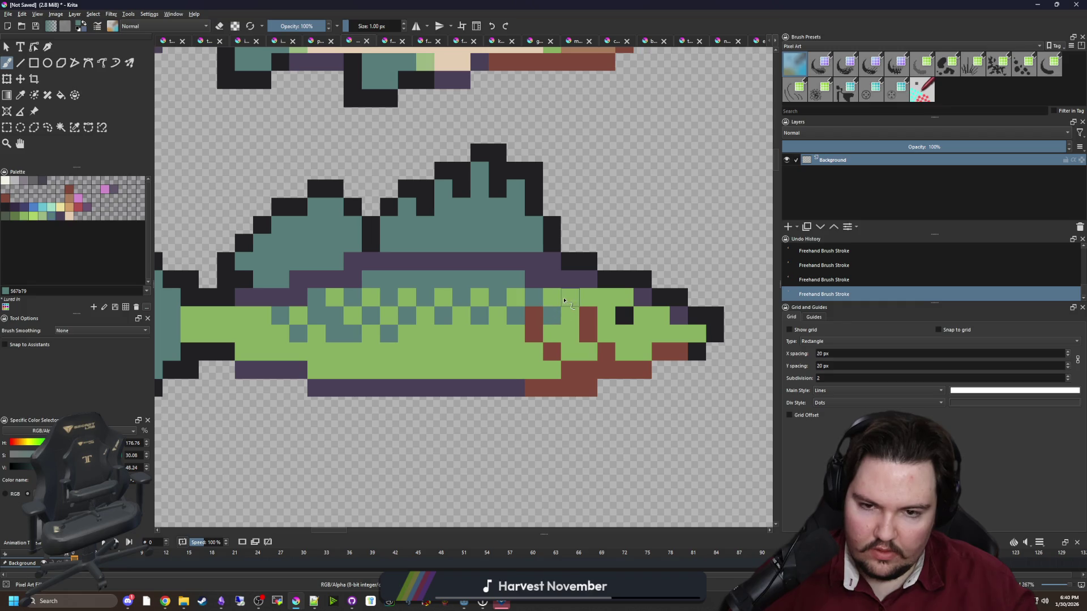
pyautogui.click(570, 297)
# Fill the lower checker rows with teal pixels, undoing one misplaced pixel.
pyautogui.click(461, 351)
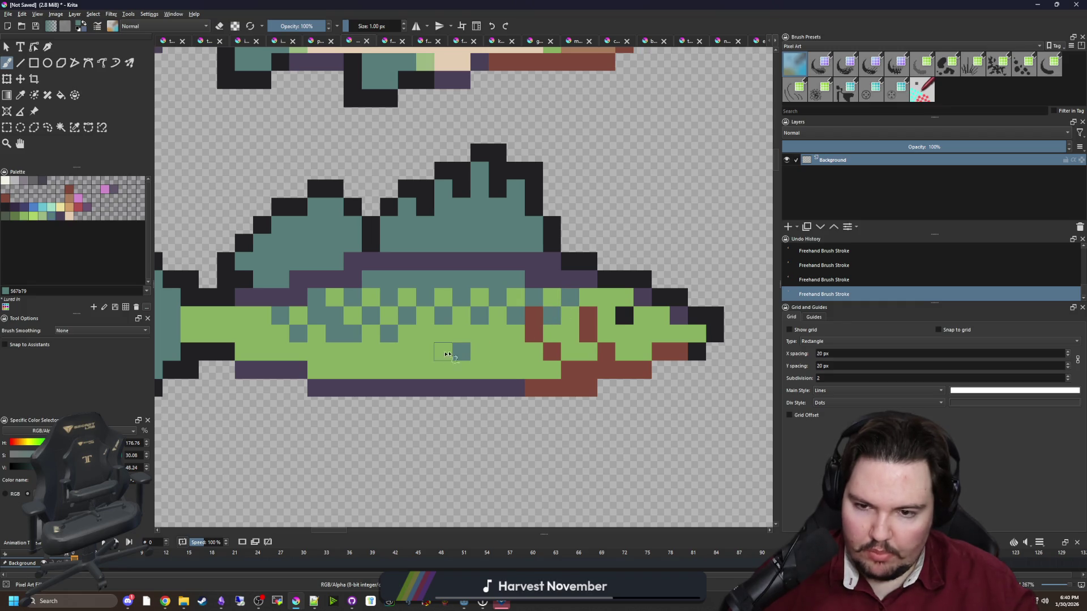
pyautogui.hotkey('ctrl', 'z')
pyautogui.scroll(1, 410, 349)
pyautogui.click(412, 345)
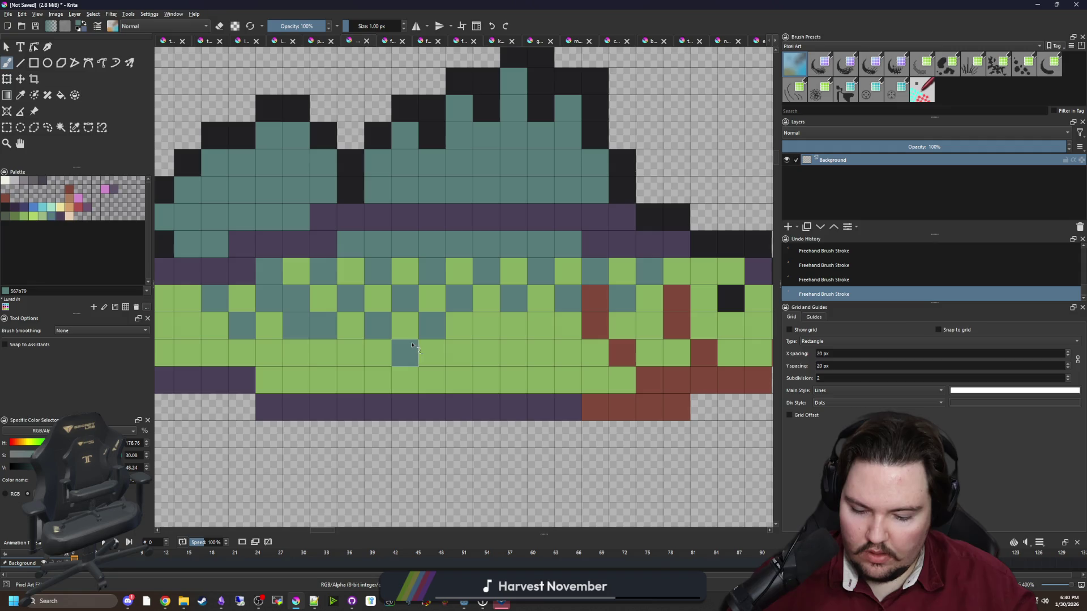
pyautogui.click(458, 353)
pyautogui.click(486, 326)
pyautogui.click(540, 326)
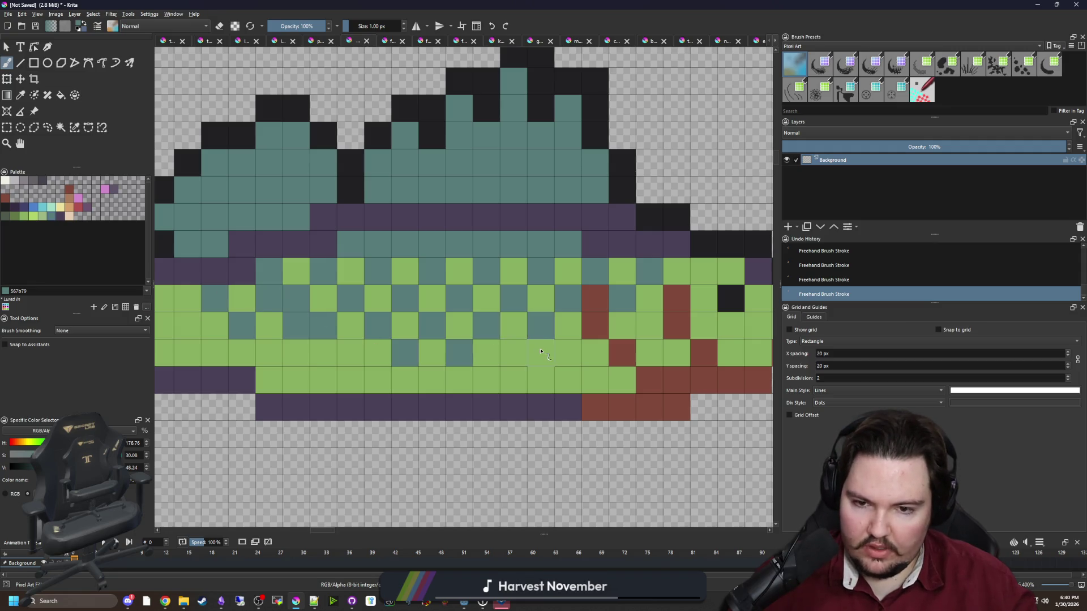
pyautogui.click(513, 353)
pyautogui.click(567, 354)
pyautogui.click(351, 353)
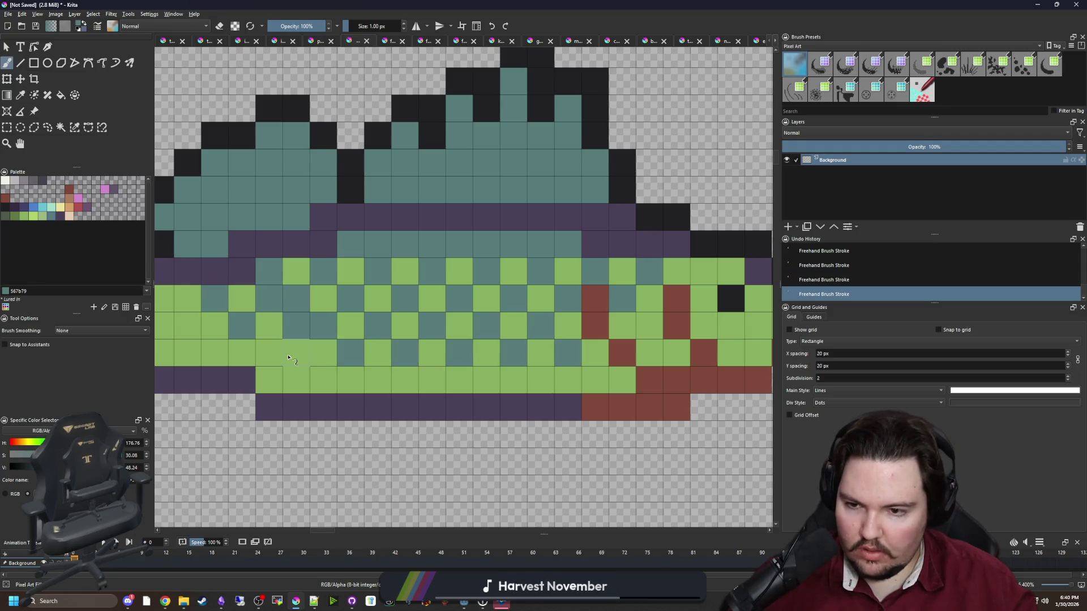
pyautogui.click(290, 357)
# Extend the teal checker pattern back toward the tail base.
pyautogui.moveTo(305, 359); pyautogui.dragTo(418, 365)
pyautogui.click(295, 337)
pyautogui.click(274, 304)
pyautogui.click(246, 331)
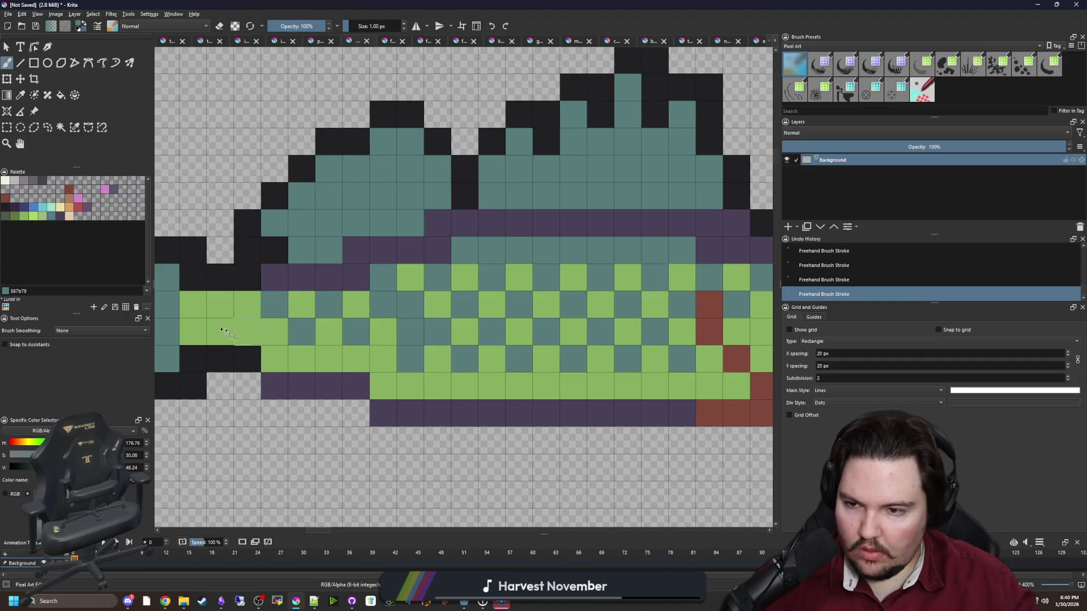
pyautogui.click(221, 305)
pyautogui.hotkey('ctrl', 'z')
pyautogui.click(228, 309)
pyautogui.click(193, 305)
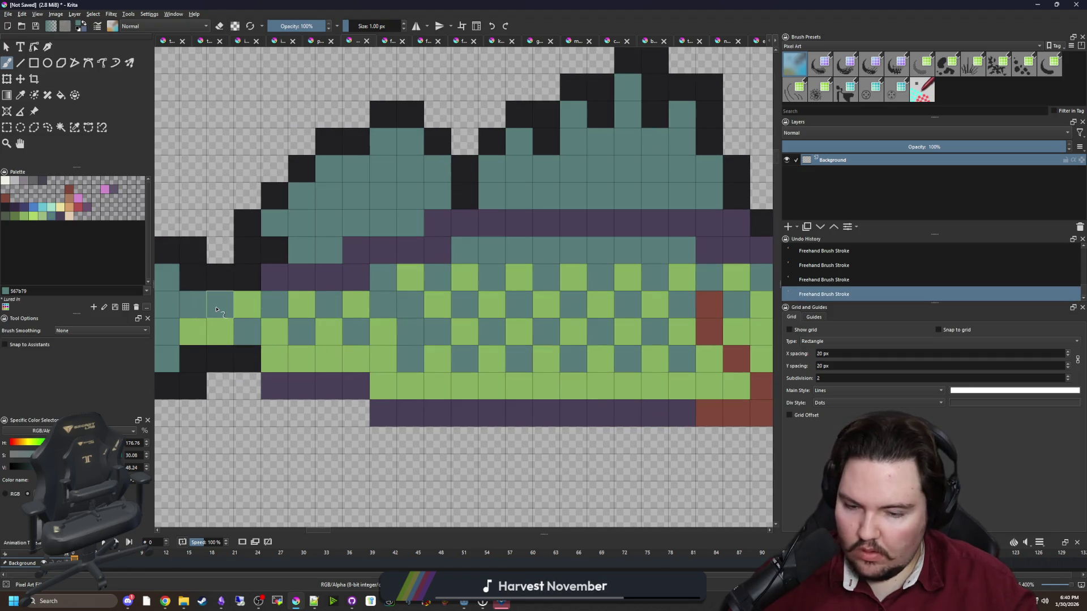
# Paint a dark purple row and pixels along the tail base, including one outline pixel.
pyautogui.keyDown('ctrl'); pyautogui.click(310, 286); pyautogui.keyUp('ctrl')
pyautogui.moveTo(295, 321)
pyautogui.mouseDown()
pyautogui.moveTo(613, 348)
pyautogui.moveTo(507, 331)
pyautogui.mouseUp()
pyautogui.click(475, 306)
pyautogui.click(504, 305)
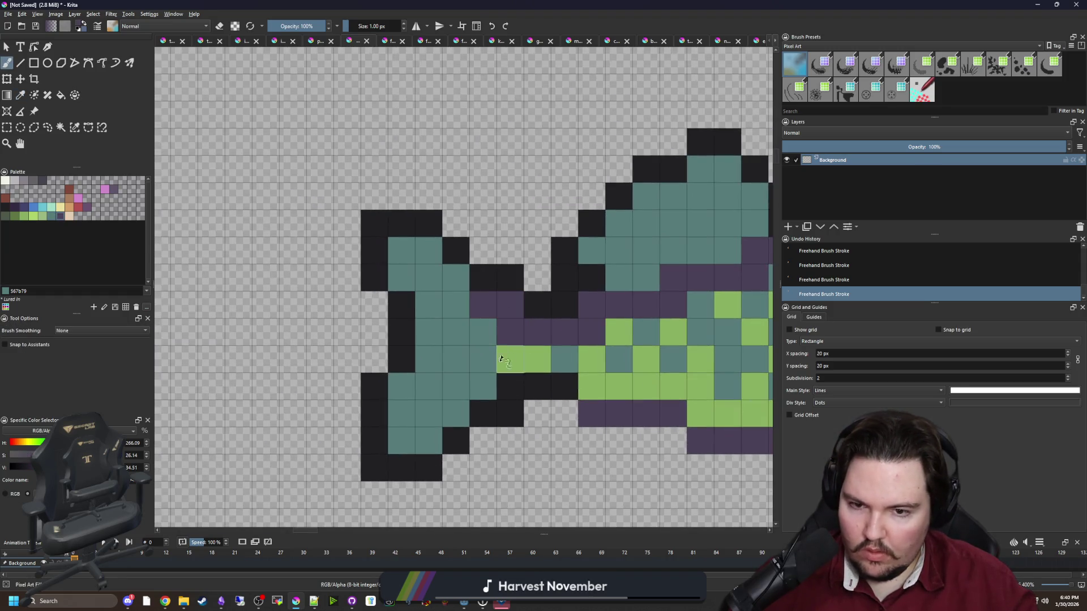
pyautogui.click(514, 384)
pyautogui.moveTo(494, 389)
pyautogui.mouseDown()
pyautogui.moveTo(474, 396)
pyautogui.moveTo(375, 347)
pyautogui.mouseUp()
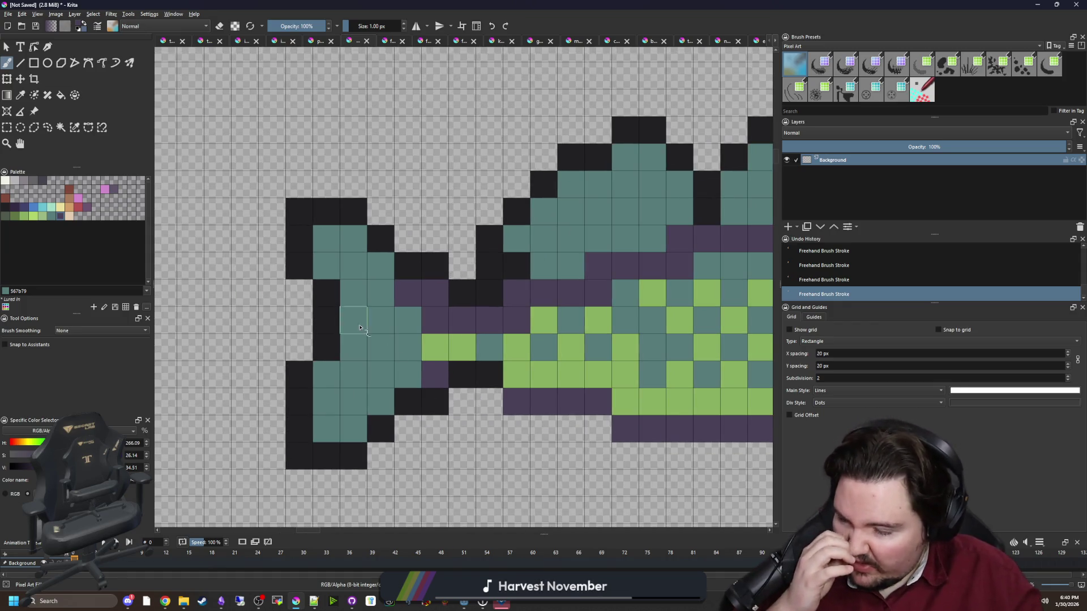
pyautogui.hotkey('alt', 'Tab')
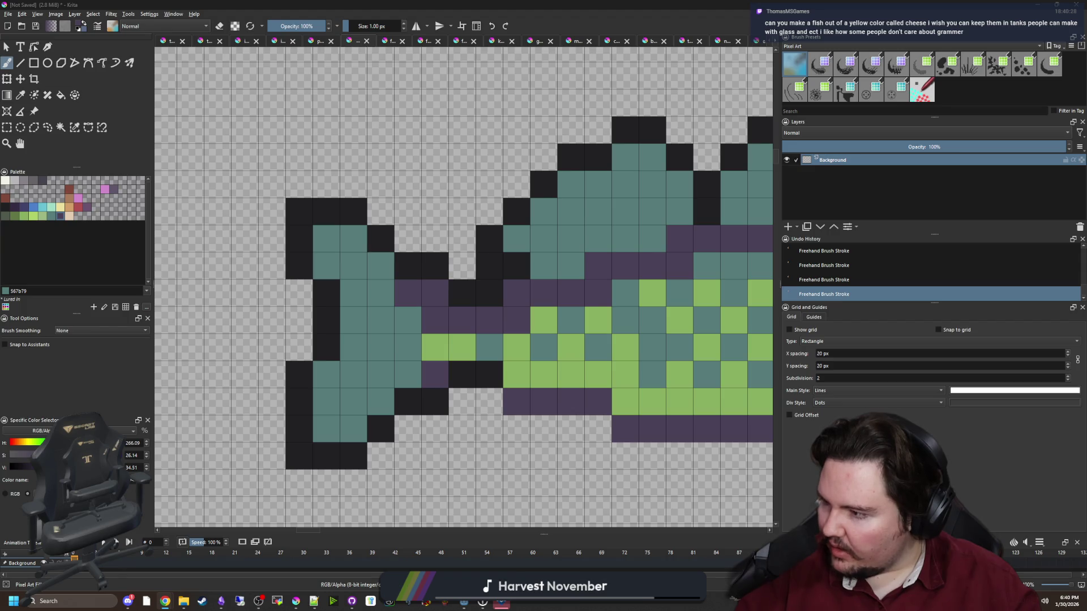
# Paint one remaining tail-outline pixel black.
pyautogui.click(380, 212)
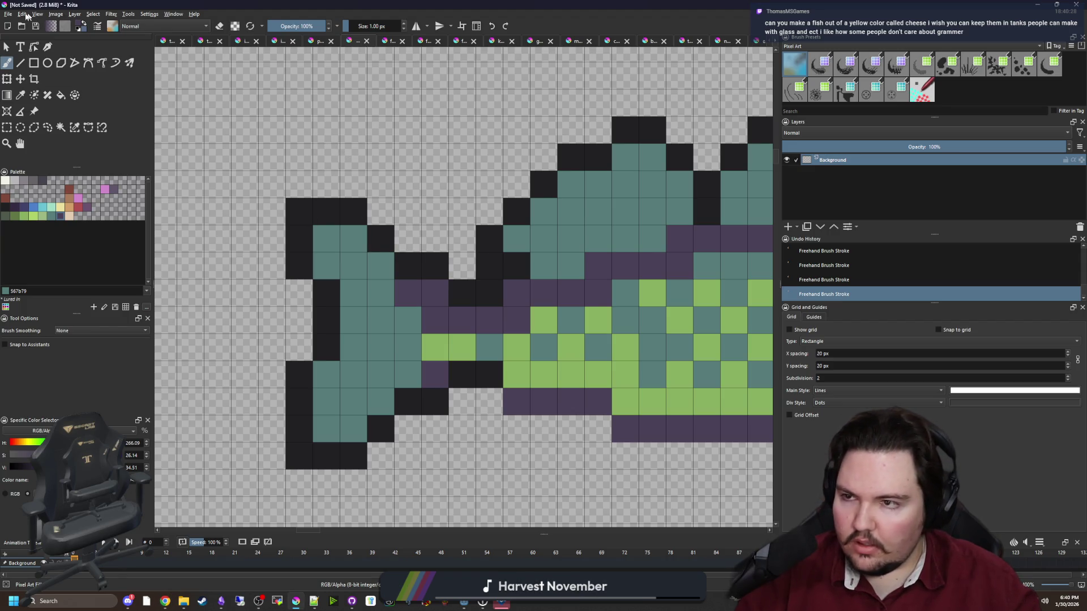
# Create a new document from the clipboard's walleye reference image.
pyautogui.click(7, 13)
pyautogui.click(19, 27)
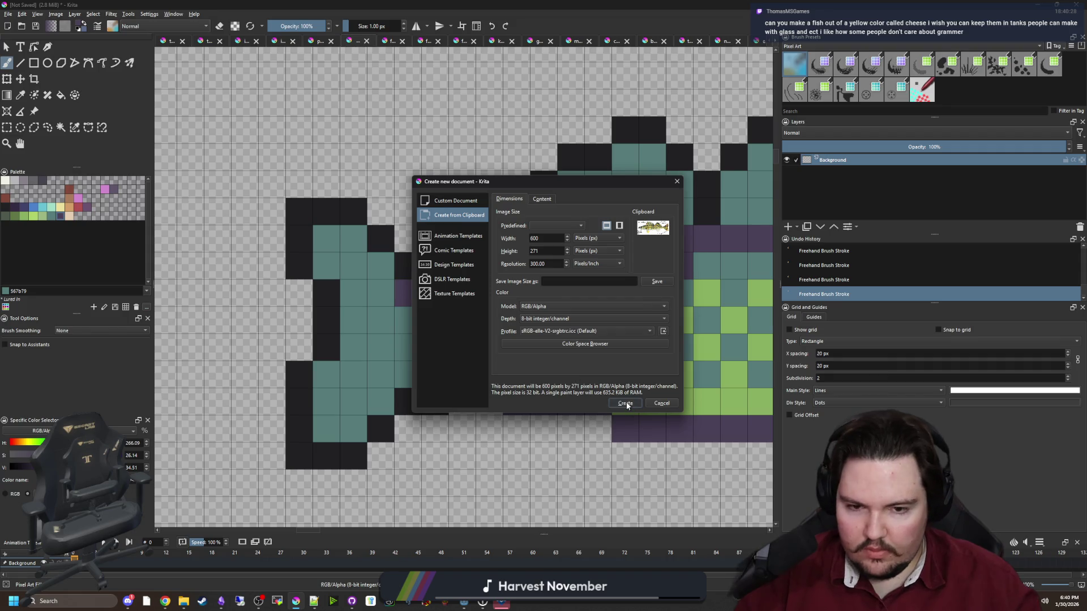
pyautogui.click(626, 403)
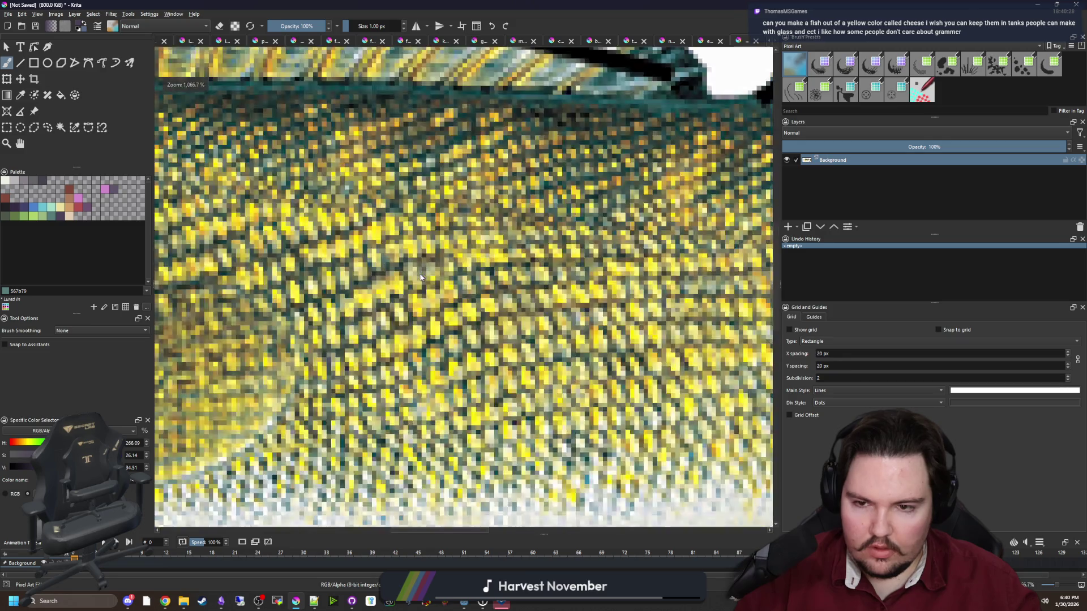
# Sample a yellow from the reference photo's scales.
pyautogui.scroll(10, 485, 301)
pyautogui.press('p')
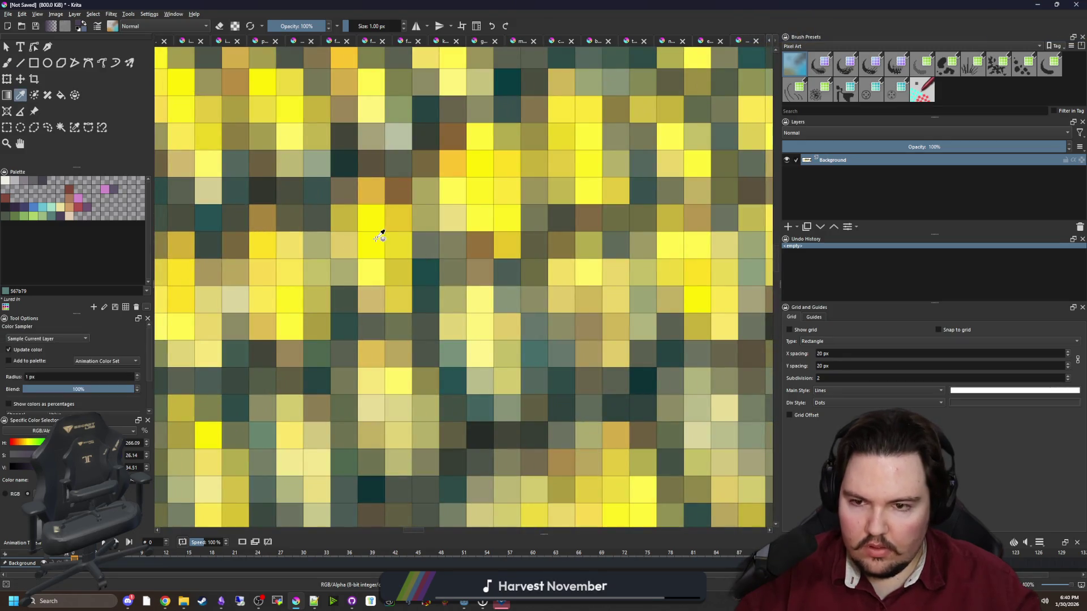
pyautogui.click(381, 231)
pyautogui.moveTo(380, 231)
pyautogui.mouseDown()
pyautogui.moveTo(371, 242)
pyautogui.moveTo(510, 357)
pyautogui.mouseUp()
pyautogui.press('b')
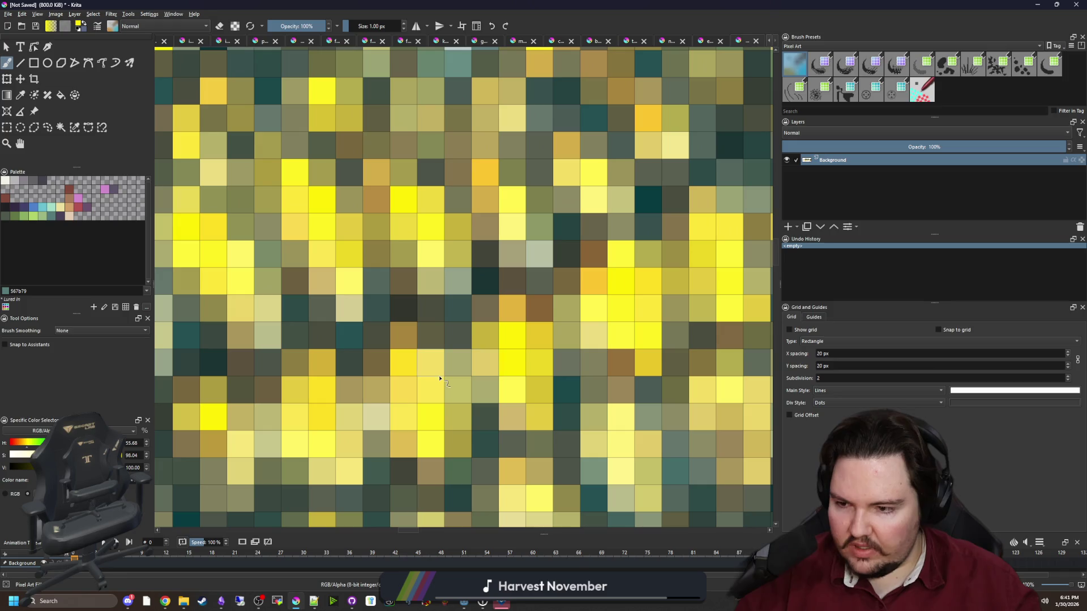
# Zoom and pan around the labeled walleye reference diagram to study its markings.
pyautogui.scroll(-3, 446, 340)
pyautogui.press('p')
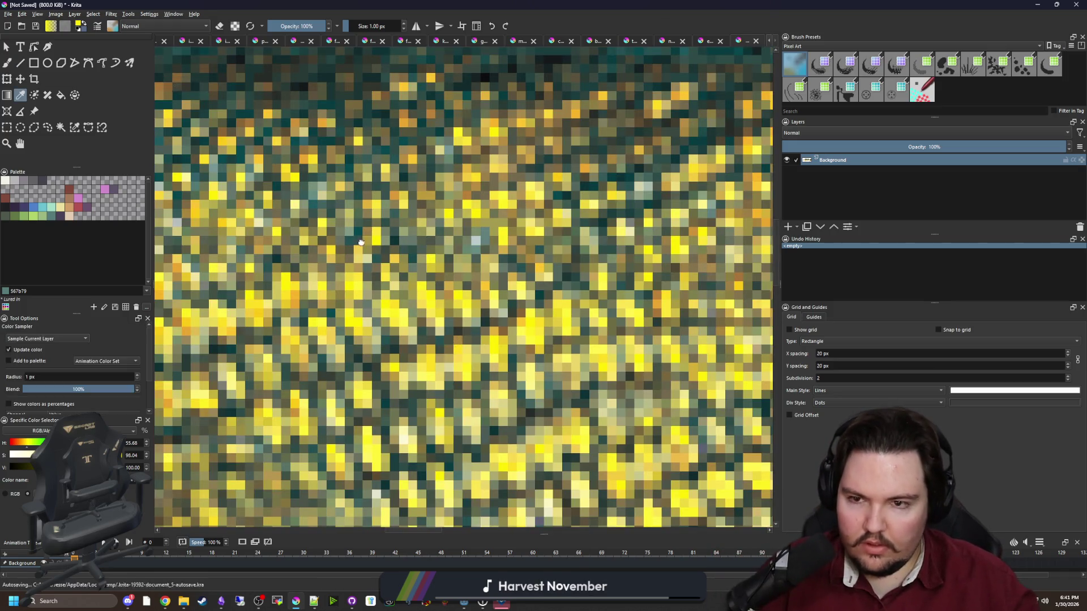
pyautogui.scroll(2, 494, 385)
pyautogui.scroll(-10, 482, 378)
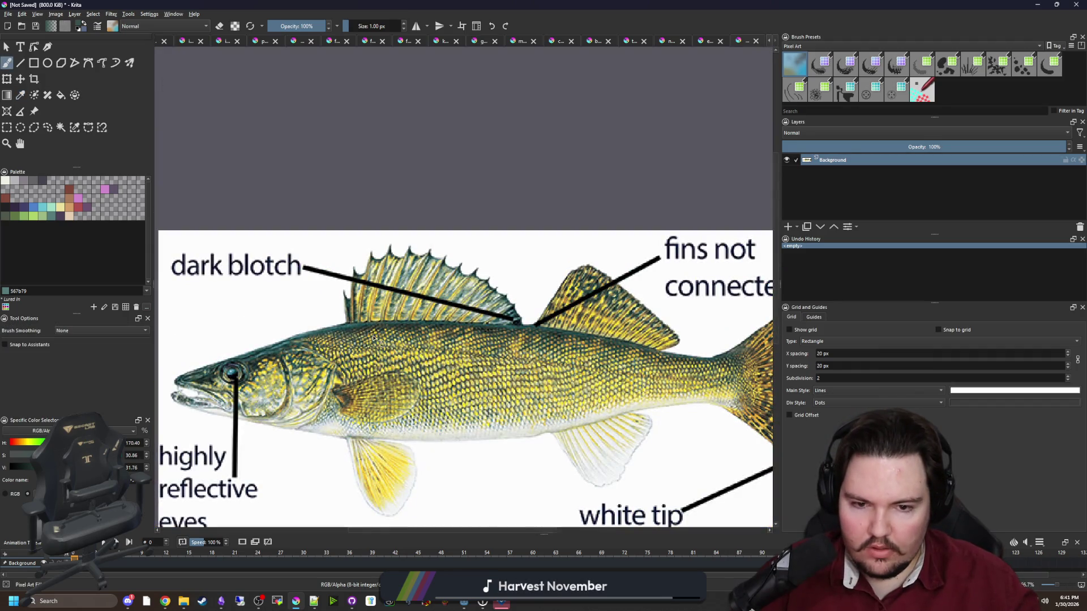
pyautogui.scroll(-3, 374, 338)
pyautogui.scroll(4, 470, 379)
pyautogui.scroll(-2, 546, 378)
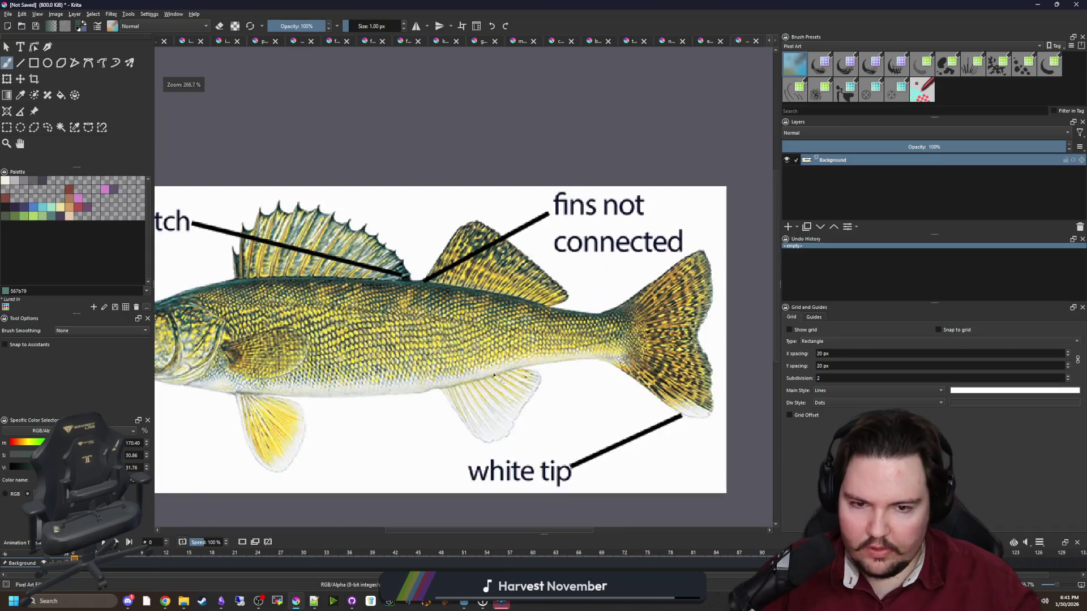
pyautogui.scroll(5, 713, 361)
pyautogui.scroll(-3, 714, 361)
pyautogui.scroll(2, 583, 359)
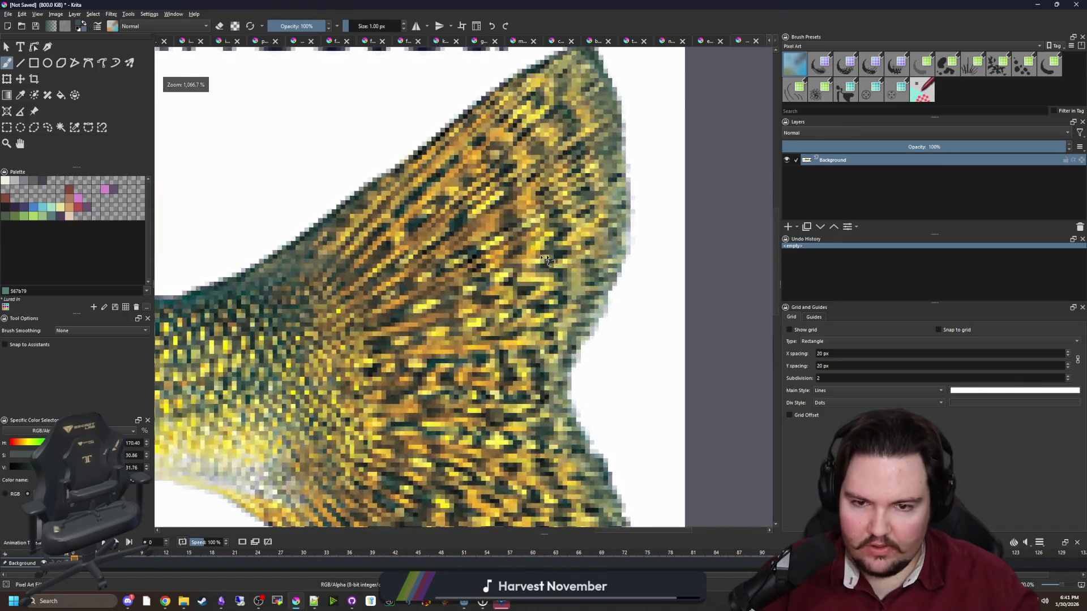
pyautogui.scroll(-1, 562, 274)
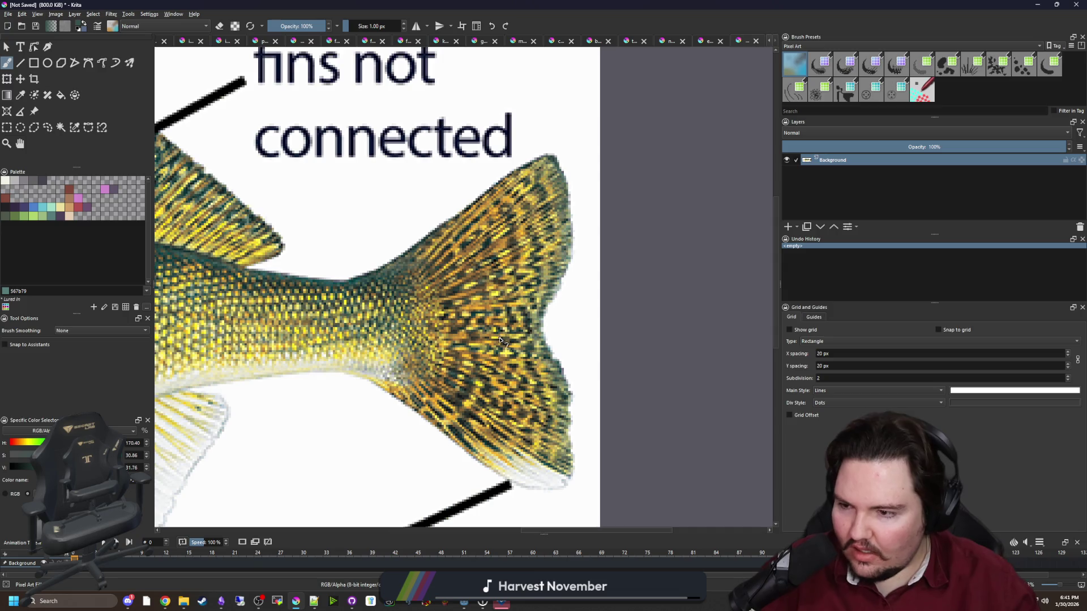
pyautogui.scroll(-3, 493, 312)
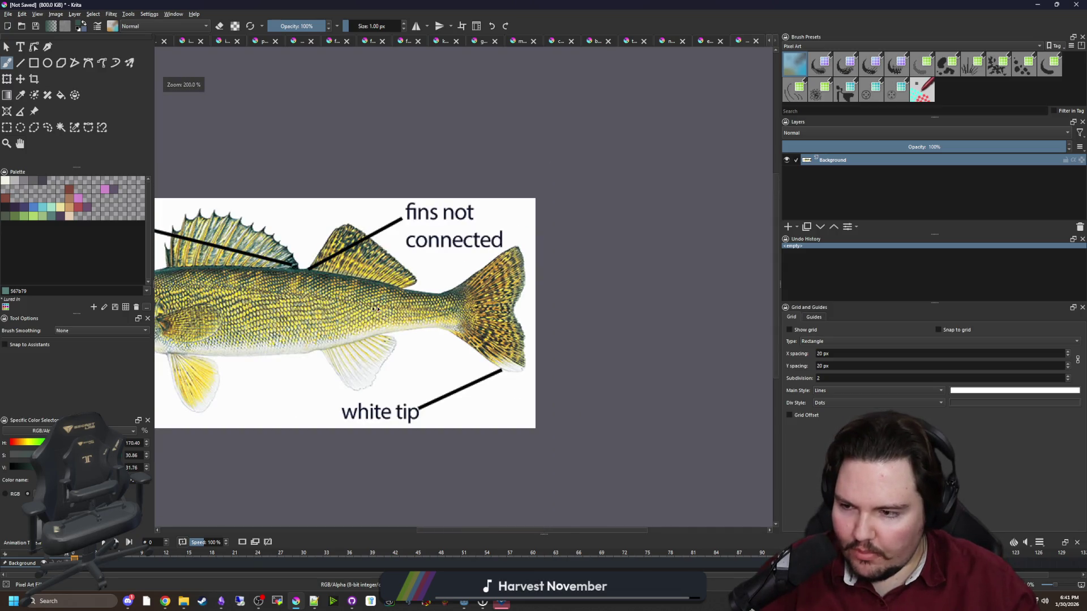
pyautogui.scroll(1, 315, 300)
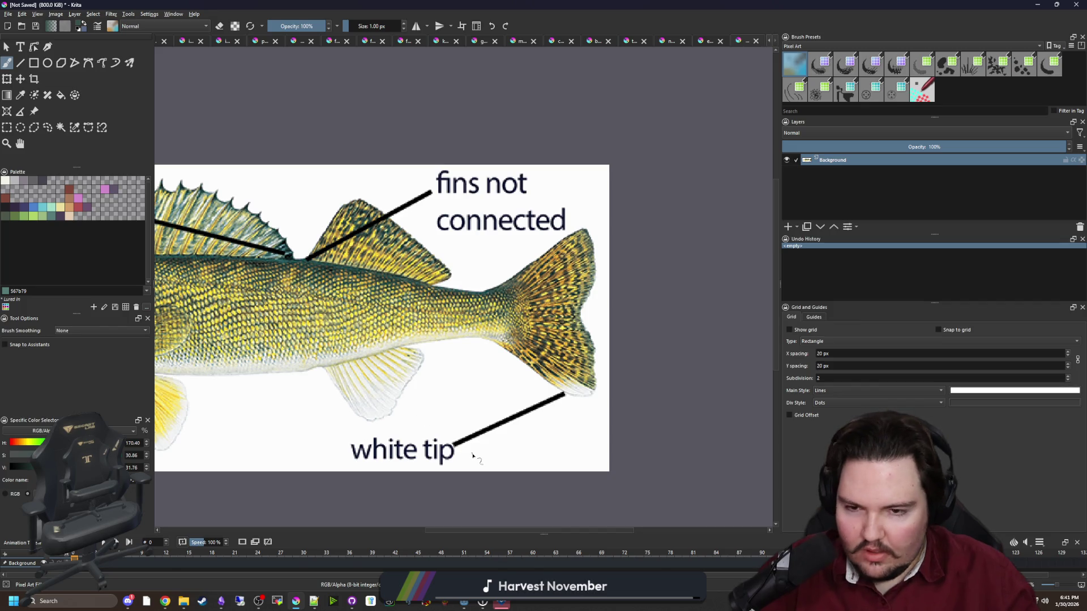
pyautogui.scroll(2, 358, 388)
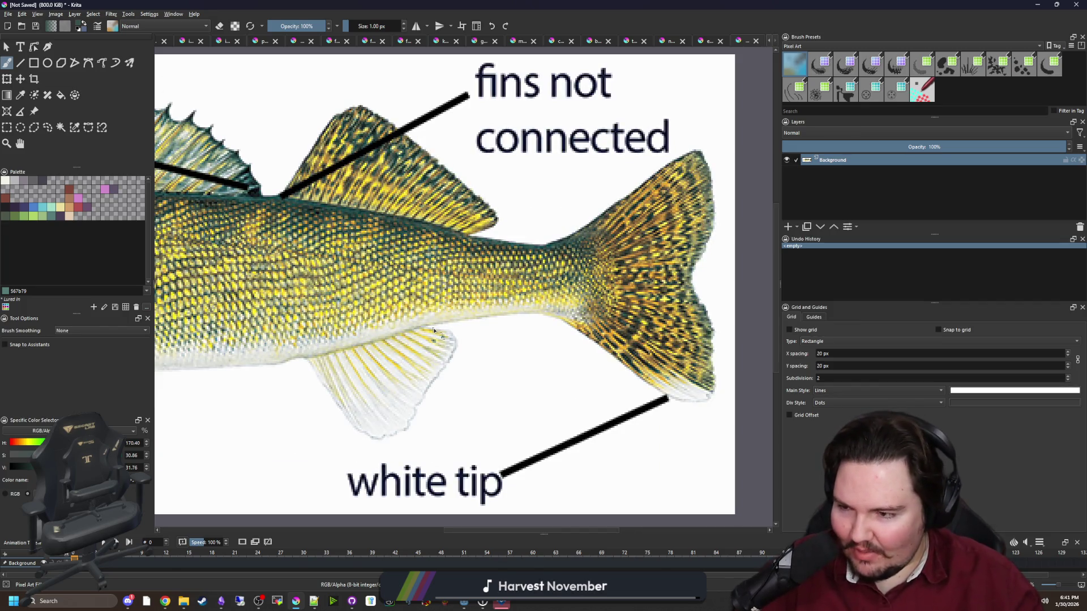
pyautogui.hscroll(-3, 530, 354)
pyautogui.hscroll(-2, 530, 354)
pyautogui.scroll(-1, 507, 258)
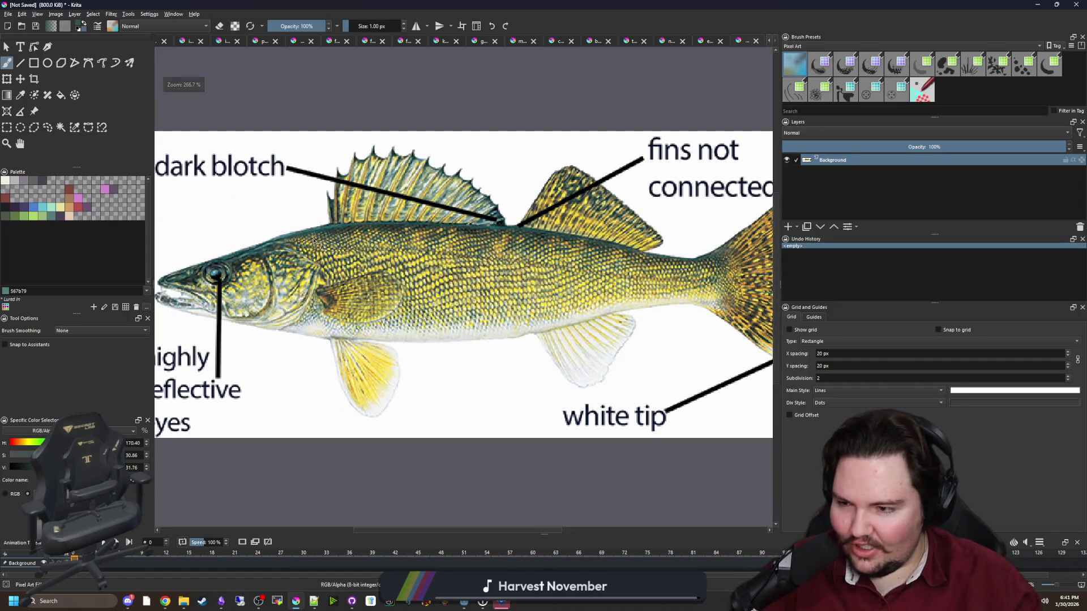
pyautogui.scroll(2, 229, 277)
pyautogui.scroll(-1, 229, 276)
pyautogui.scroll(-4, 531, 284)
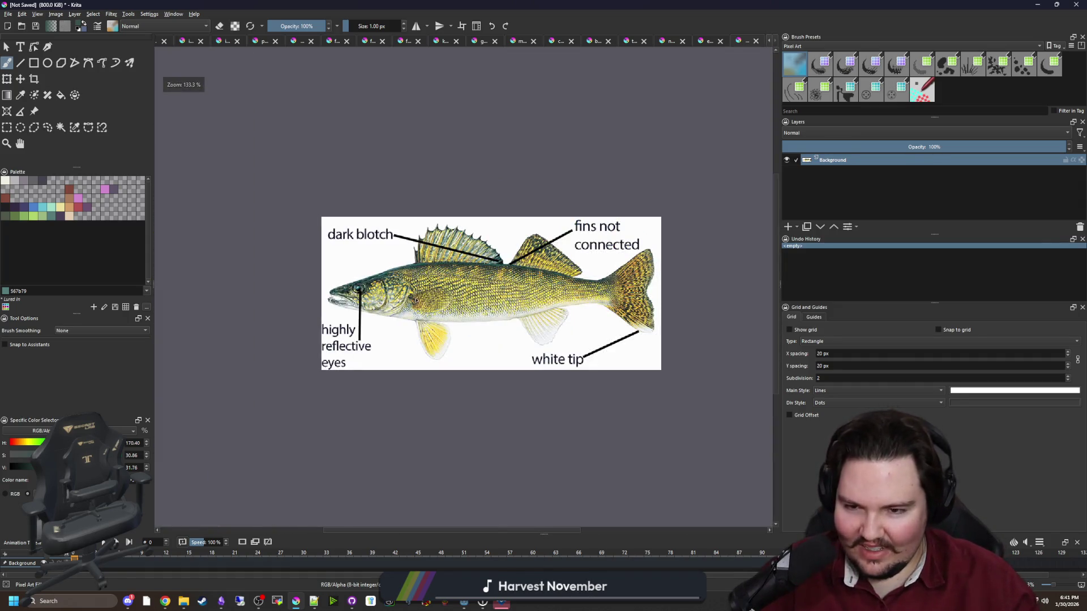
pyautogui.scroll(1, 531, 284)
# Sample the dark colour at the dorsal fin base, then bring up the eel.png document.
pyautogui.press('p')
pyautogui.scroll(7, 340, 277)
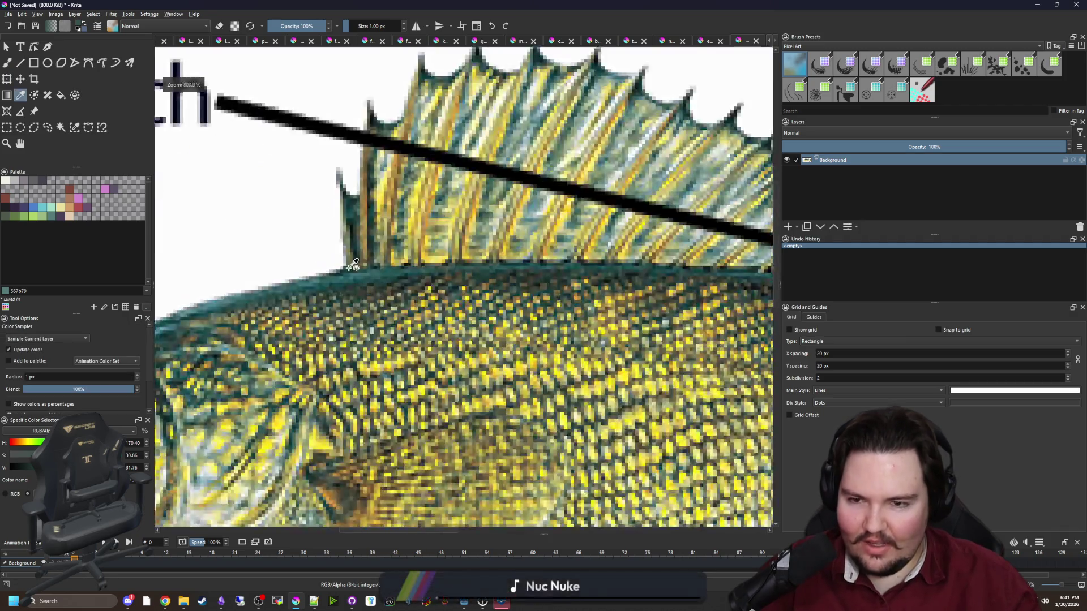
pyautogui.click(339, 277)
pyautogui.scroll(-6, 333, 289)
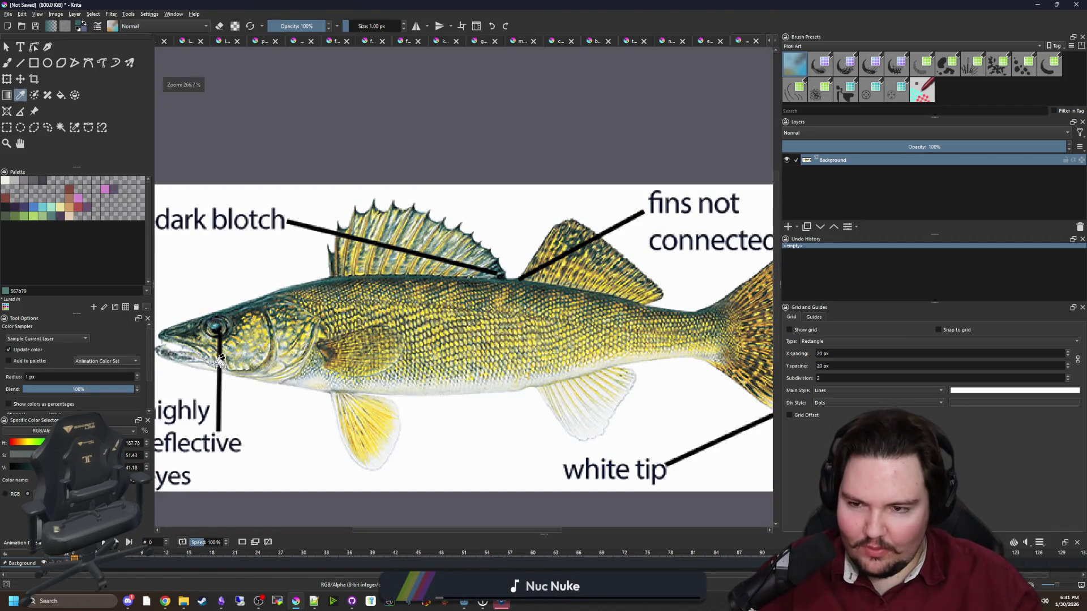
pyautogui.scroll(5, 219, 360)
pyautogui.scroll(-3, 239, 344)
pyautogui.scroll(-3, 391, 335)
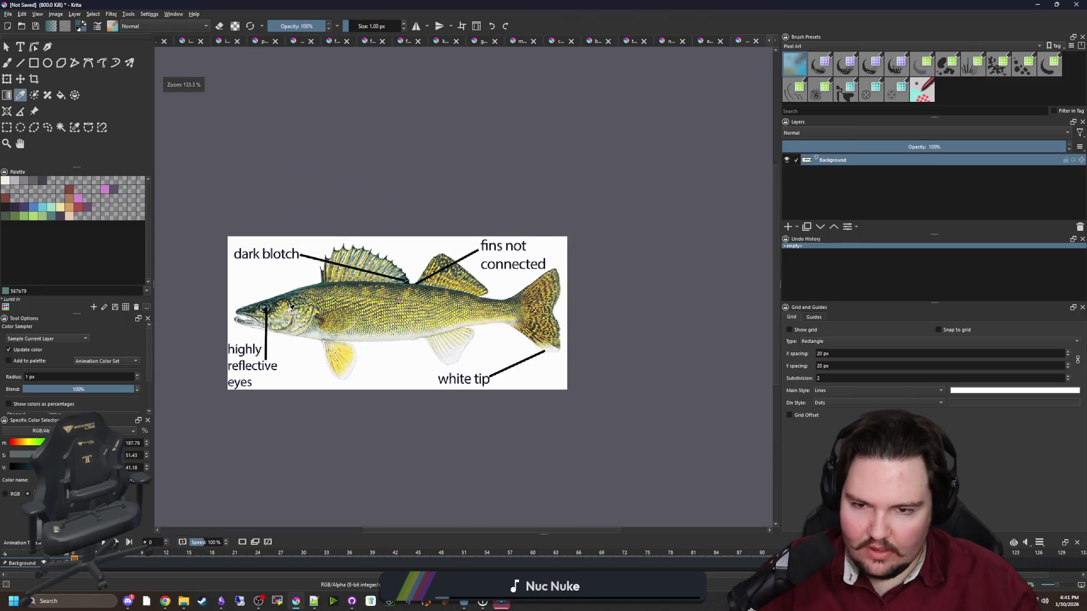
pyautogui.scroll(3, 427, 292)
pyautogui.scroll(-1, 467, 289)
pyautogui.scroll(2, 324, 358)
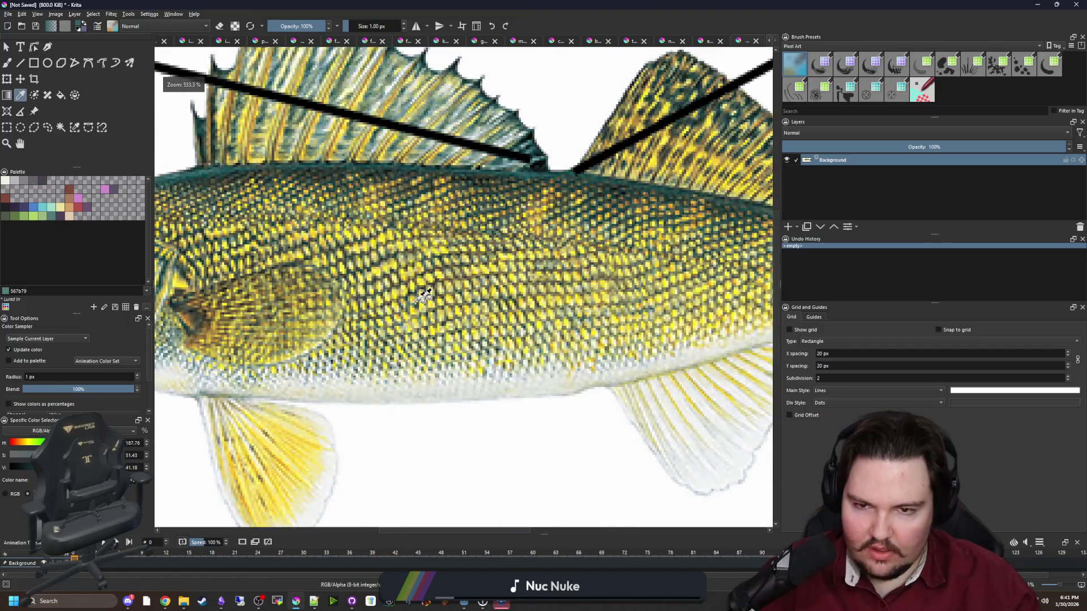
pyautogui.scroll(-3, 424, 295)
pyautogui.click(705, 39)
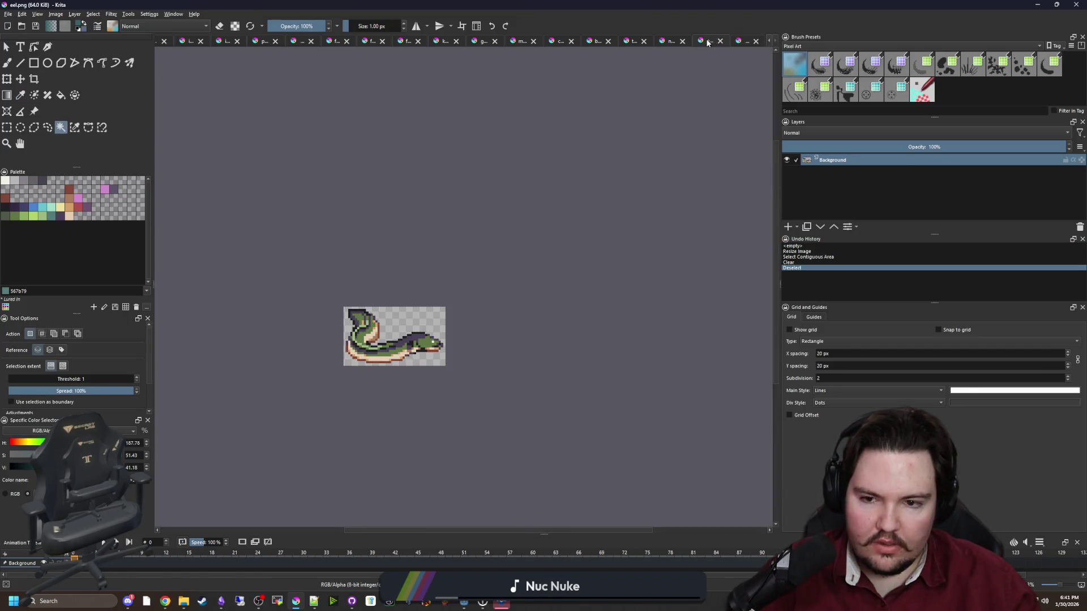
# Cycle through the open fish documents and settle back on the walleye sprite.
pyautogui.click(669, 41)
pyautogui.click(630, 41)
pyautogui.click(444, 41)
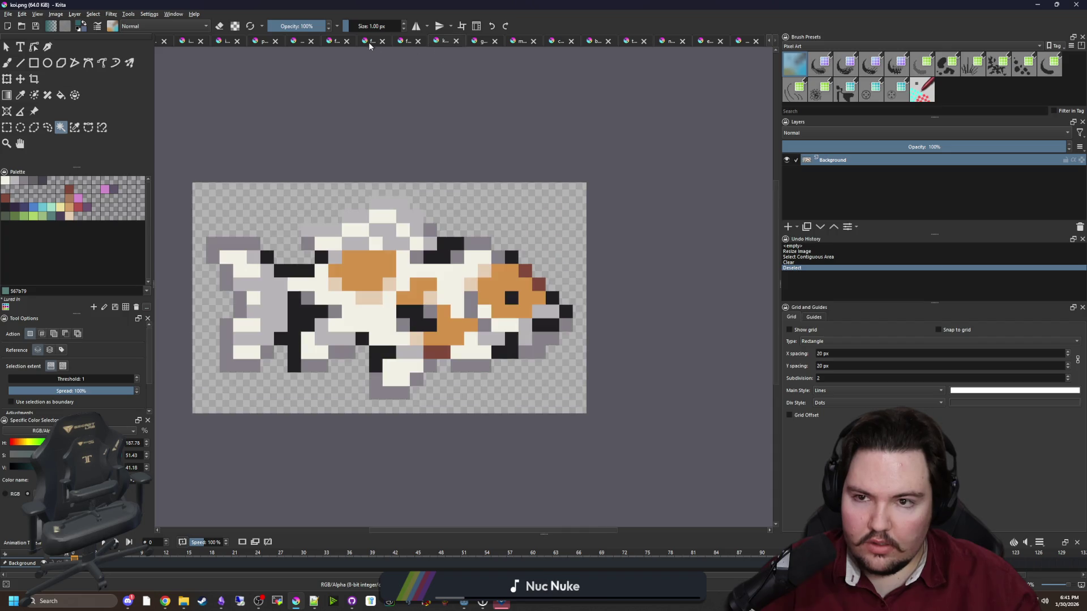
pyautogui.click(368, 42)
pyautogui.click(330, 42)
pyautogui.click(289, 43)
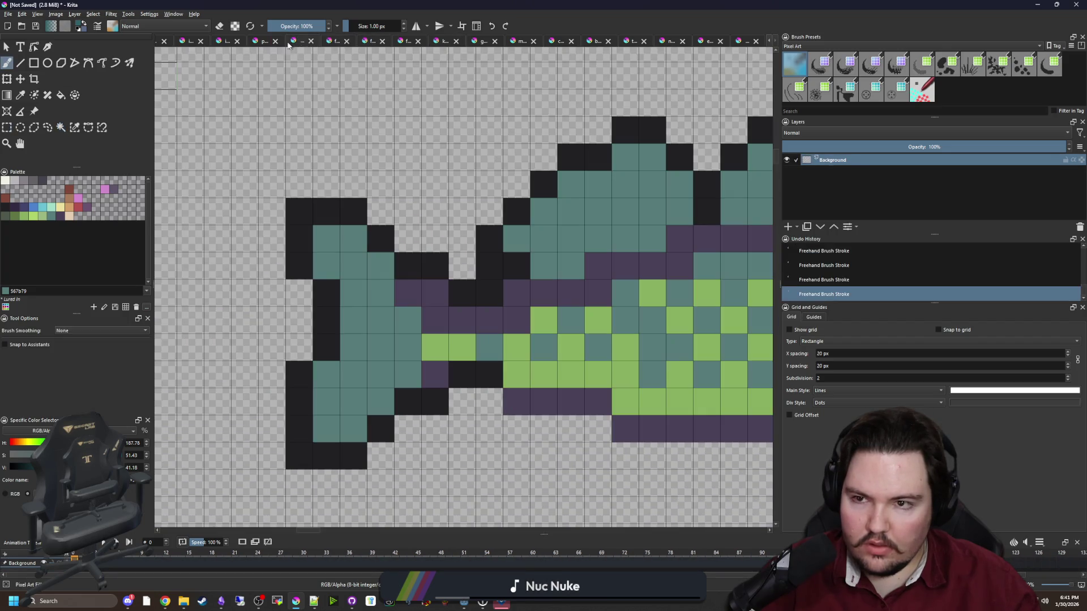
pyautogui.click(262, 40)
pyautogui.click(294, 40)
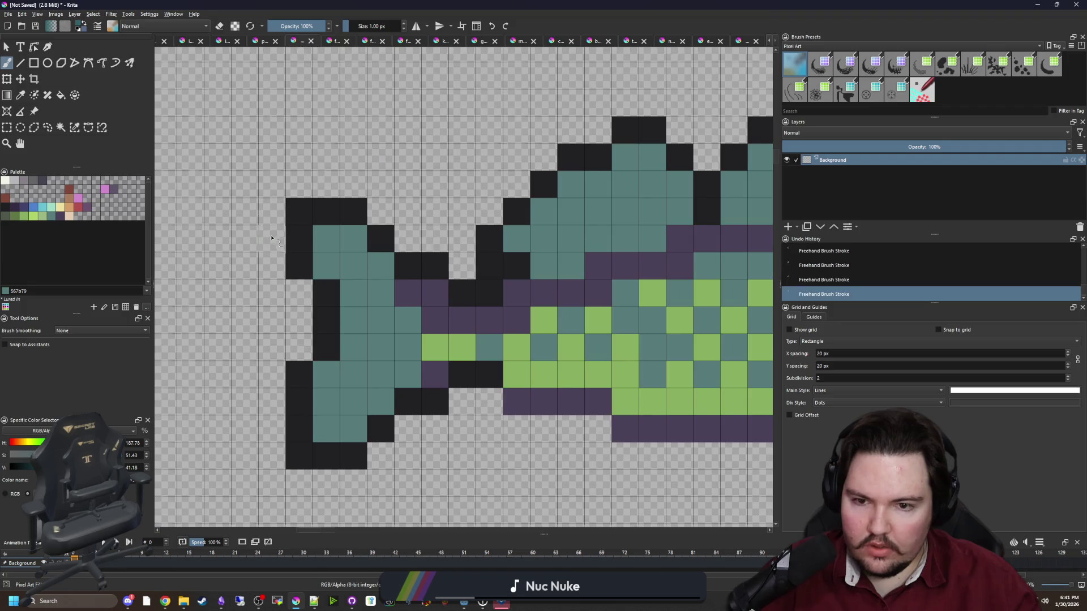
pyautogui.scroll(-3, 391, 262)
pyautogui.scroll(4, 390, 261)
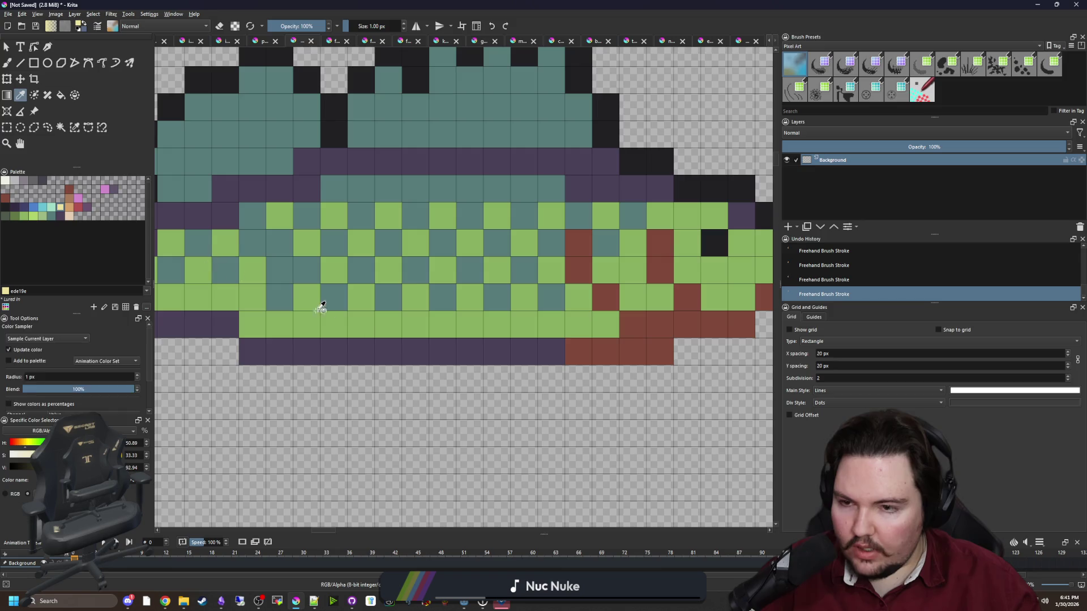
# Try yellow fills on the lower green body cells, undoing each attempt.
pyautogui.click(383, 323)
pyautogui.scroll(-2, 383, 322)
pyautogui.hotkey('ctrl', 'z')
pyautogui.scroll(2, 315, 318)
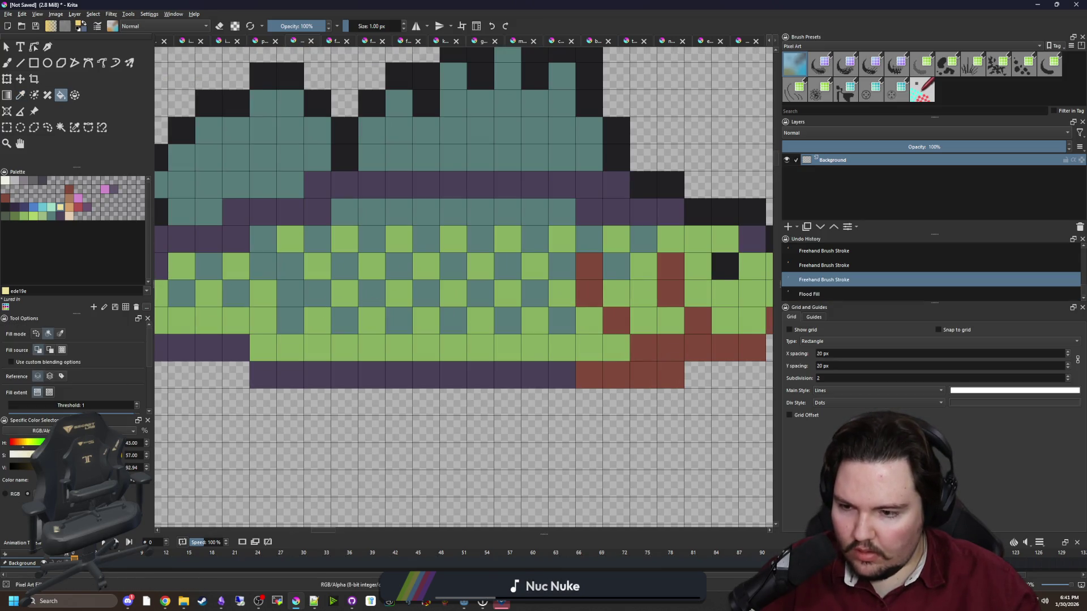
pyautogui.click(427, 358)
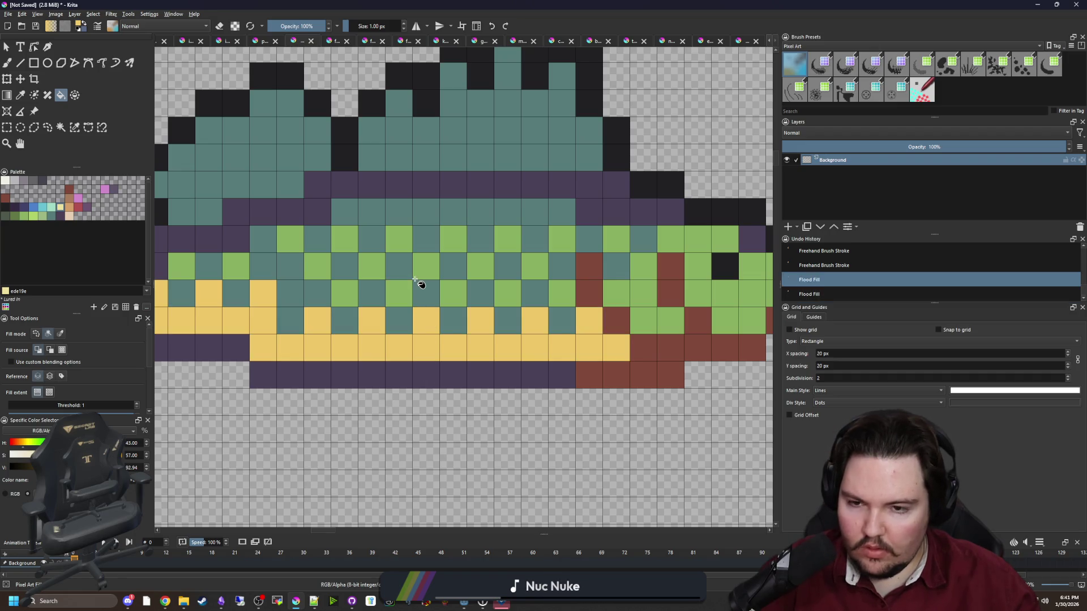
pyautogui.hotkey('ctrl', 'z')
pyautogui.keyDown('ctrl'); pyautogui.scroll(-4, 368, 283); pyautogui.keyUp('ctrl')
# Draw a rectangular selection around the lower fish.
pyautogui.click(6, 127)
pyautogui.moveTo(222, 405); pyautogui.dragTo(560, 223)
pyautogui.scroll(2, 393, 285)
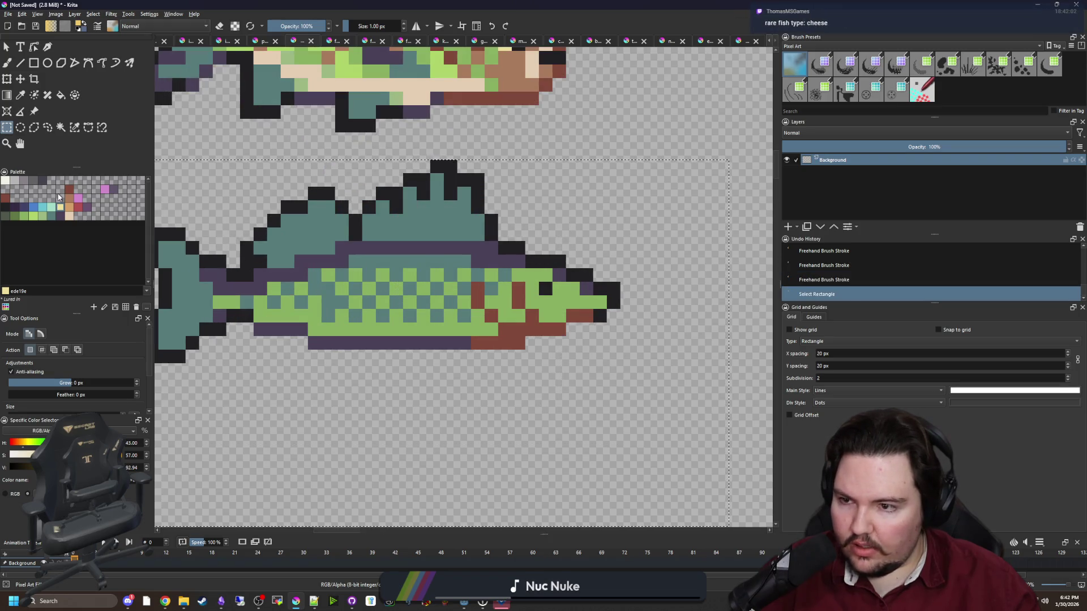
pyautogui.scroll(3, 169, 233)
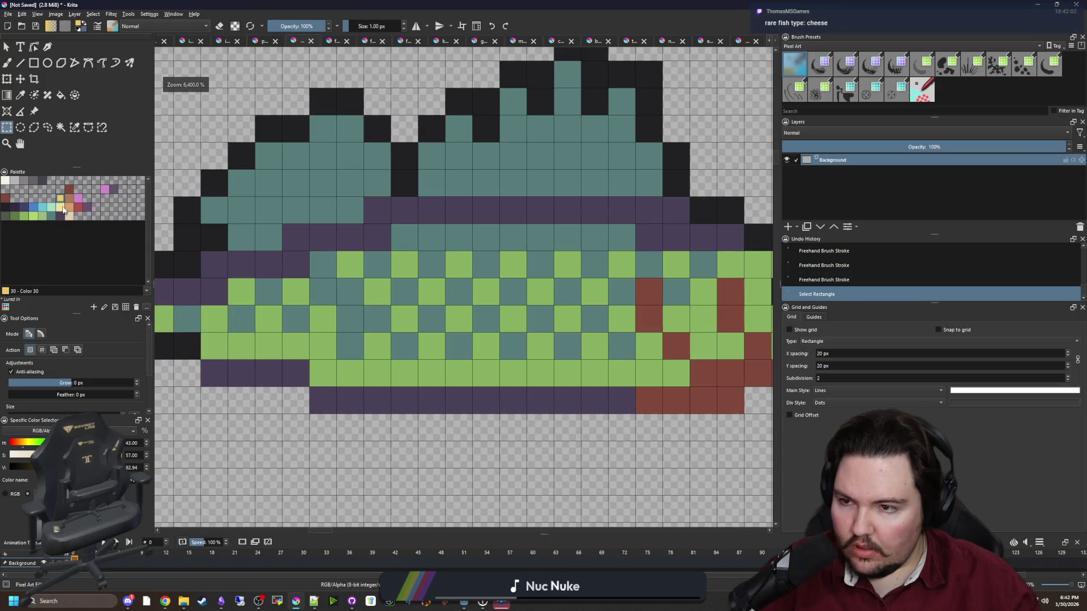
# Test an orange fill on the lower body cells, then undo it.
pyautogui.click(69, 210)
pyautogui.press('f')
pyautogui.click(387, 382)
pyautogui.scroll(-1, 382, 378)
pyautogui.scroll(1, 371, 376)
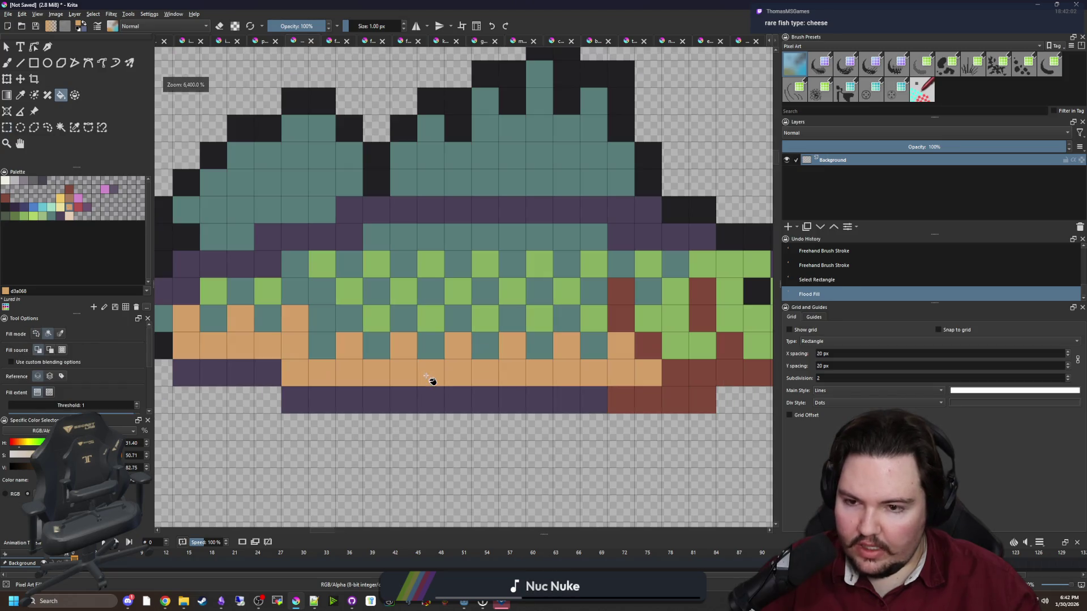
pyautogui.hotkey('ctrl', 'z')
# Fill the green body cells yellow, using Fill similar colours to catch every remaining green area.
pyautogui.click(368, 363)
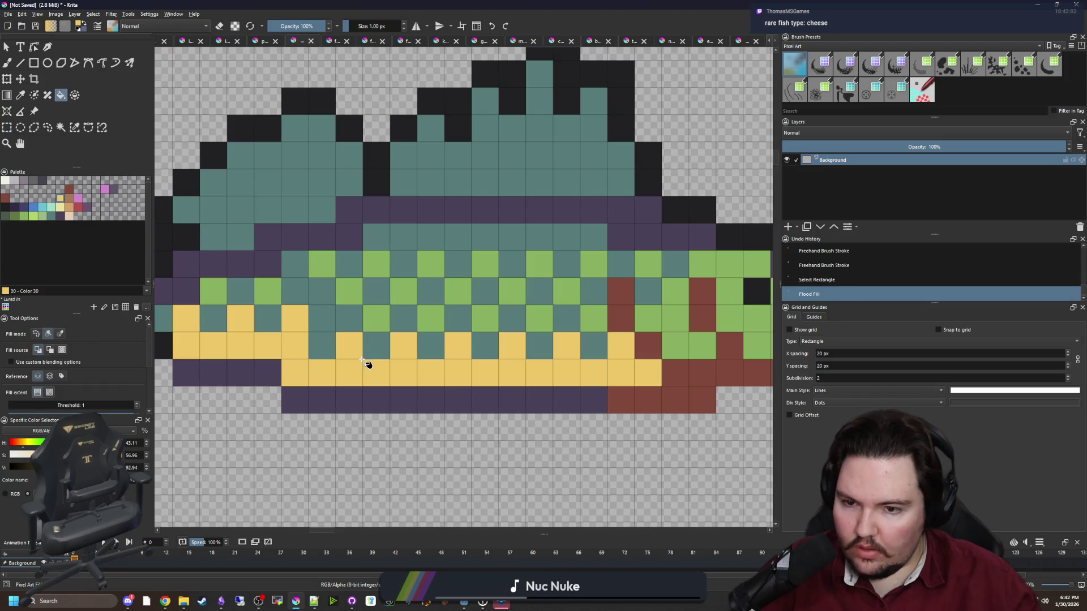
pyautogui.click(378, 317)
pyautogui.click(403, 291)
pyautogui.scroll(-3, 375, 291)
pyautogui.click(60, 333)
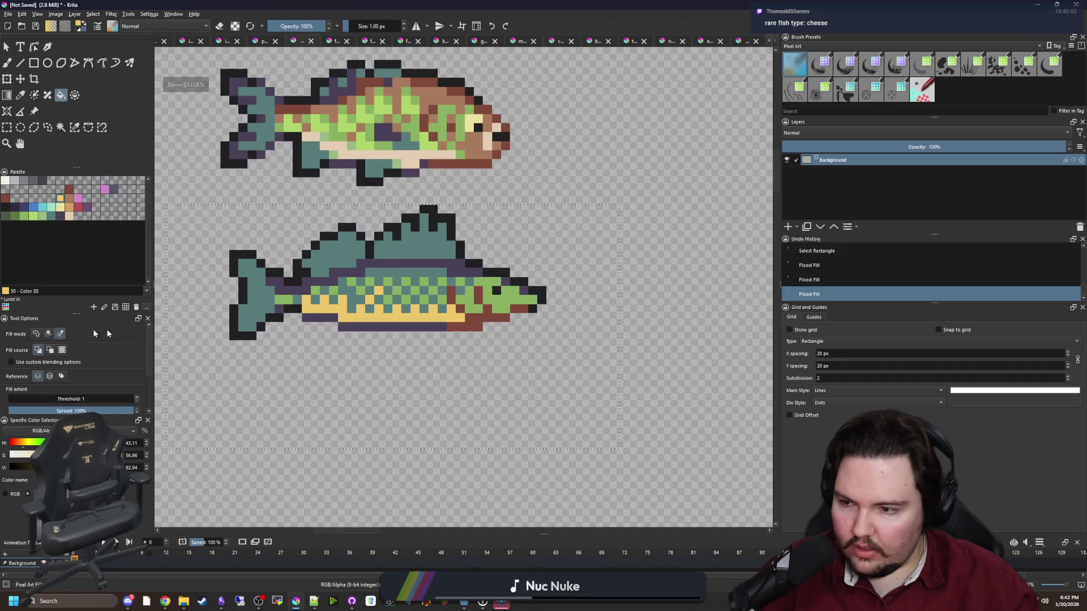
pyautogui.scroll(1, 383, 316)
pyautogui.click(405, 283)
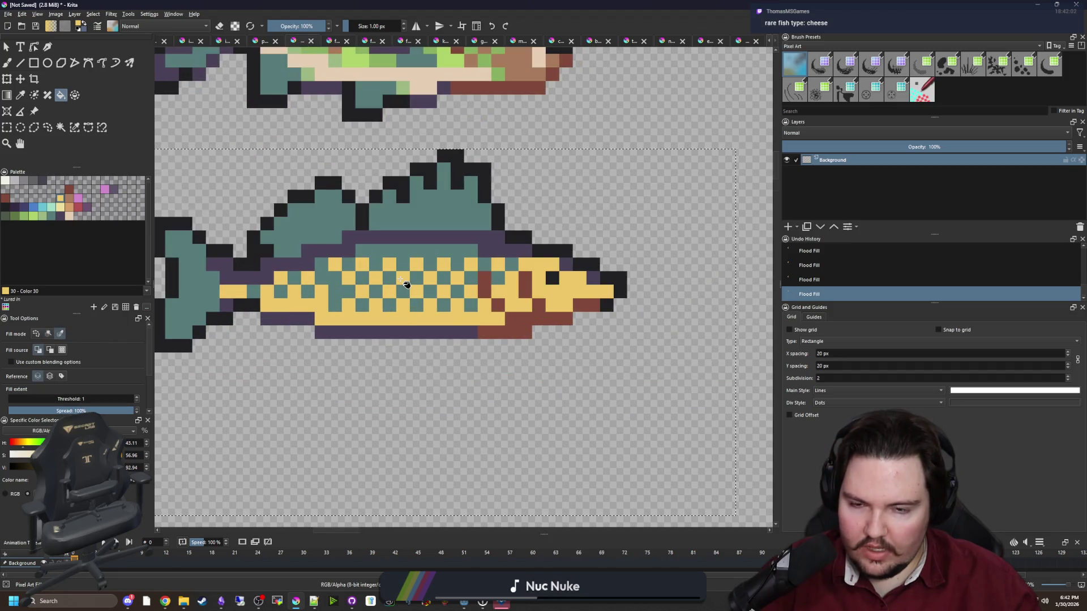
pyautogui.press('b')
pyautogui.scroll(1, 555, 285)
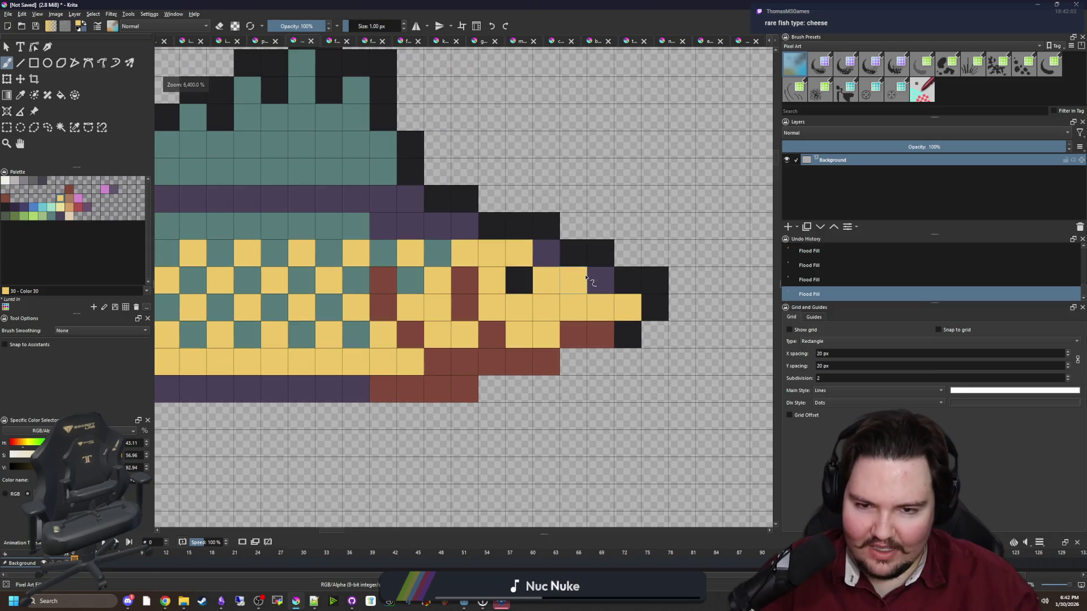
# Pick the fish's teal and paint a row of the head teal.
pyautogui.keyDown('ctrl'); pyautogui.click(366, 275); pyautogui.keyUp('ctrl')
pyautogui.moveTo(627, 307)
pyautogui.mouseDown()
pyautogui.moveTo(569, 307)
pyautogui.moveTo(549, 281)
pyautogui.moveTo(495, 261)
pyautogui.moveTo(453, 258)
pyautogui.moveTo(437, 278)
pyautogui.mouseUp()
pyautogui.scroll(-5, 462, 306)
pyautogui.scroll(4, 360, 294)
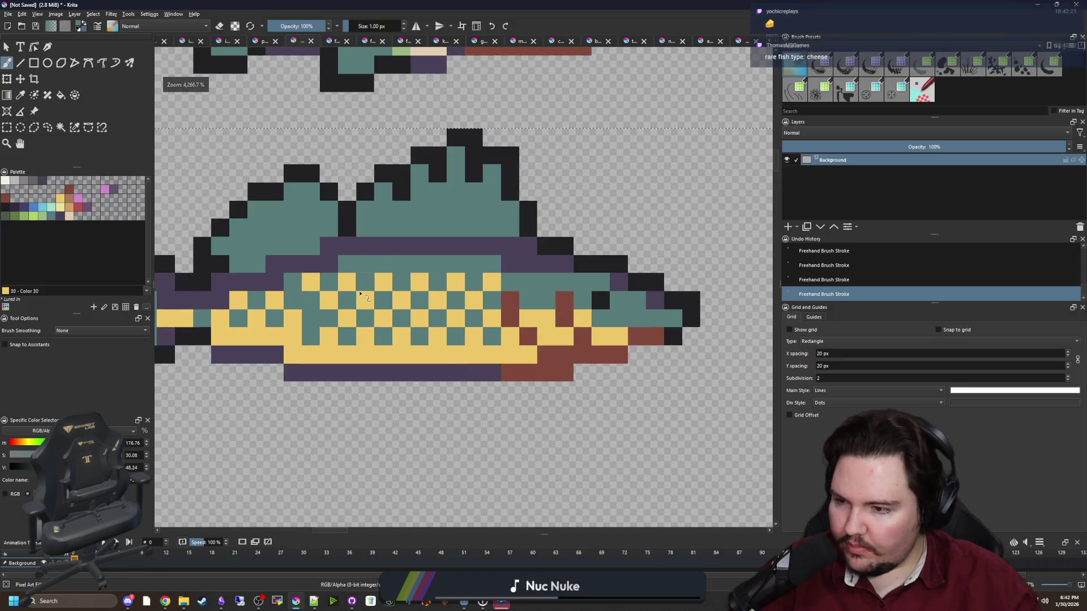
pyautogui.scroll(1, 294, 323)
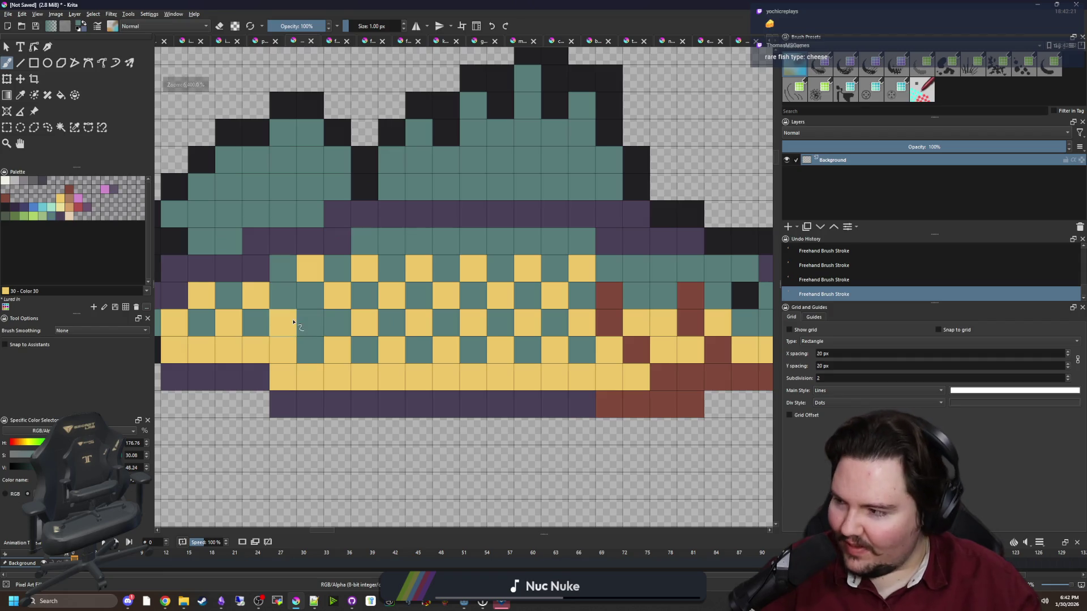
# Paint the bottom belly row and another belly cell cream.
pyautogui.click(69, 216)
pyautogui.moveTo(635, 377)
pyautogui.mouseDown()
pyautogui.moveTo(277, 373)
pyautogui.moveTo(408, 357)
pyautogui.mouseUp()
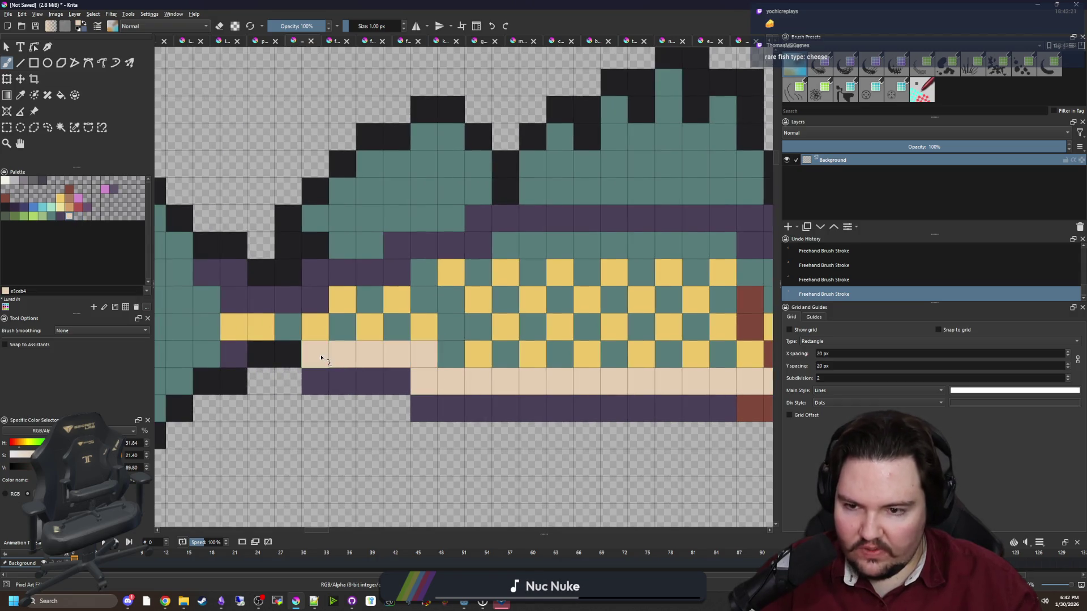
pyautogui.hscroll(5, 331, 354)
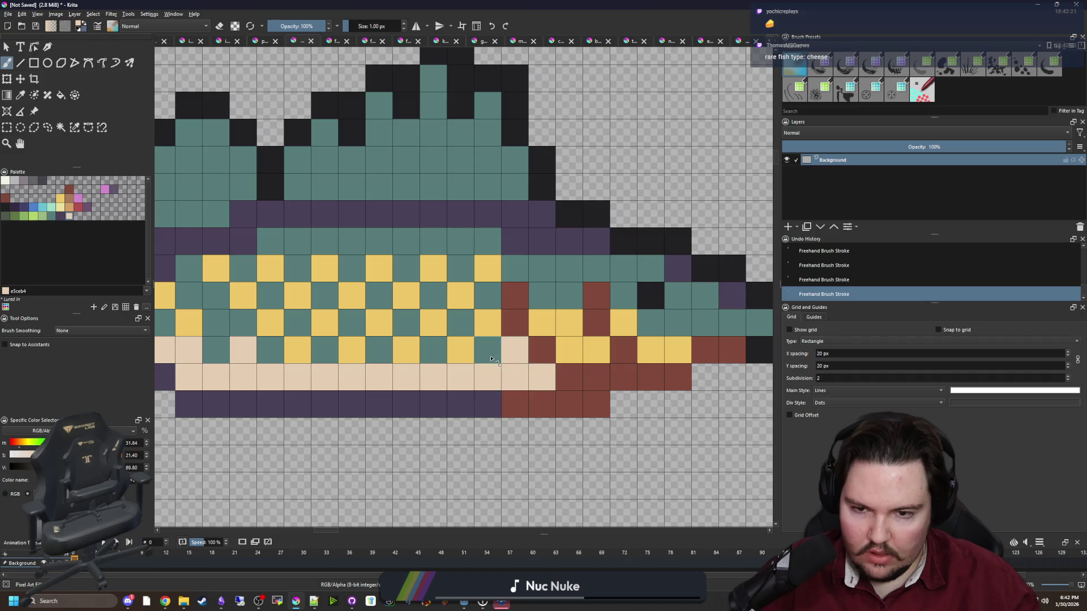
pyautogui.click(491, 359)
pyautogui.moveTo(623, 351); pyautogui.dragTo(453, 365)
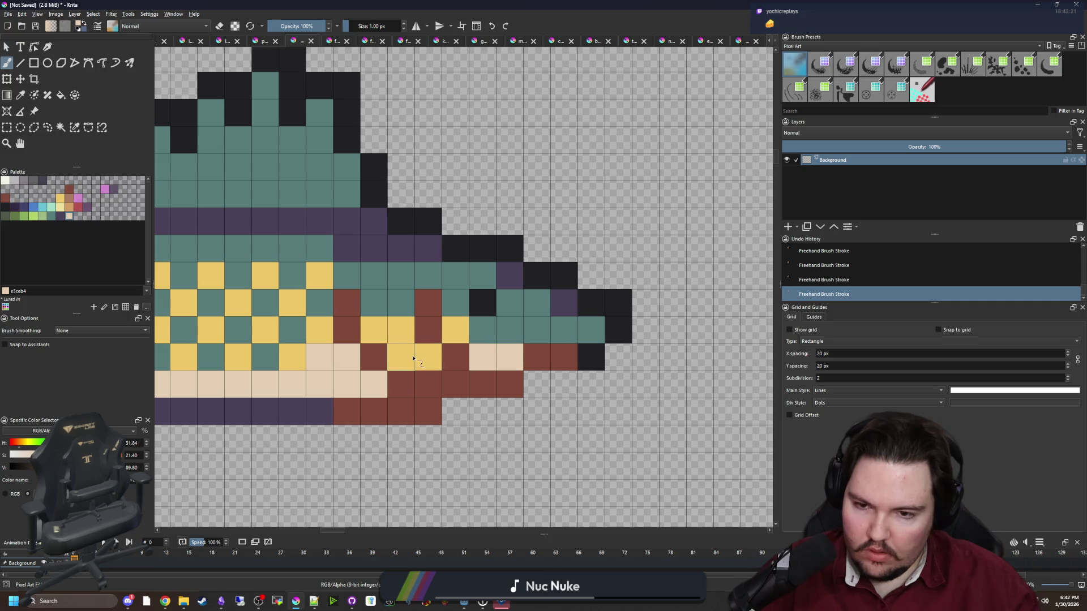
pyautogui.moveTo(393, 336); pyautogui.dragTo(478, 348)
# Sample the fish's purple and repaint the remaining rust cells purple.
pyautogui.press('p')
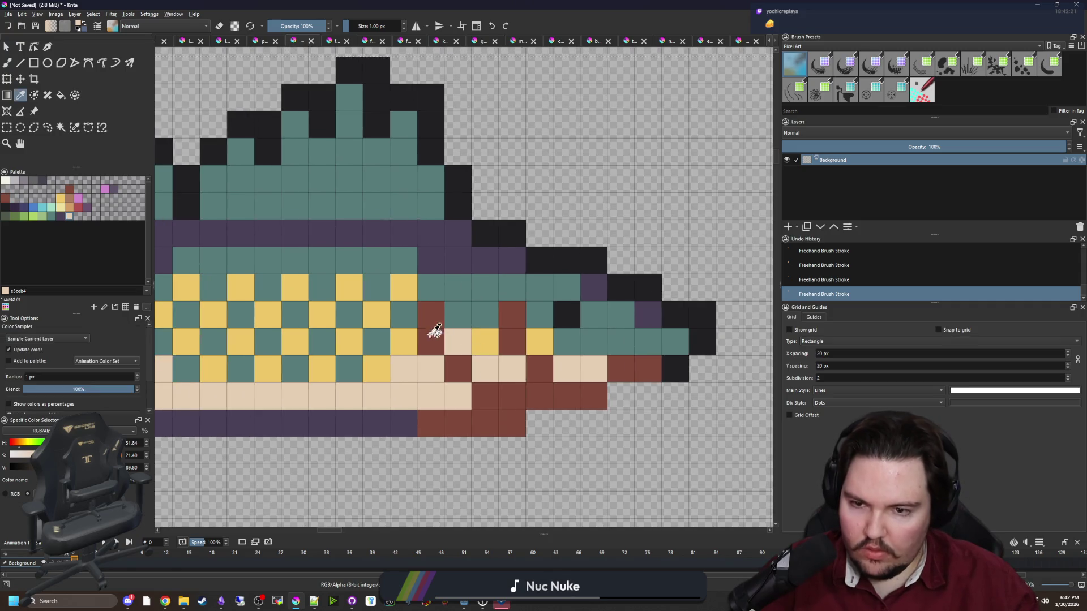
pyautogui.click(405, 424)
pyautogui.press('b')
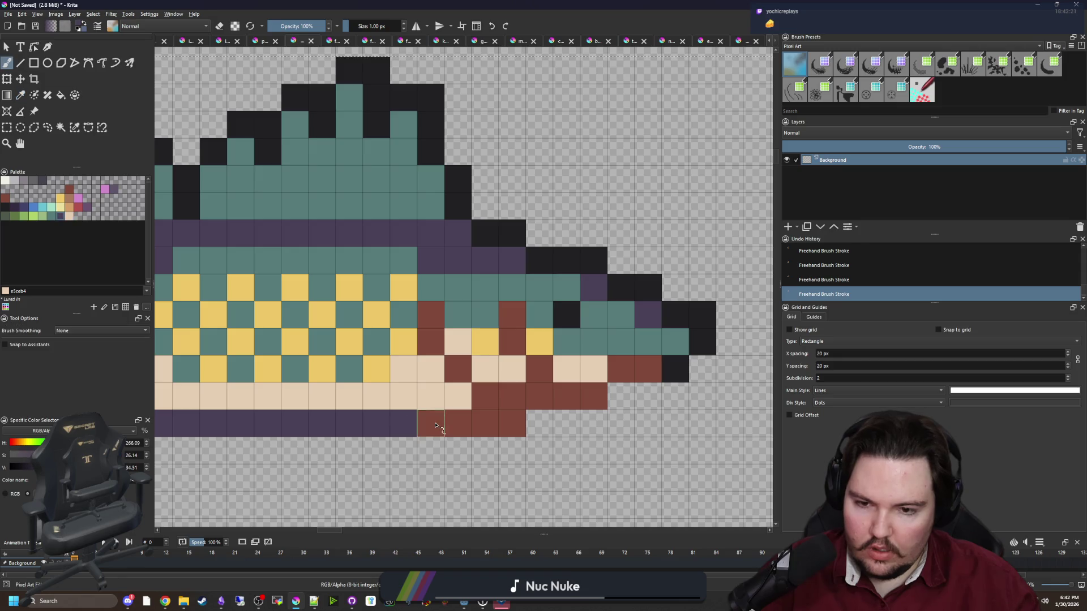
pyautogui.moveTo(424, 423)
pyautogui.mouseDown()
pyautogui.moveTo(509, 423)
pyautogui.moveTo(589, 396)
pyautogui.moveTo(611, 372)
pyautogui.mouseUp()
pyautogui.moveTo(539, 369)
pyautogui.mouseDown()
pyautogui.moveTo(512, 343)
pyautogui.moveTo(512, 316)
pyautogui.mouseUp()
pyautogui.moveTo(457, 369)
pyautogui.mouseDown()
pyautogui.moveTo(430, 342)
pyautogui.moveTo(430, 315)
pyautogui.mouseUp()
pyautogui.moveTo(452, 337); pyautogui.dragTo(341, 331)
pyautogui.scroll(-5, 342, 332)
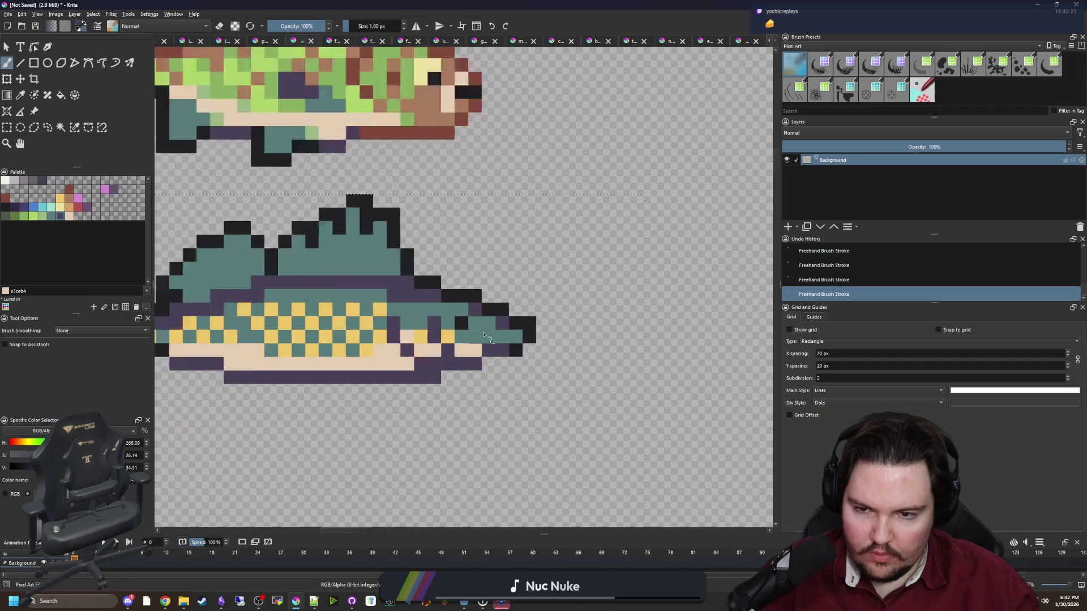
pyautogui.scroll(3, 406, 326)
pyautogui.scroll(1, 410, 300)
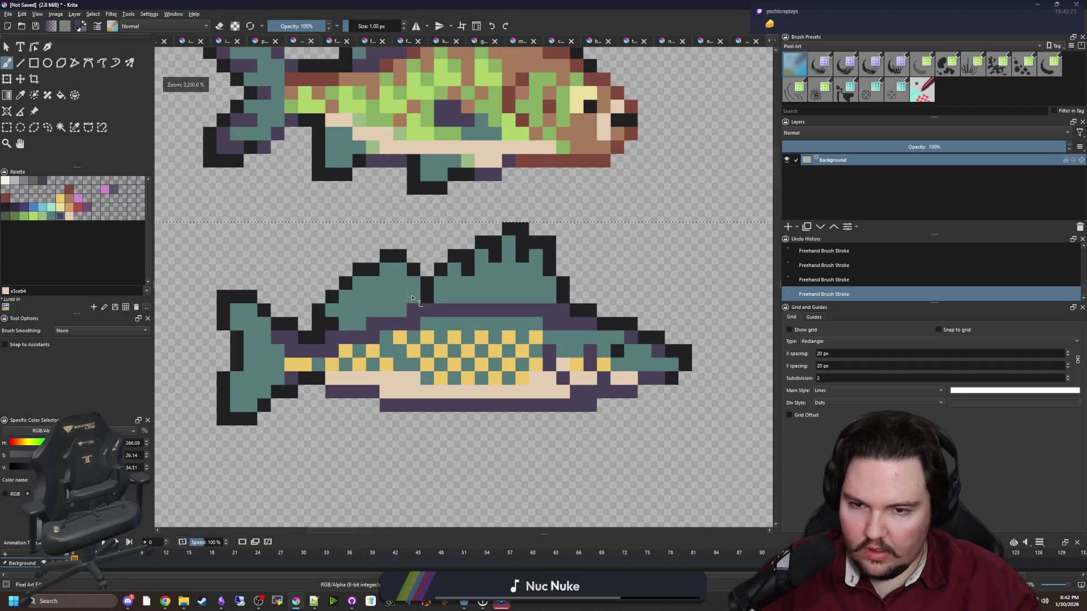
pyautogui.click(51, 216)
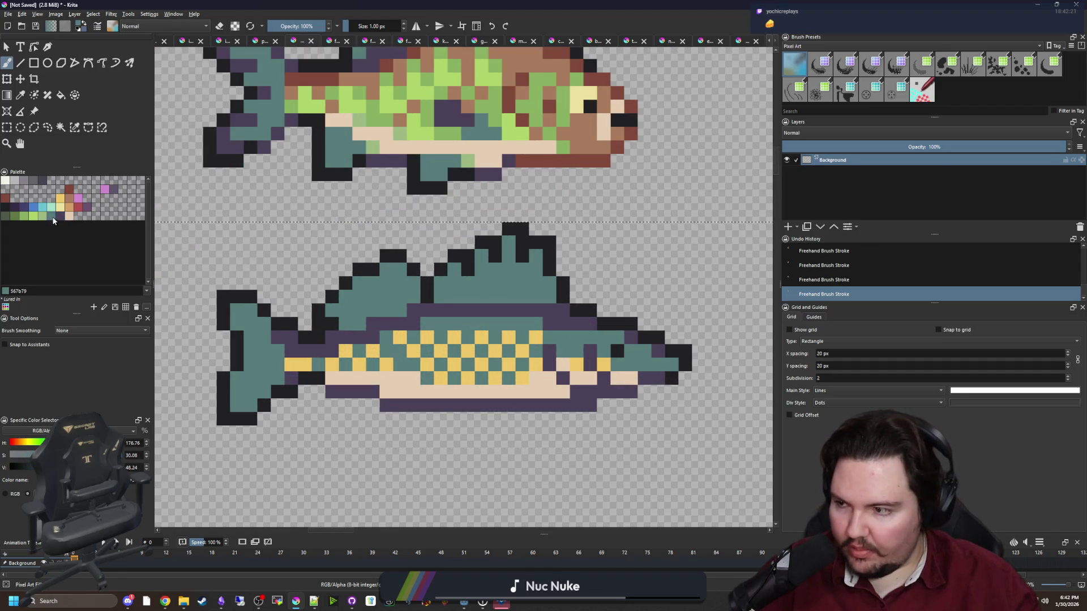
# Flood-fill the teal body, fins and head olive green after trying light green.
pyautogui.press('f')
pyautogui.click(492, 294)
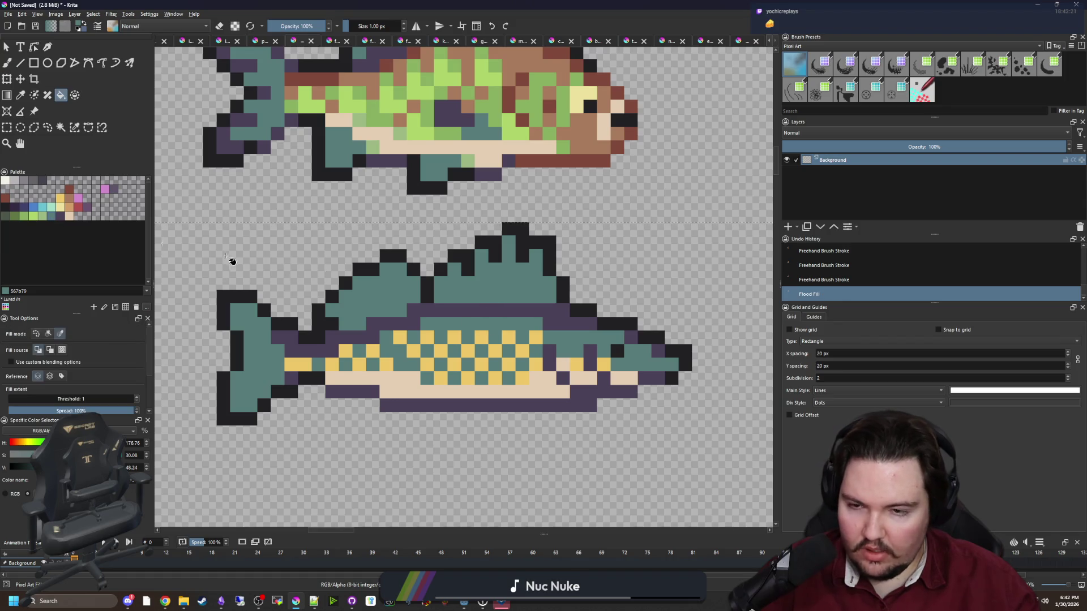
pyautogui.click(22, 218)
pyautogui.click(491, 291)
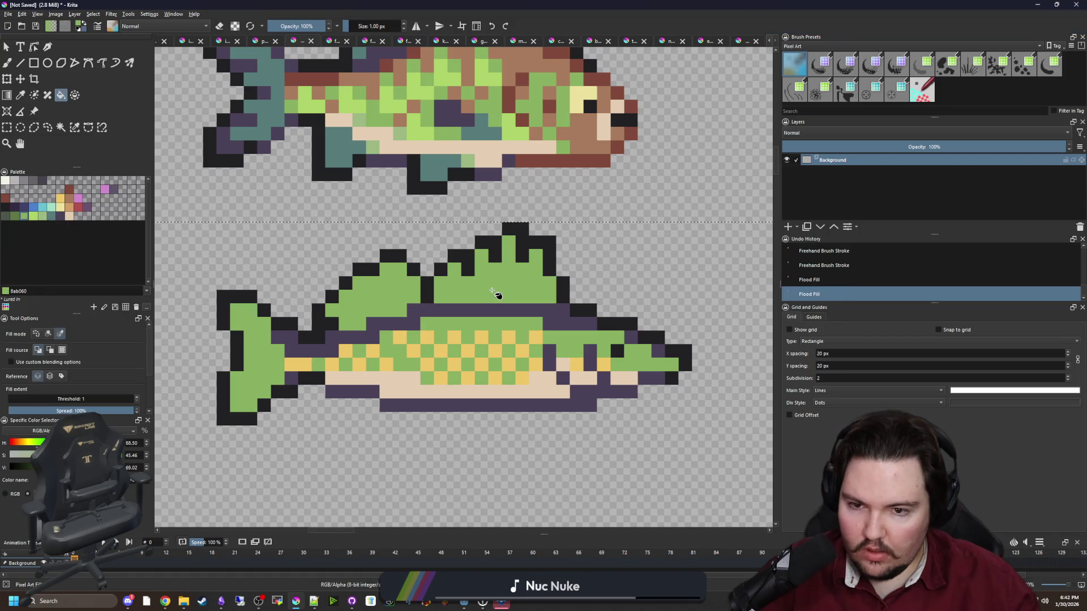
pyautogui.click(17, 217)
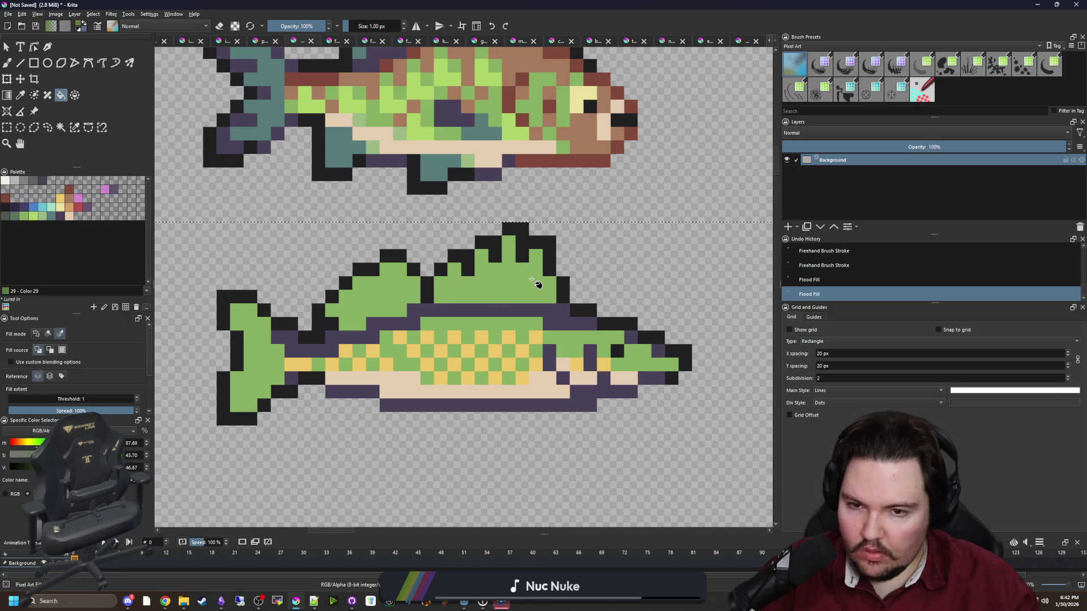
pyautogui.click(535, 283)
pyautogui.press('b')
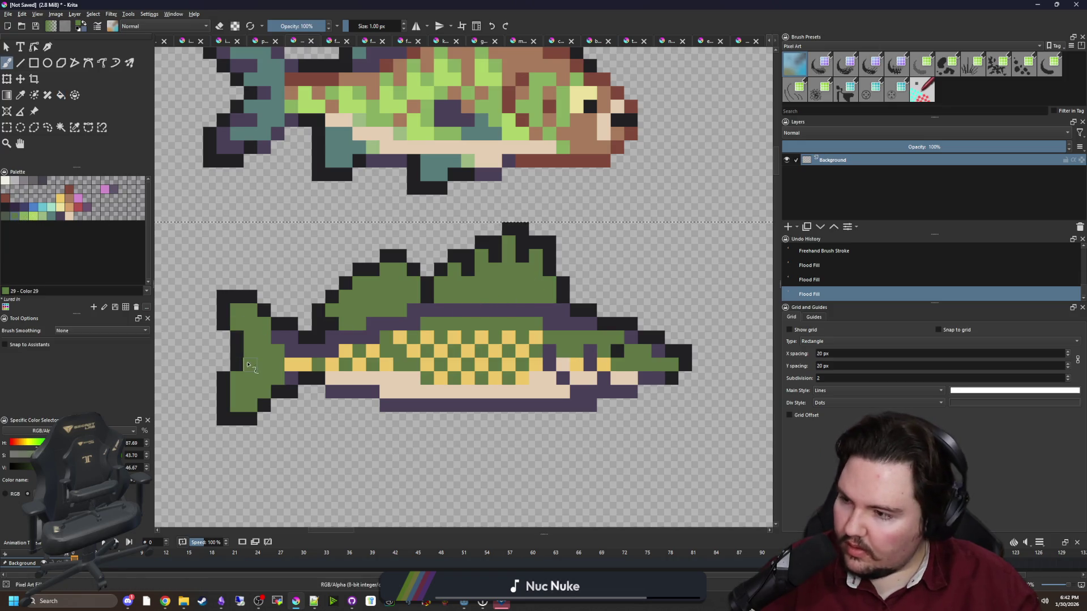
# Sample the yellow from the scales and paint one lower tail cell yellow.
pyautogui.scroll(3, 238, 340)
pyautogui.scroll(-1, 236, 367)
pyautogui.press('p')
pyautogui.click(546, 346)
pyautogui.press('b')
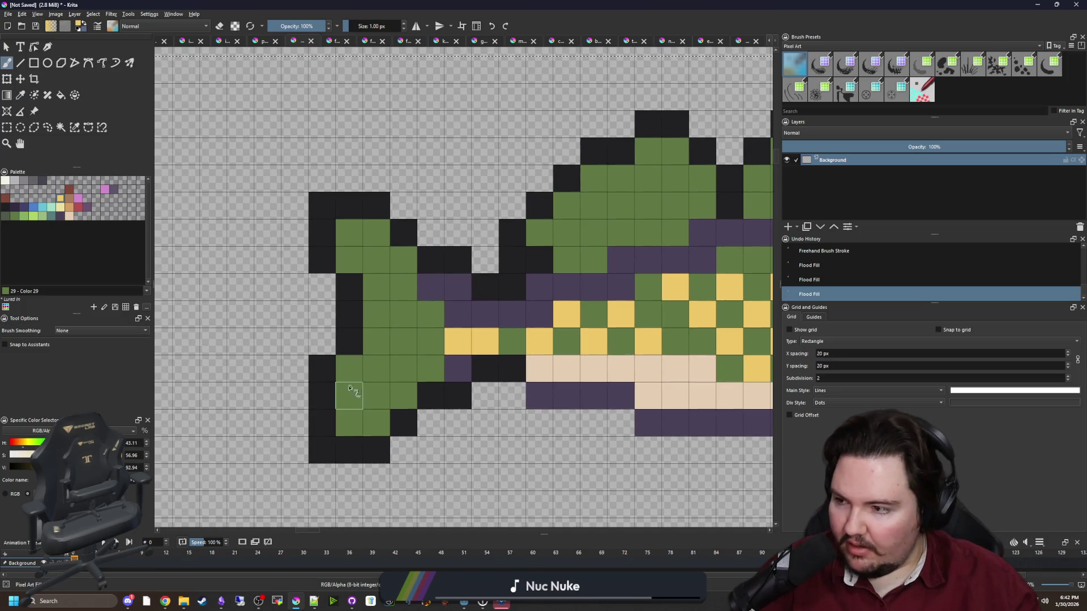
pyautogui.click(350, 423)
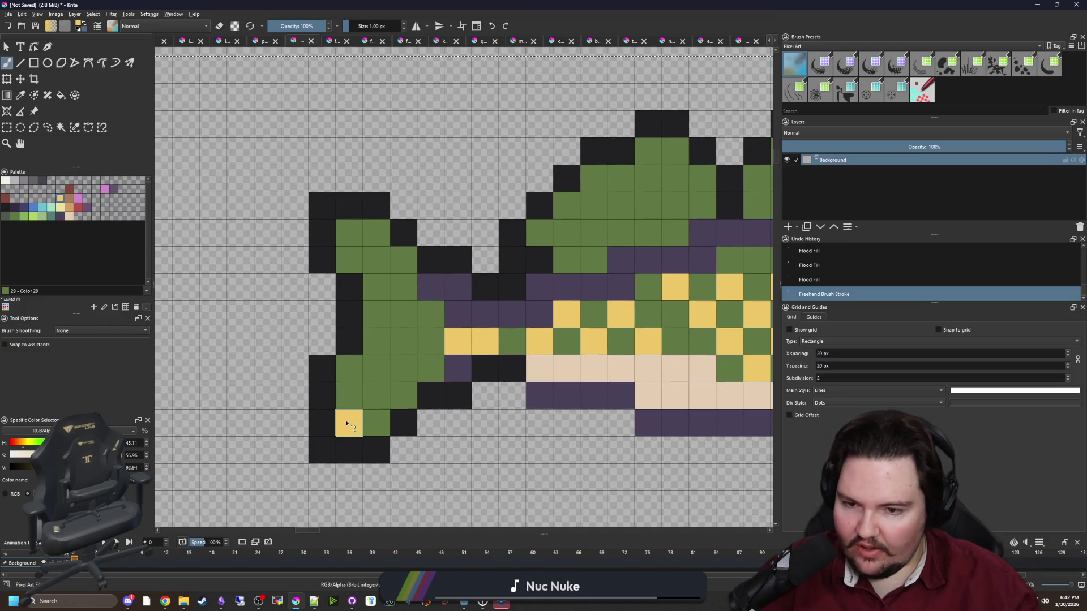
# Paint a yellow checker of cells across the tail.
pyautogui.click(350, 369)
pyautogui.click(376, 396)
pyautogui.click(376, 342)
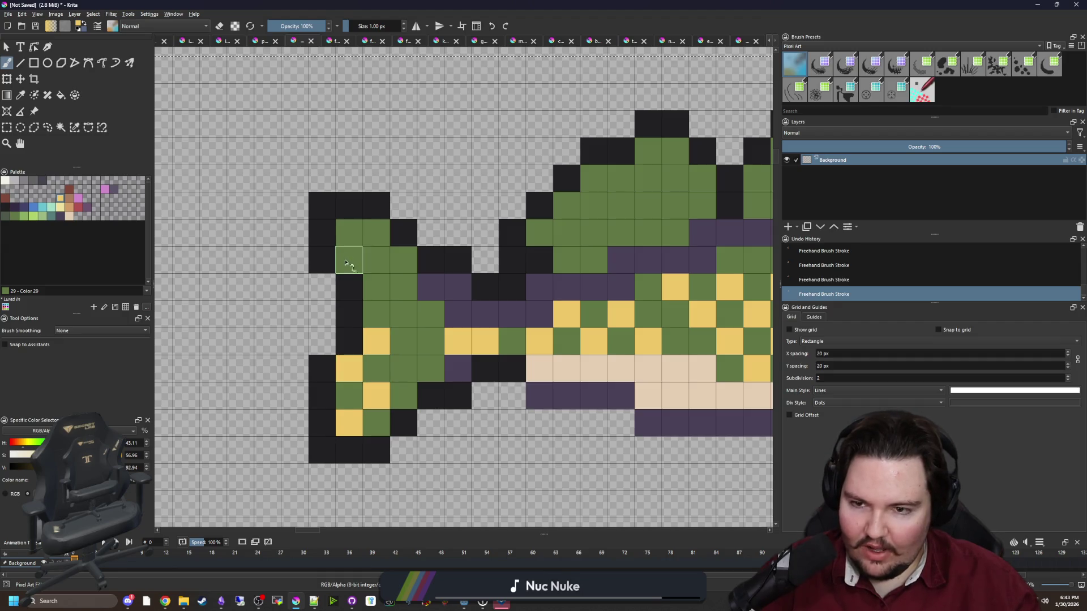
pyautogui.moveTo(349, 260); pyautogui.dragTo(377, 232)
pyautogui.moveTo(404, 315); pyautogui.dragTo(402, 287)
pyautogui.moveTo(430, 369); pyautogui.dragTo(404, 369)
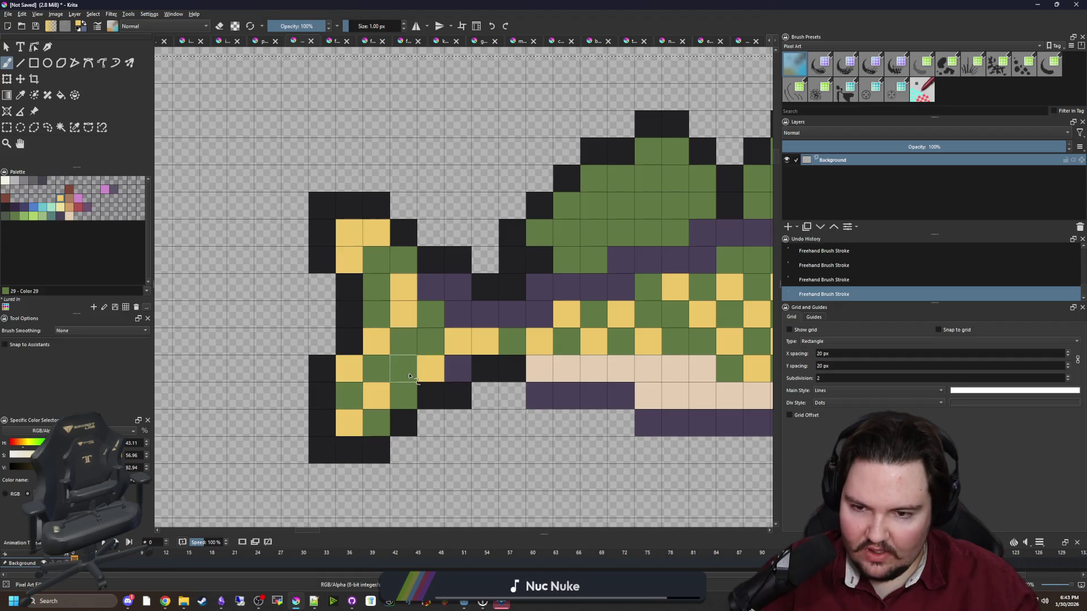
pyautogui.moveTo(369, 302); pyautogui.dragTo(328, 292)
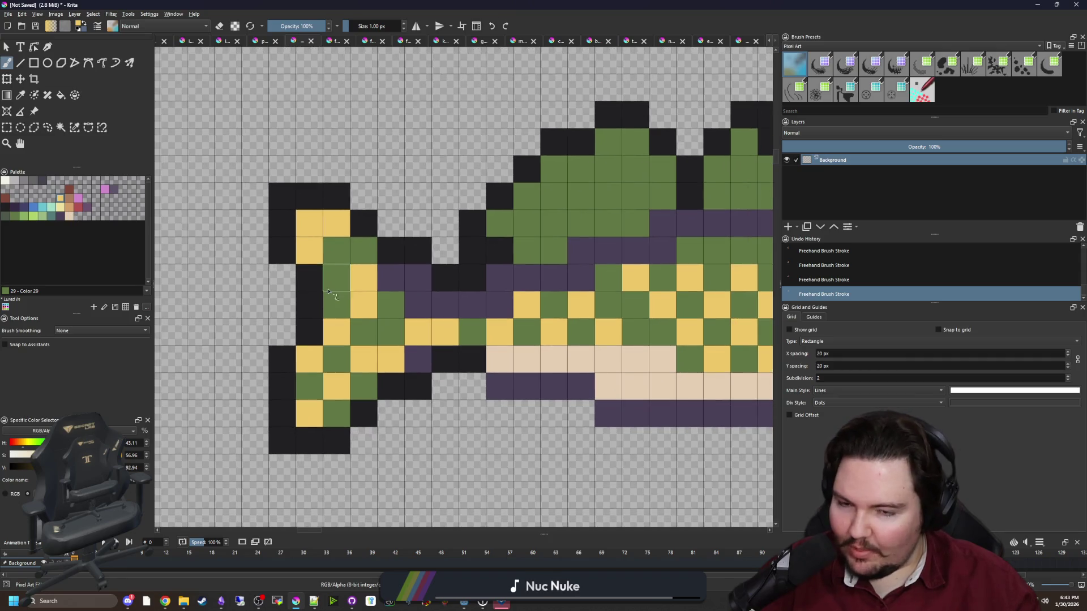
# Choose dark purple and paint a purple zigzag into the tail.
pyautogui.click(16, 209)
pyautogui.moveTo(362, 387)
pyautogui.mouseDown()
pyautogui.moveTo(309, 387)
pyautogui.moveTo(390, 305)
pyautogui.moveTo(363, 250)
pyautogui.mouseUp()
pyautogui.scroll(-10, 310, 365)
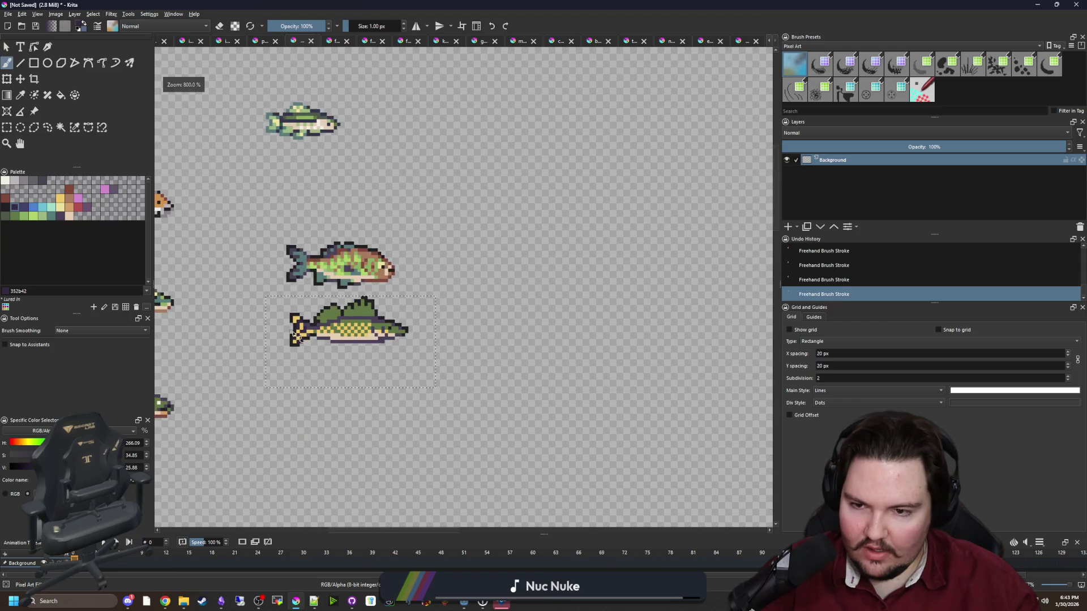
pyautogui.scroll(10, 307, 358)
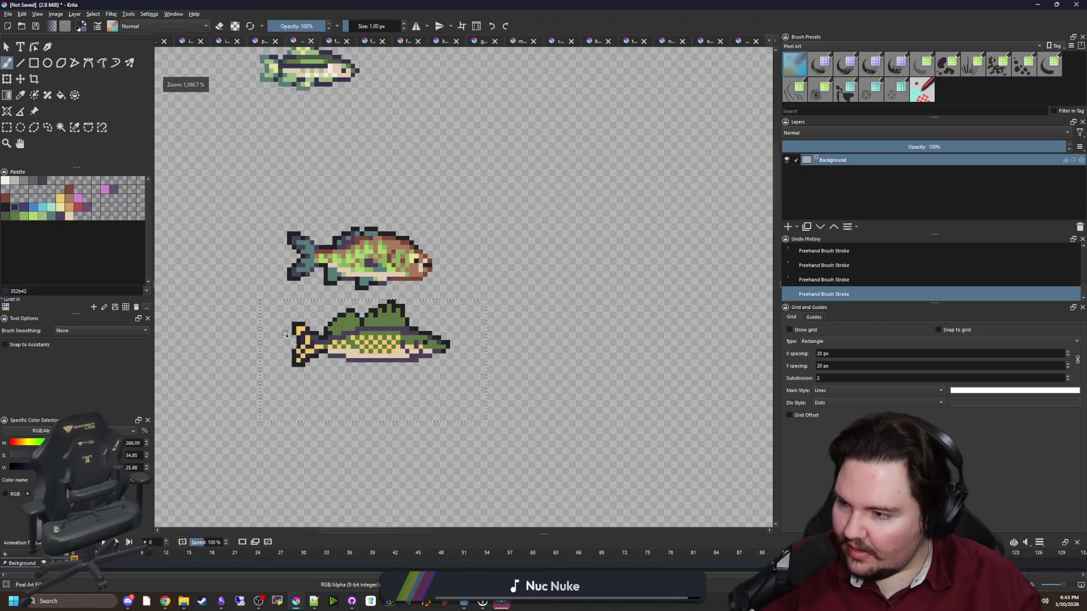
pyautogui.moveTo(300, 411); pyautogui.dragTo(198, 436)
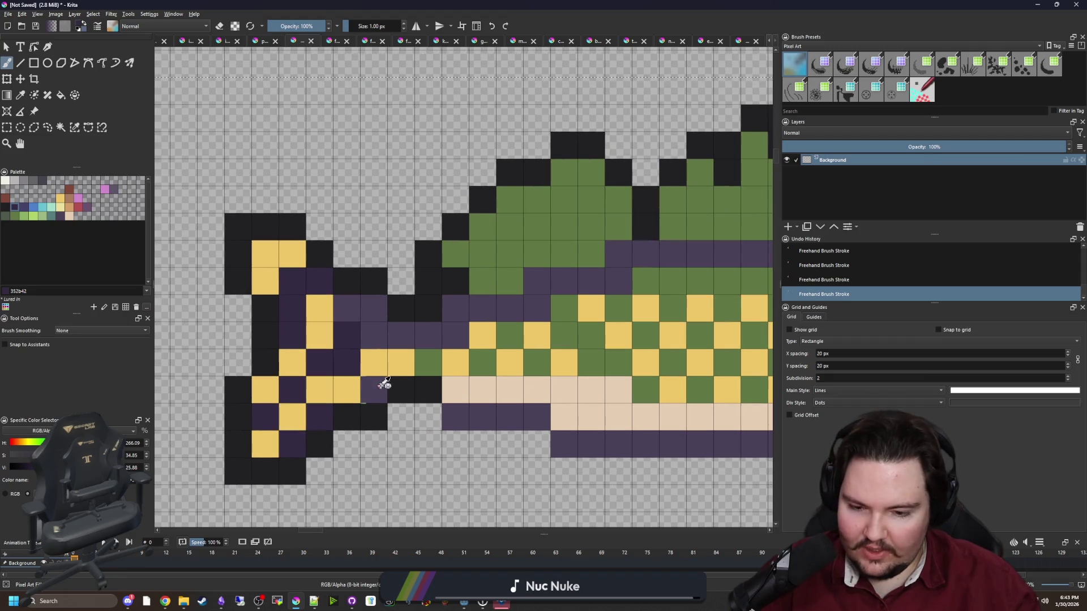
# Paint some tail cells olive green and add more yellow cells.
pyautogui.press('p')
pyautogui.press('b')
pyautogui.click(428, 362)
pyautogui.moveTo(319, 364)
pyautogui.mouseDown()
pyautogui.moveTo(293, 334)
pyautogui.moveTo(293, 282)
pyautogui.moveTo(319, 283)
pyautogui.mouseUp()
pyautogui.click(292, 390)
pyautogui.keyDown('ctrl'); pyautogui.click(292, 416); pyautogui.keyUp('ctrl')
pyautogui.moveTo(319, 415)
pyautogui.mouseDown()
pyautogui.moveTo(292, 443)
pyautogui.moveTo(306, 329)
pyautogui.moveTo(346, 337)
pyautogui.moveTo(346, 308)
pyautogui.moveTo(364, 349)
pyautogui.mouseUp()
pyautogui.click(265, 415)
# Pick up the purple and repaint most of the tail cells purple.
pyautogui.press('p')
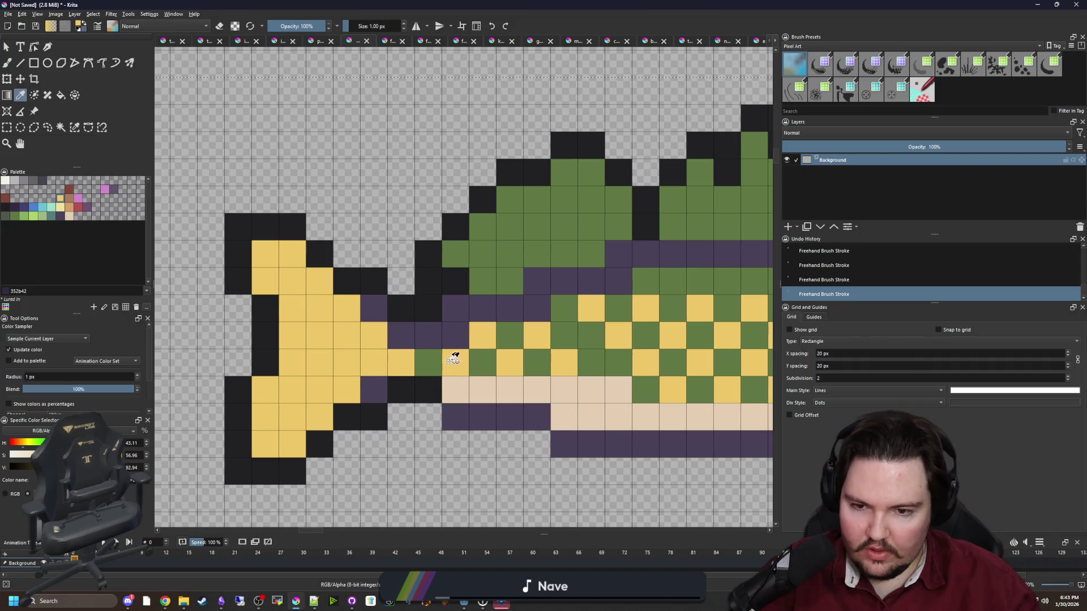
pyautogui.press('b')
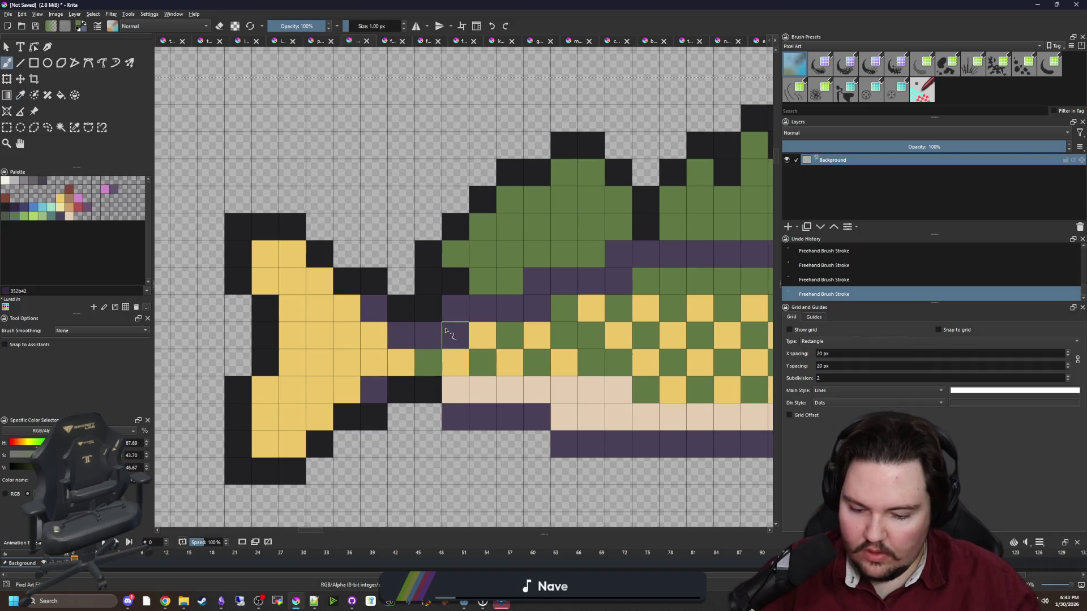
pyautogui.keyDown('ctrl'); pyautogui.click(445, 331); pyautogui.keyUp('ctrl')
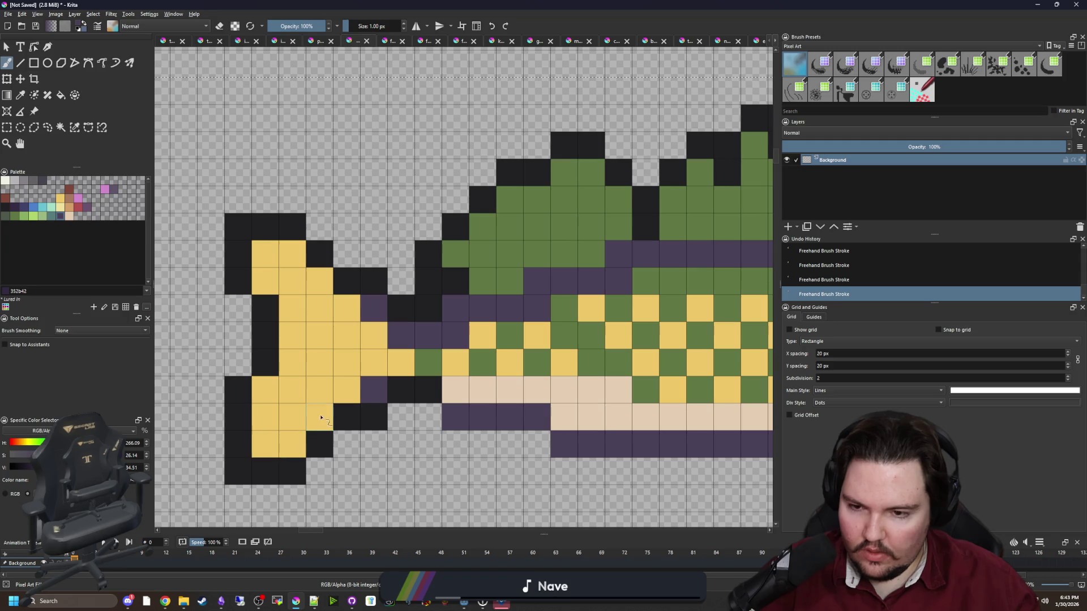
pyautogui.moveTo(320, 418); pyautogui.dragTo(290, 418)
pyautogui.click(347, 388)
pyautogui.moveTo(347, 388)
pyautogui.mouseDown()
pyautogui.moveTo(301, 368)
pyautogui.moveTo(396, 362)
pyautogui.moveTo(347, 337)
pyautogui.moveTo(290, 257)
pyautogui.mouseUp()
pyautogui.click(264, 280)
pyautogui.click(292, 310)
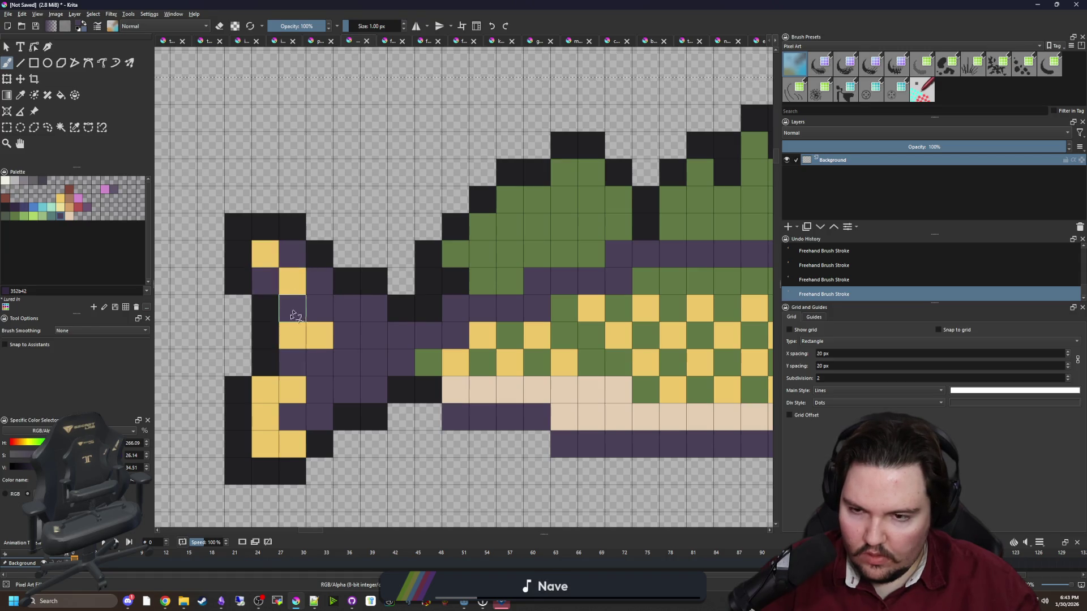
pyautogui.moveTo(258, 416); pyautogui.dragTo(286, 390)
pyautogui.moveTo(265, 443); pyautogui.dragTo(289, 444)
pyautogui.scroll(-6, 272, 368)
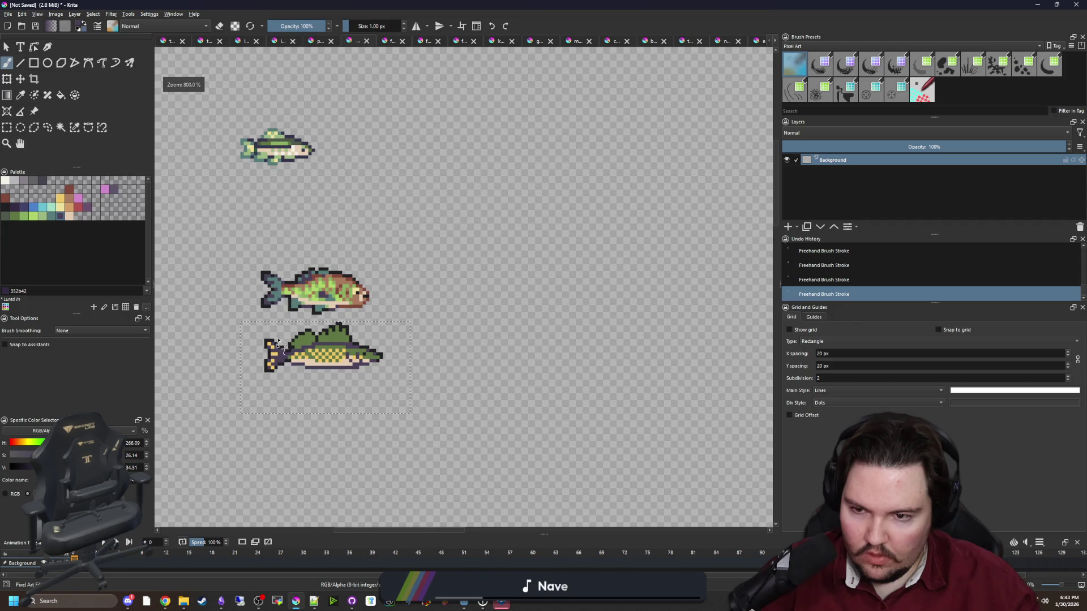
# Paint light-green cells across the tail base.
pyautogui.scroll(3, 278, 348)
pyautogui.scroll(3, 278, 347)
pyautogui.press('p')
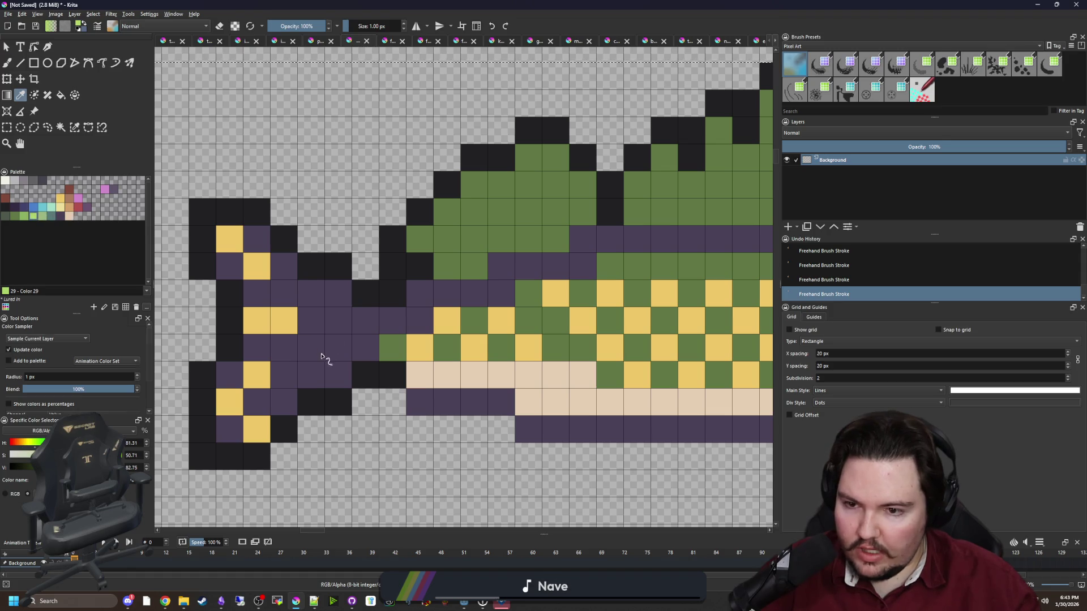
pyautogui.press('b')
pyautogui.click(284, 347)
pyautogui.hotkey('ctrl', 'z')
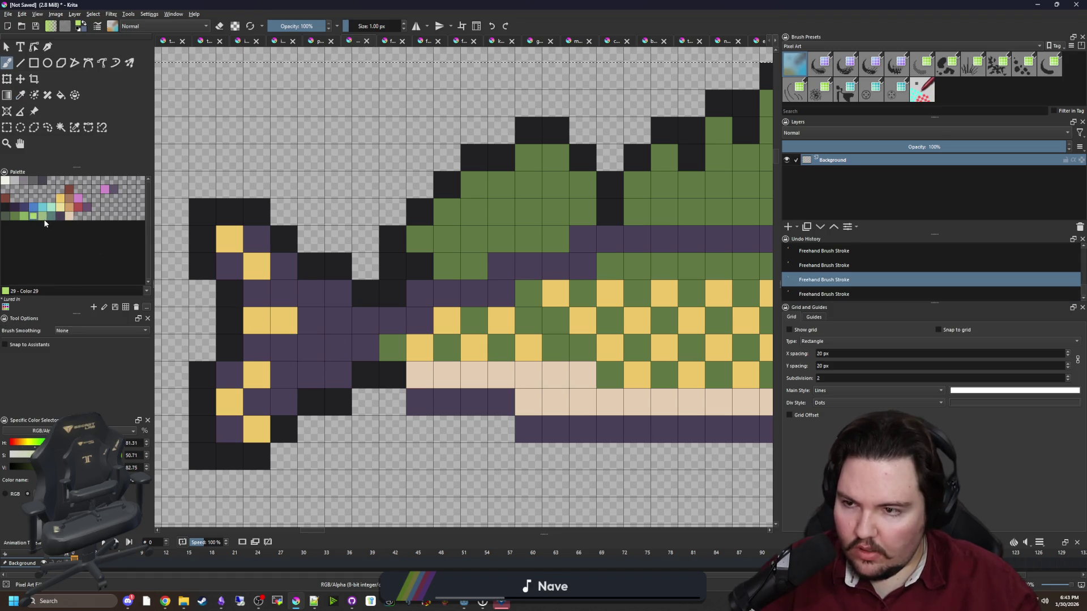
pyautogui.click(291, 346)
pyautogui.moveTo(307, 347)
pyautogui.mouseDown()
pyautogui.moveTo(308, 312)
pyautogui.moveTo(260, 292)
pyautogui.moveTo(282, 274)
pyautogui.mouseUp()
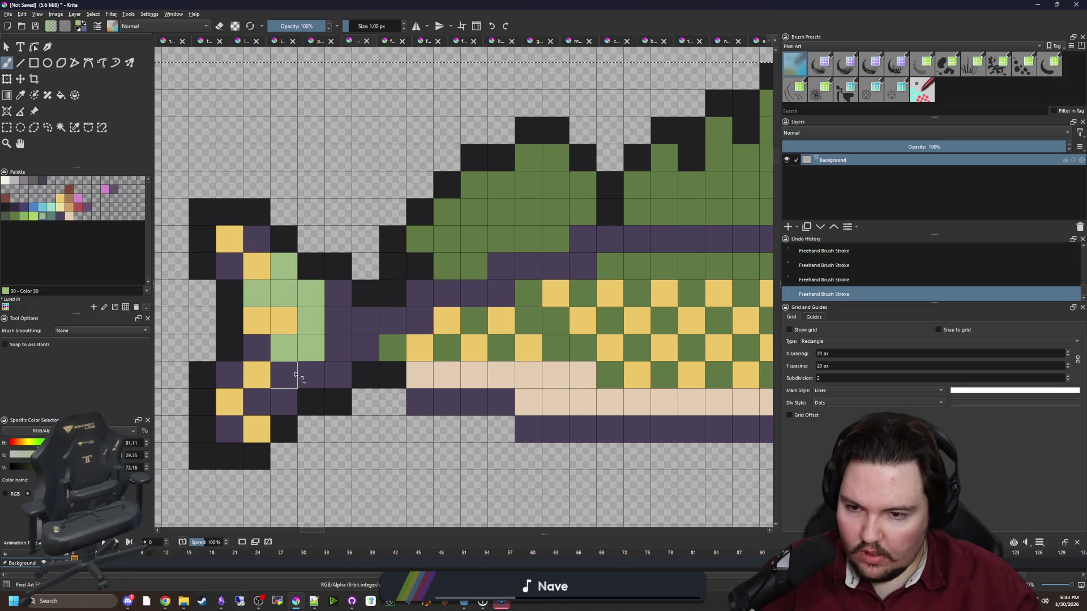
pyautogui.moveTo(225, 385)
pyautogui.mouseDown()
pyautogui.moveTo(287, 396)
pyautogui.moveTo(340, 369)
pyautogui.moveTo(363, 327)
pyautogui.moveTo(273, 355)
pyautogui.mouseUp()
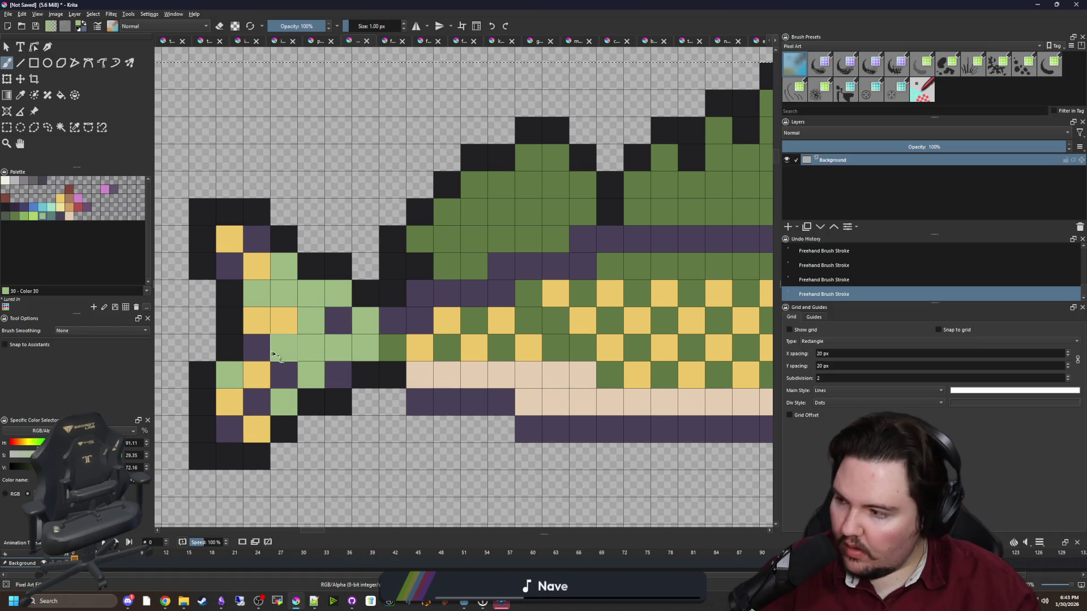
# Pick up the darker olive green and paint three tail-base cells with it.
pyautogui.keyDown('ctrl'); pyautogui.click(391, 347); pyautogui.keyUp('ctrl')
pyautogui.click(338, 320)
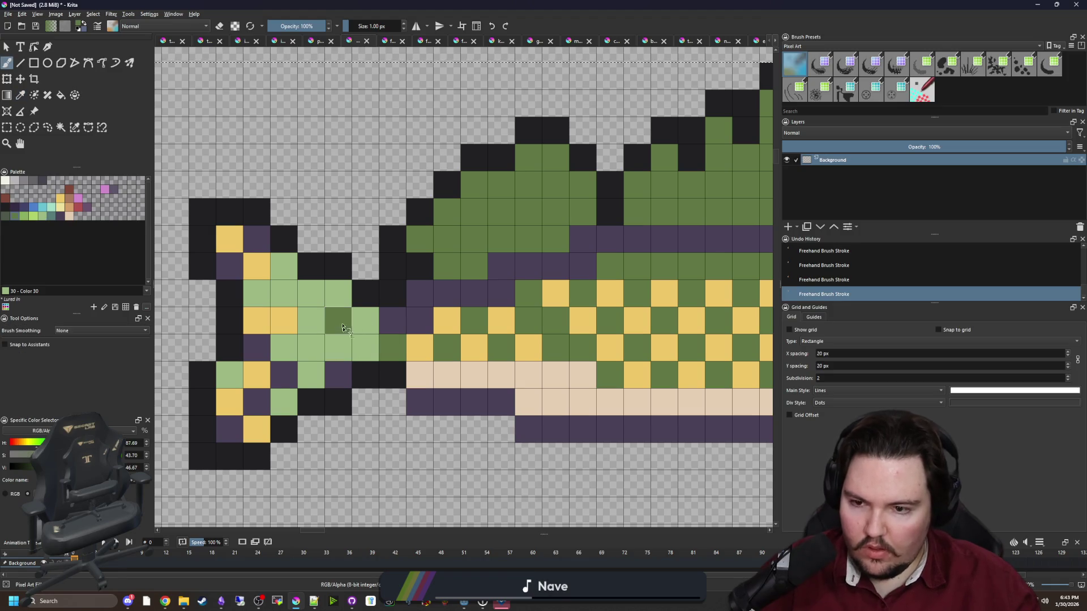
pyautogui.click(338, 375)
pyautogui.click(284, 374)
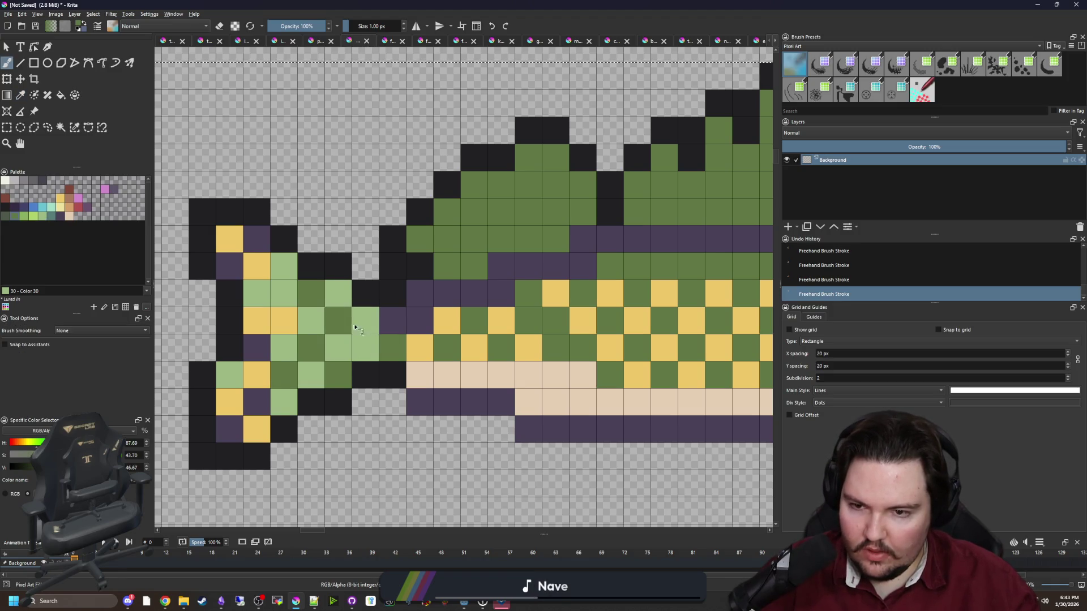
pyautogui.scroll(-4, 309, 356)
pyautogui.scroll(-2, 308, 359)
pyautogui.scroll(5, 343, 375)
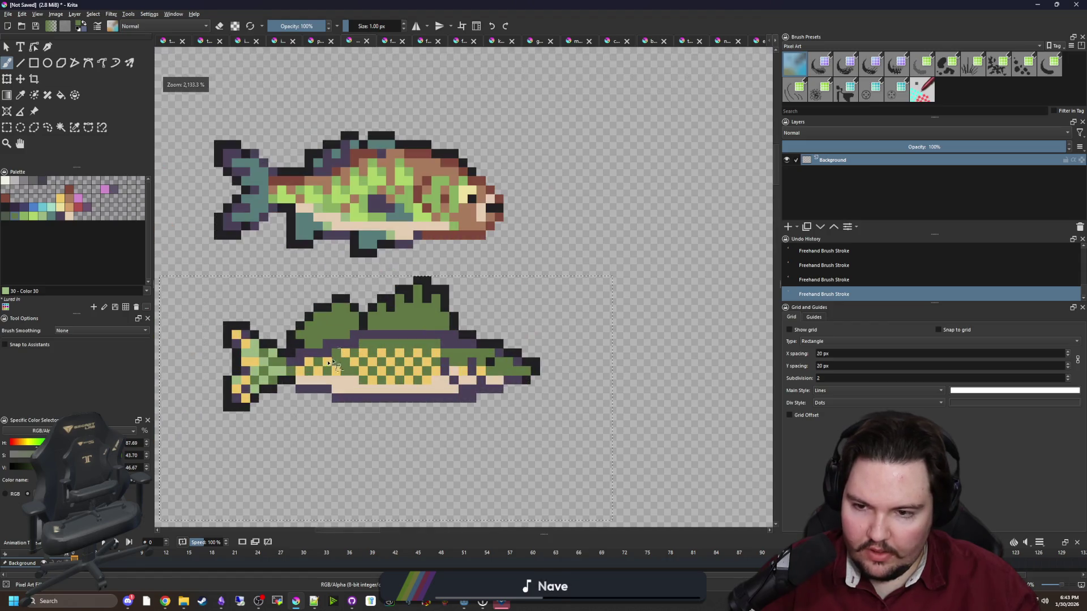
pyautogui.scroll(2, 343, 375)
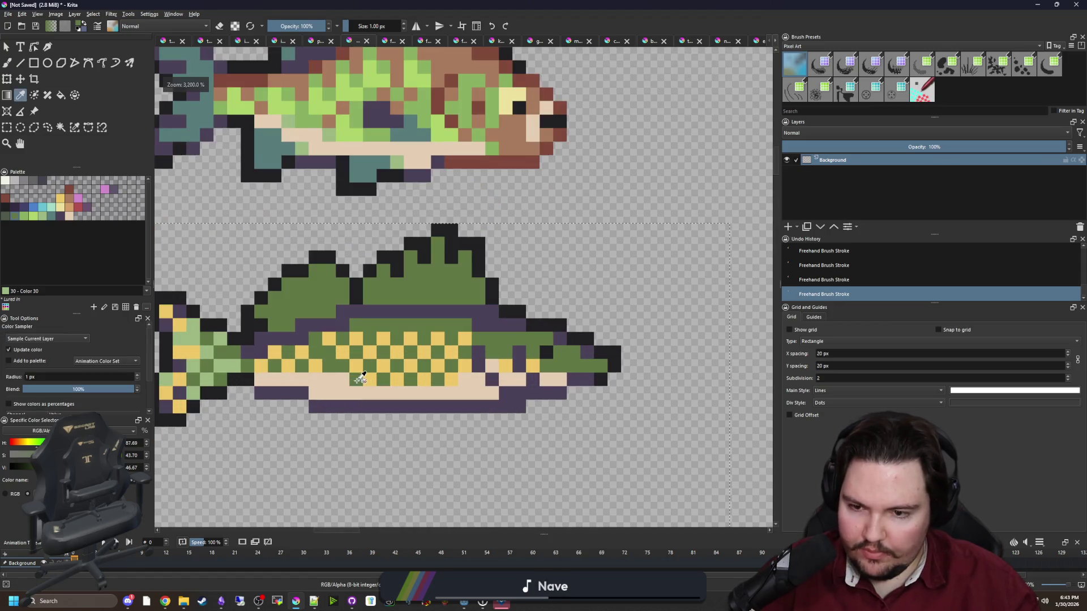
# Sample the yellow scales, then the cream belly as the foreground colour.
pyautogui.keyDown('ctrl'); pyautogui.click(359, 366); pyautogui.keyUp('ctrl')
pyautogui.scroll(2, 362, 375)
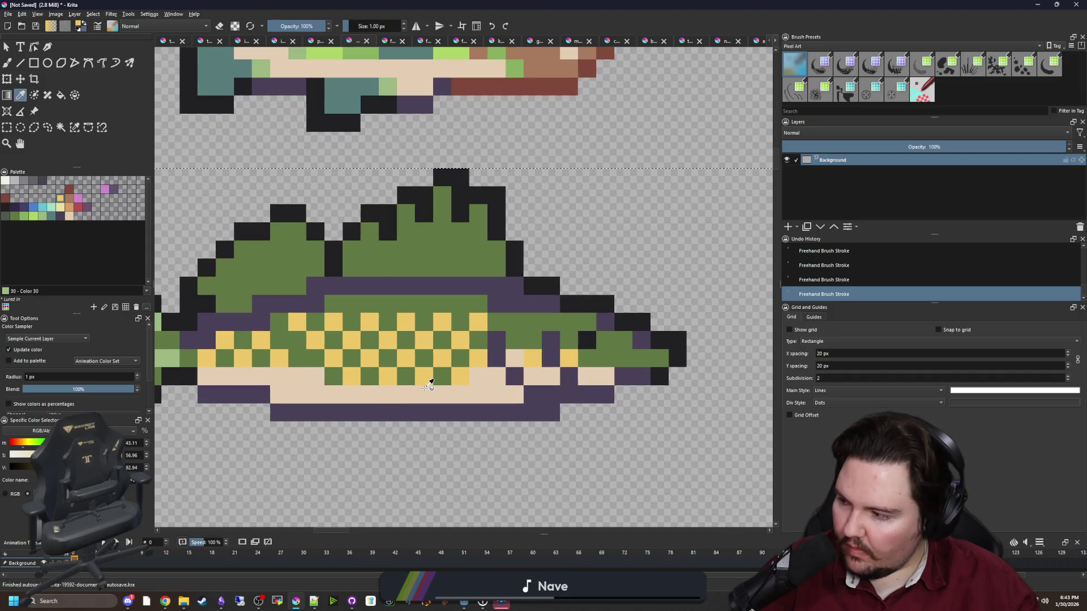
pyautogui.scroll(1, 450, 388)
pyautogui.scroll(-1, 497, 347)
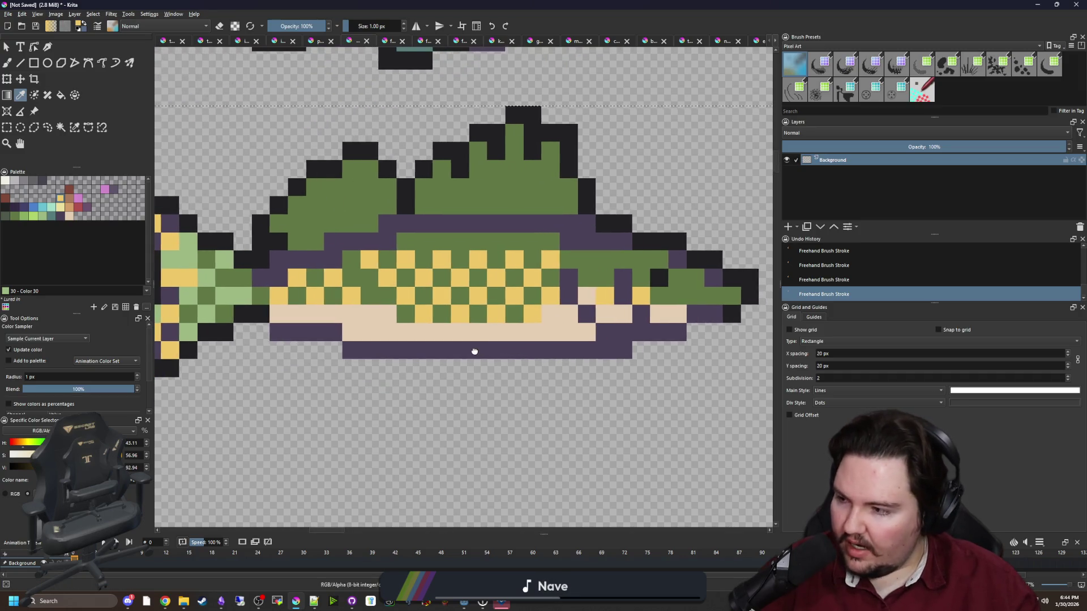
pyautogui.scroll(1, 473, 354)
pyautogui.click(477, 315)
pyautogui.scroll(1, 443, 363)
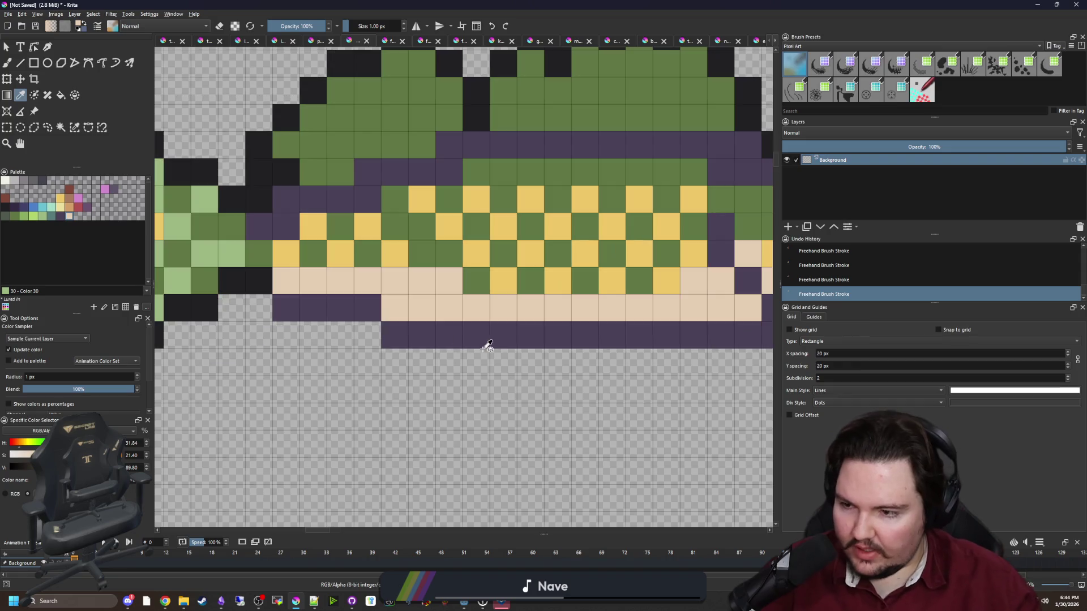
# Paint the front lower fin under the belly in mint with the Freehand Brush.
pyautogui.click(56, 208)
pyautogui.press('b')
pyautogui.moveTo(369, 310)
pyautogui.mouseDown()
pyautogui.moveTo(350, 331)
pyautogui.moveTo(367, 333)
pyautogui.mouseUp()
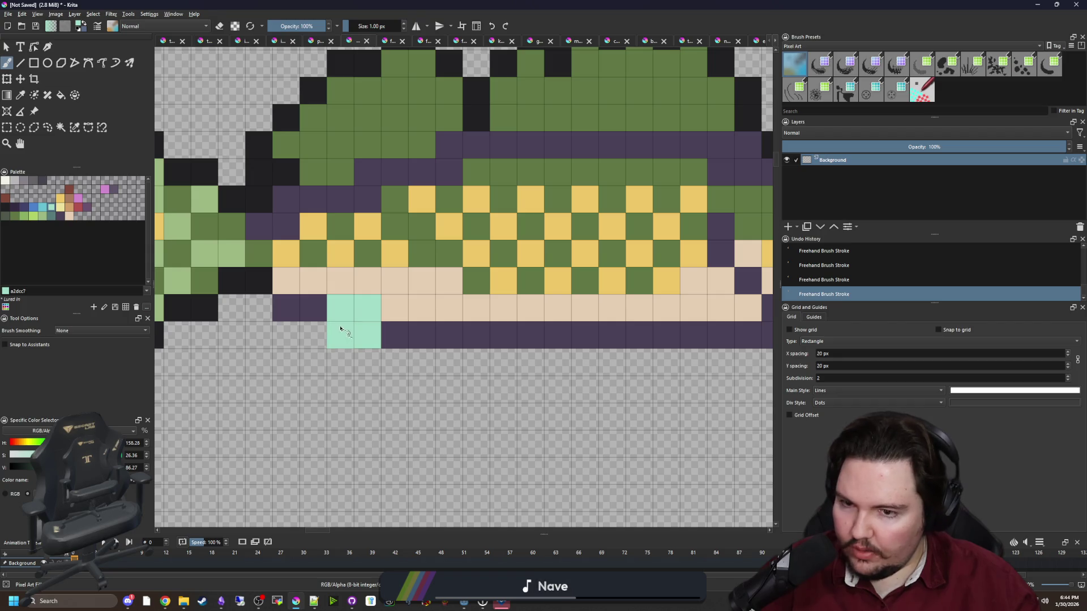
pyautogui.click(312, 334)
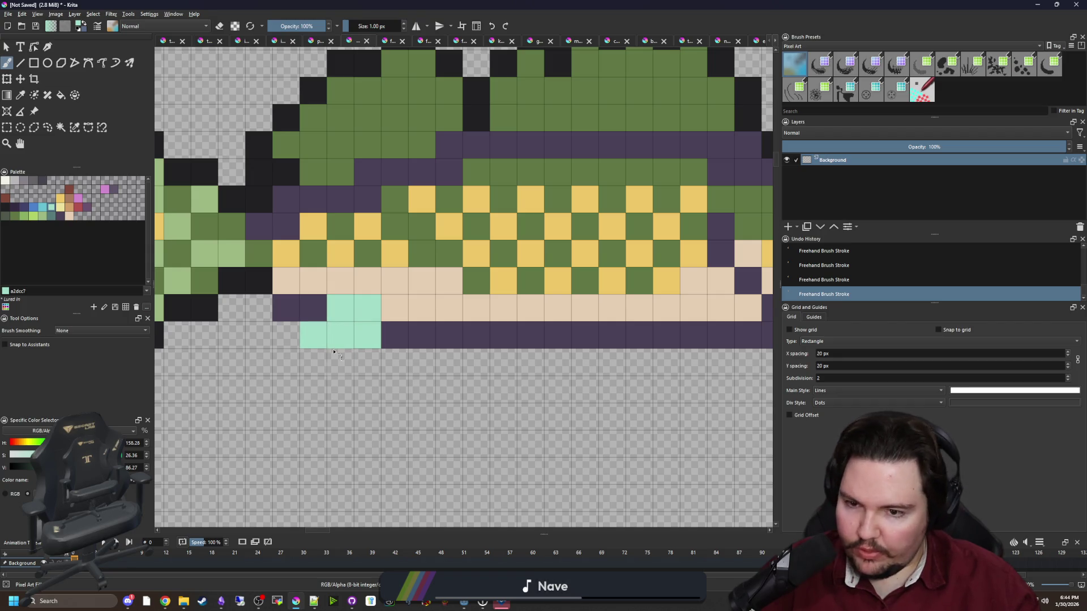
pyautogui.click(340, 362)
pyautogui.moveTo(368, 388)
pyautogui.mouseDown()
pyautogui.moveTo(396, 417)
pyautogui.moveTo(452, 388)
pyautogui.moveTo(396, 363)
pyautogui.moveTo(440, 374)
pyautogui.moveTo(395, 335)
pyautogui.mouseUp()
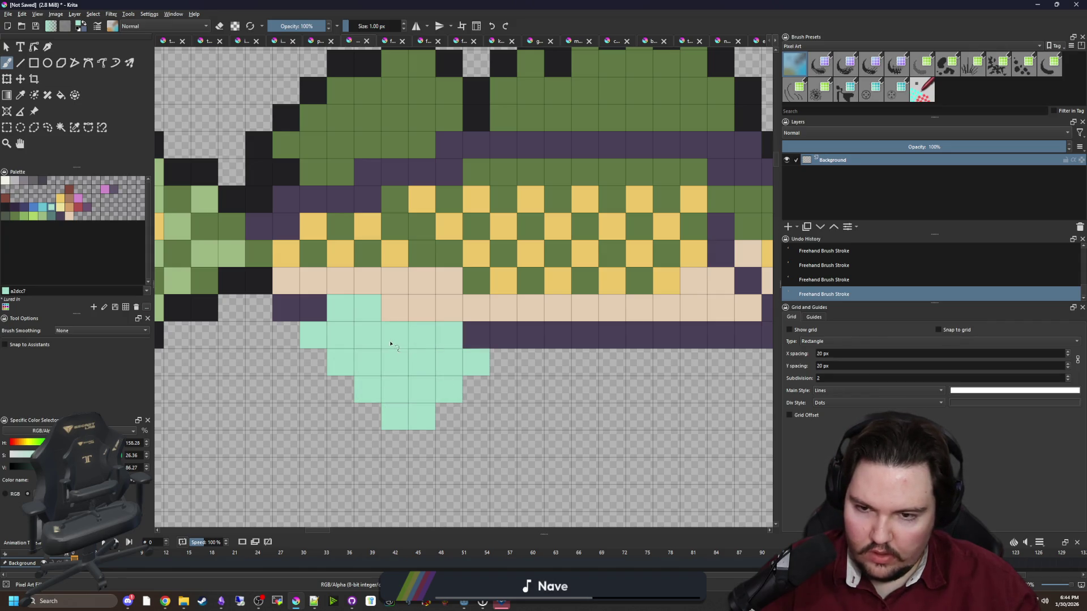
# Paint the rear lower fin shape in mint toward the tail.
pyautogui.scroll(-4, 367, 365)
pyautogui.scroll(2, 401, 359)
pyautogui.scroll(1, 442, 353)
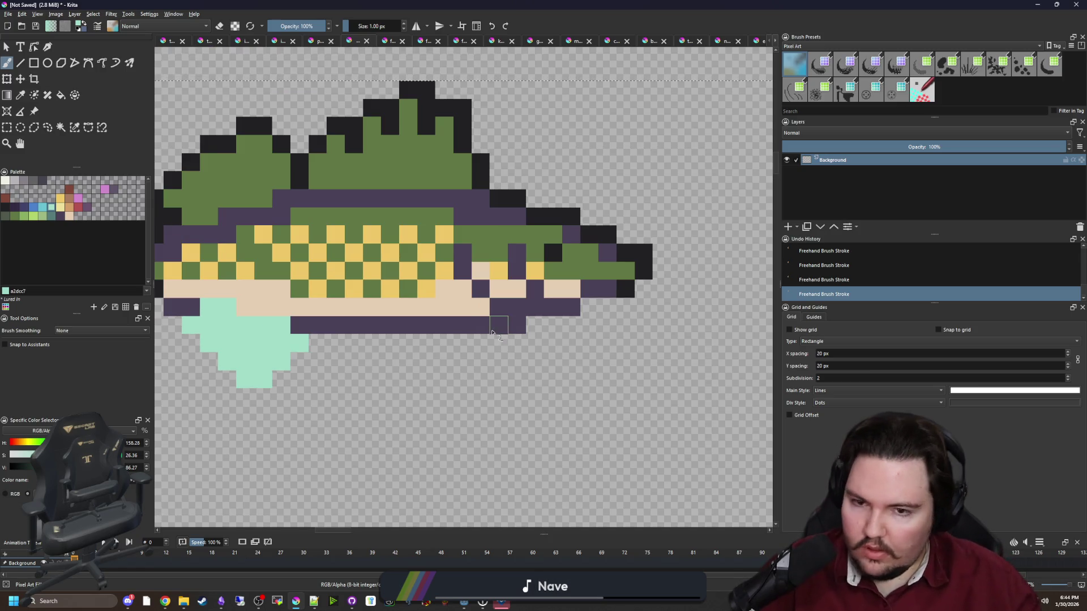
pyautogui.scroll(1, 483, 337)
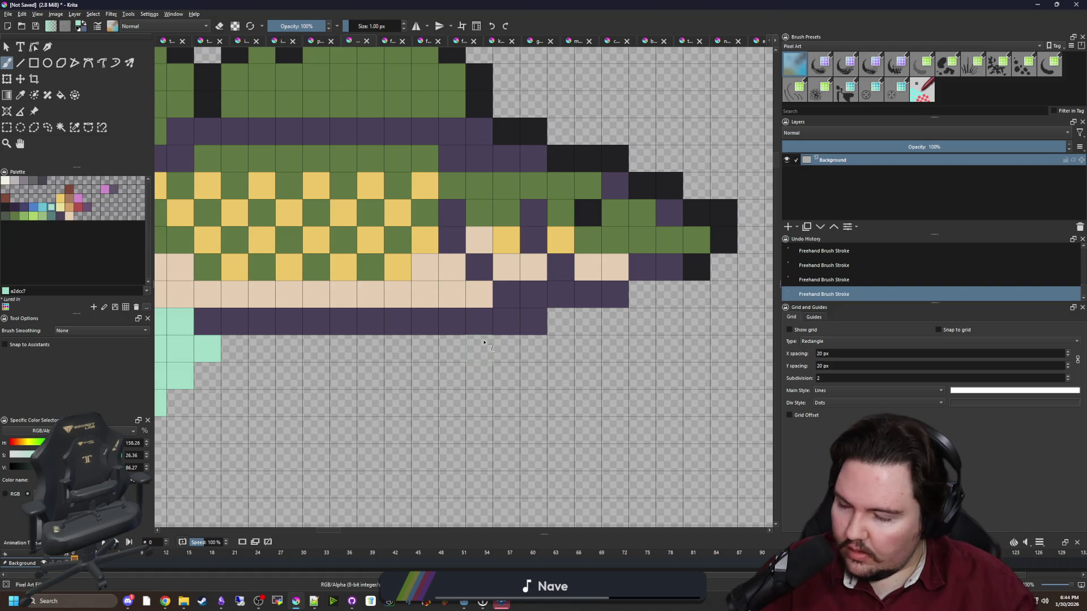
pyautogui.click(484, 341)
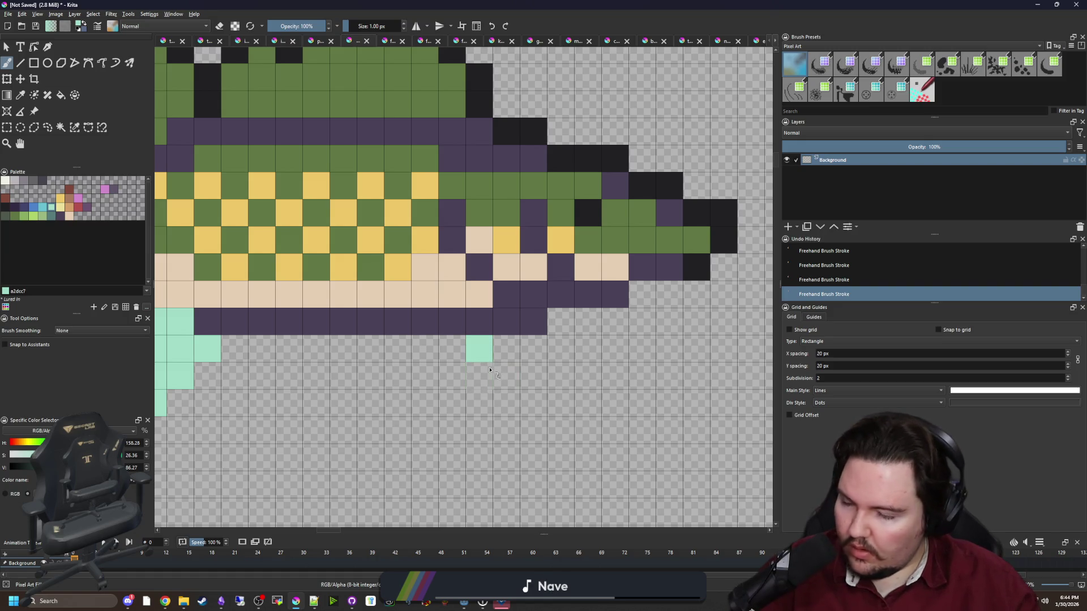
pyautogui.moveTo(486, 374)
pyautogui.mouseDown()
pyautogui.moveTo(453, 430)
pyautogui.moveTo(424, 431)
pyautogui.moveTo(396, 396)
pyautogui.moveTo(430, 349)
pyautogui.mouseUp()
# Flood-fill both mint fins pale cream and deselect.
pyautogui.scroll(-10, 423, 386)
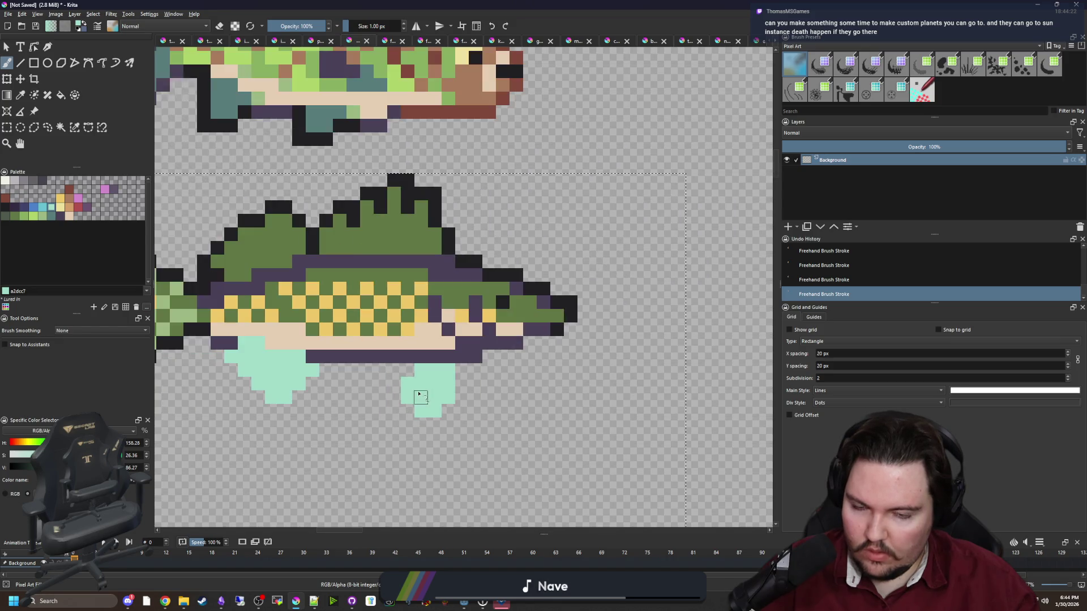
pyautogui.scroll(7, 392, 348)
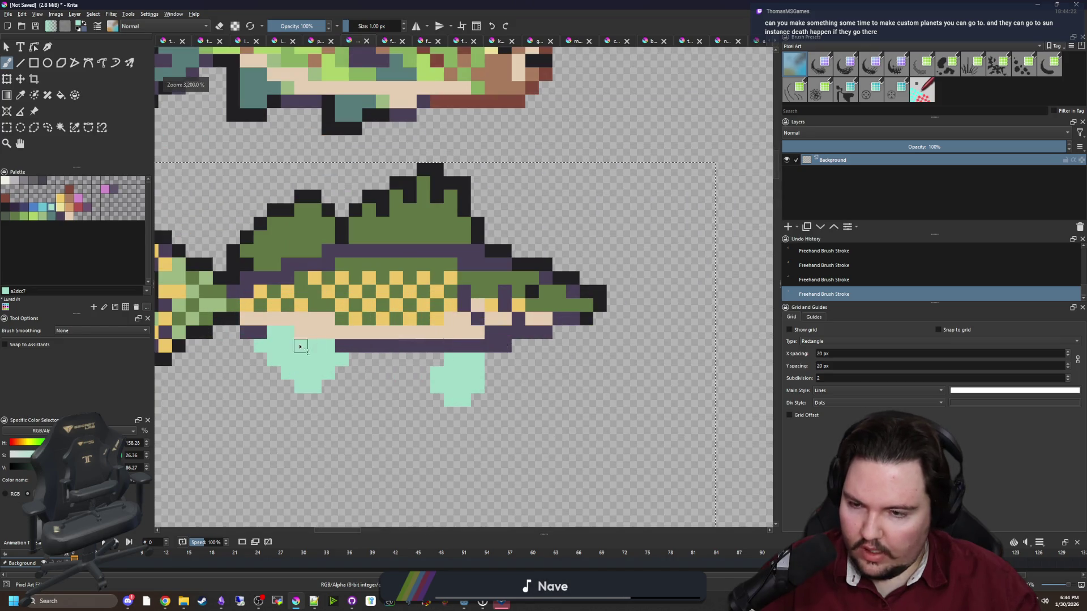
pyautogui.press('f')
pyautogui.click(272, 318)
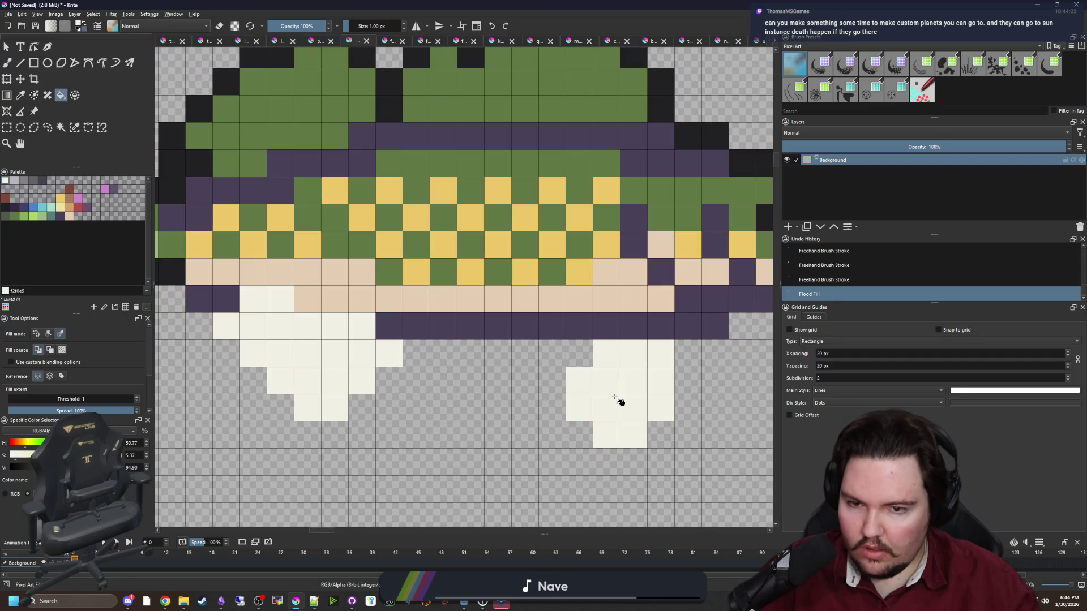
pyautogui.scroll(-5, 437, 377)
pyautogui.hotkey('ctrl', 'z')
pyautogui.hotkey('ctrl', 'z')
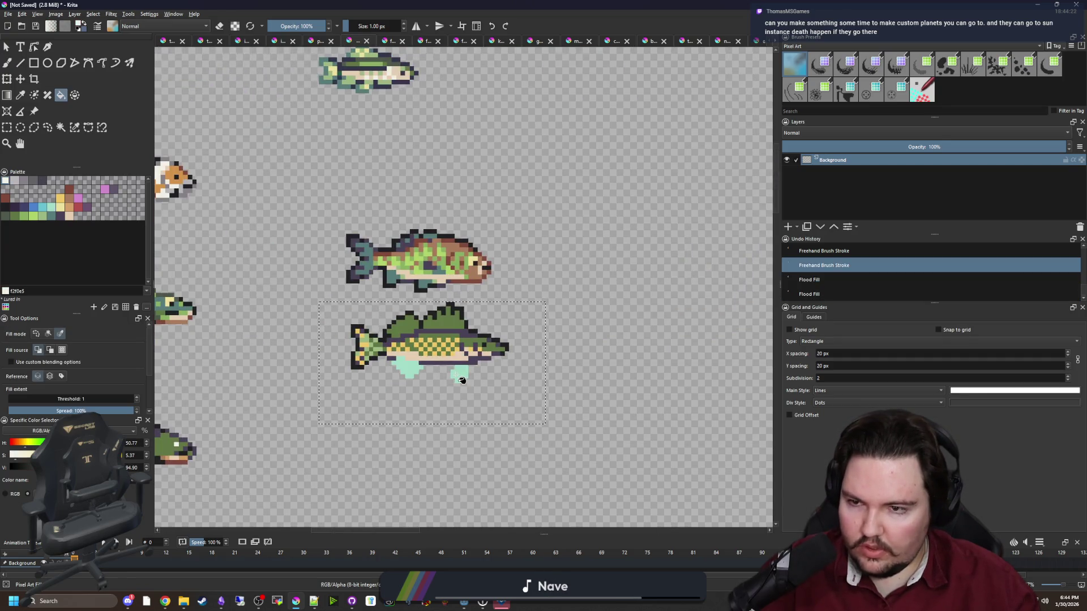
pyautogui.click(463, 381)
pyautogui.scroll(-4, 463, 380)
pyautogui.hotkey('ctrl', 'shift', 'a')
# Sample the cream belly colour from the canvas.
pyautogui.scroll(6, 447, 381)
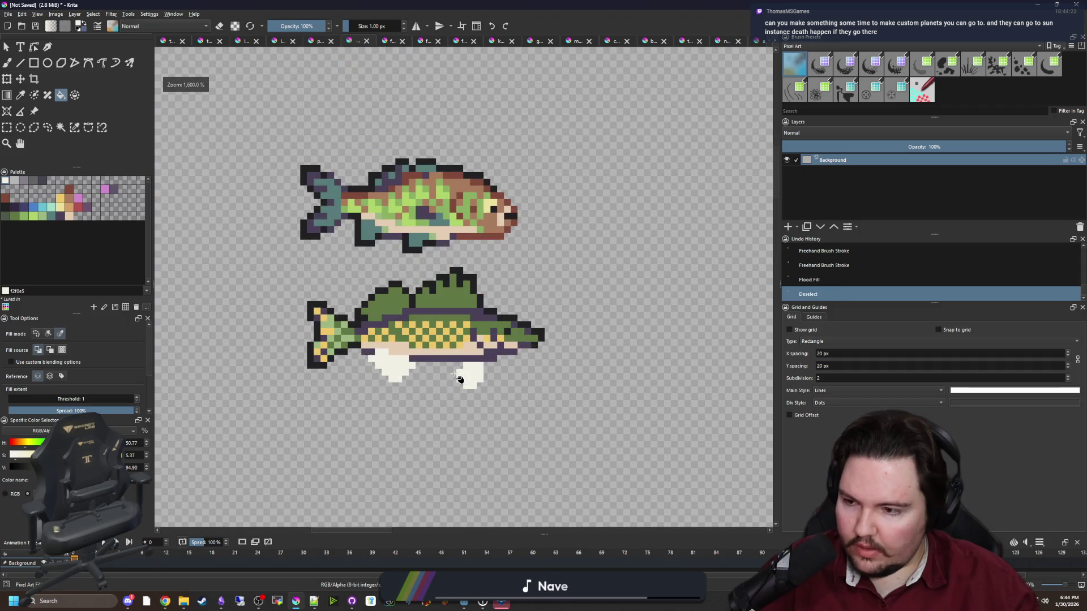
pyautogui.scroll(1, 461, 378)
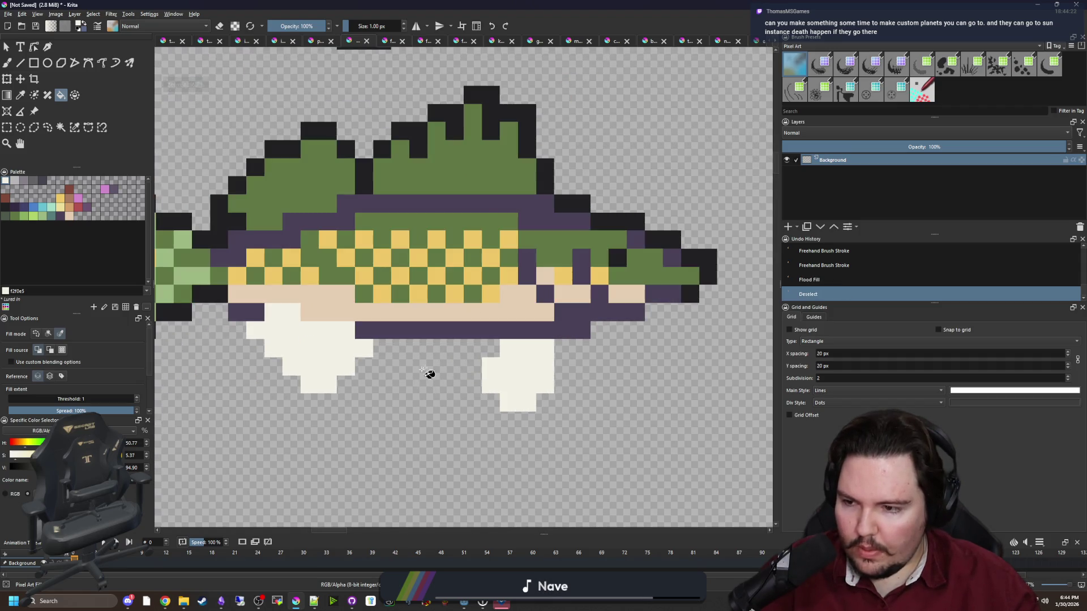
pyautogui.press('p')
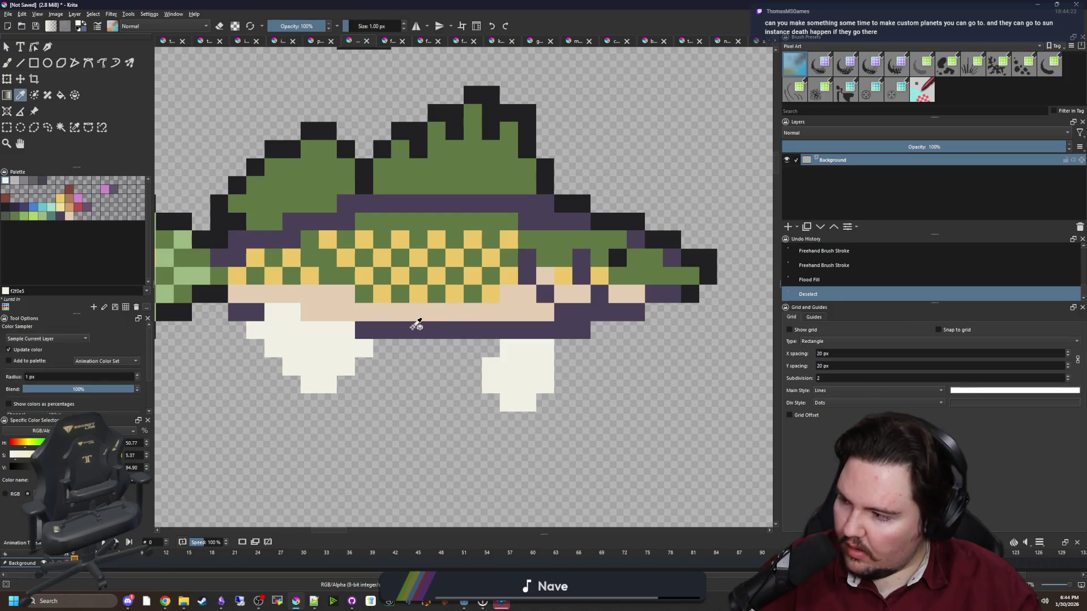
pyautogui.scroll(1, 358, 314)
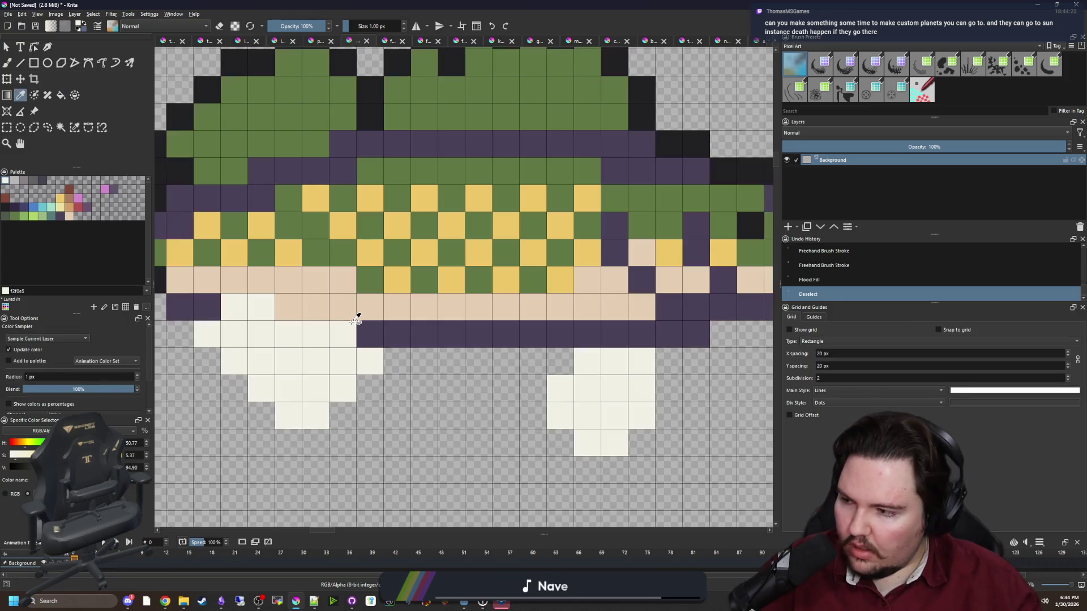
pyautogui.click(383, 310)
pyautogui.moveTo(384, 307); pyautogui.dragTo(345, 334)
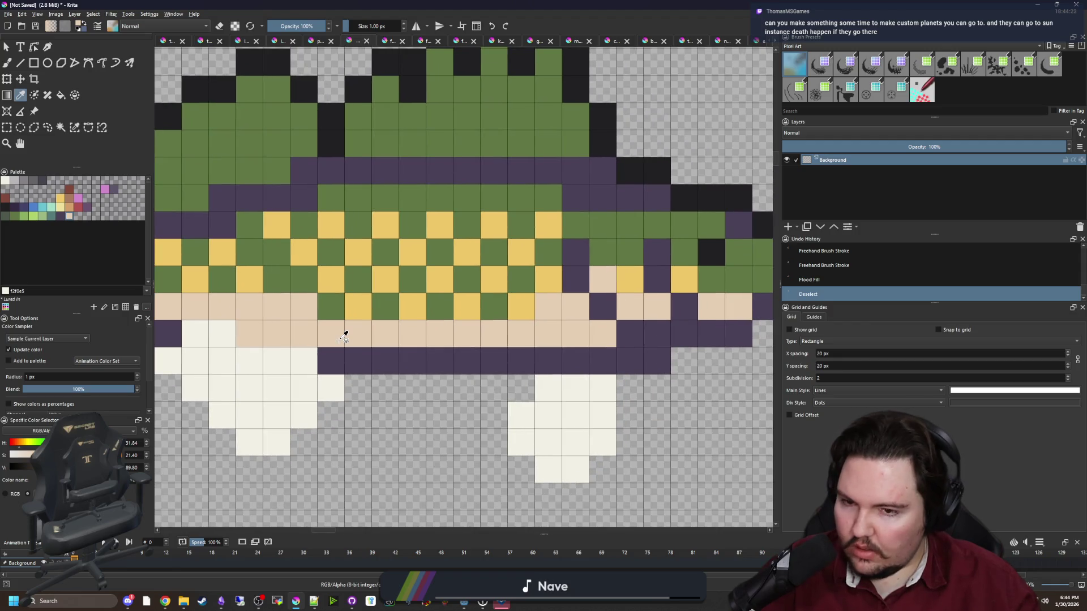
# Paint tan (d3a068) rows along the lower head and beneath the jaw.
pyautogui.click(71, 215)
pyautogui.press('b')
pyautogui.moveTo(334, 361); pyautogui.dragTo(656, 360)
pyautogui.moveTo(656, 359); pyautogui.dragTo(386, 360)
pyautogui.moveTo(405, 334)
pyautogui.mouseDown()
pyautogui.moveTo(485, 335)
pyautogui.moveTo(545, 309)
pyautogui.mouseUp()
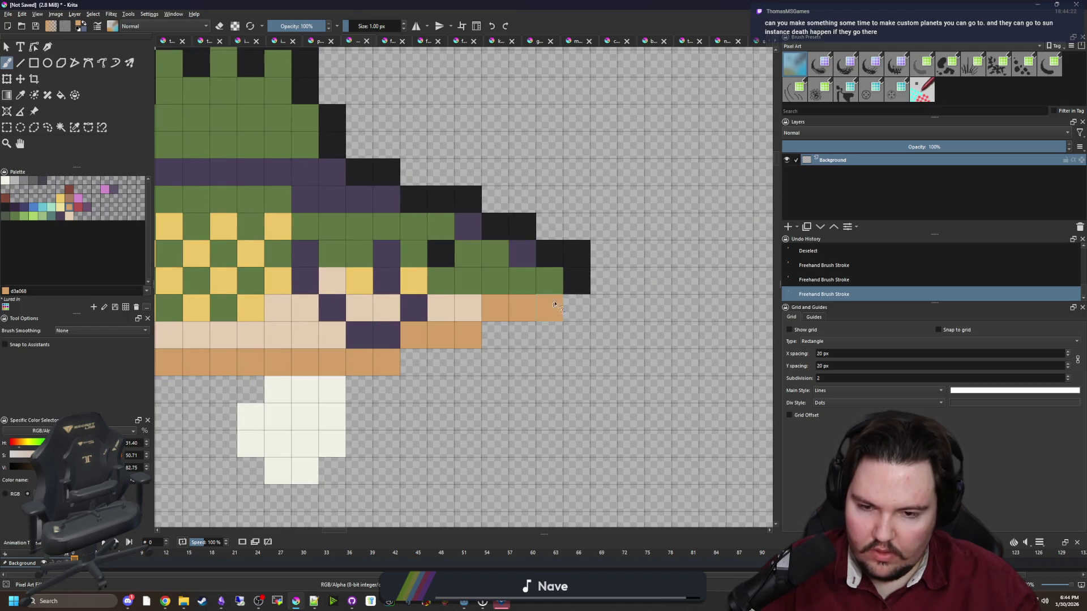
# Add a purple pixel at the chin tip and a reddish-brown (80493a) mouth pixel.
pyautogui.keyDown('ctrl'); pyautogui.click(523, 258); pyautogui.keyUp('ctrl')
pyautogui.click(549, 308)
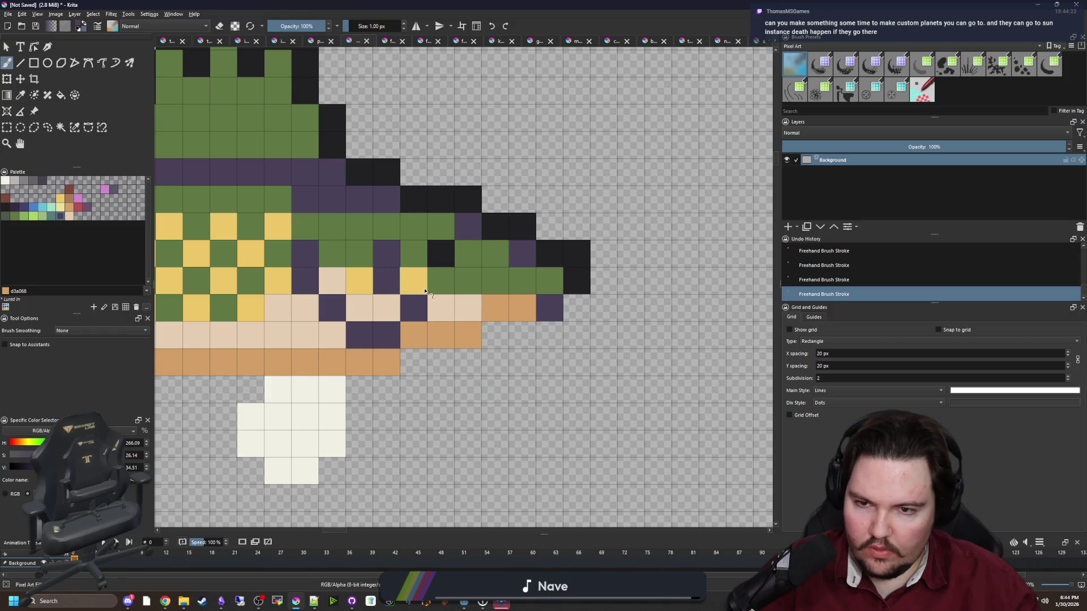
pyautogui.keyDown('ctrl'); pyautogui.click(487, 283); pyautogui.keyUp('ctrl')
pyautogui.click(521, 307)
pyautogui.hotkey('ctrl', 'z')
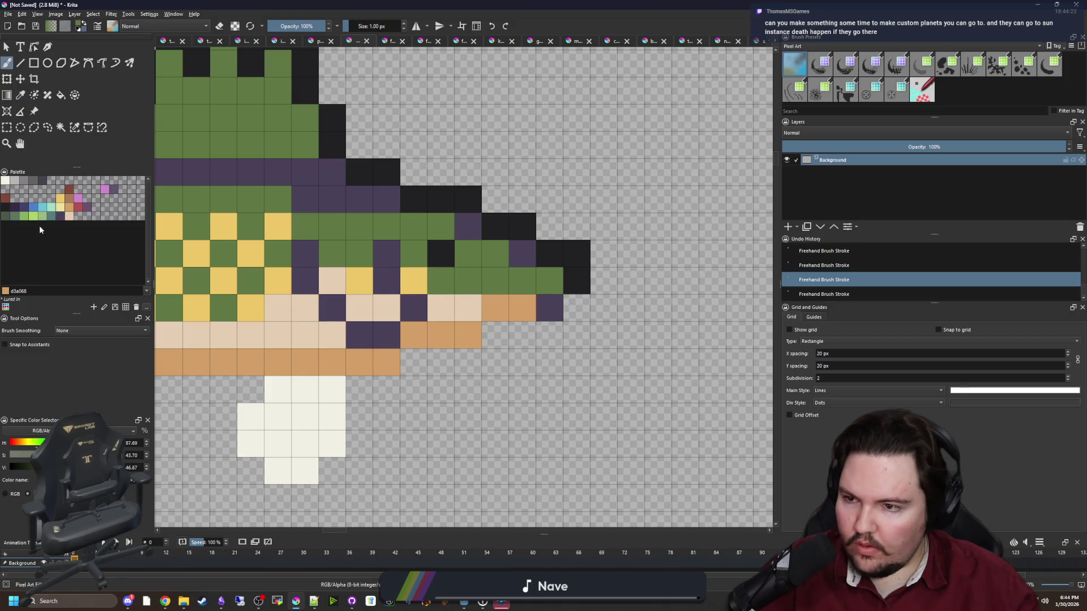
pyautogui.click(69, 189)
pyautogui.click(522, 308)
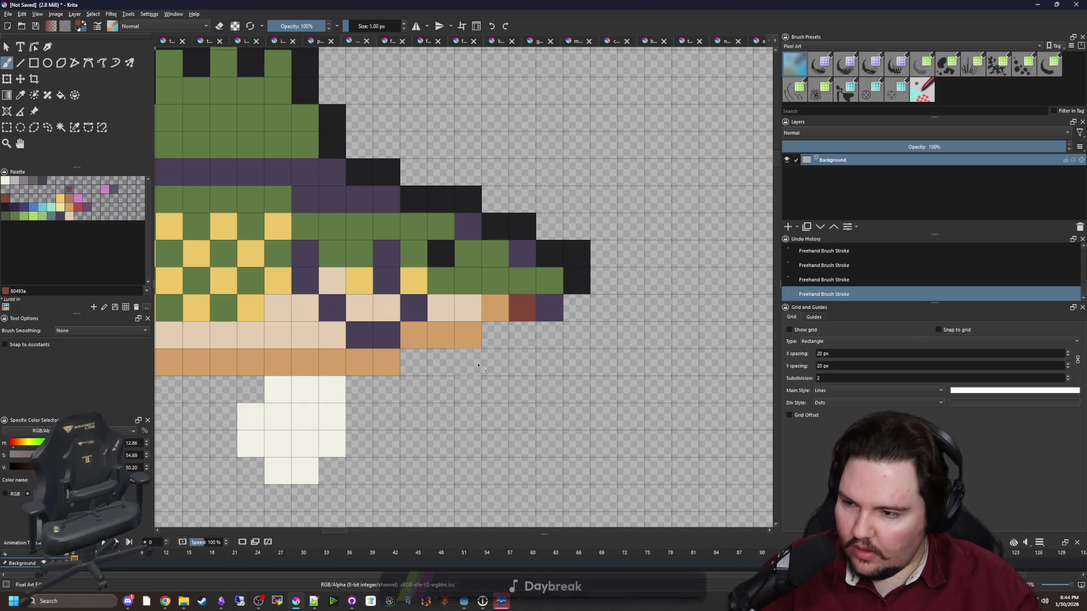
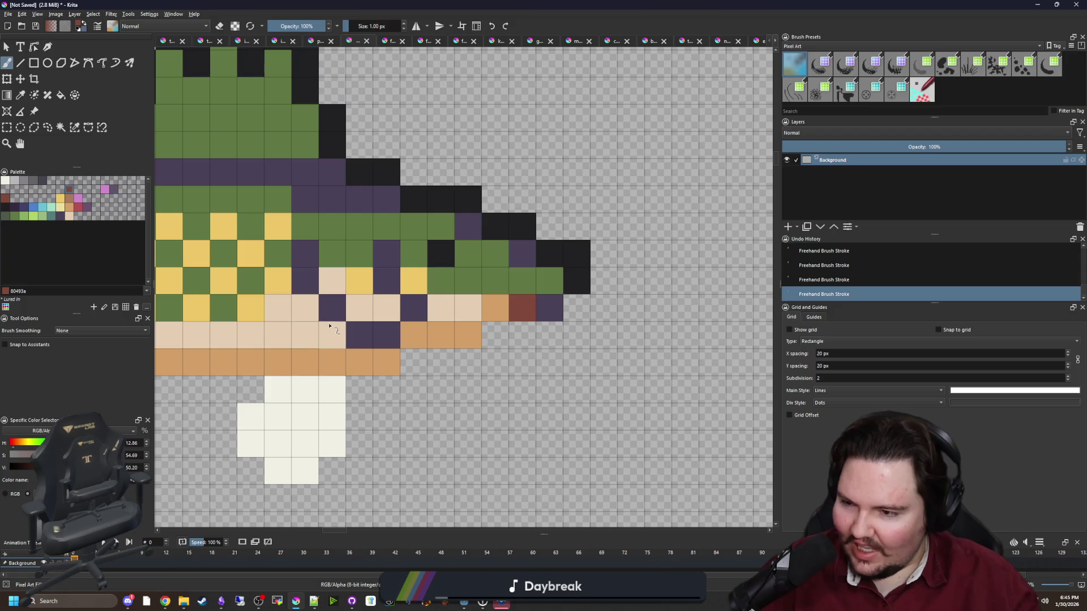
# Paint the orange cells above the rear belly fin in the cream fin colour.
pyautogui.scroll(-2, 478, 367)
pyautogui.scroll(2, 493, 348)
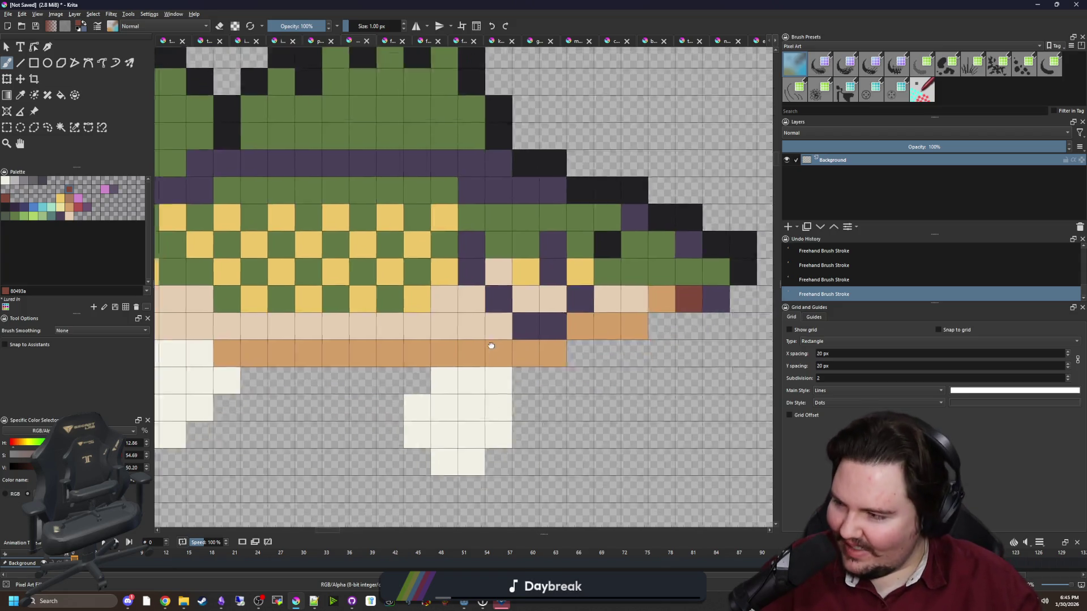
pyautogui.keyDown('ctrl'); pyautogui.click(461, 328); pyautogui.keyUp('ctrl')
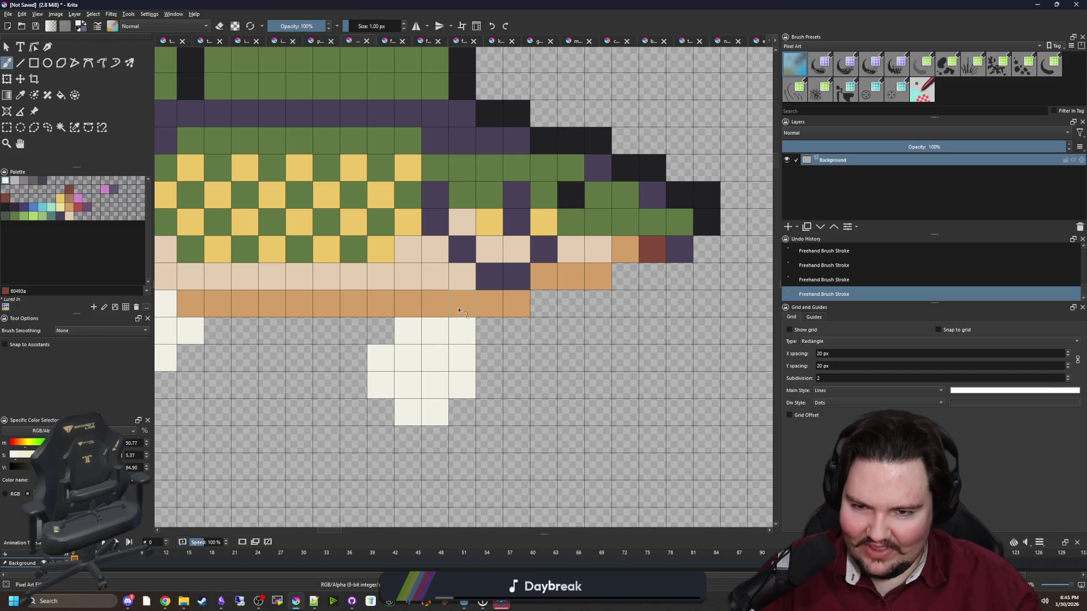
pyautogui.moveTo(462, 304); pyautogui.dragTo(378, 332)
# Erase the stray cream cells at the rear fin's lower right.
pyautogui.press('e')
pyautogui.moveTo(462, 385)
pyautogui.mouseDown()
pyautogui.moveTo(408, 412)
pyautogui.moveTo(397, 394)
pyautogui.mouseUp()
pyautogui.click(381, 385)
pyautogui.hotkey('ctrl', 'z')
pyautogui.scroll(-2, 398, 394)
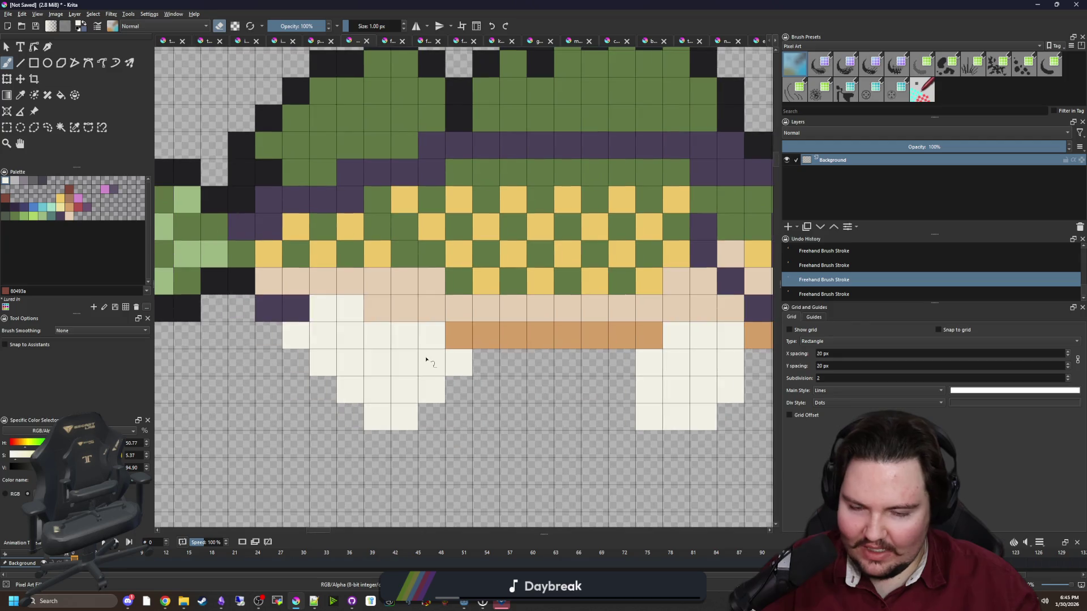
# Sample the yellow checker colour from the body with the front belly fin in view.
pyautogui.press('p')
pyautogui.scroll(2, 396, 362)
pyautogui.scroll(-1, 396, 362)
pyautogui.scroll(1, 335, 340)
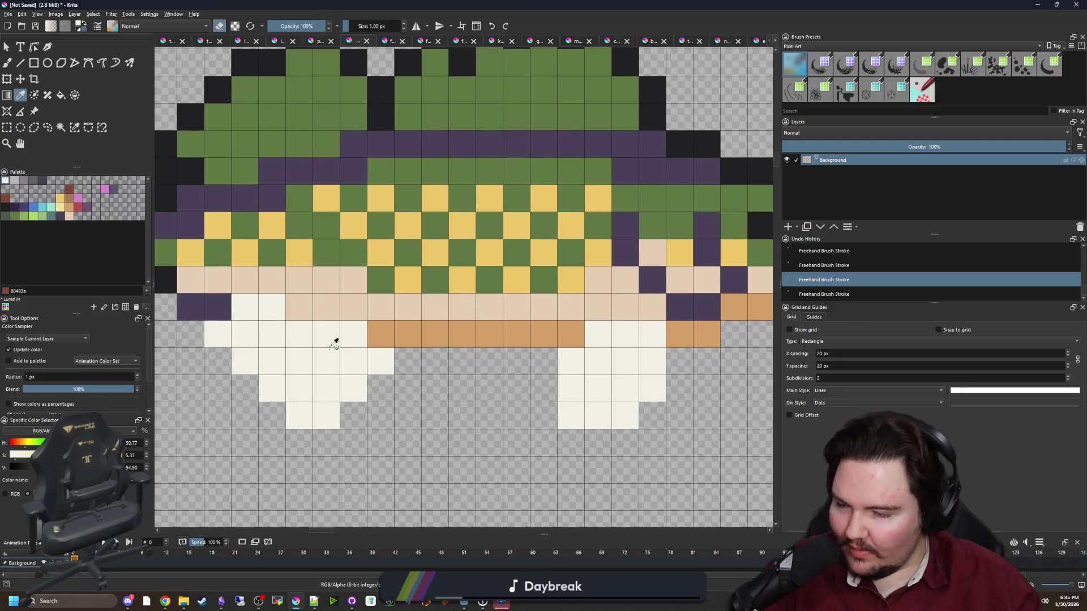
pyautogui.click(351, 303)
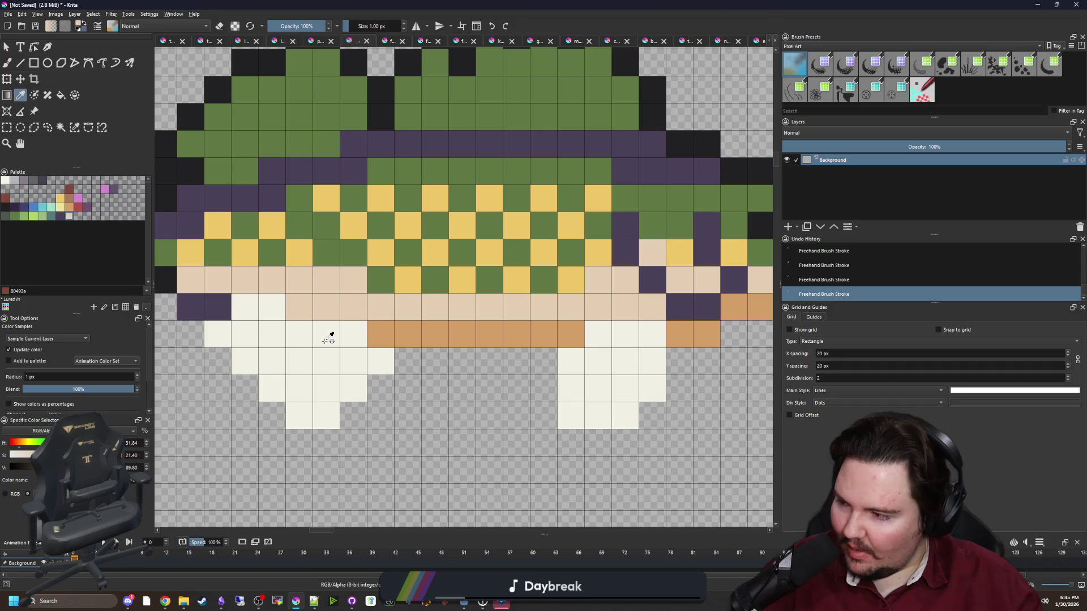
pyautogui.click(407, 333)
pyautogui.press('b')
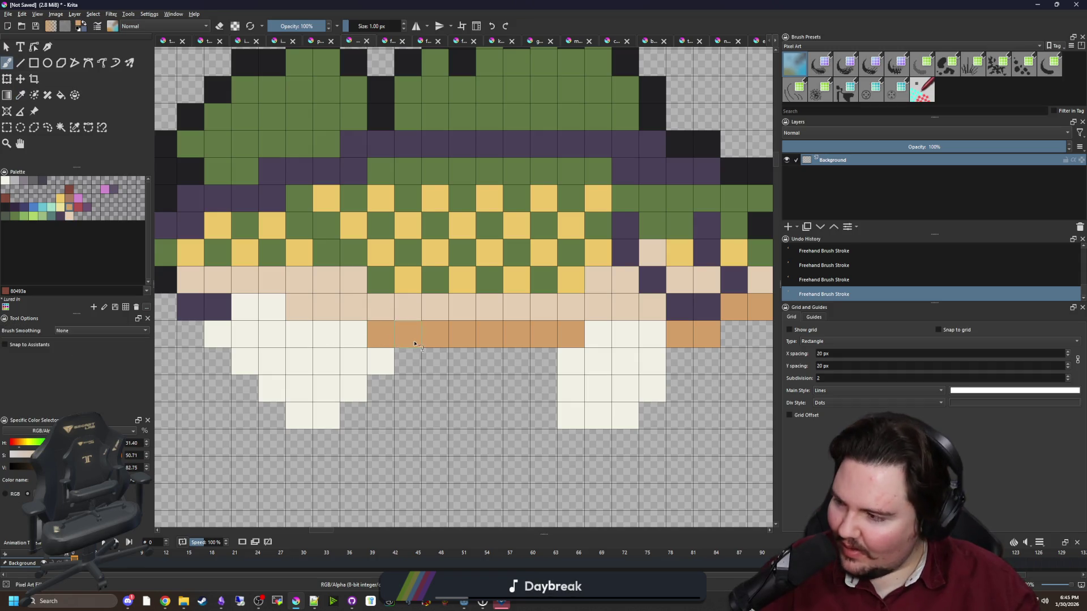
pyautogui.moveTo(414, 344); pyautogui.dragTo(279, 345)
pyautogui.keyDown('ctrl'); pyautogui.click(602, 252); pyautogui.keyUp('ctrl')
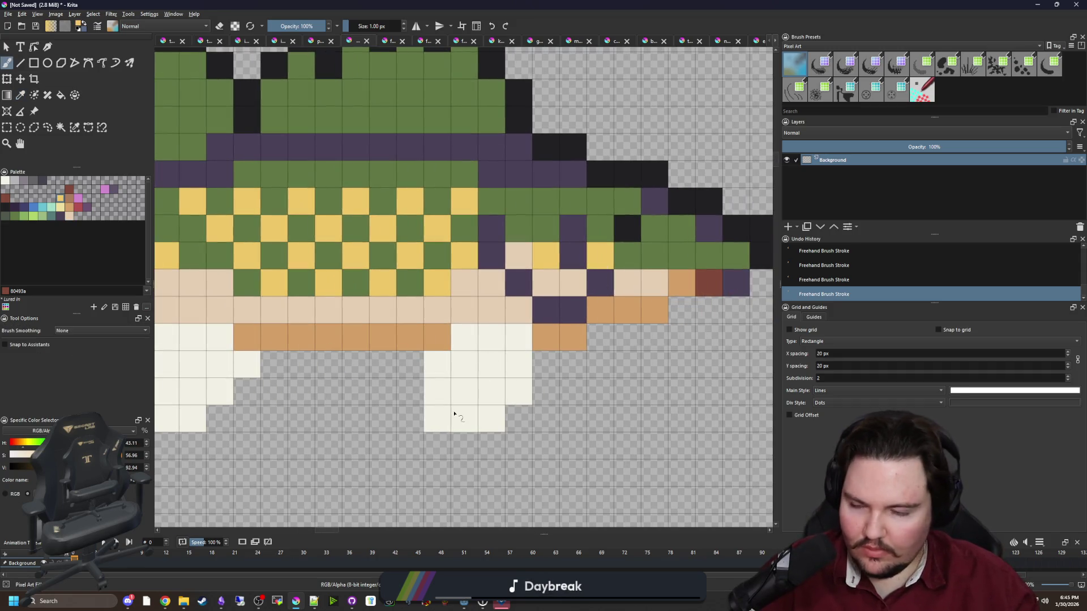
# Paint the front belly fin's lower block and several of its cells yellow.
pyautogui.moveTo(487, 397)
pyautogui.mouseDown()
pyautogui.moveTo(477, 391)
pyautogui.moveTo(481, 419)
pyautogui.mouseUp()
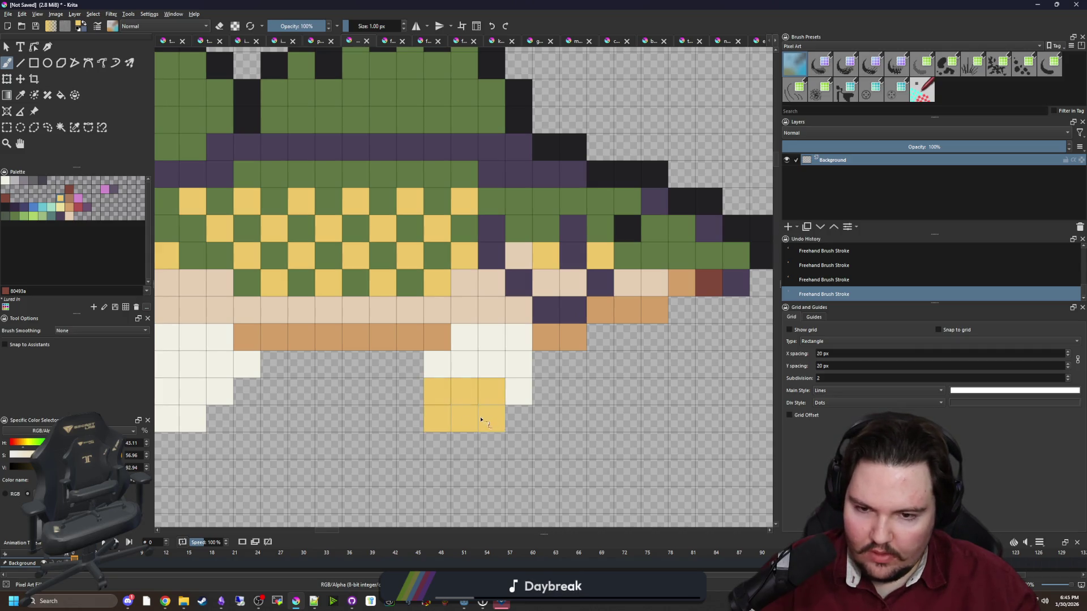
pyautogui.click(458, 374)
pyautogui.click(468, 339)
pyautogui.click(490, 363)
pyautogui.click(518, 339)
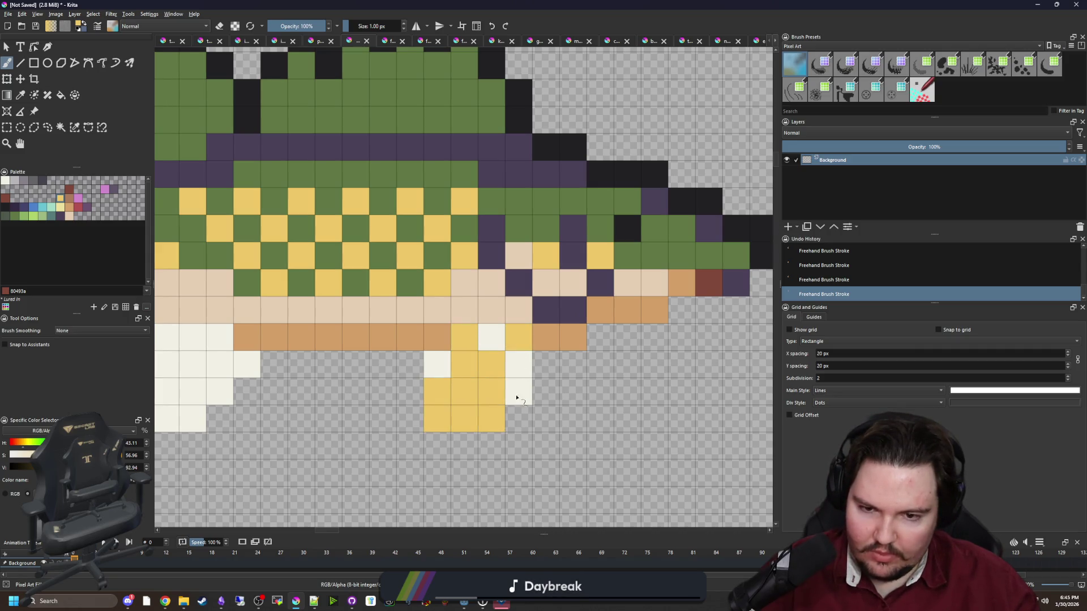
pyautogui.click(516, 393)
# Paint alternate front fin cells cream to form the yellow-cream checker.
pyautogui.keyDown('ctrl'); pyautogui.click(513, 358); pyautogui.keyUp('ctrl')
pyautogui.click(471, 357)
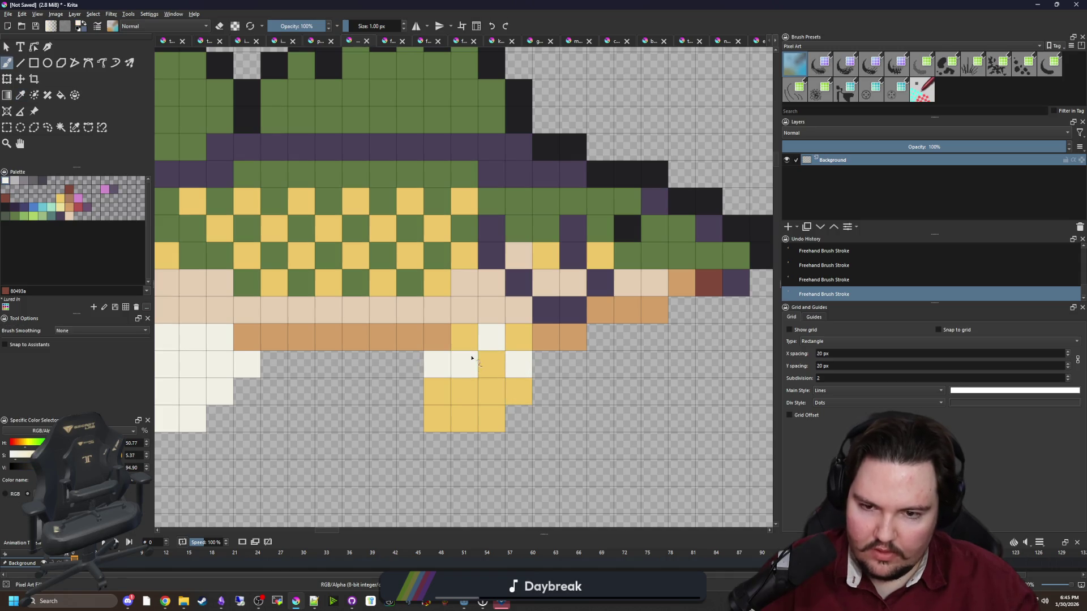
pyautogui.click(450, 392)
pyautogui.click(493, 391)
# Outline the front fin's left, bottom and right edges in orange.
pyautogui.press('p')
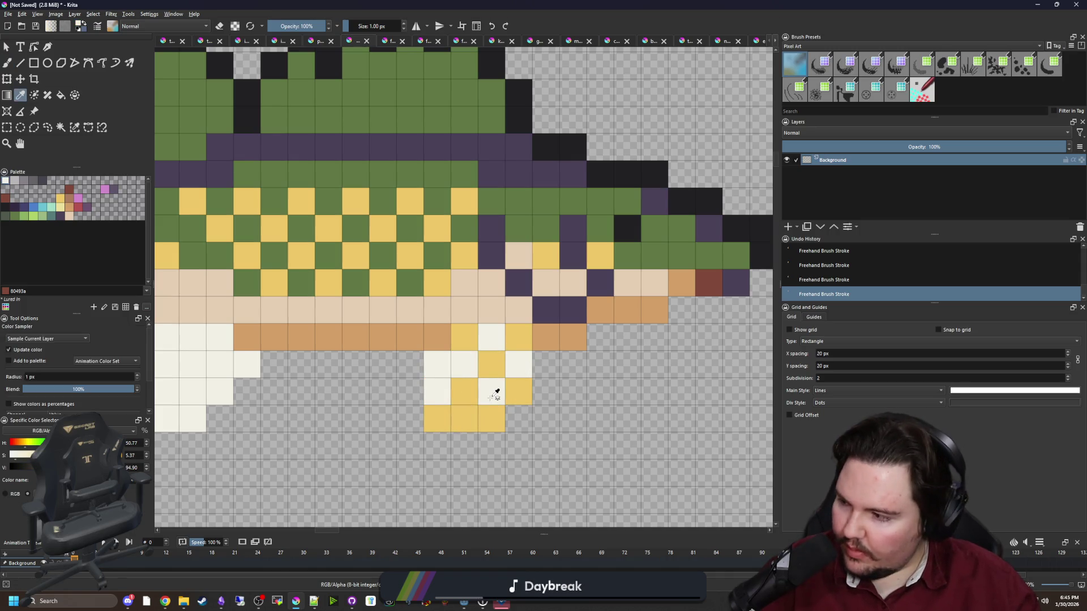
pyautogui.click(543, 335)
pyautogui.press('b')
pyautogui.moveTo(409, 362)
pyautogui.mouseDown()
pyautogui.moveTo(425, 420)
pyautogui.moveTo(521, 430)
pyautogui.moveTo(546, 363)
pyautogui.mouseUp()
pyautogui.moveTo(287, 374)
pyautogui.mouseDown()
pyautogui.moveTo(523, 355)
pyautogui.moveTo(421, 424)
pyautogui.moveTo(368, 399)
pyautogui.moveTo(292, 319)
pyautogui.mouseUp()
pyautogui.click(511, 346)
# Paint three vertical yellow stripes up the front dorsal fin.
pyautogui.scroll(-2, 331, 382)
pyautogui.scroll(-5, 332, 383)
pyautogui.scroll(5, 326, 368)
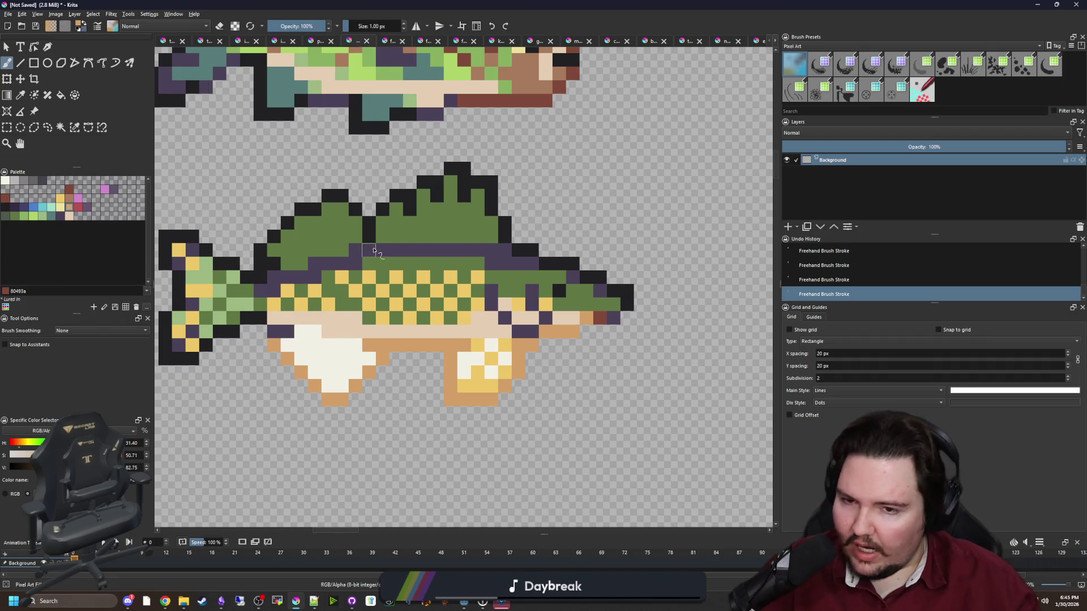
pyautogui.scroll(1, 373, 251)
pyautogui.scroll(1, 287, 315)
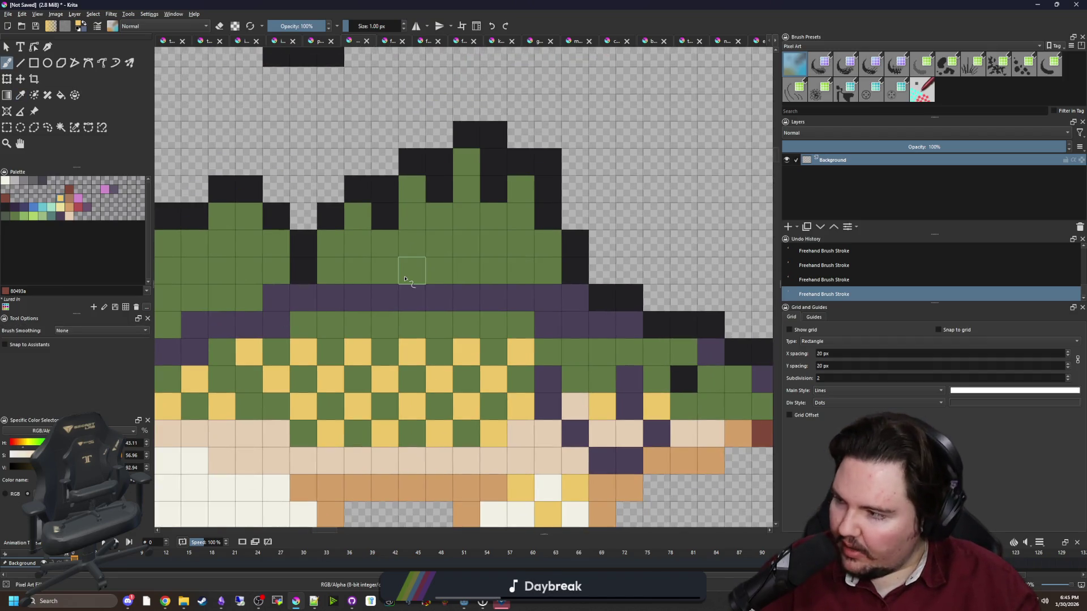
pyautogui.moveTo(411, 272); pyautogui.dragTo(411, 215)
pyautogui.moveTo(466, 272); pyautogui.dragTo(466, 241)
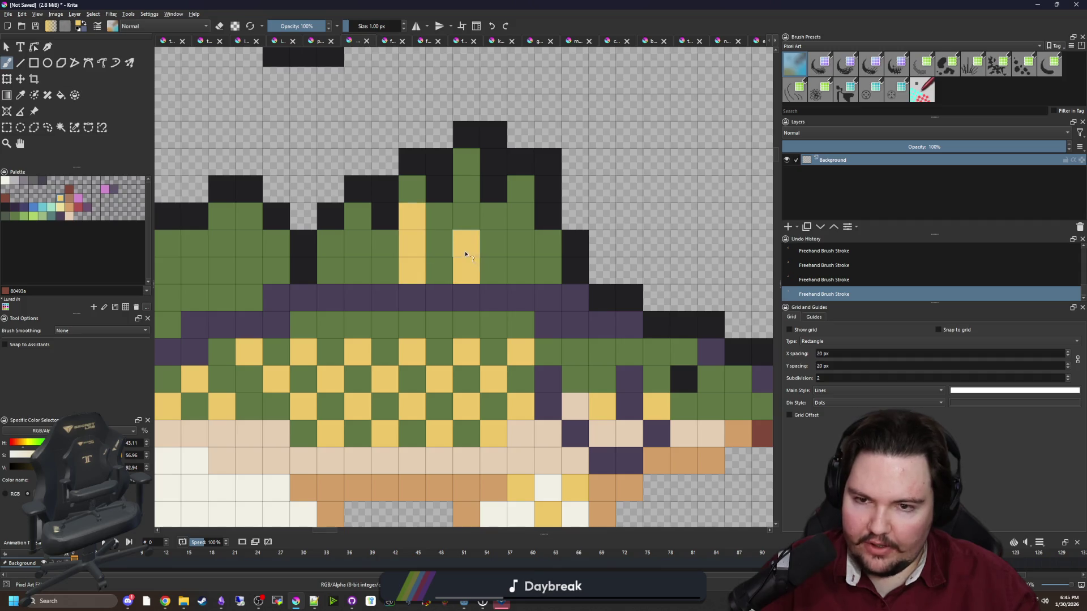
pyautogui.moveTo(531, 272); pyautogui.dragTo(525, 221)
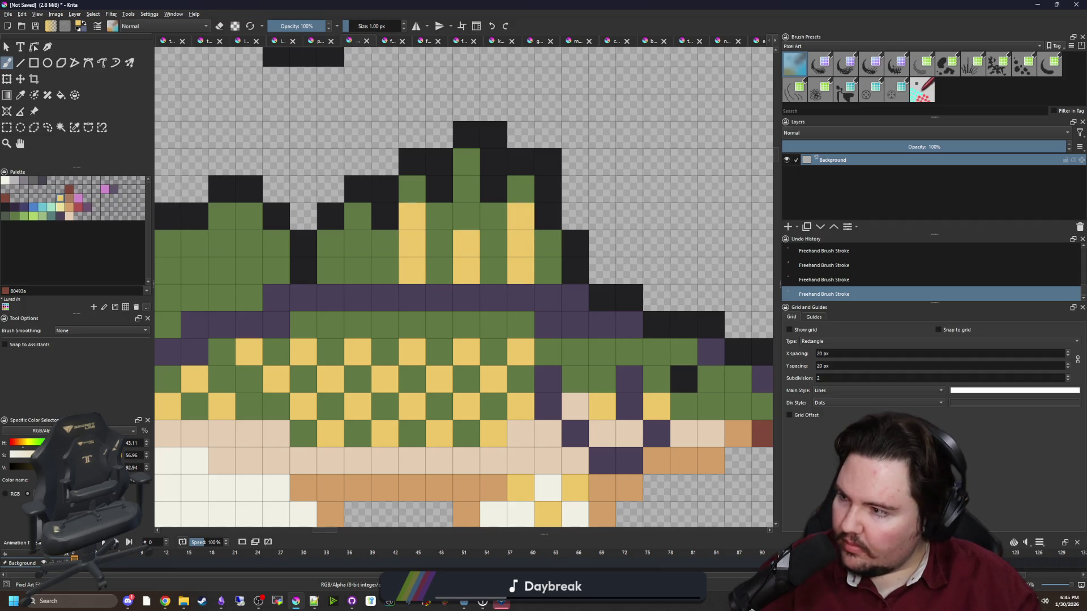
pyautogui.hotkey('alt', 'Tab')
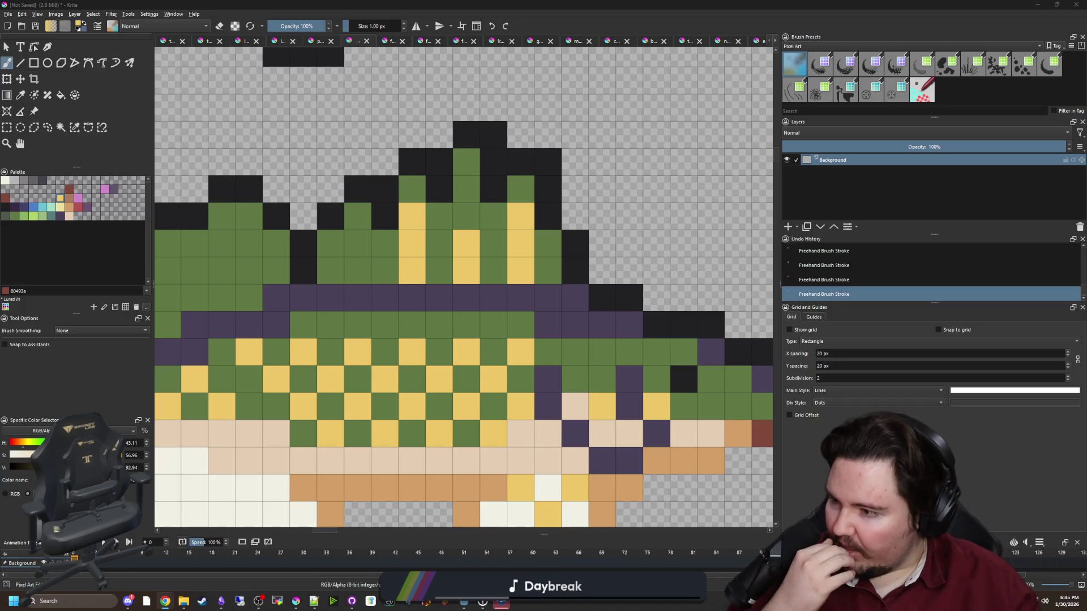